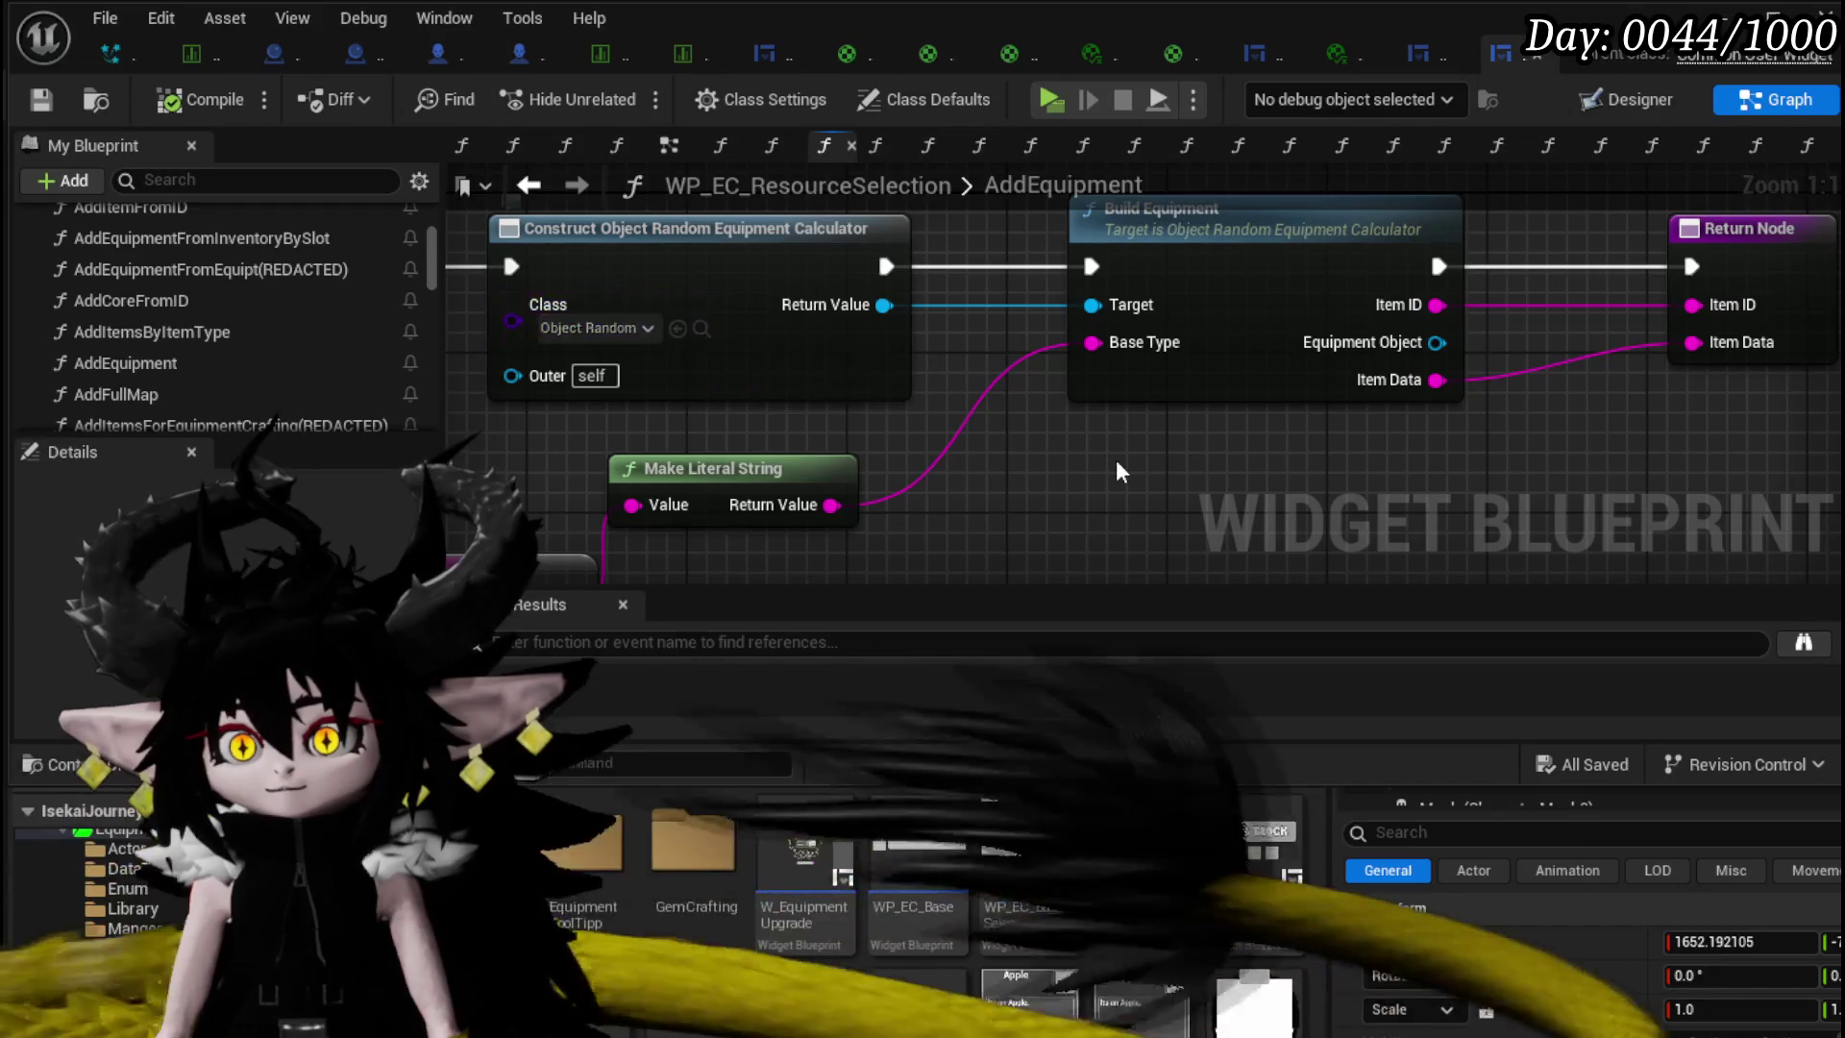
# - Select the AddItemsForEquipmentCrafting function, then cancel deleting it
pyautogui.scroll(-1, 141, 342)
pyautogui.scroll(-2, 154, 346)
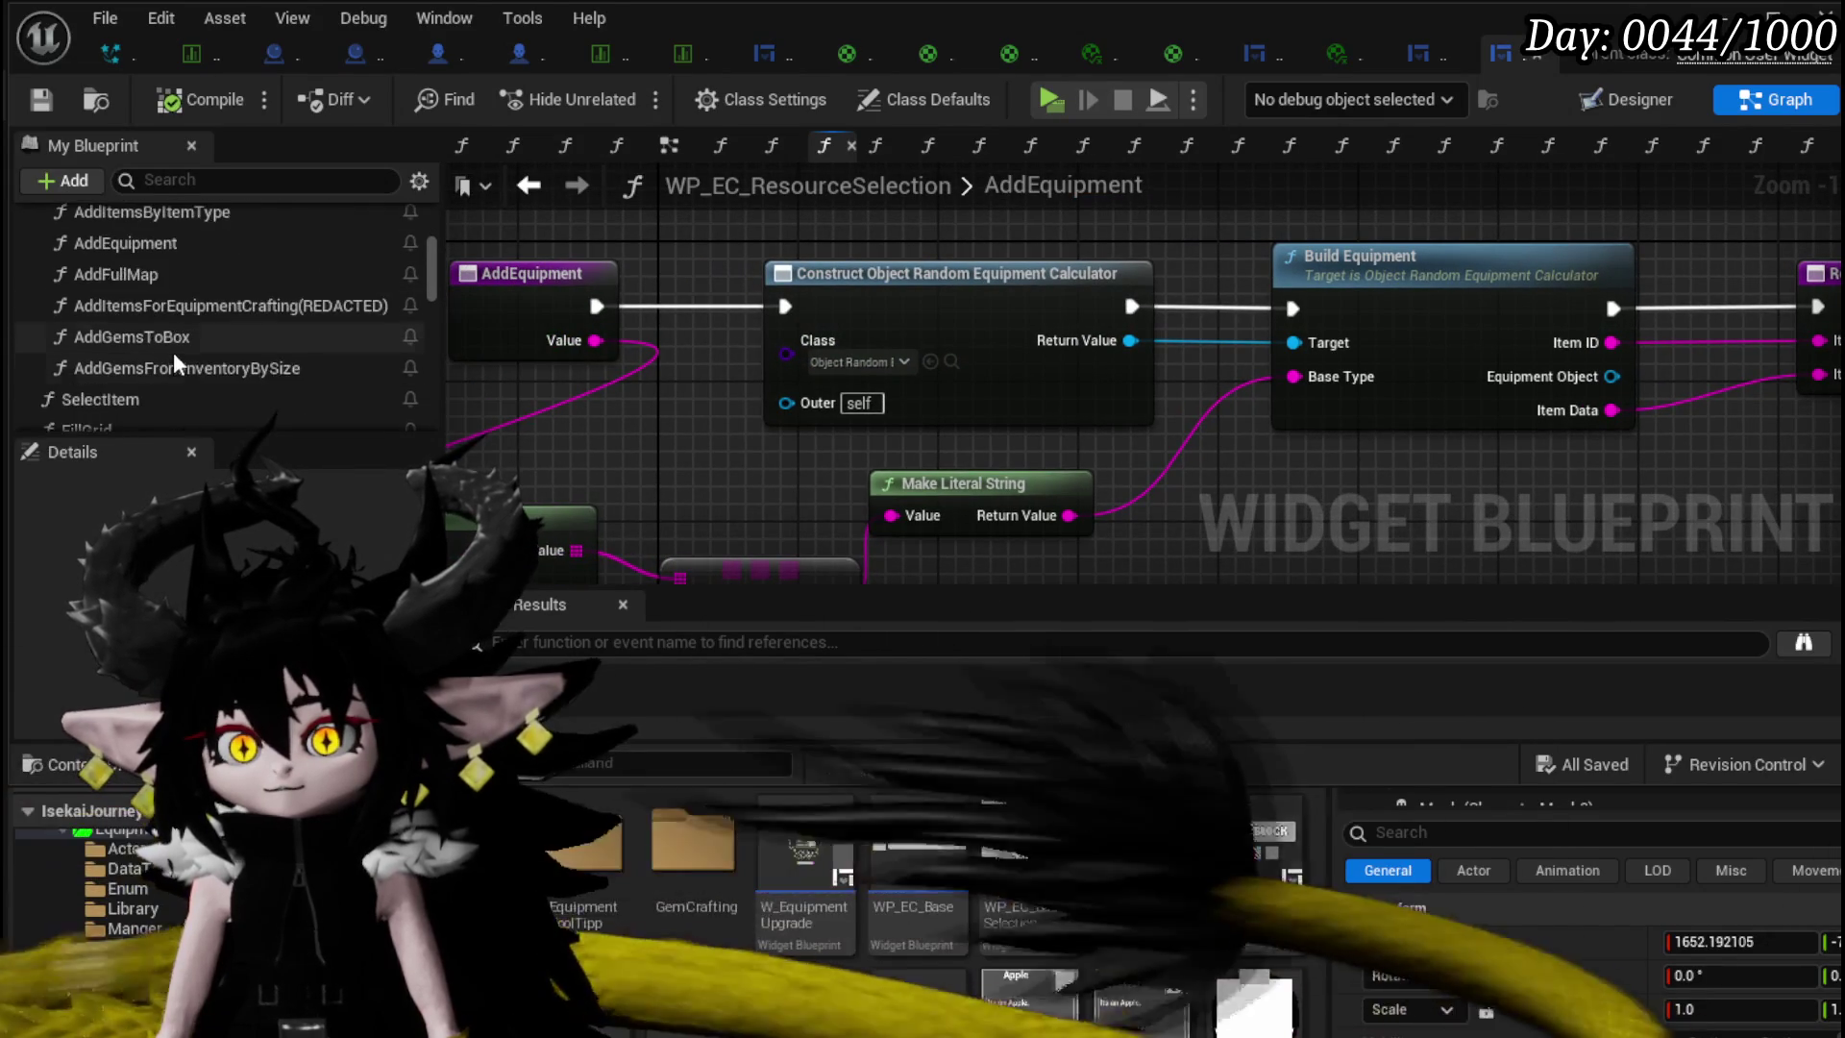
pyautogui.scroll(1, 185, 360)
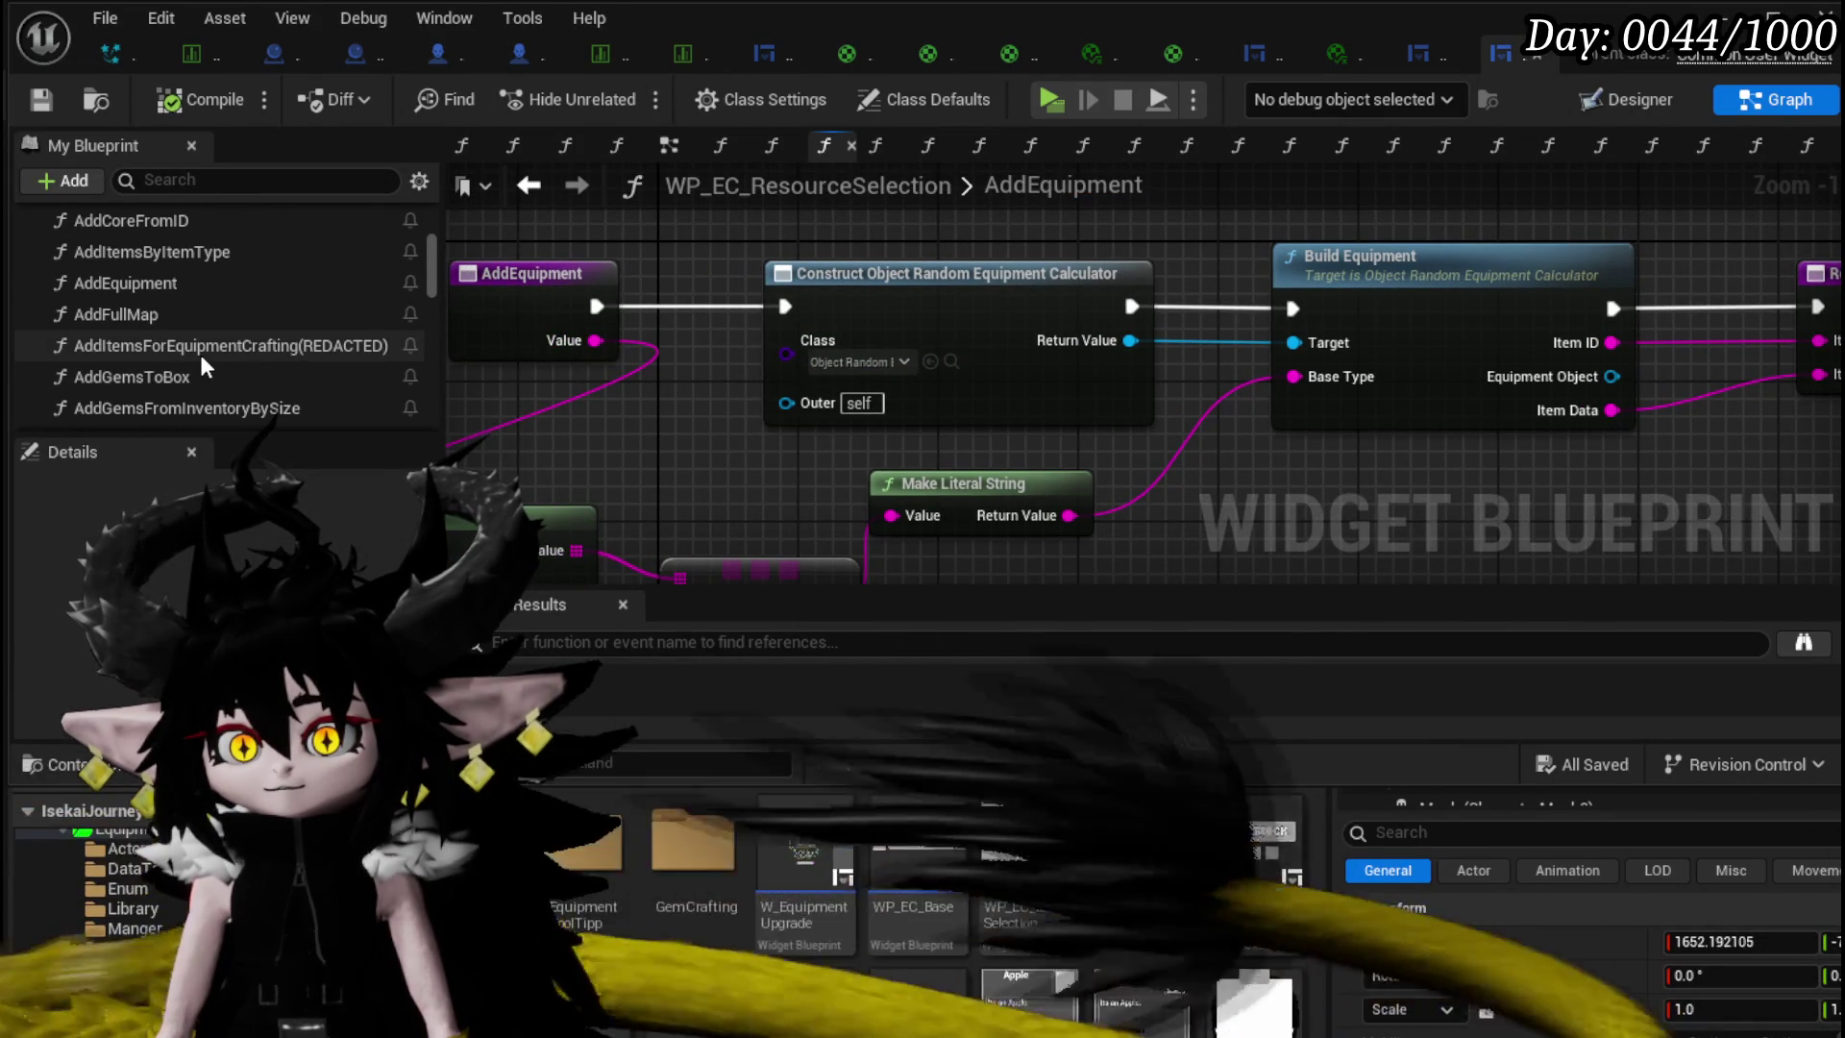
pyautogui.scroll(1, 201, 360)
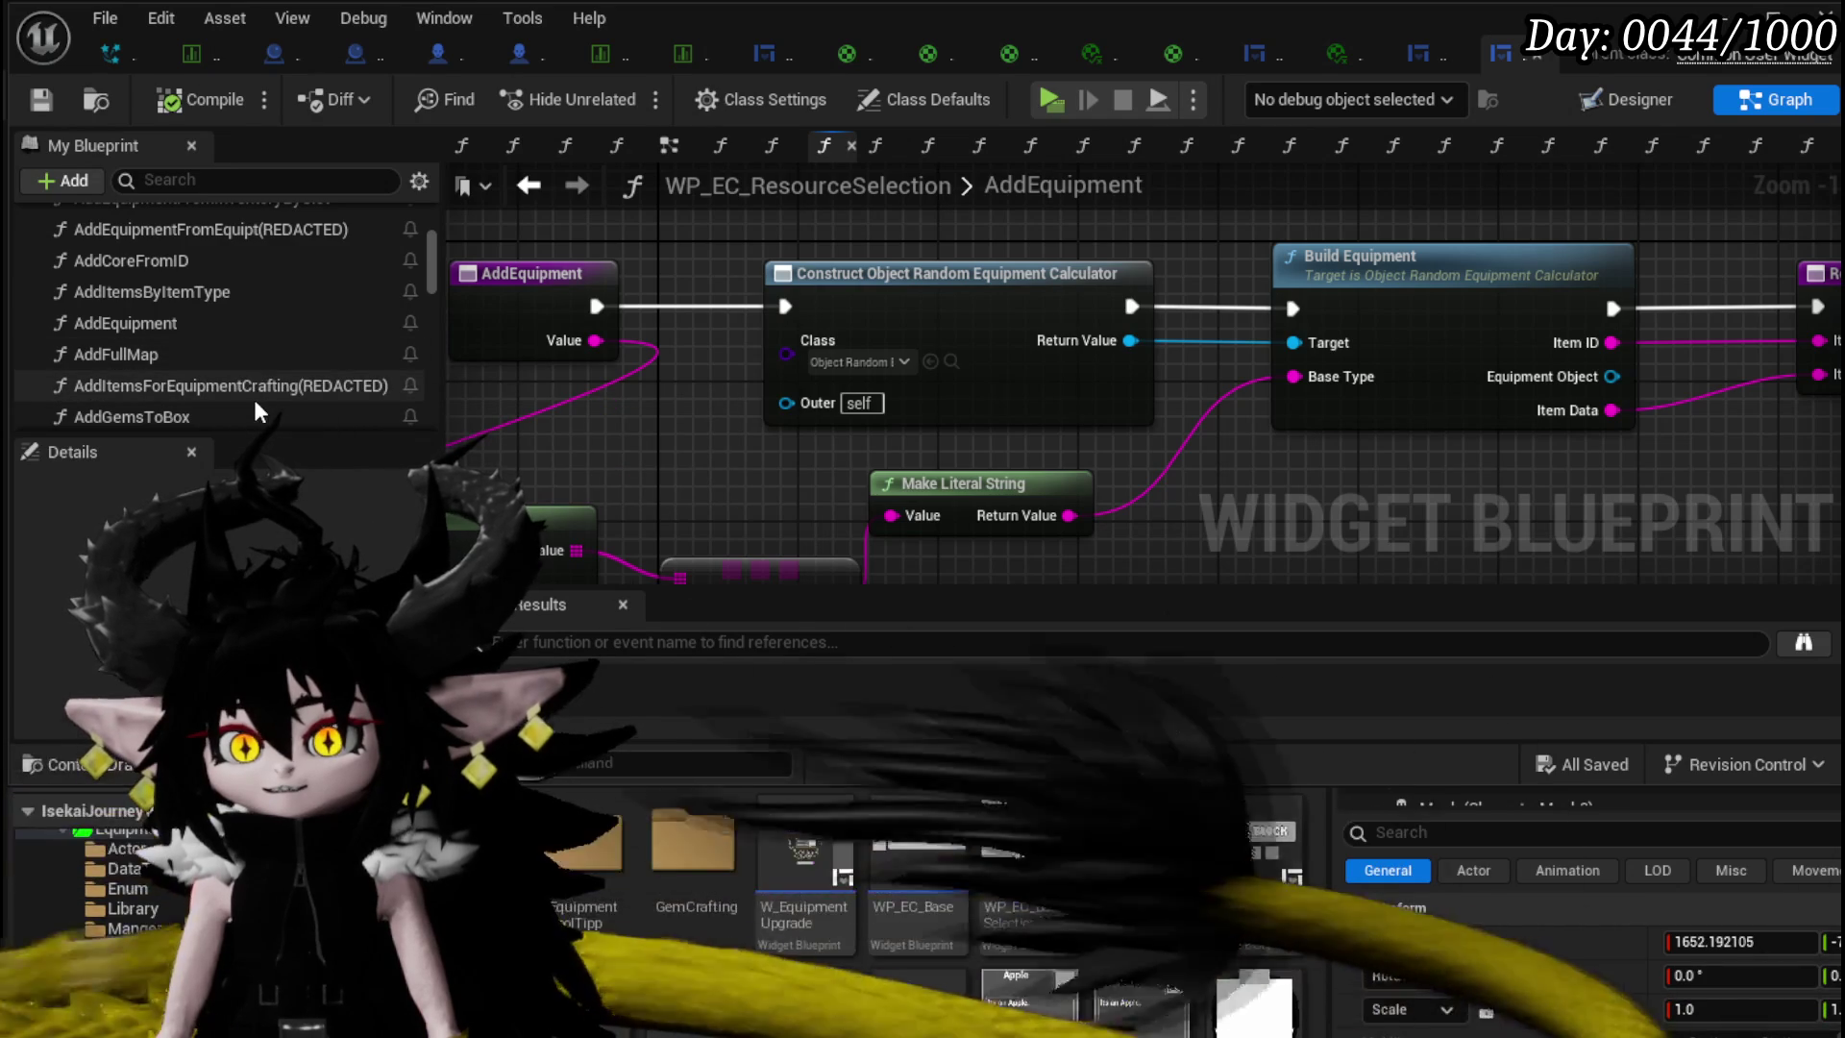
pyautogui.click(254, 398)
pyautogui.press('Delete')
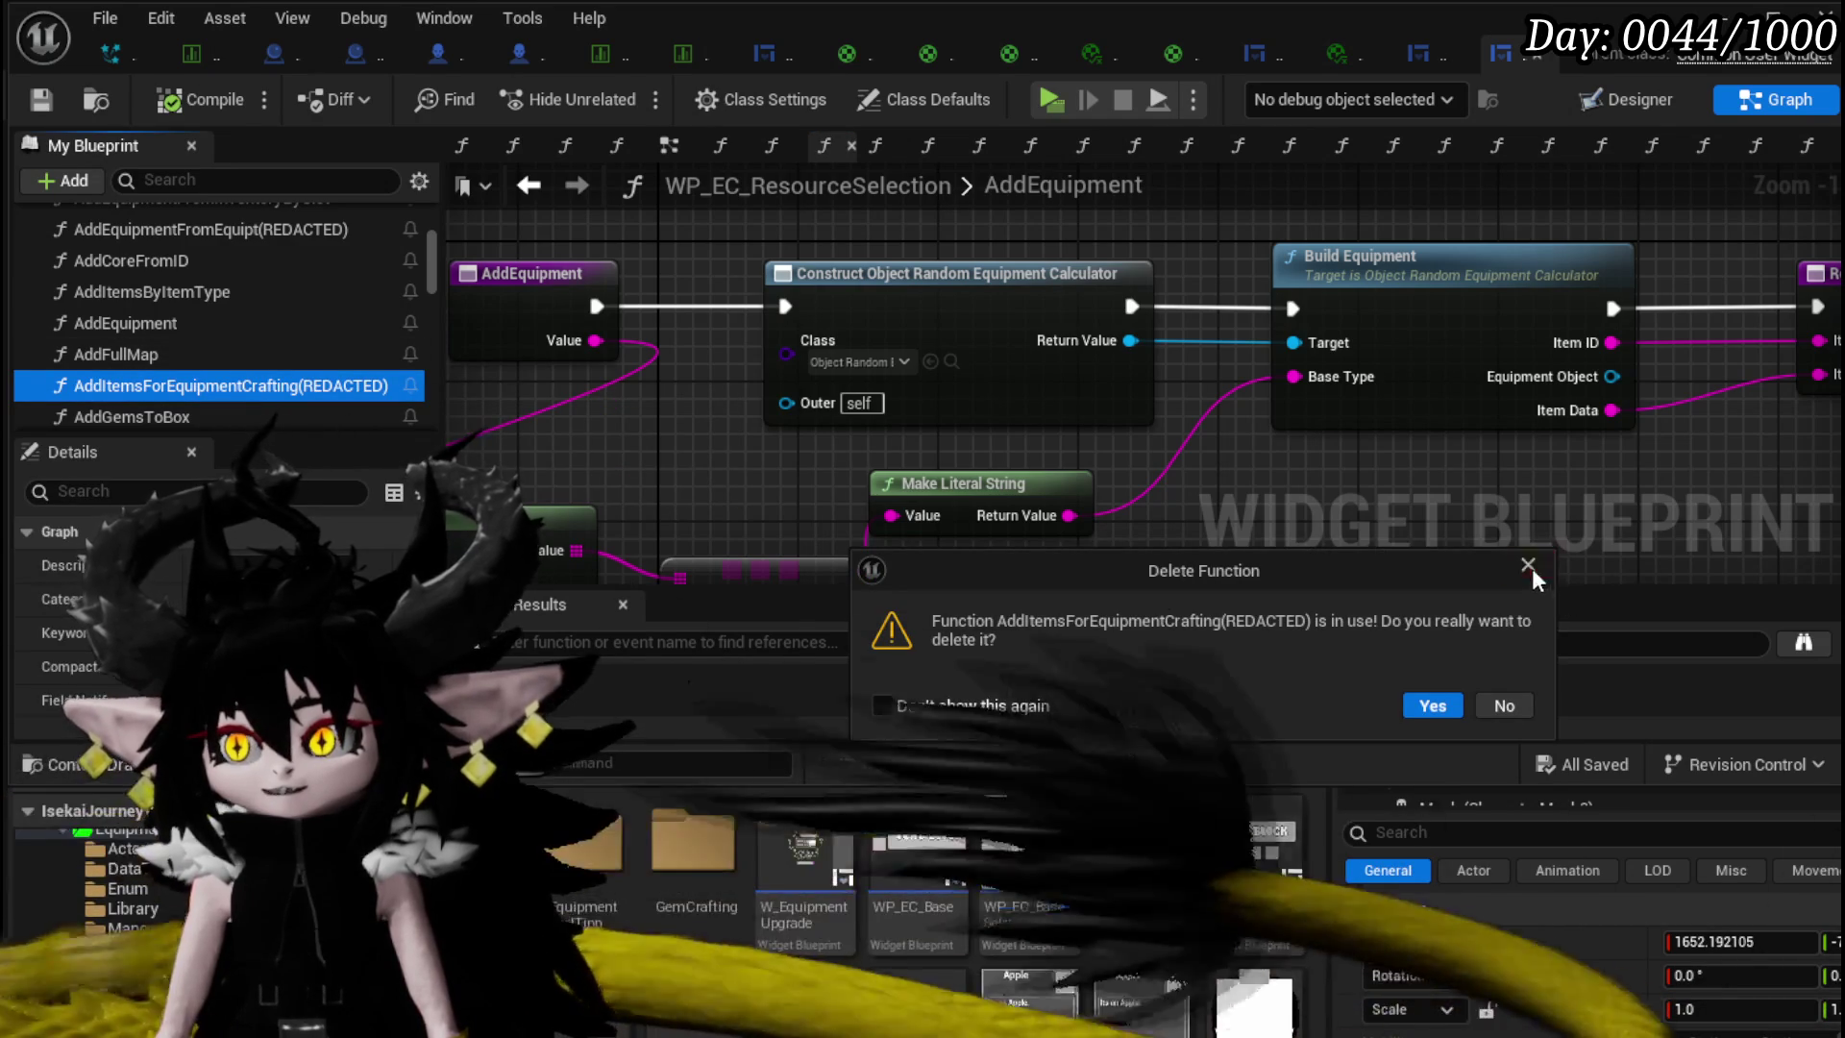
pyautogui.click(1529, 566)
pyautogui.scroll(1, 183, 339)
pyautogui.scroll(3, 180, 339)
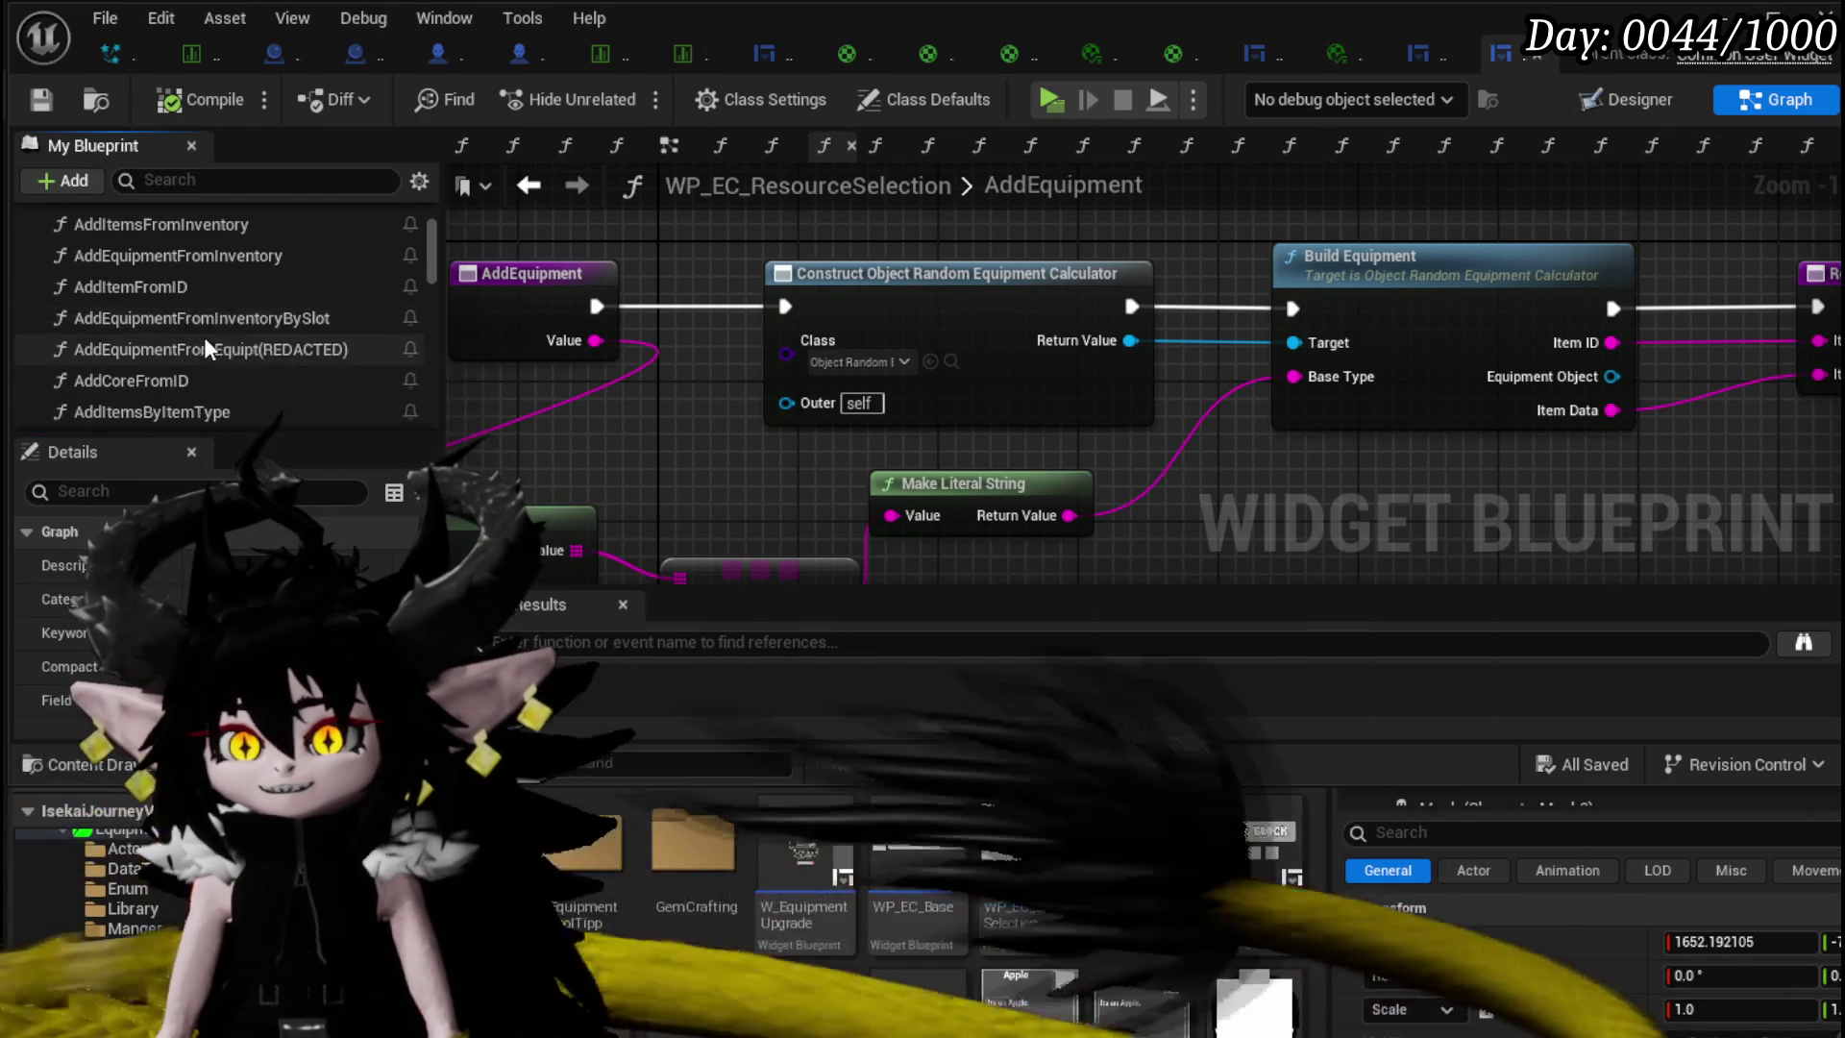
pyautogui.scroll(1, 204, 336)
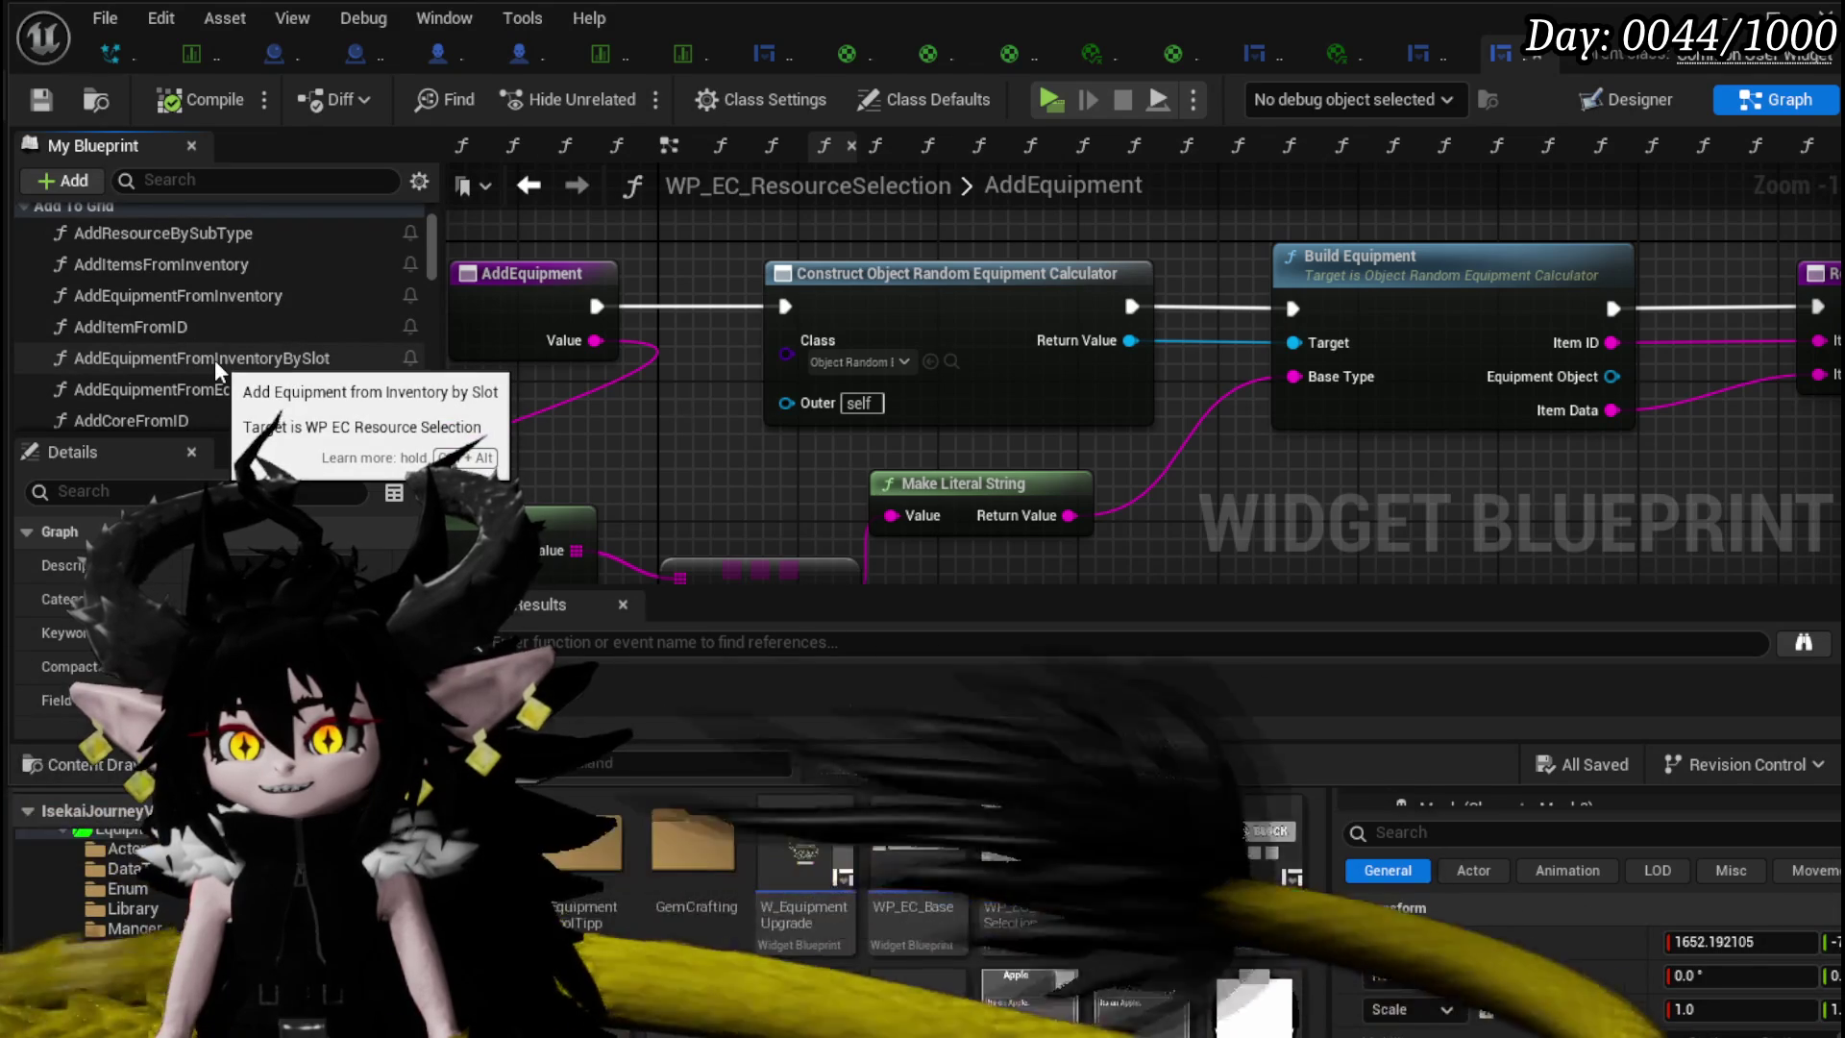
# - View the AddItemFromID graph's item-type switch nodes, save, then open WP_ItemSlot
pyautogui.doubleClick(205, 326)
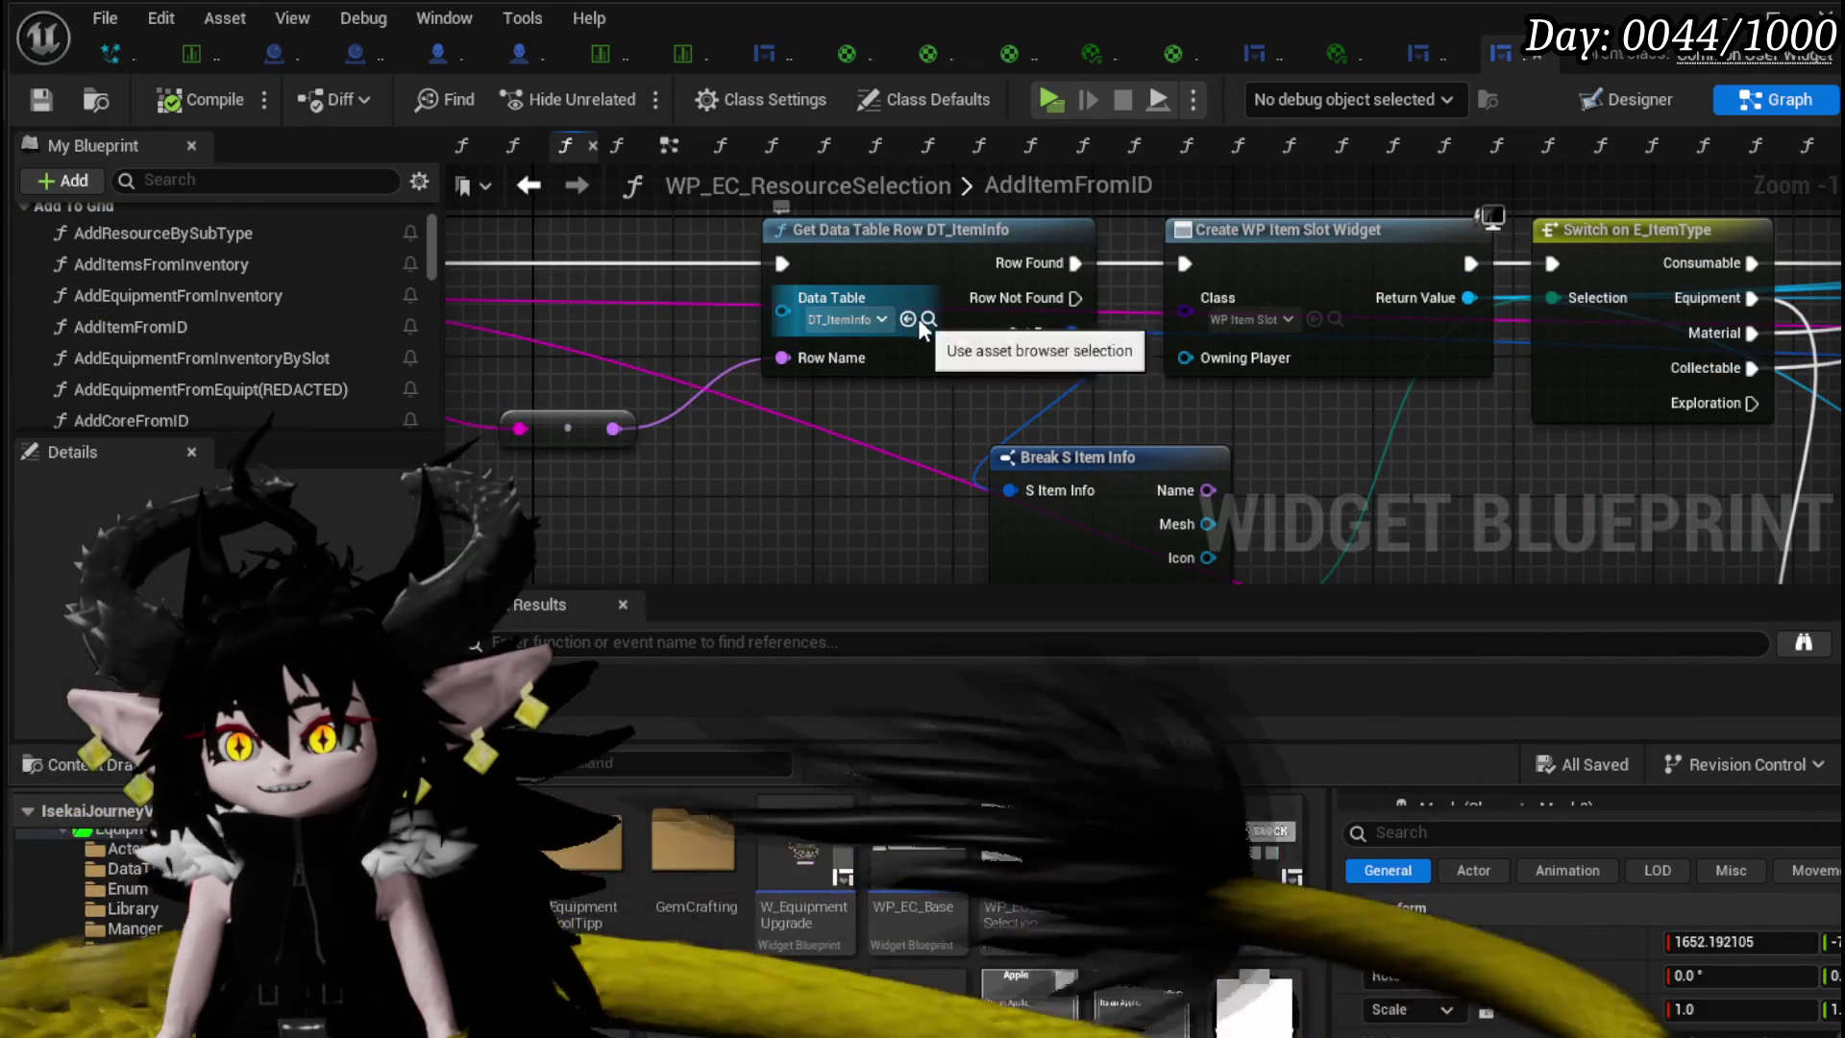
pyautogui.moveTo(920, 402)
pyautogui.mouseDown()
pyautogui.moveTo(1204, 490)
pyautogui.moveTo(1008, 452)
pyautogui.moveTo(1069, 423)
pyautogui.moveTo(476, 405)
pyautogui.moveTo(1278, 461)
pyautogui.moveTo(1540, 310)
pyautogui.moveTo(1028, 511)
pyautogui.mouseUp()
pyautogui.scroll(-2, 1009, 451)
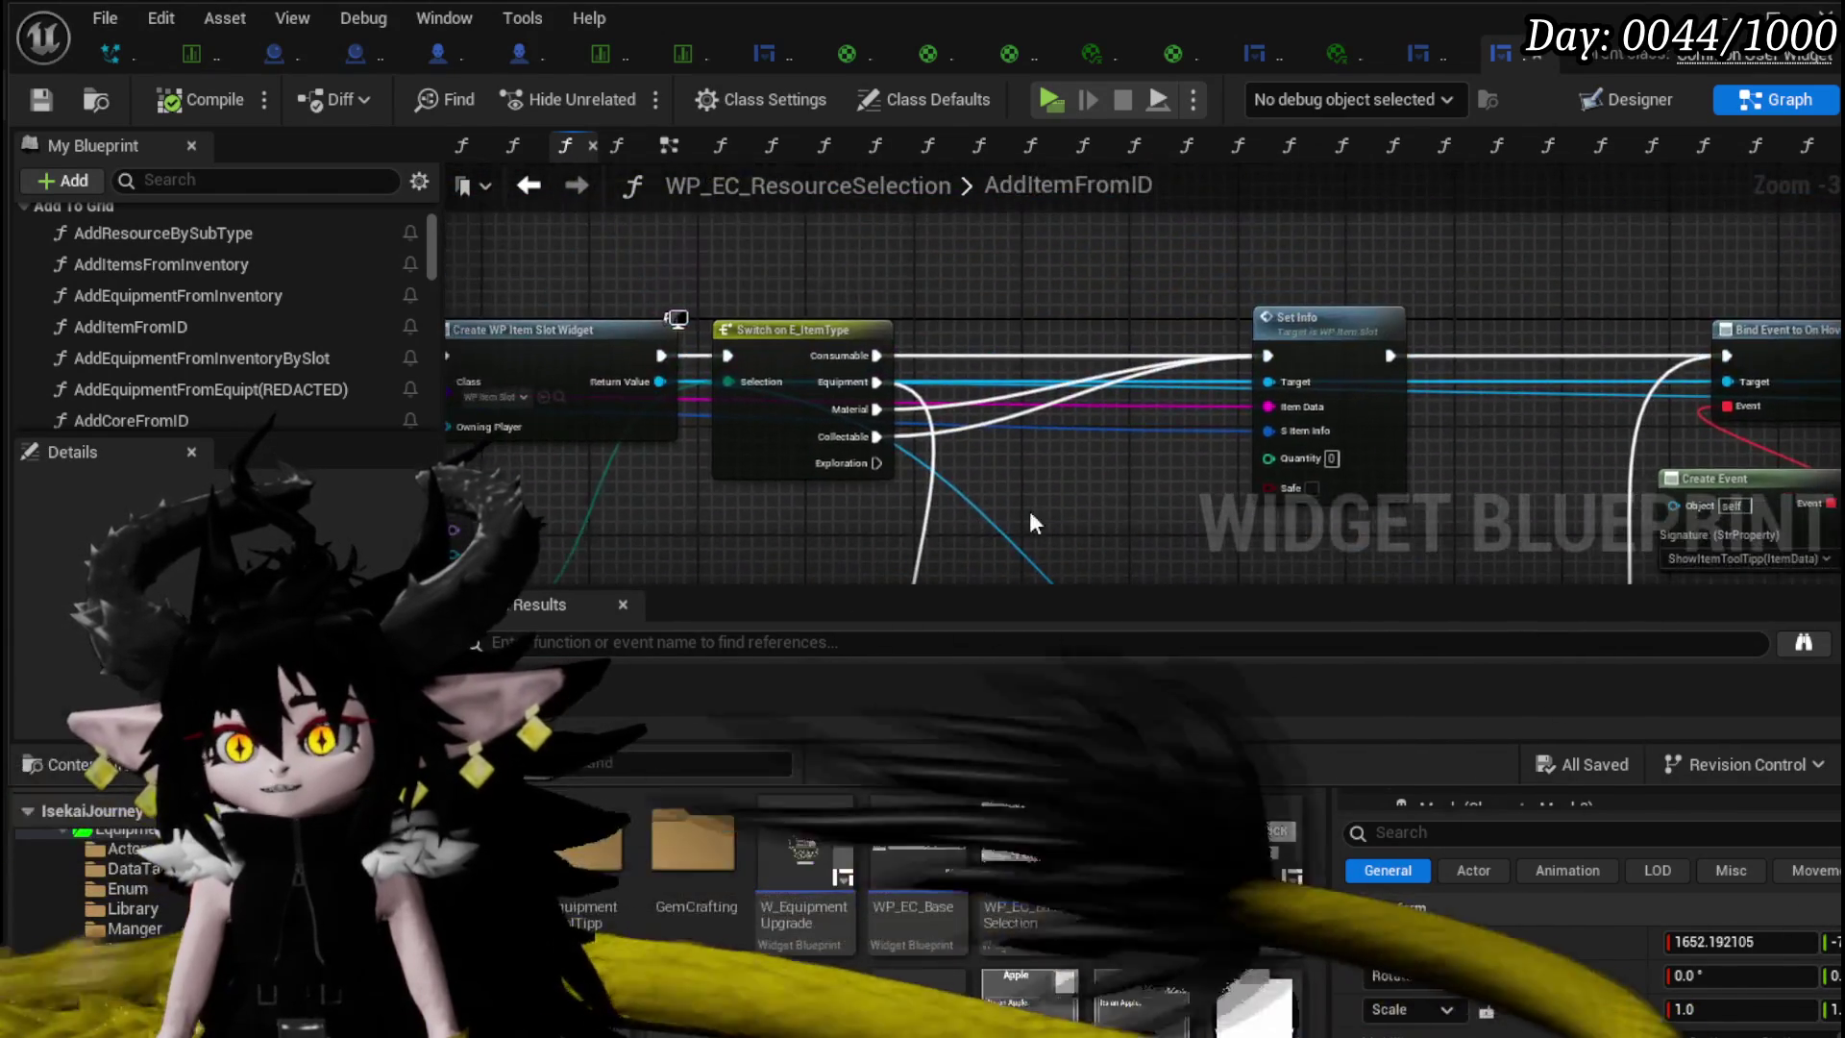
pyautogui.scroll(2, 1029, 480)
pyautogui.scroll(1, 884, 352)
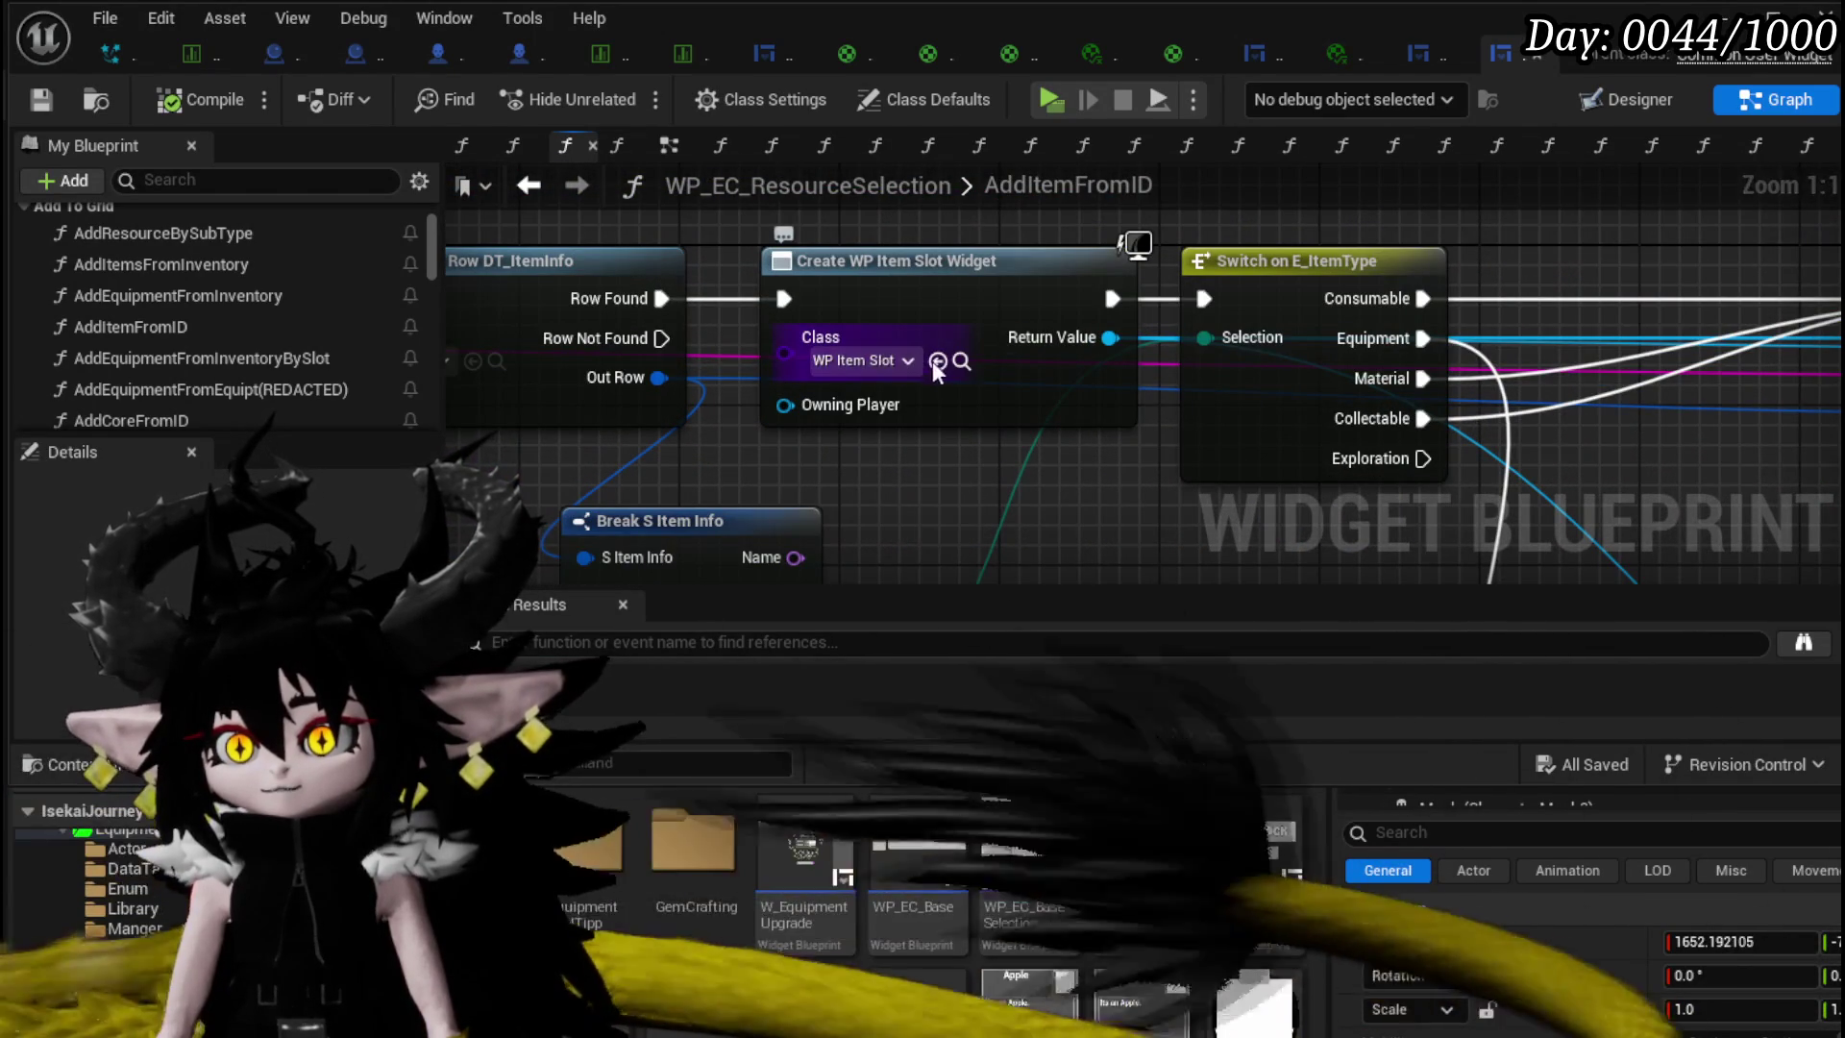
pyautogui.hotkey('ctrl', 's')
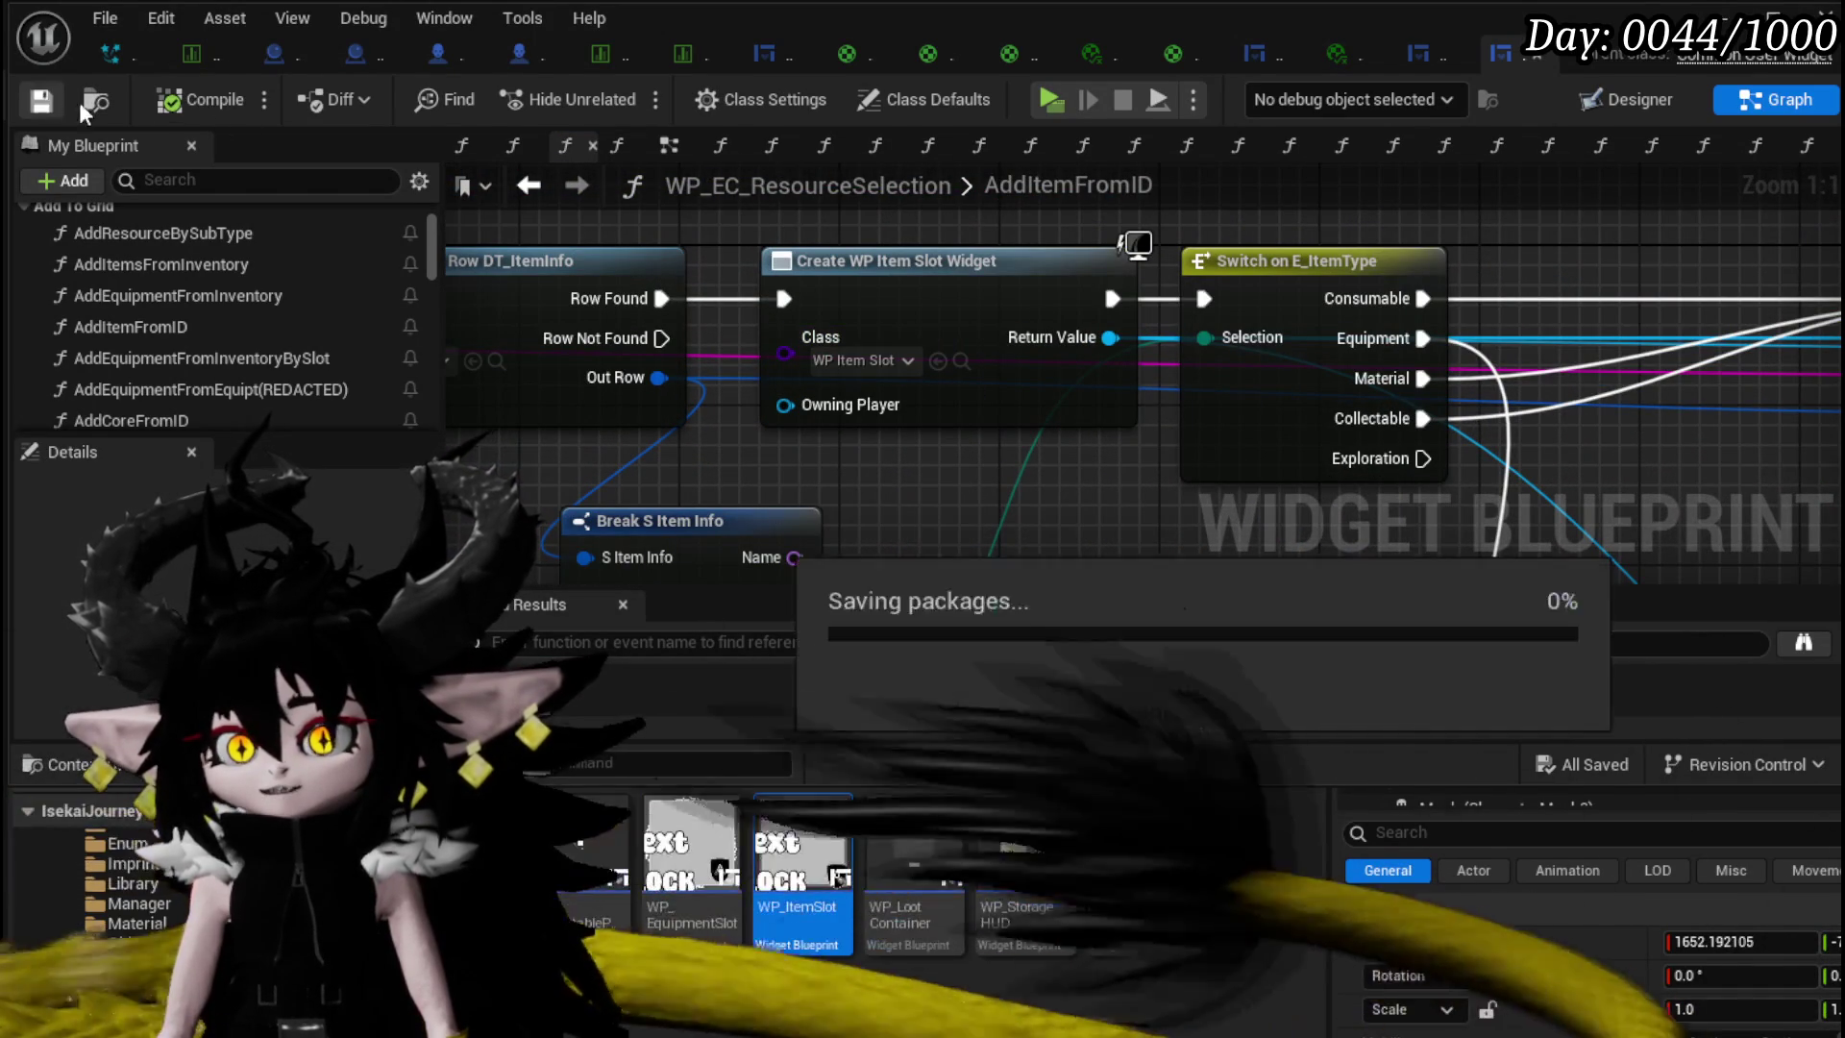
pyautogui.click(800, 816)
pyautogui.doubleClick(801, 815)
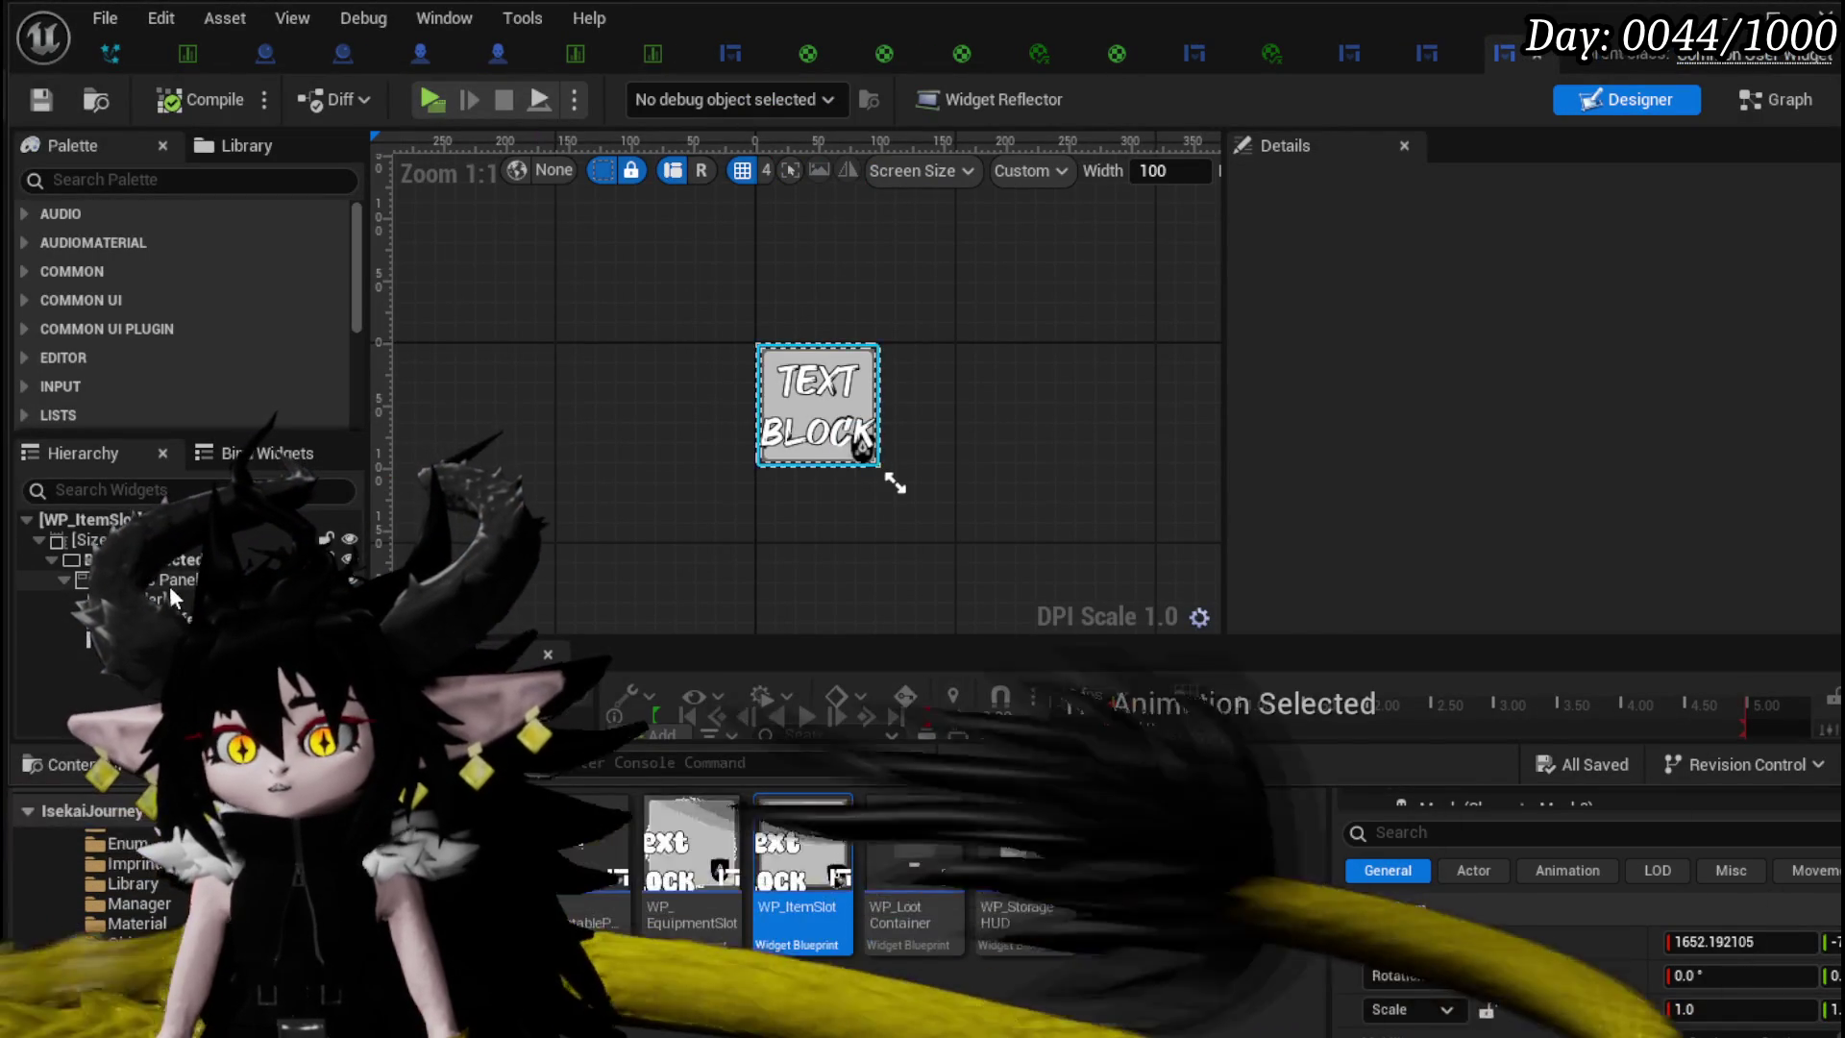
# - Select Border_26 and Image_Safe, review Border_26's Details, and centre the slot in view
pyautogui.click(872, 465)
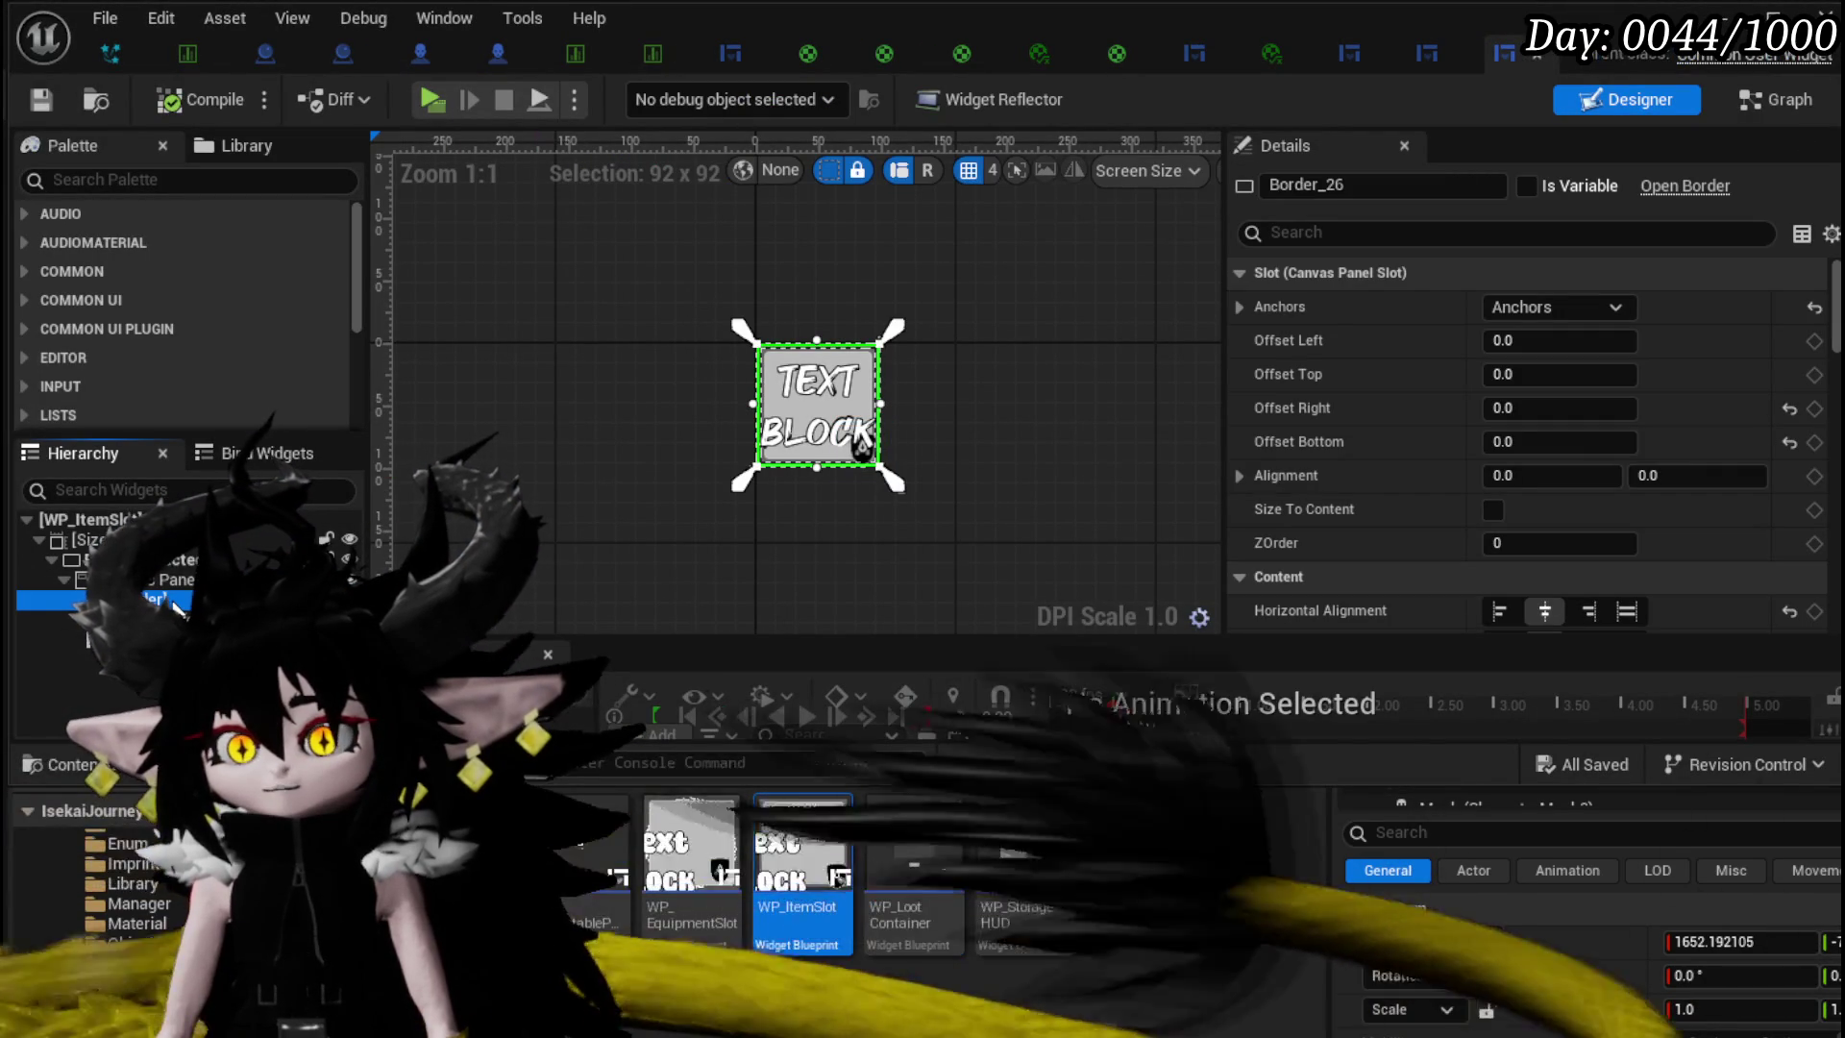
pyautogui.click(861, 444)
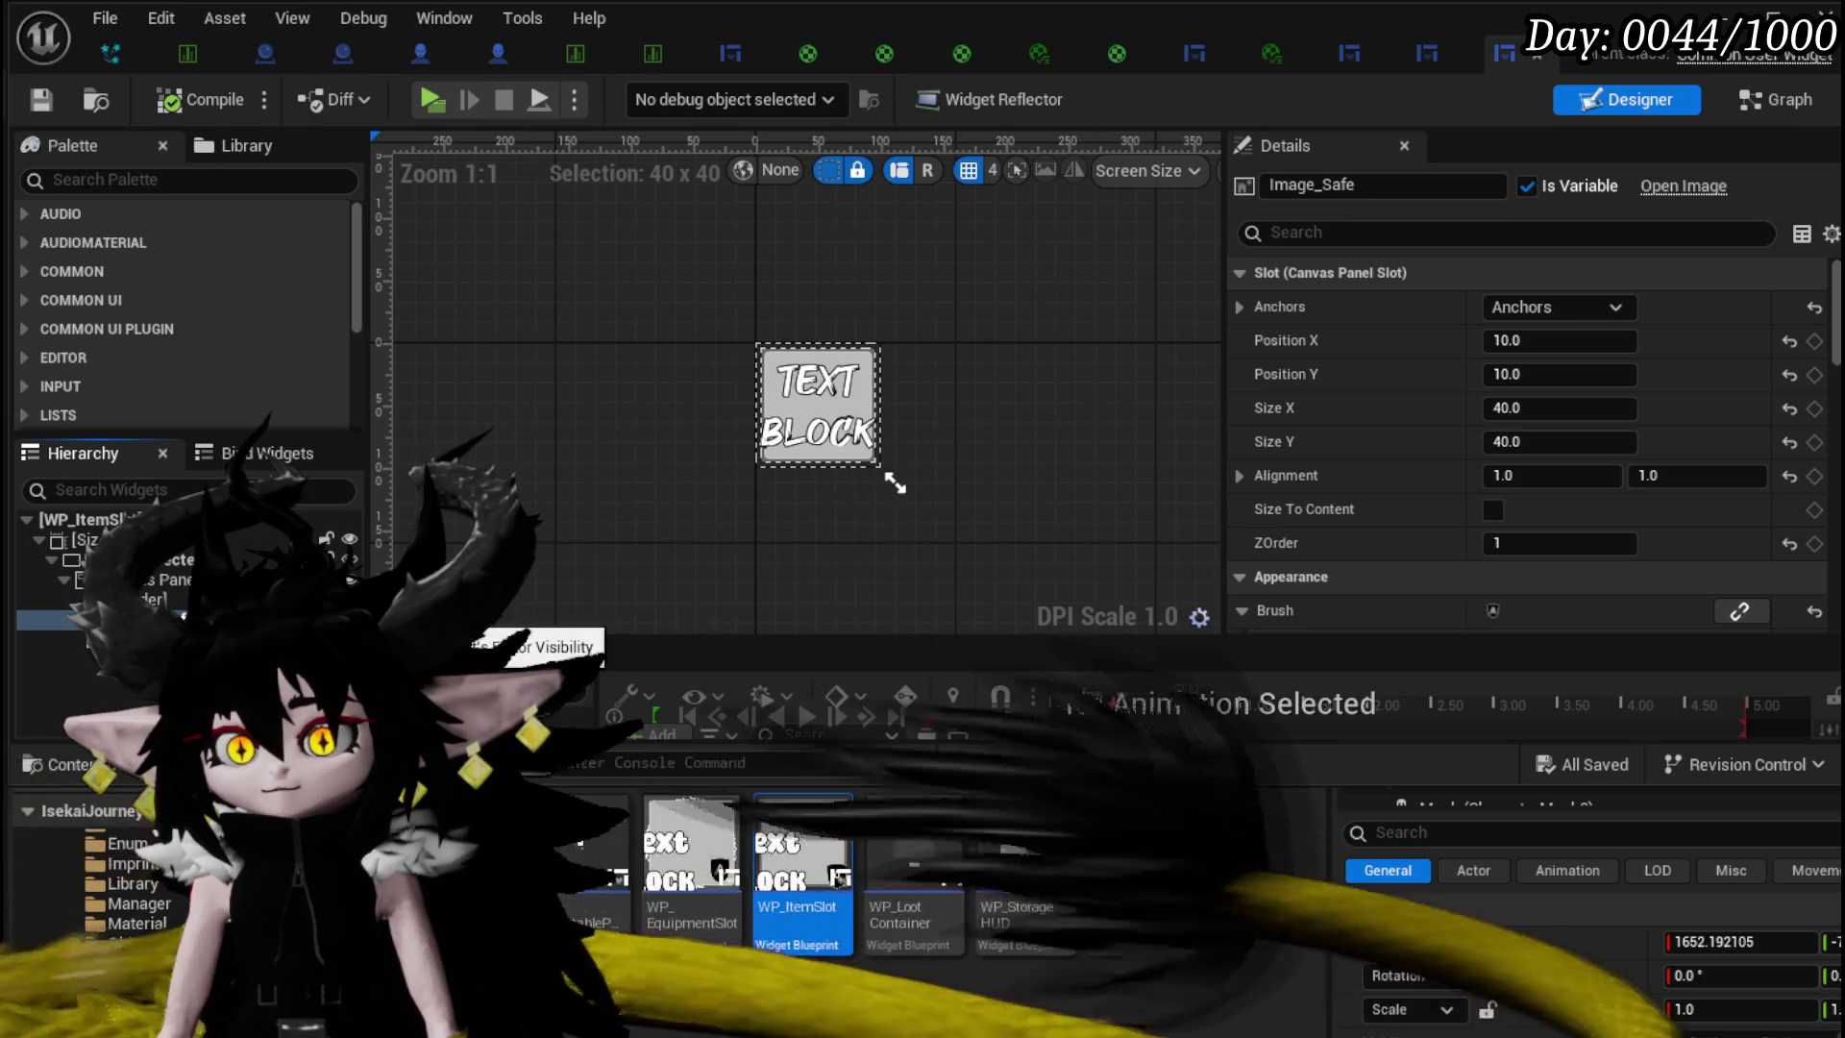
pyautogui.click(875, 462)
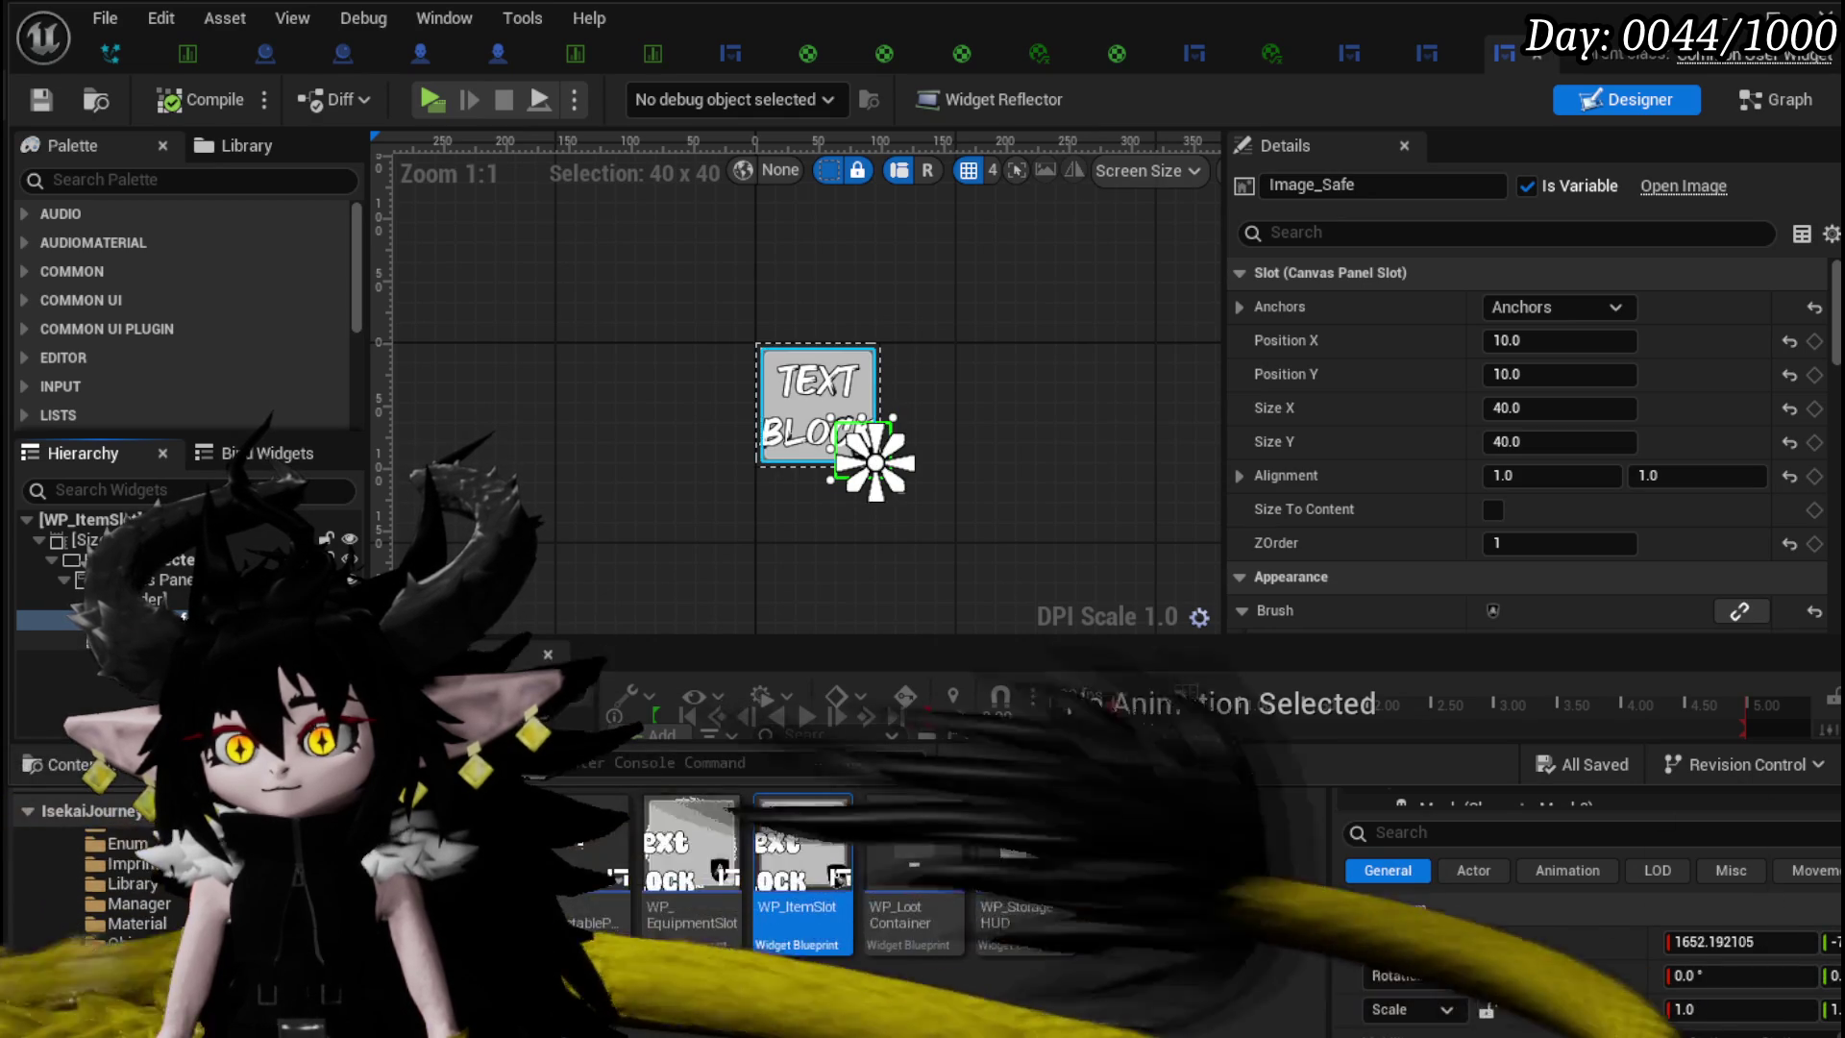
pyautogui.click(874, 462)
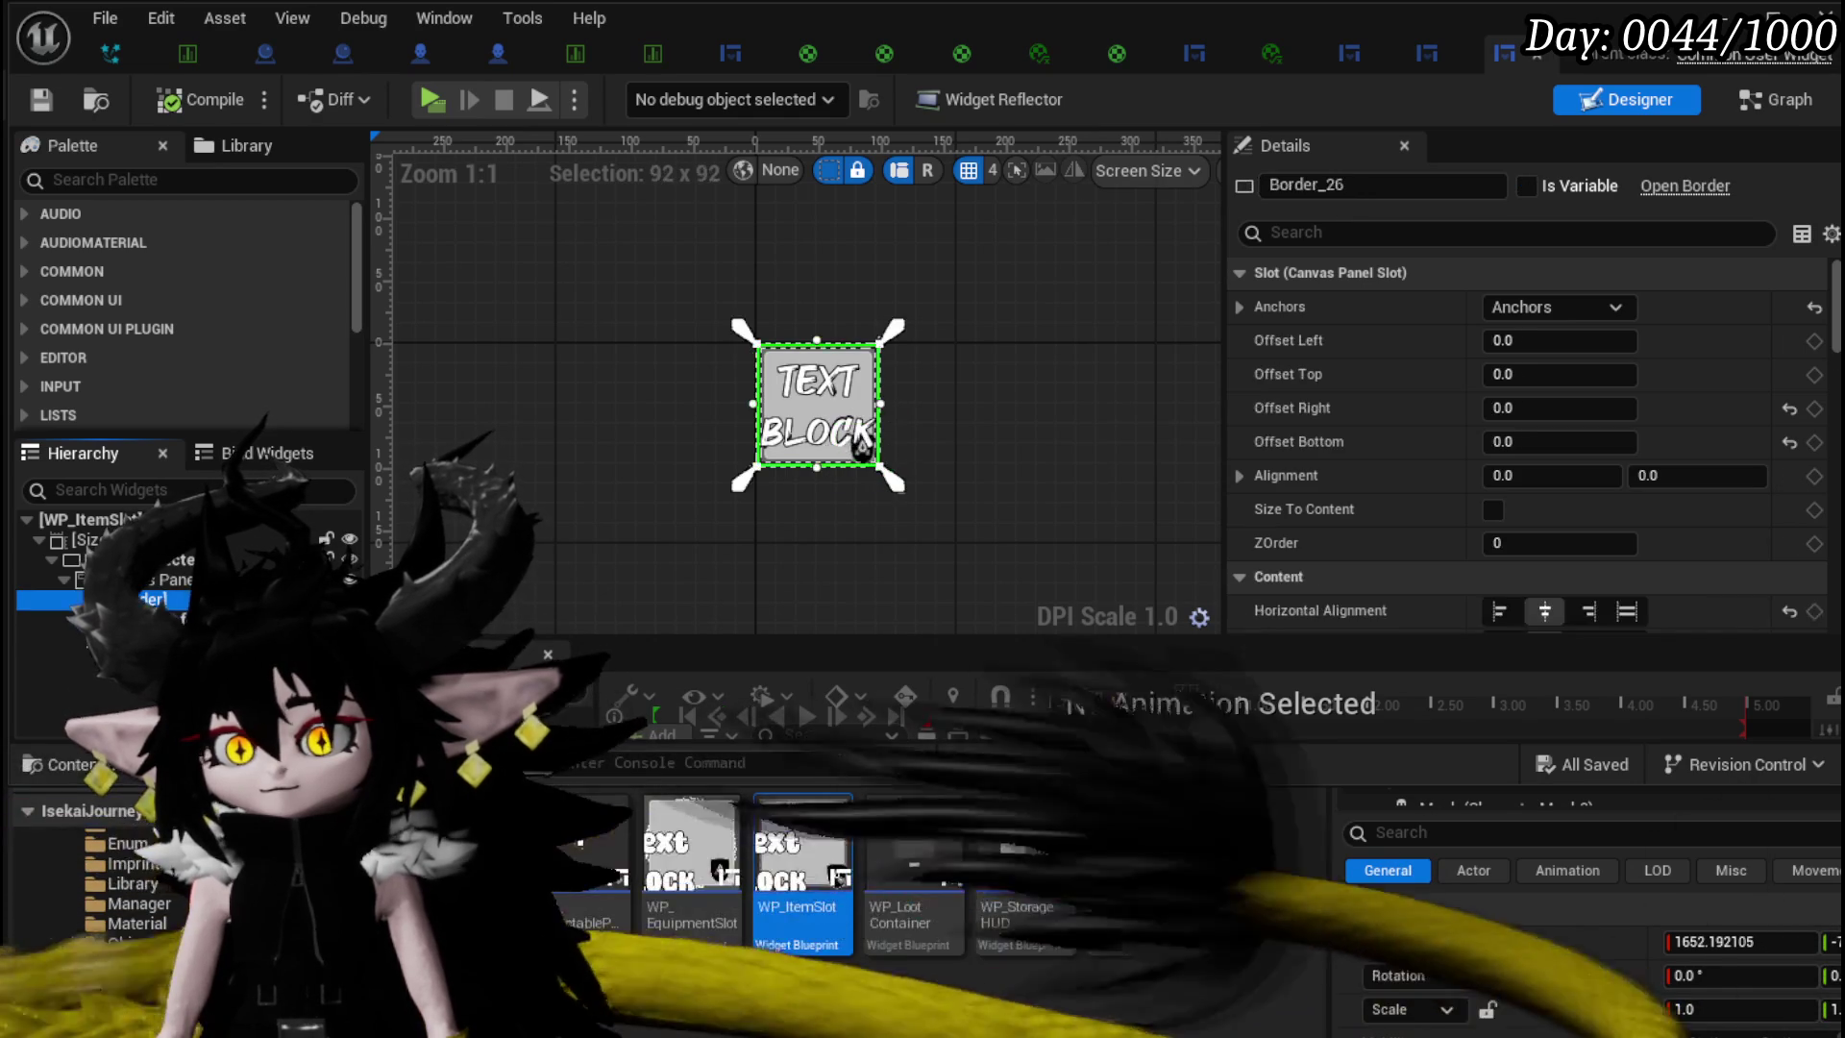
pyautogui.scroll(-3, 1499, 523)
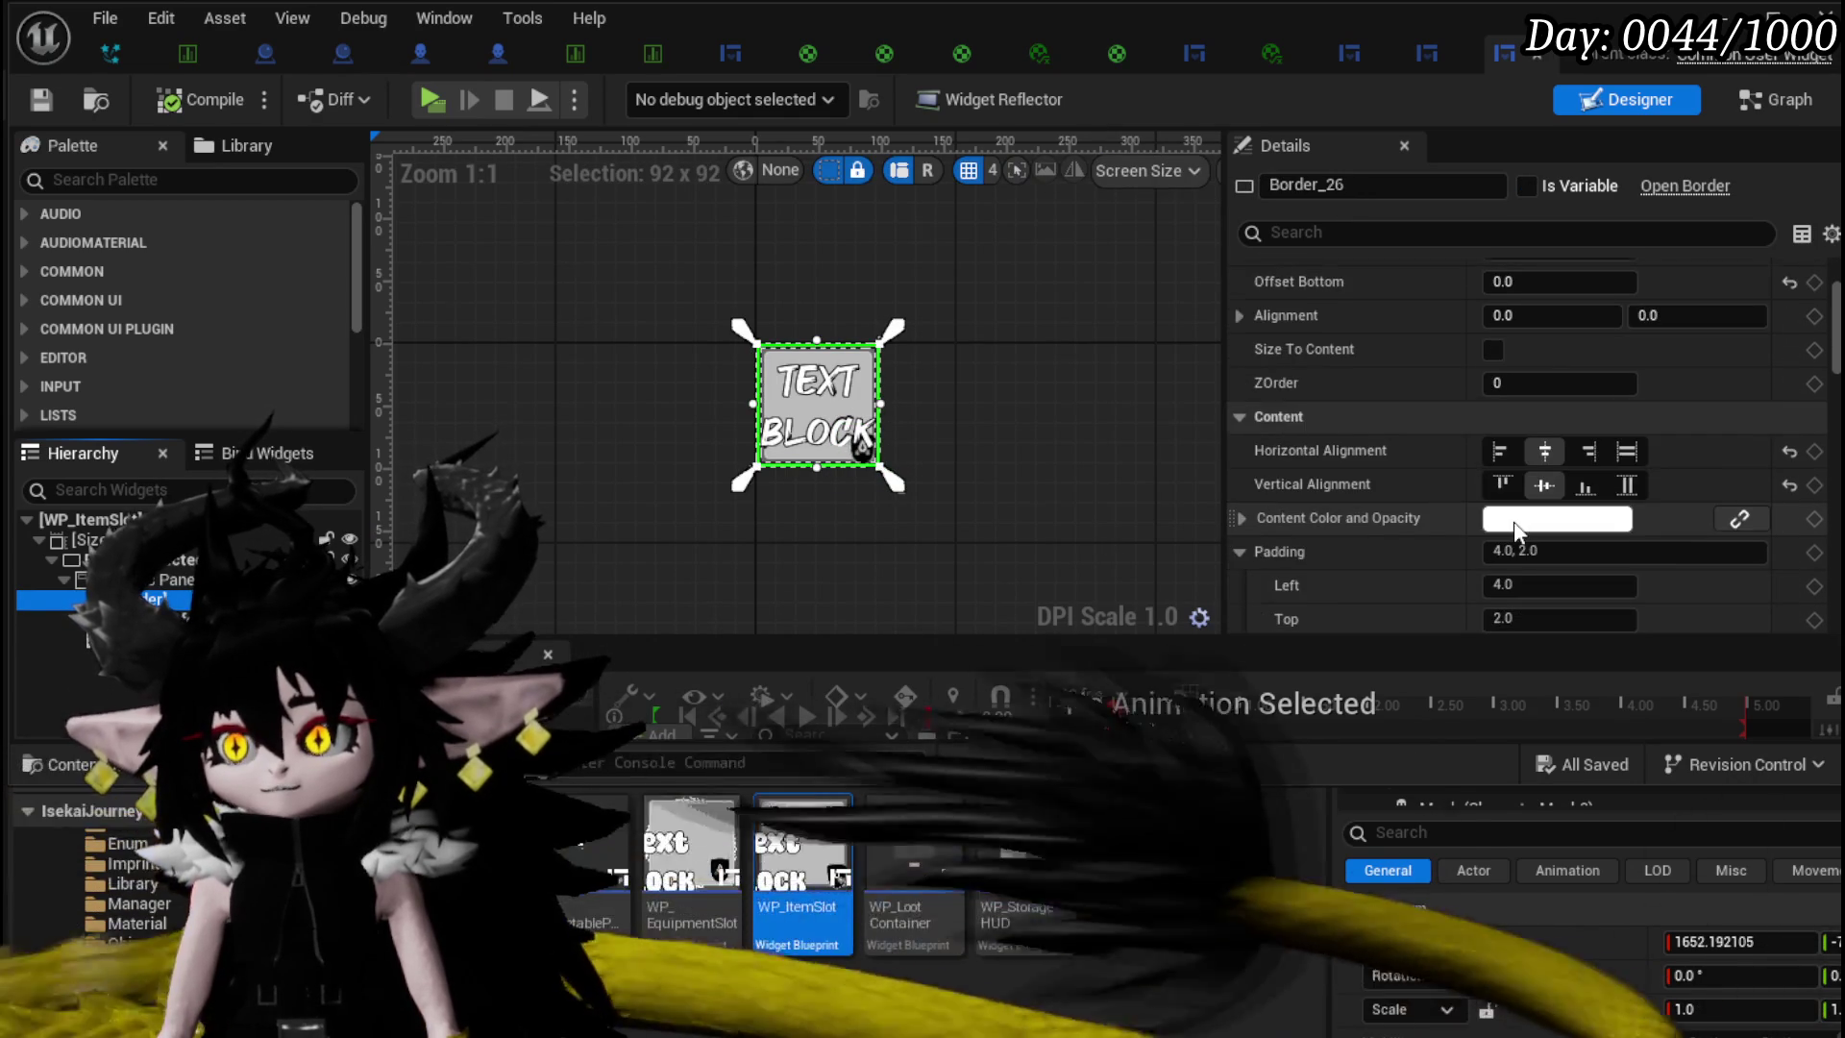
pyautogui.scroll(-6, 1515, 528)
pyautogui.scroll(-3, 1513, 523)
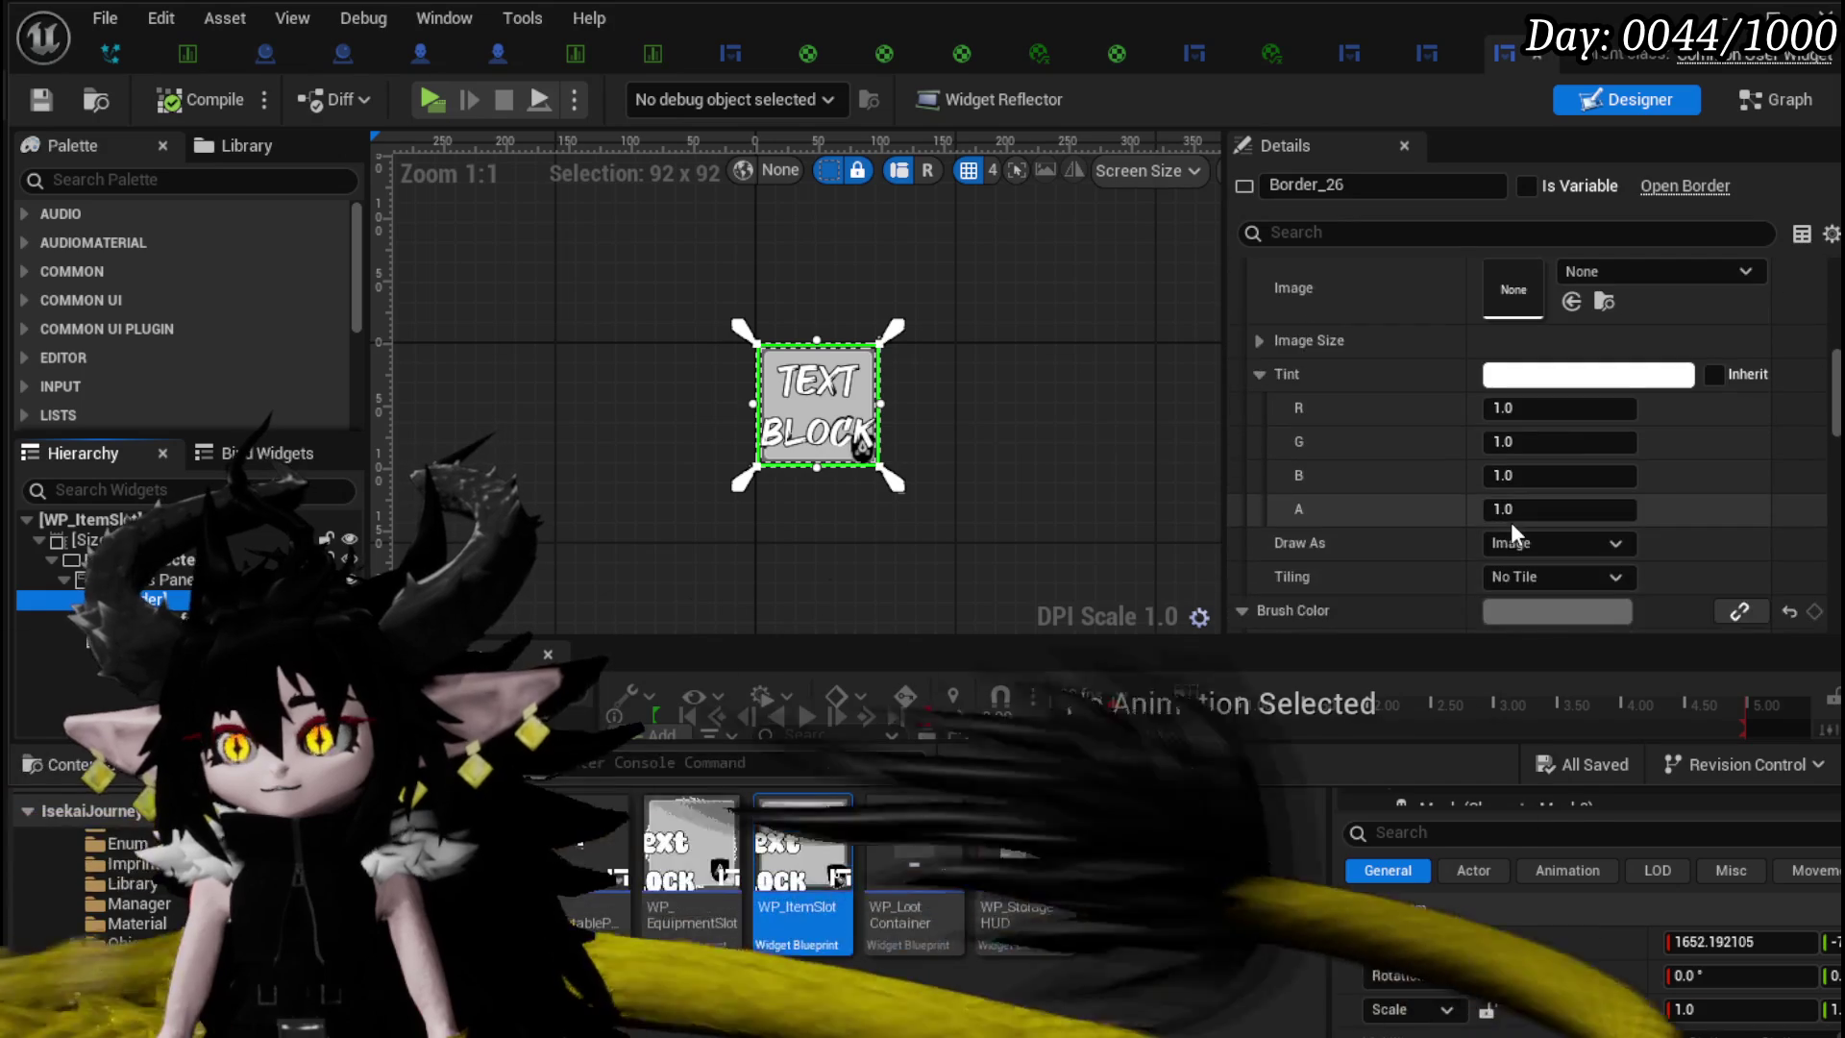
pyautogui.scroll(5, 961, 490)
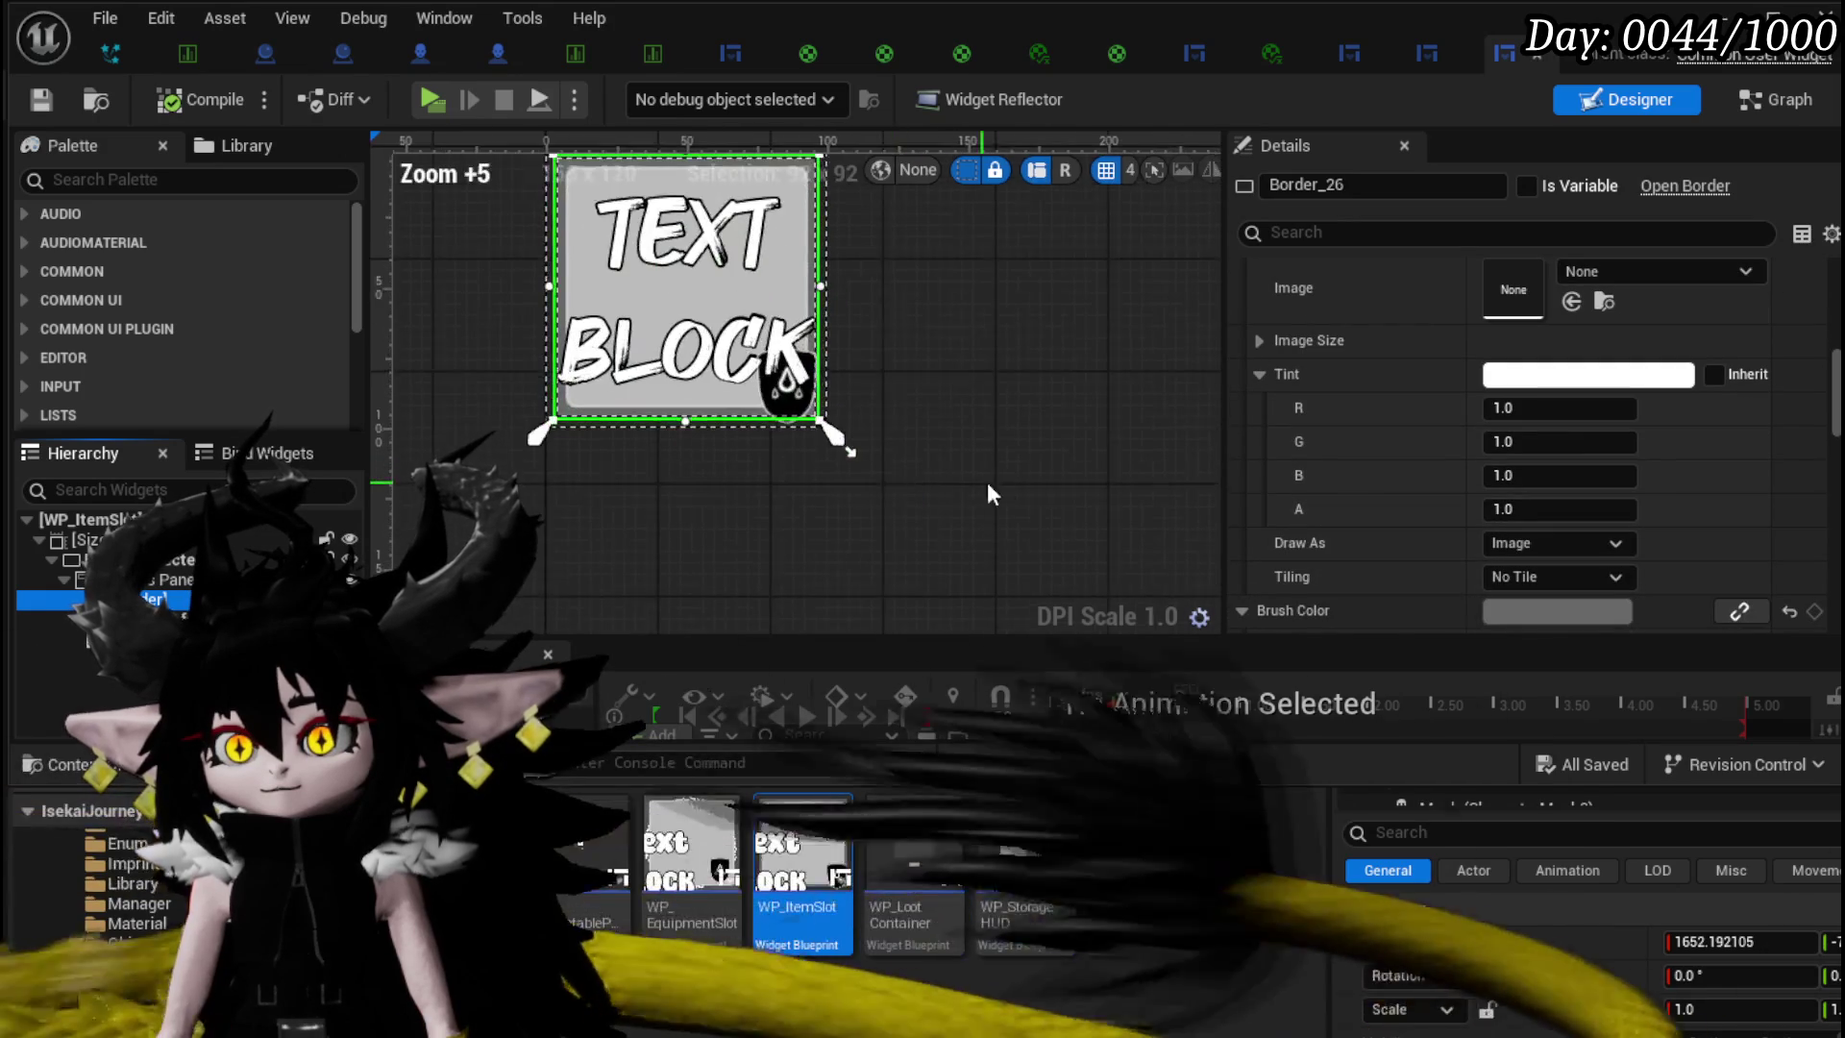
pyautogui.moveTo(1203, 424); pyautogui.dragTo(1216, 506)
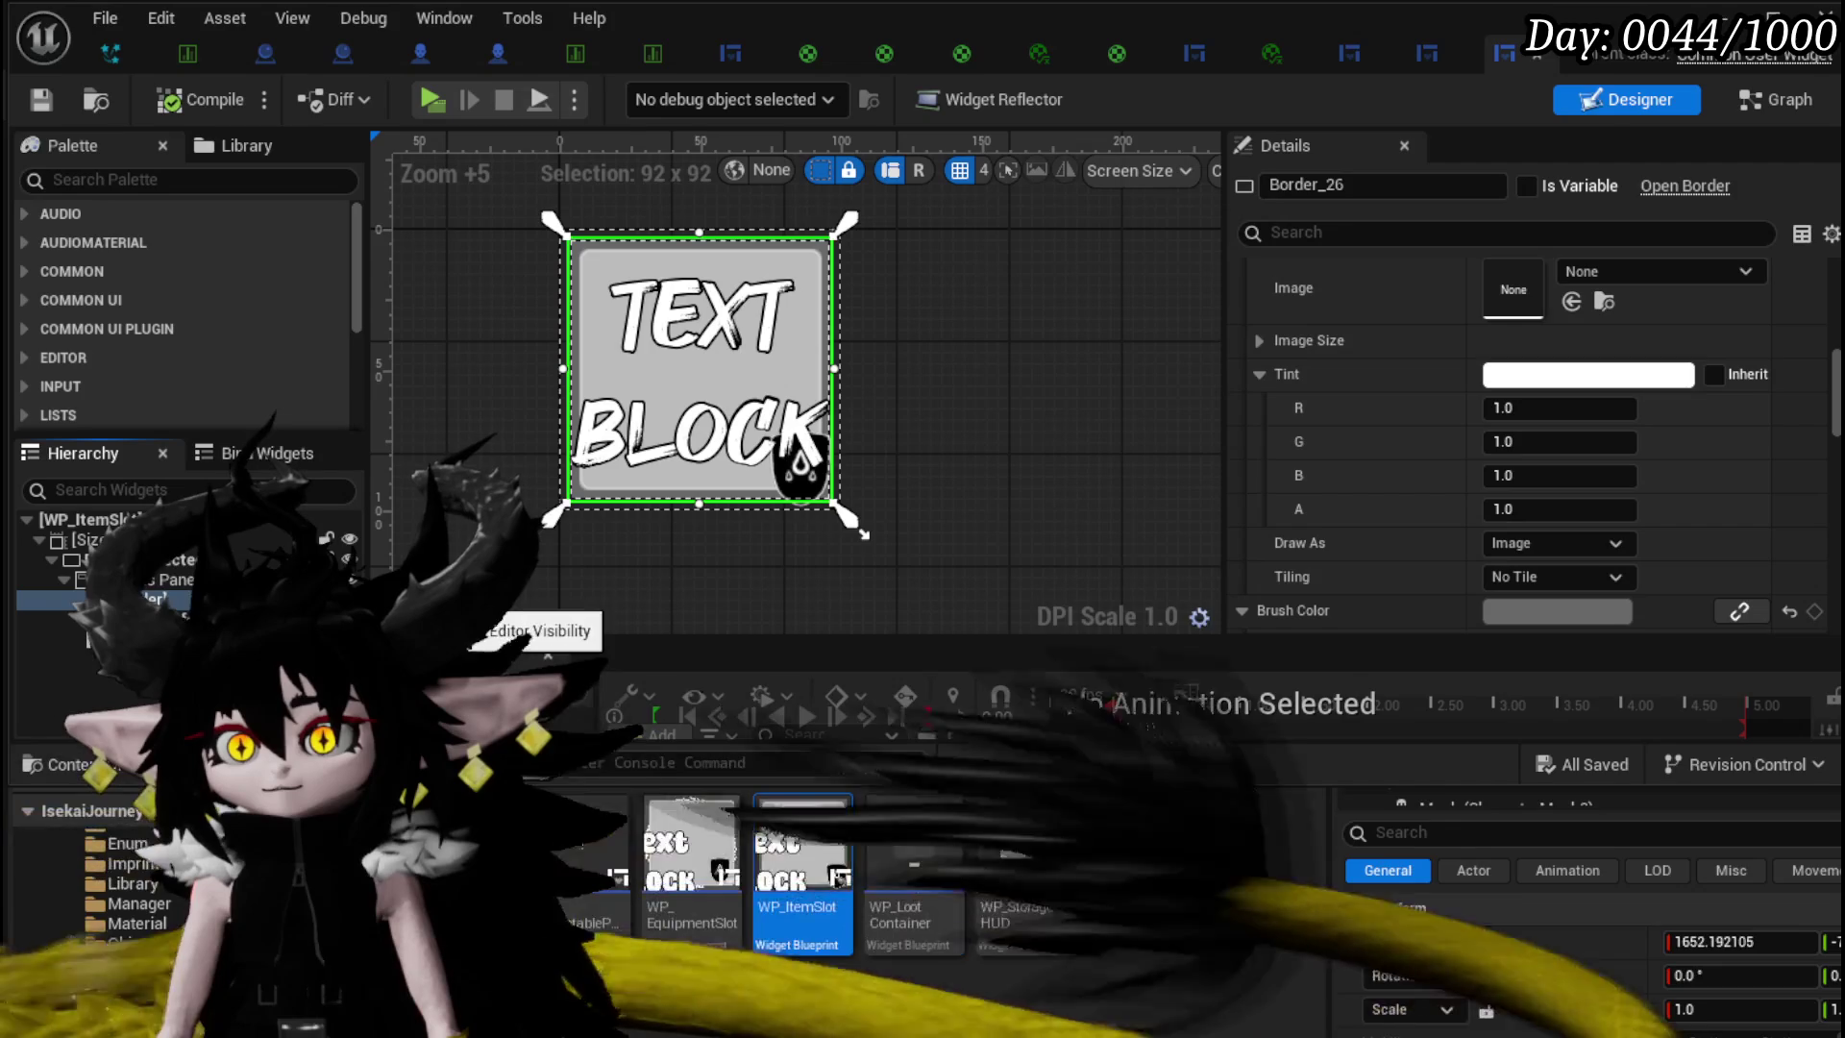
# - Compare the droplet icon, MW_Button, Image_Safe and Border_26 brush settings
pyautogui.click(860, 530)
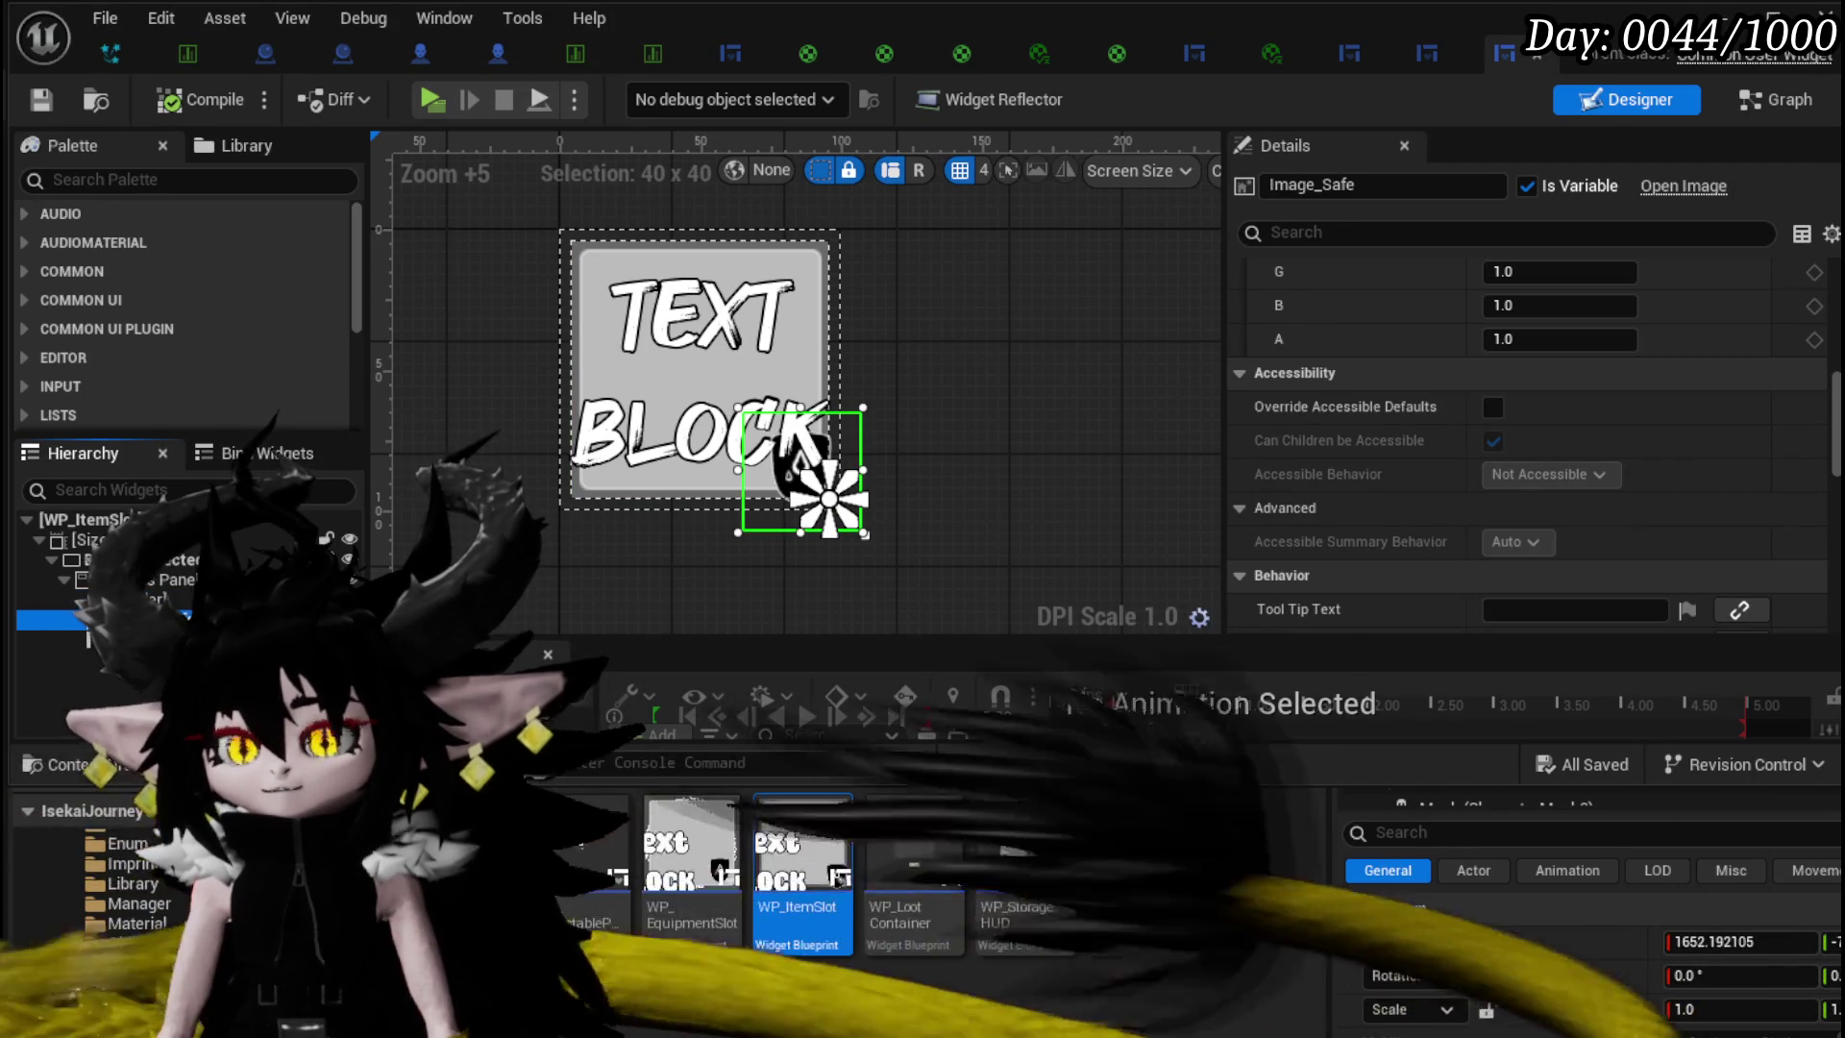
pyautogui.click(860, 530)
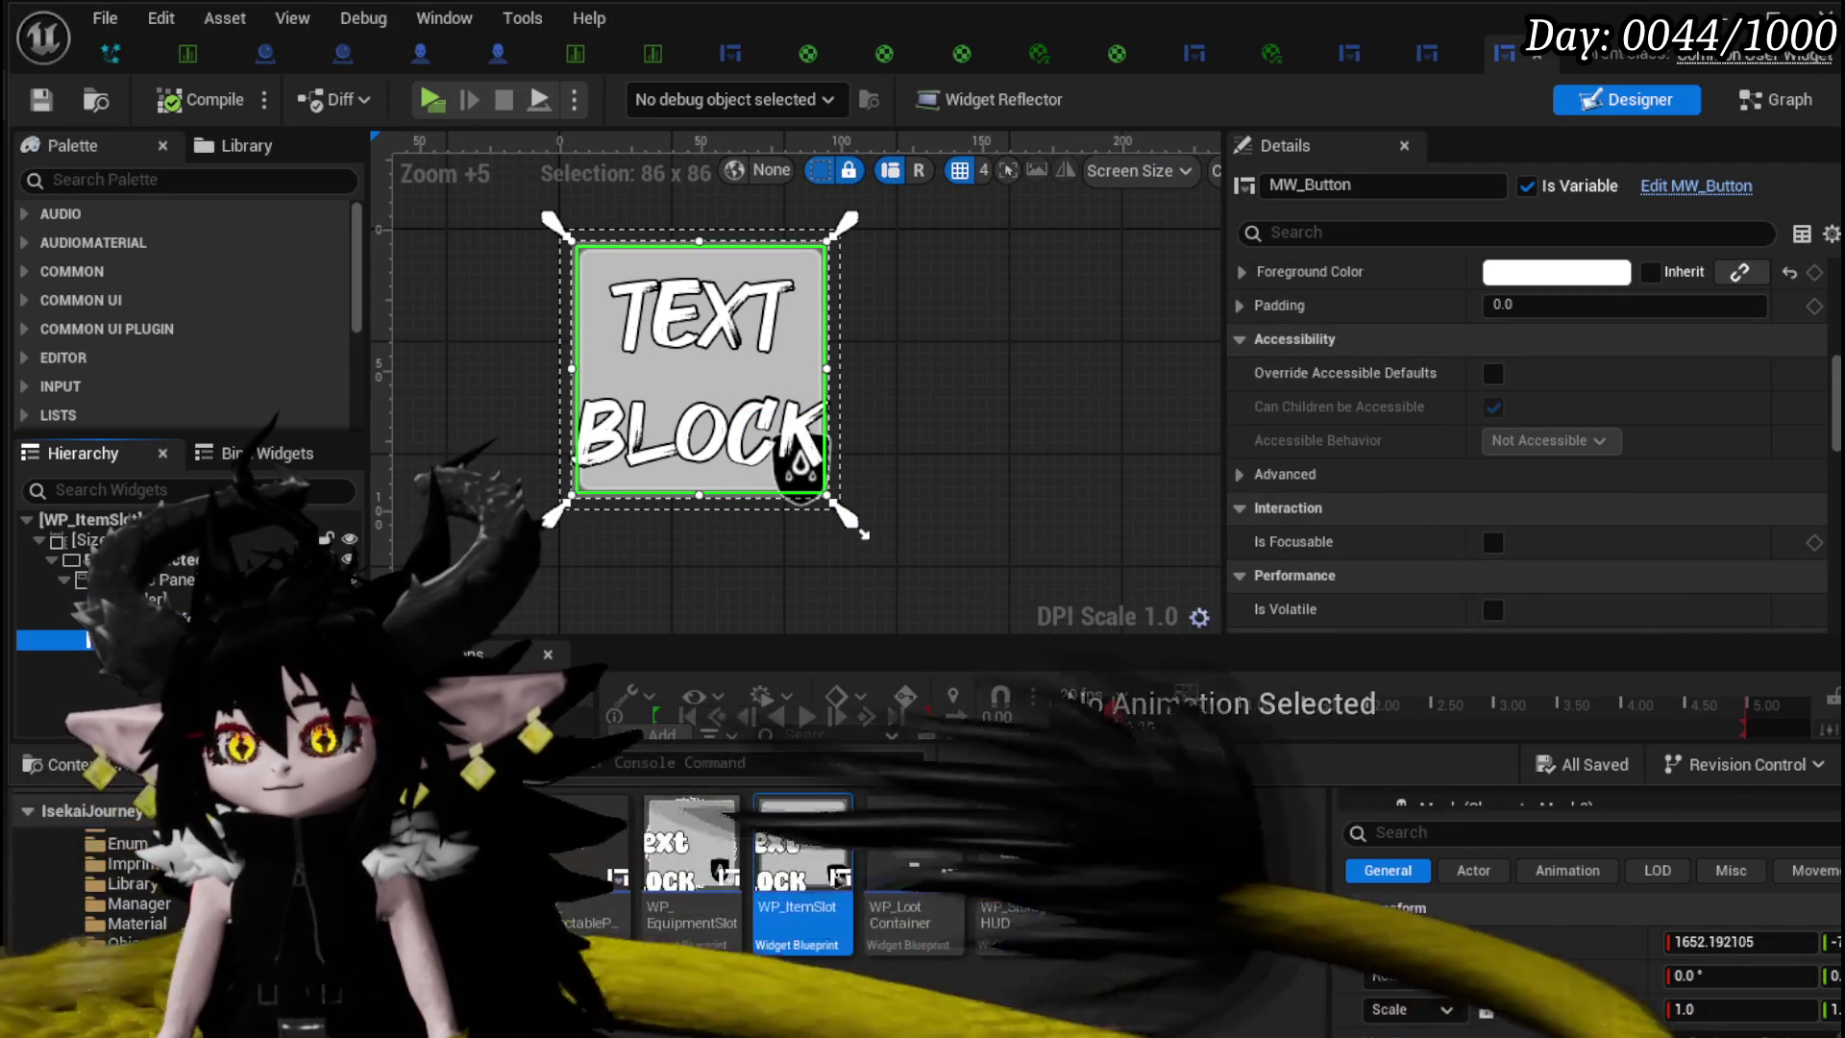
pyautogui.click(862, 532)
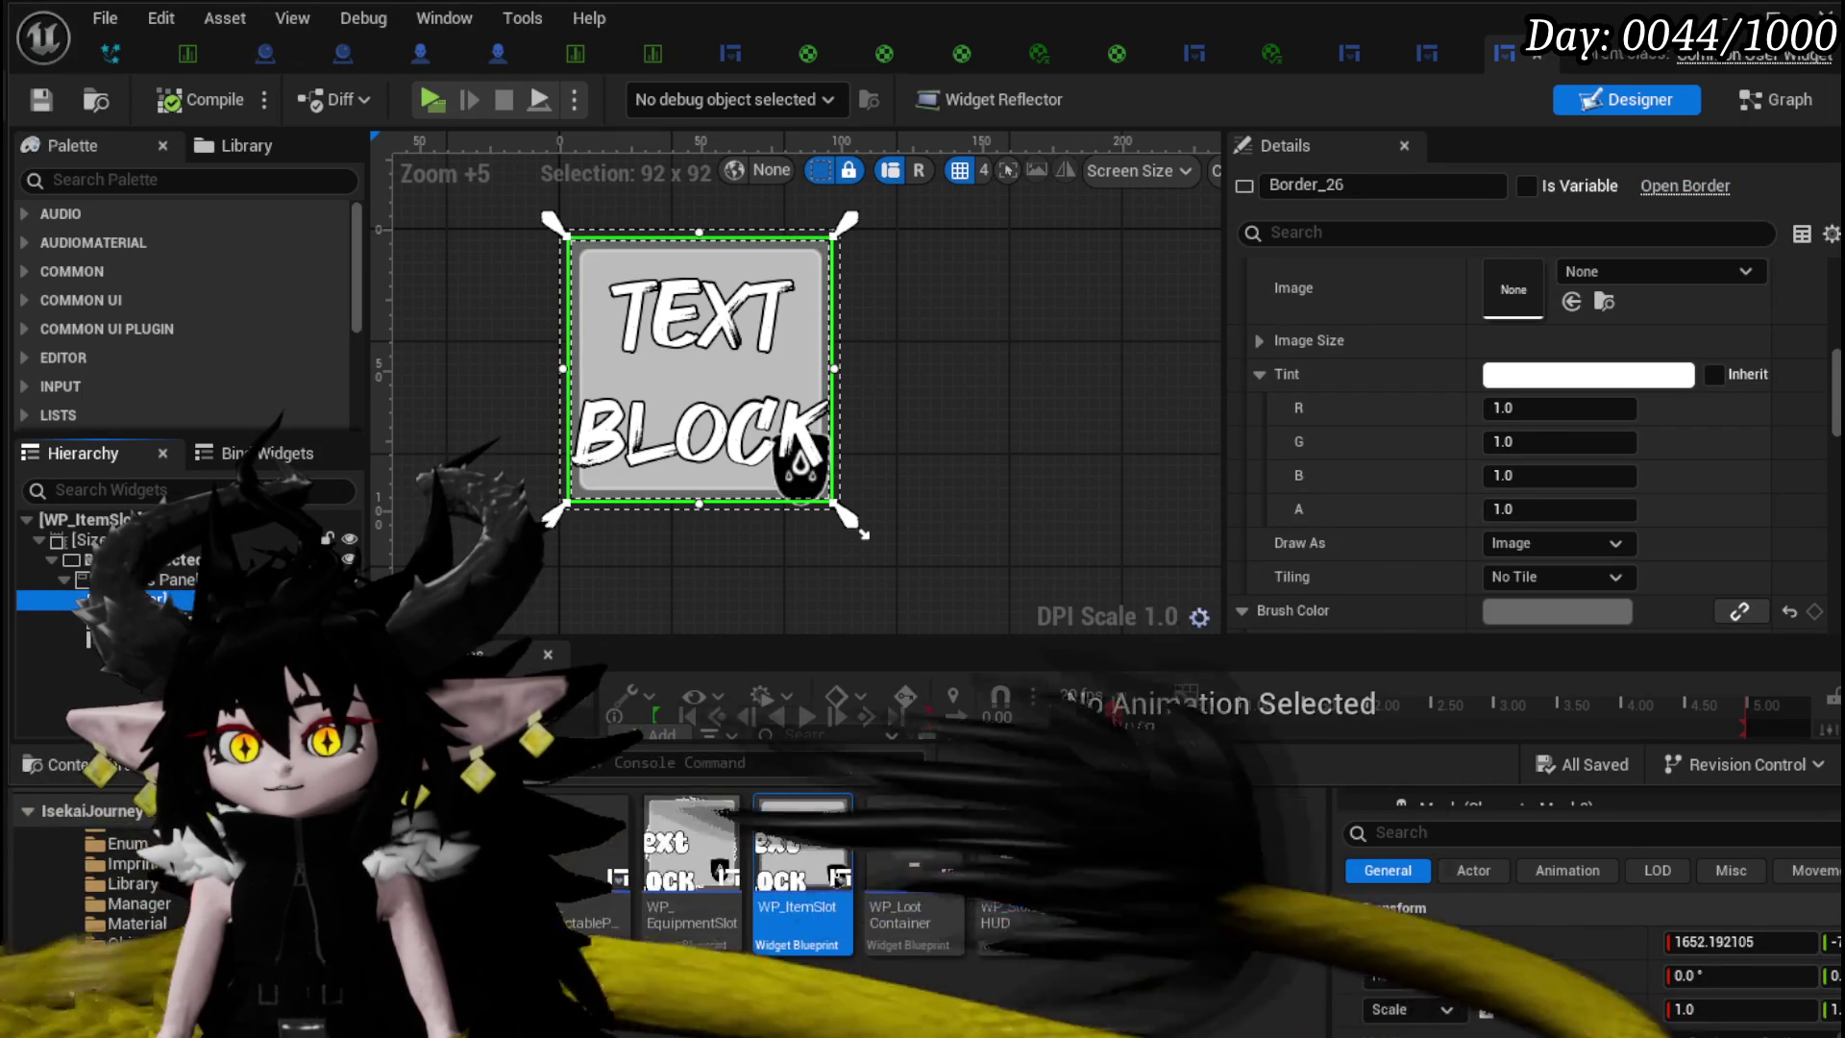
pyautogui.click(862, 532)
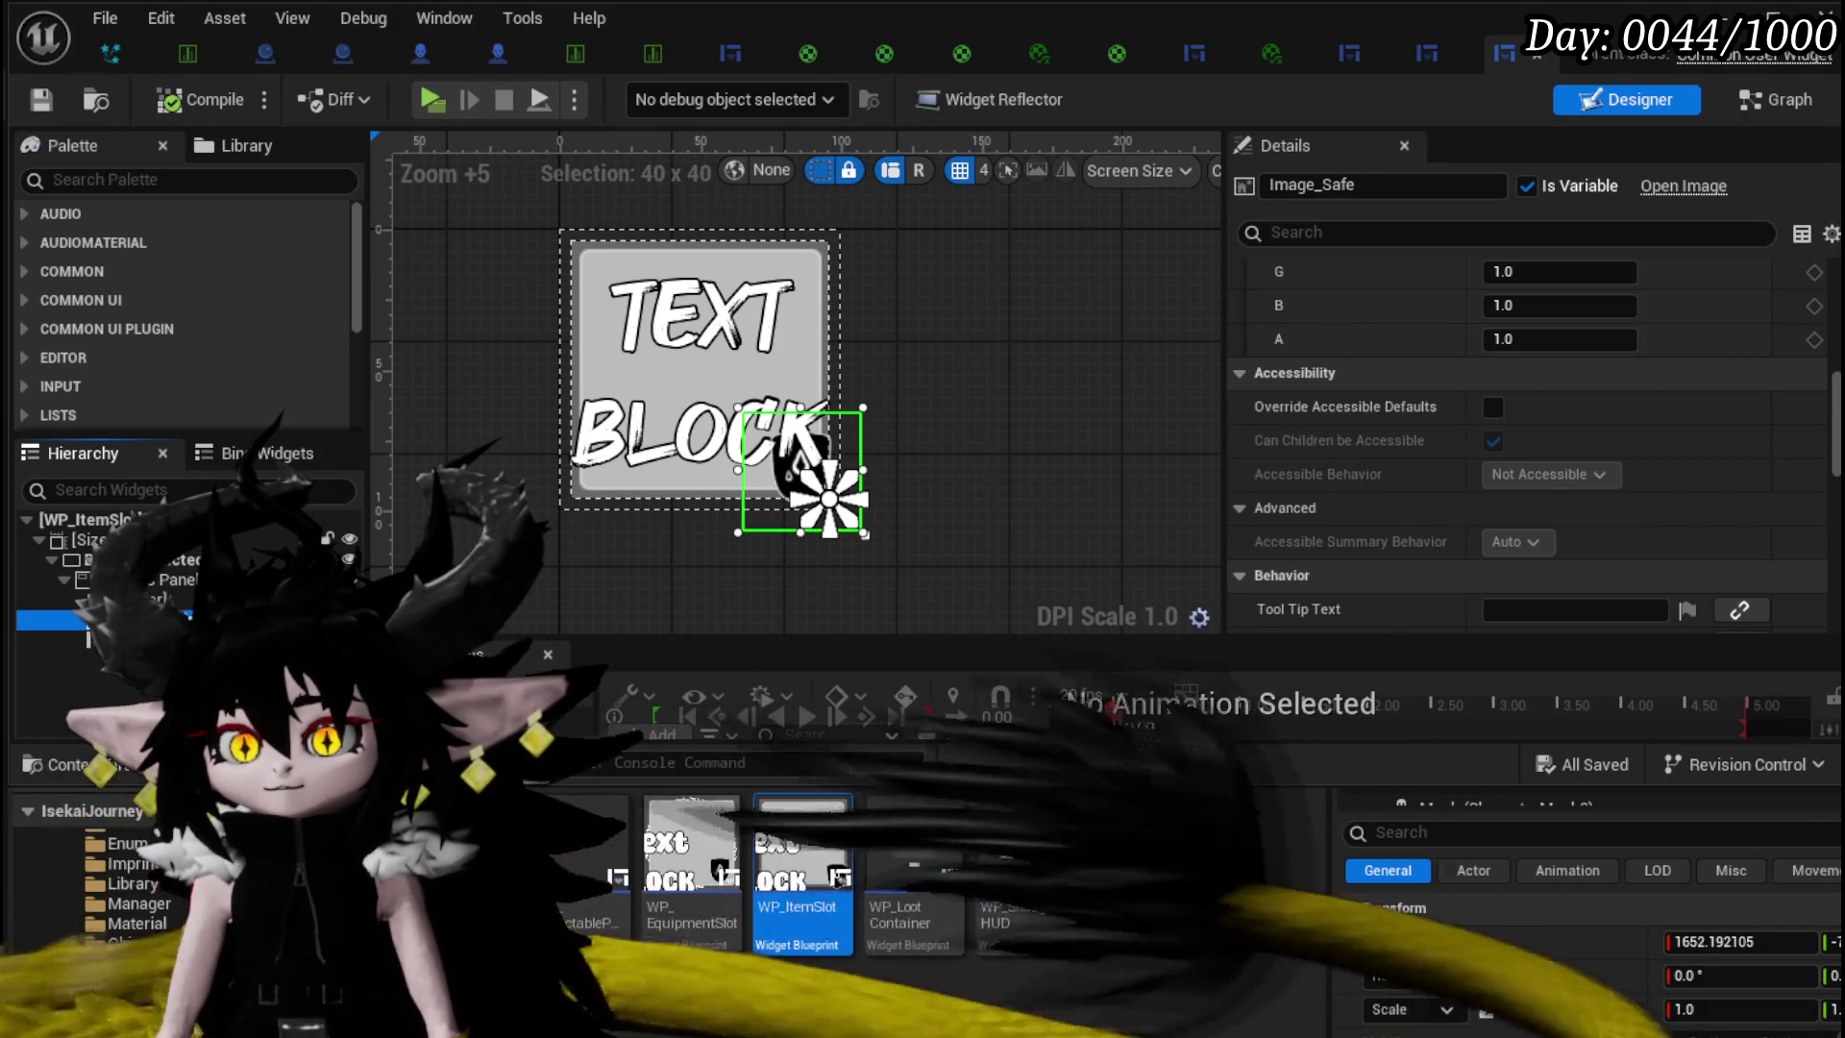
pyautogui.click(864, 533)
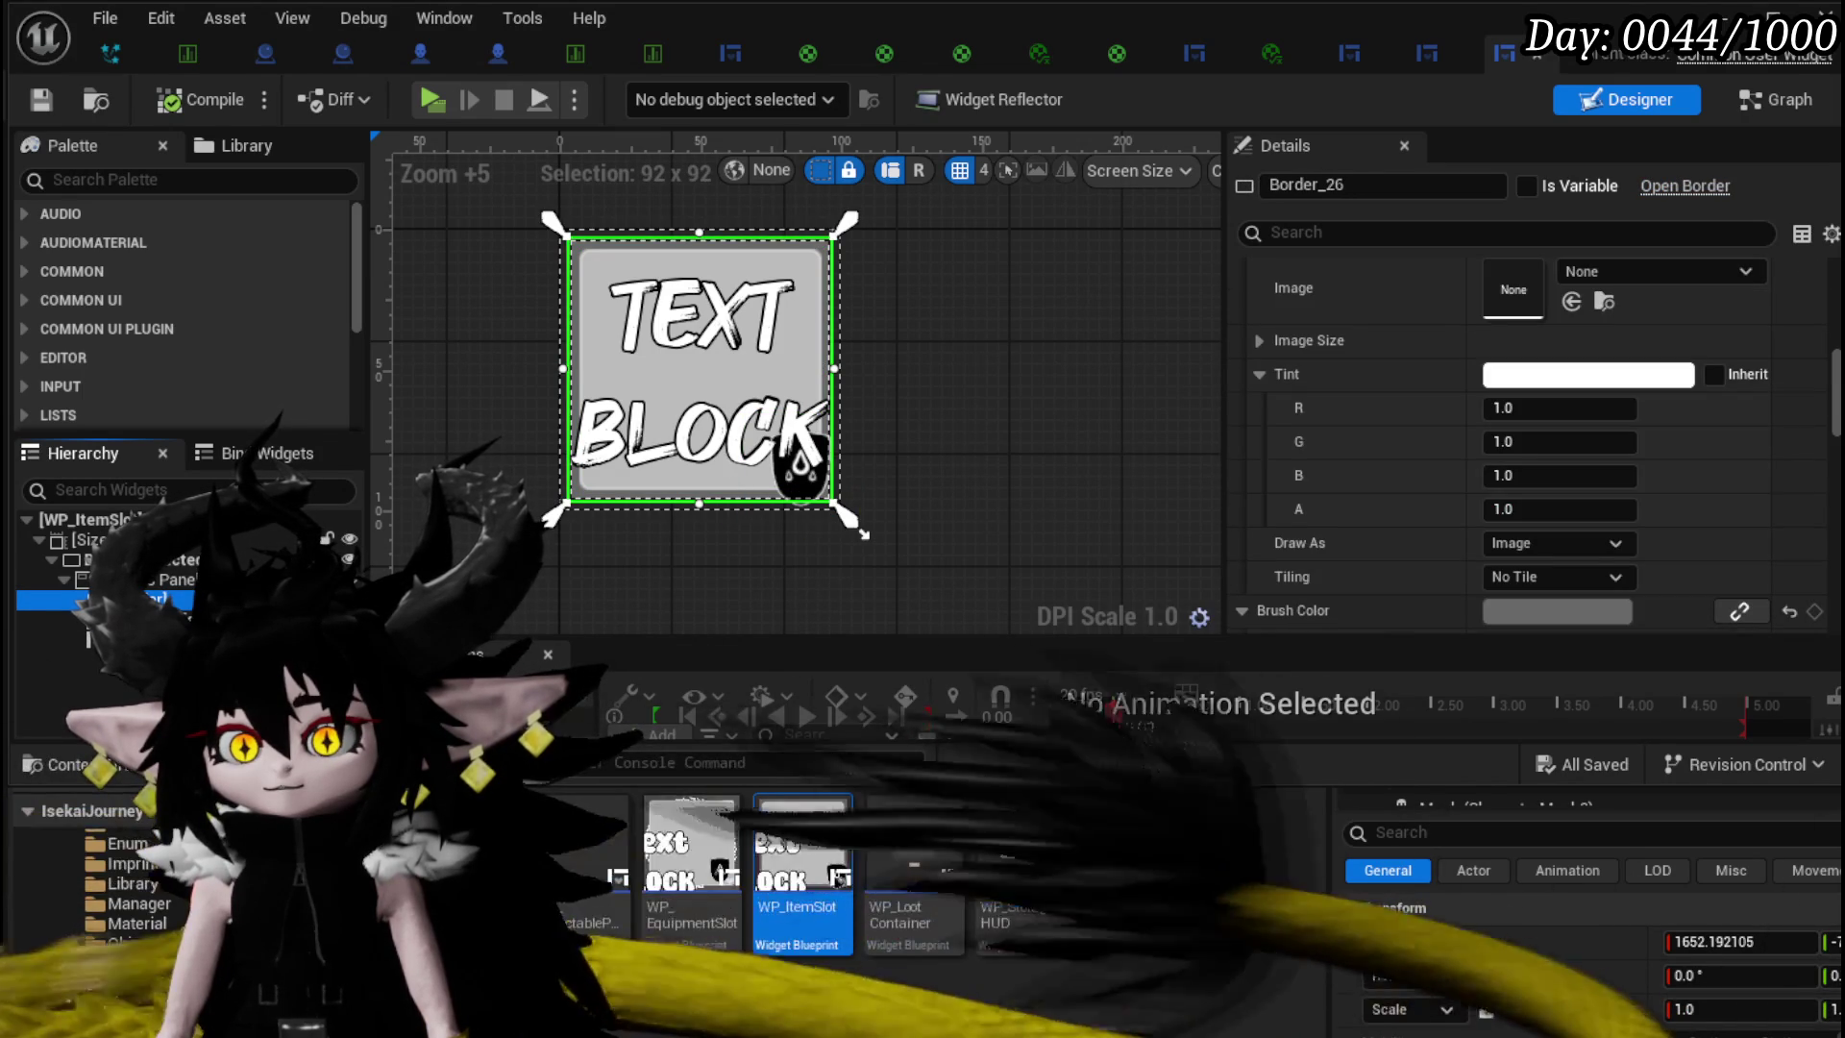
pyautogui.click(76, 179)
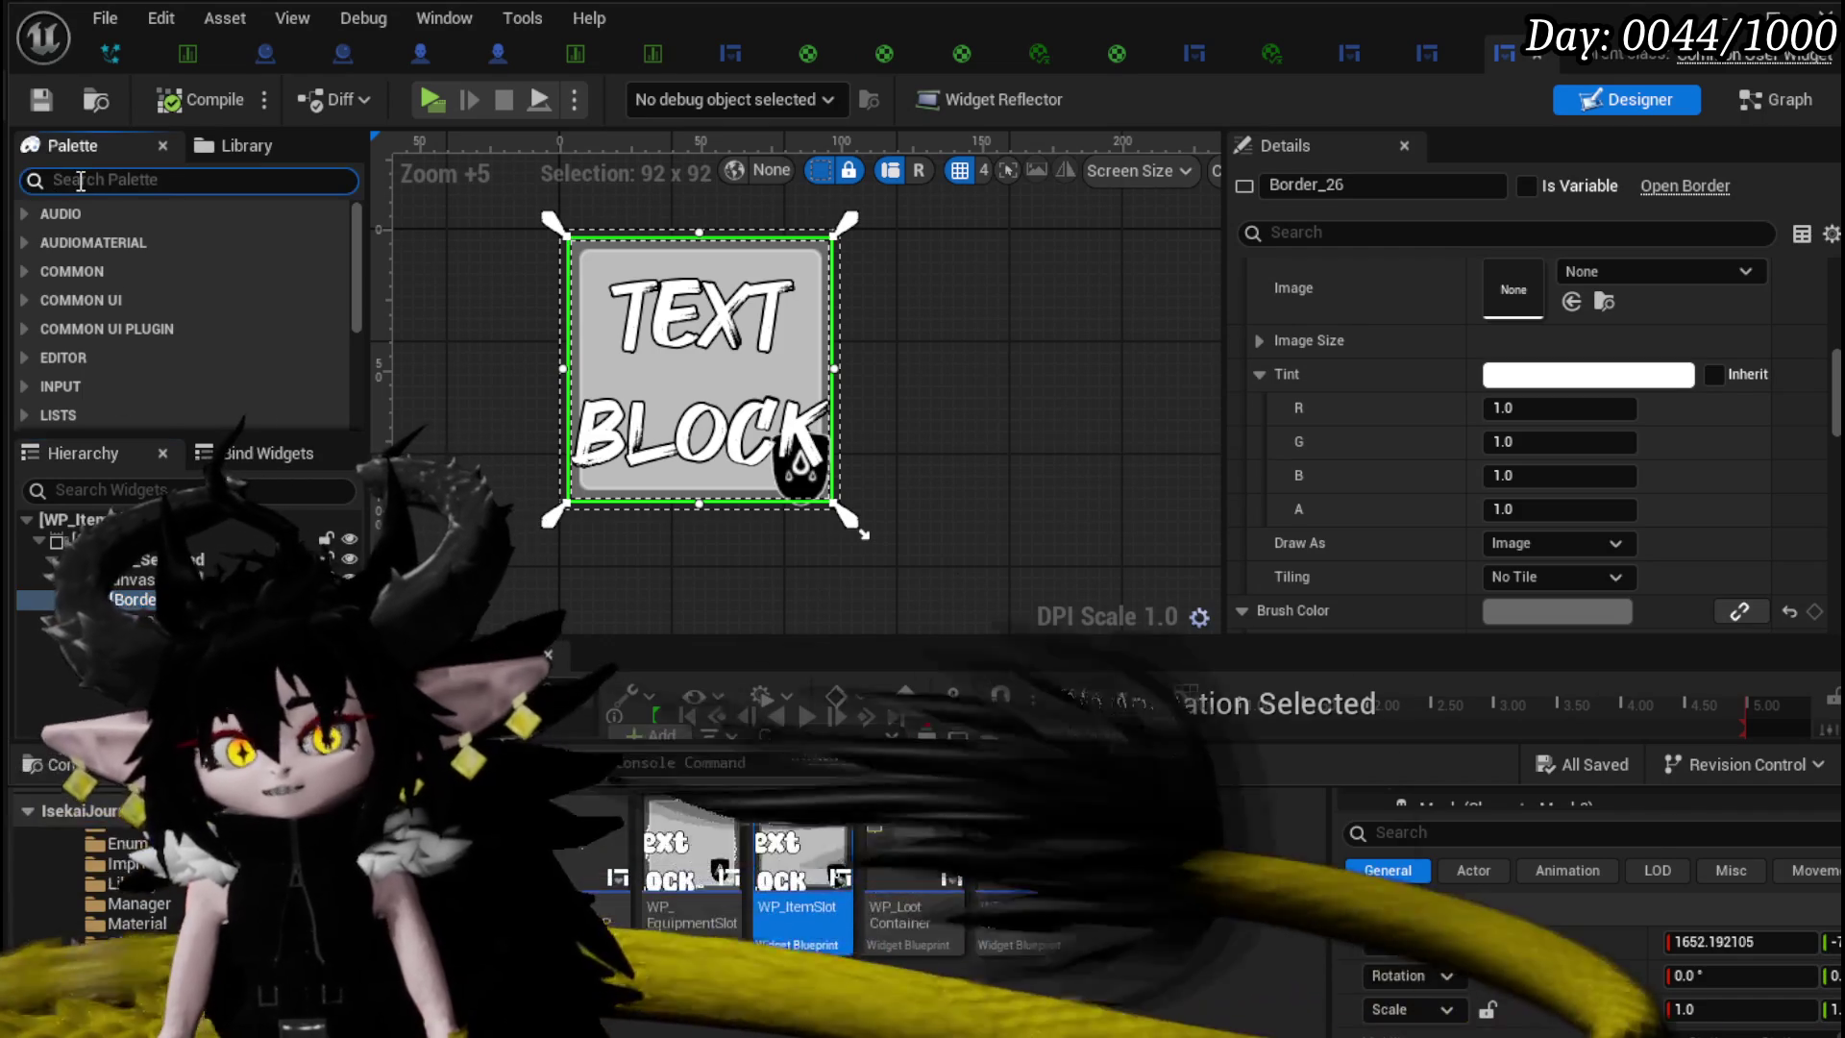
# - Add a Palette Border to the canvas and full-stretch anchor the new Border_104
pyautogui.write('Border')
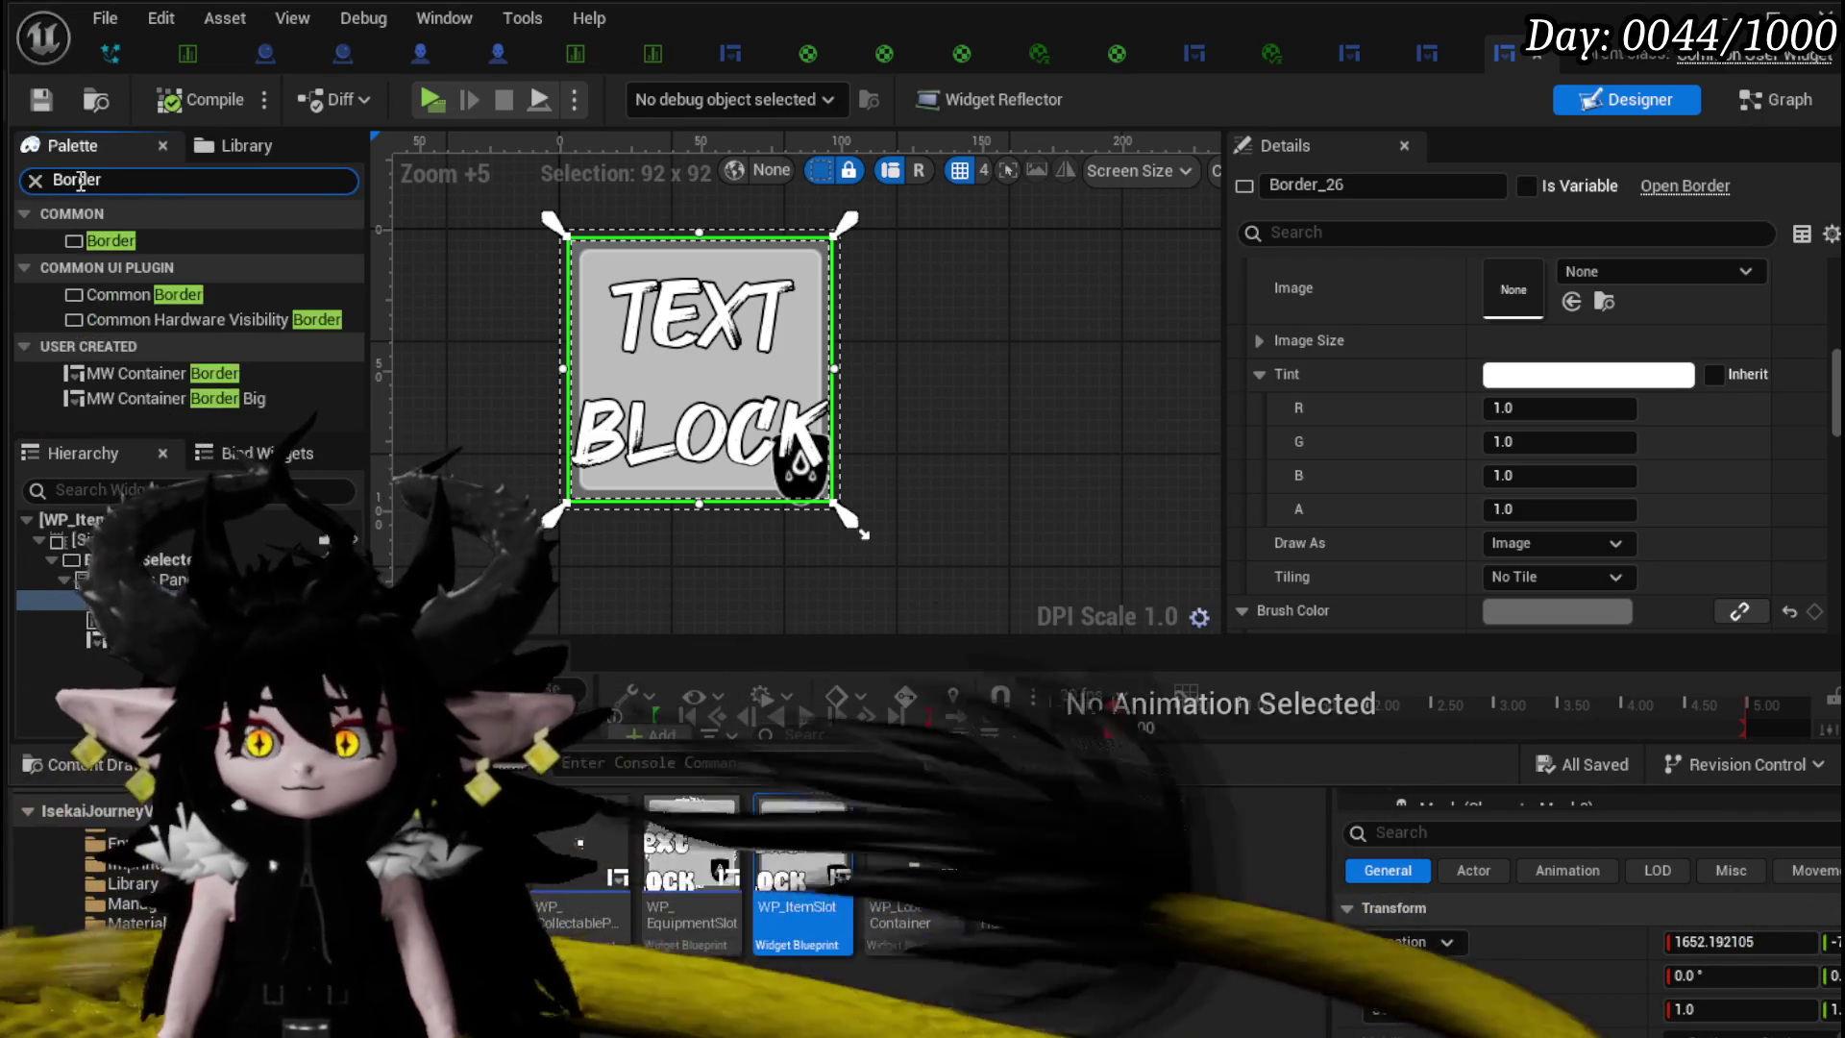
pyautogui.click(110, 240)
pyautogui.moveTo(96, 580); pyautogui.dragTo(96, 586)
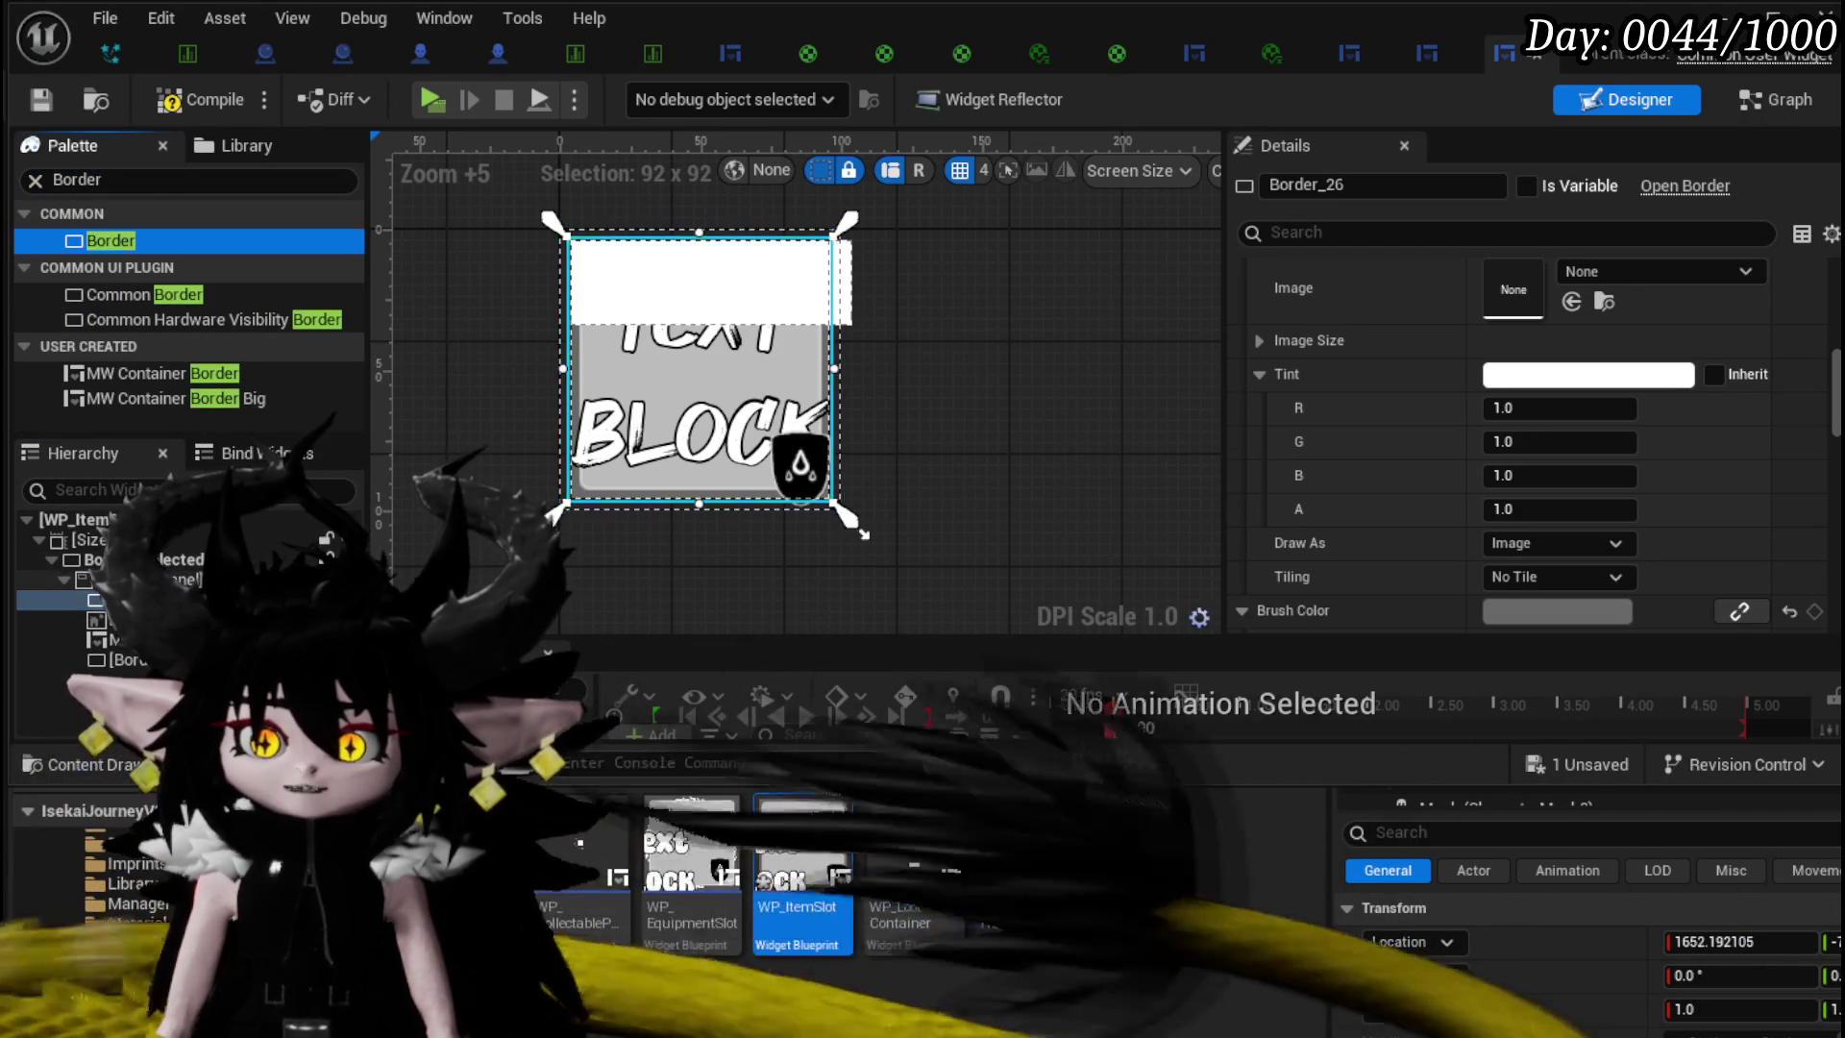
pyautogui.click(858, 530)
pyautogui.click(123, 660)
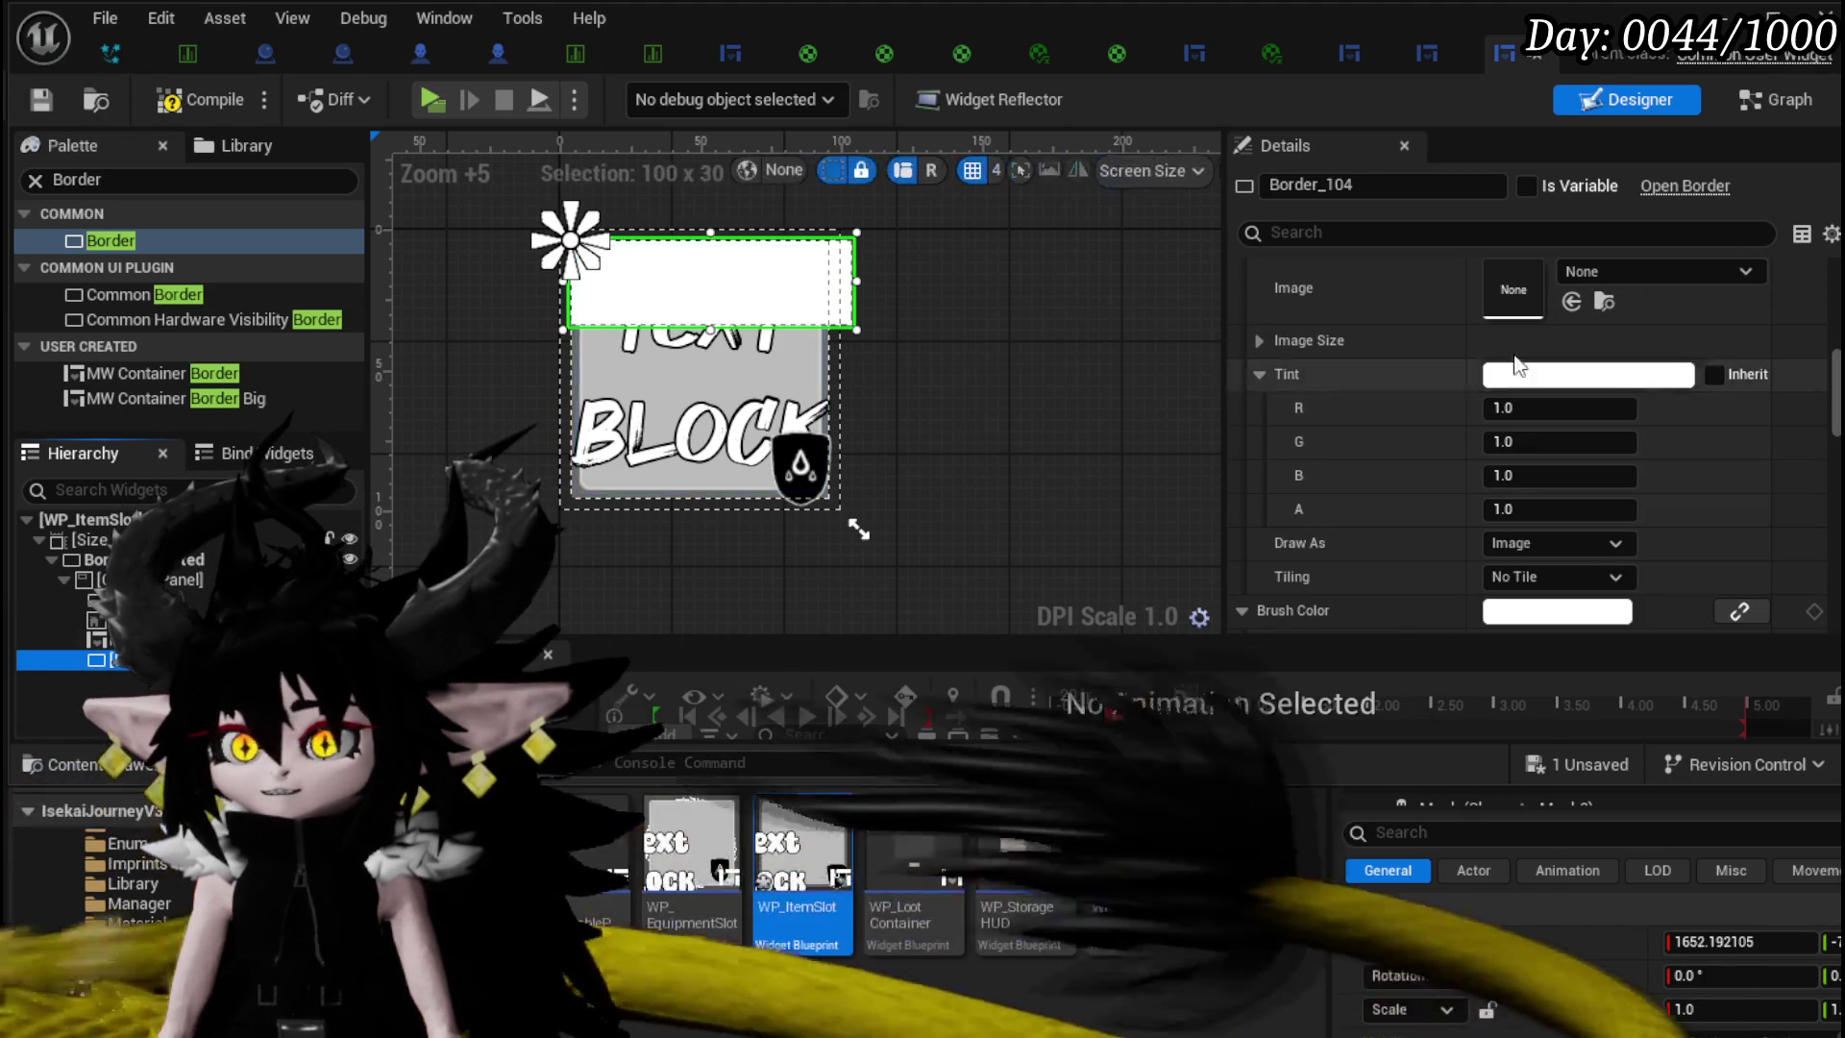
pyautogui.scroll(5, 1478, 332)
pyautogui.scroll(2, 1477, 322)
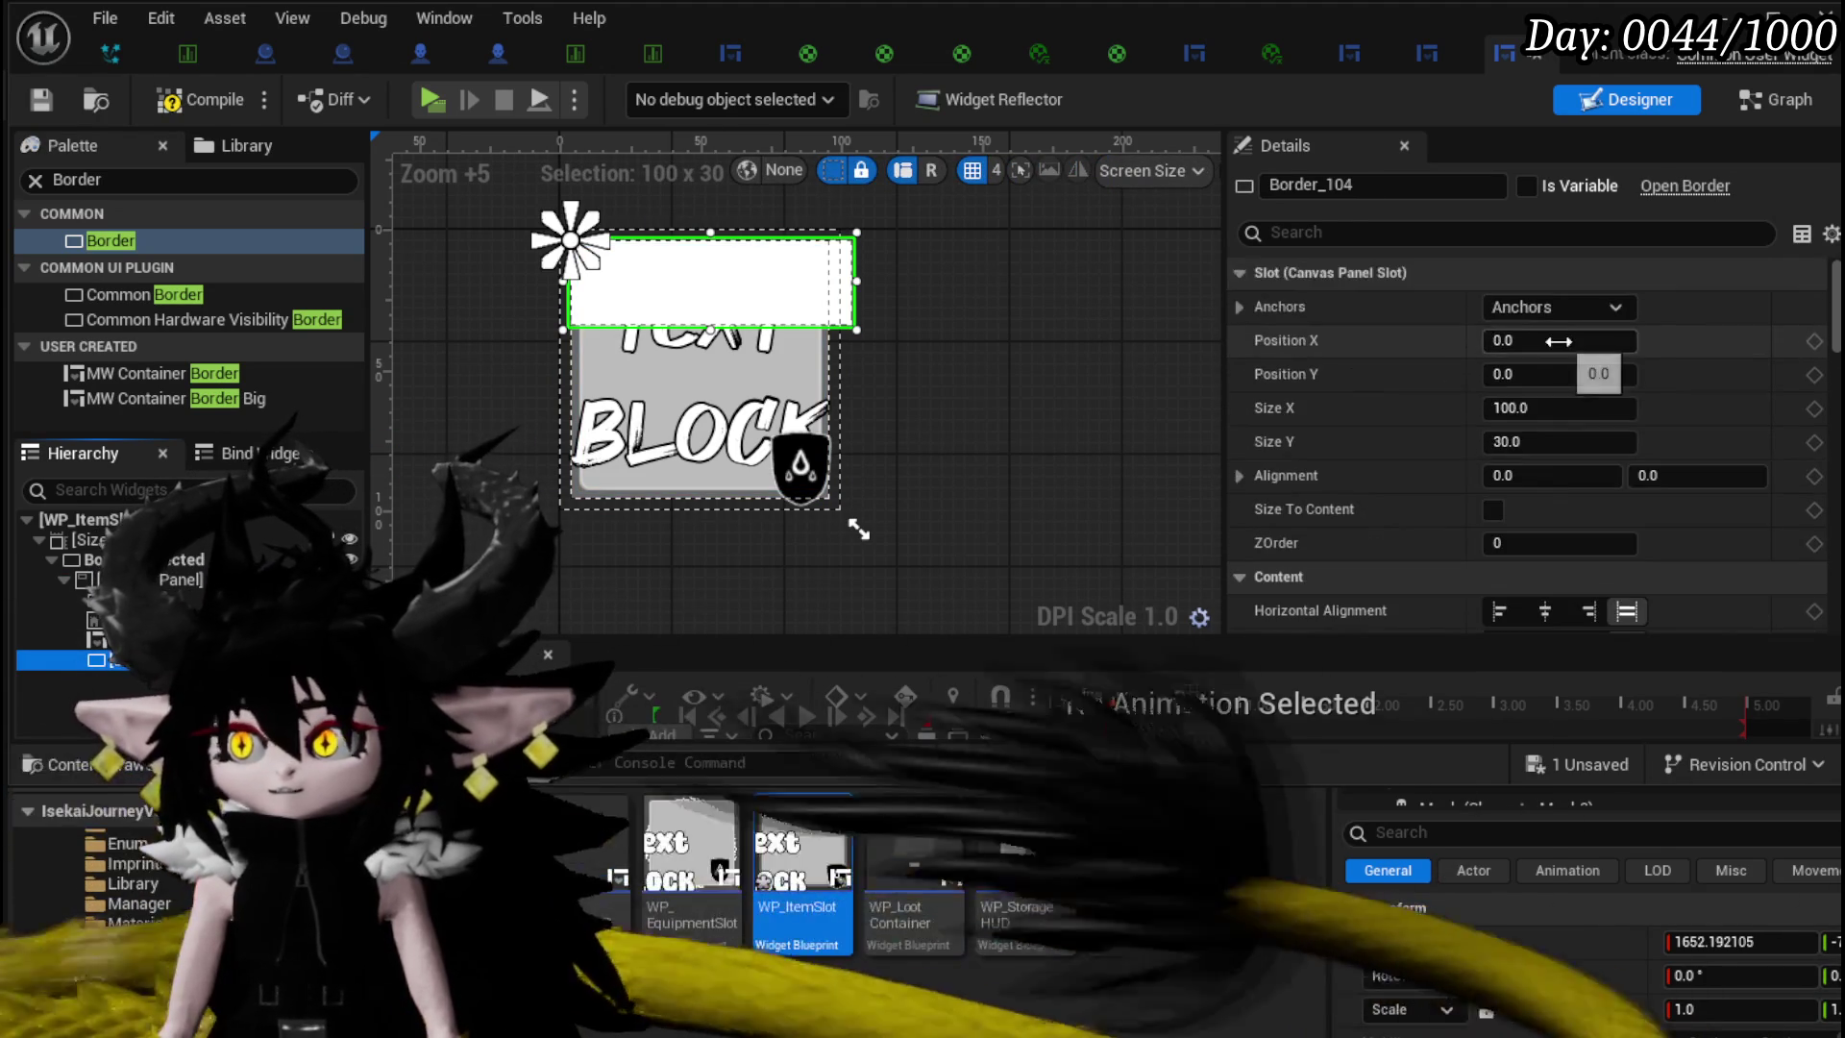
pyautogui.click(1535, 309)
pyautogui.keyDown('ctrl'); pyautogui.click(1770, 634); pyautogui.keyUp('ctrl')
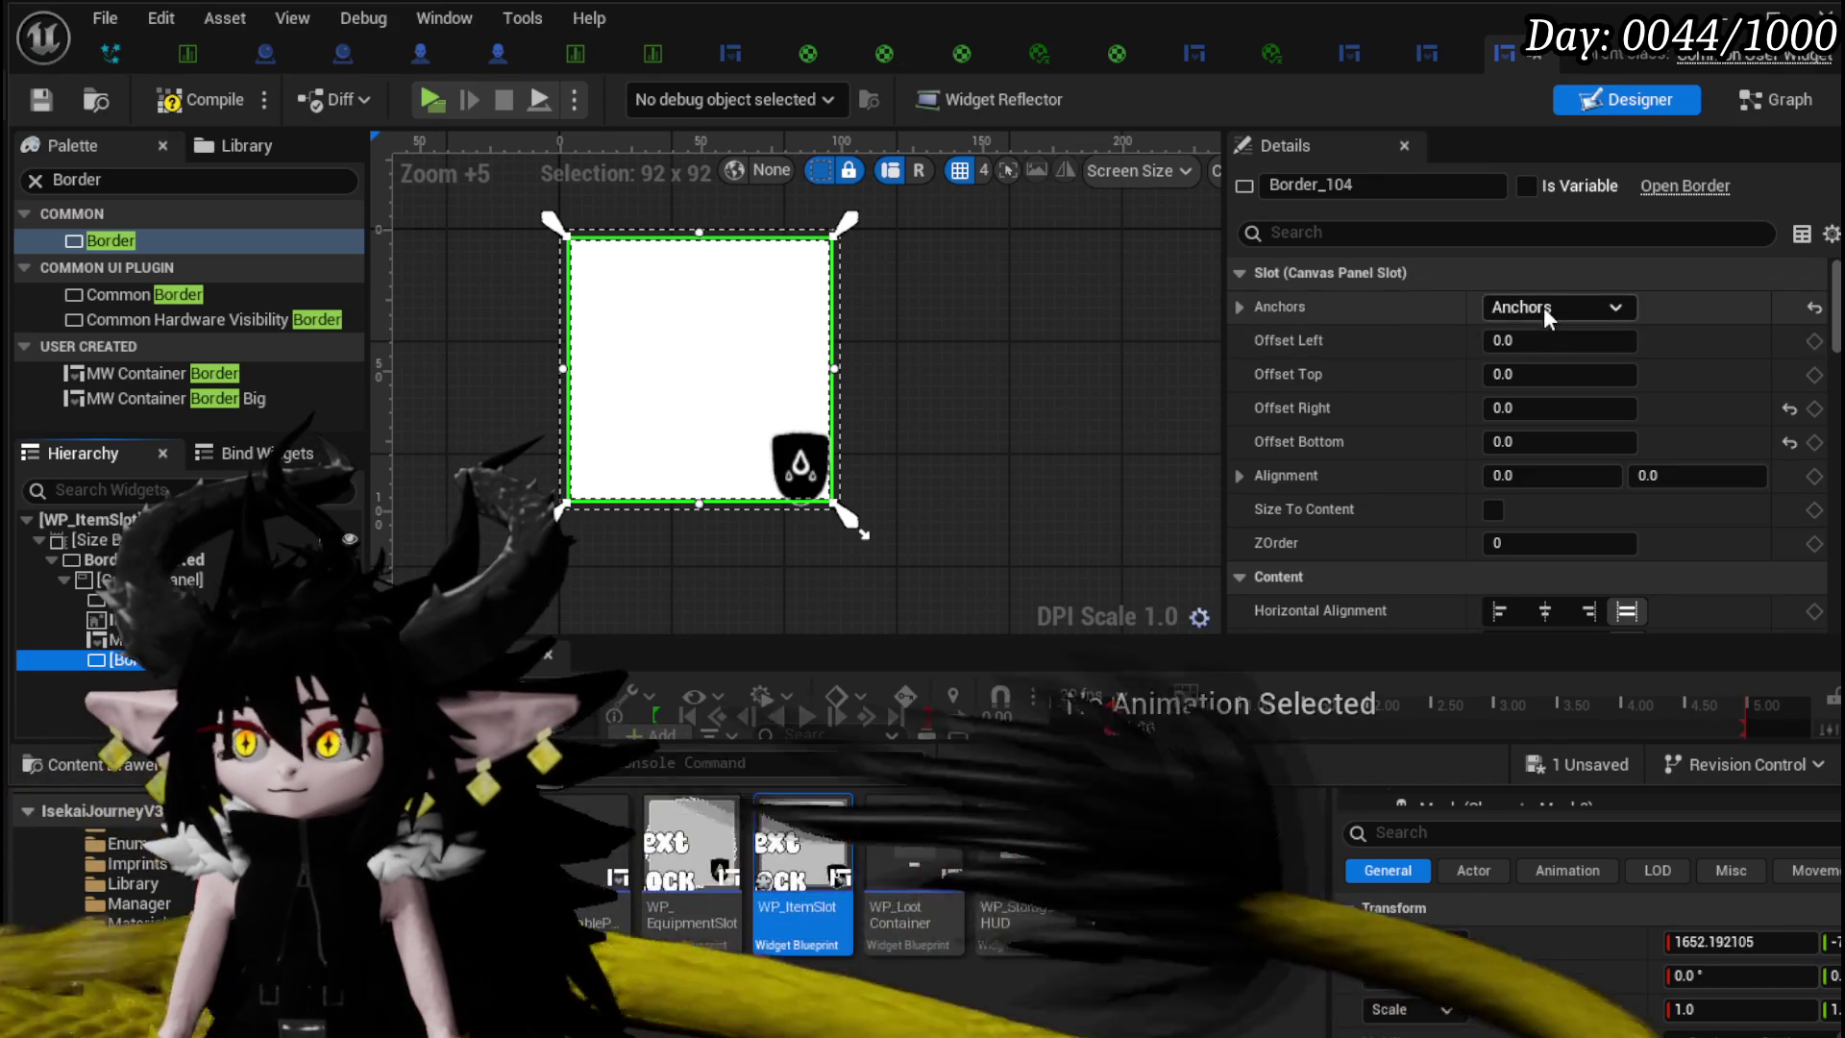
# - Undo the border's full-stretch anchoring and edit its width and height values
pyautogui.click(1541, 307)
pyautogui.press('Escape')
pyautogui.hotkey('ctrl', 'z')
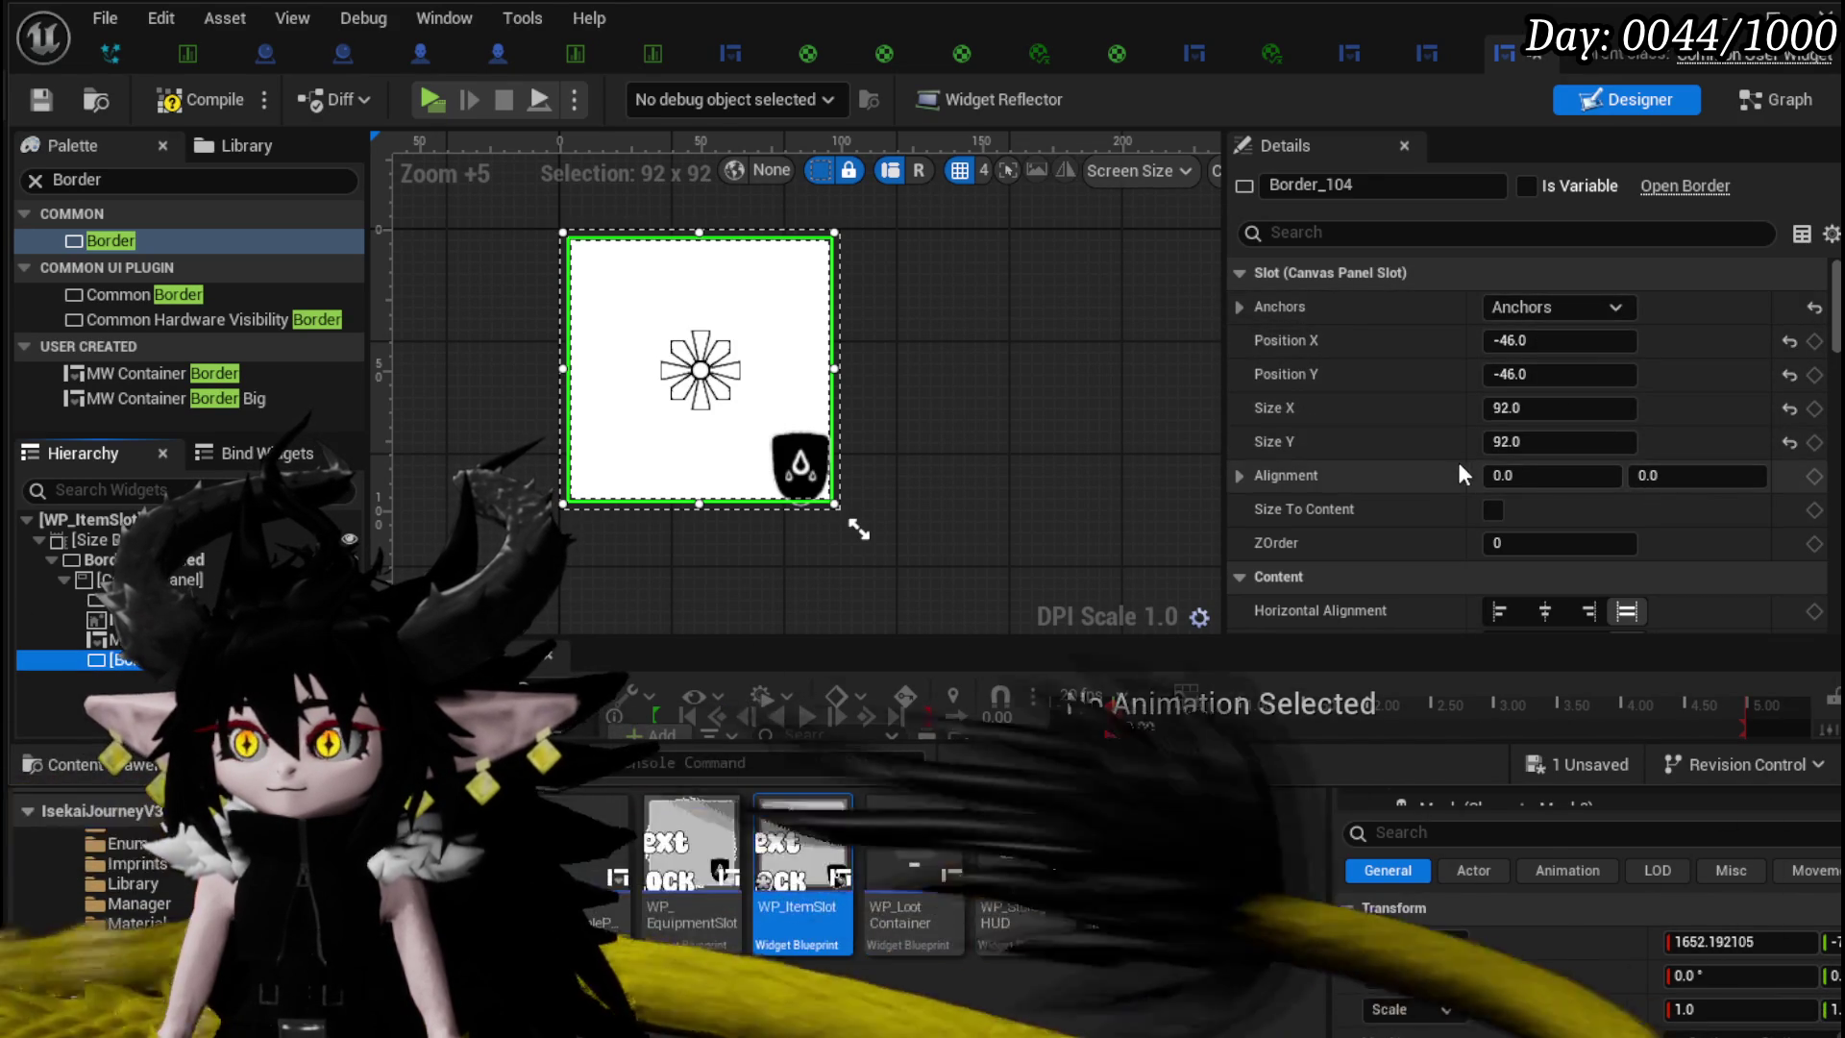
pyautogui.click(1535, 413)
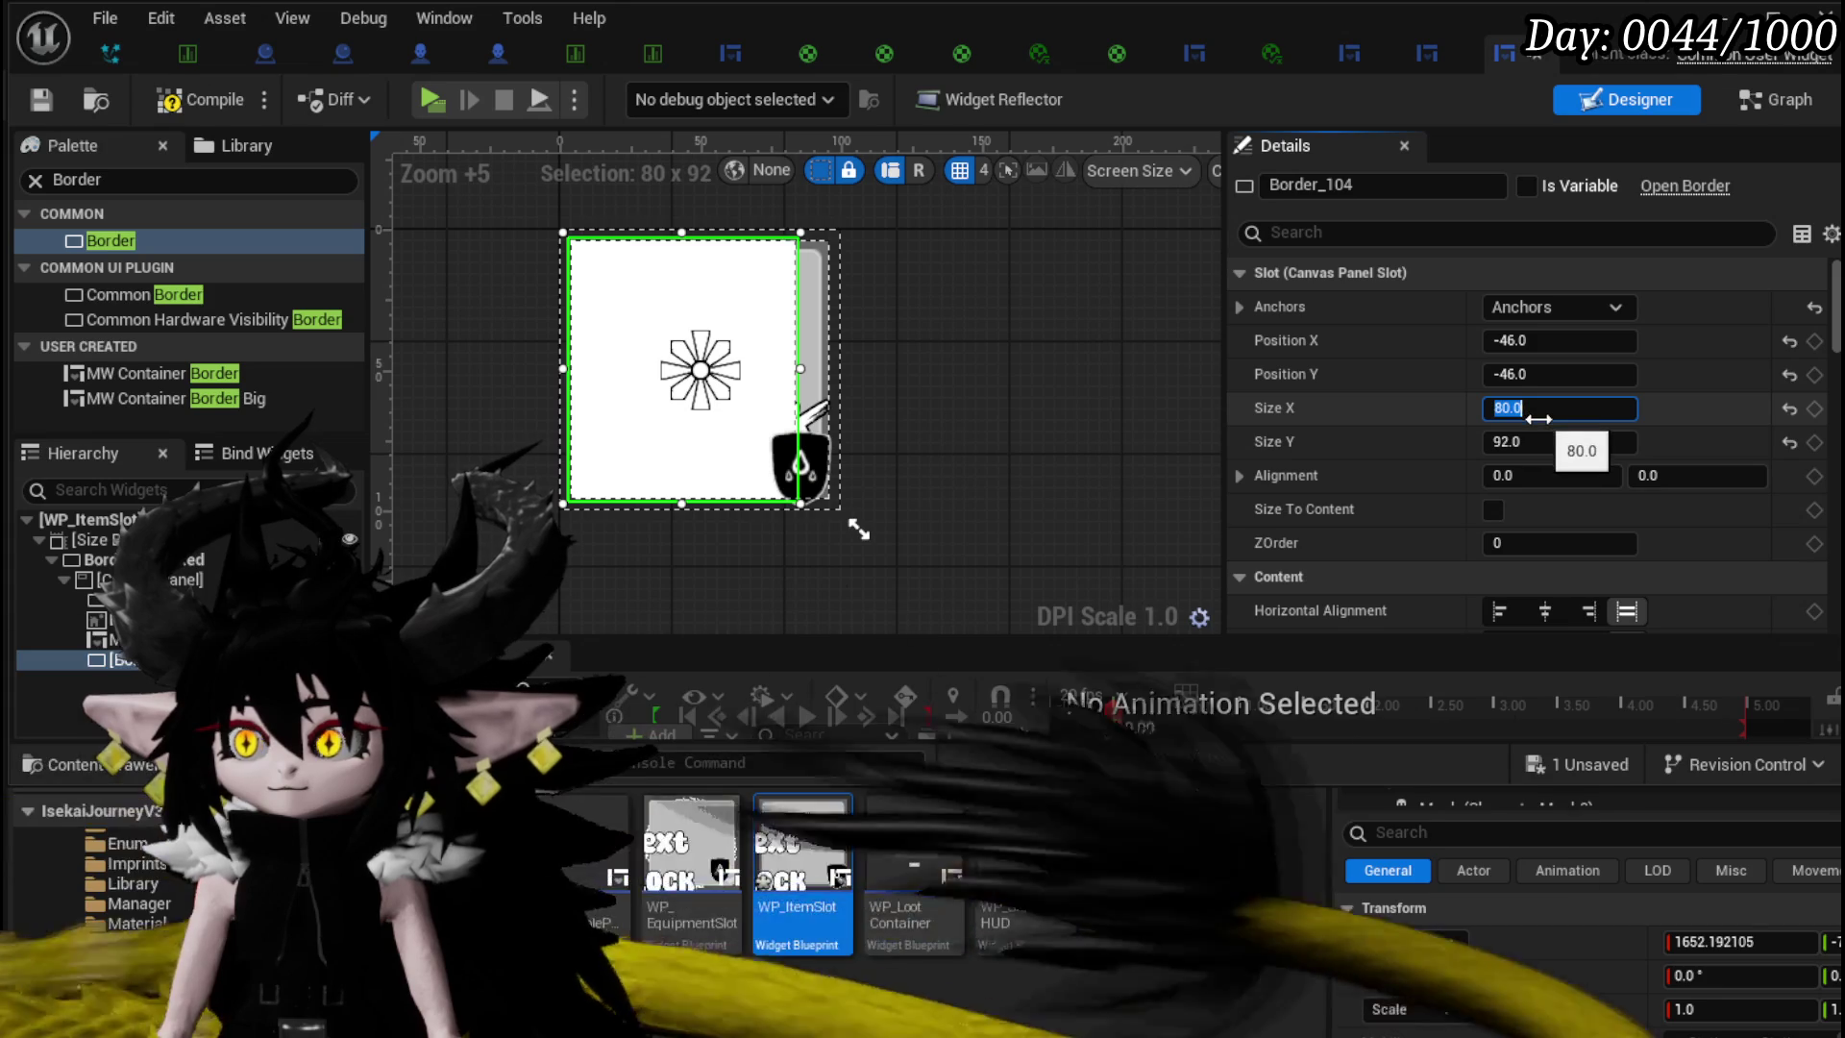
pyautogui.click(1546, 439)
pyautogui.write('80')
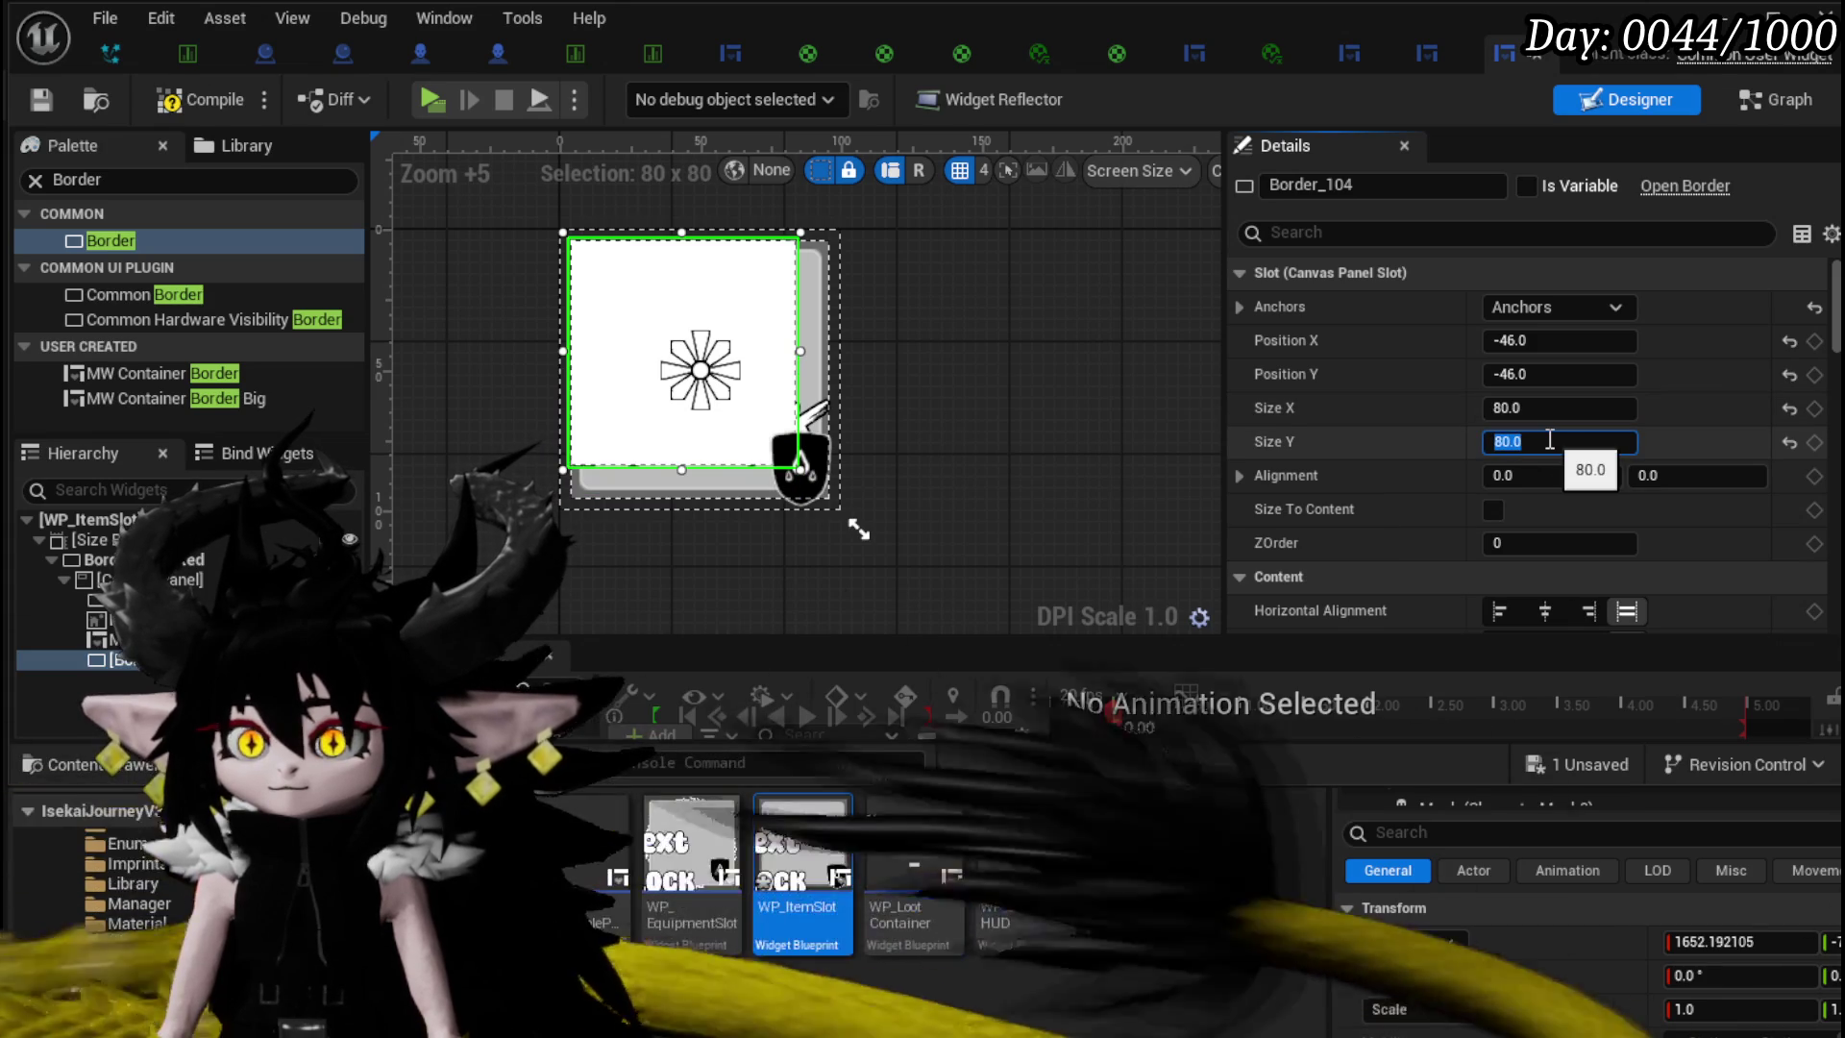
# - Centre-anchor Border_104 with centred alignment, size it 85 x 85, and compile
pyautogui.click(1520, 306)
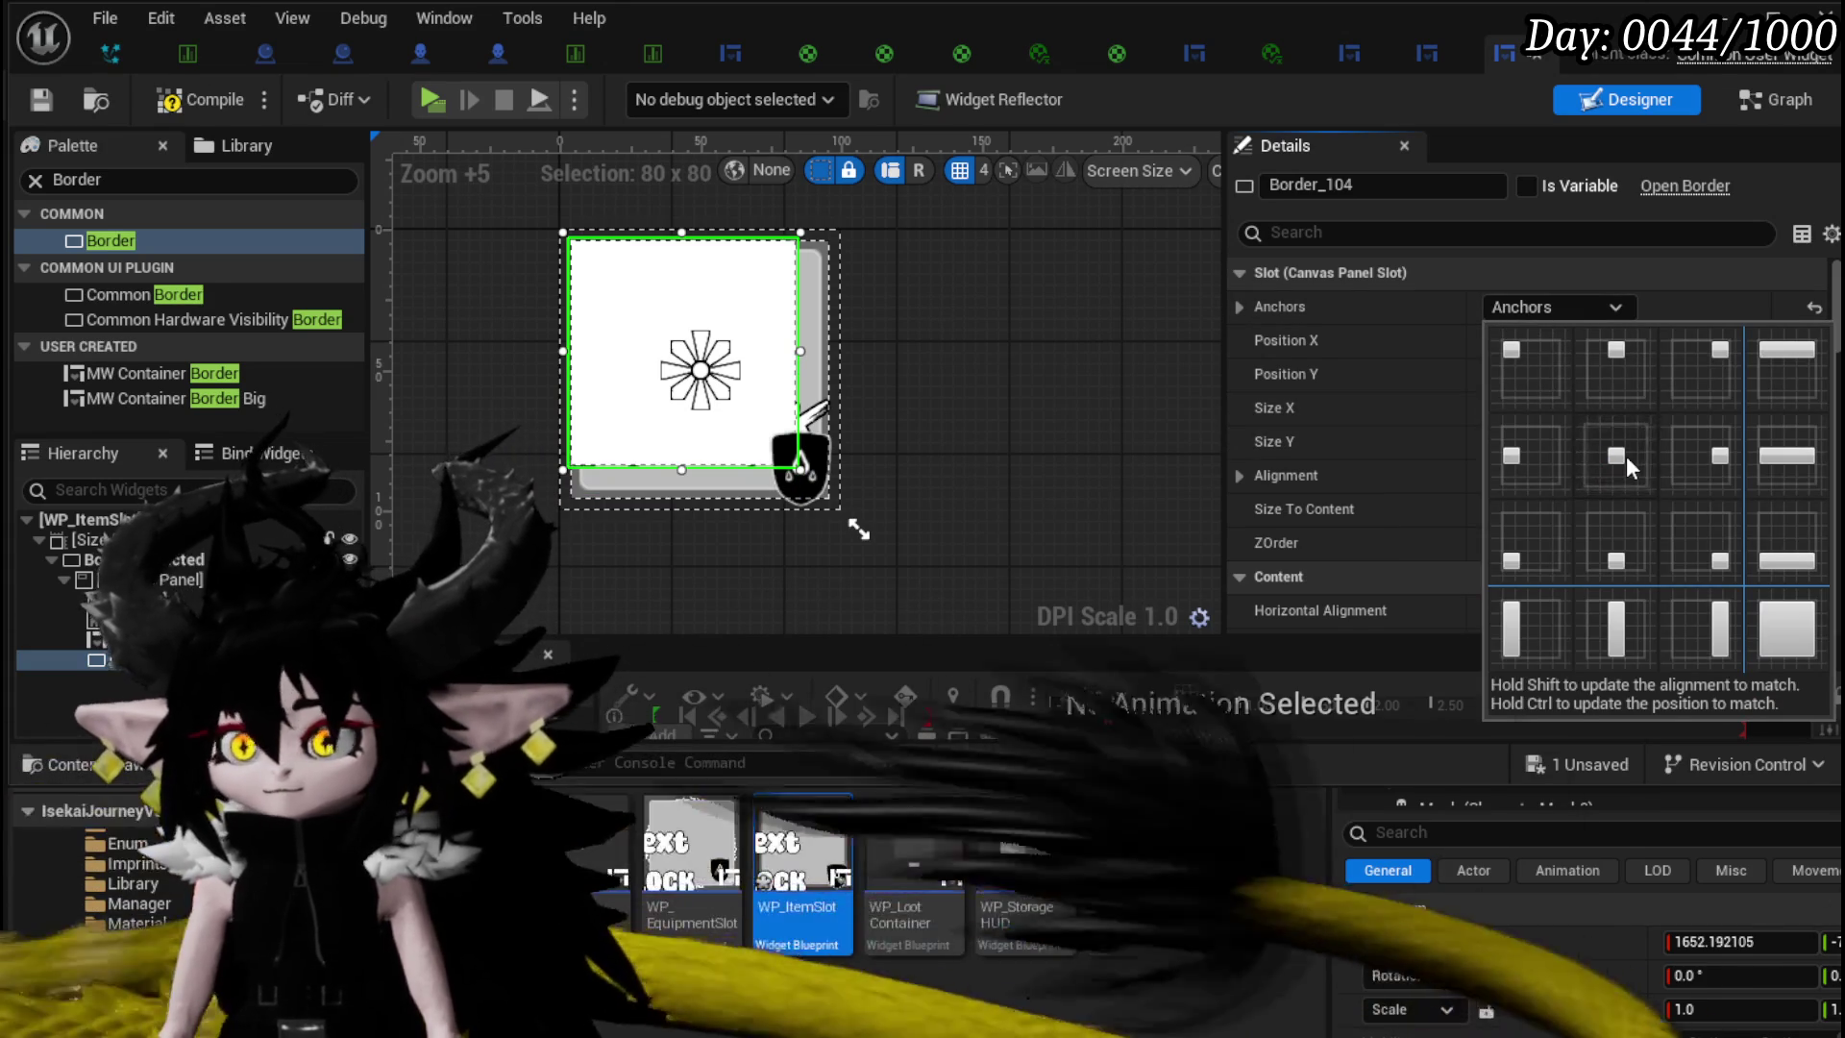
pyautogui.keyDown('shift'); pyautogui.click(1625, 456); pyautogui.keyUp('shift')
pyautogui.click(1577, 476)
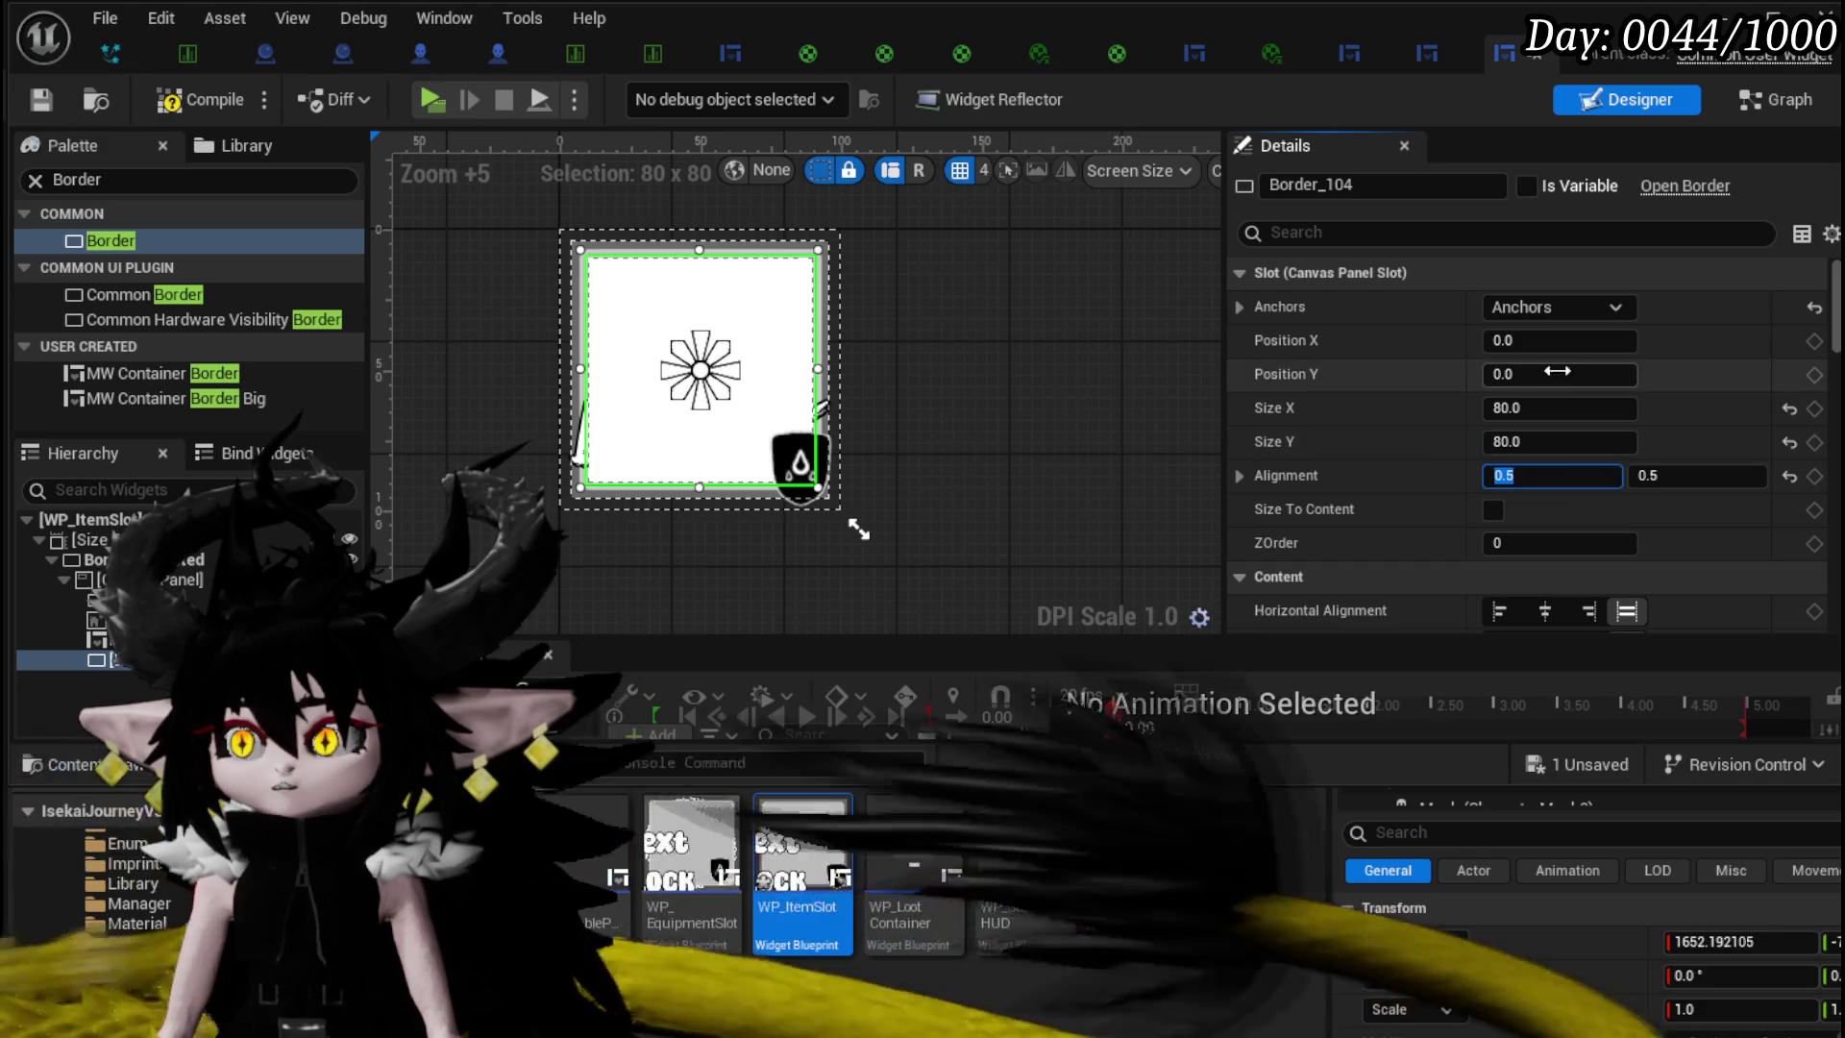
pyautogui.write('85')
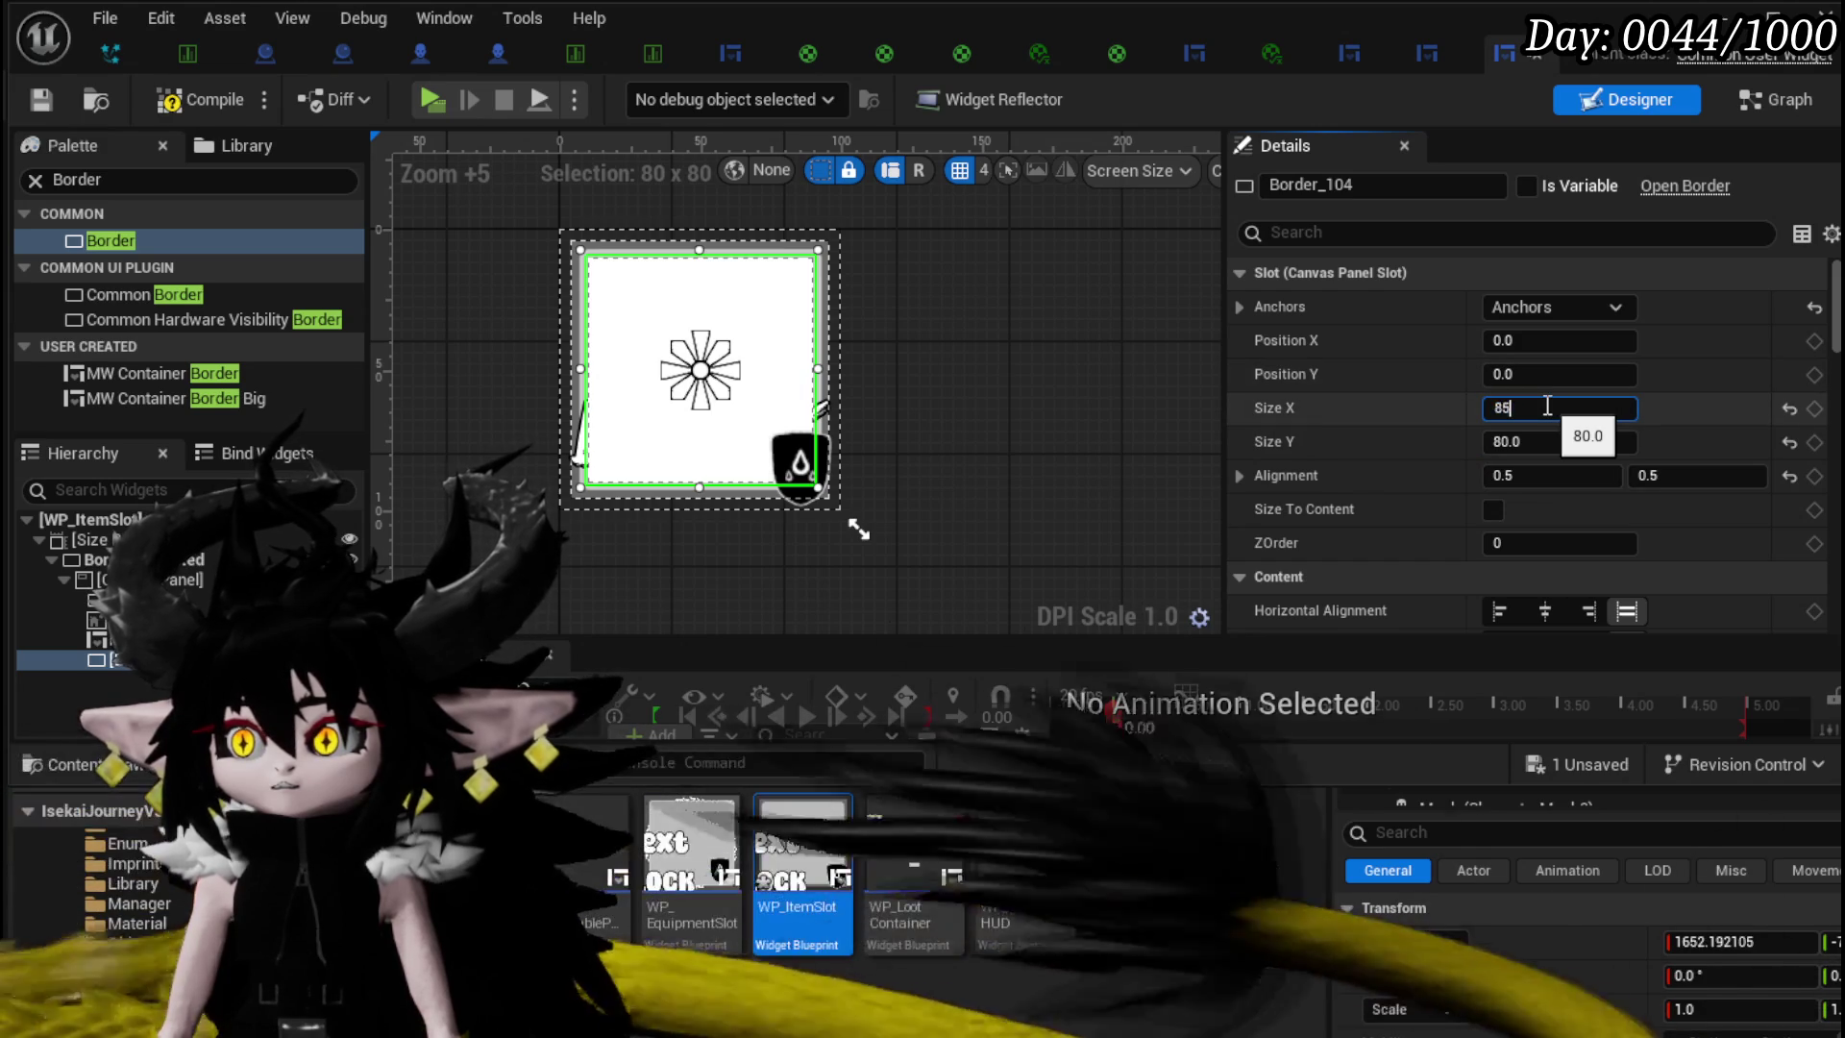
pyautogui.press('Tab')
pyautogui.write('85')
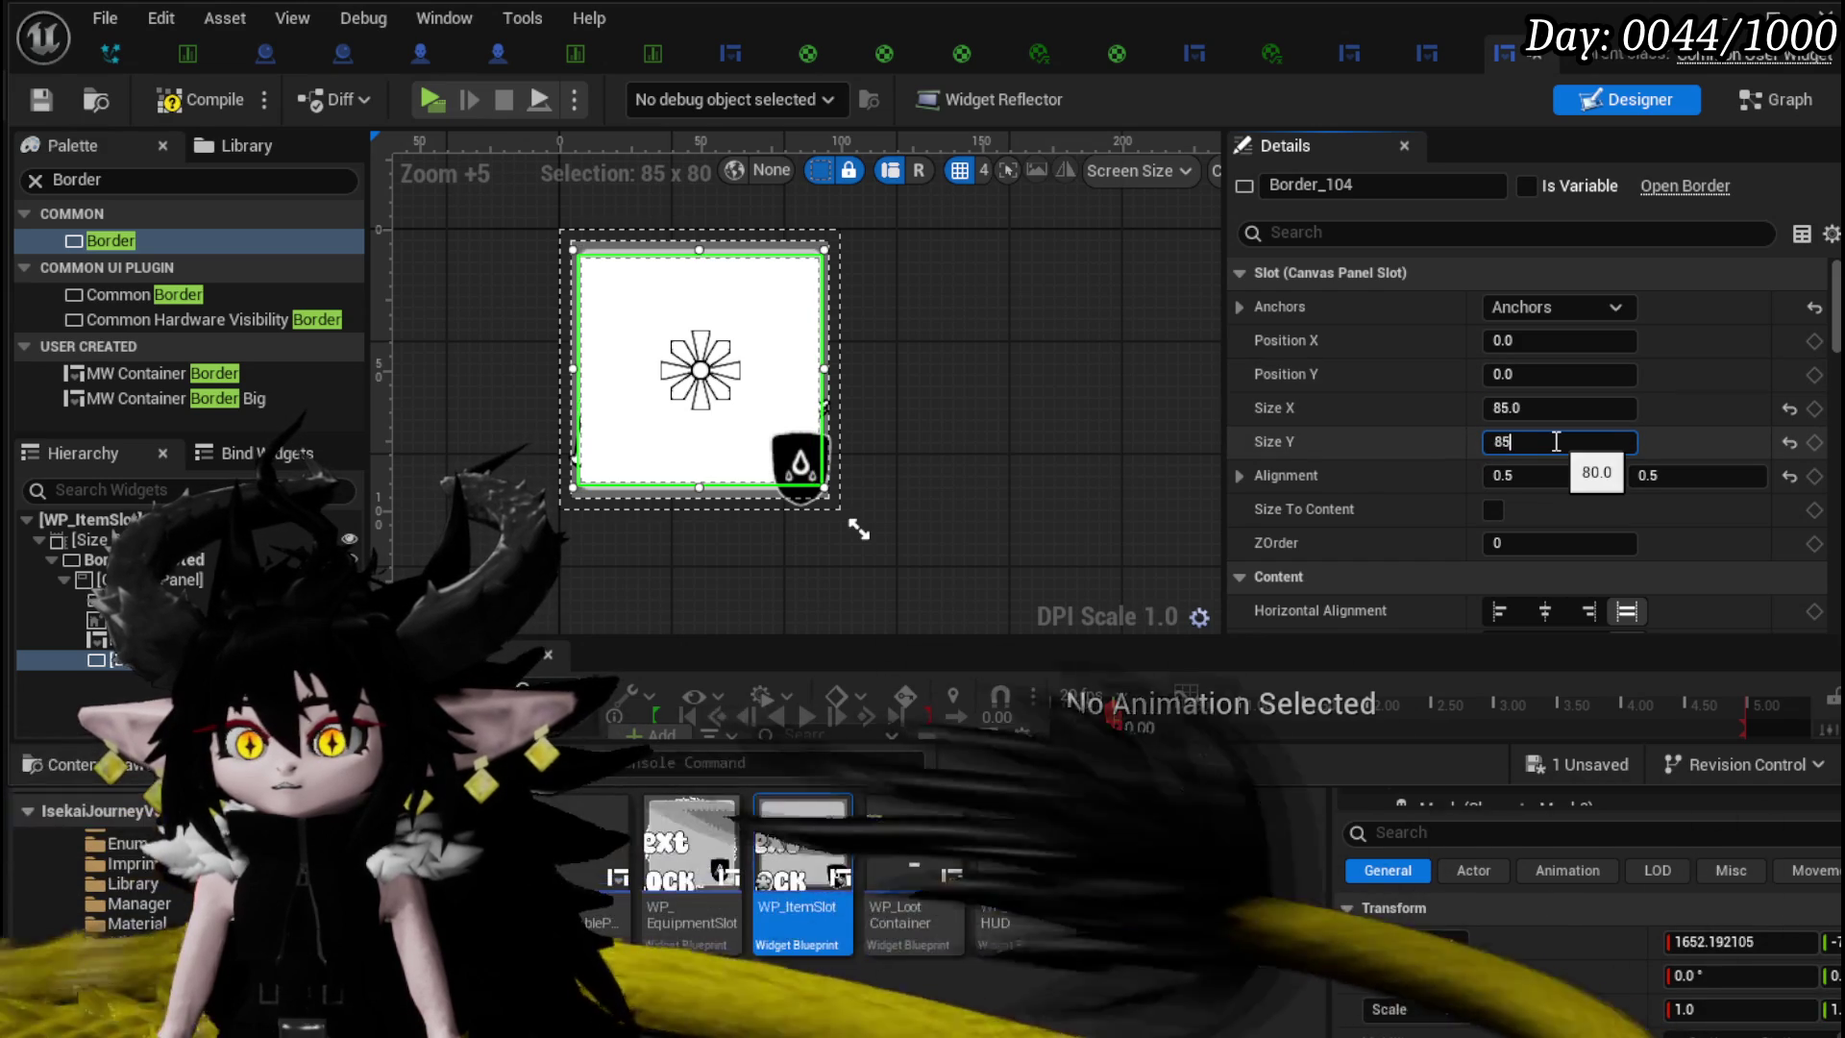
pyautogui.press('Return')
pyautogui.click(173, 99)
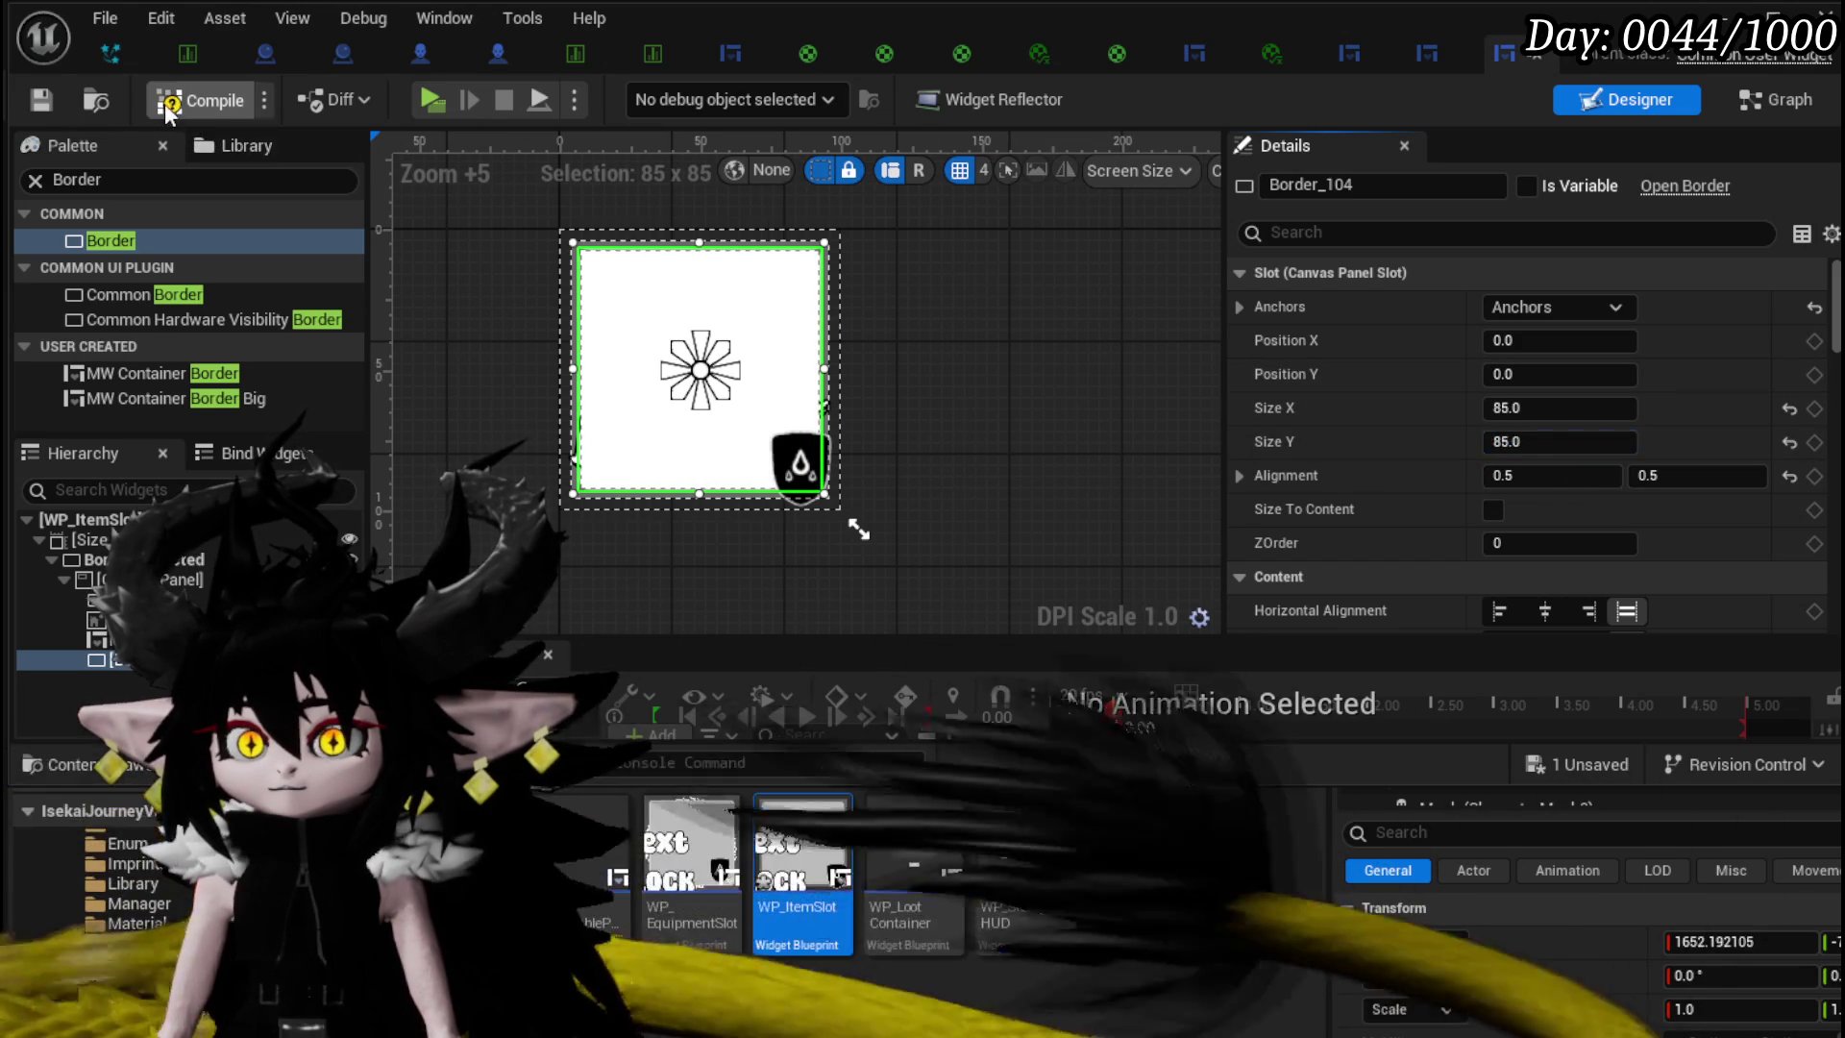
# - Save the widget, try a darker grey border tint, then restore the tint to white
pyautogui.click(44, 98)
pyautogui.scroll(-10, 1523, 362)
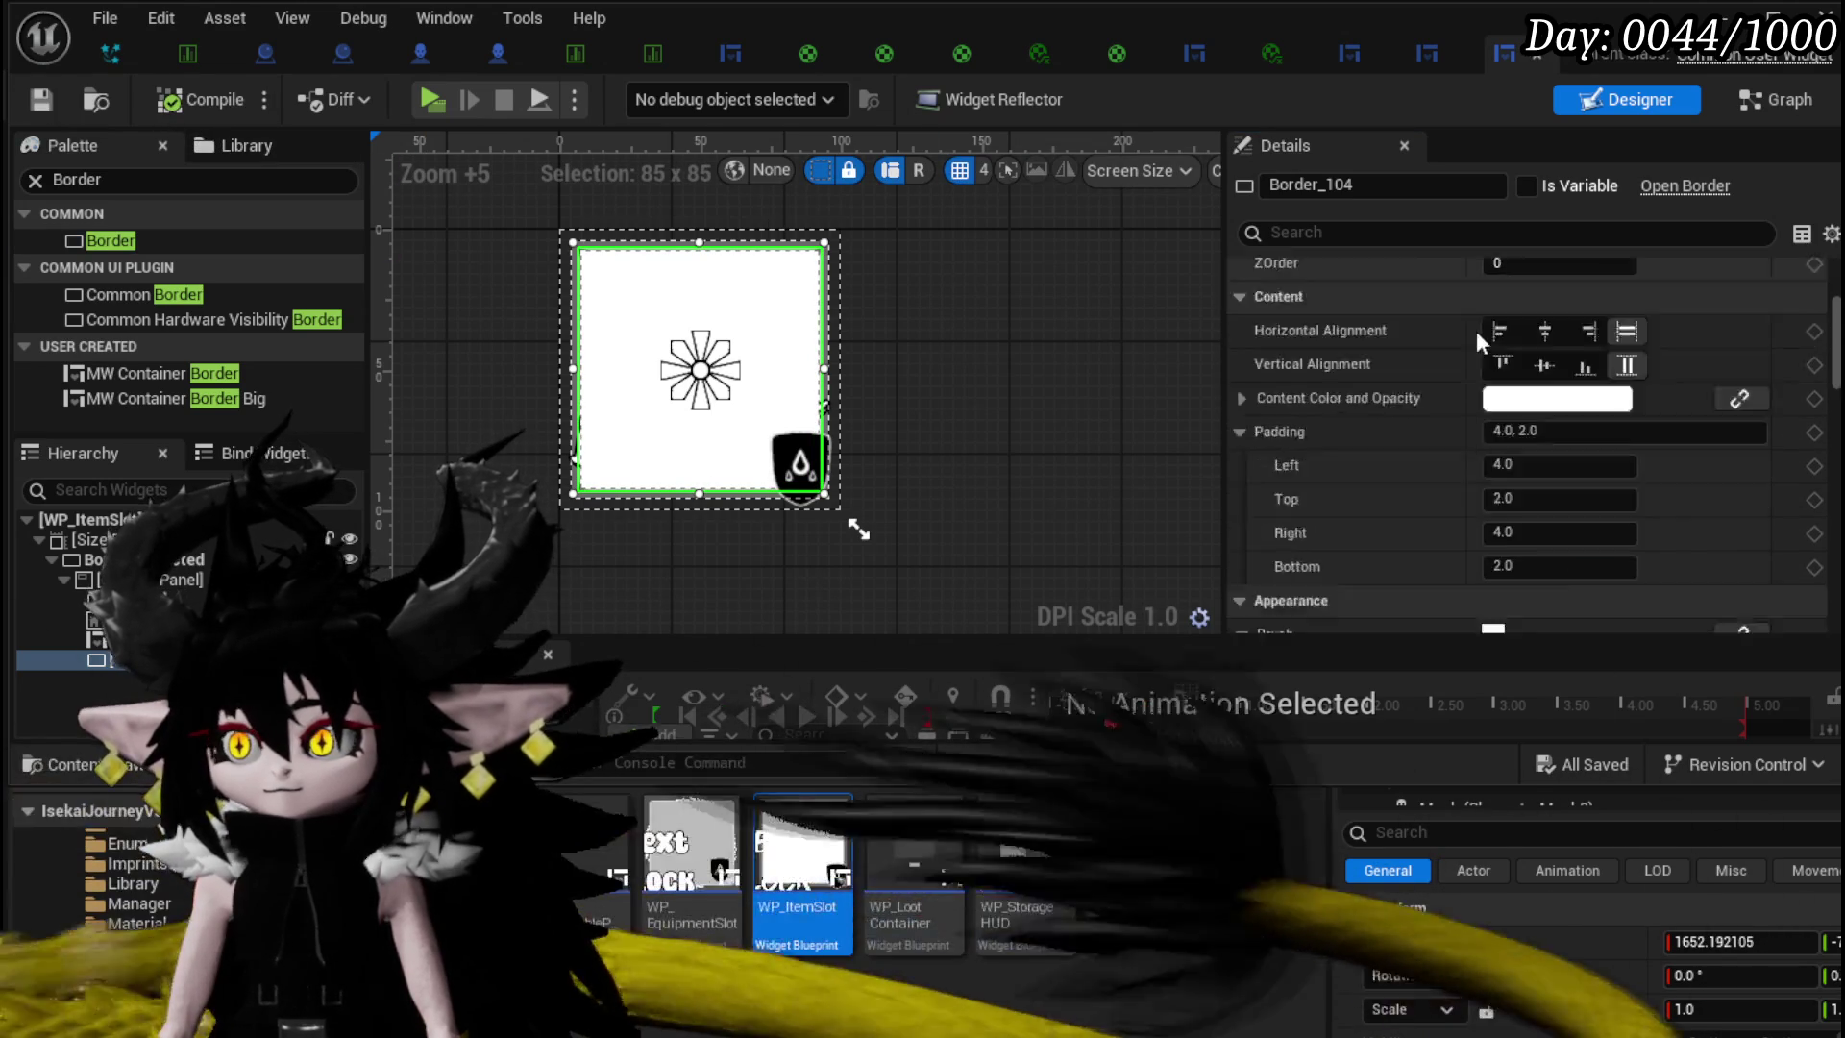
pyautogui.scroll(-1, 1501, 459)
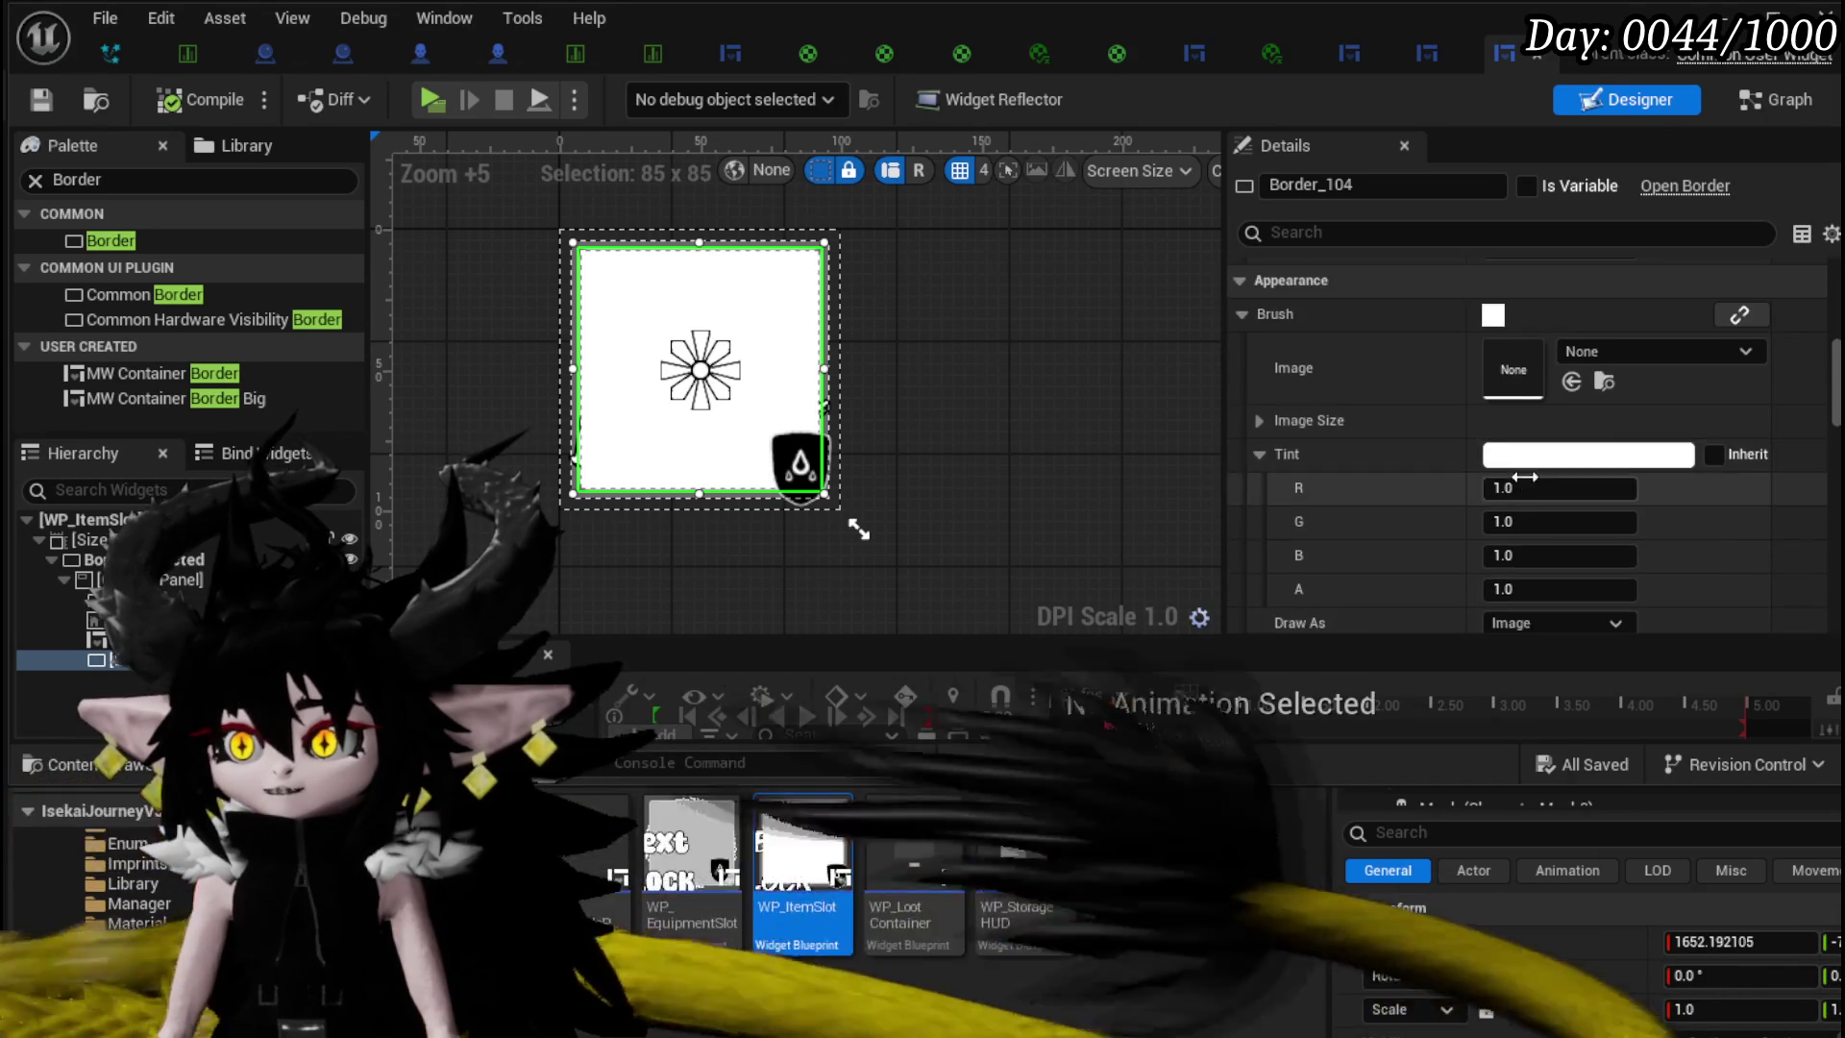
pyautogui.click(1531, 455)
pyautogui.moveTo(1832, 557); pyautogui.dragTo(1832, 759)
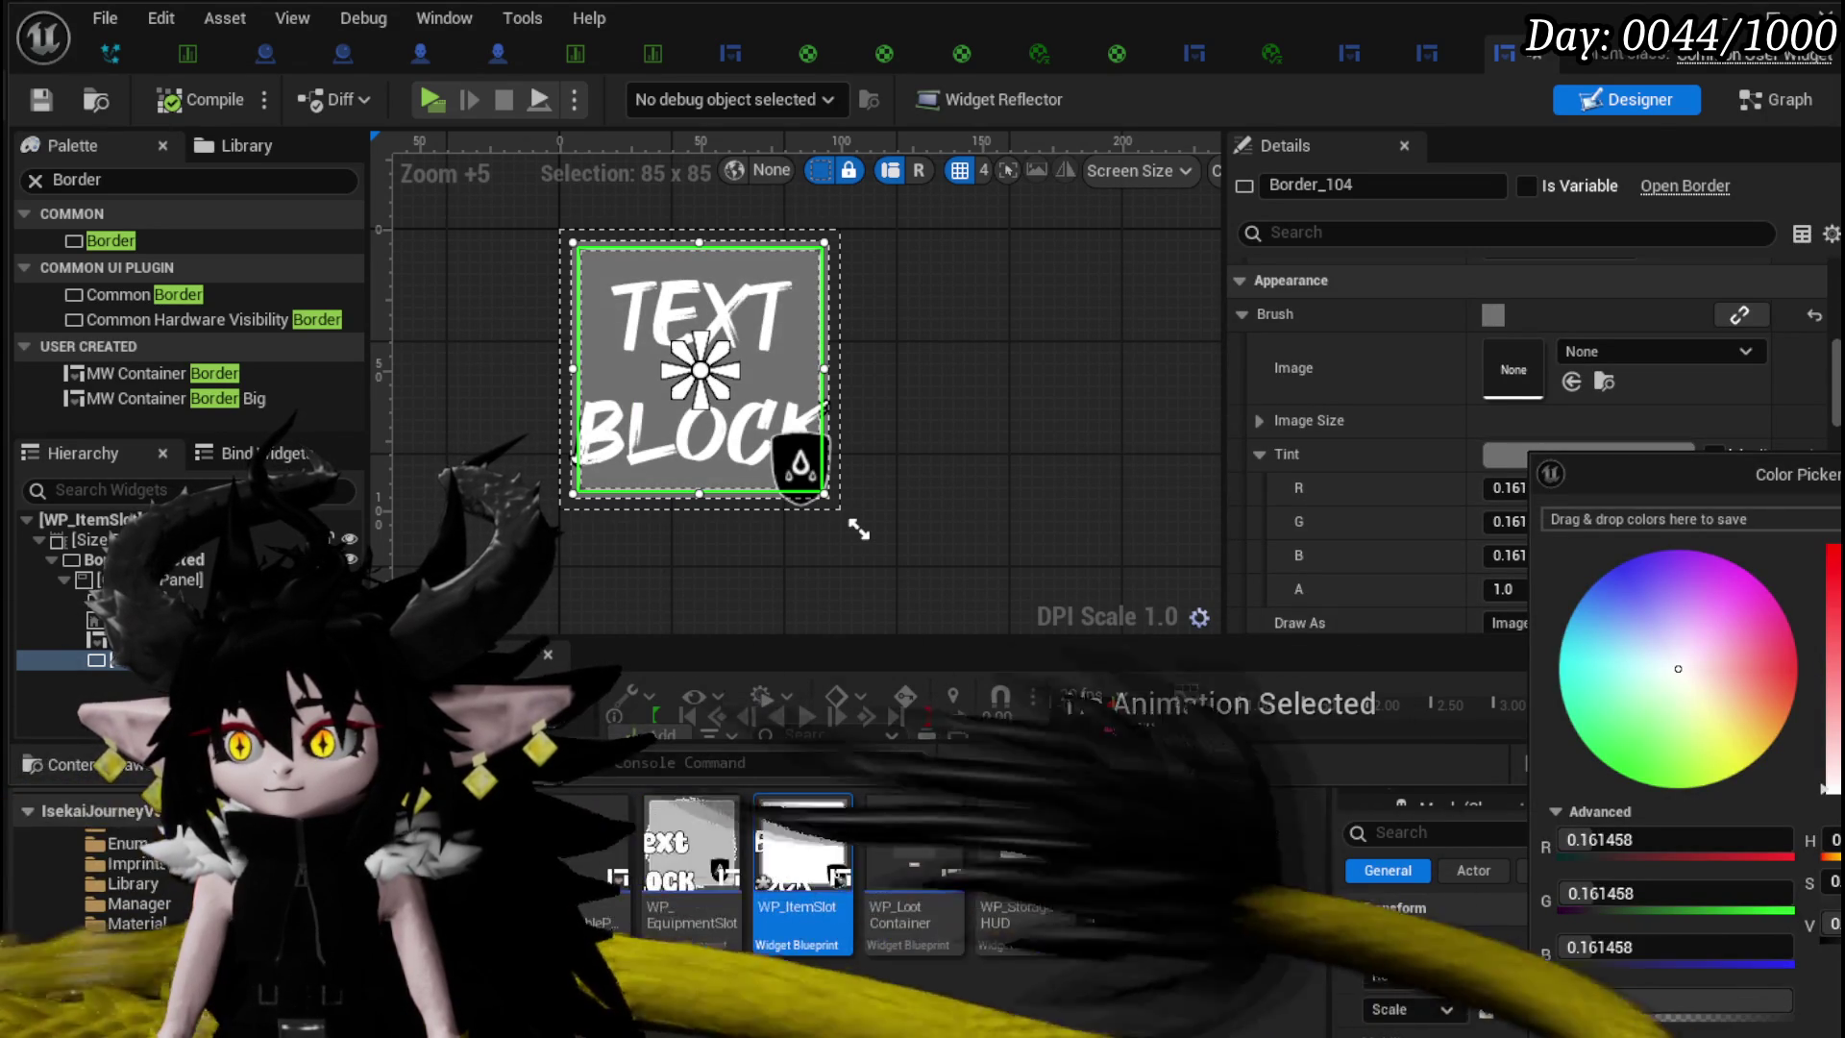
pyautogui.click(1404, 487)
pyautogui.scroll(-3, 1405, 486)
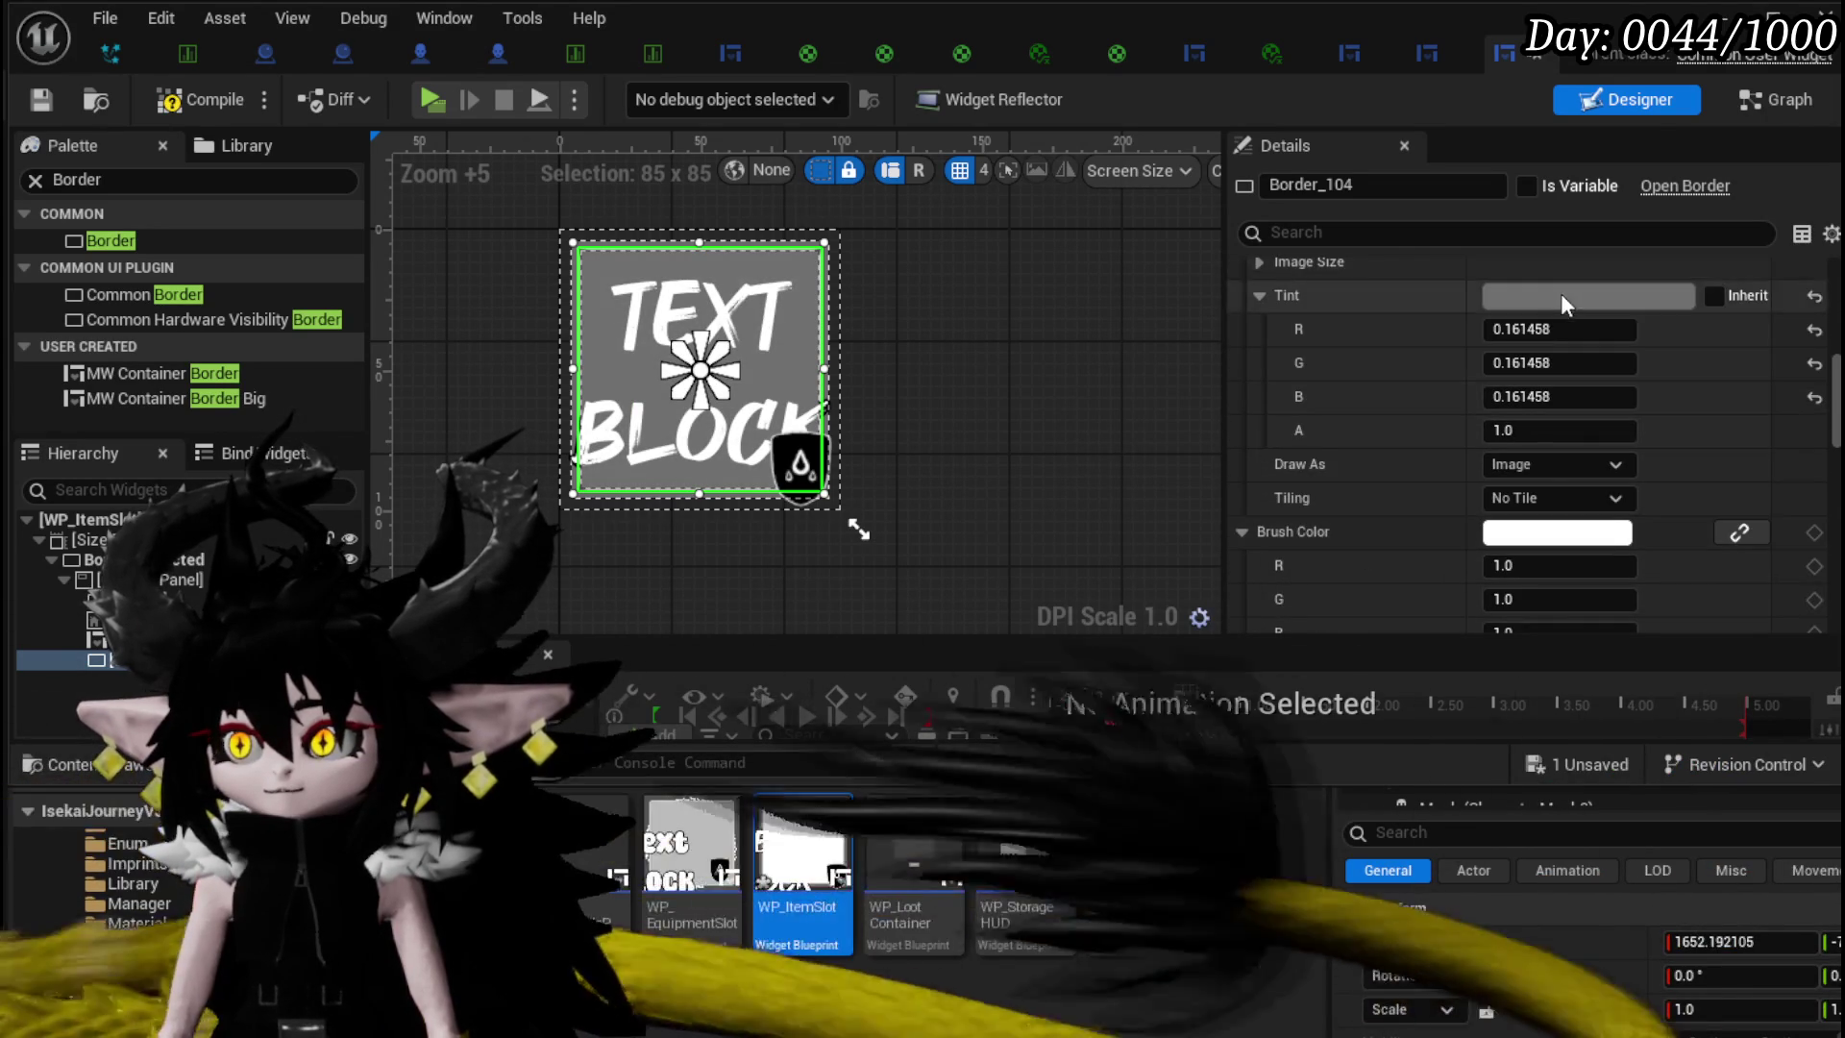
pyautogui.click(1560, 292)
pyautogui.moveTo(1832, 759); pyautogui.dragTo(1832, 403)
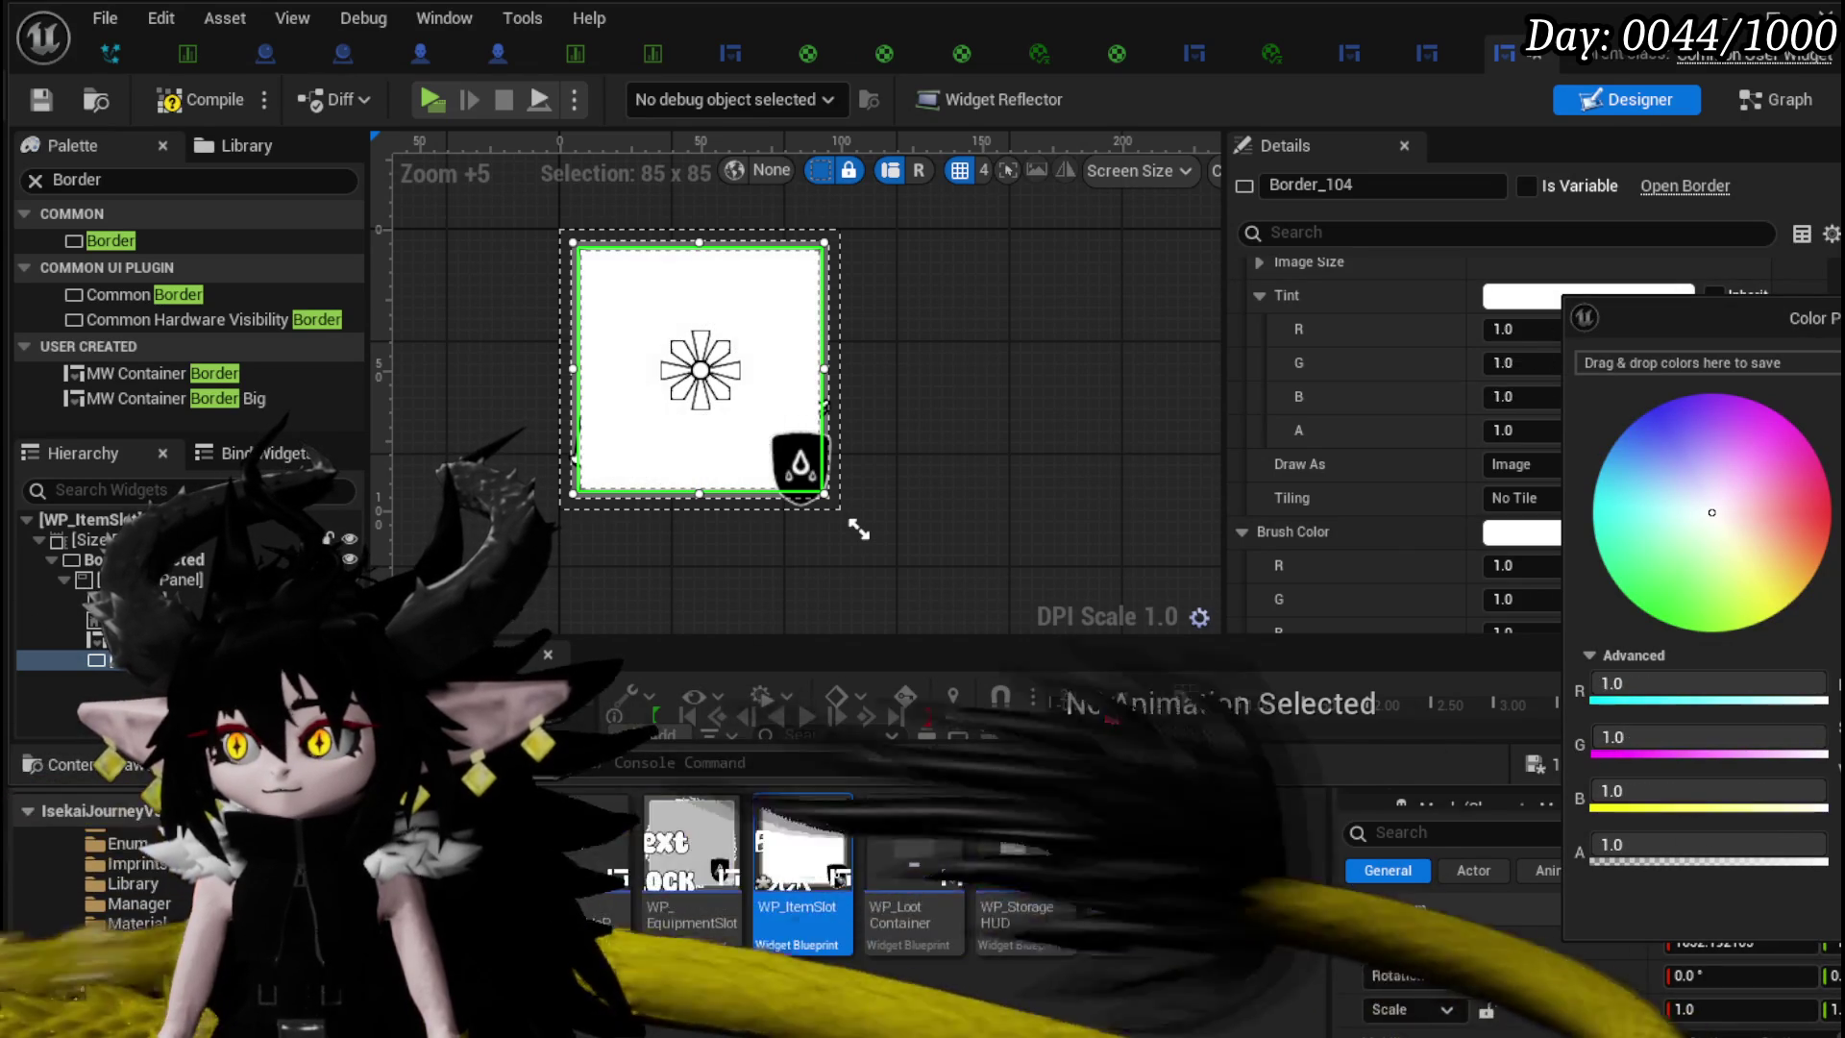
pyautogui.click(1509, 542)
# - Set Border_104's brush colour to dark grey (0.057) and compile
pyautogui.click(1522, 531)
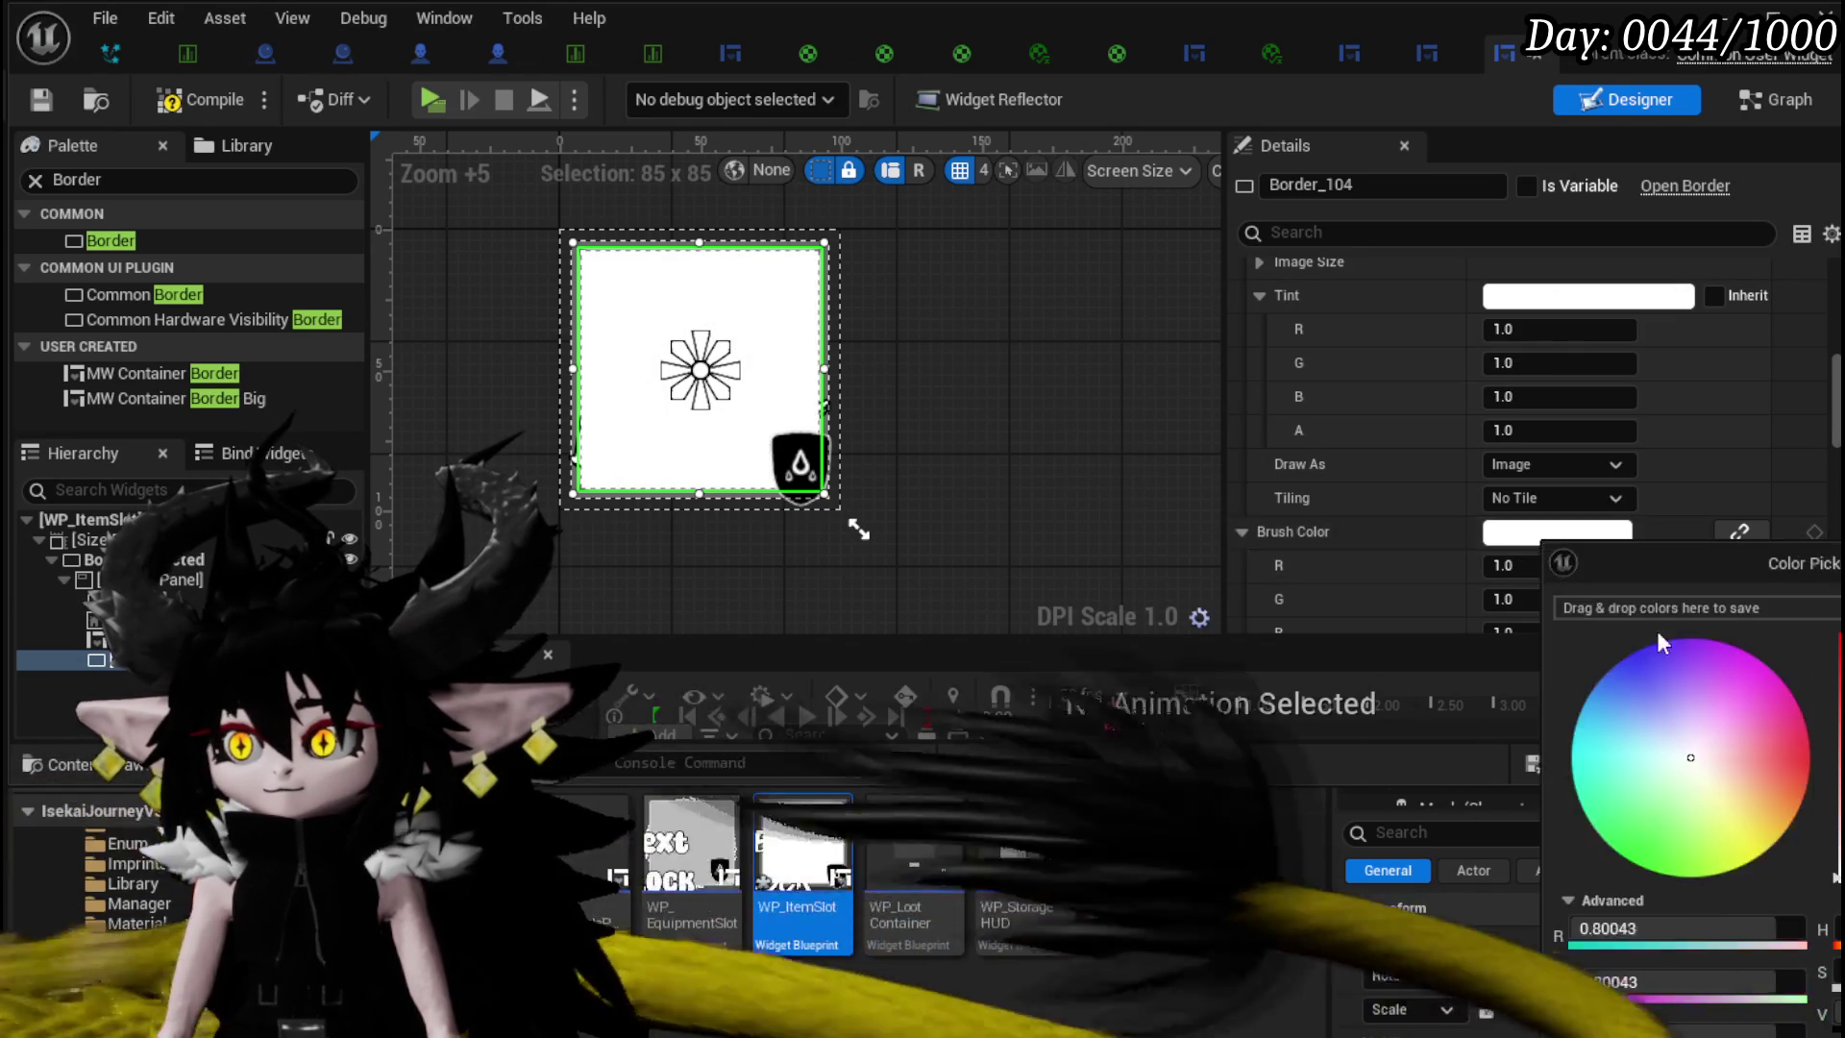
pyautogui.moveTo(1835, 638); pyautogui.dragTo(1835, 893)
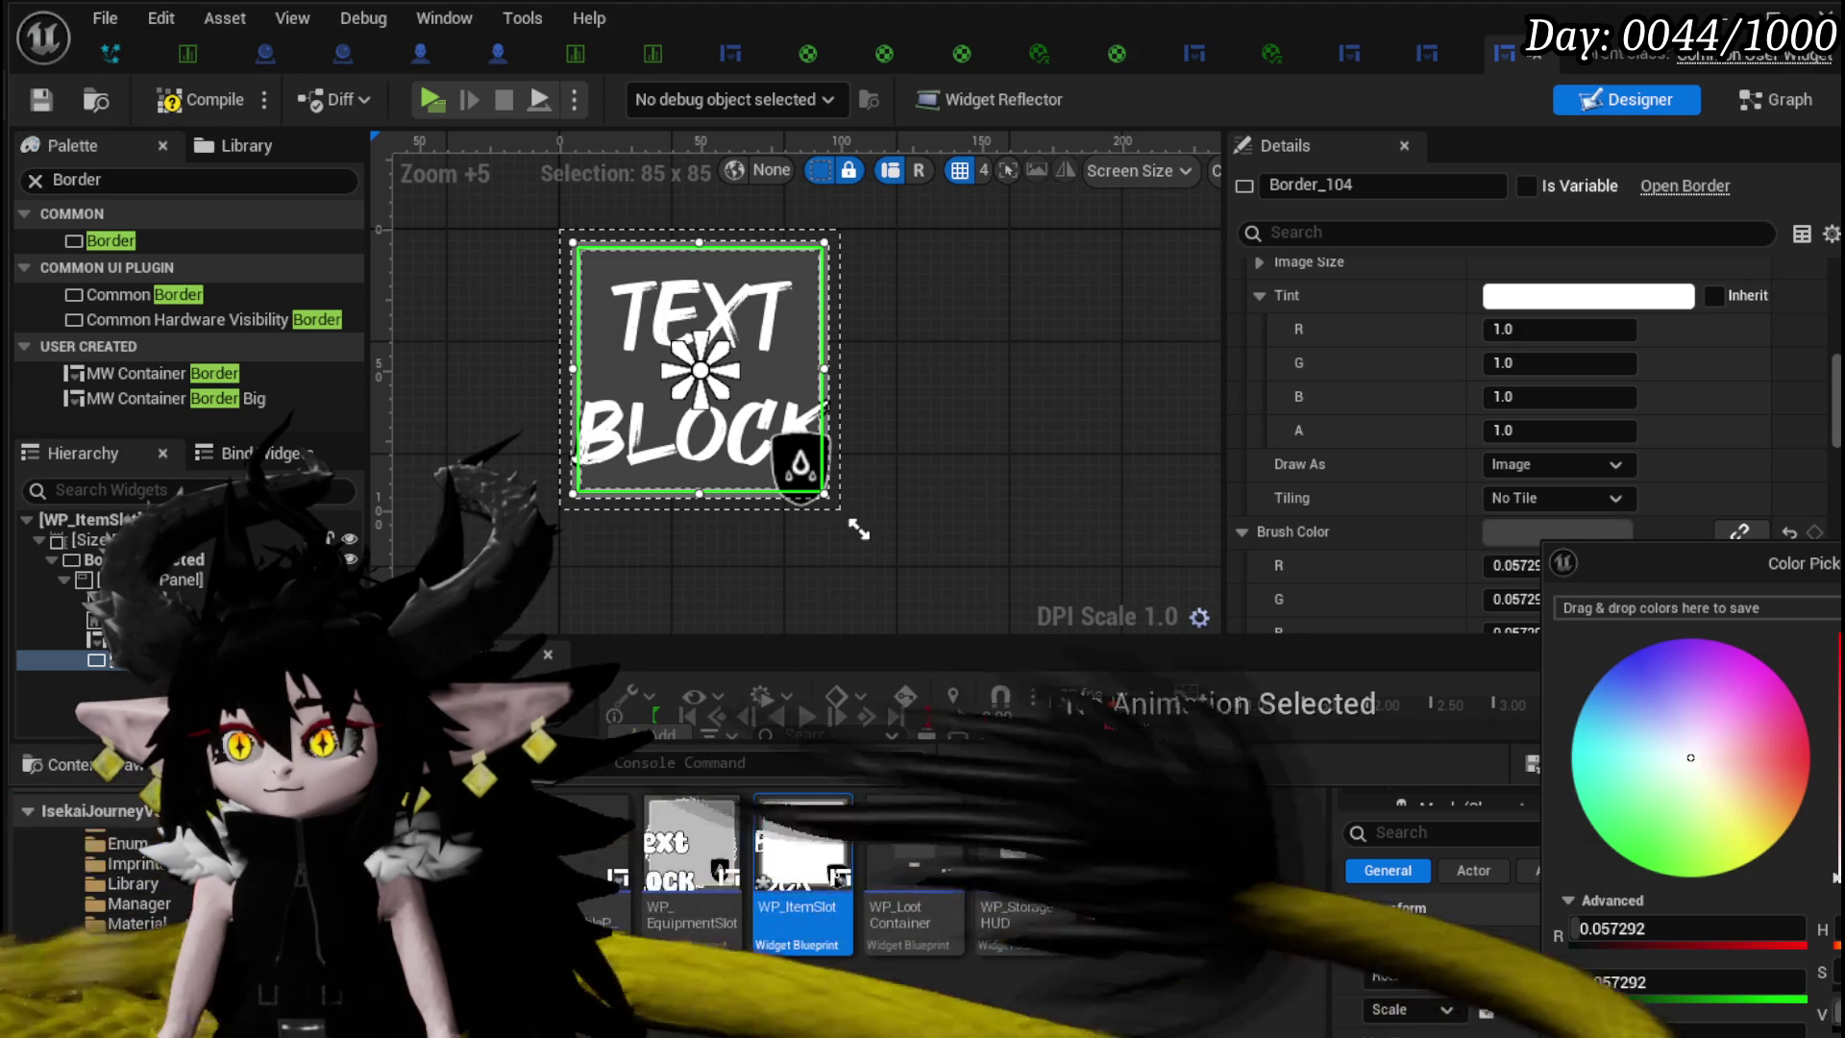
pyautogui.click(256, 246)
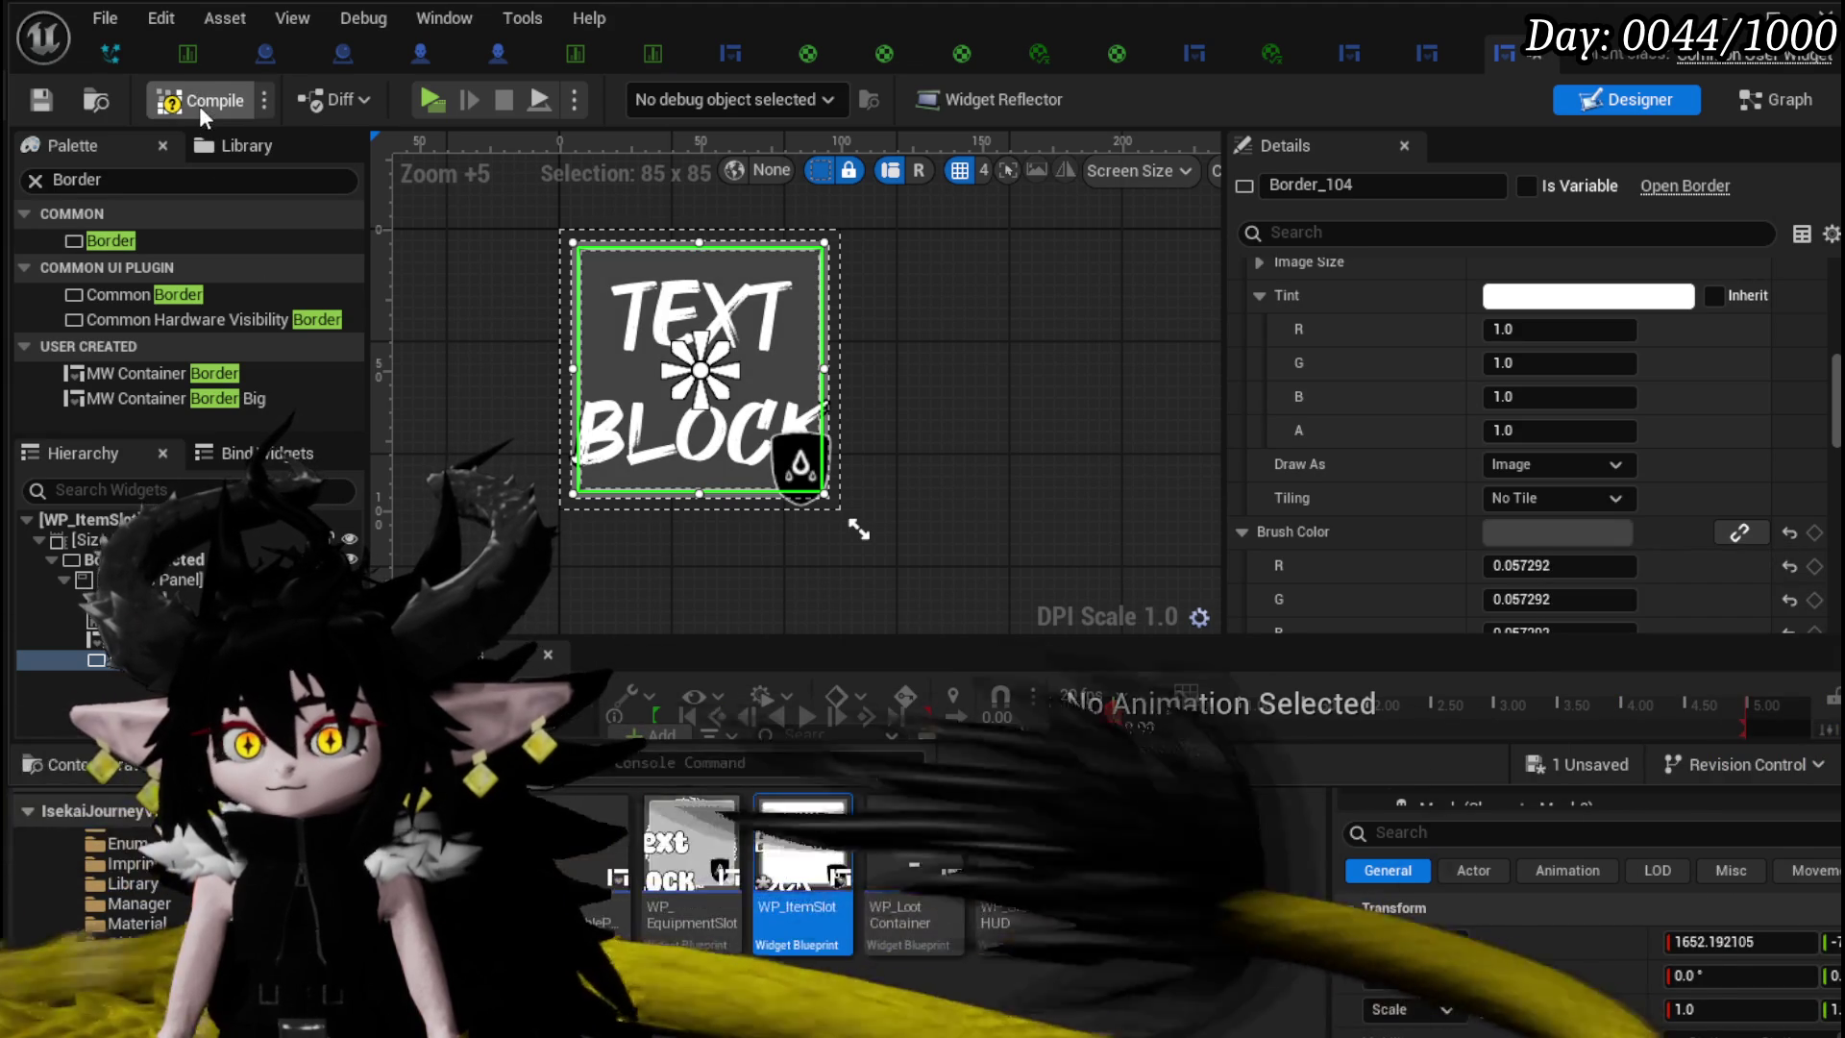
pyautogui.click(199, 106)
pyautogui.hotkey('alt', 'Tab')
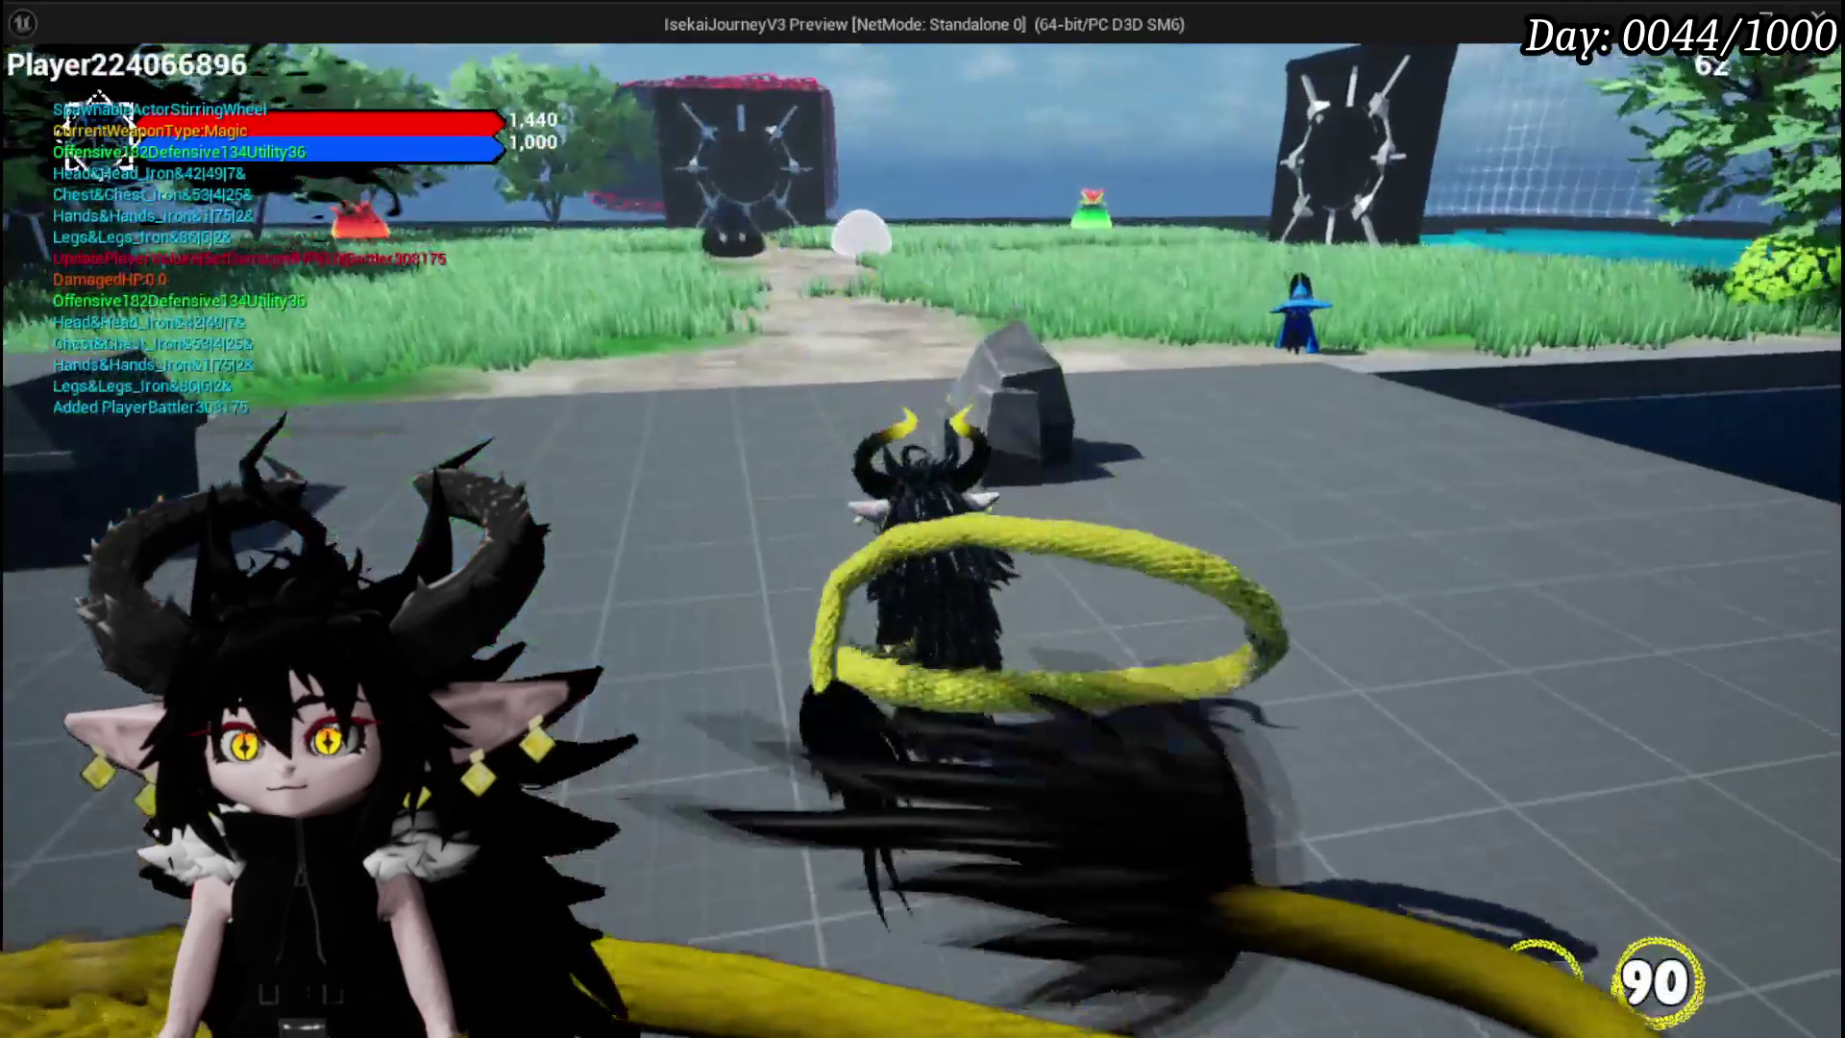
# - In play preview, open the equipment menu, inspect the Iron_Head helmet slot, then stop
pyautogui.press('i')
pyautogui.click(1209, 335)
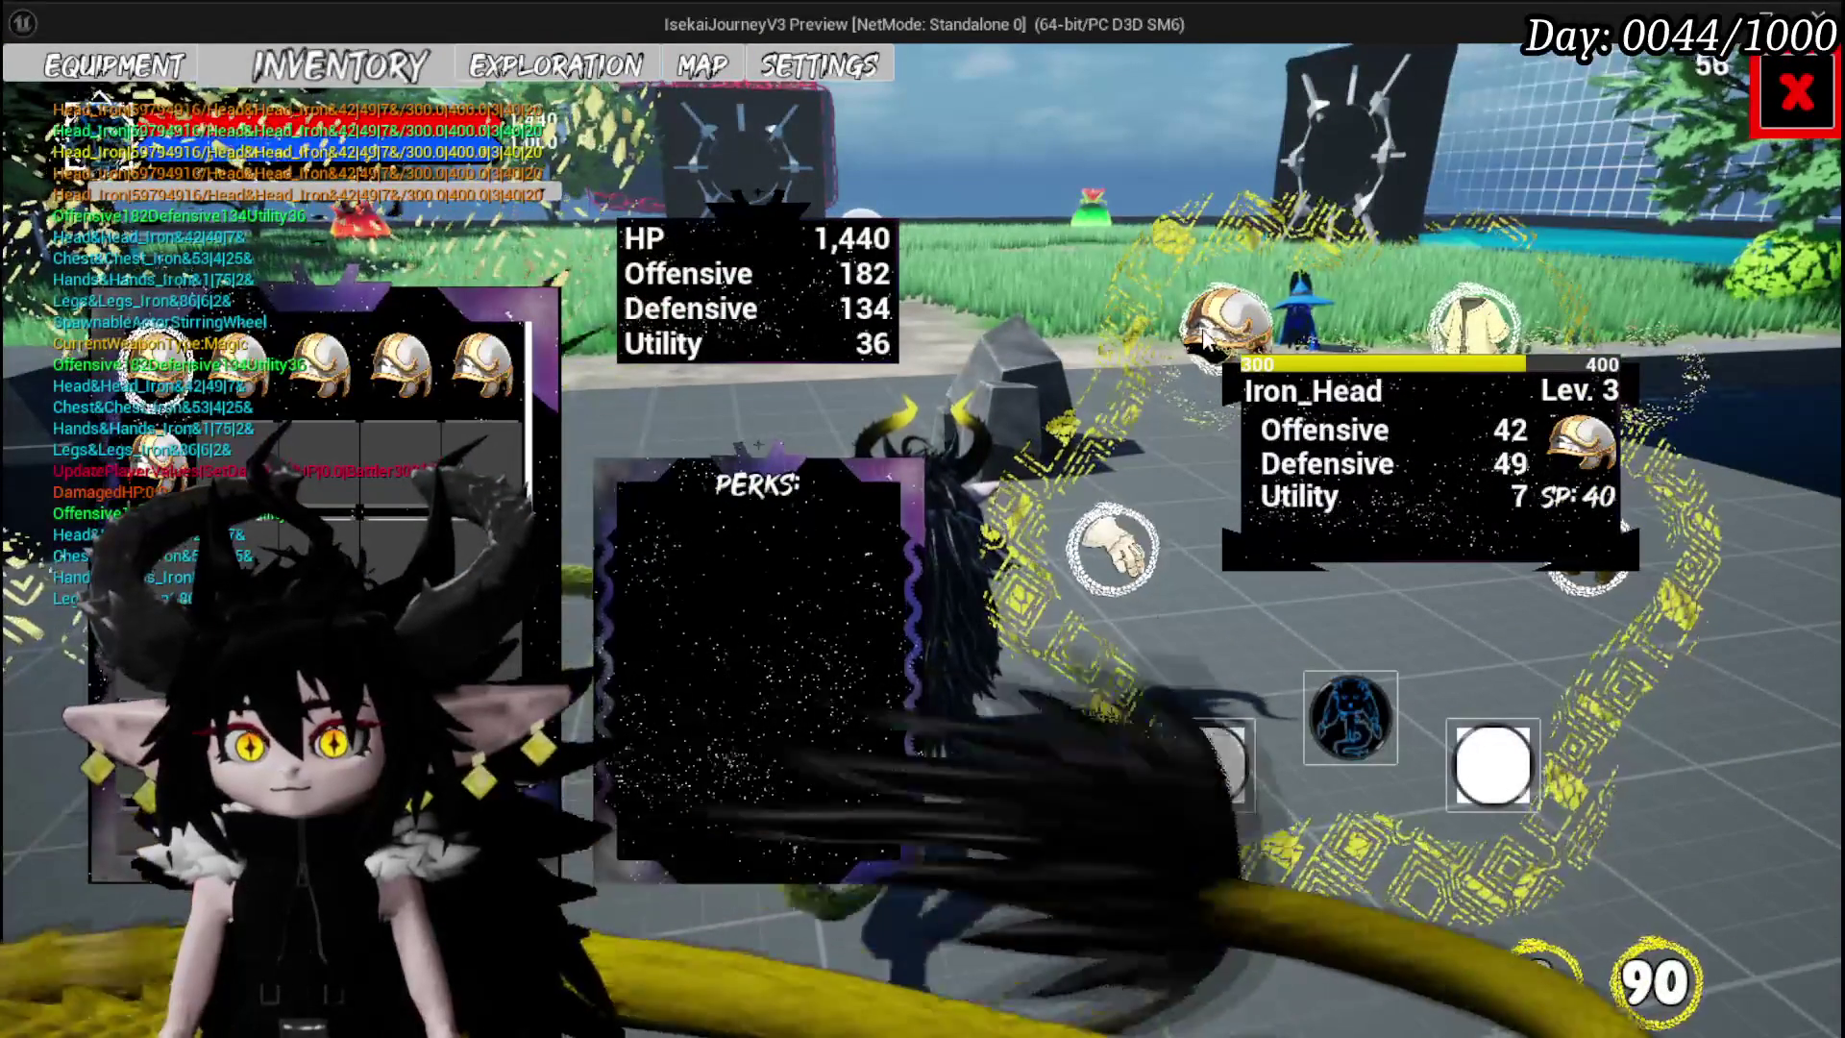
pyautogui.press('Escape')
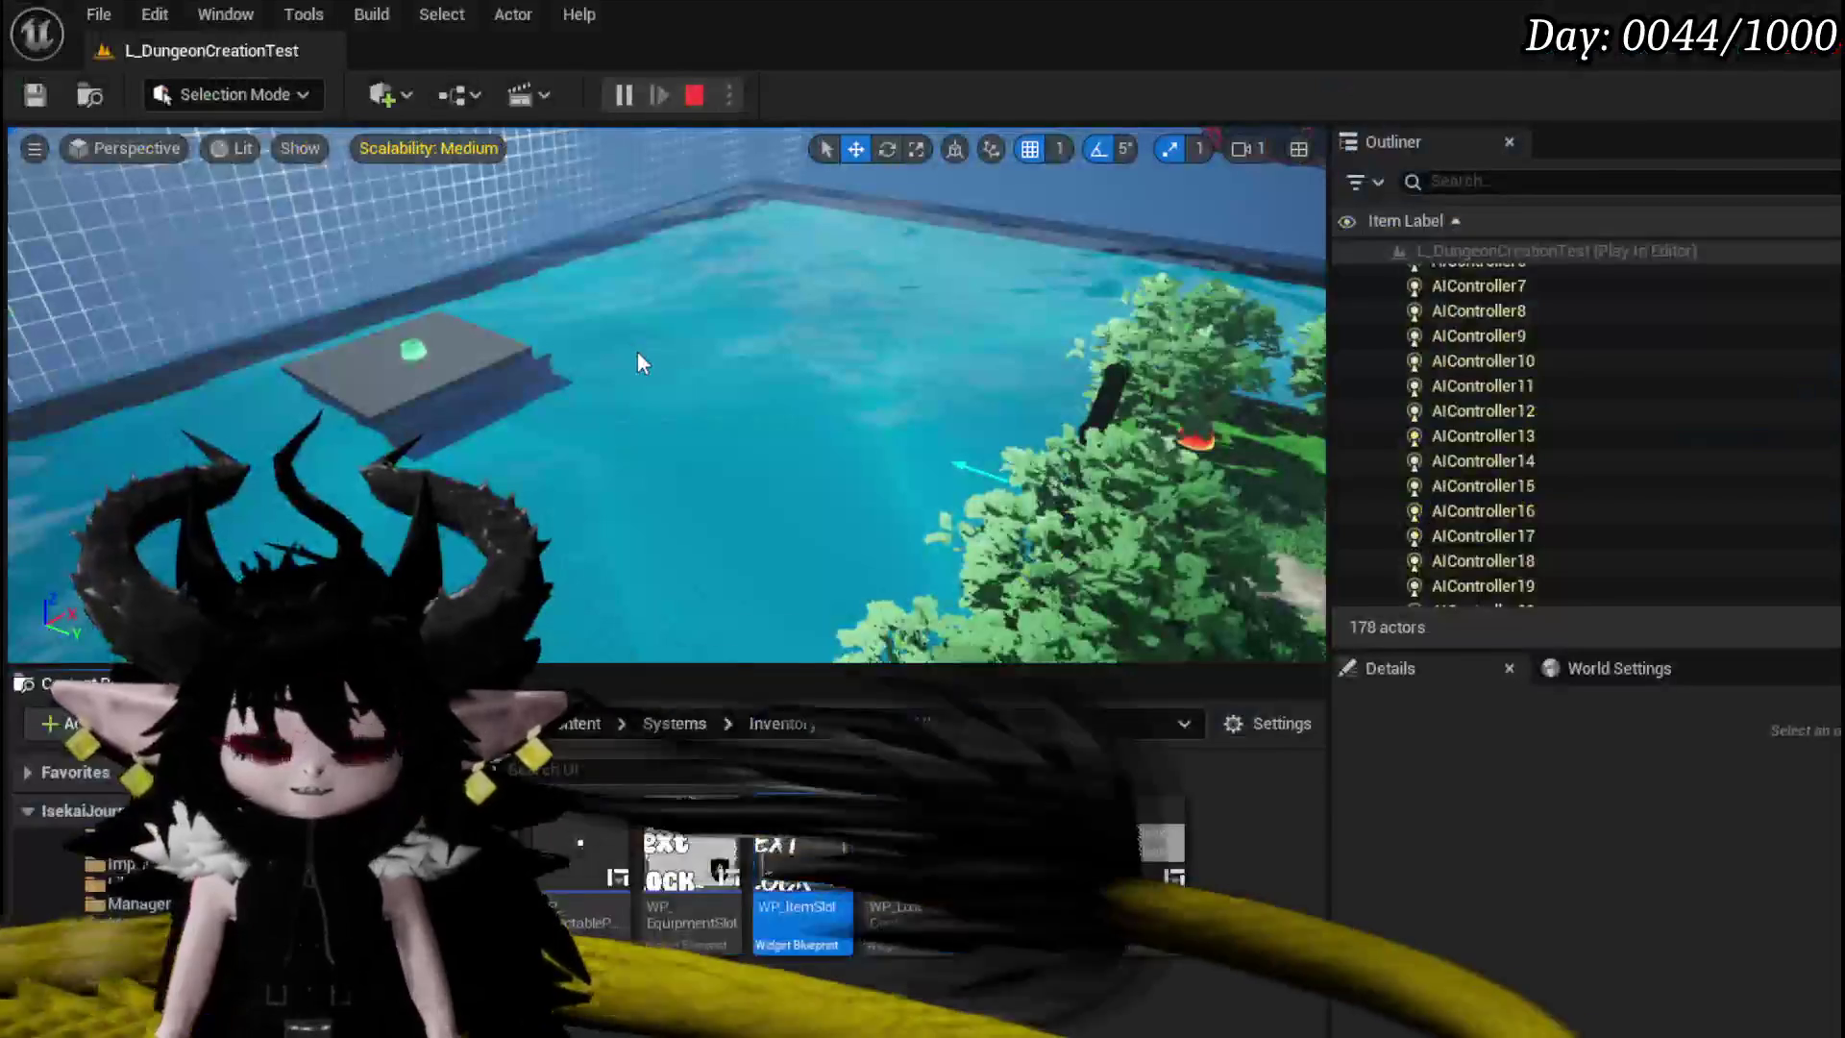
# - Restyle WP_ItemSlot's border so it shows light grey, save, and start a play preview
pyautogui.click(38, 96)
pyautogui.doubleClick(837, 876)
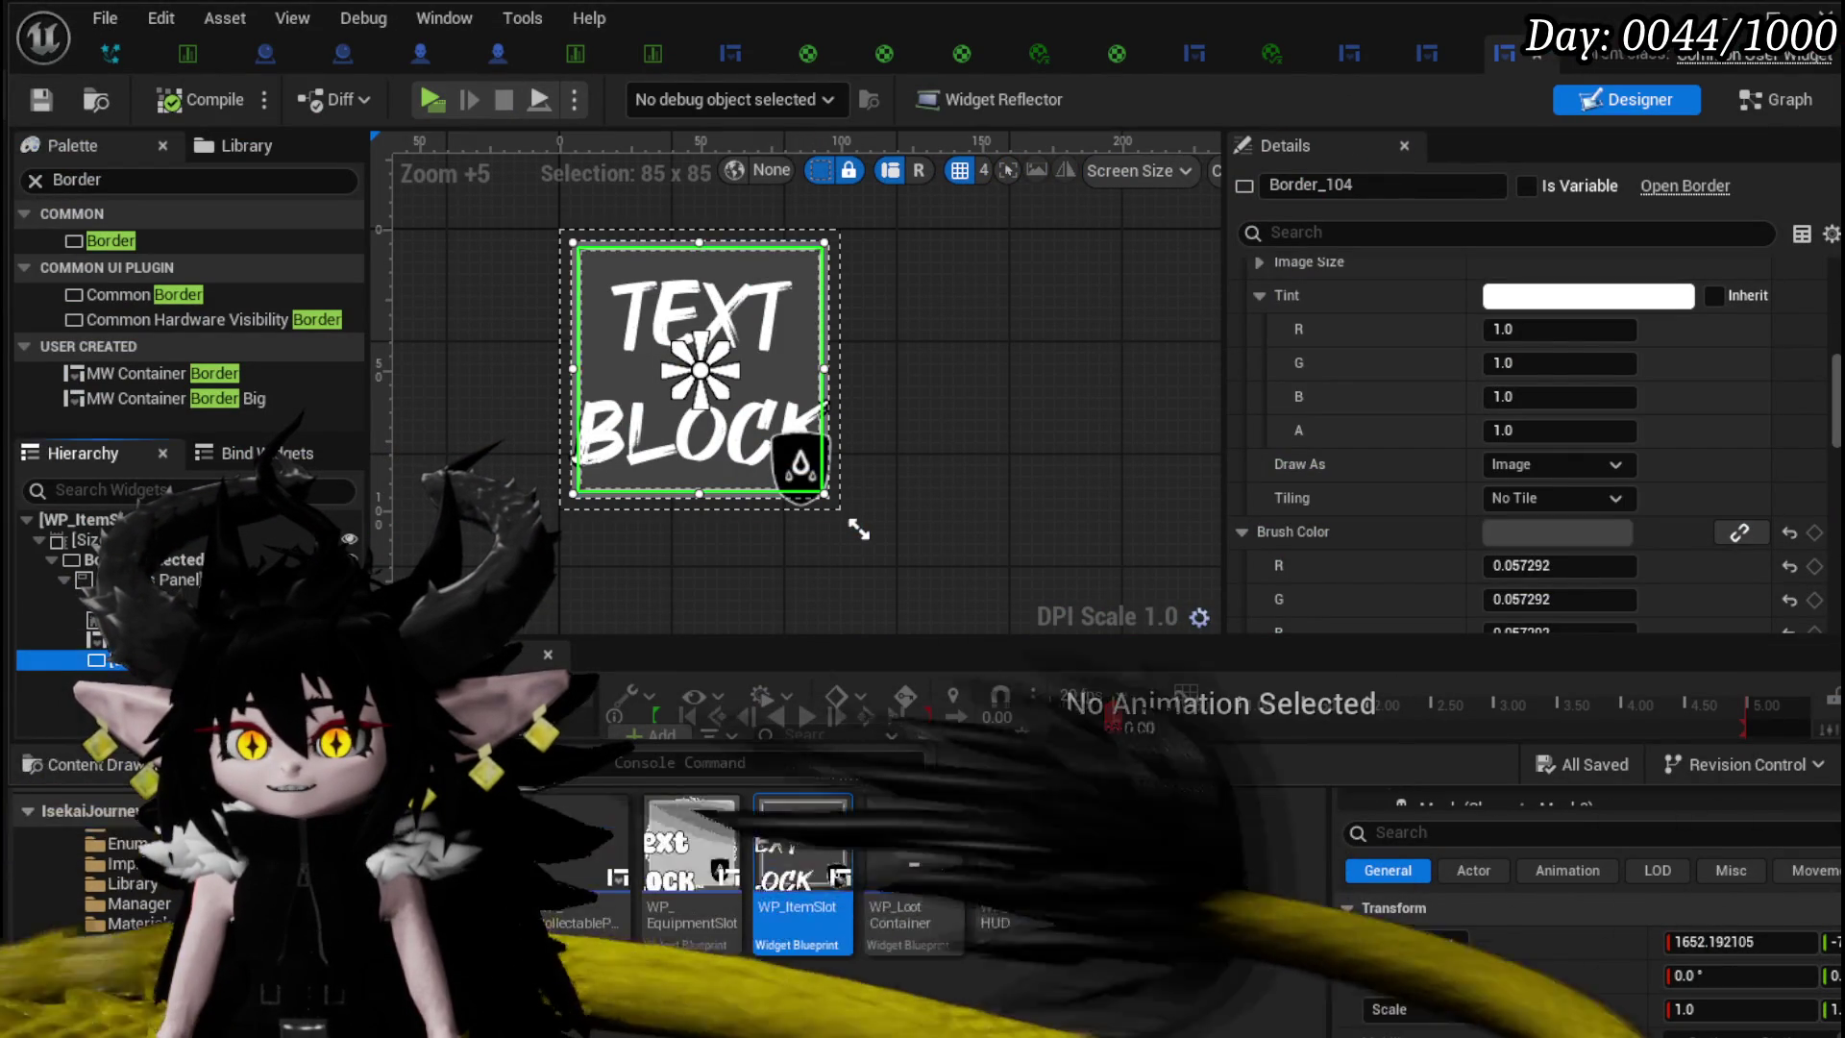
pyautogui.moveTo(858, 528); pyautogui.dragTo(862, 530)
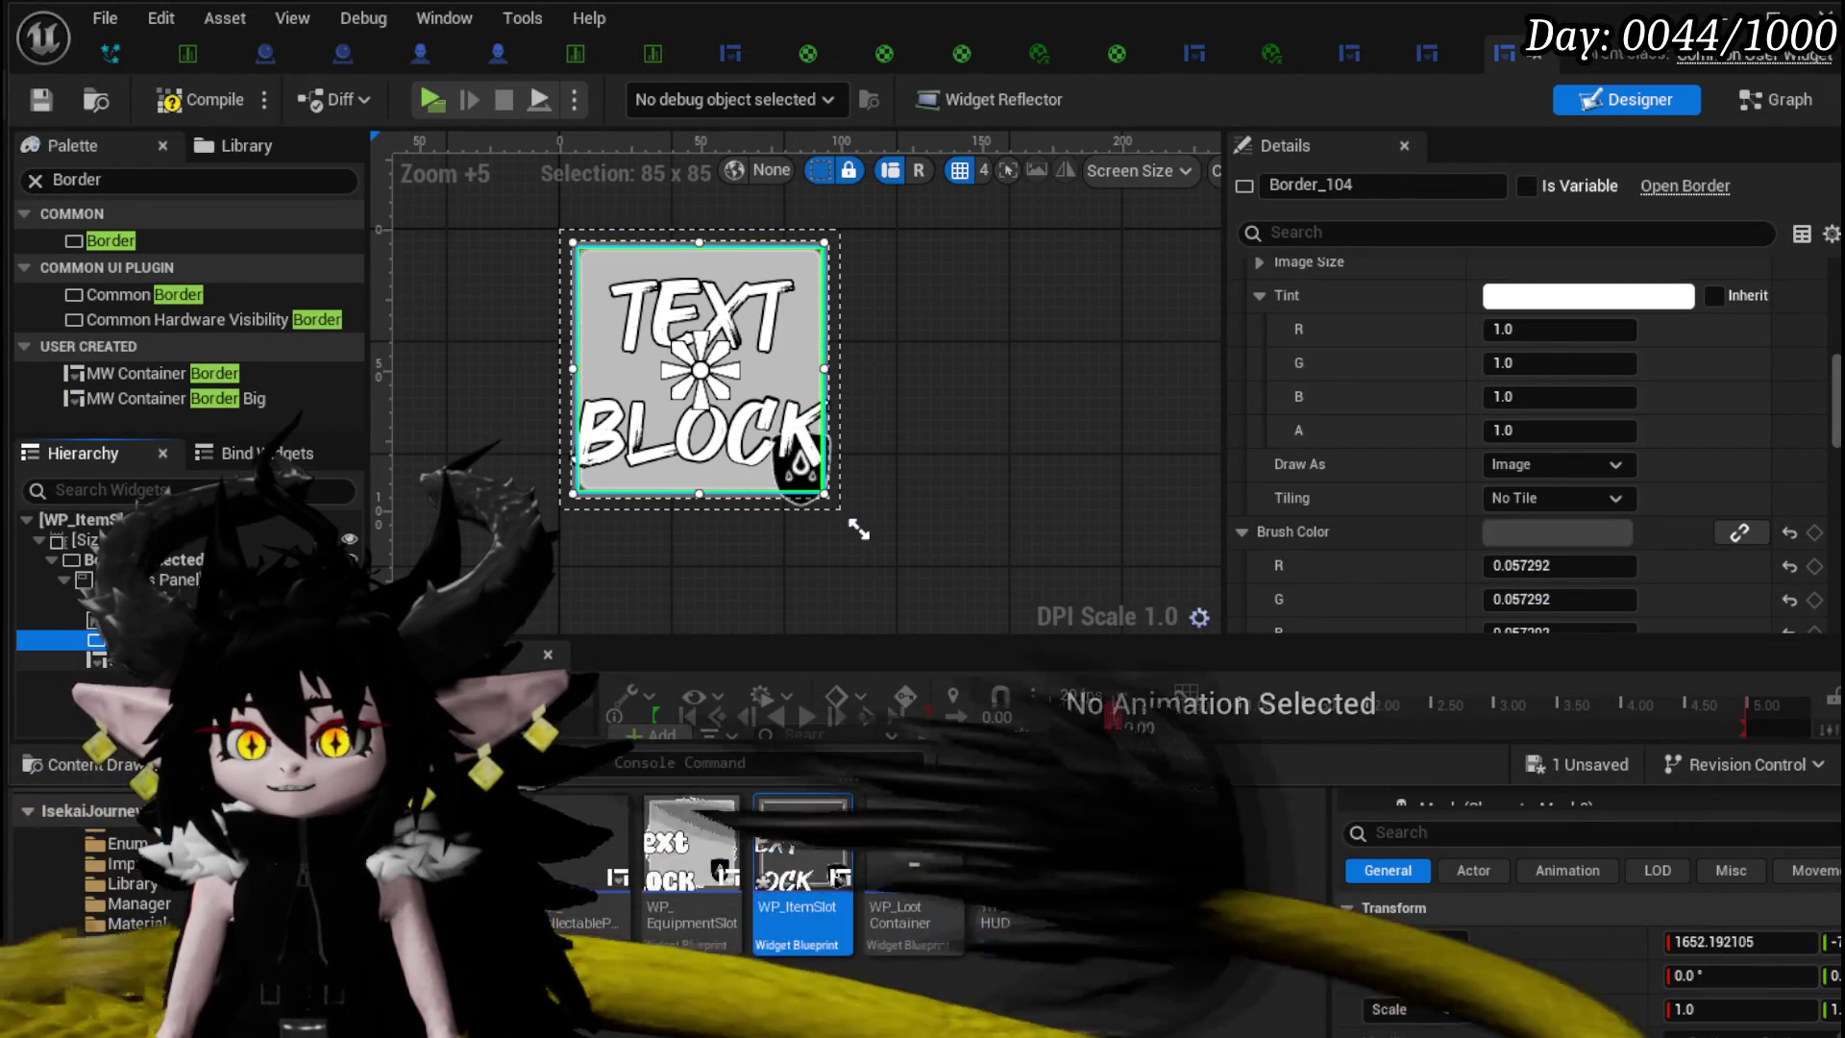
pyautogui.click(33, 106)
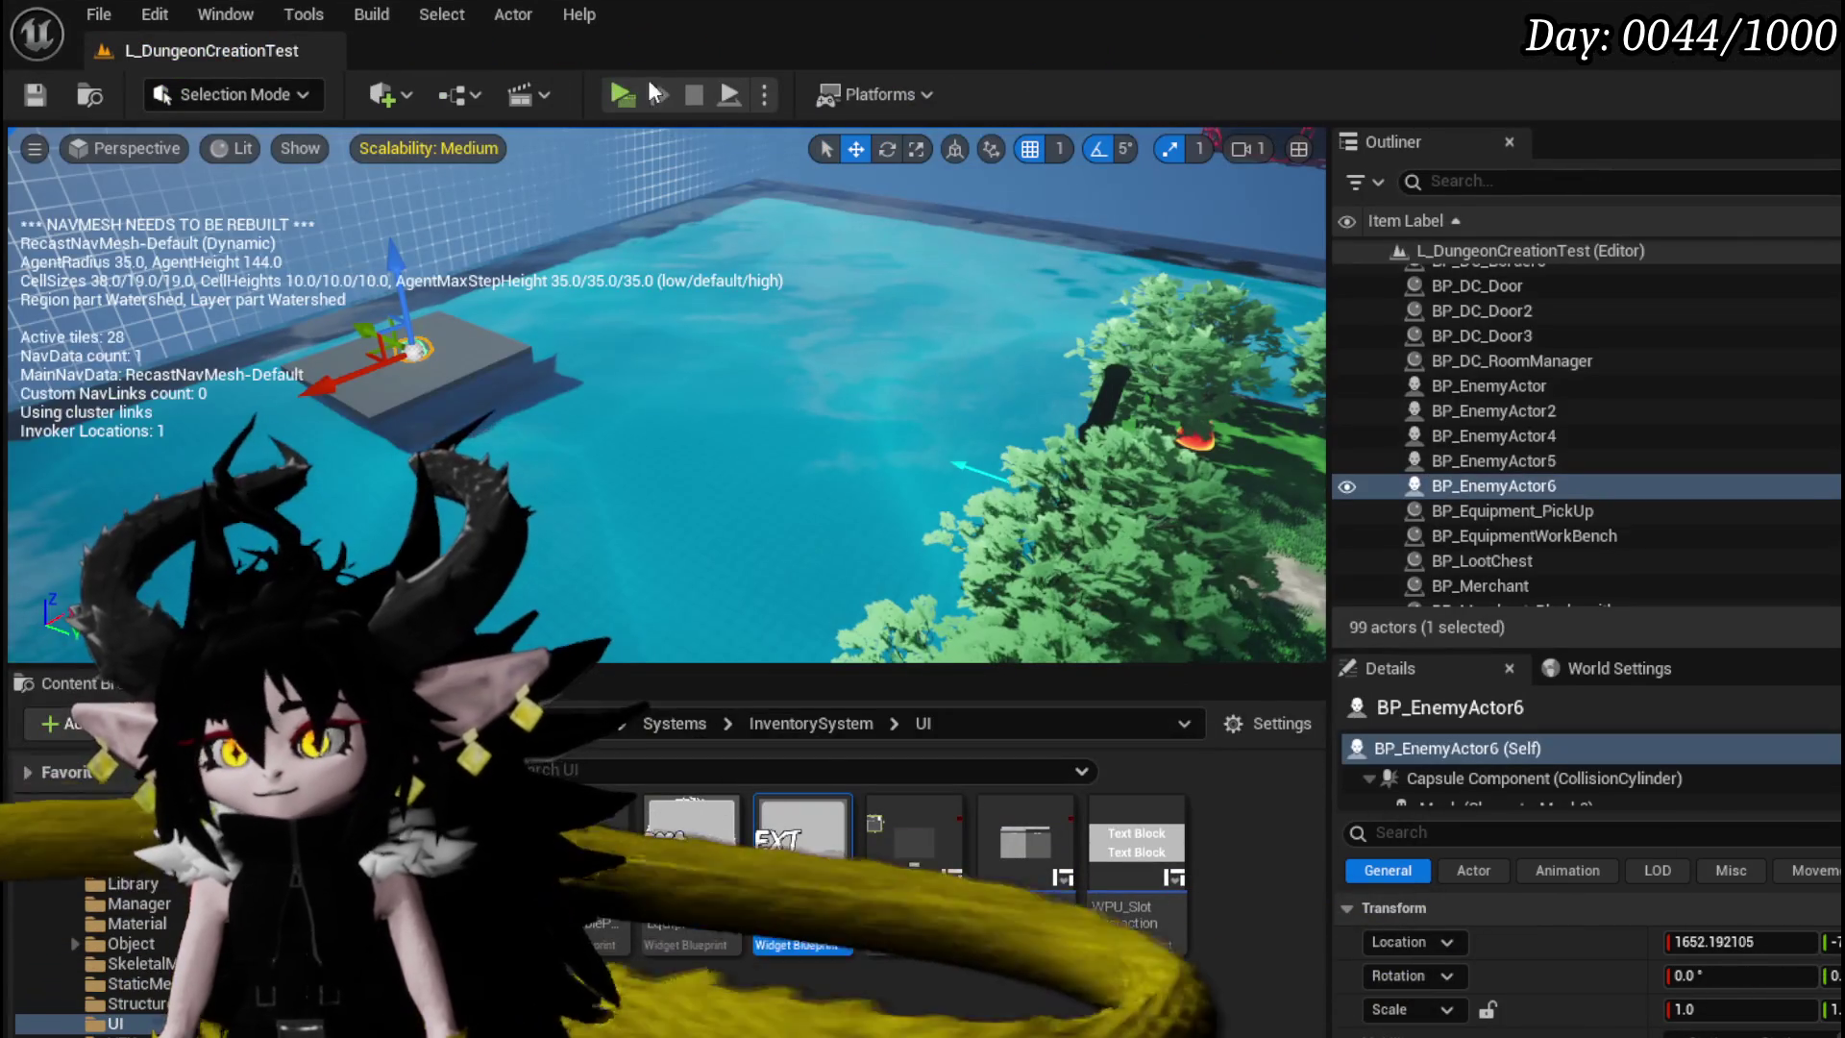
pyautogui.click(629, 91)
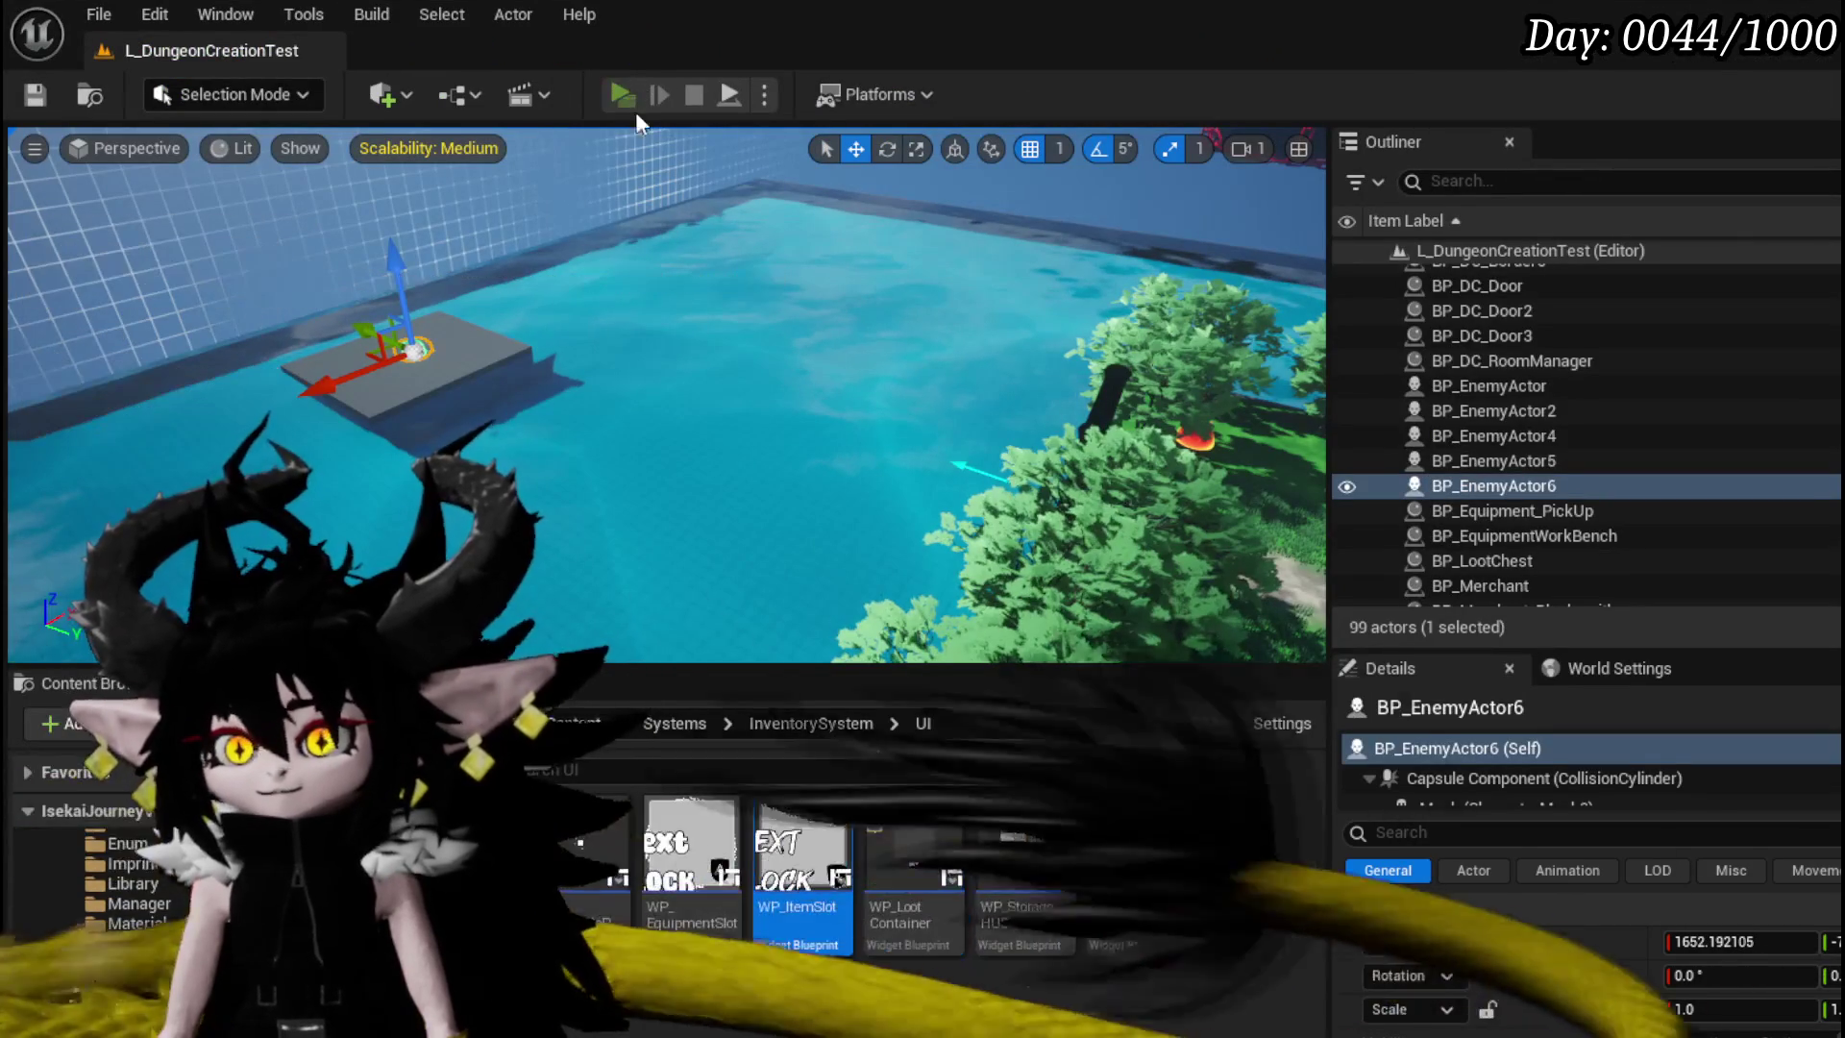
# - Check the light grey slots in the equipment and Materials inventory, then reopen WP_ItemSlot
pyautogui.press('Tab')
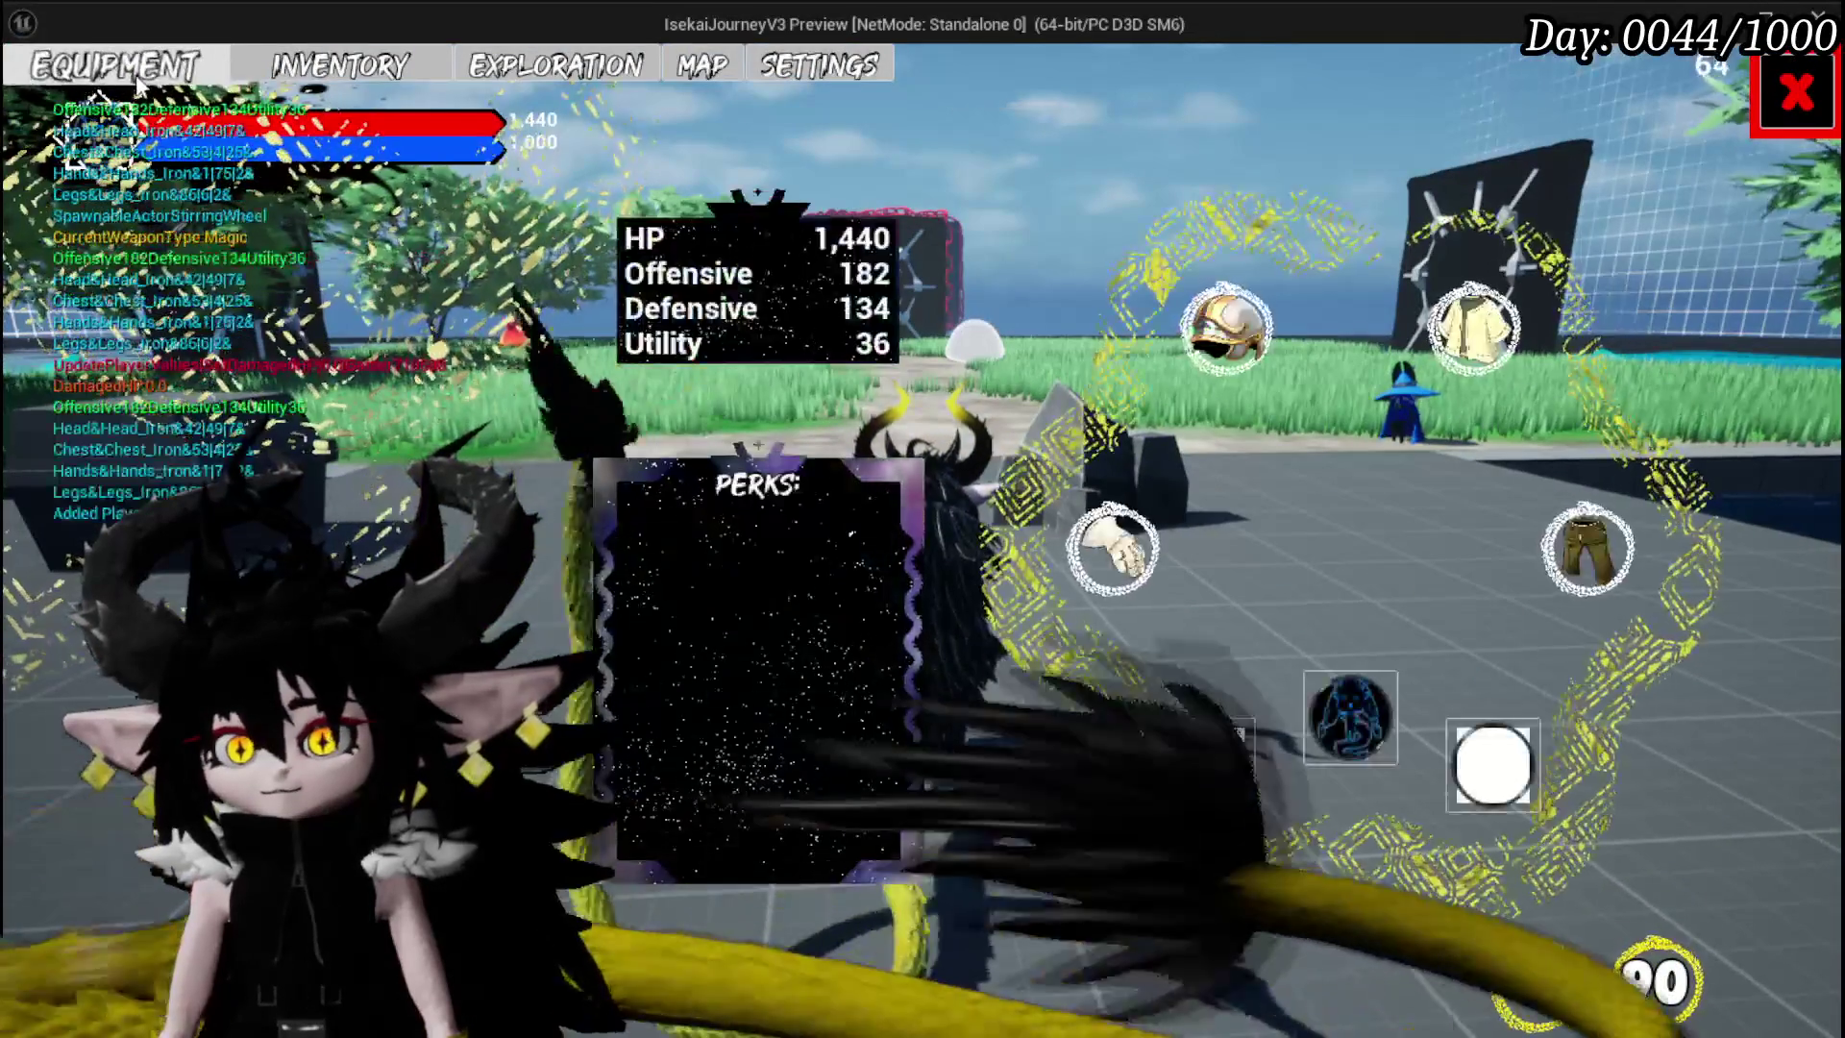
pyautogui.moveTo(1261, 339)
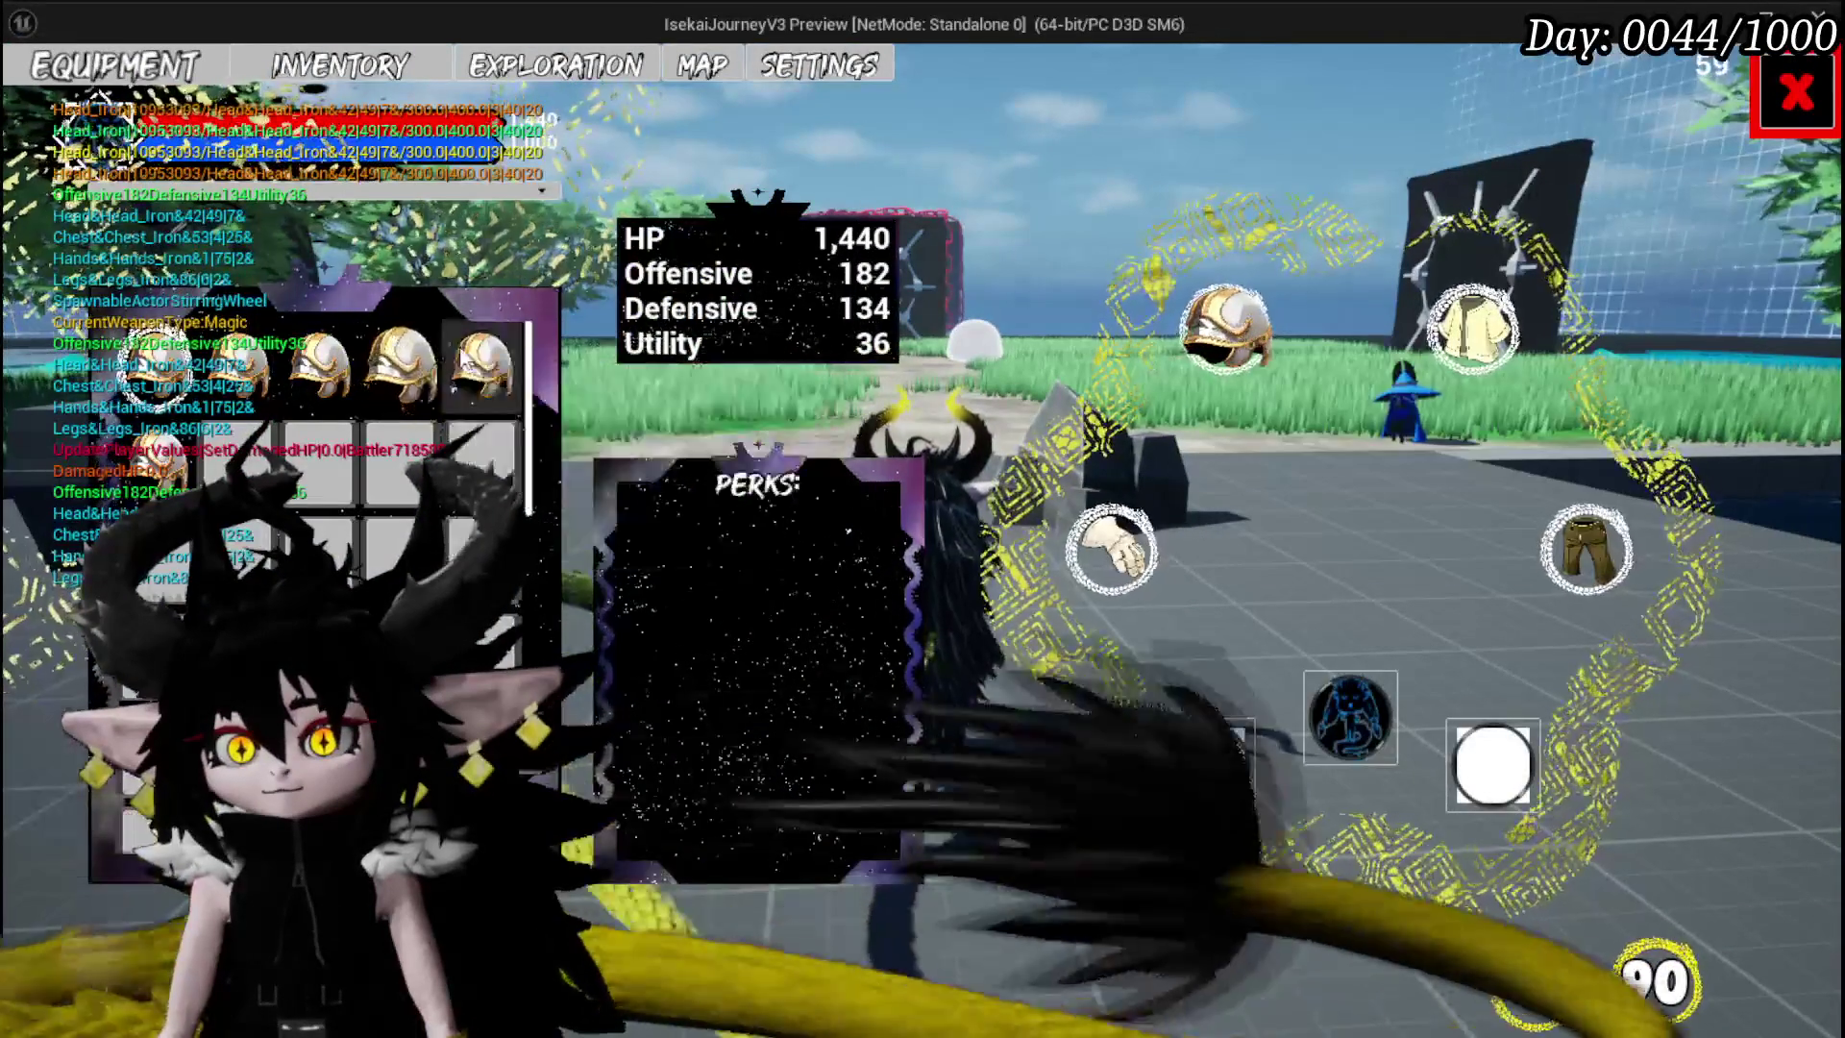
pyautogui.moveTo(470, 357)
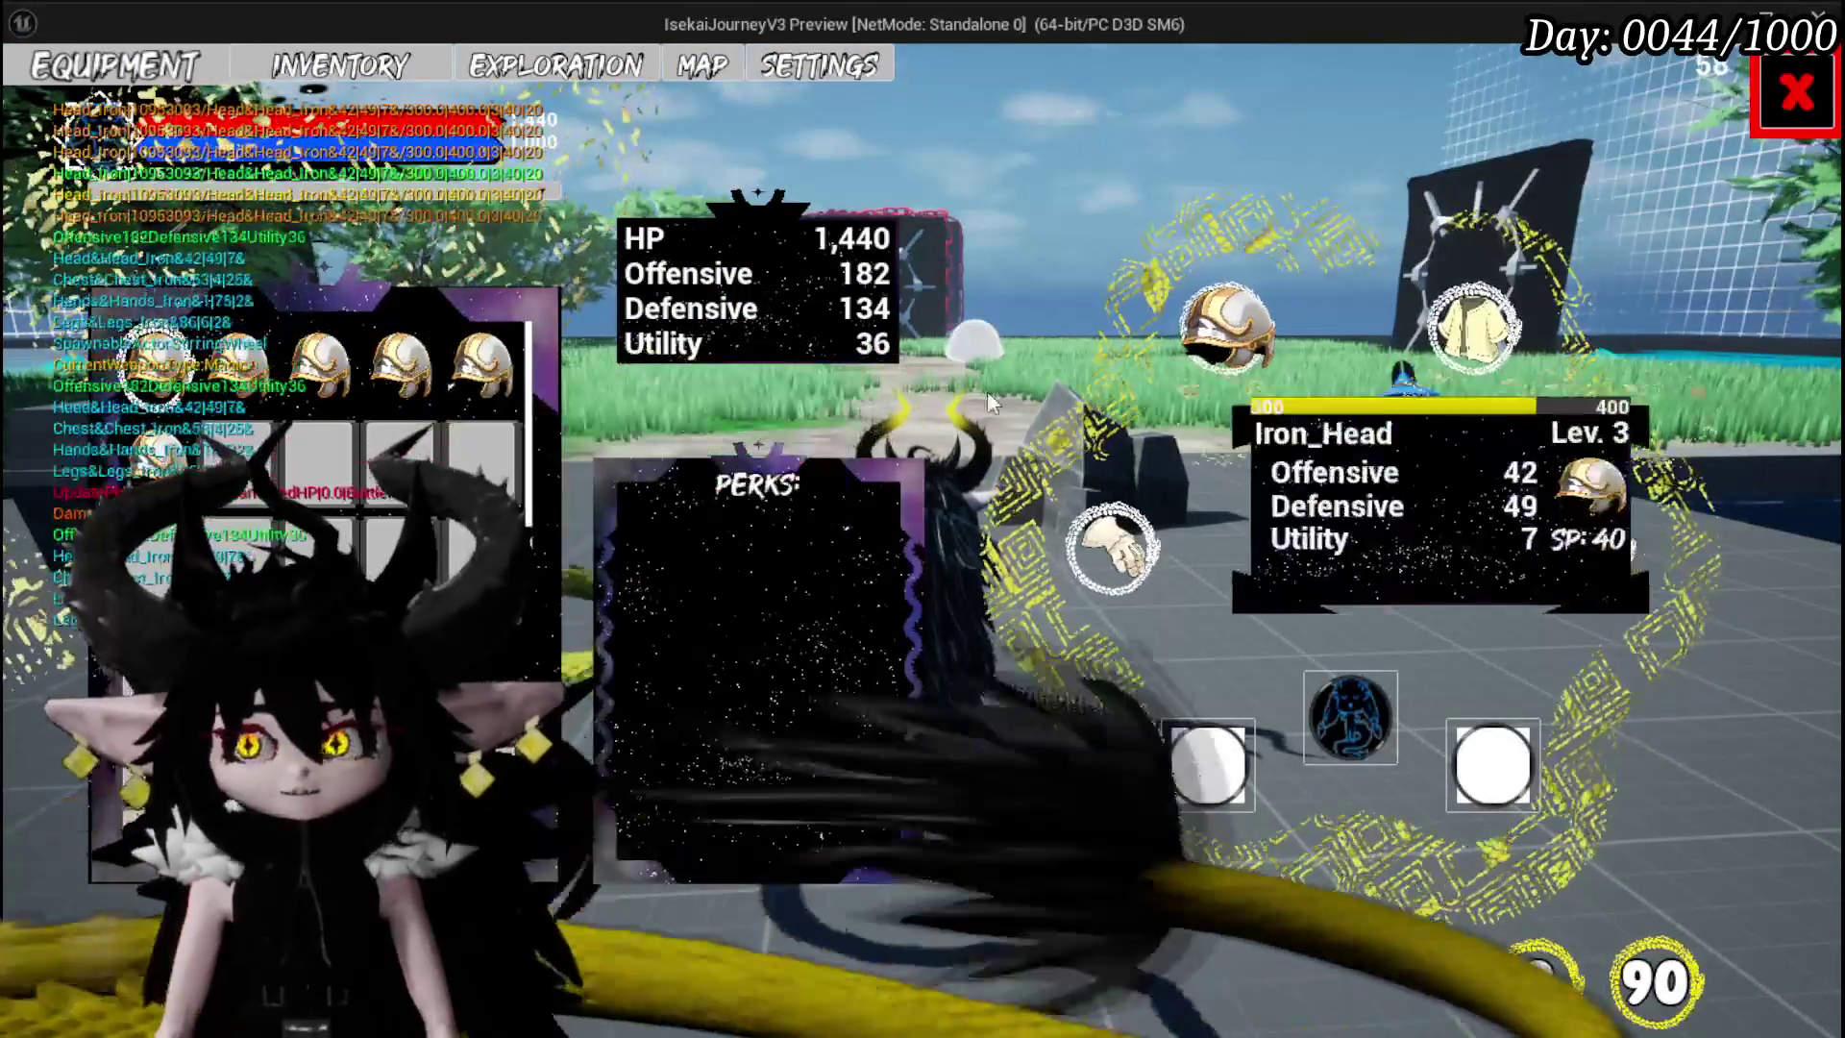
pyautogui.click(336, 65)
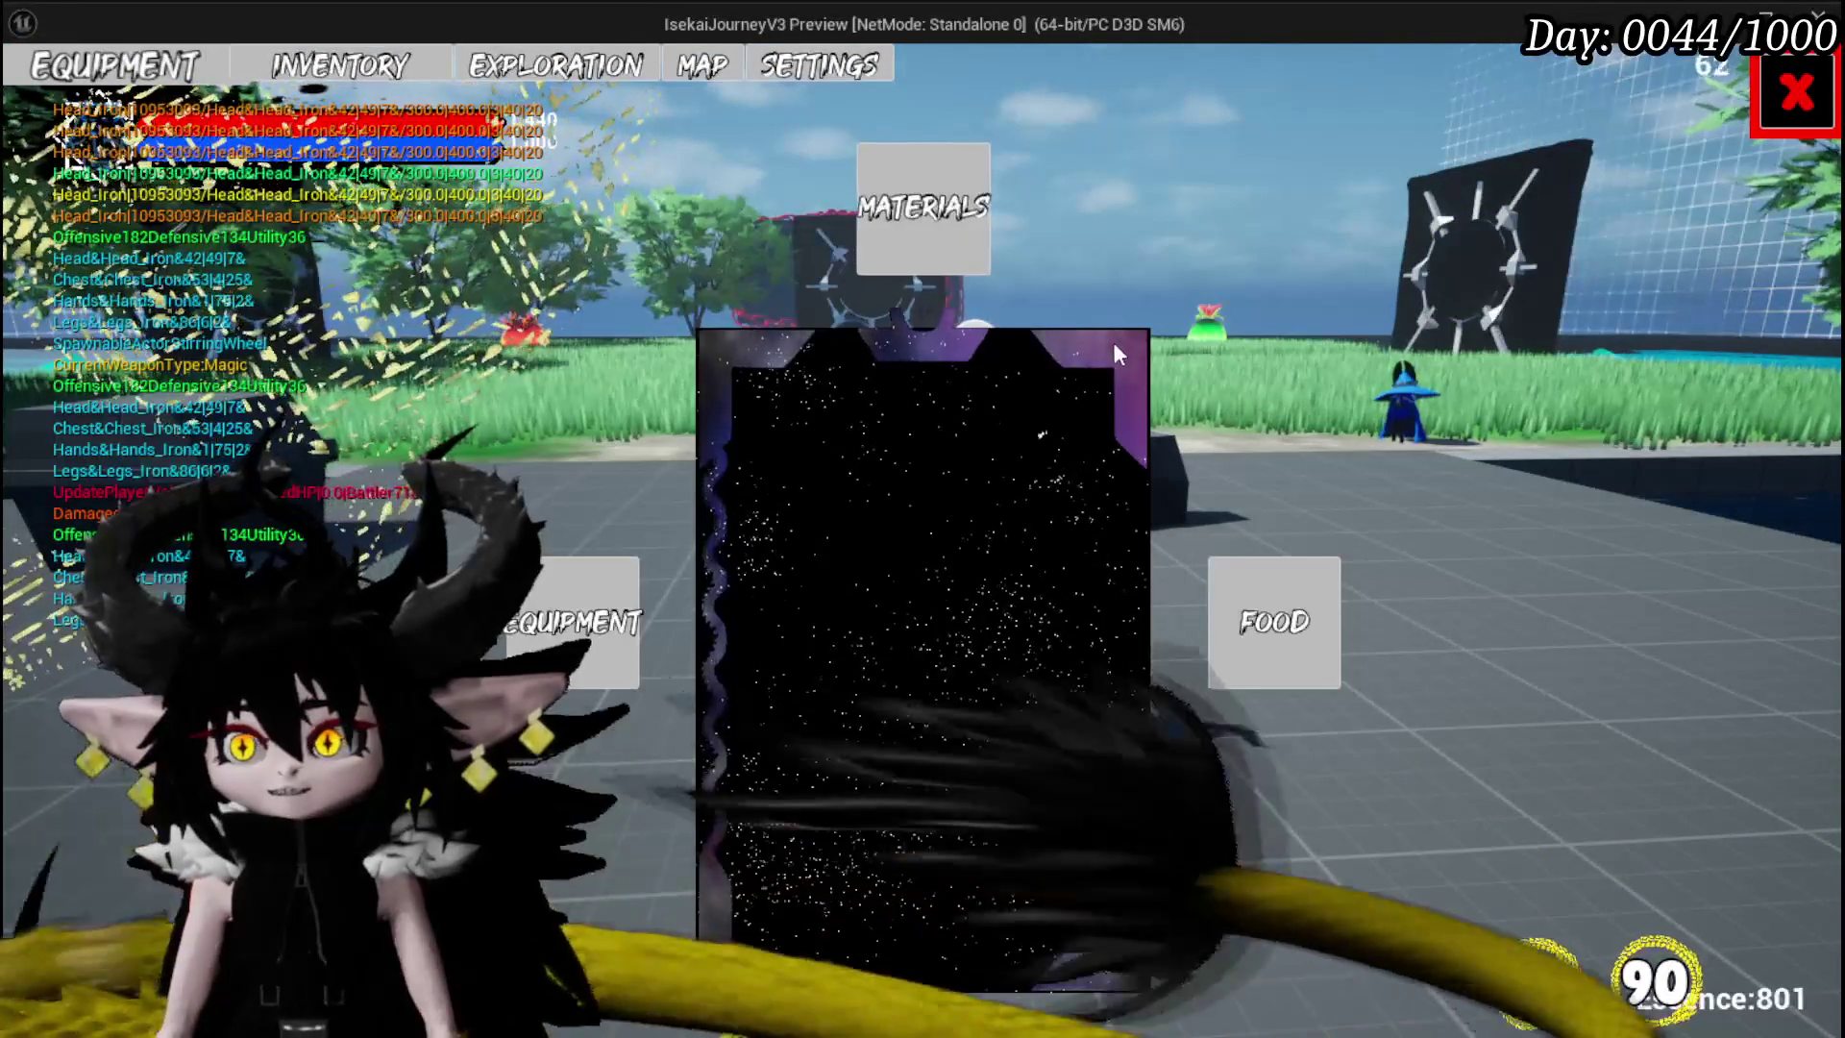
pyautogui.click(924, 227)
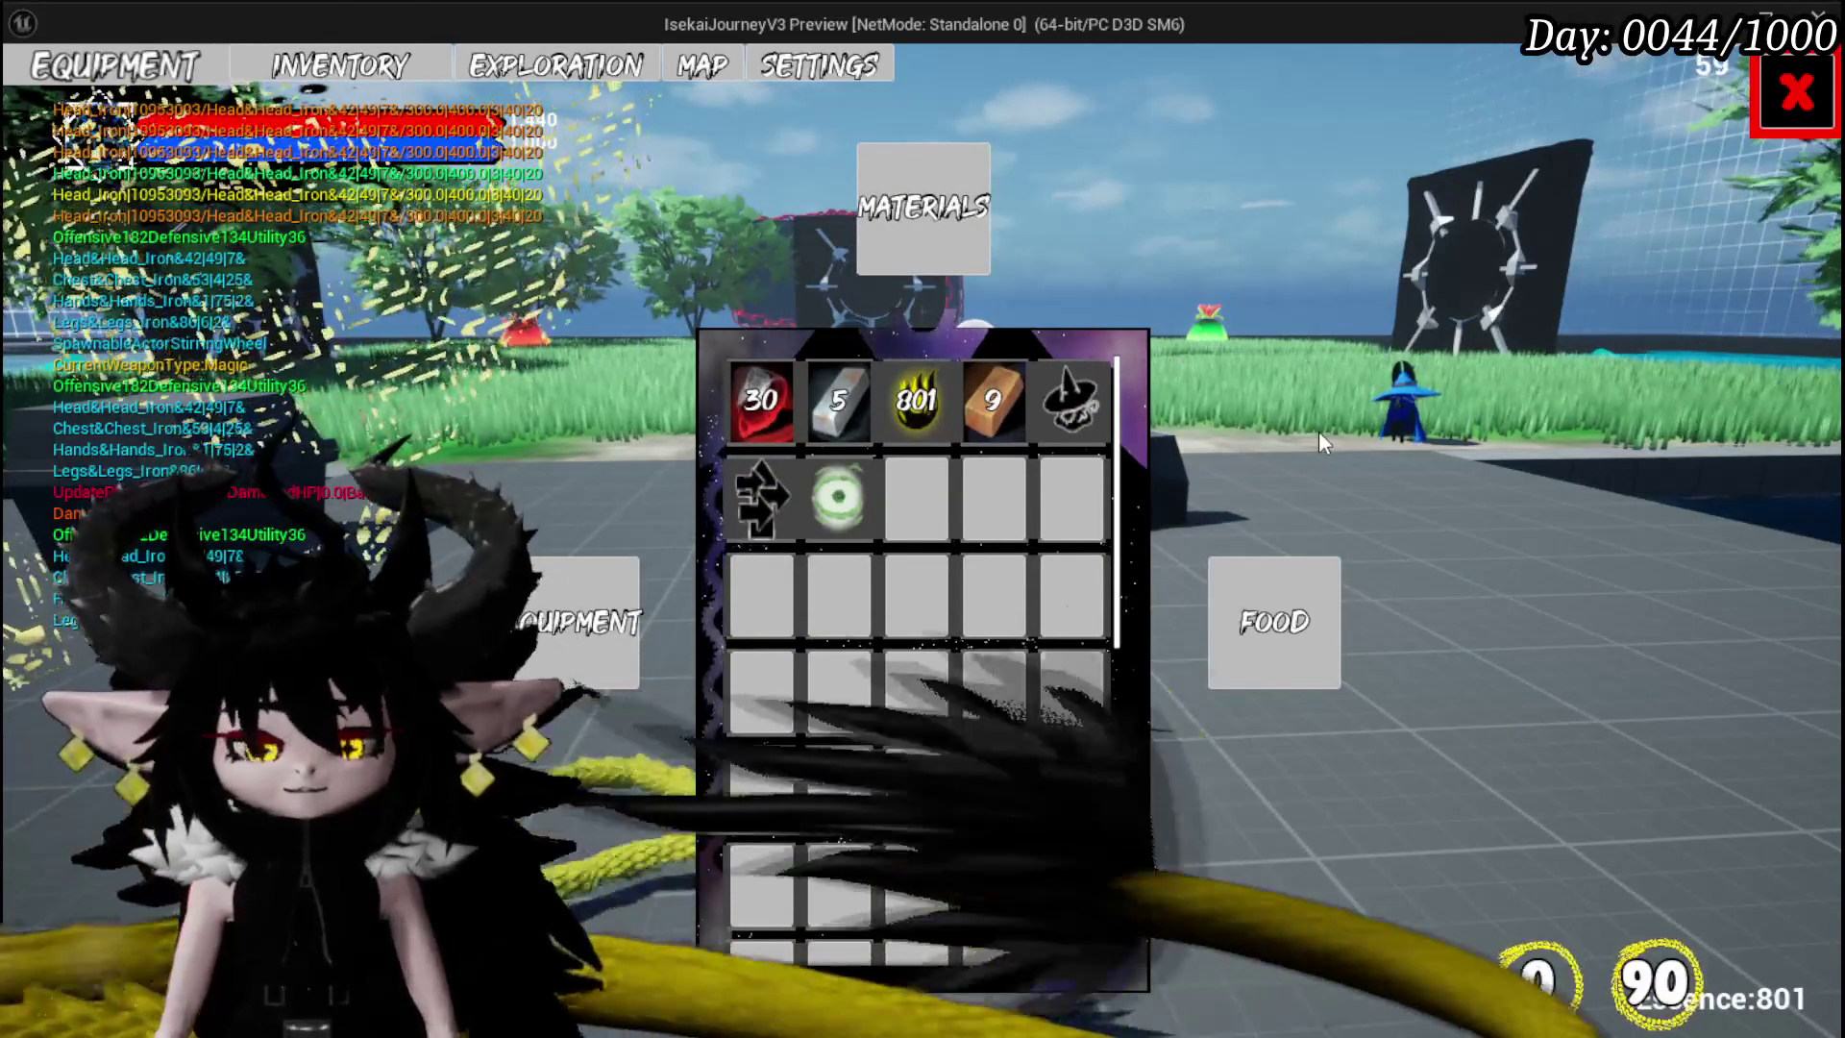
pyautogui.press('Escape')
pyautogui.doubleClick(802, 841)
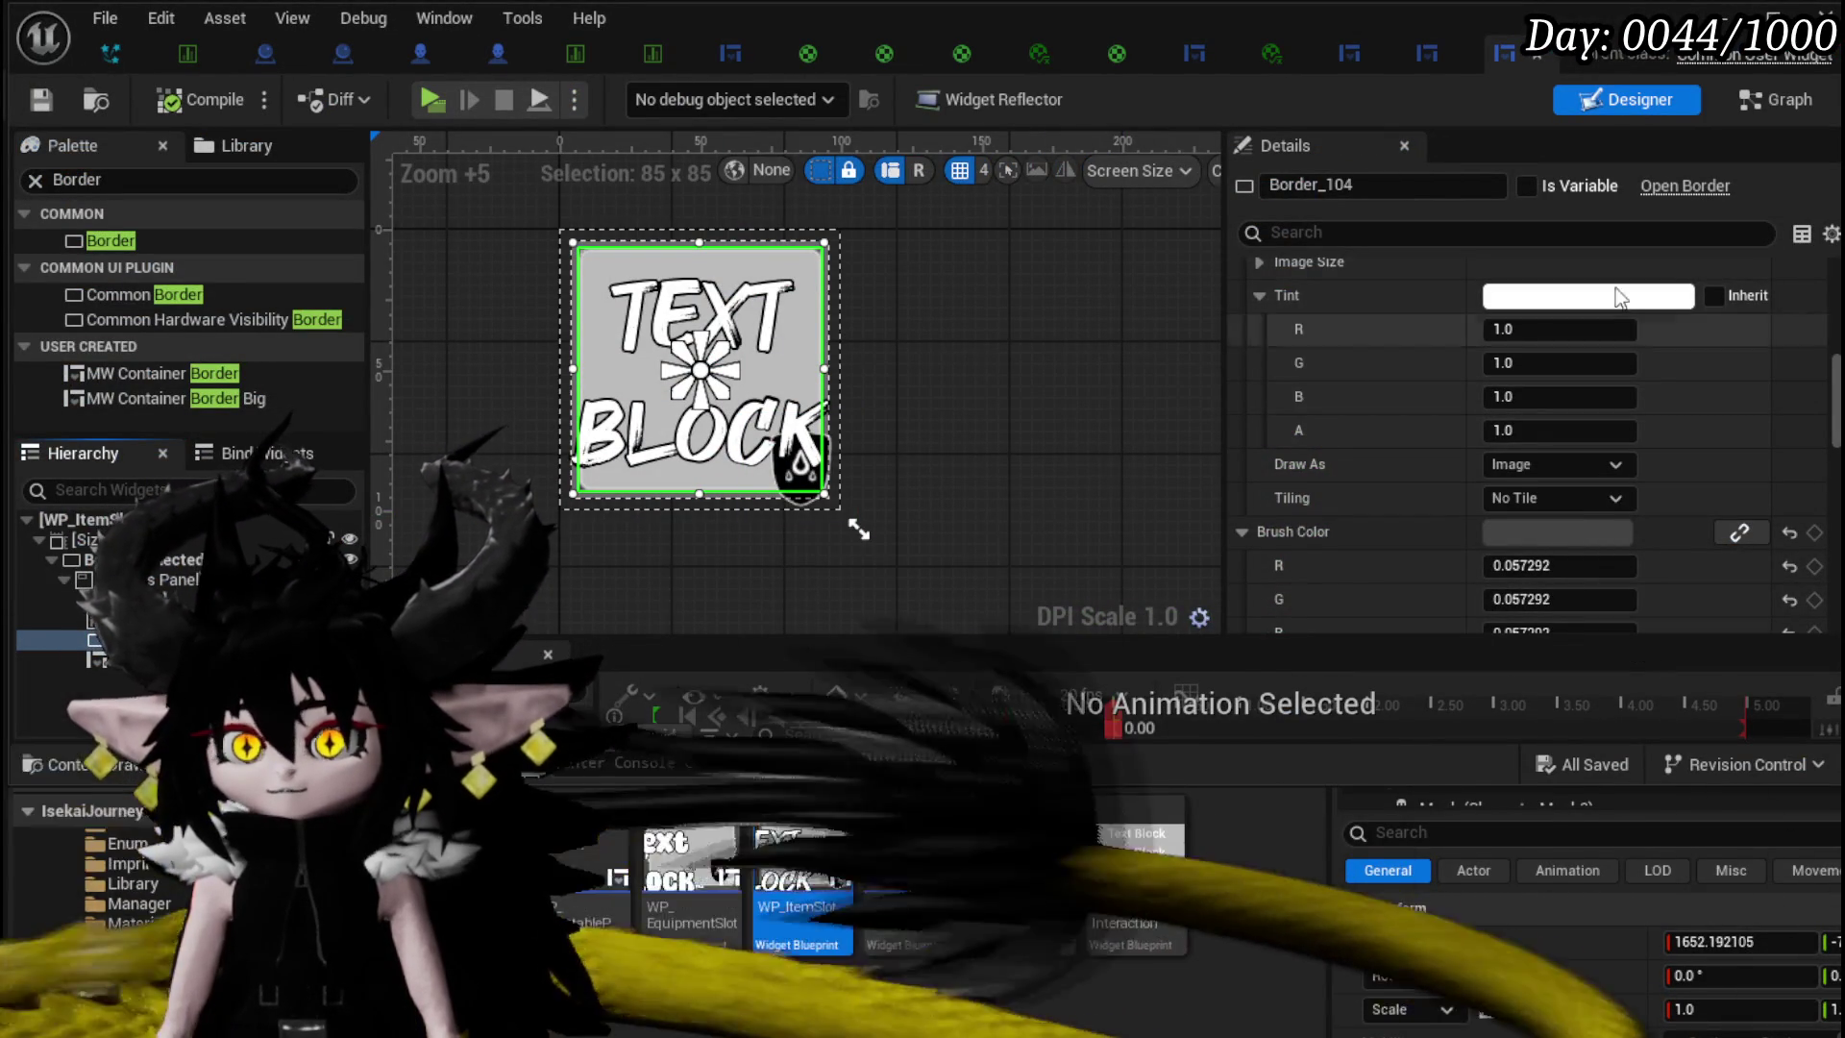
# - Resize Border_104 to 87 x 87
pyautogui.scroll(3, 1547, 367)
pyautogui.scroll(3, 1543, 367)
pyautogui.scroll(4, 1546, 370)
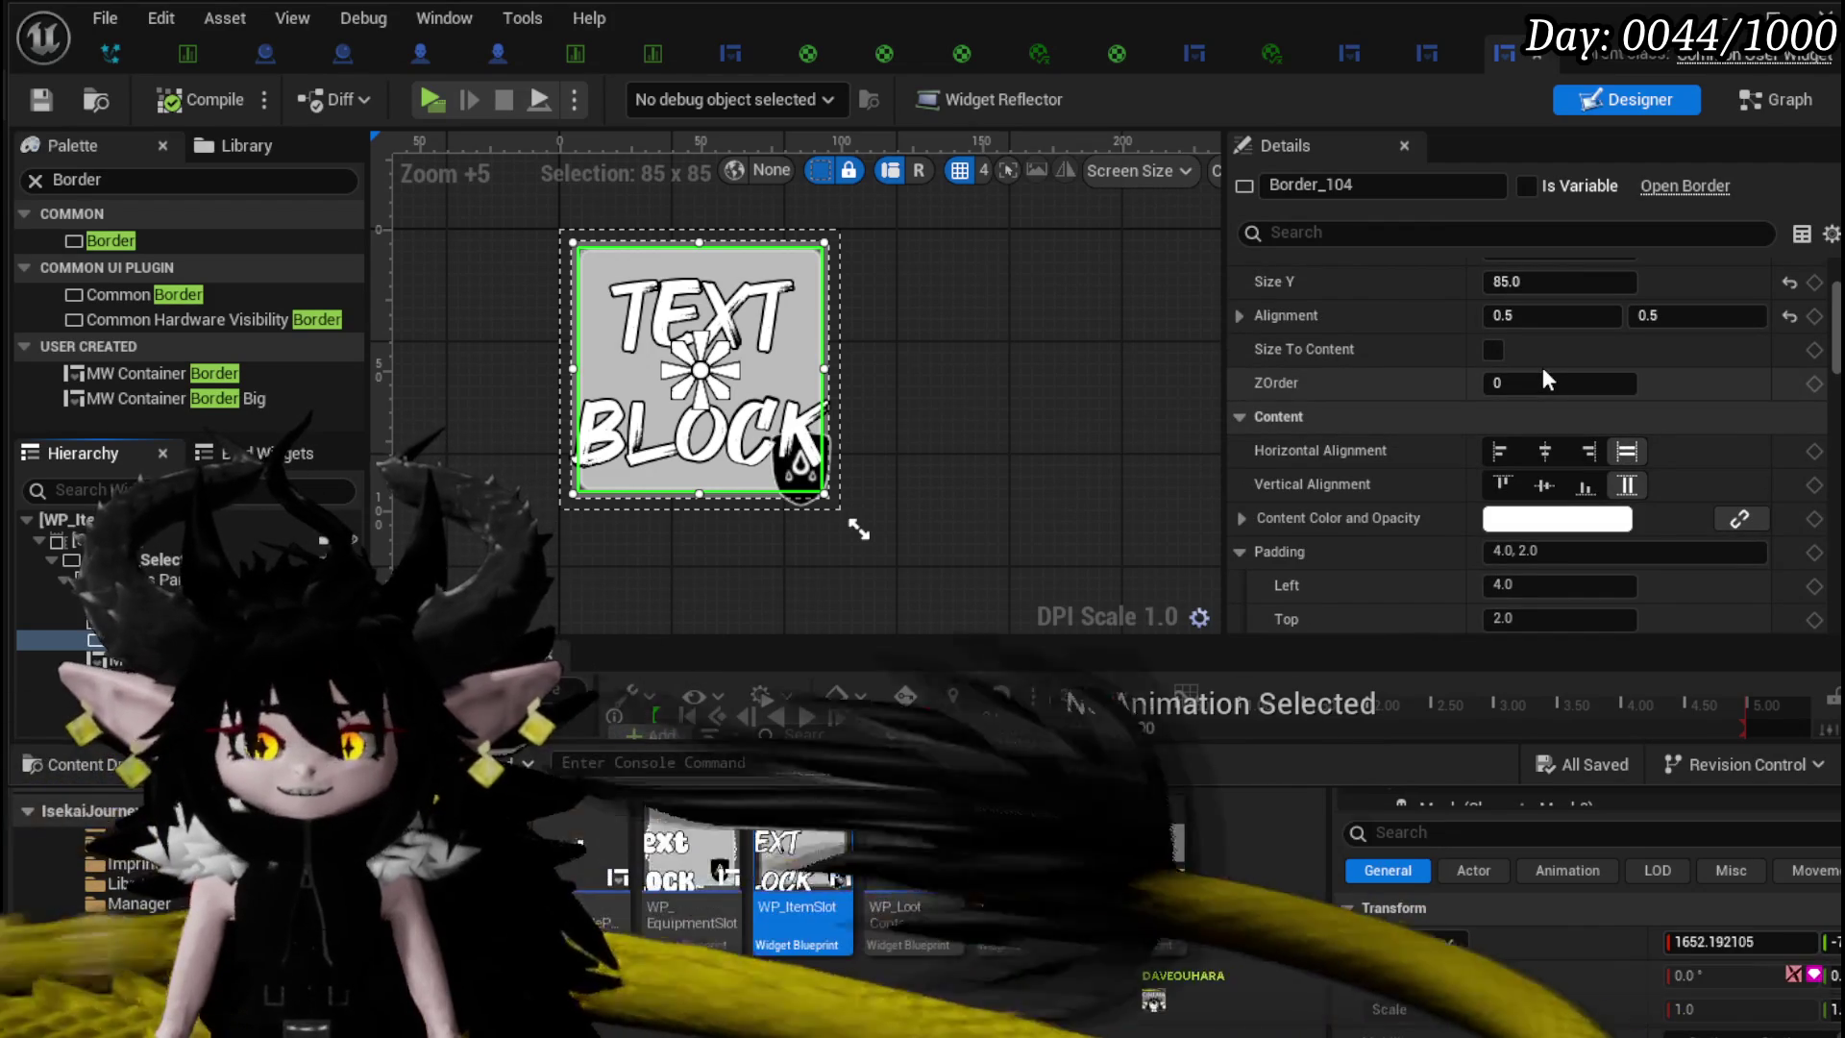
pyautogui.scroll(4, 1542, 367)
pyautogui.click(1557, 407)
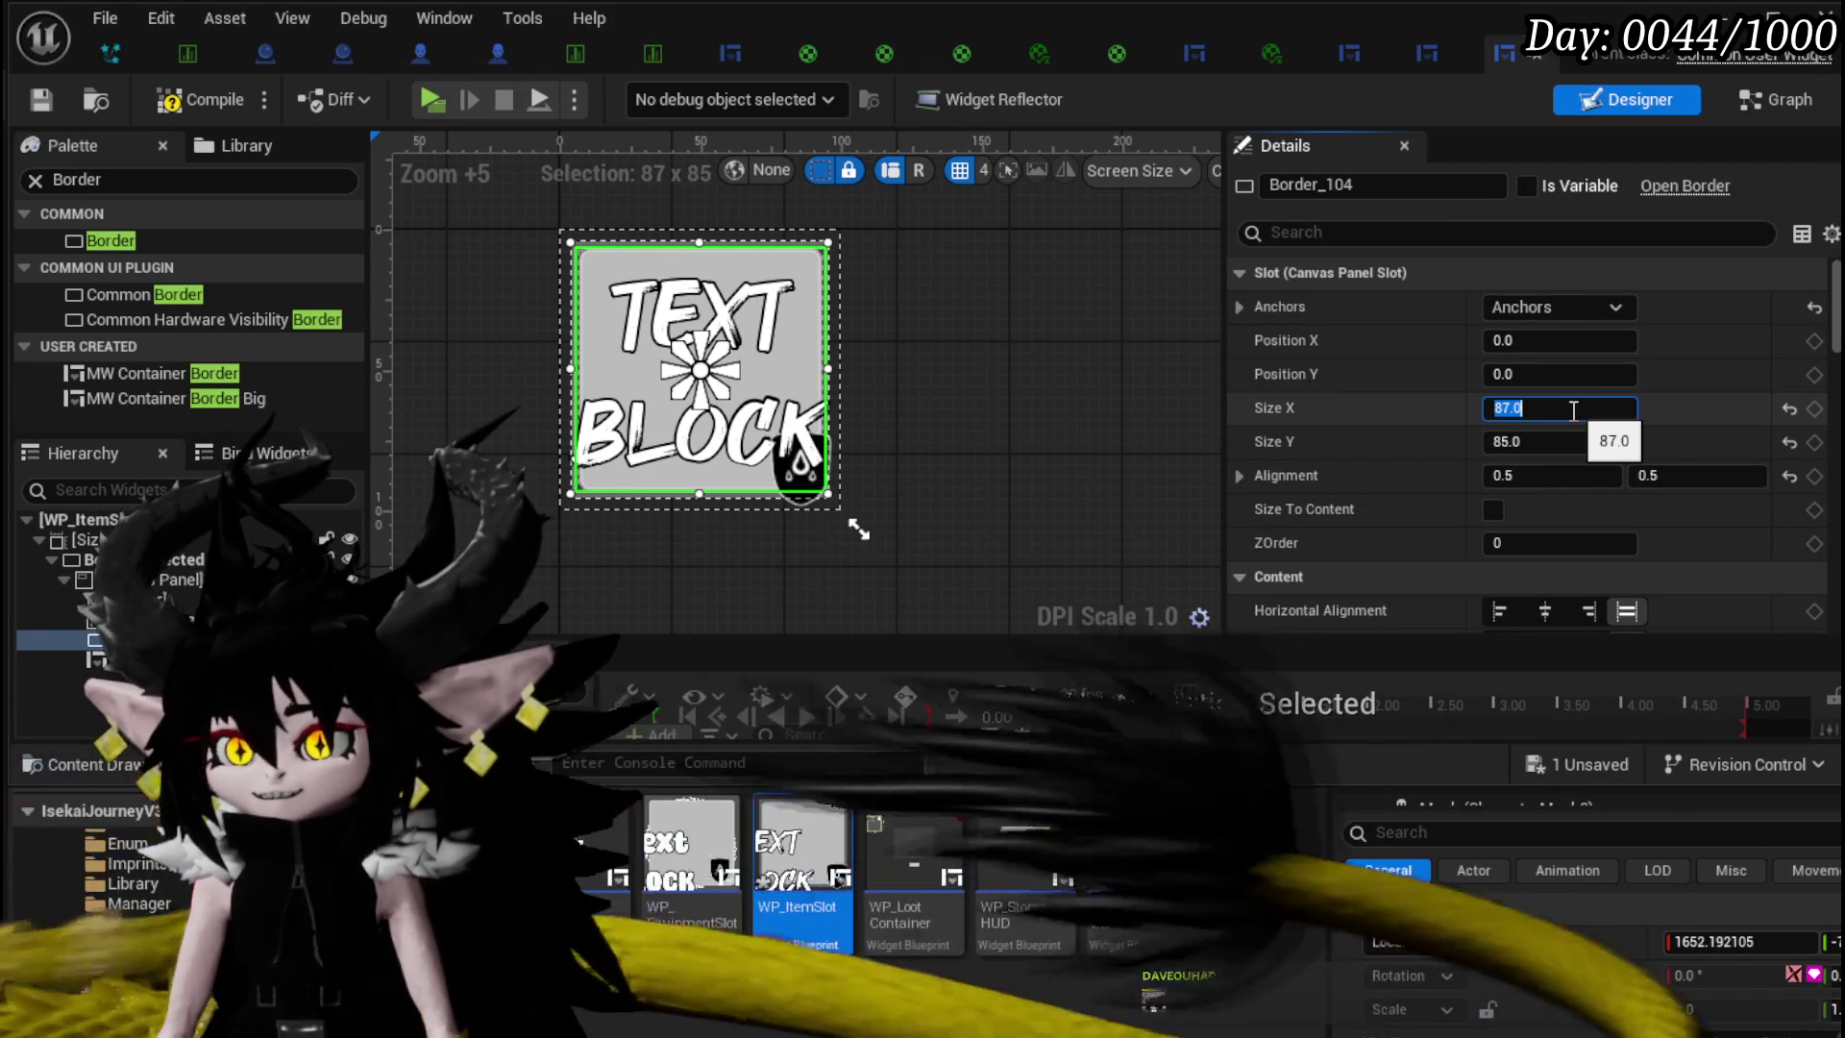
pyautogui.write('87')
pyautogui.press('Return')
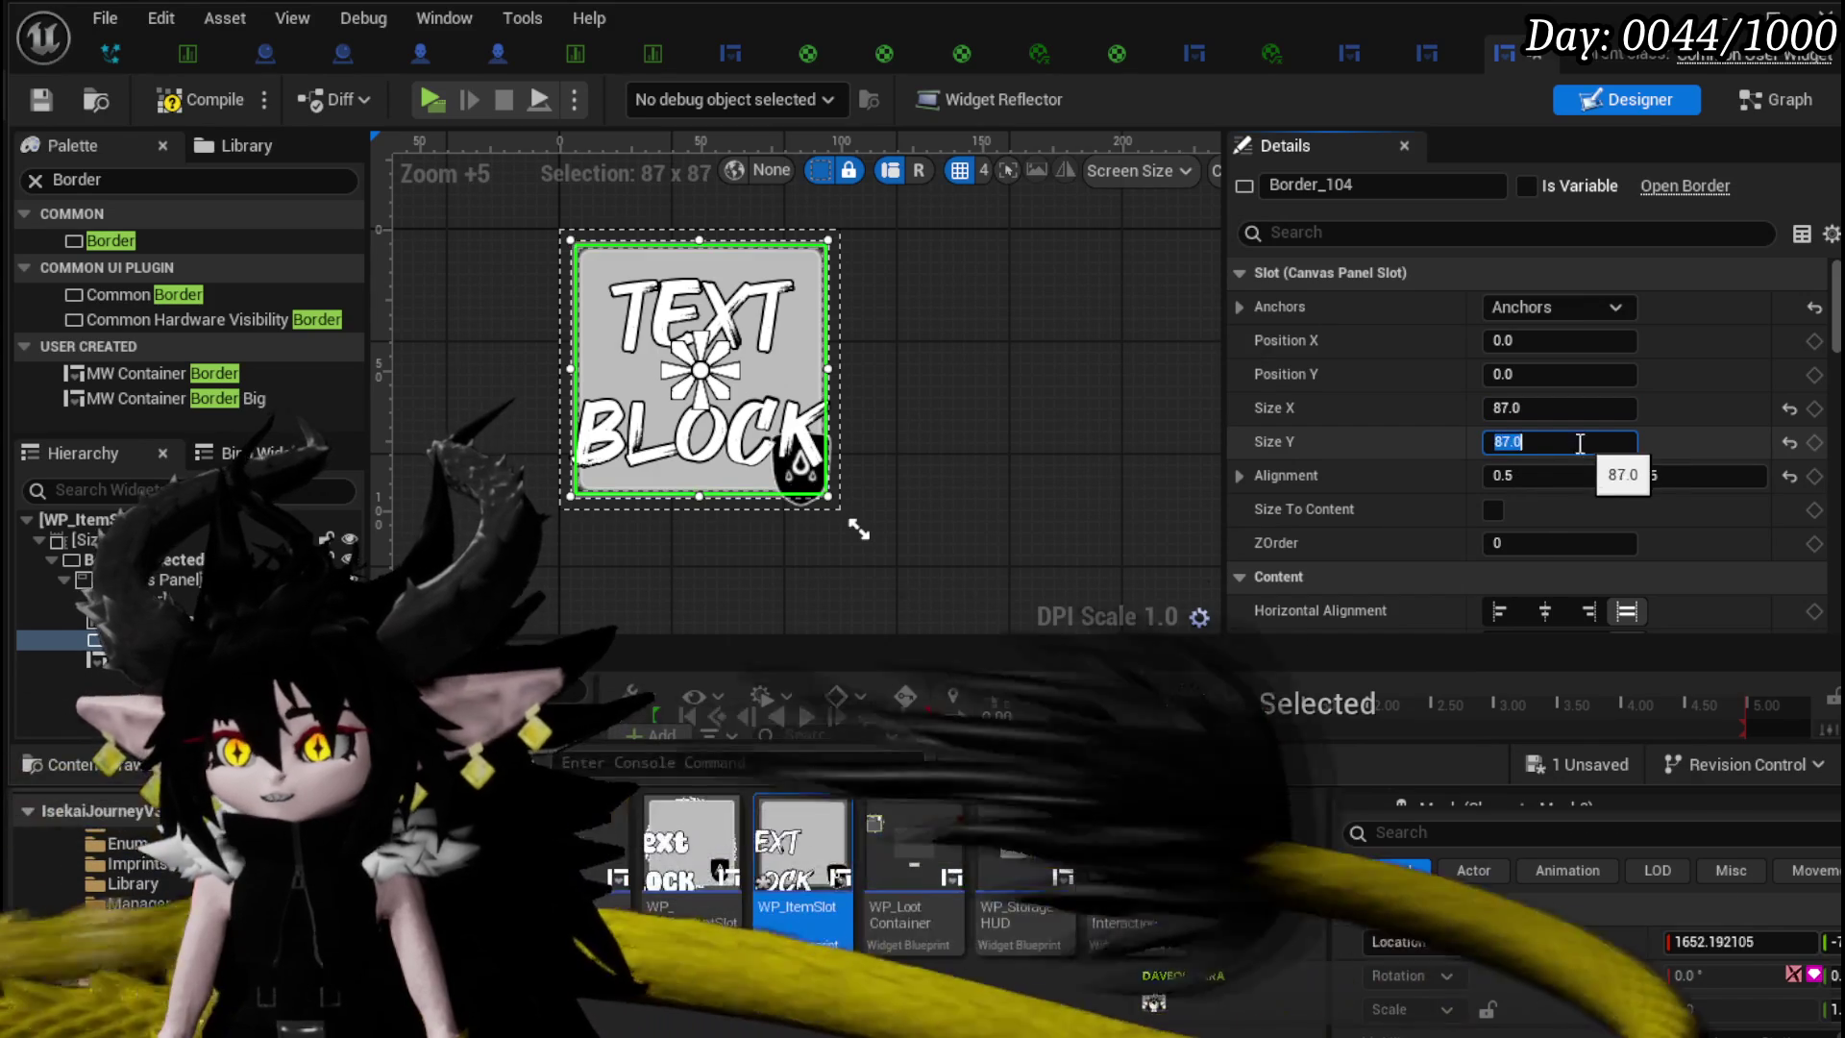
pyautogui.click(1480, 513)
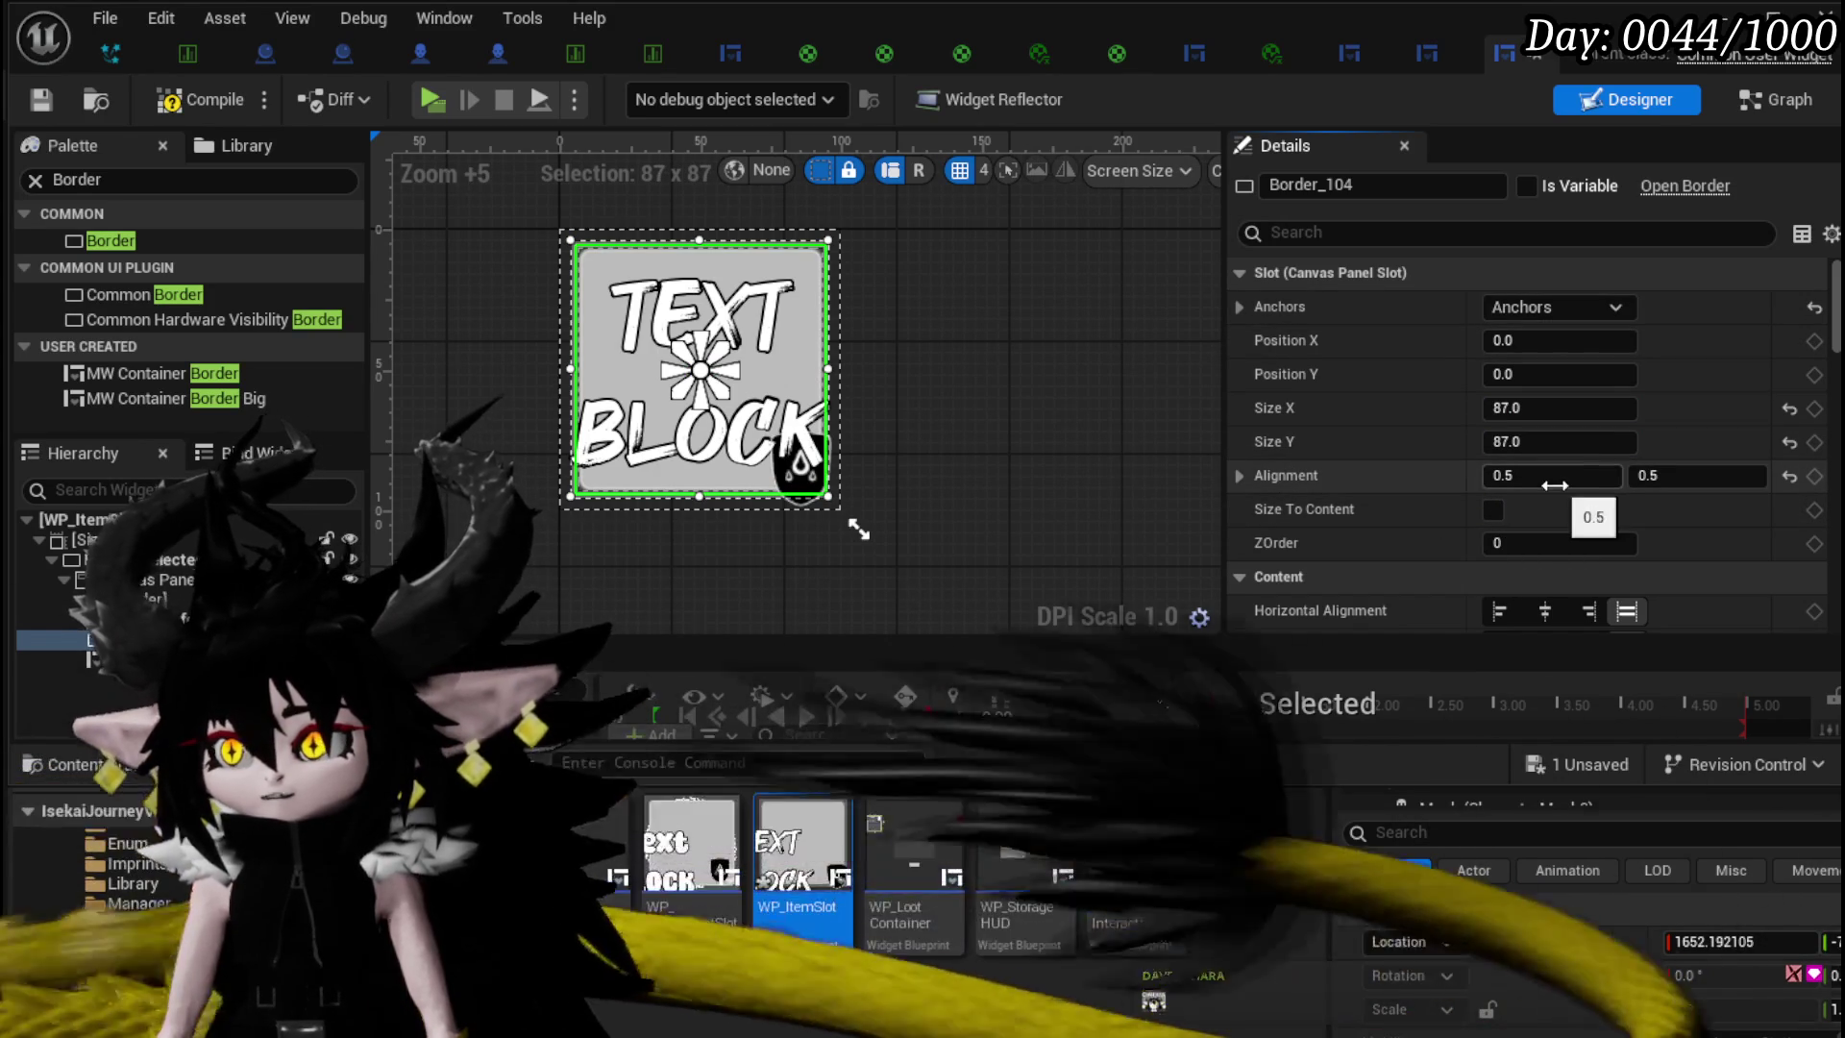
# - Set Border_104's padding to 0, save the widget, and open WP_EquipmentSlot
pyautogui.scroll(-5, 1397, 451)
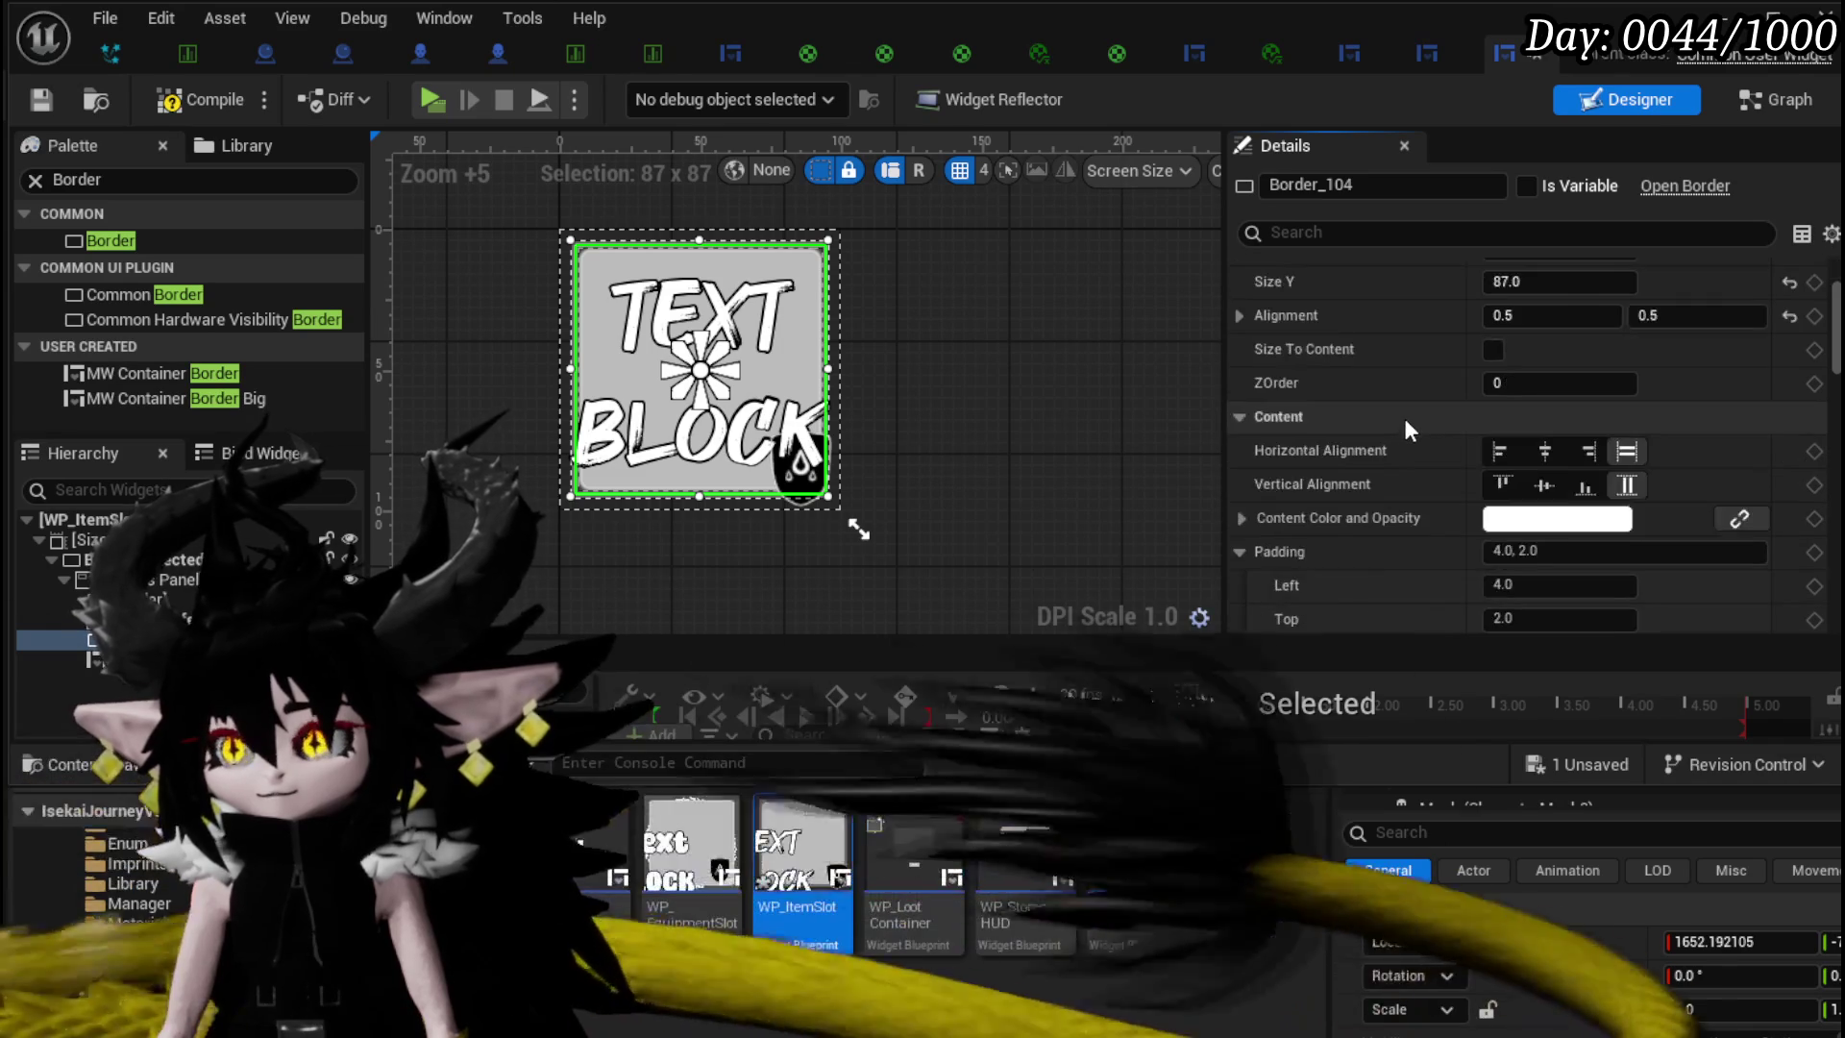
pyautogui.click(1584, 551)
pyautogui.write('0')
pyautogui.press('Return')
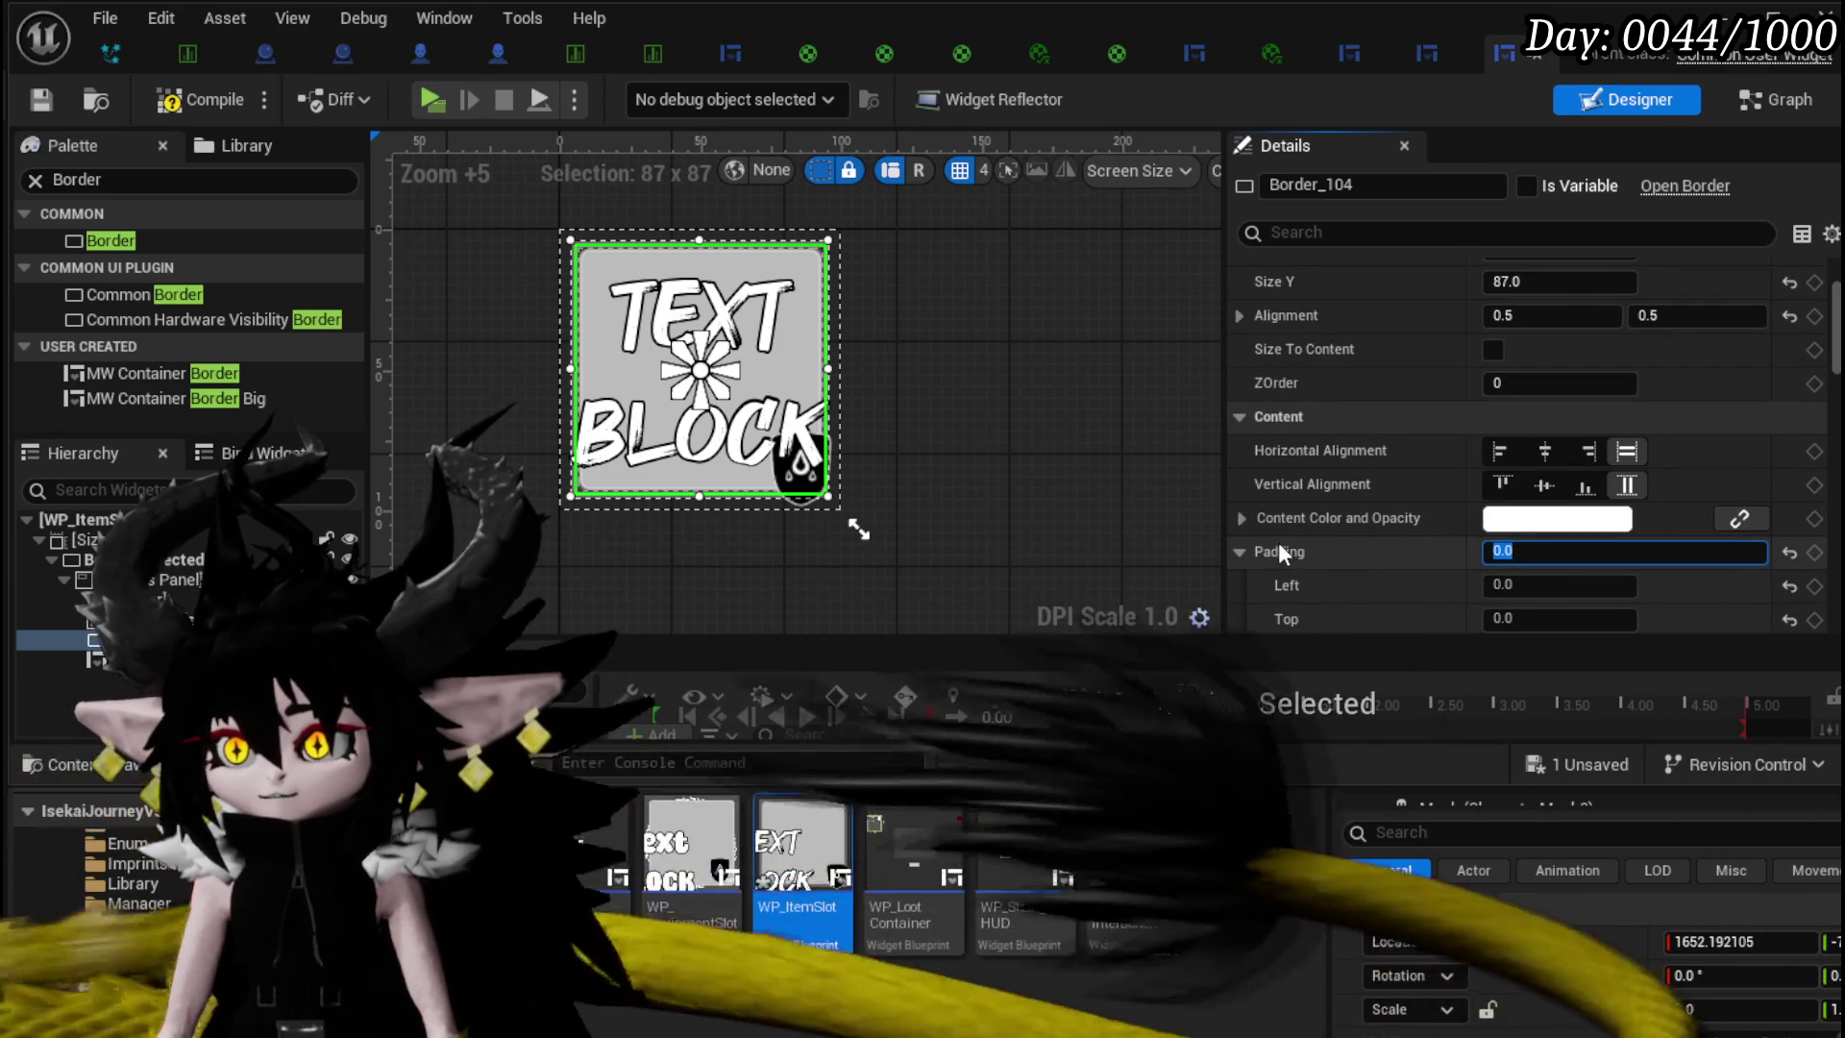
pyautogui.scroll(-10, 1328, 504)
pyautogui.scroll(-15, 1335, 476)
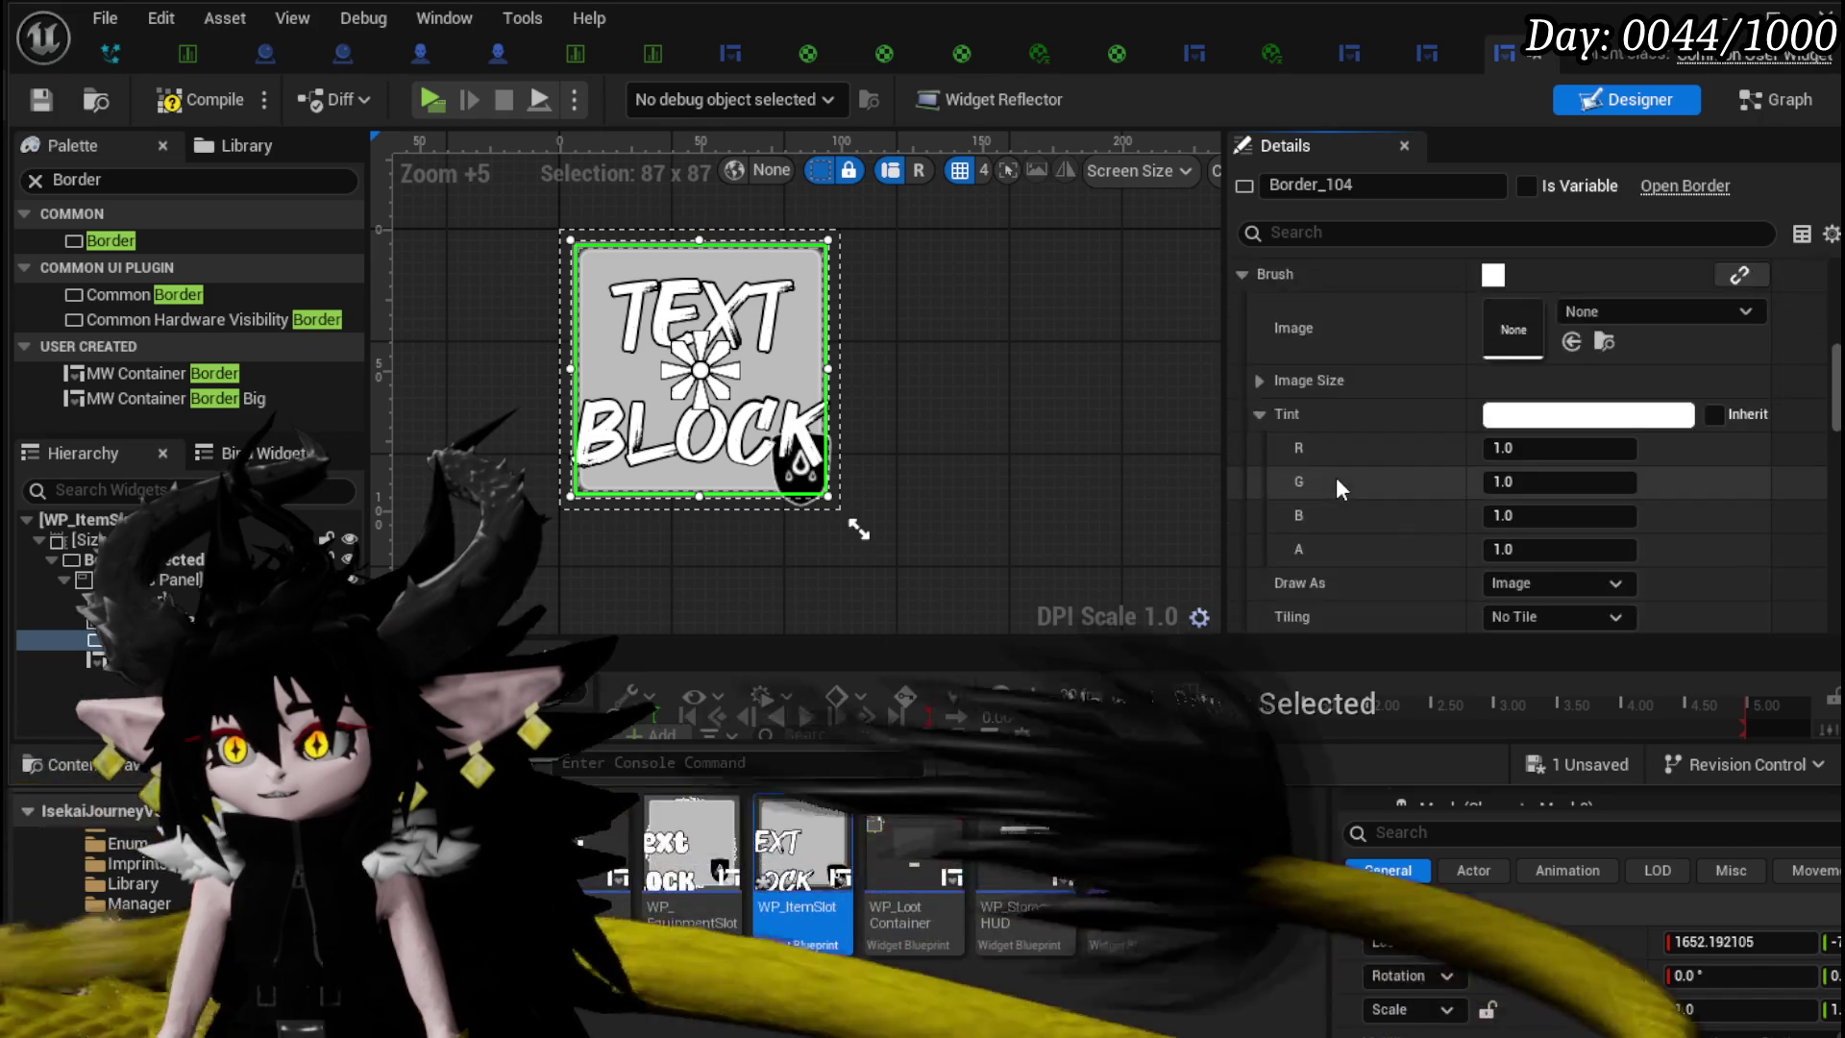
pyautogui.scroll(-8, 1336, 475)
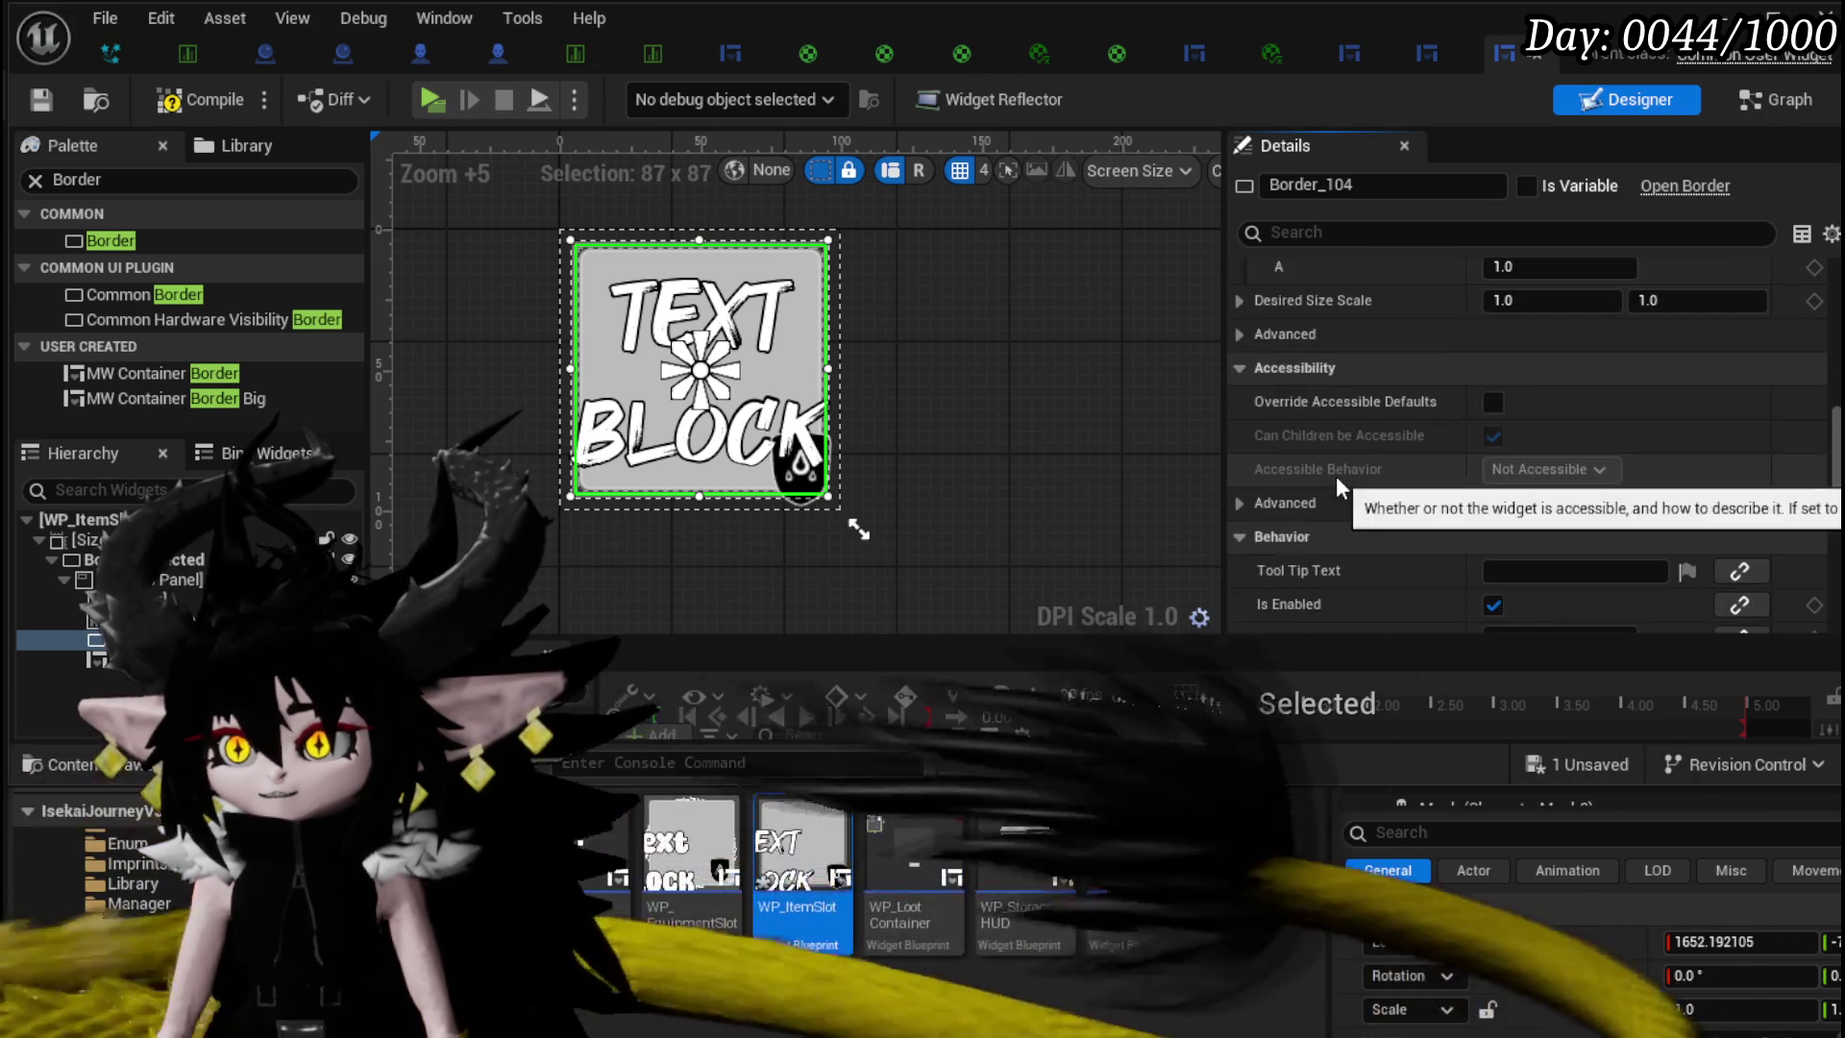
pyautogui.scroll(12, 1335, 476)
pyautogui.scroll(10, 1335, 475)
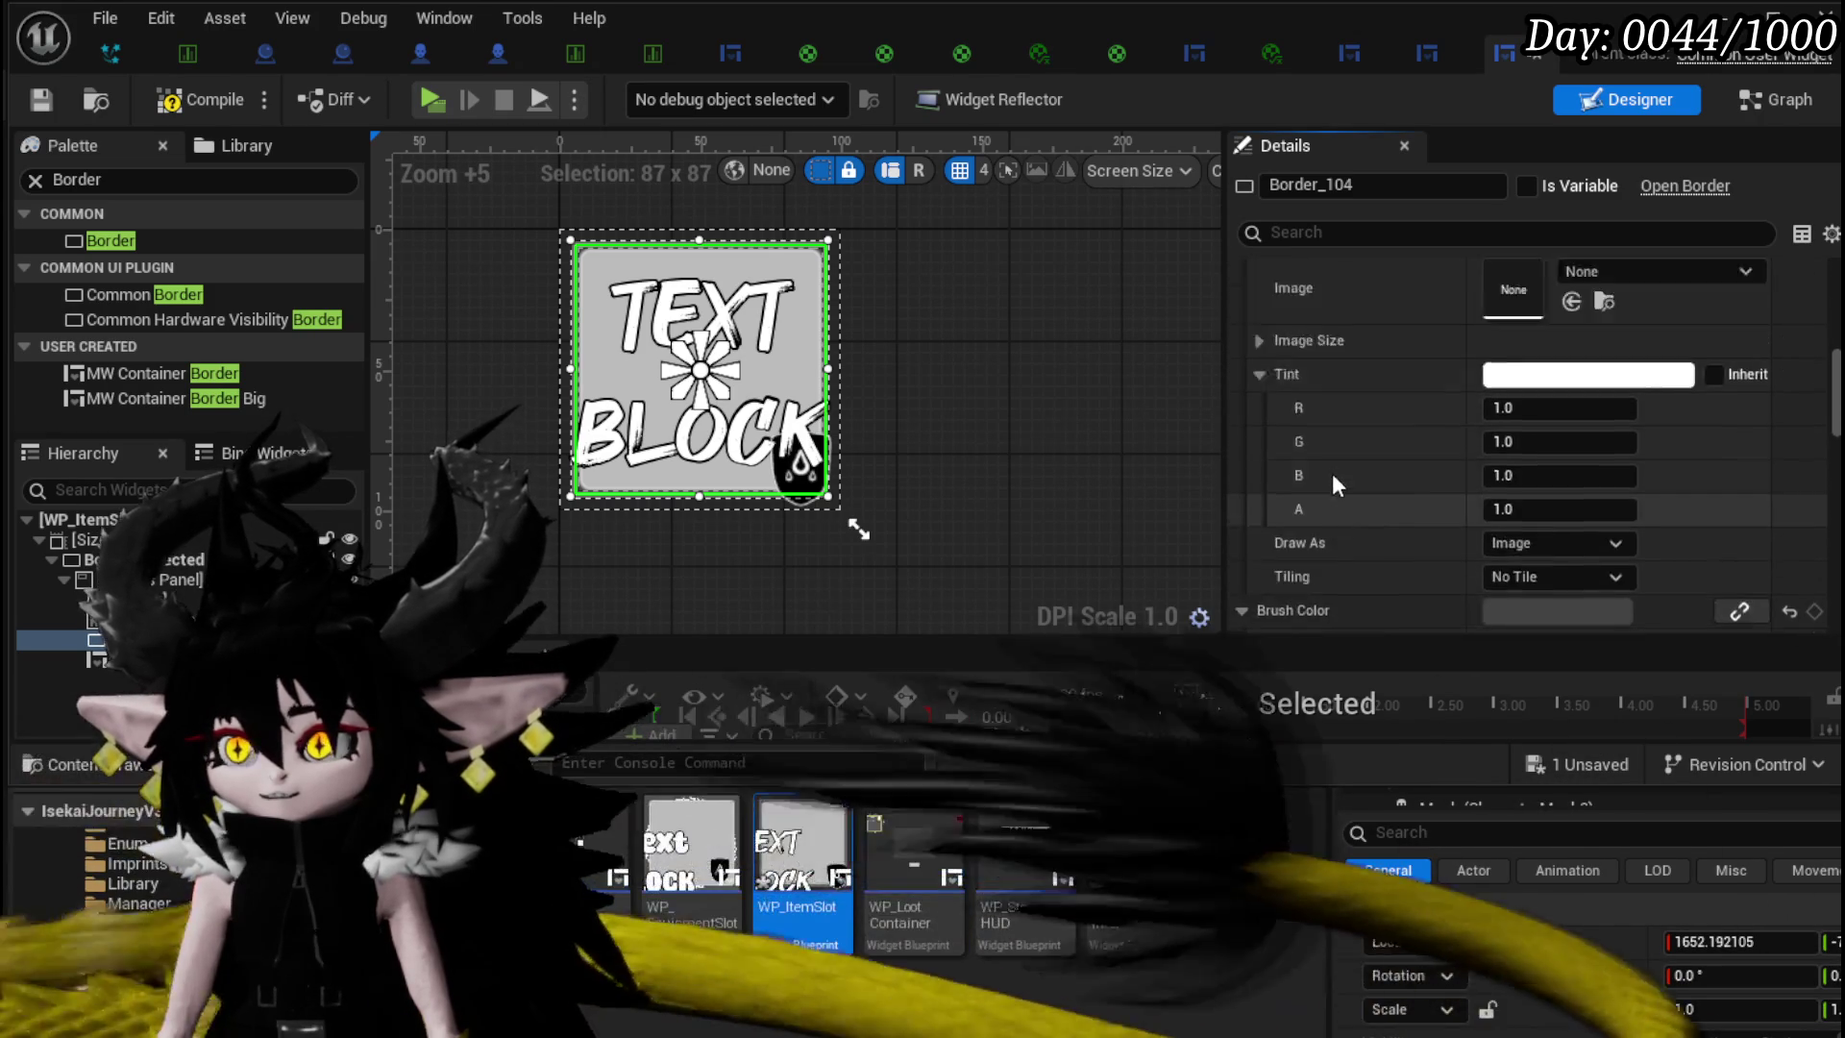
pyautogui.click(35, 99)
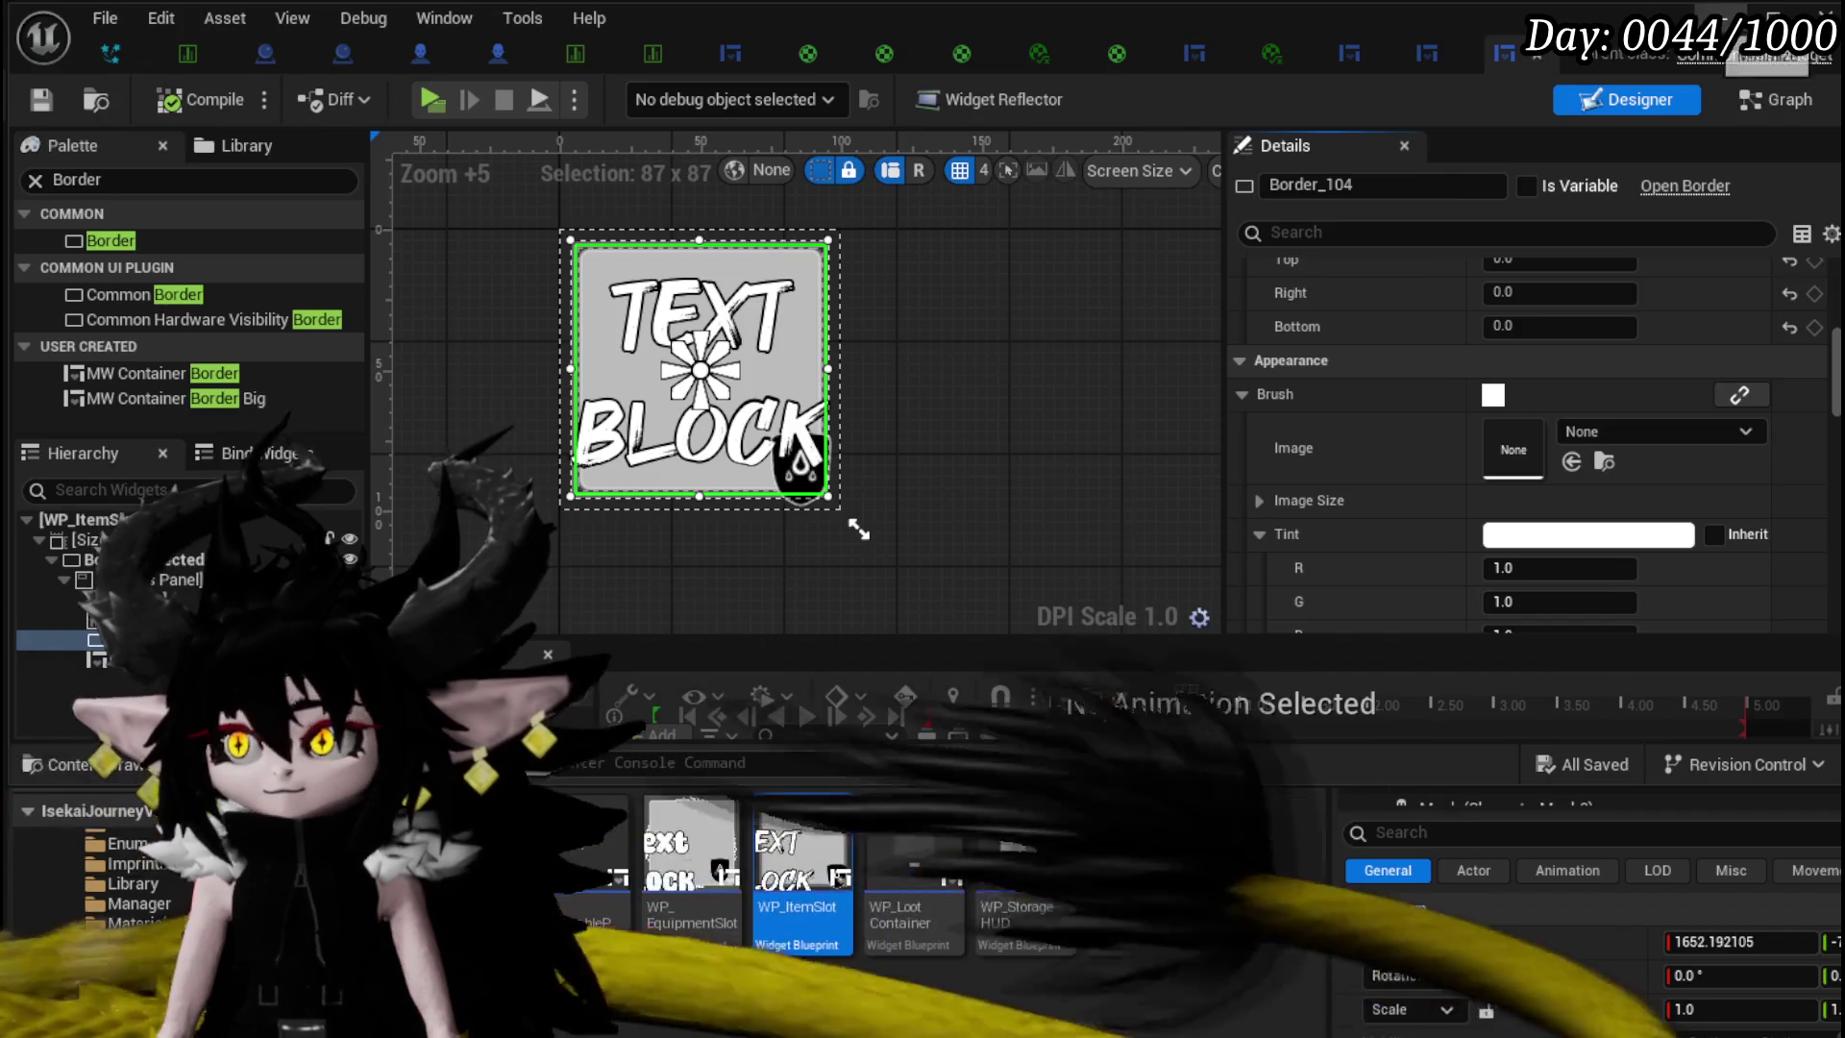
pyautogui.doubleClick(713, 828)
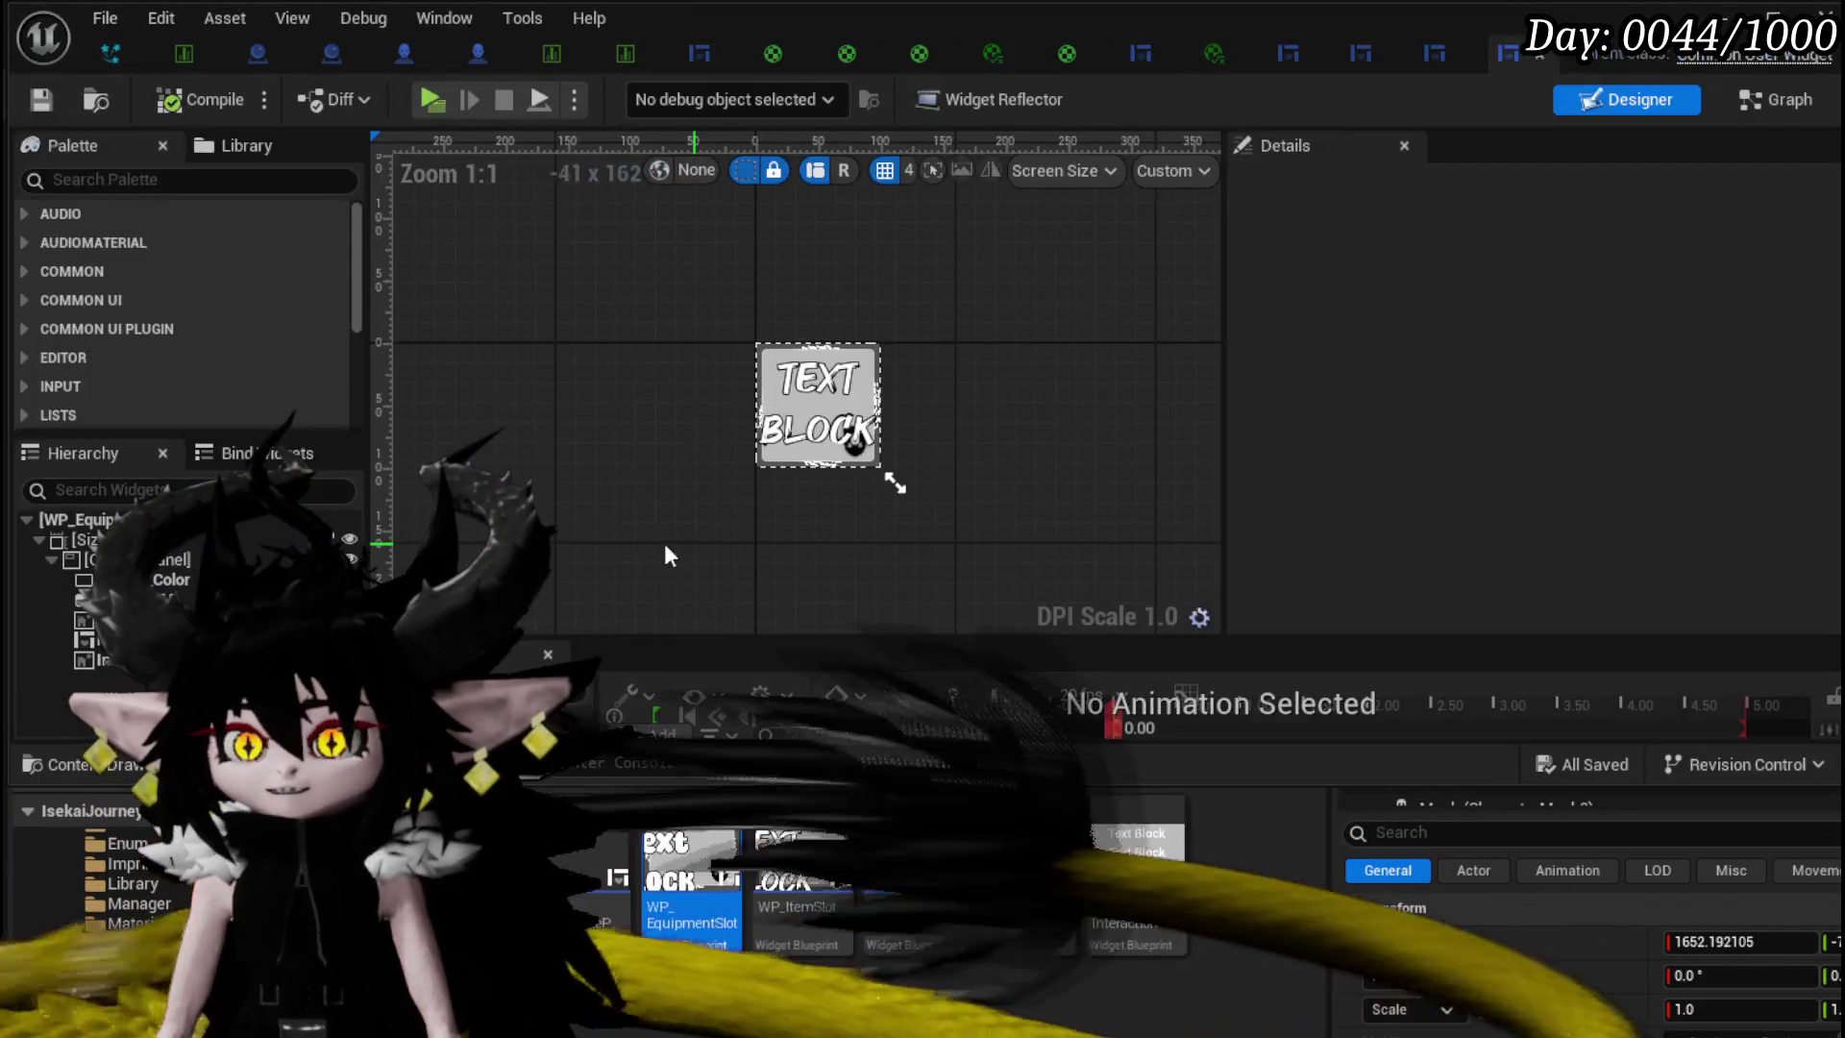
# - Place a new Border on the equipment slot canvas, centre-anchored with width 87
pyautogui.click(84, 180)
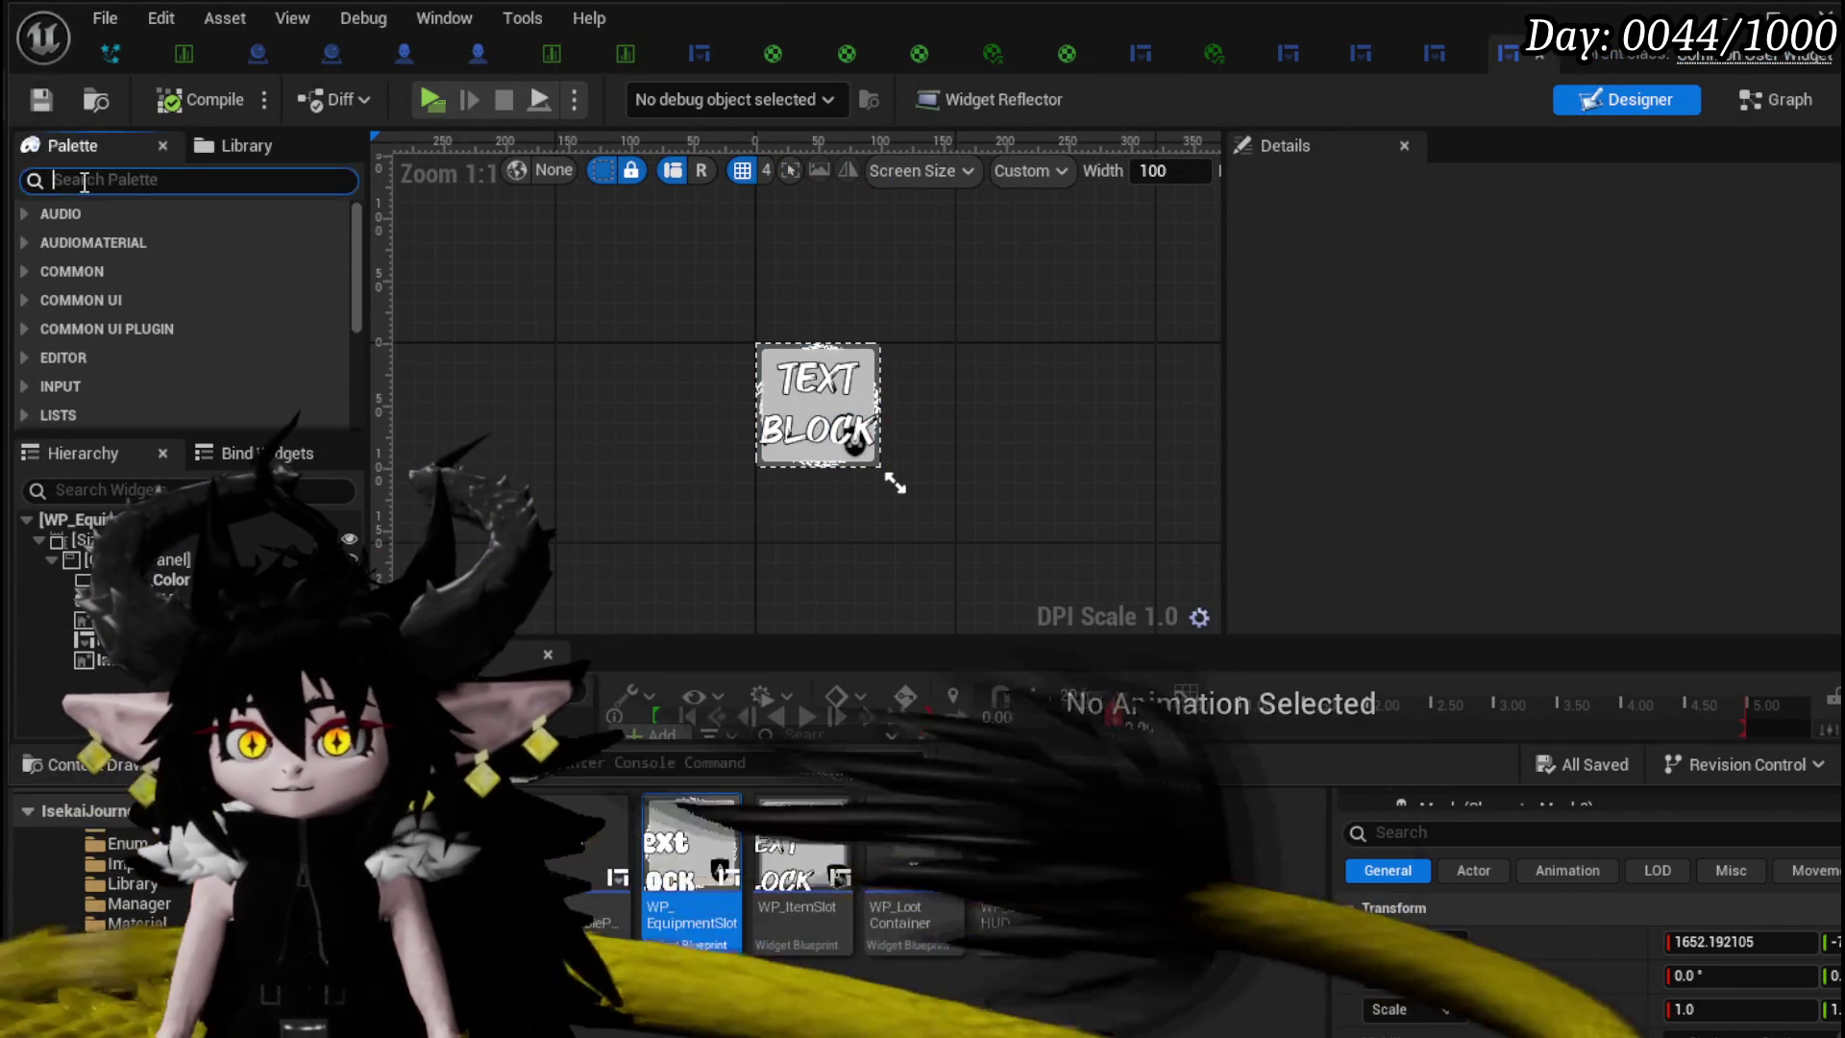
pyautogui.write('Border')
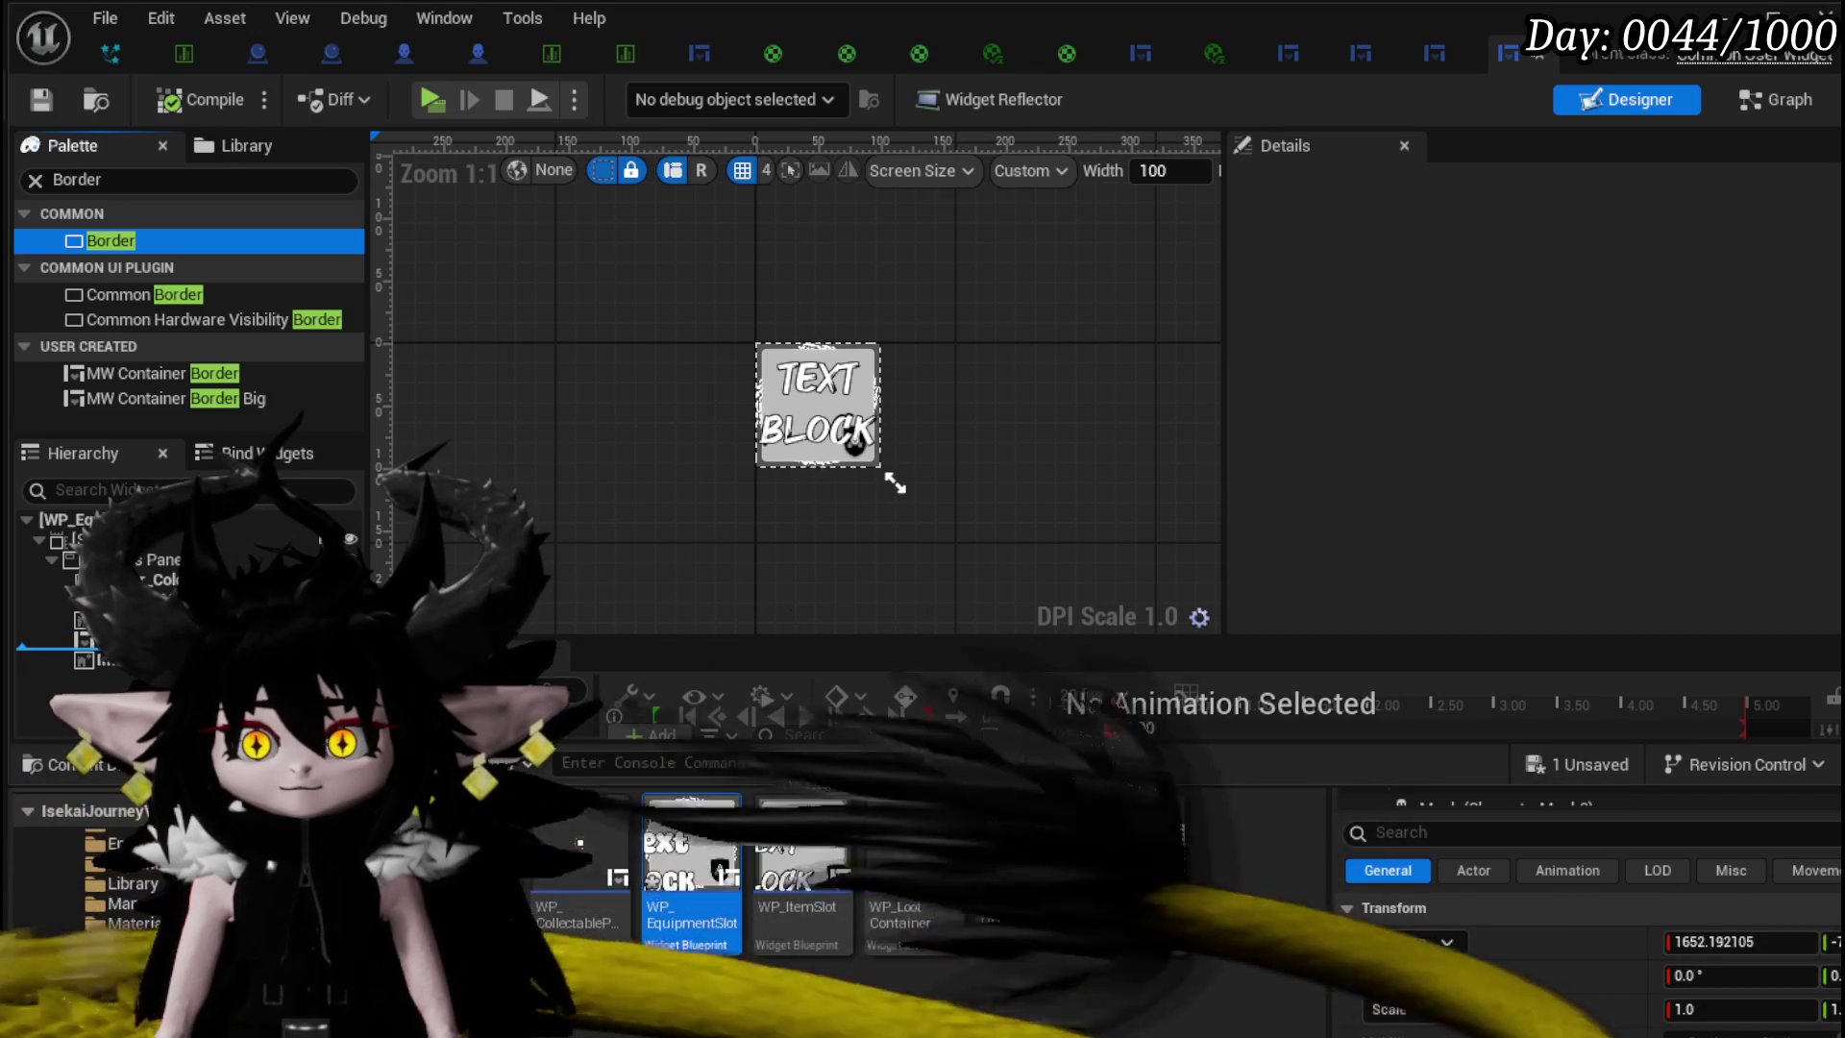
pyautogui.moveTo(817, 361); pyautogui.dragTo(818, 364)
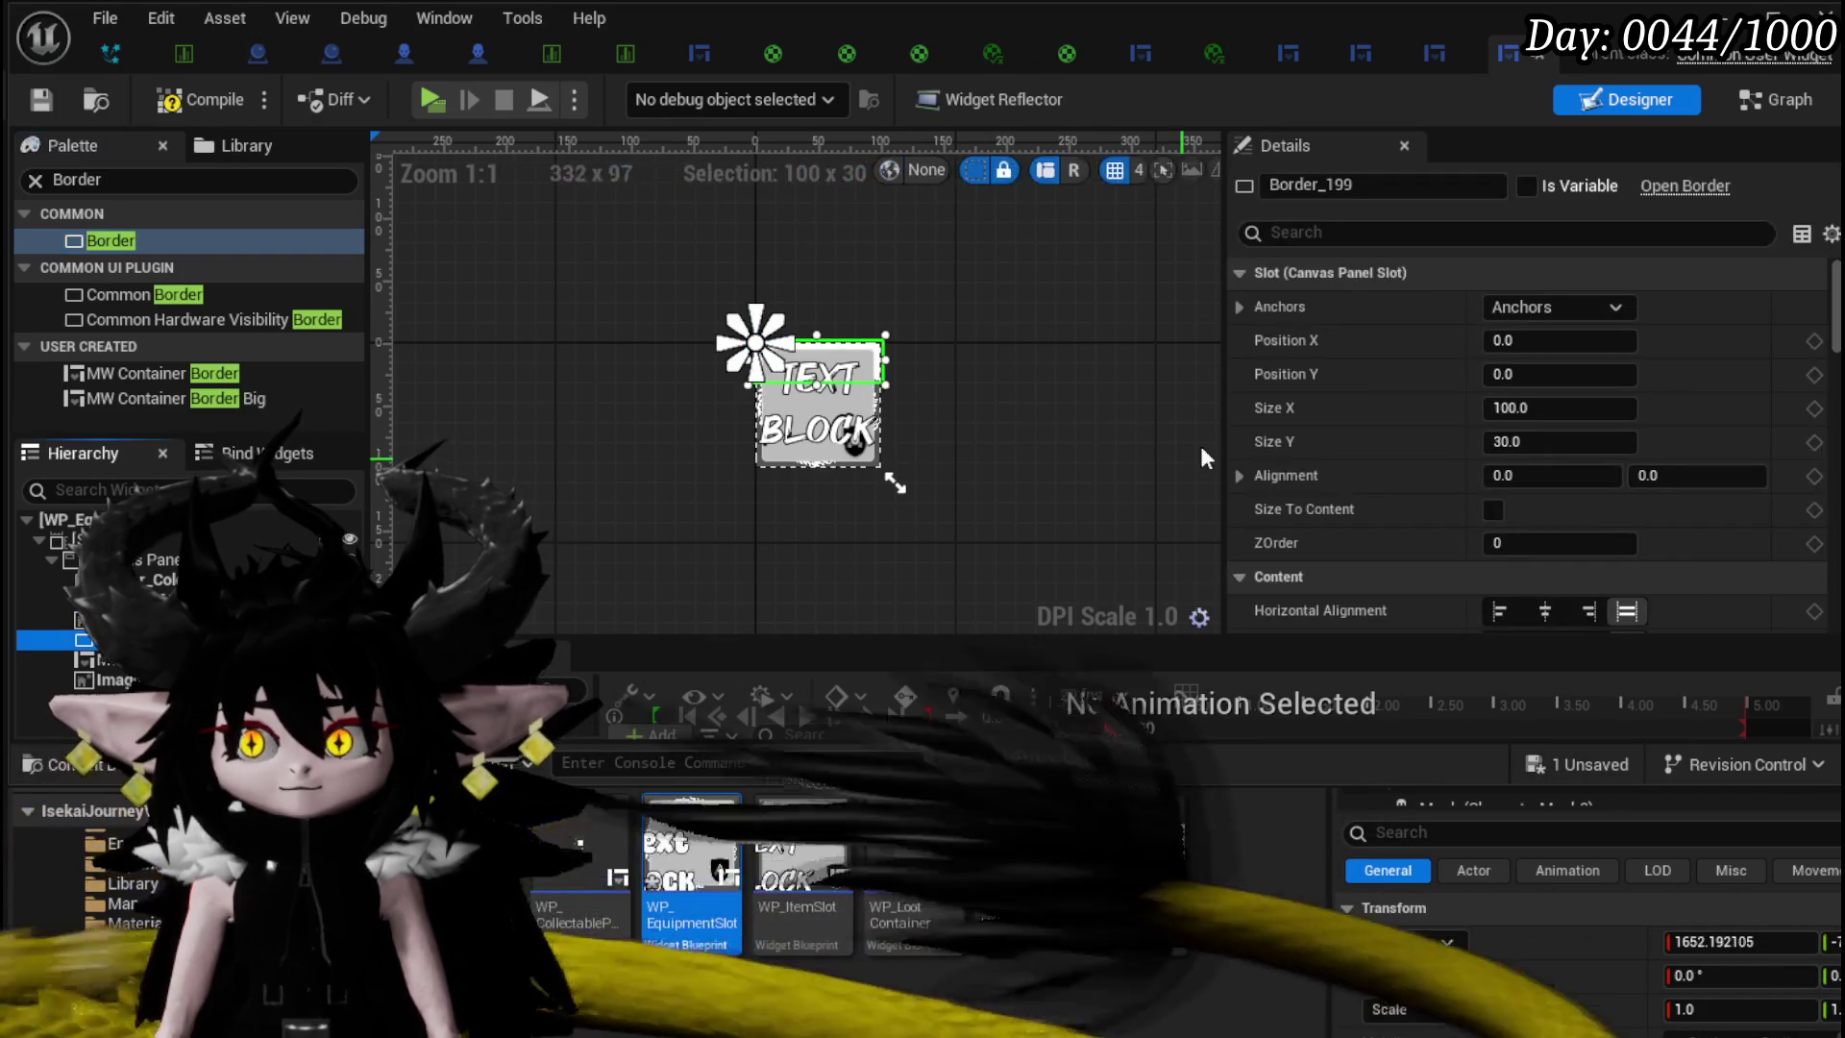
pyautogui.click(1616, 308)
pyautogui.keyDown('ctrl'); pyautogui.keyDown('shift'); pyautogui.click(1618, 465); pyautogui.keyUp('shift'); pyautogui.keyUp('ctrl')
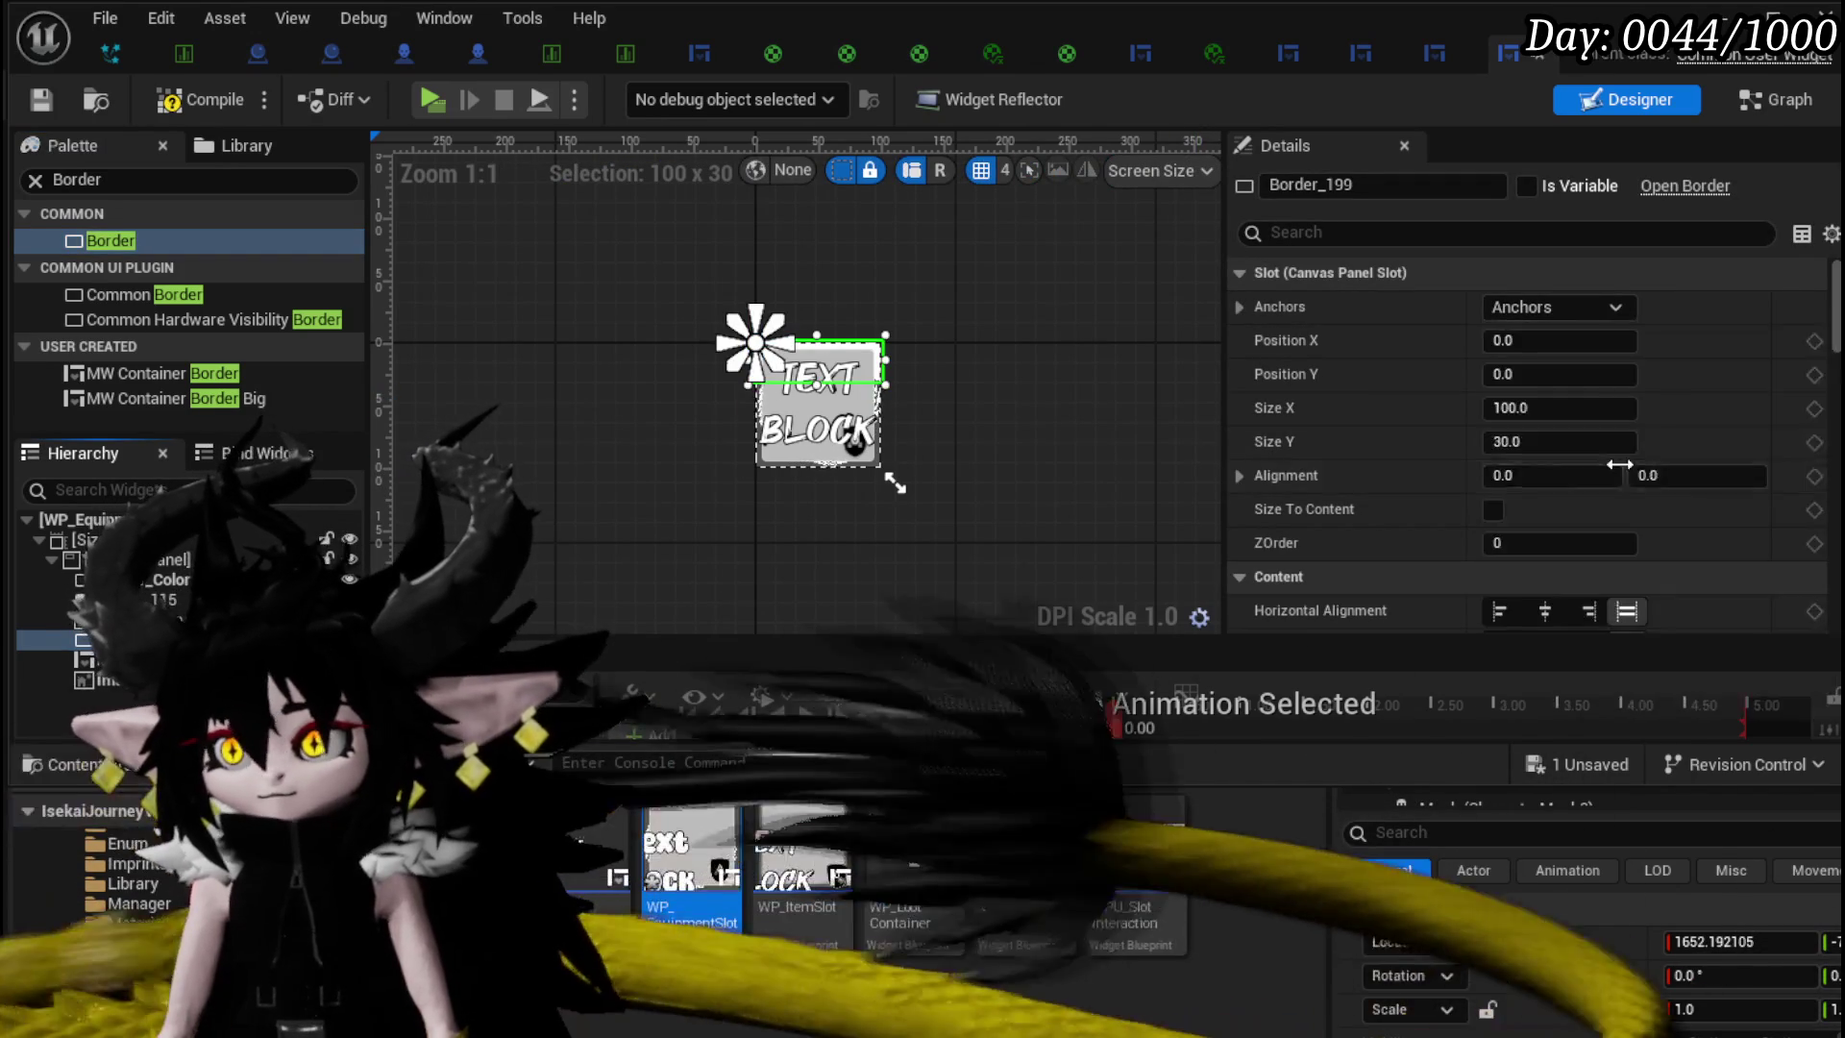
pyautogui.click(1558, 409)
pyautogui.write('87')
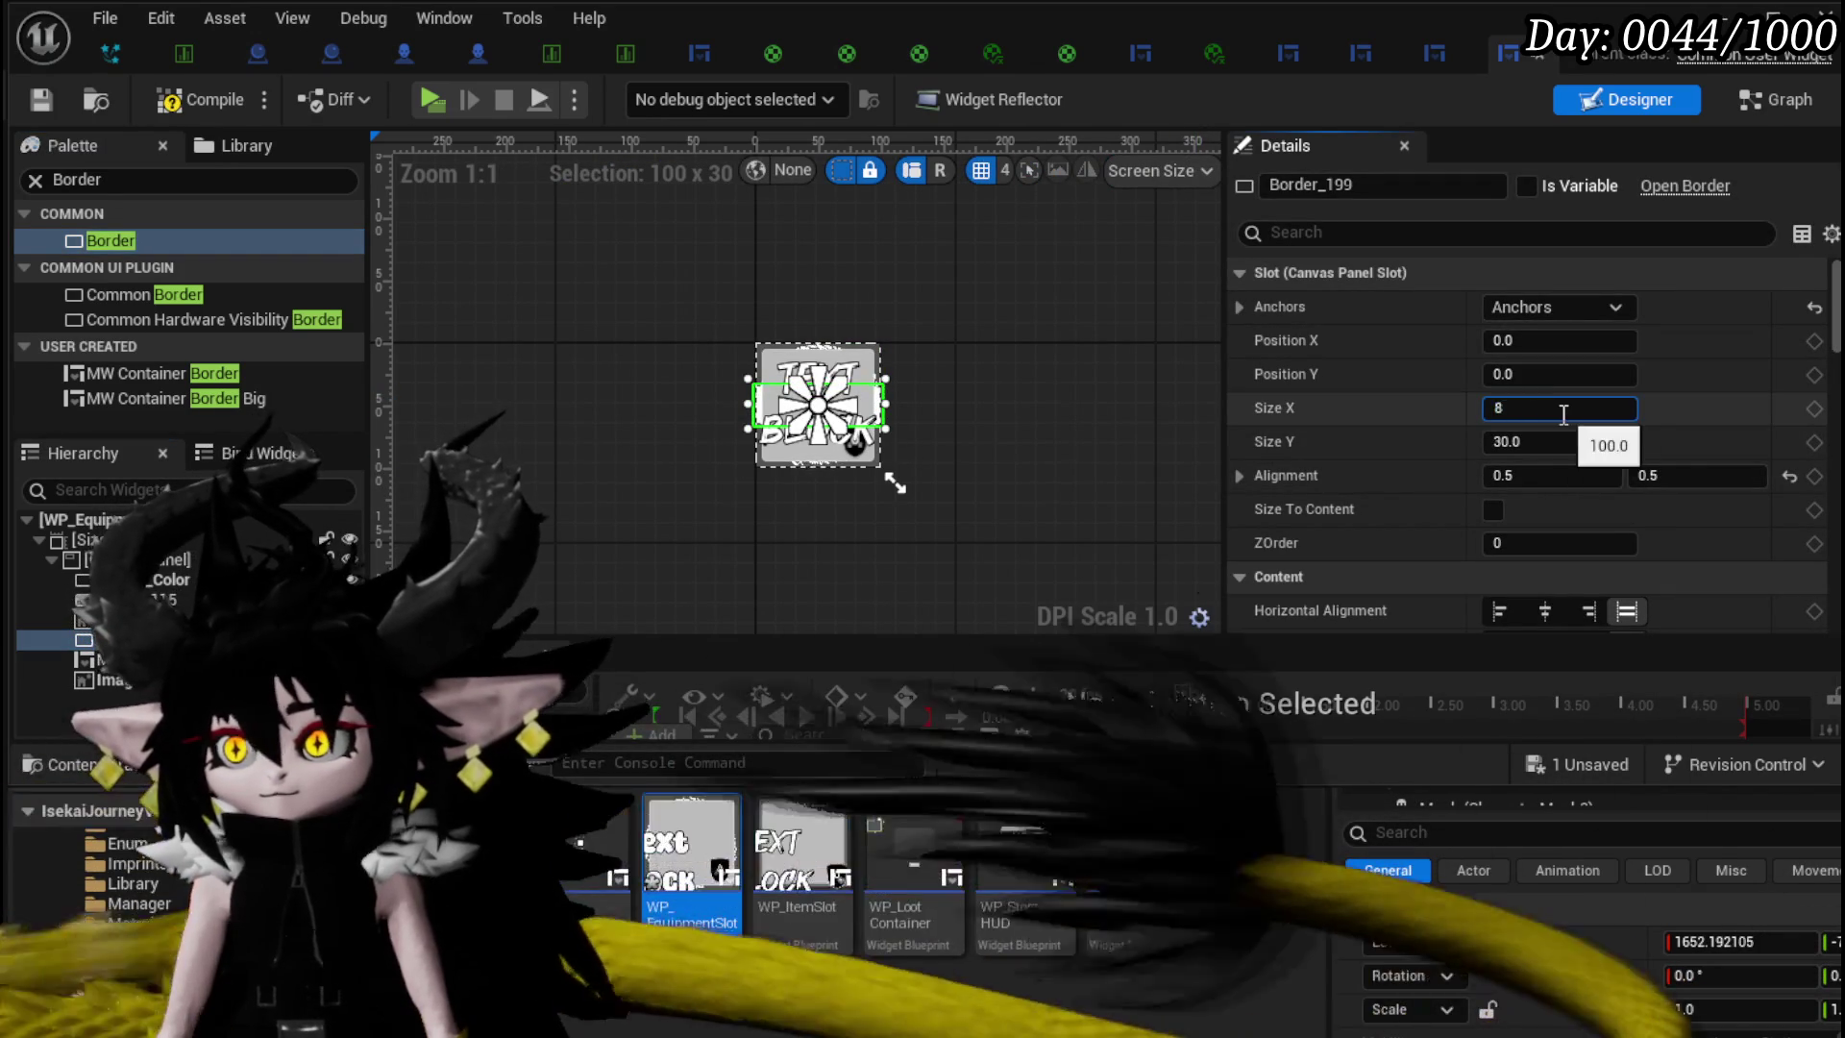
pyautogui.press('Return')
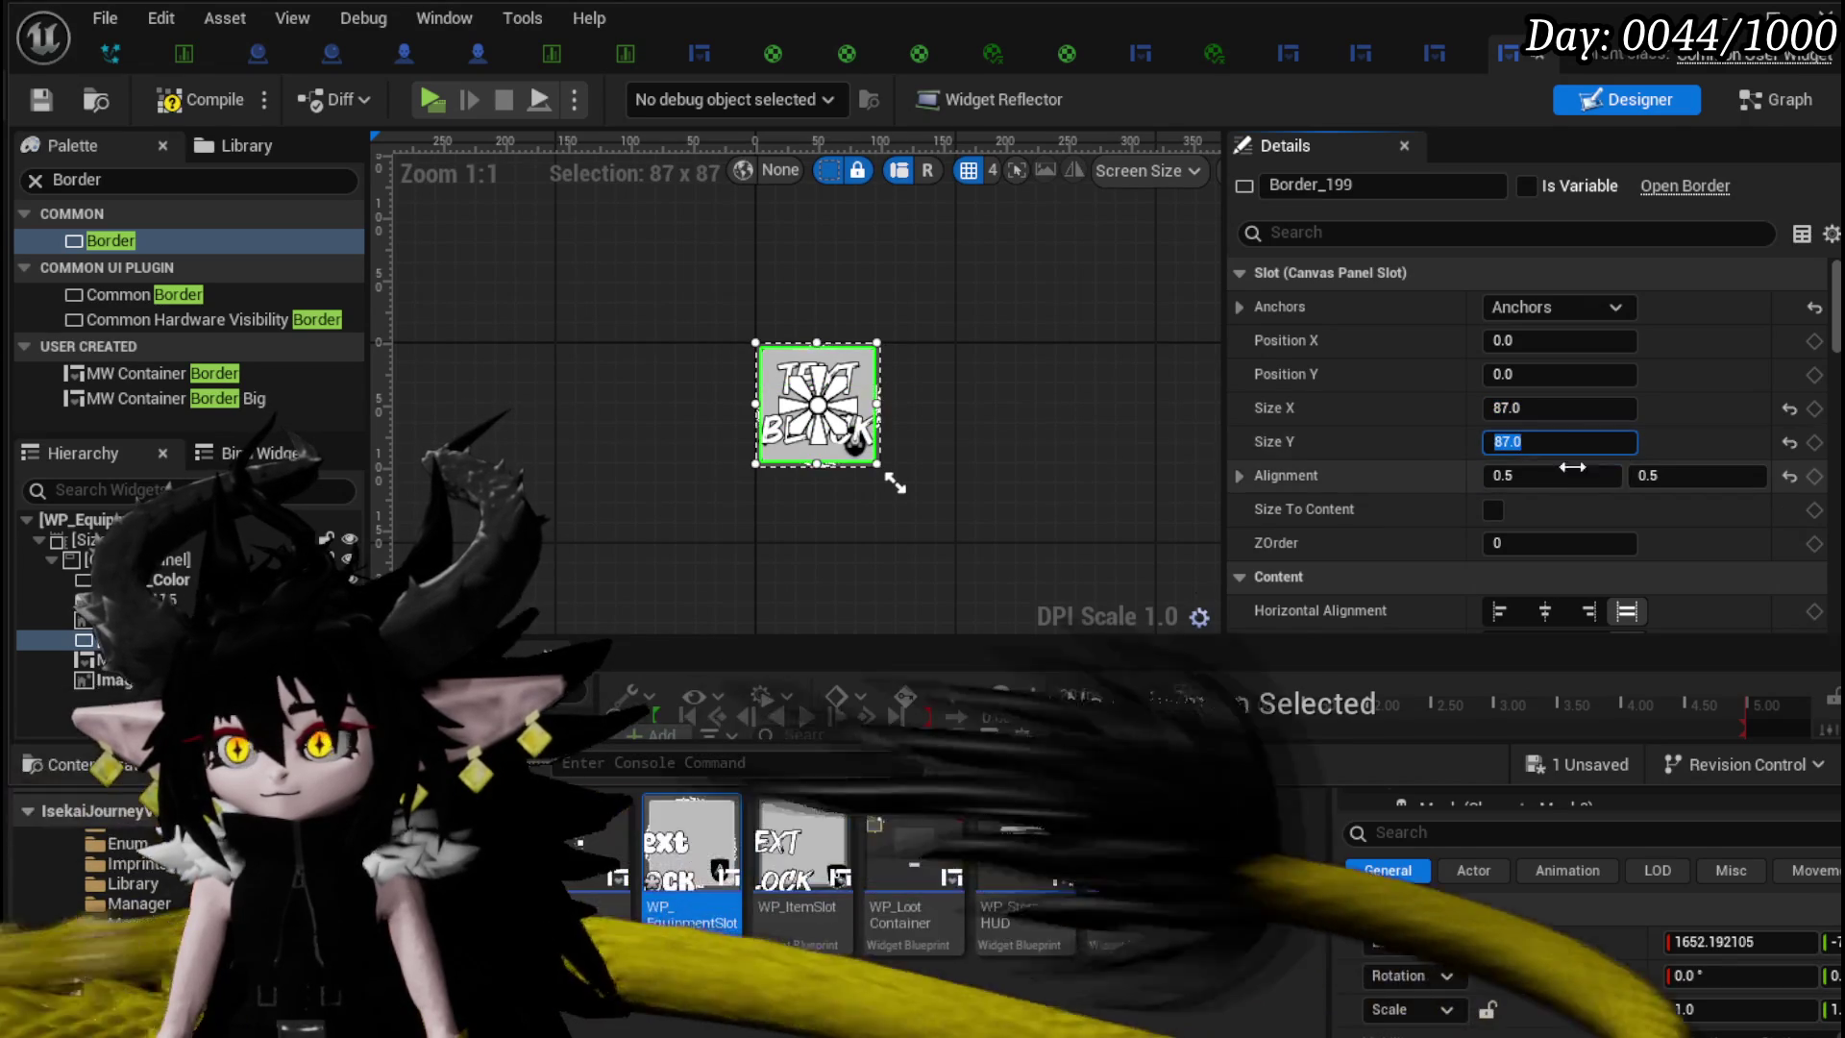
# - Give Border_199 a 0.203125 dark grey brush colour and save the widget
pyautogui.scroll(-3, 1352, 482)
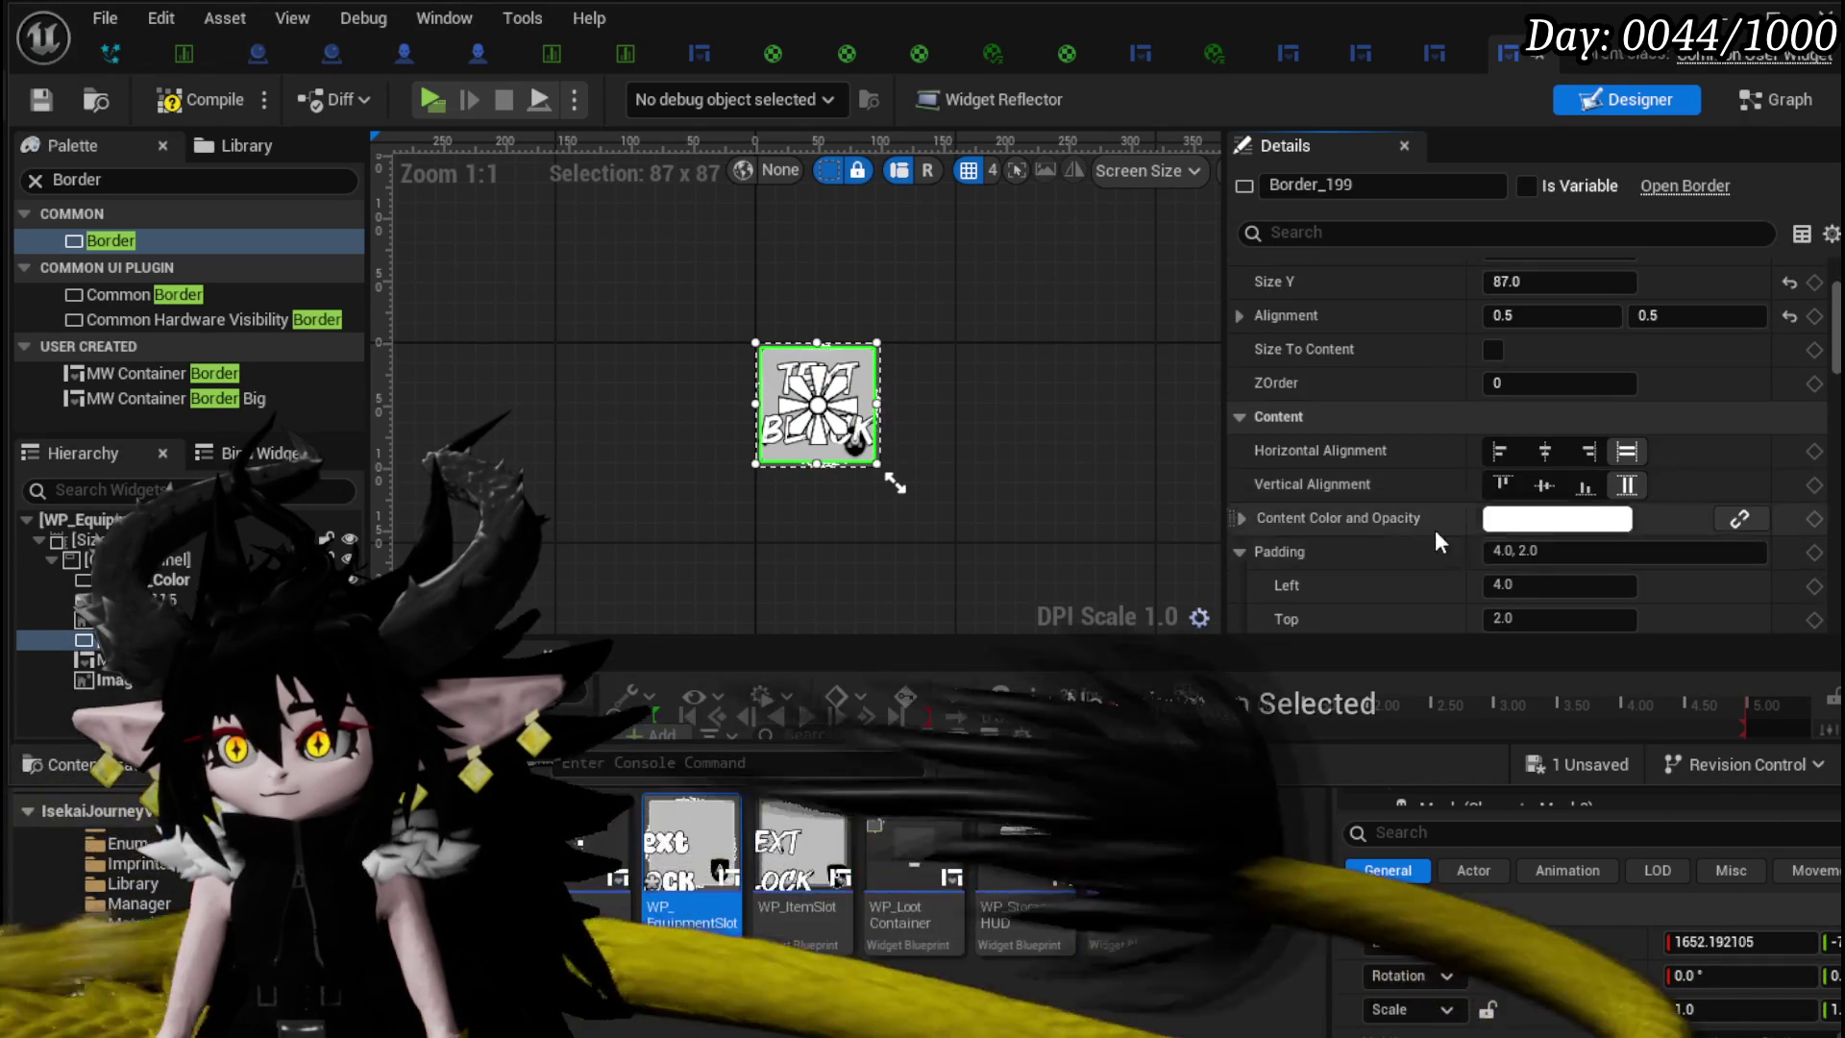
pyautogui.scroll(-2, 1517, 500)
pyautogui.scroll(-10, 1328, 487)
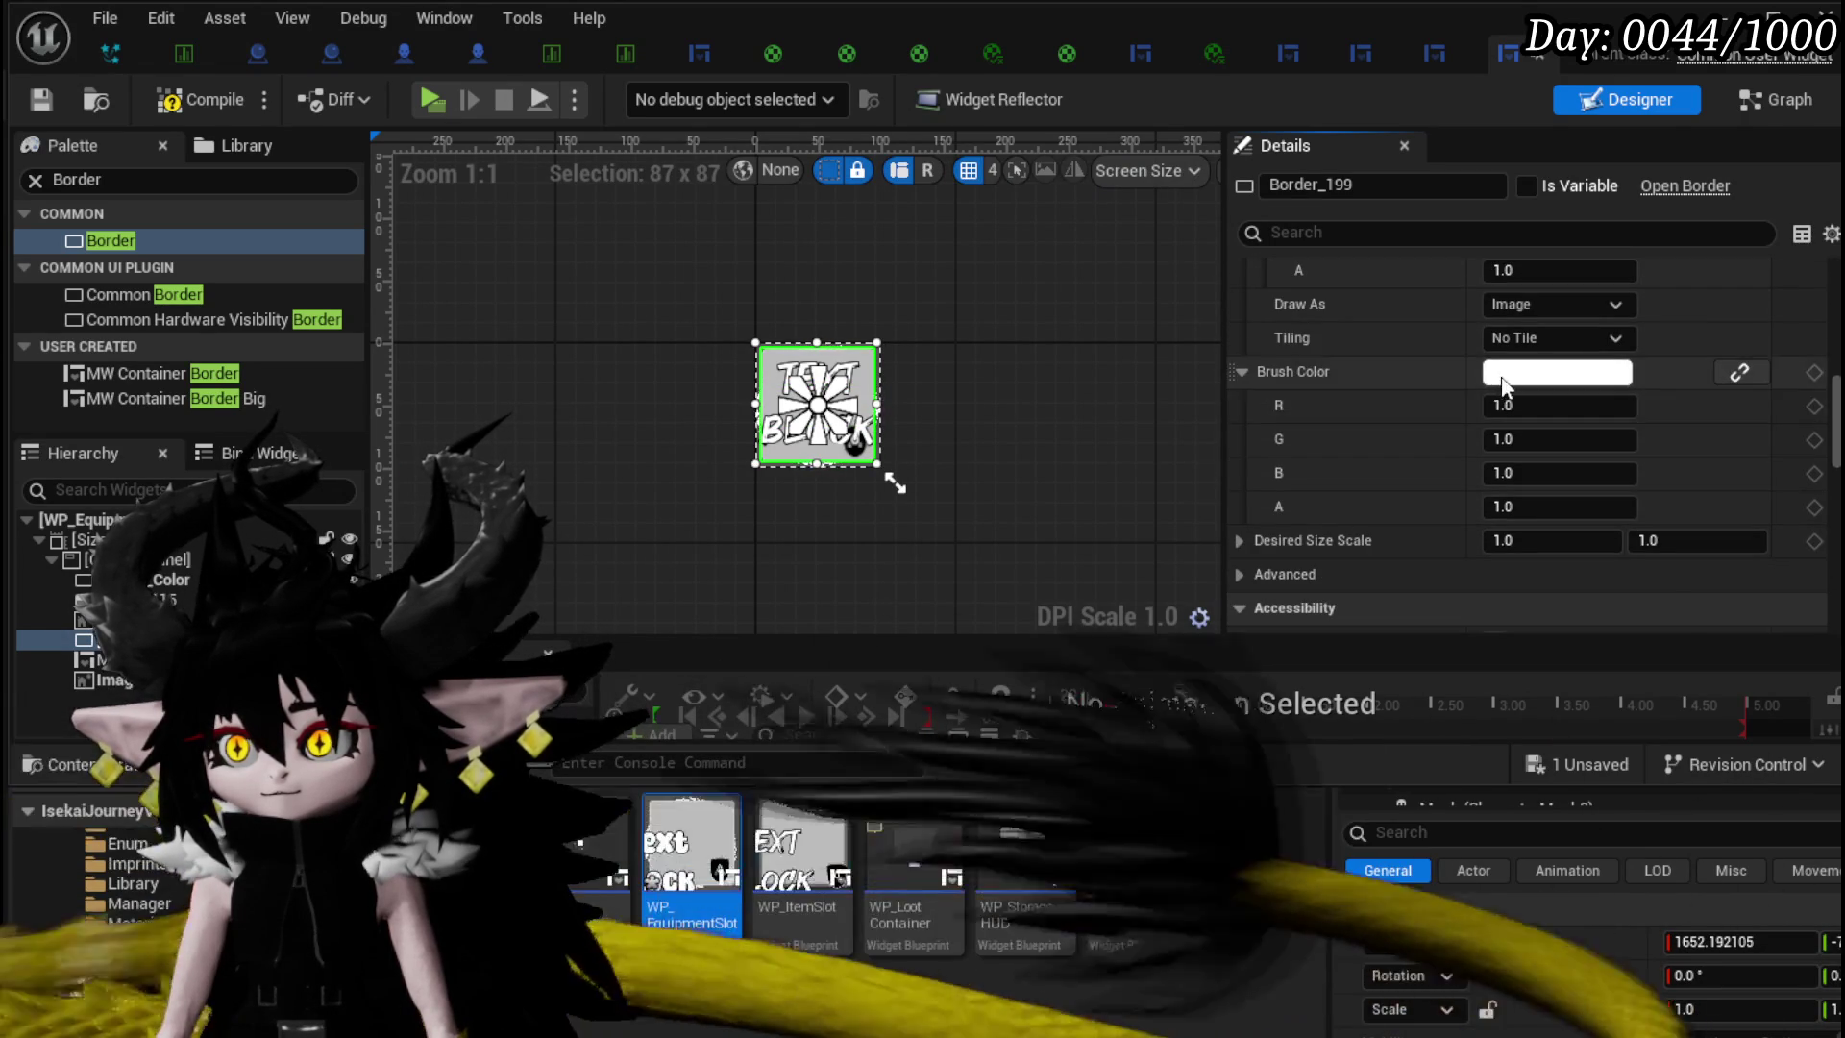
pyautogui.click(1503, 374)
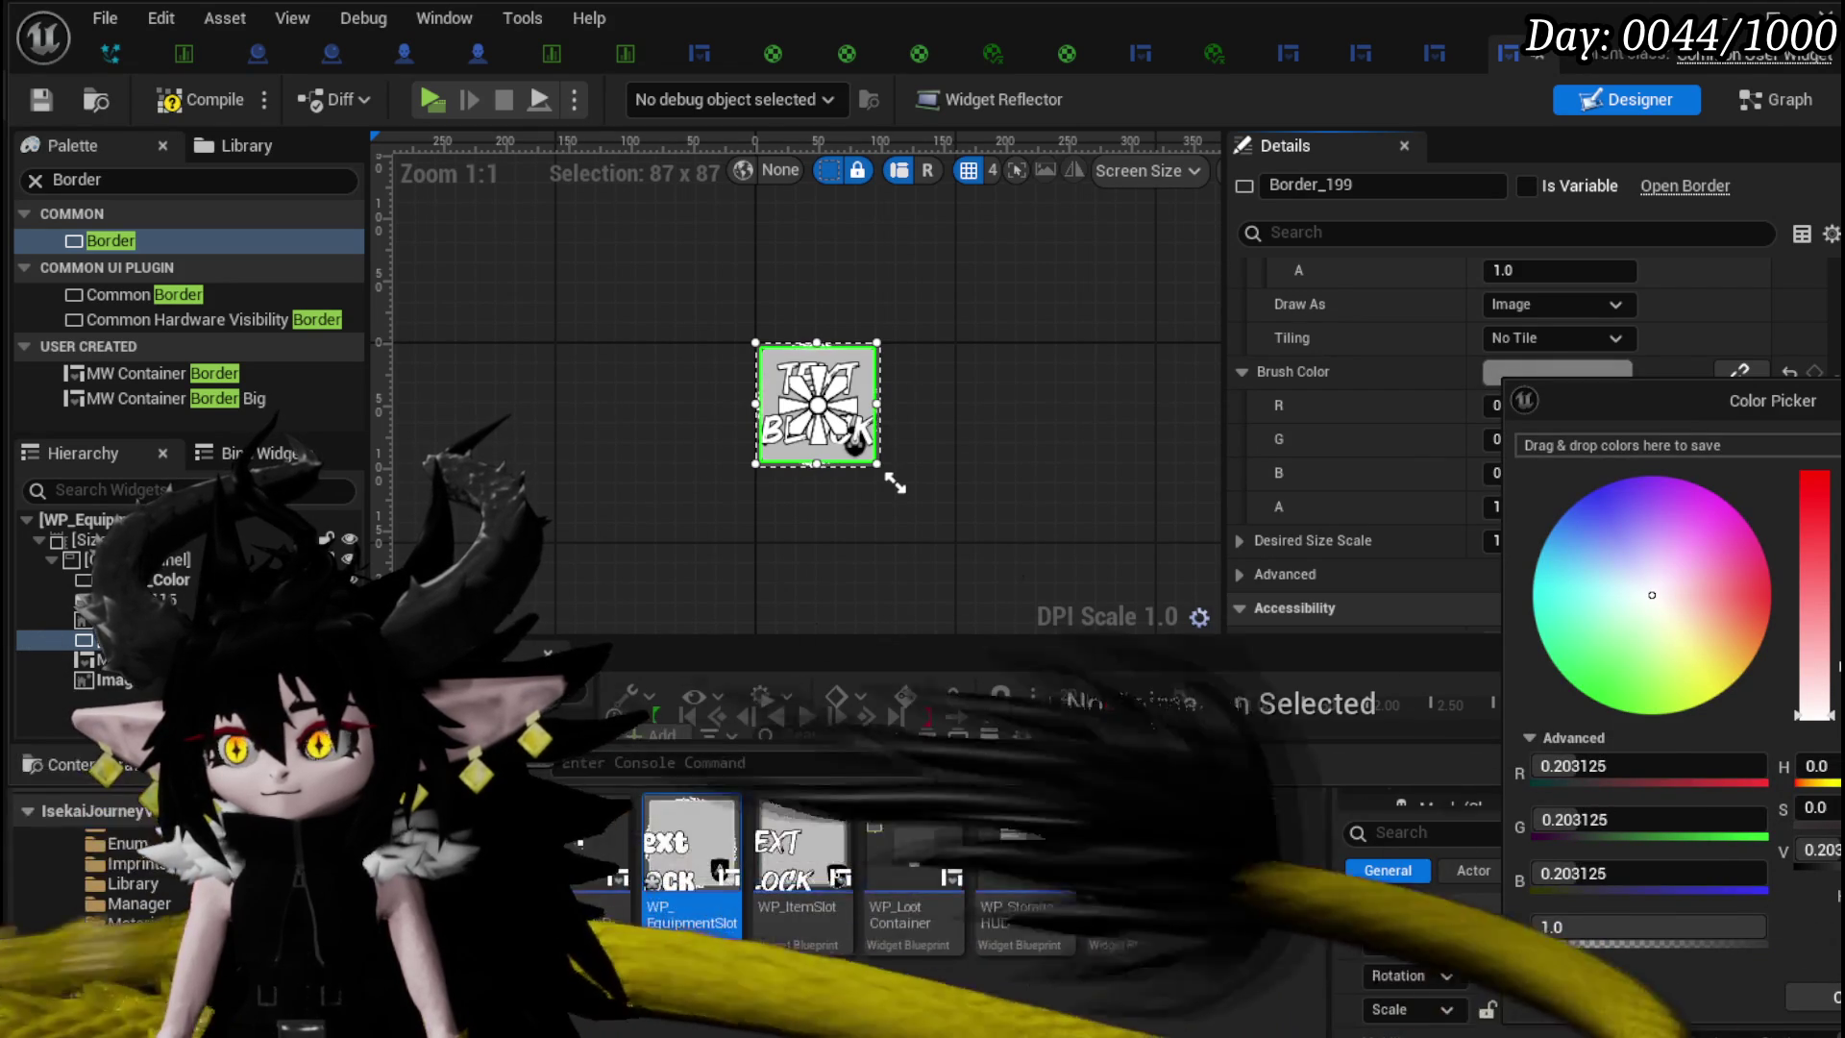
pyautogui.click(1110, 699)
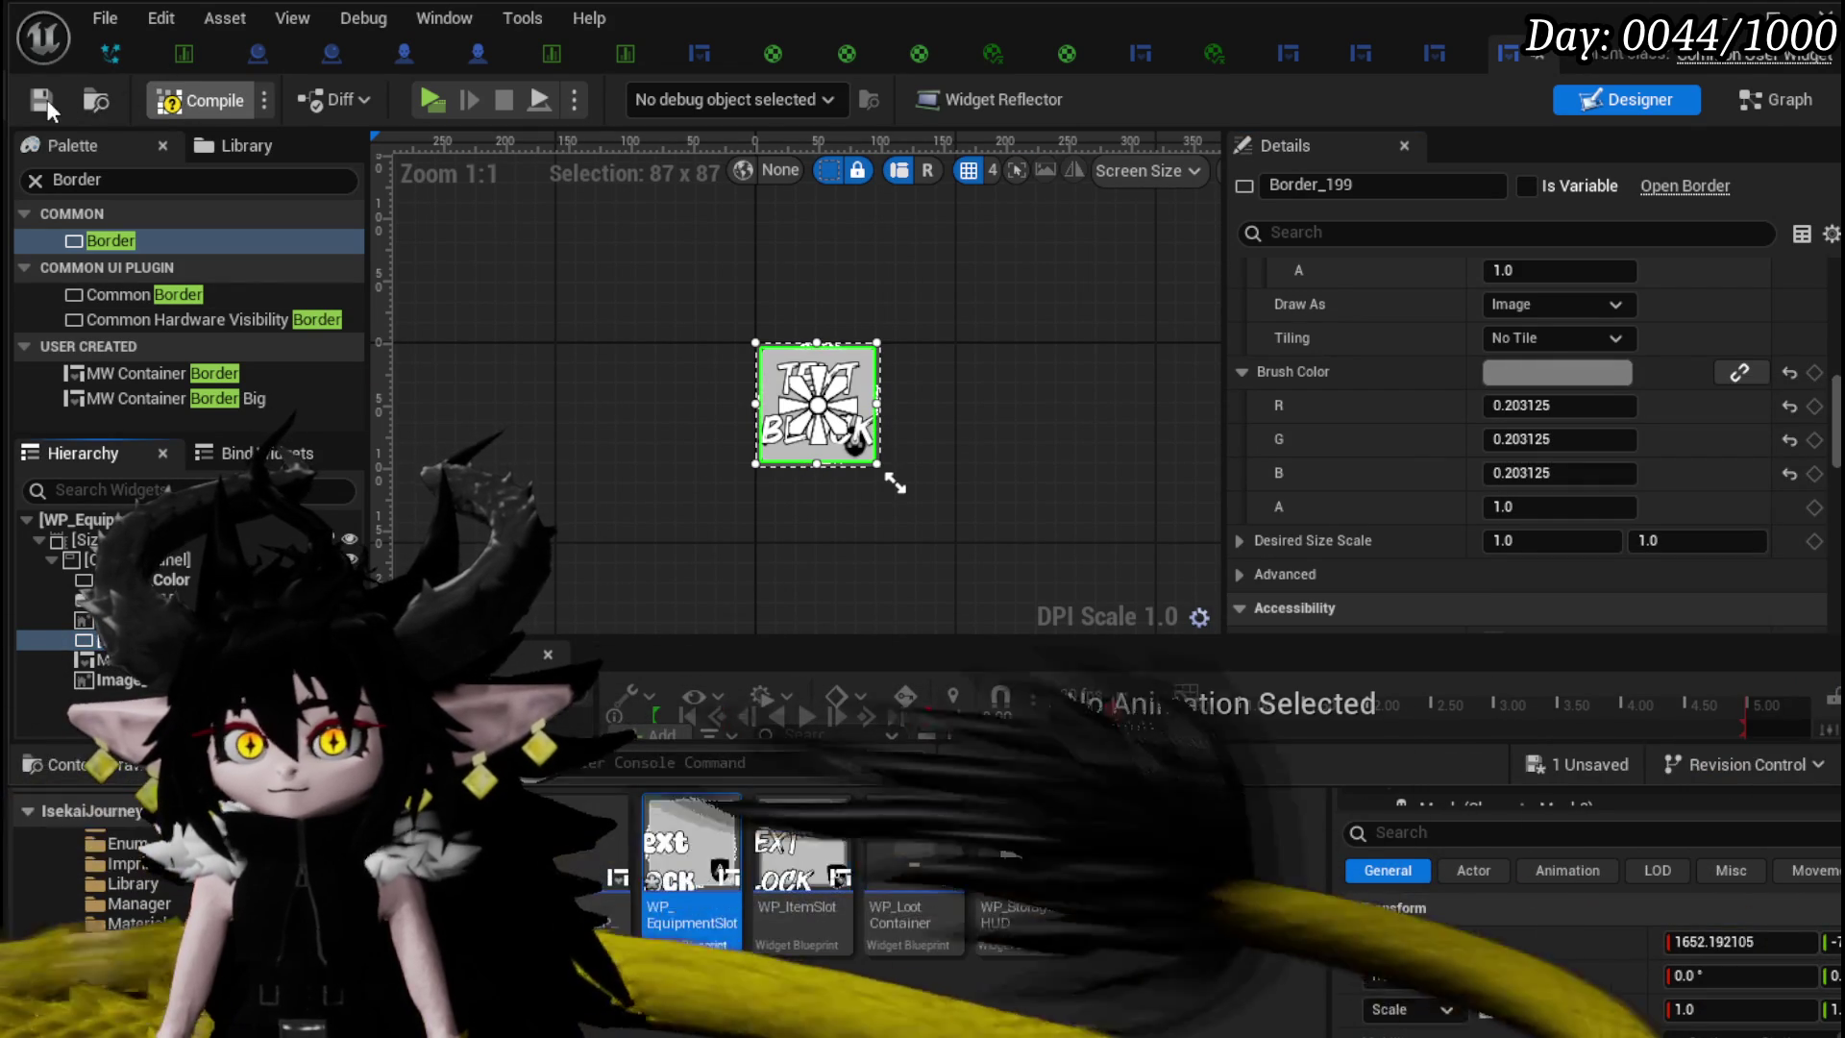
pyautogui.click(46, 100)
pyautogui.click(1691, 56)
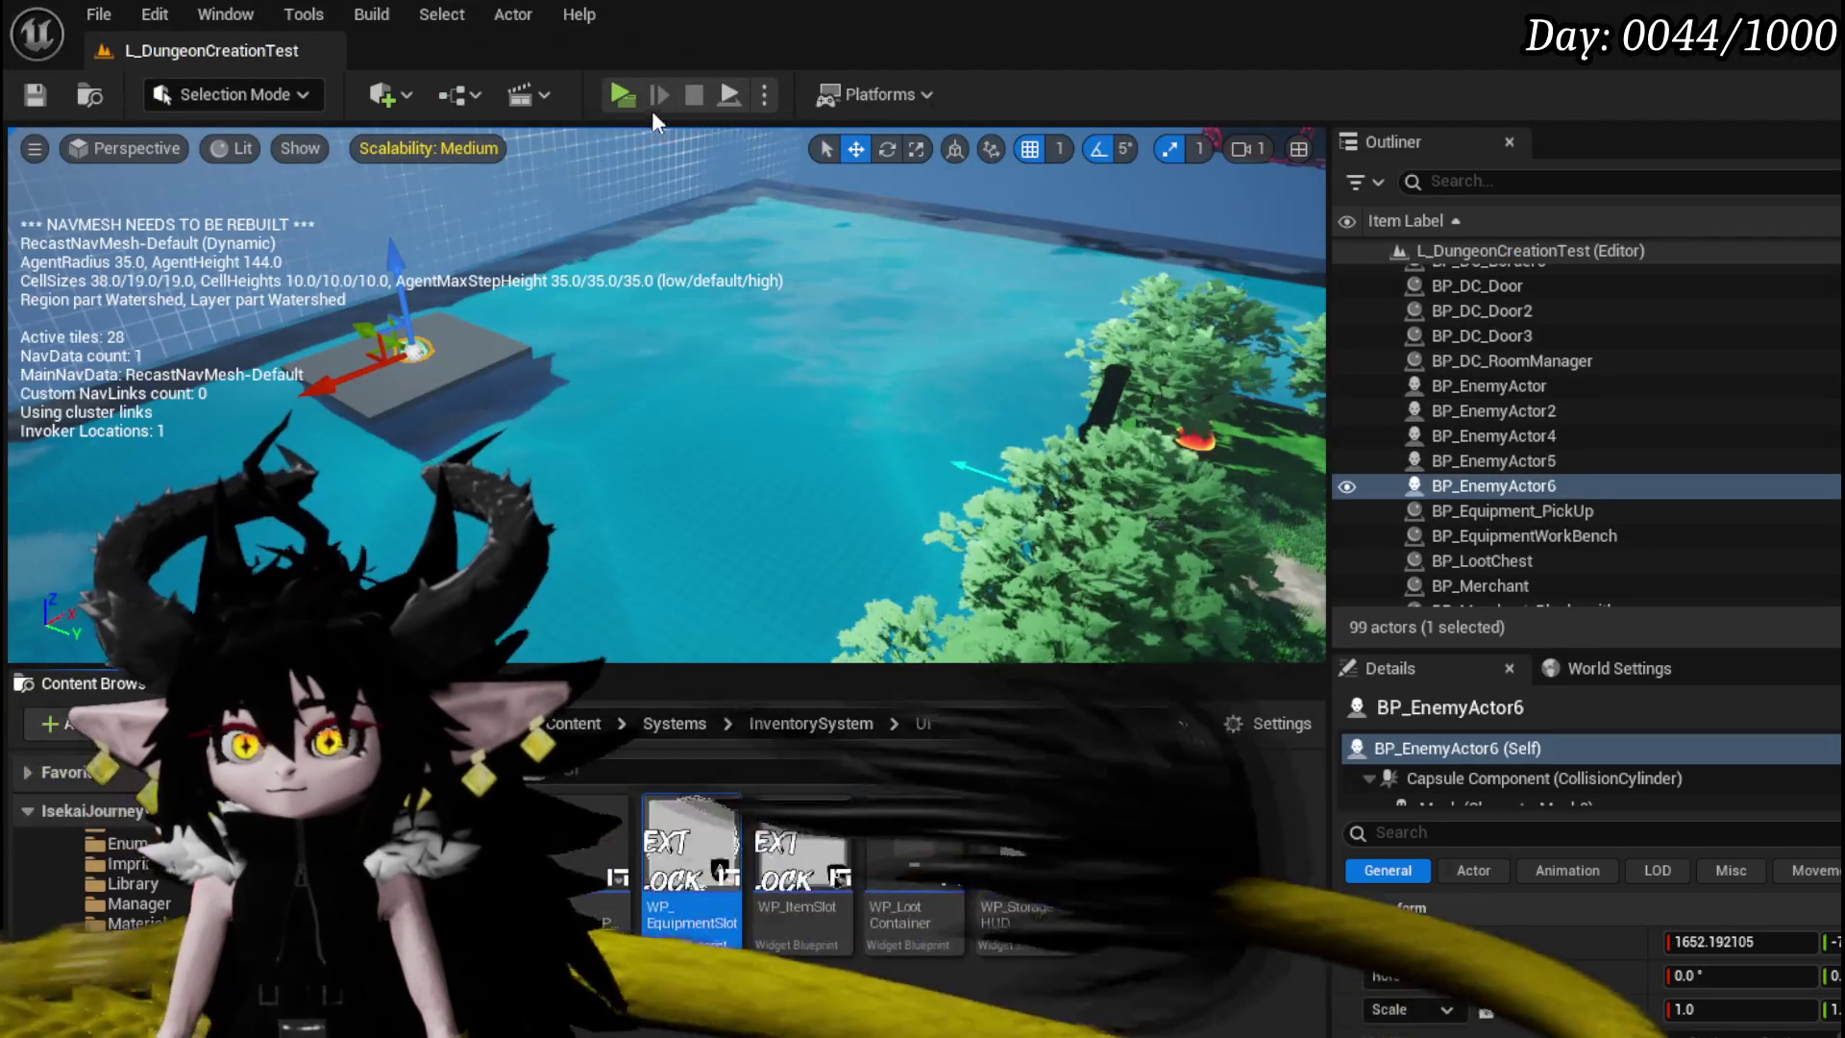
pyautogui.hotkey('alt', 'p')
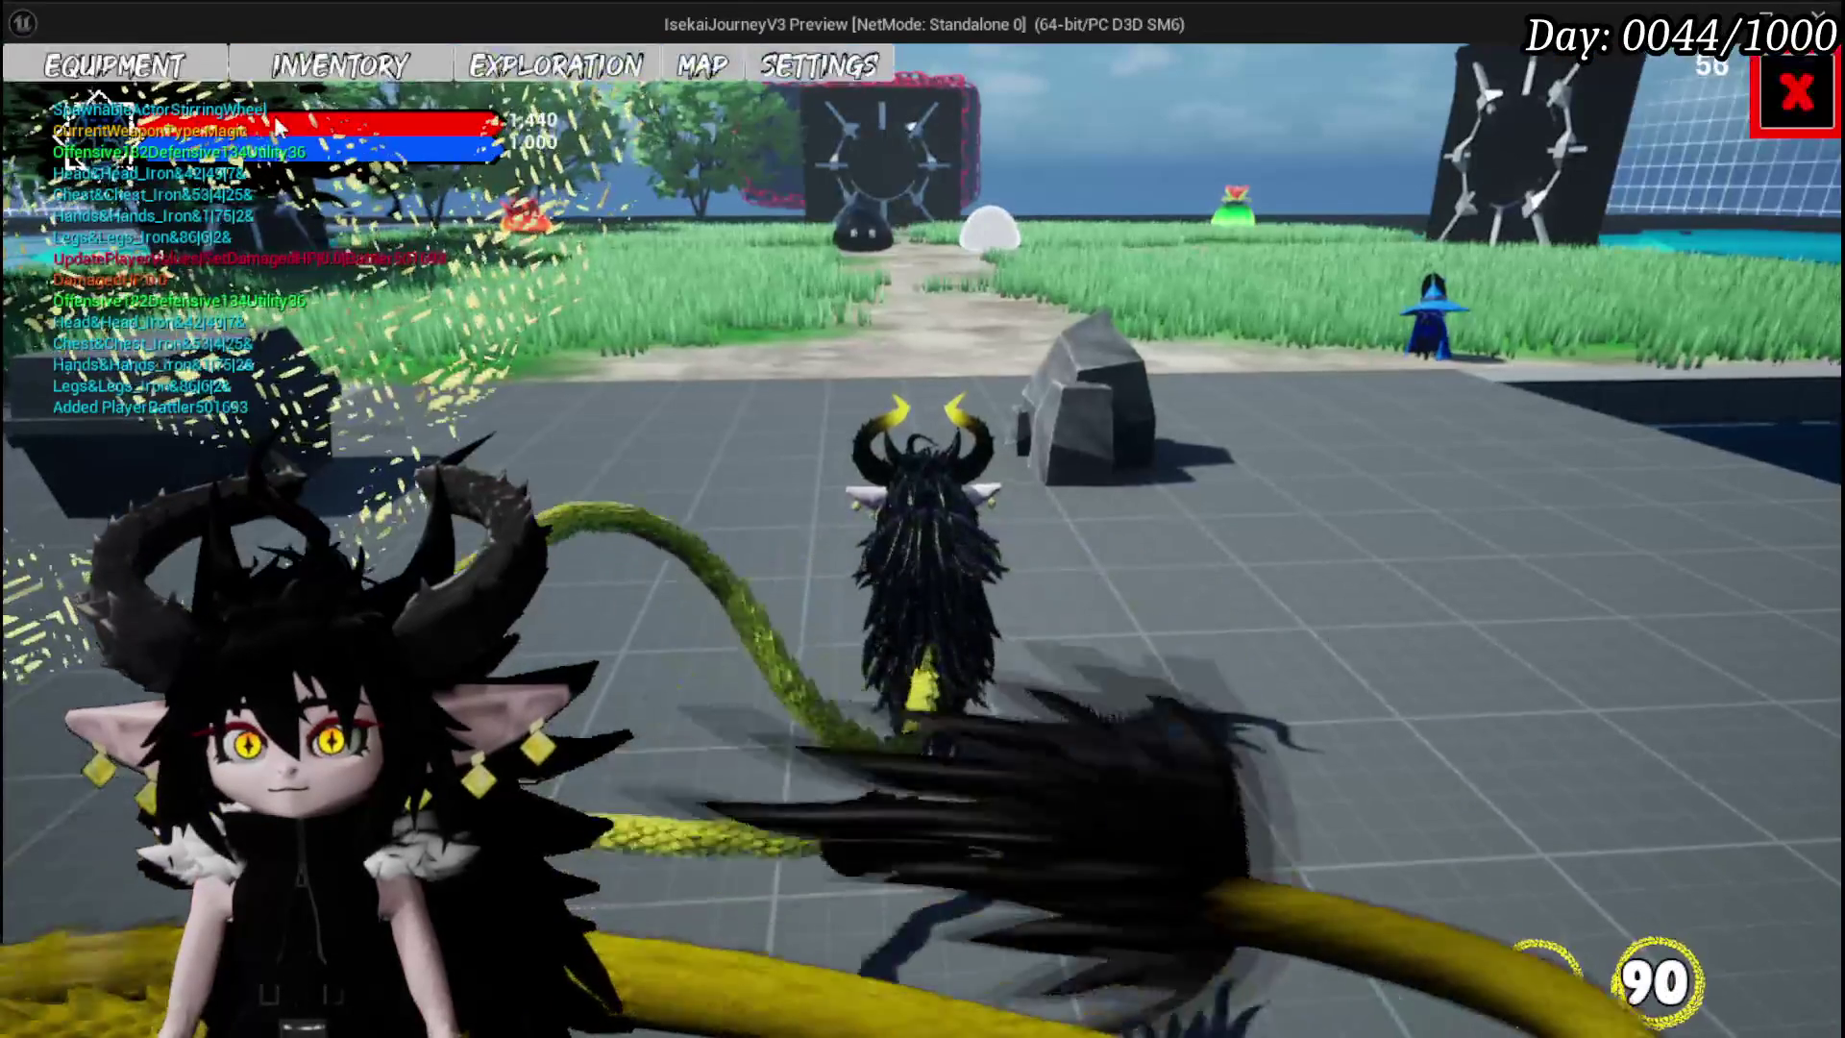
pyautogui.press('Tab')
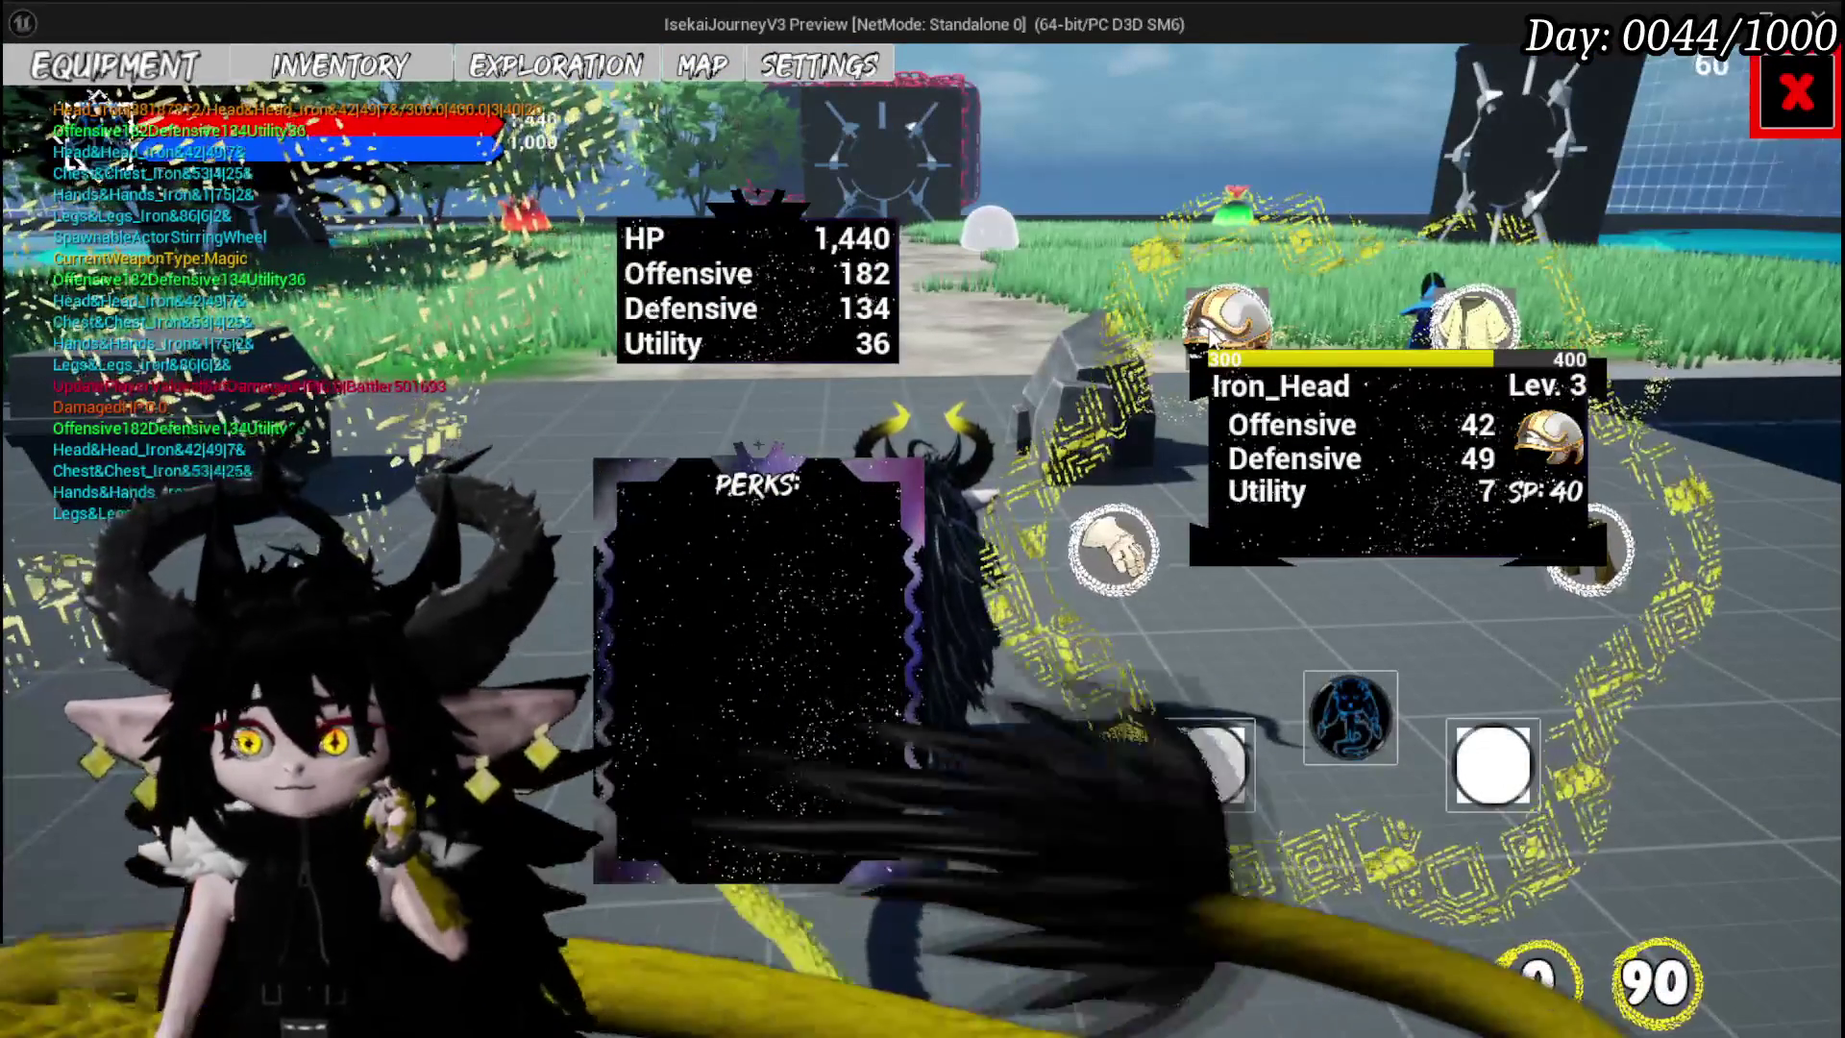
pyautogui.click(1222, 331)
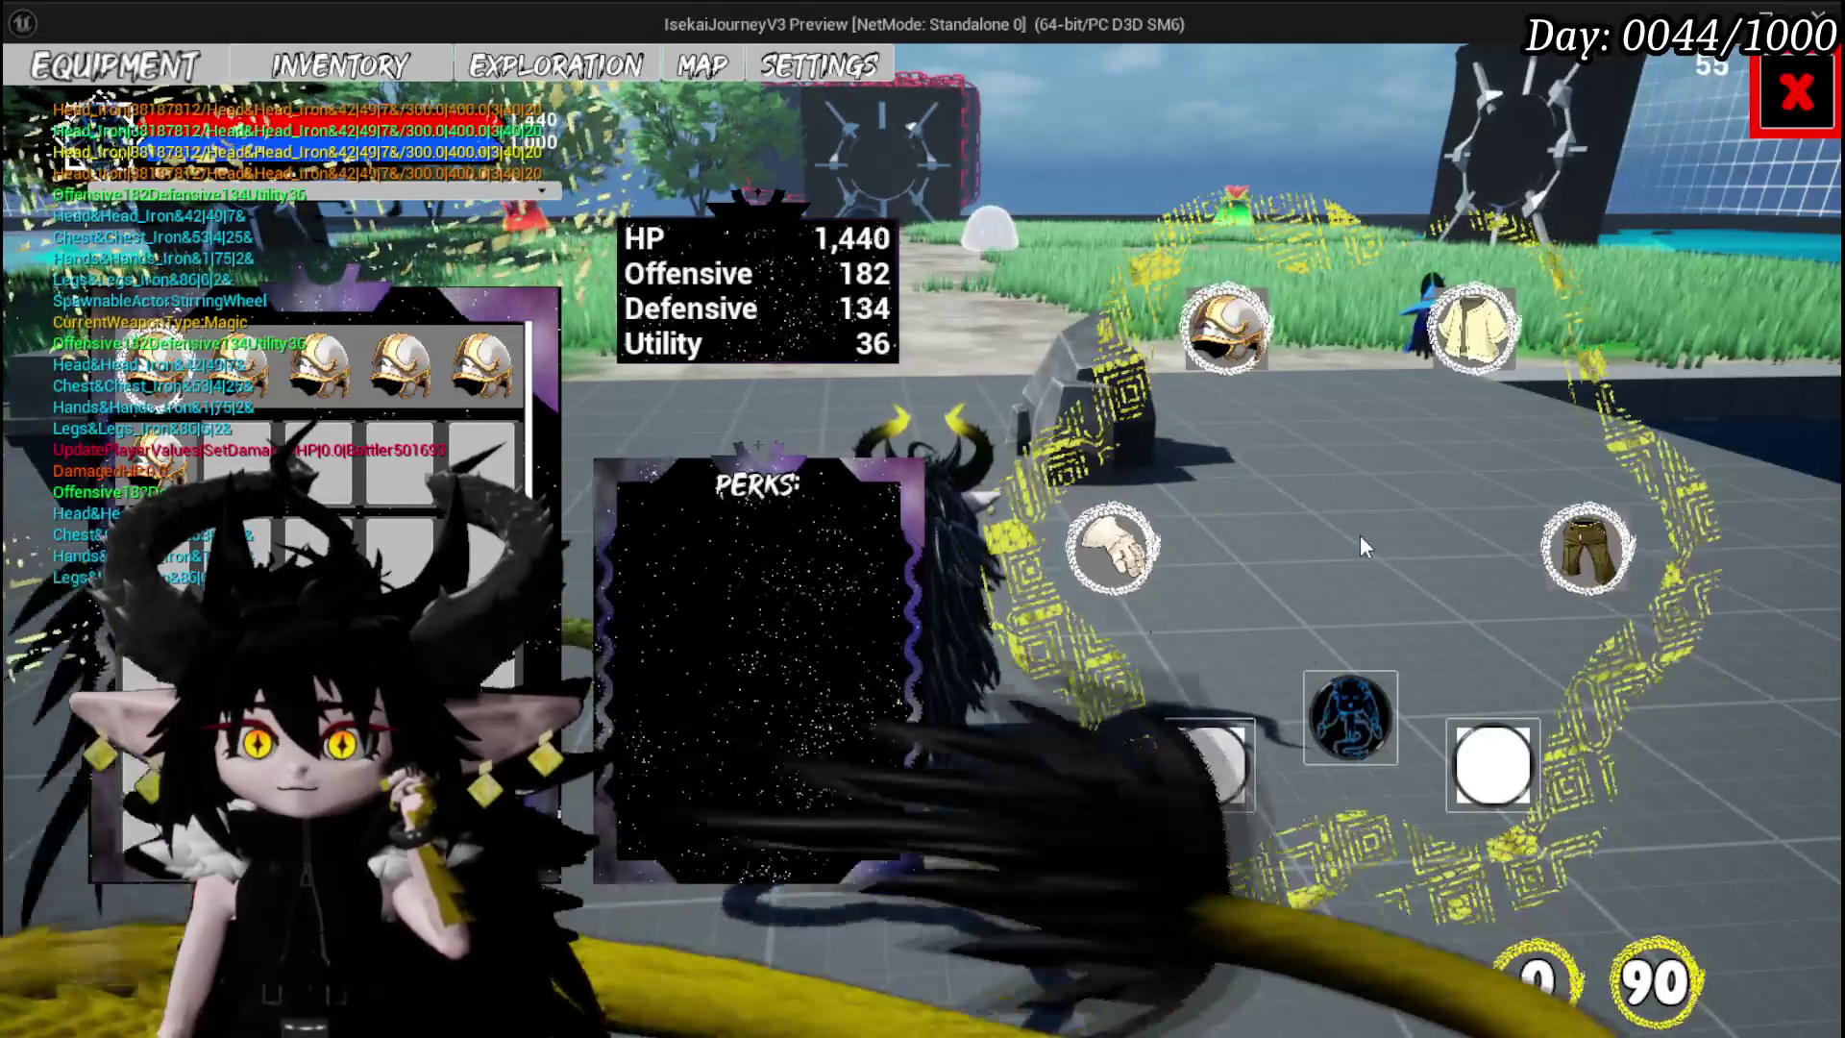
pyautogui.moveTo(240, 369)
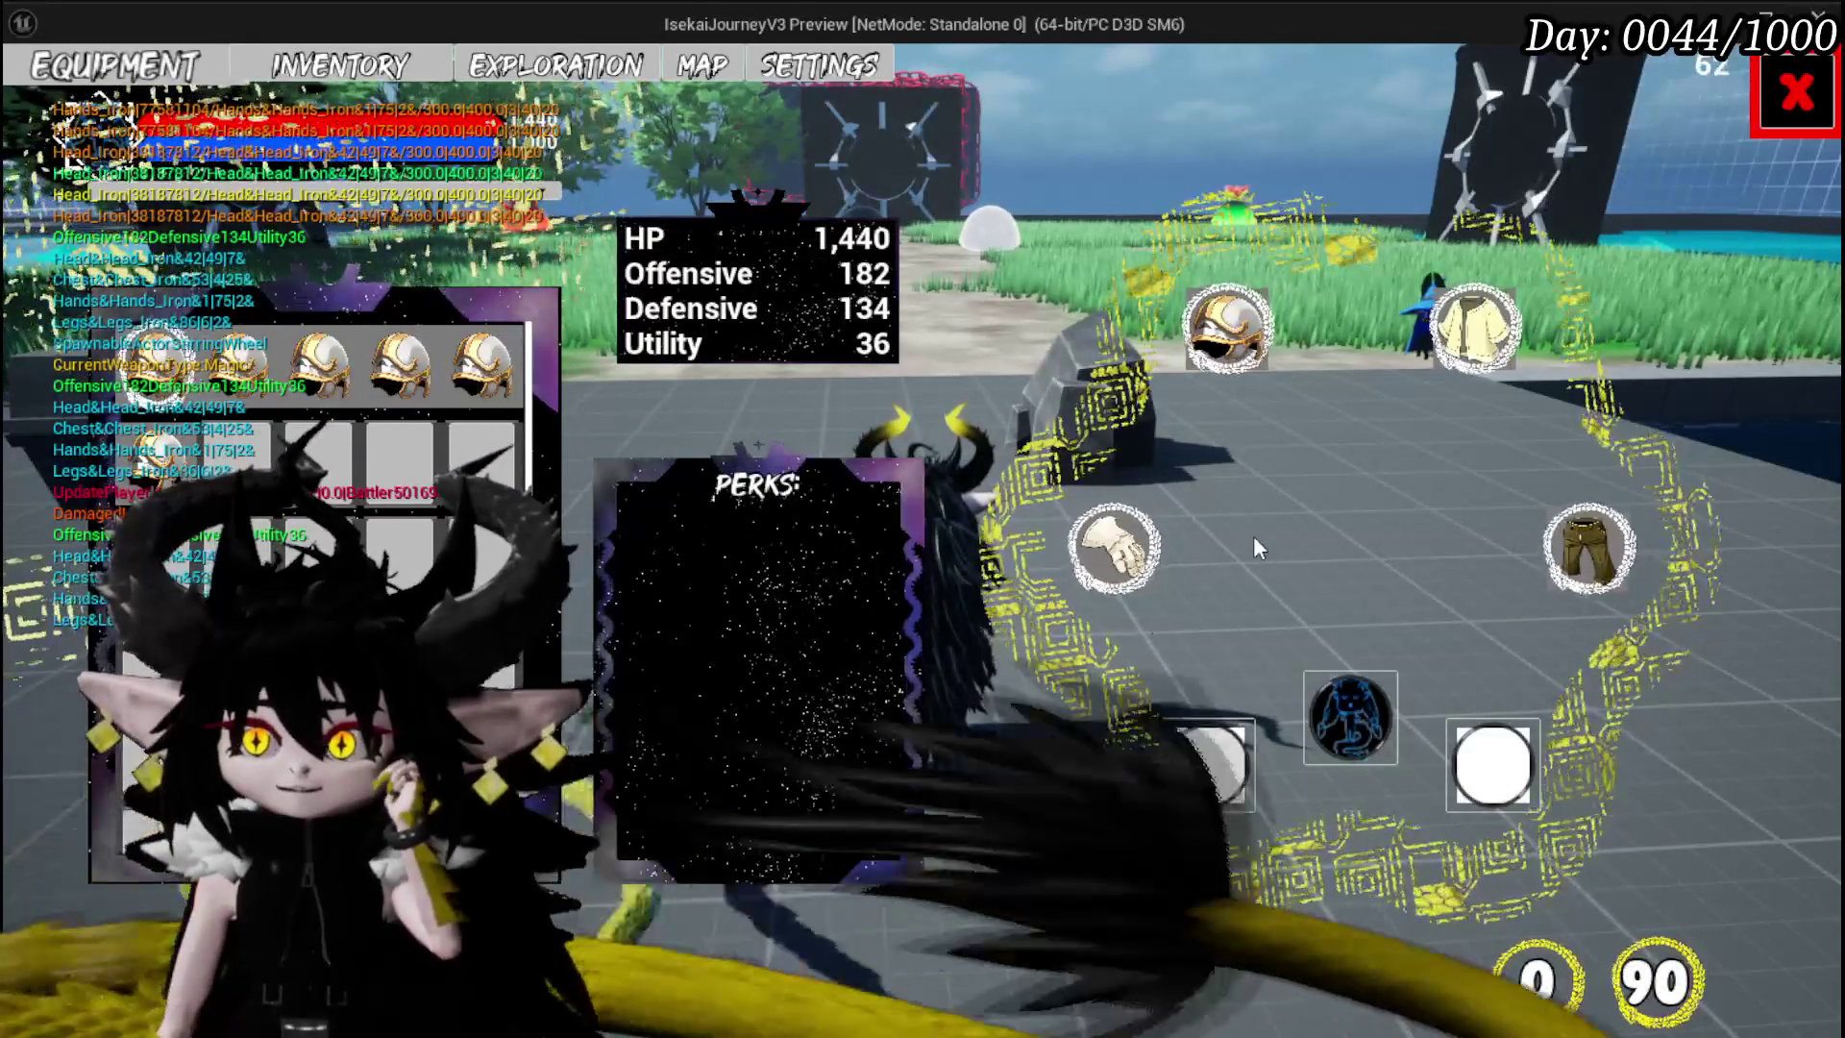
pyautogui.click(340, 65)
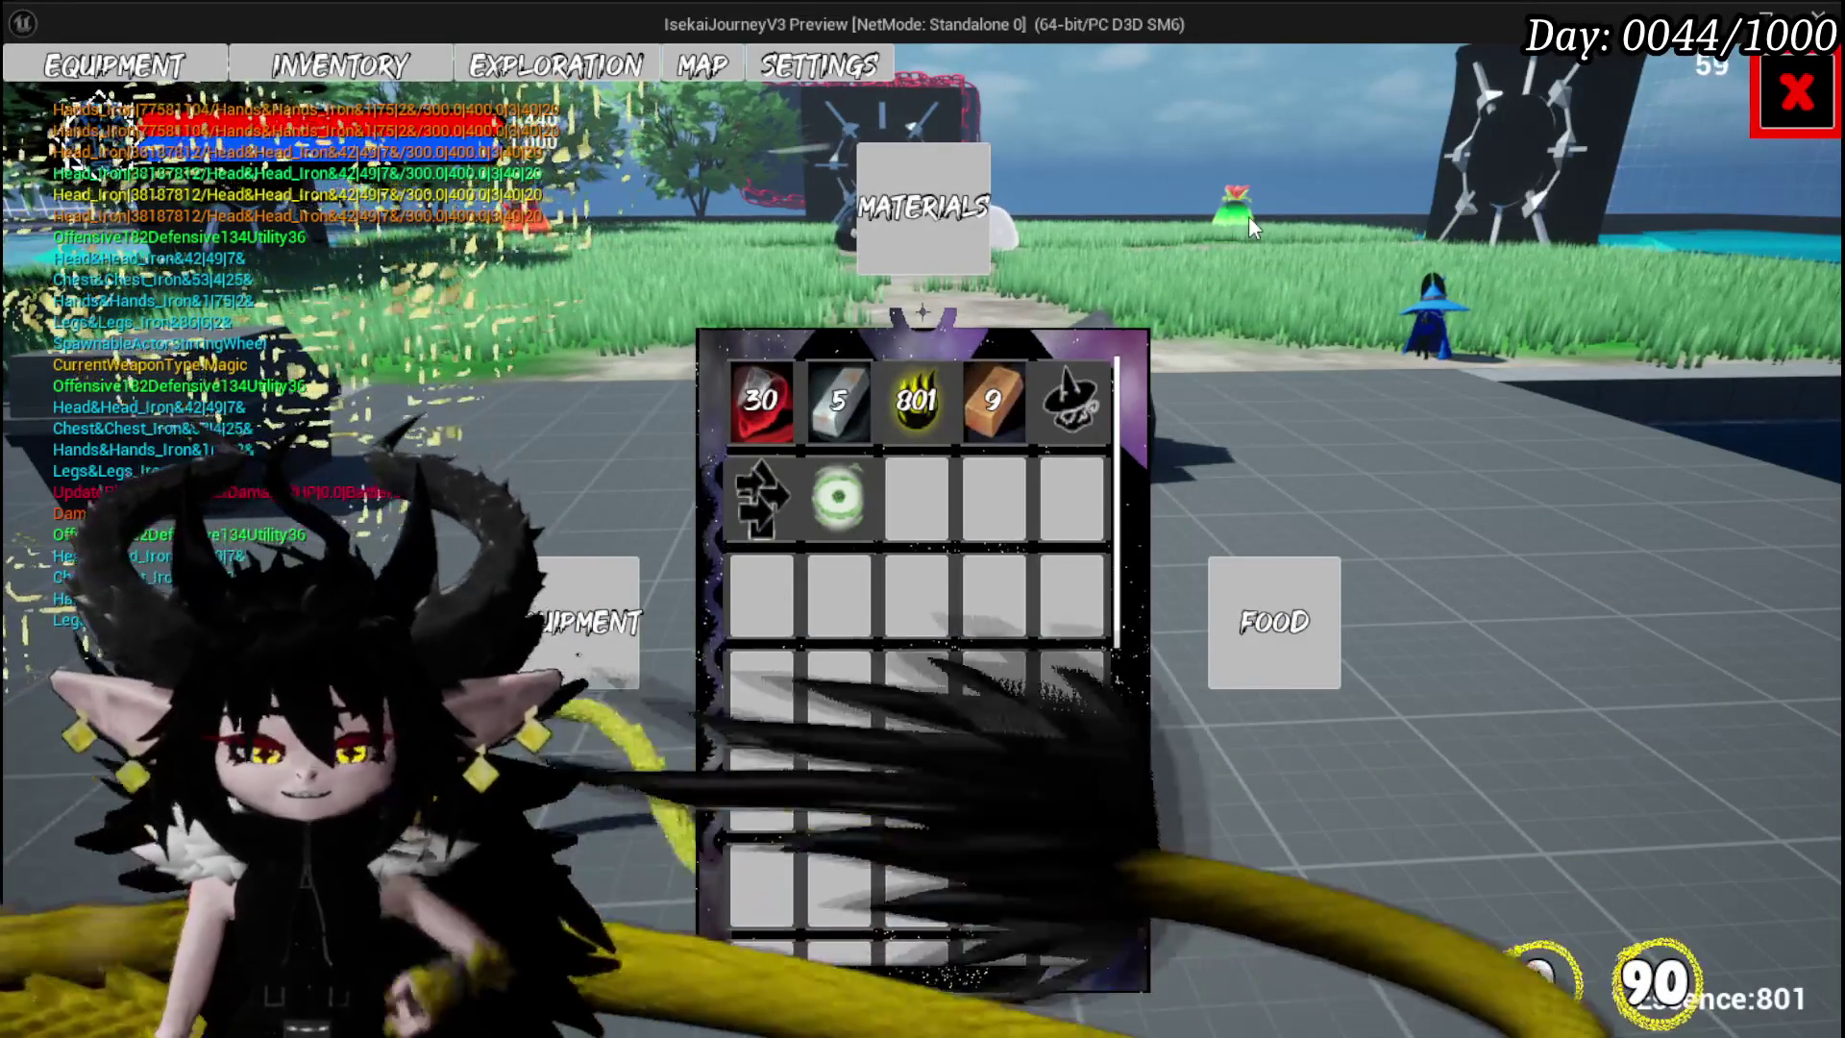
pyautogui.press('Escape')
pyautogui.hotkey('ctrl', 's')
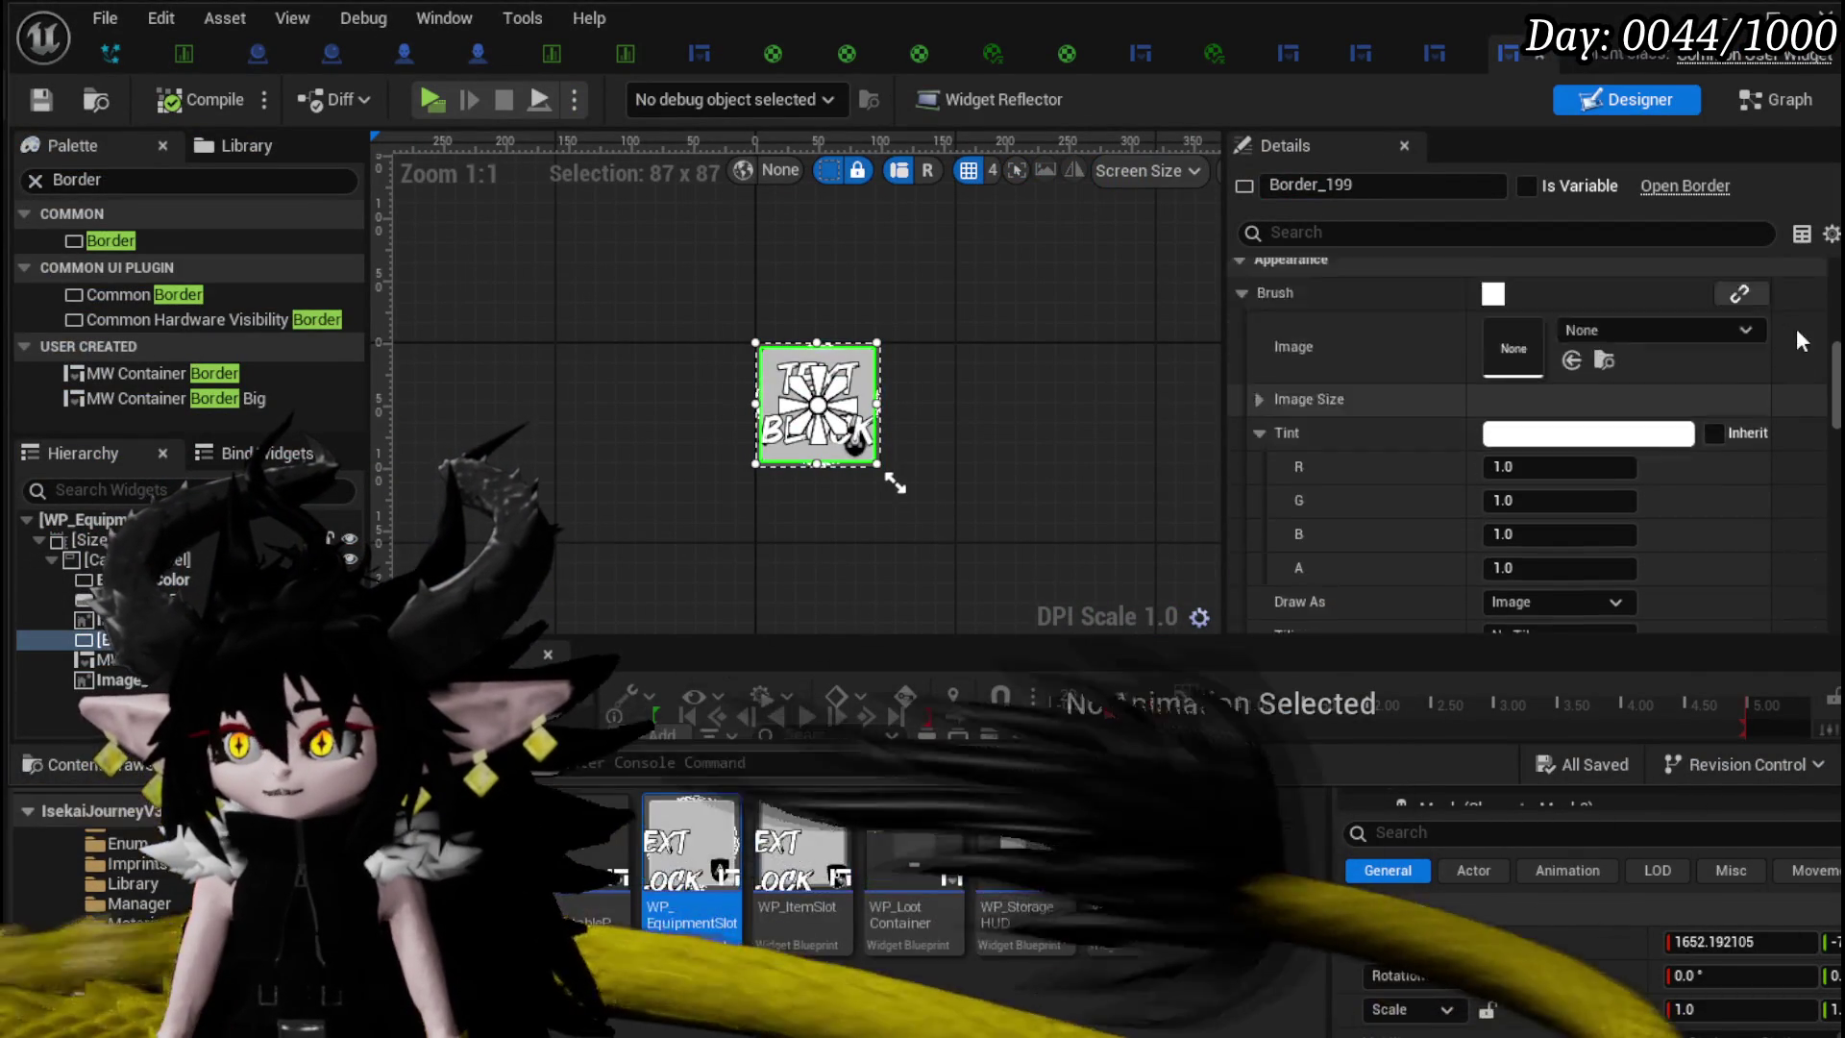
# - Stretch Border_199 across WP_EquipmentSlot with 5-unit offsets on all four sides, then save
pyautogui.click(1559, 301)
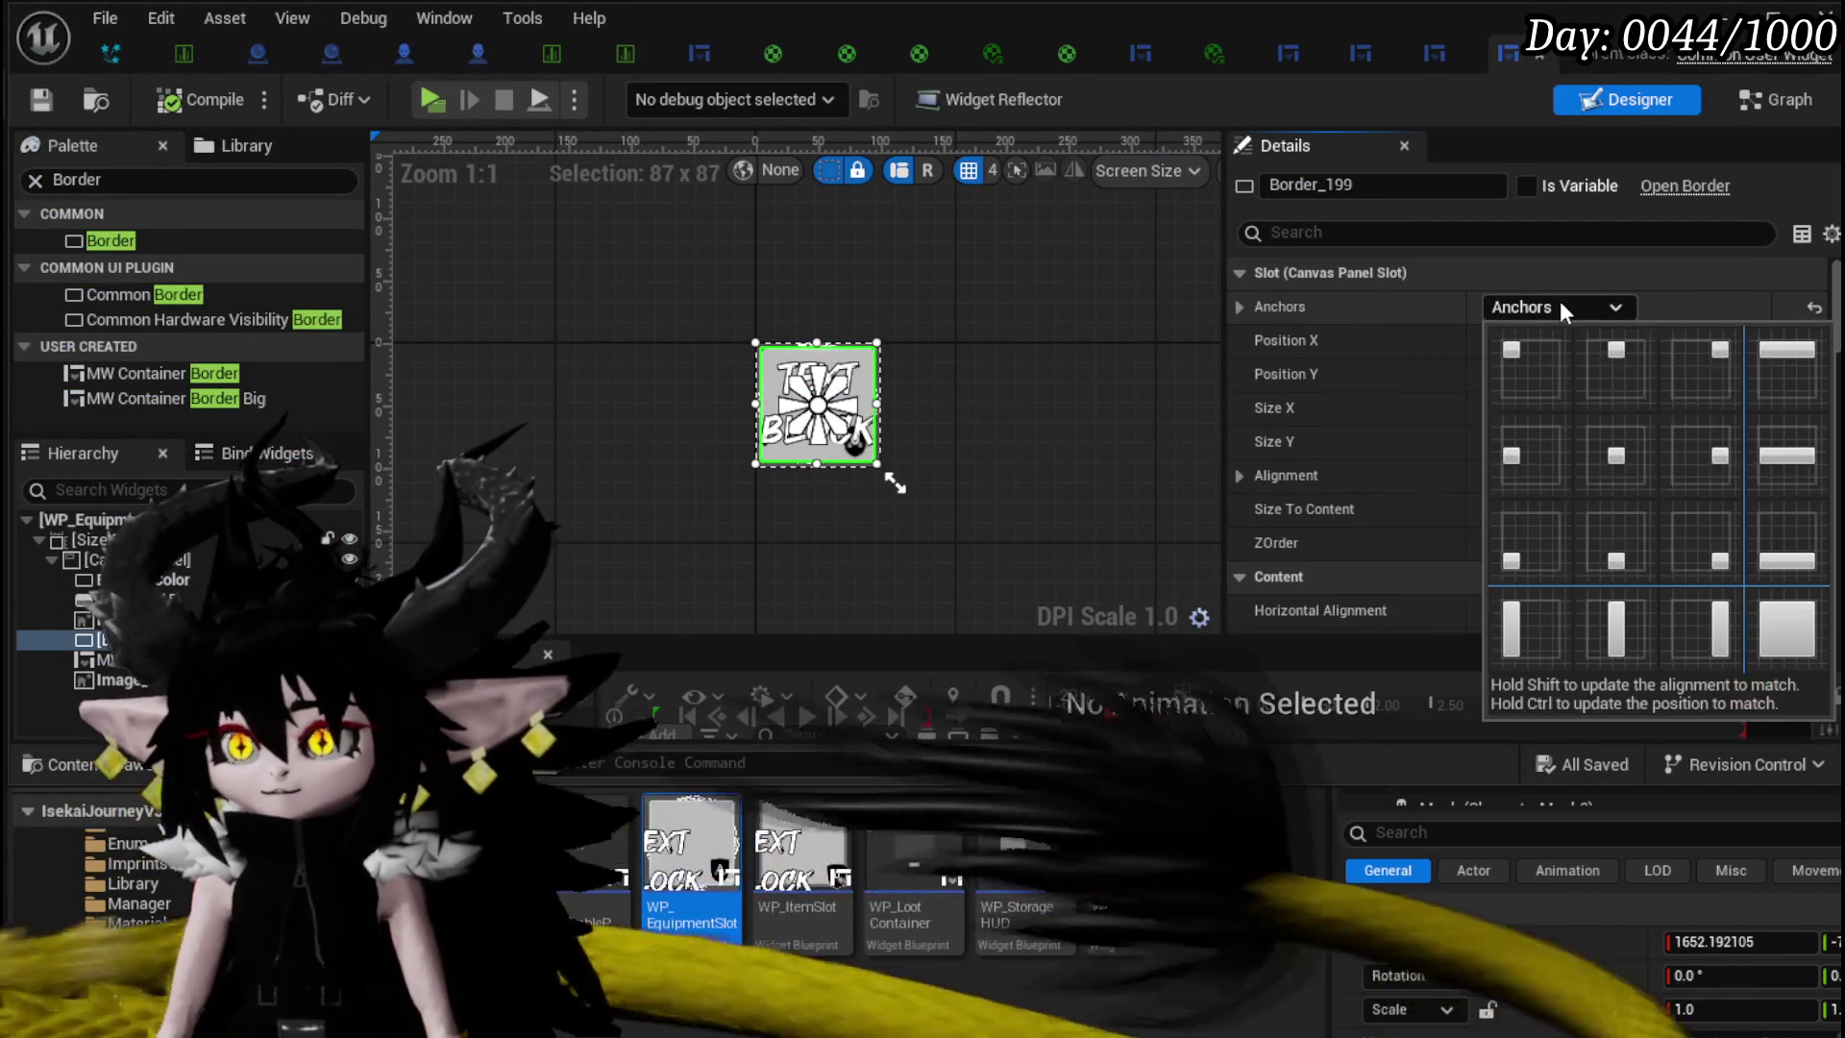
pyautogui.click(1783, 613)
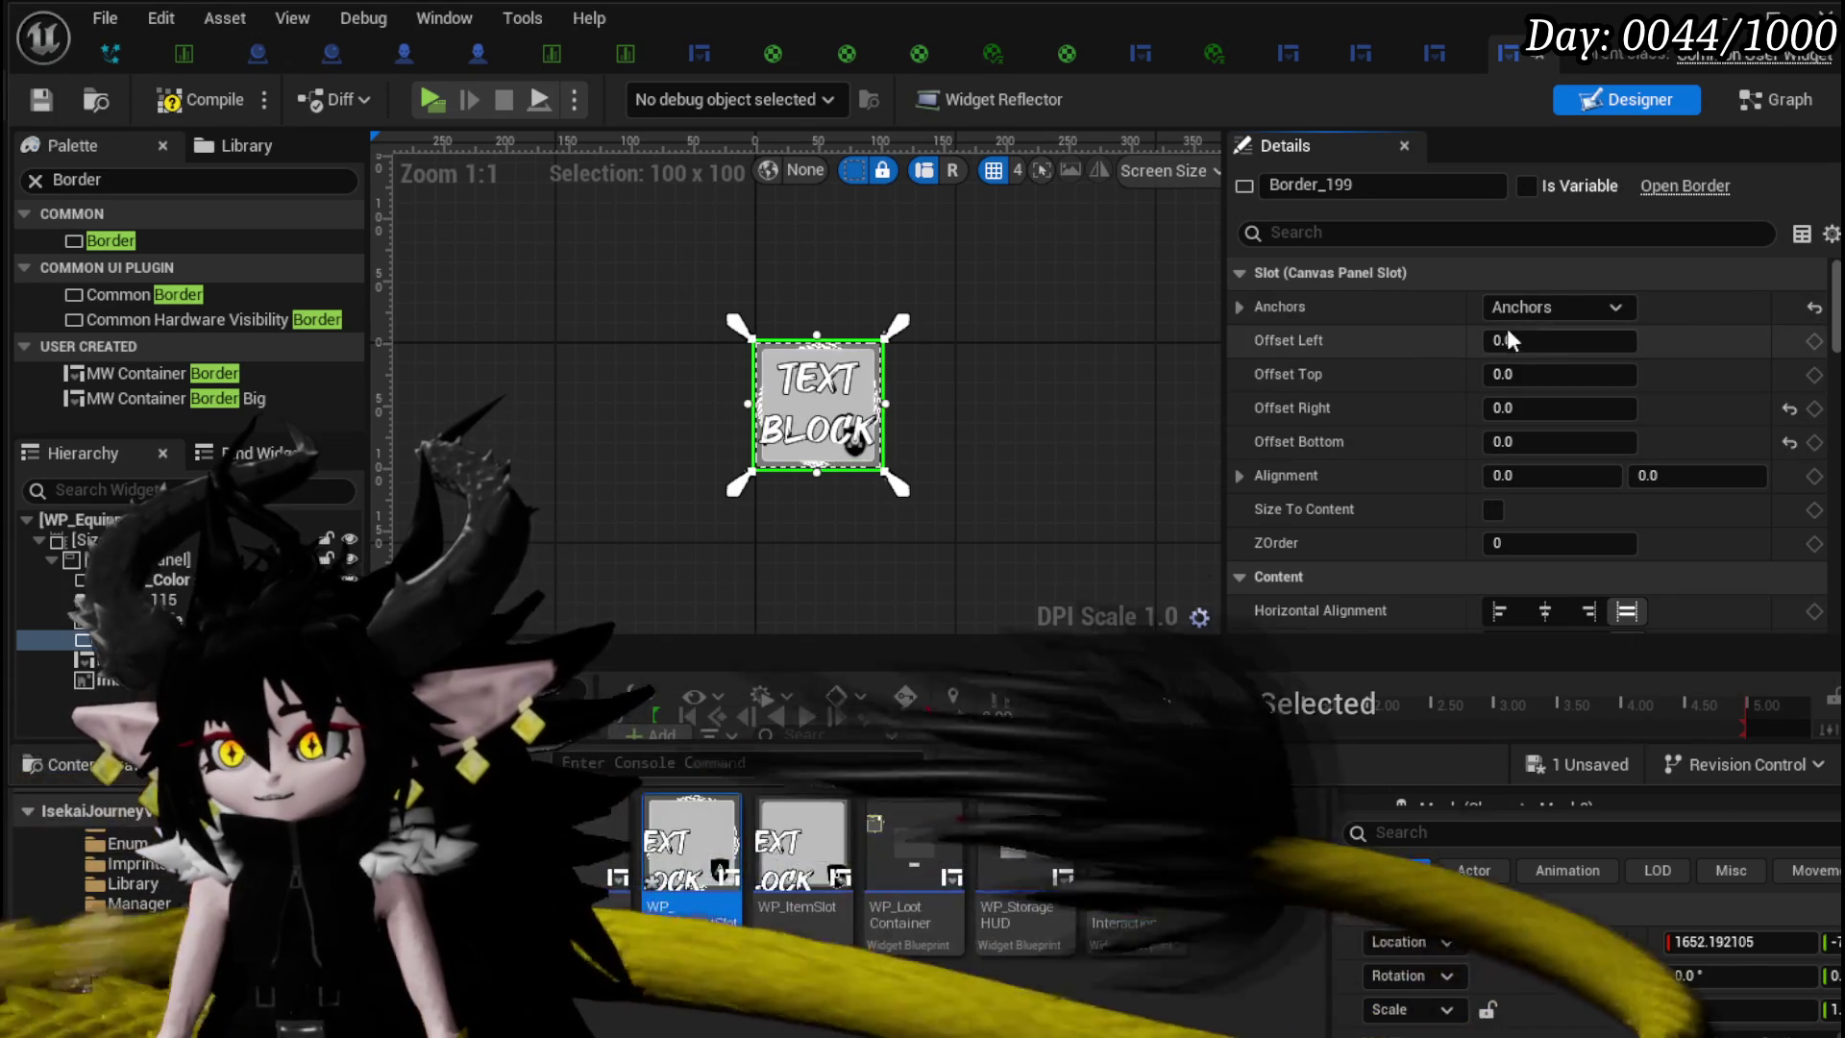
pyautogui.scroll(4, 1048, 393)
pyautogui.scroll(2, 1000, 413)
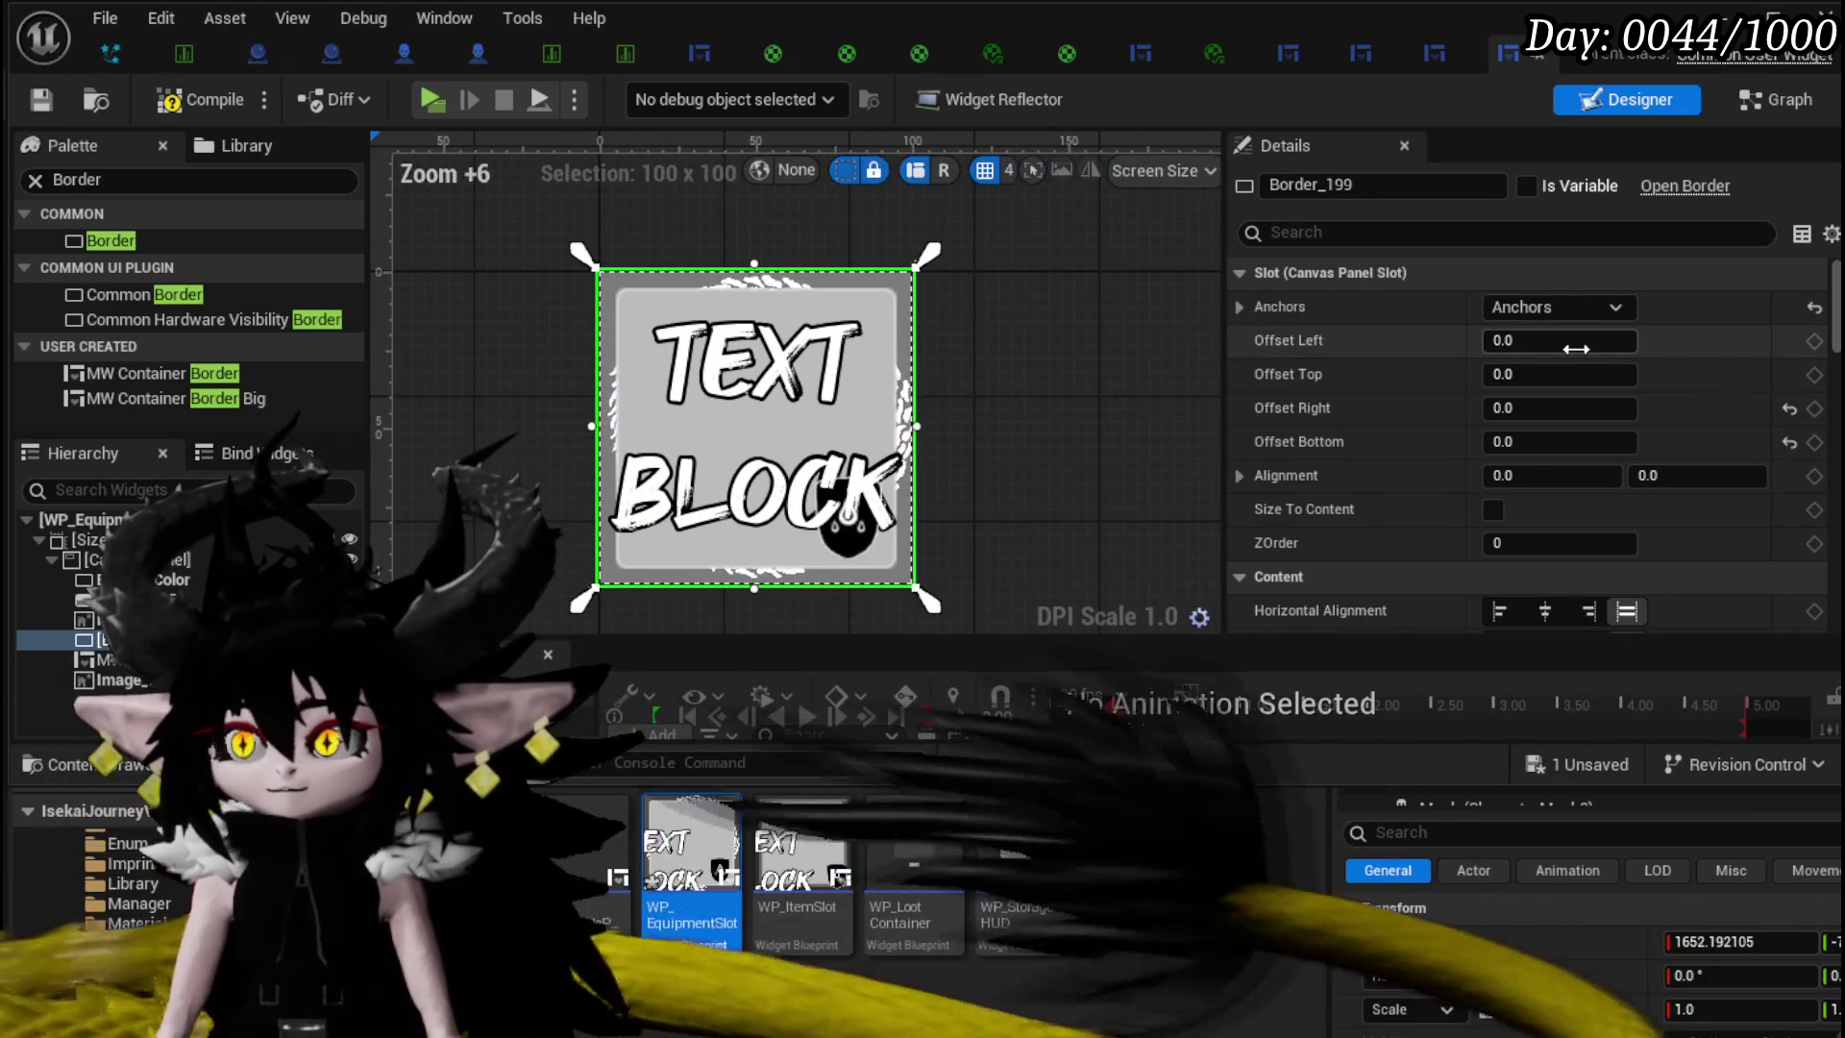
pyautogui.write('5')
pyautogui.click(1562, 375)
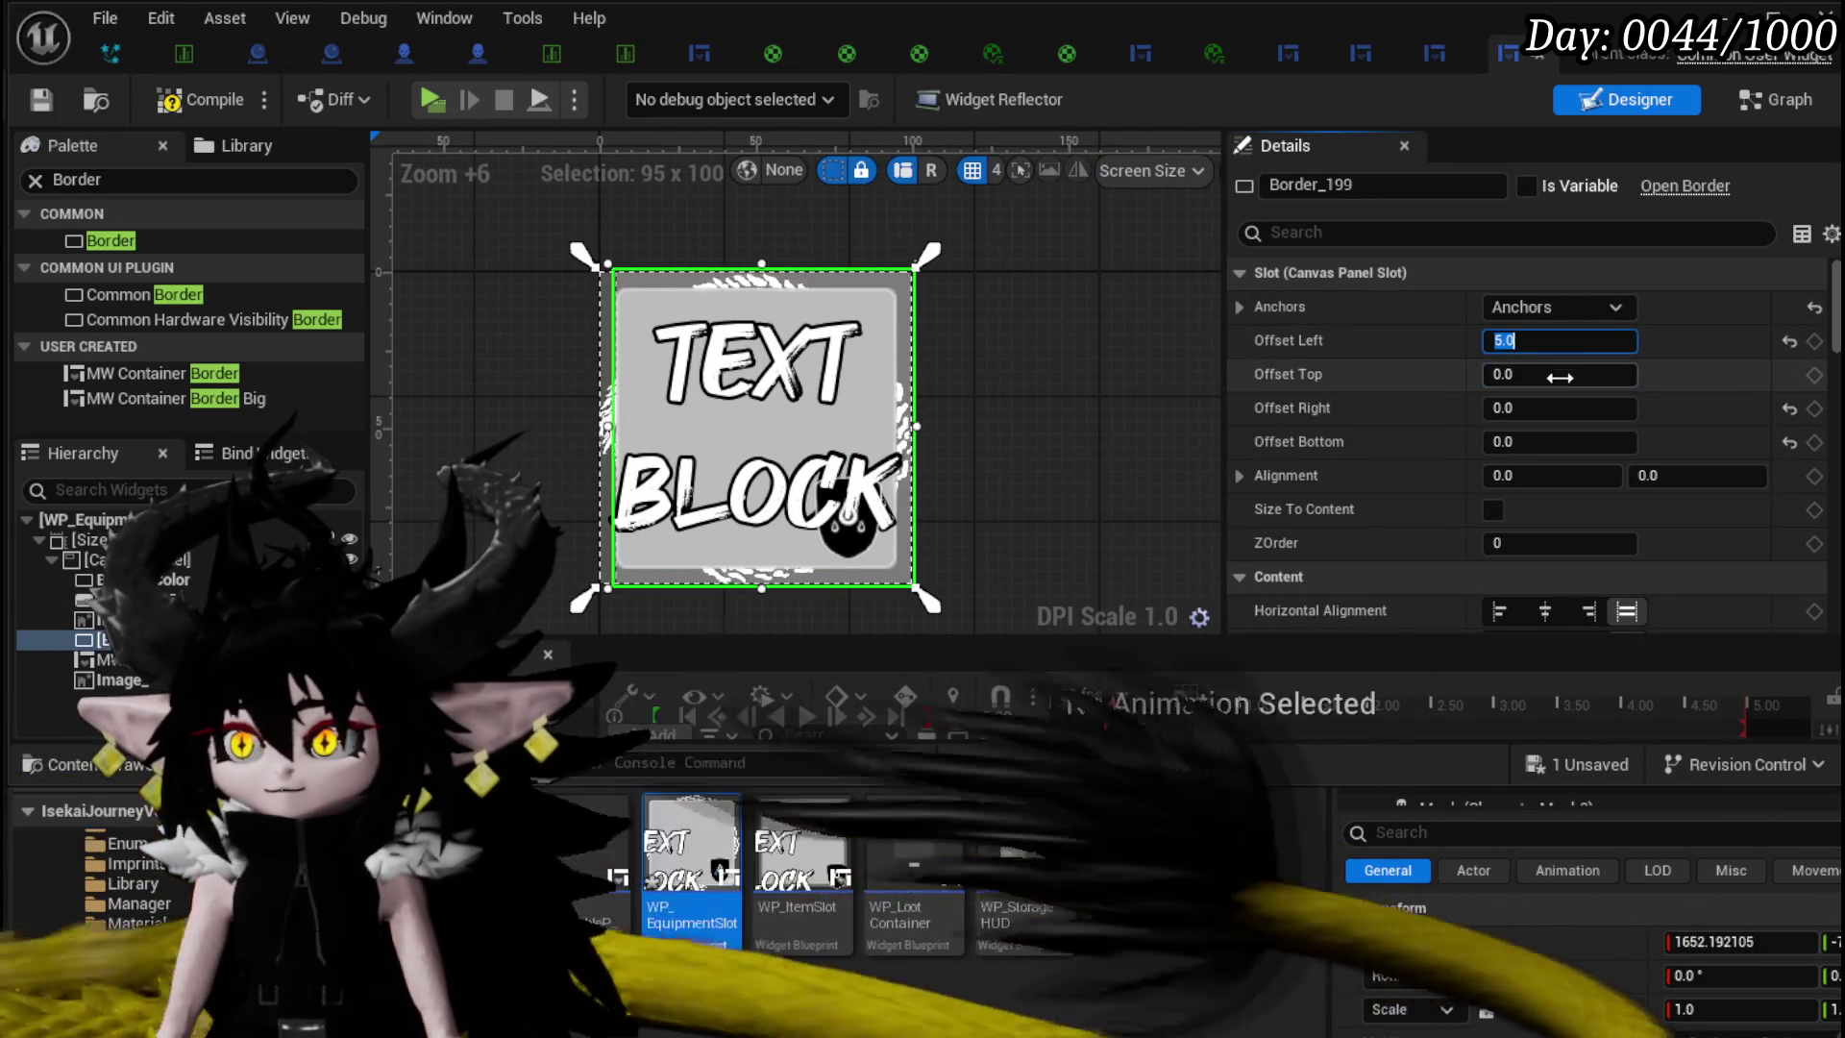
pyautogui.click(1564, 411)
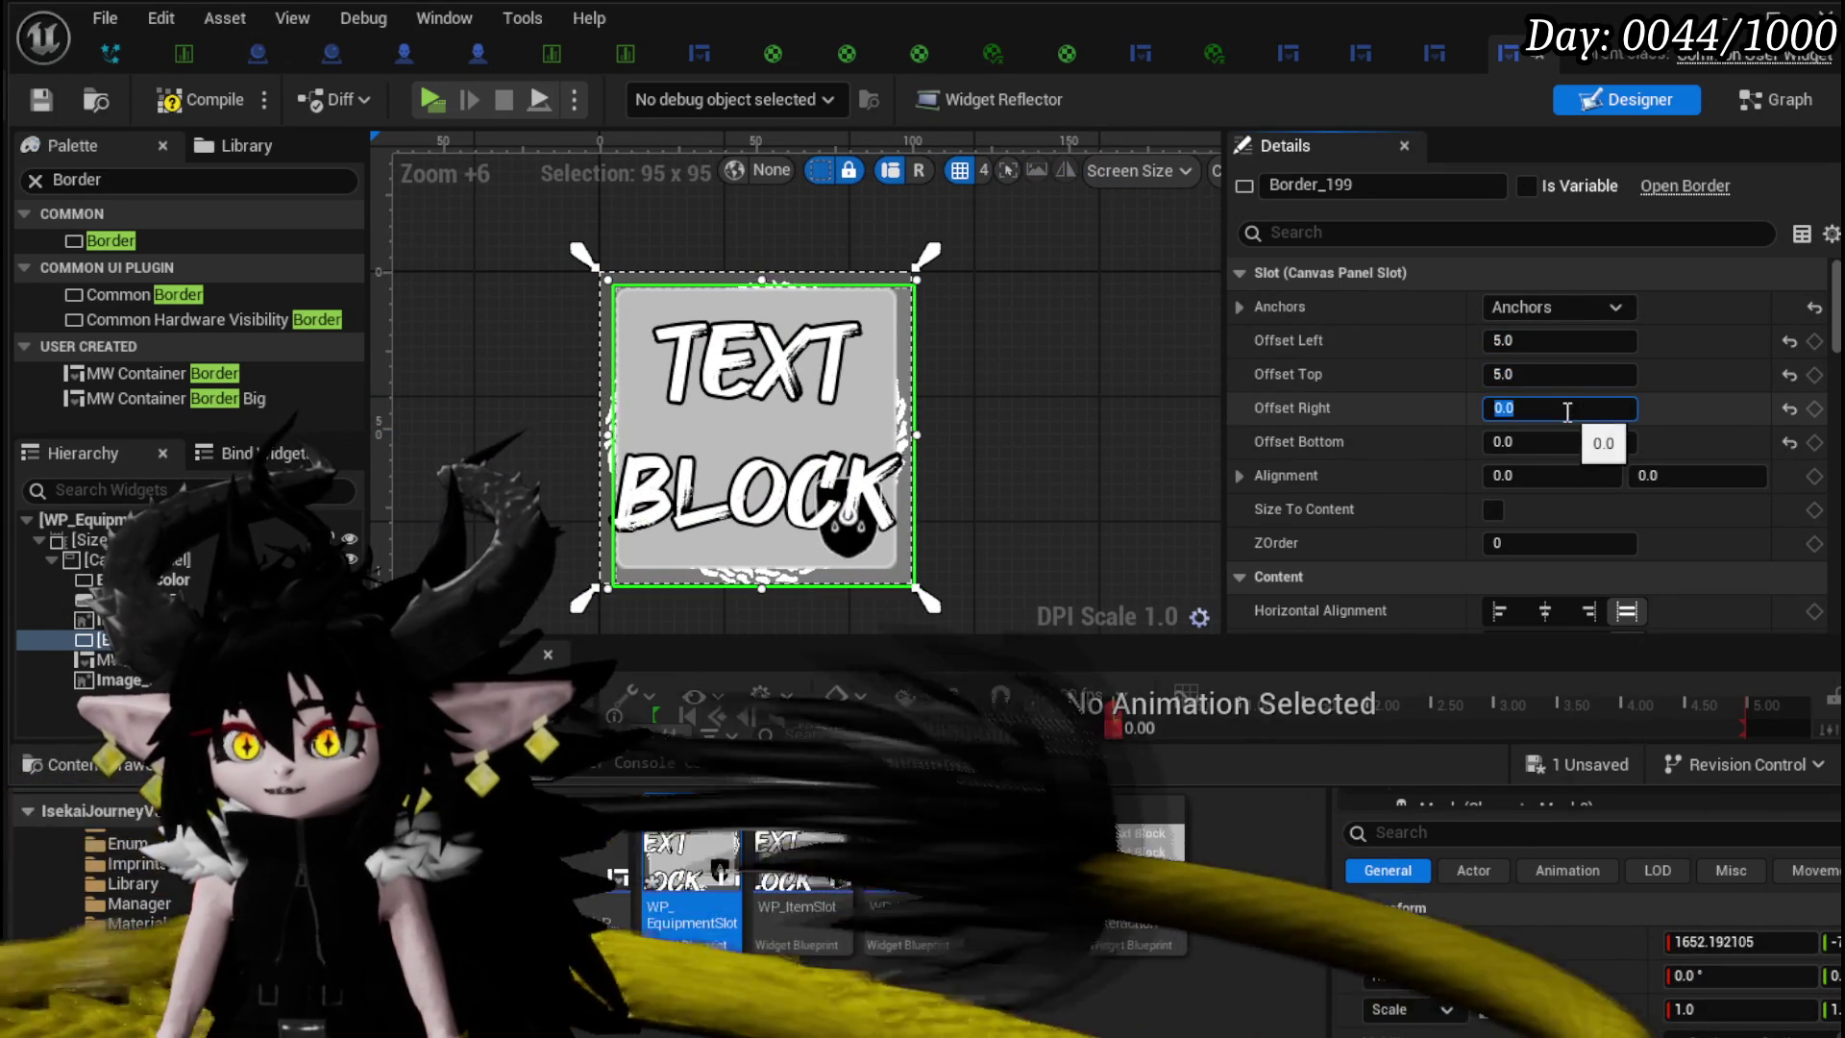
pyautogui.write('5')
pyautogui.press('Return')
pyautogui.press('Return')
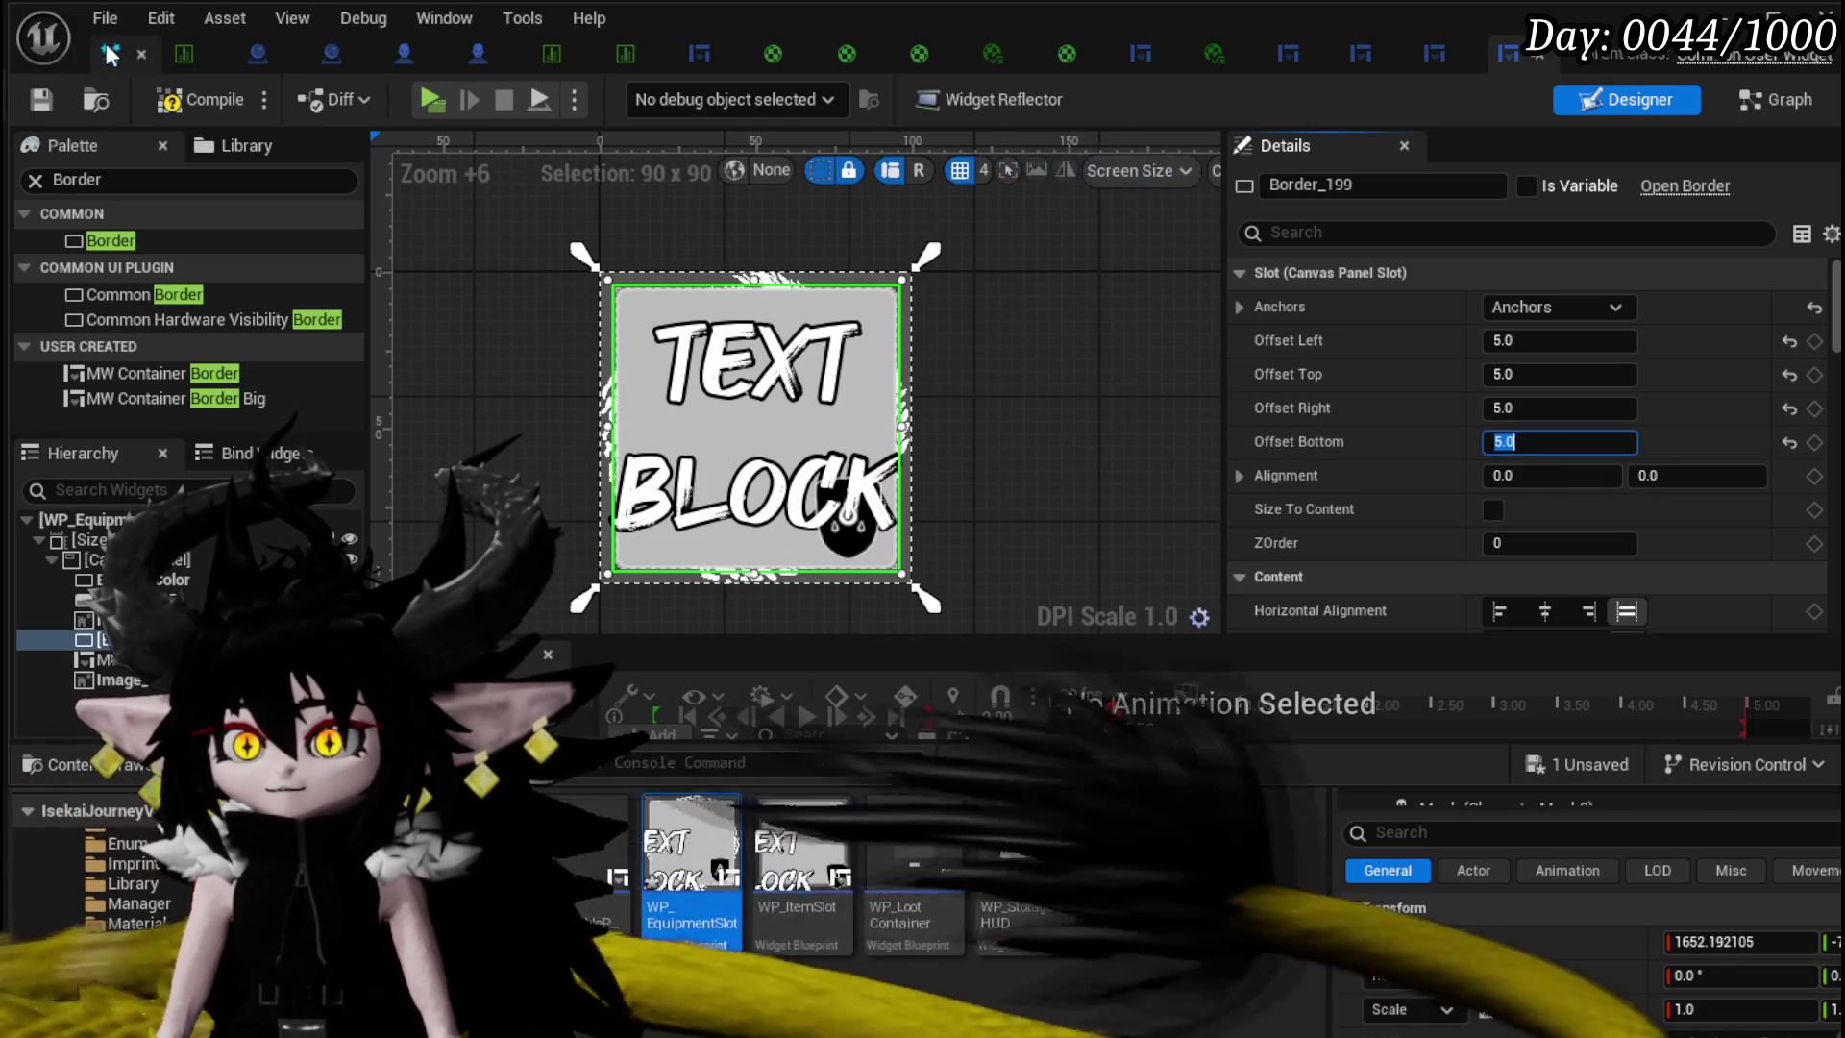
pyautogui.click(42, 106)
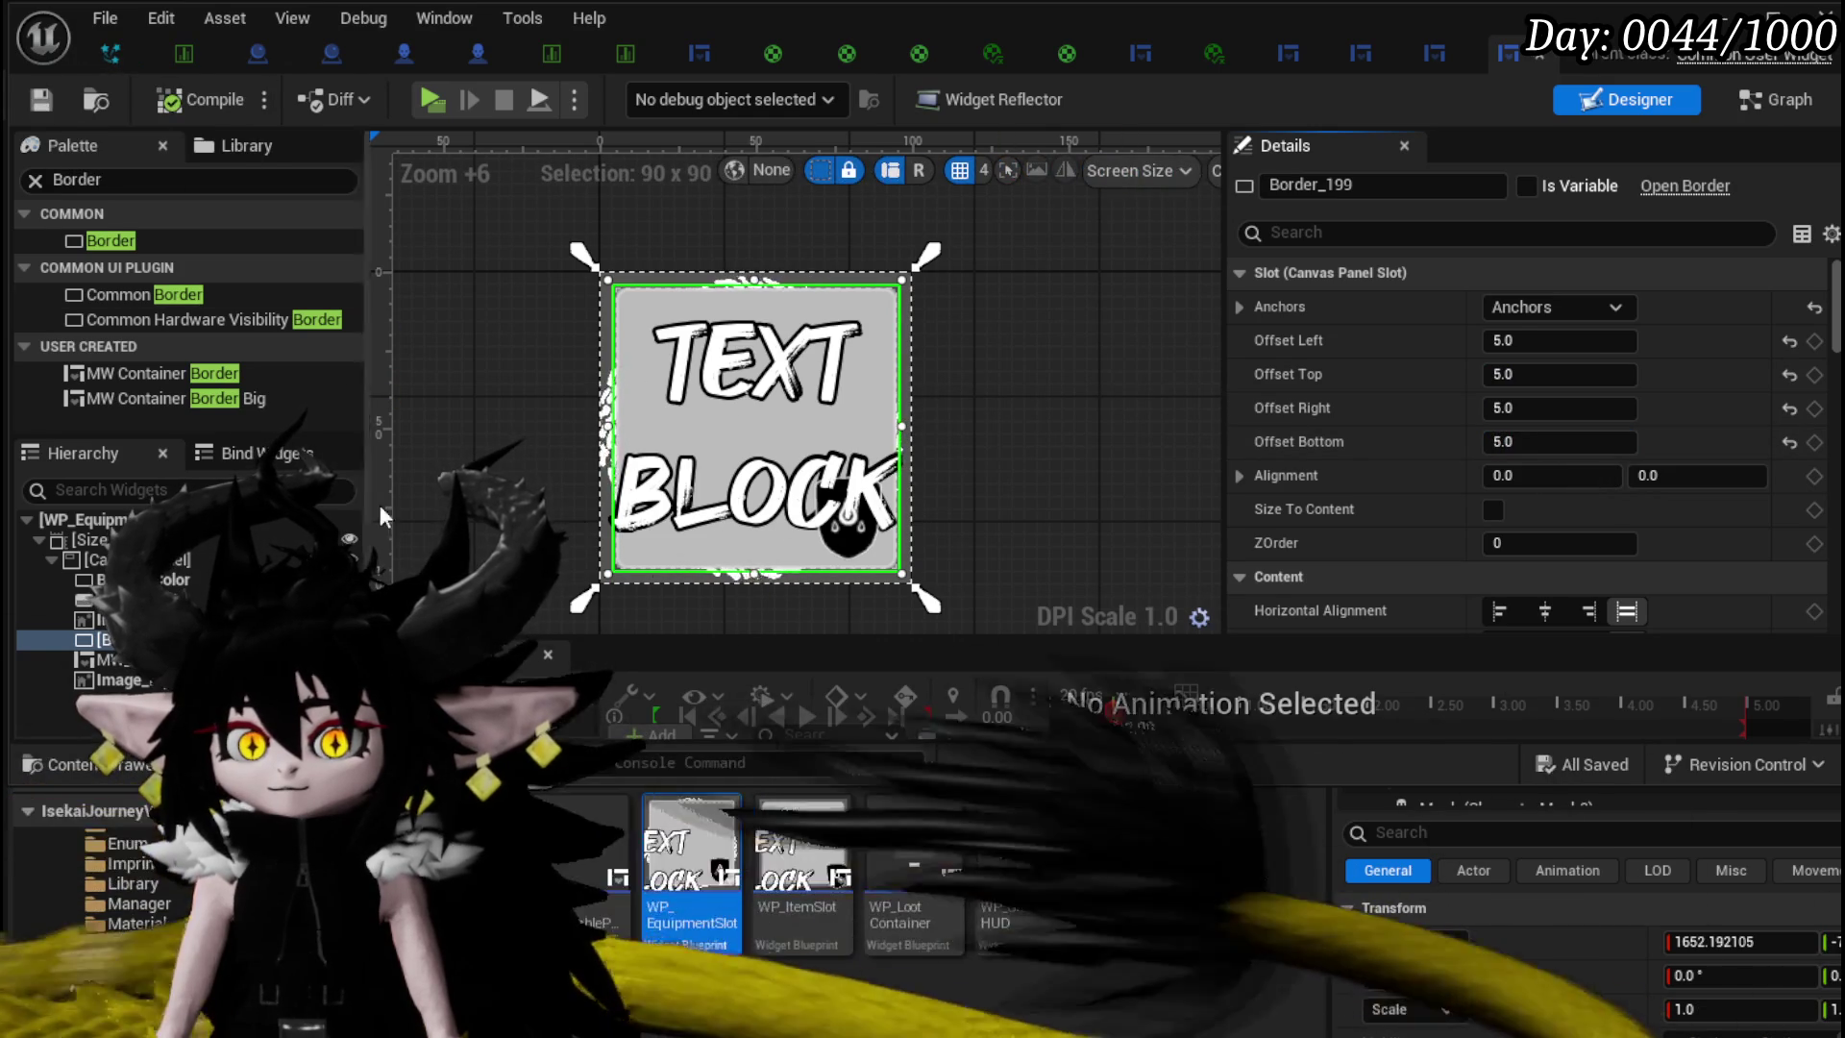
pyautogui.click(1424, 58)
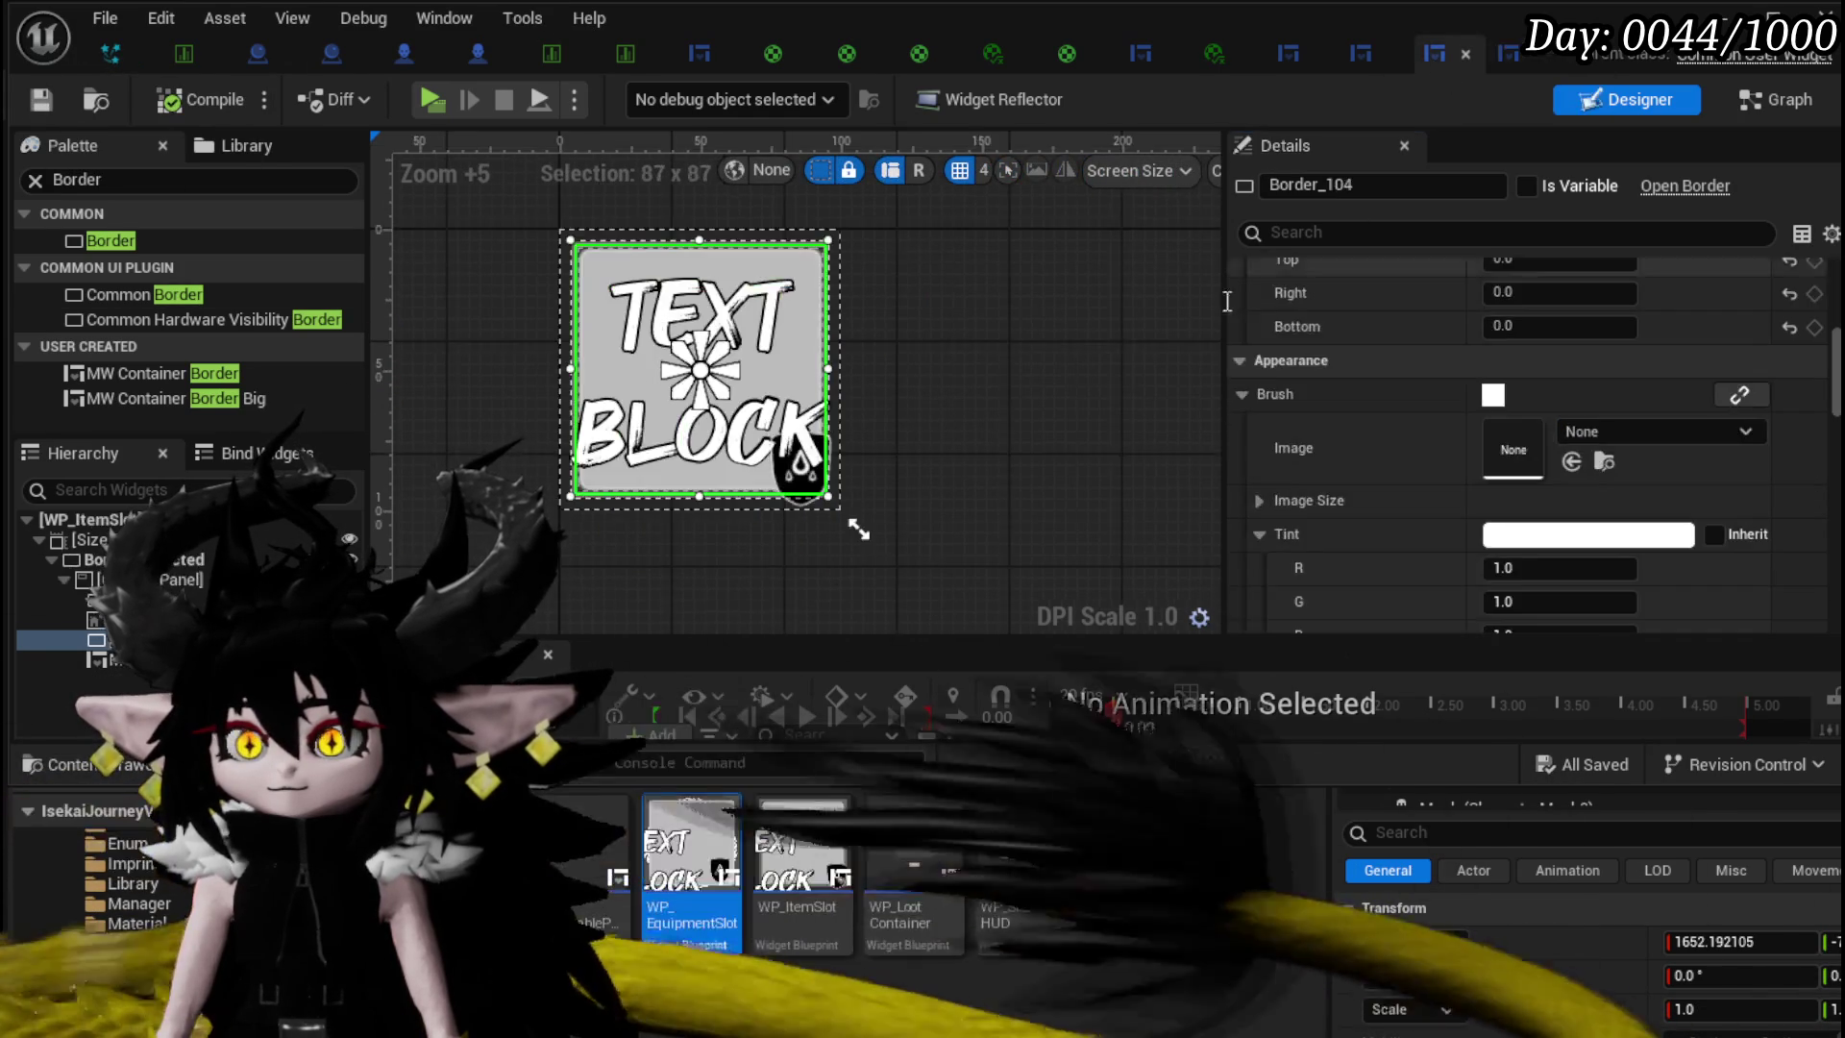
# - Stretch the item slot border to fill its parent with 5-unit offsets
pyautogui.scroll(5, 1489, 326)
pyautogui.scroll(3, 1544, 322)
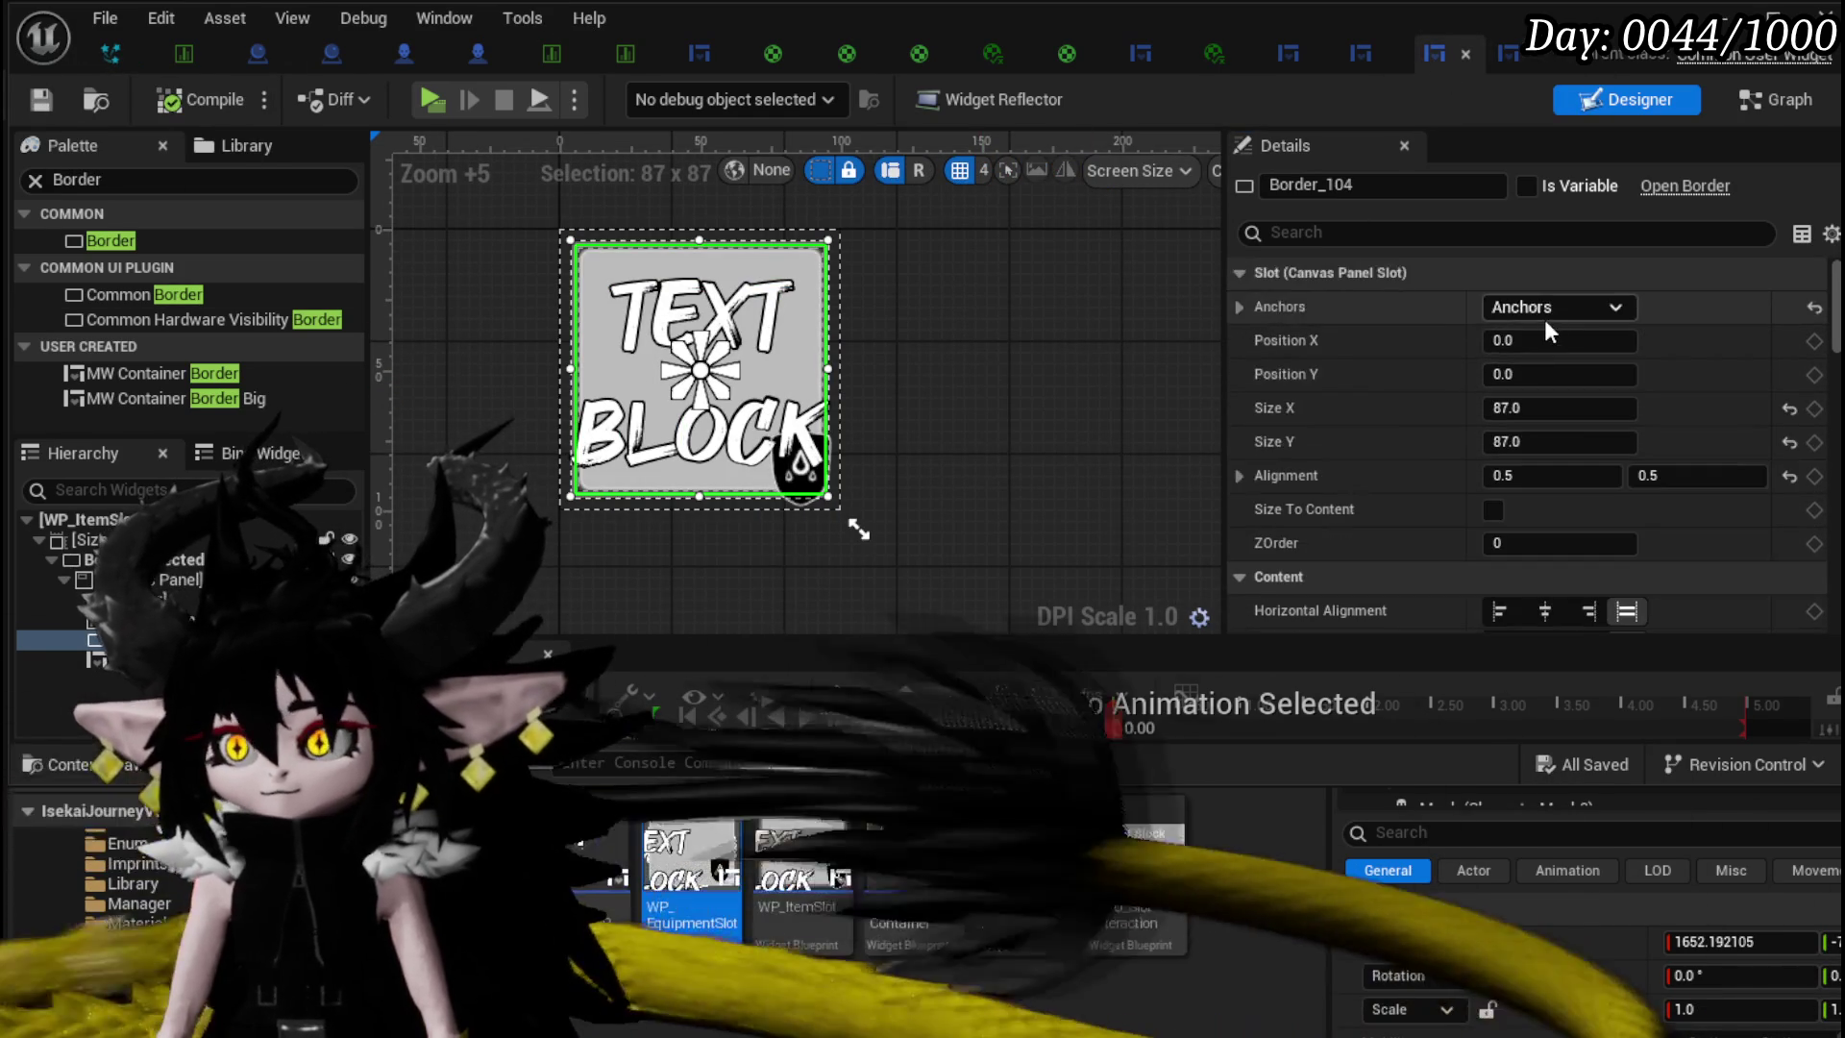
pyautogui.click(1543, 308)
pyautogui.keyDown('ctrl'); pyautogui.keyDown('shift'); pyautogui.click(1701, 541); pyautogui.keyUp('shift'); pyautogui.keyUp('ctrl')
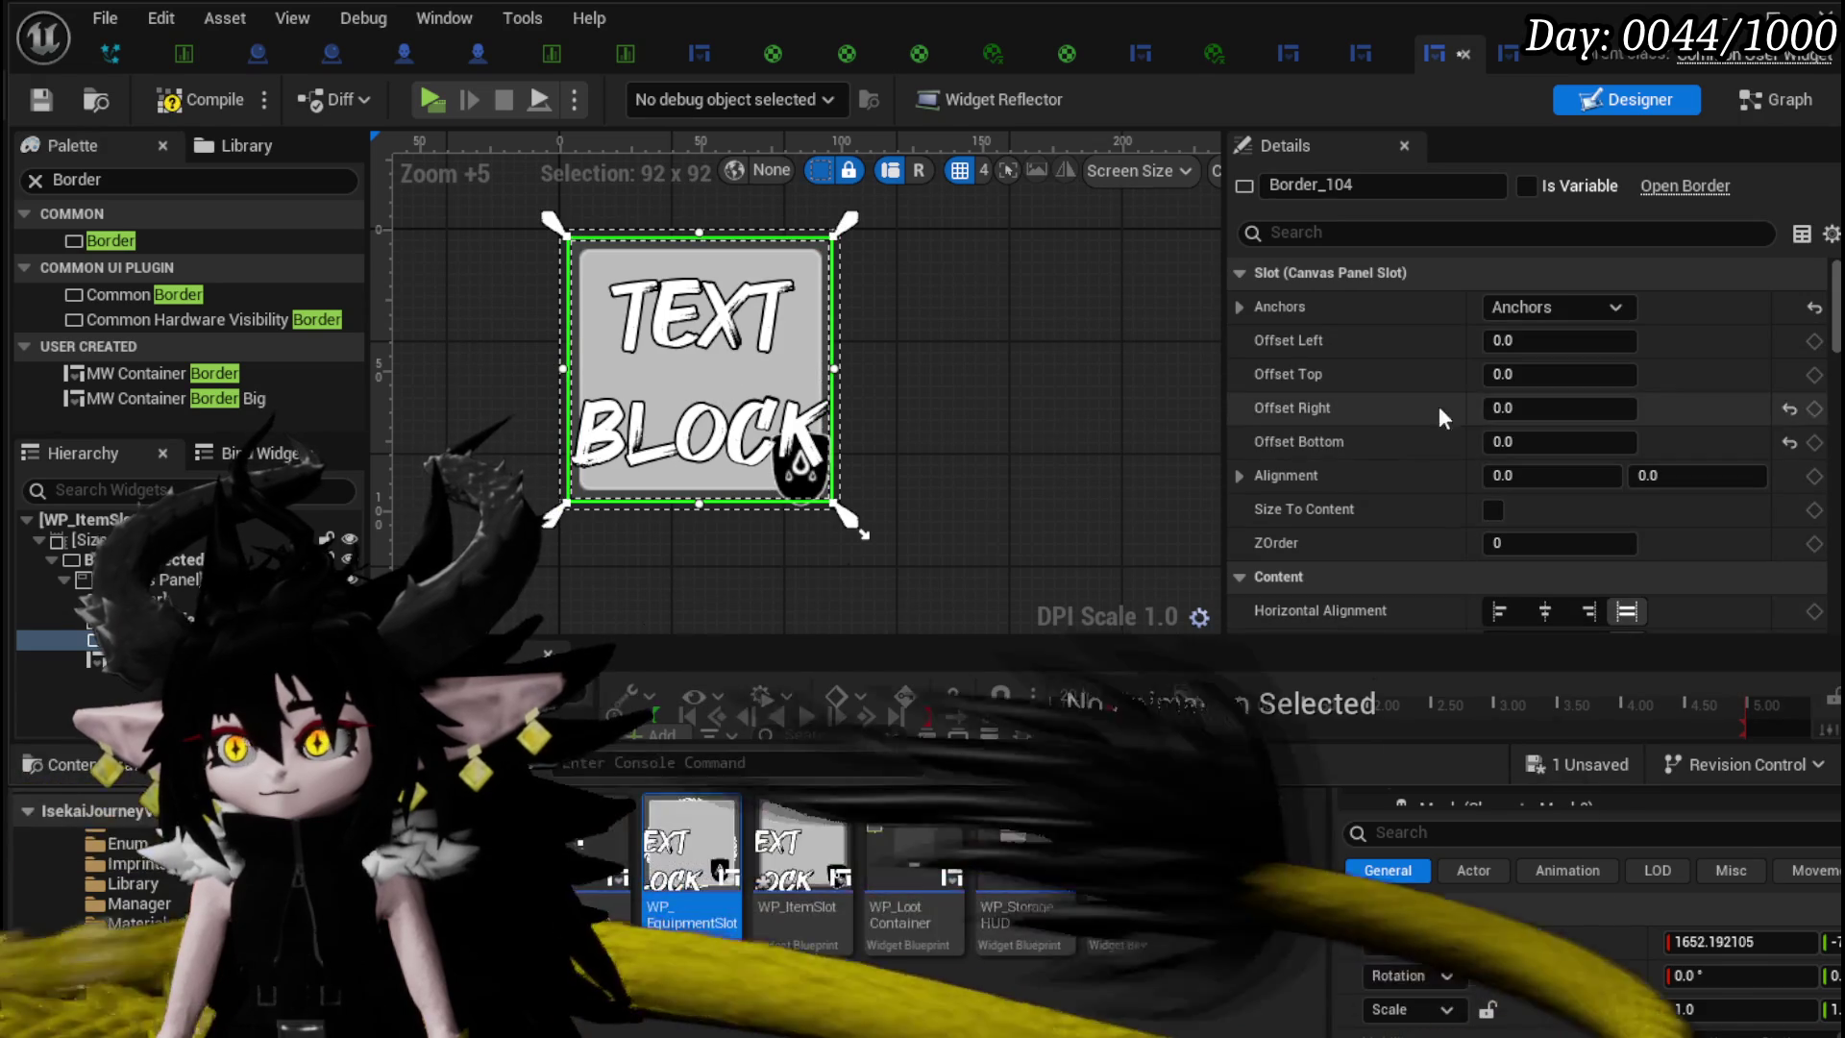
pyautogui.write('5')
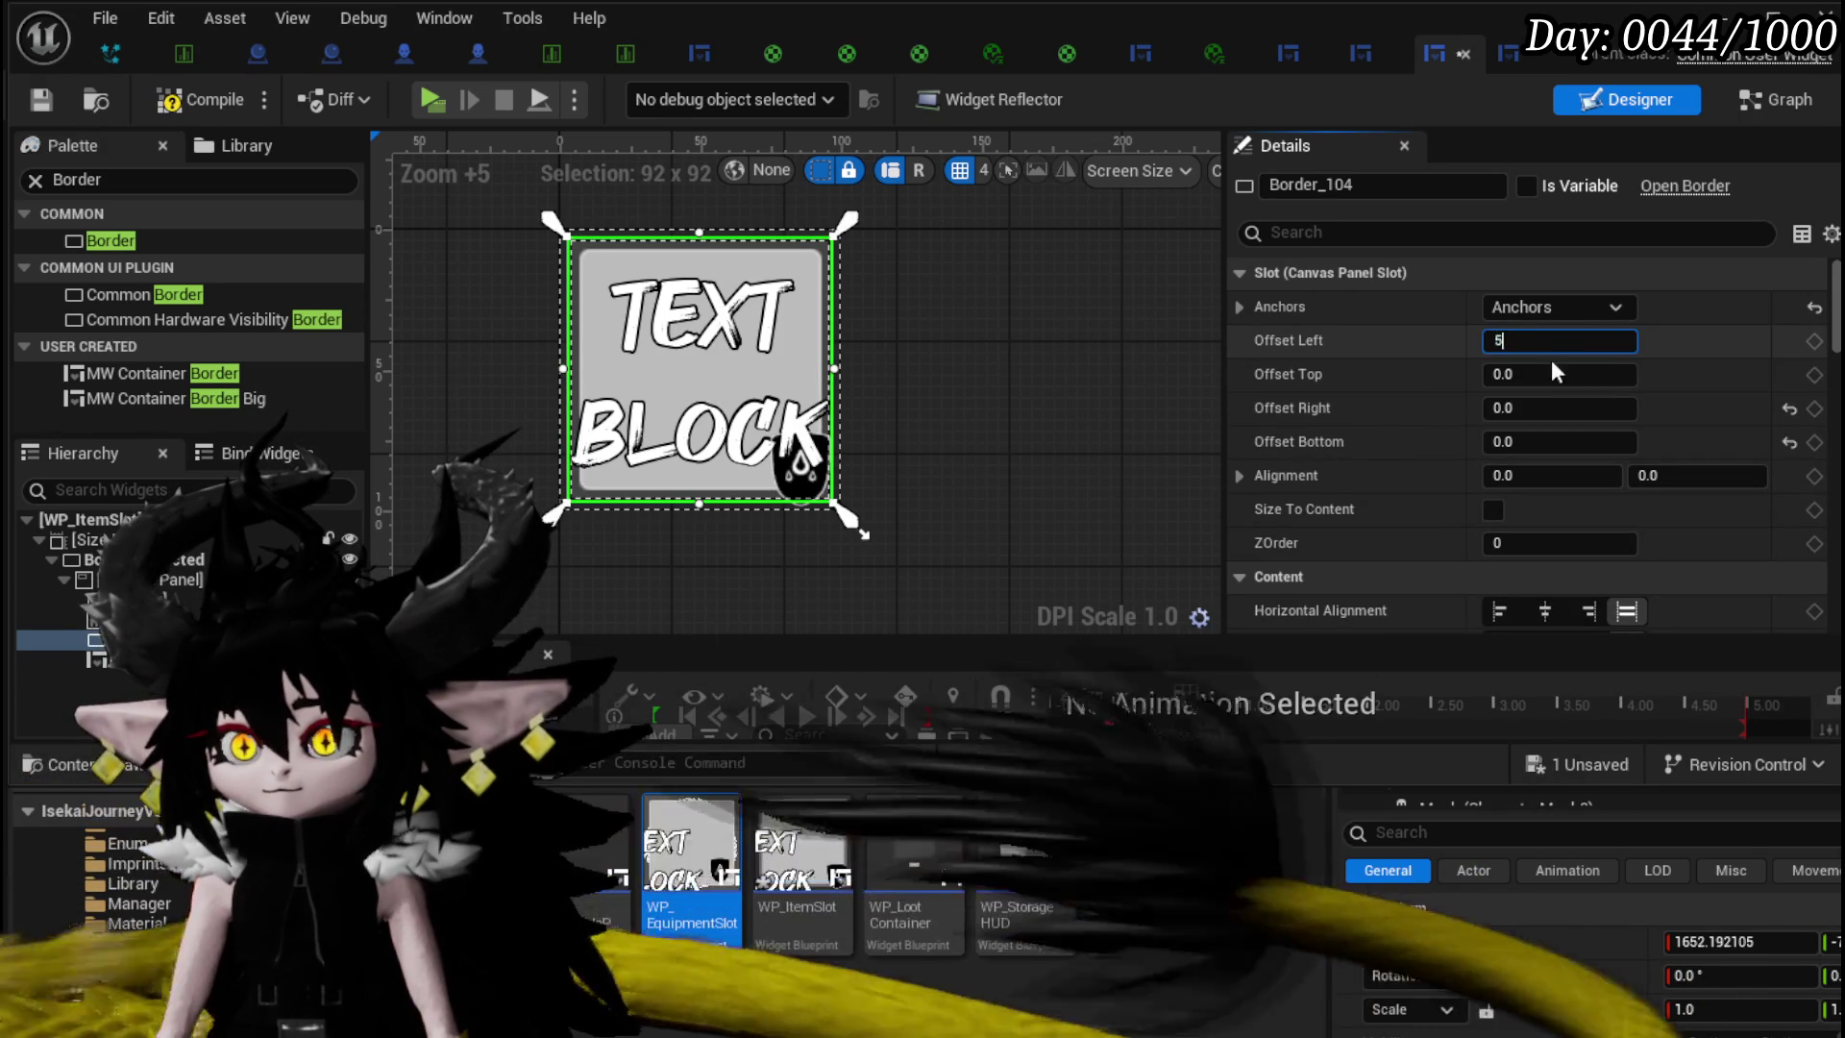
pyautogui.press('Return')
pyautogui.click(1562, 408)
pyautogui.write('5')
pyautogui.press('Return')
pyautogui.press('Return')
# - Set the item slot border's brush colour to 0.058824 and compile the widget
pyautogui.scroll(-2, 988, 424)
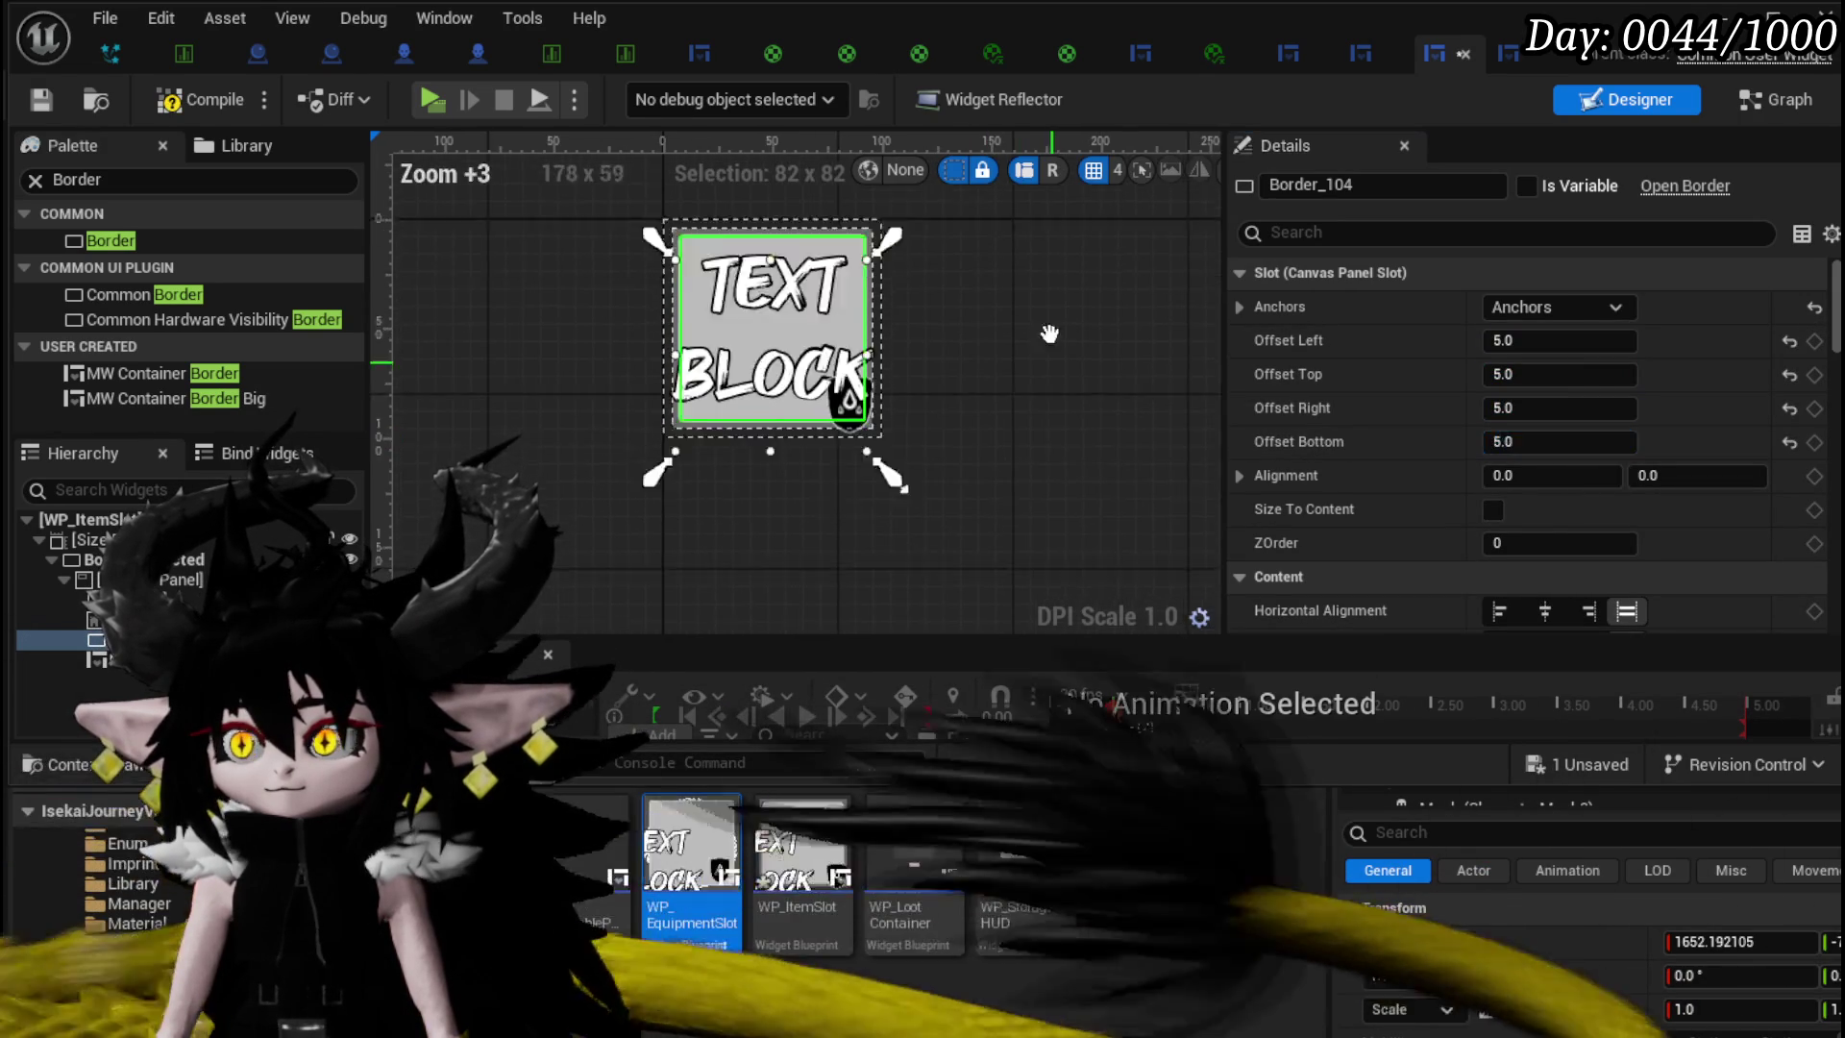
pyautogui.scroll(-3, 1439, 423)
pyautogui.scroll(-5, 1451, 432)
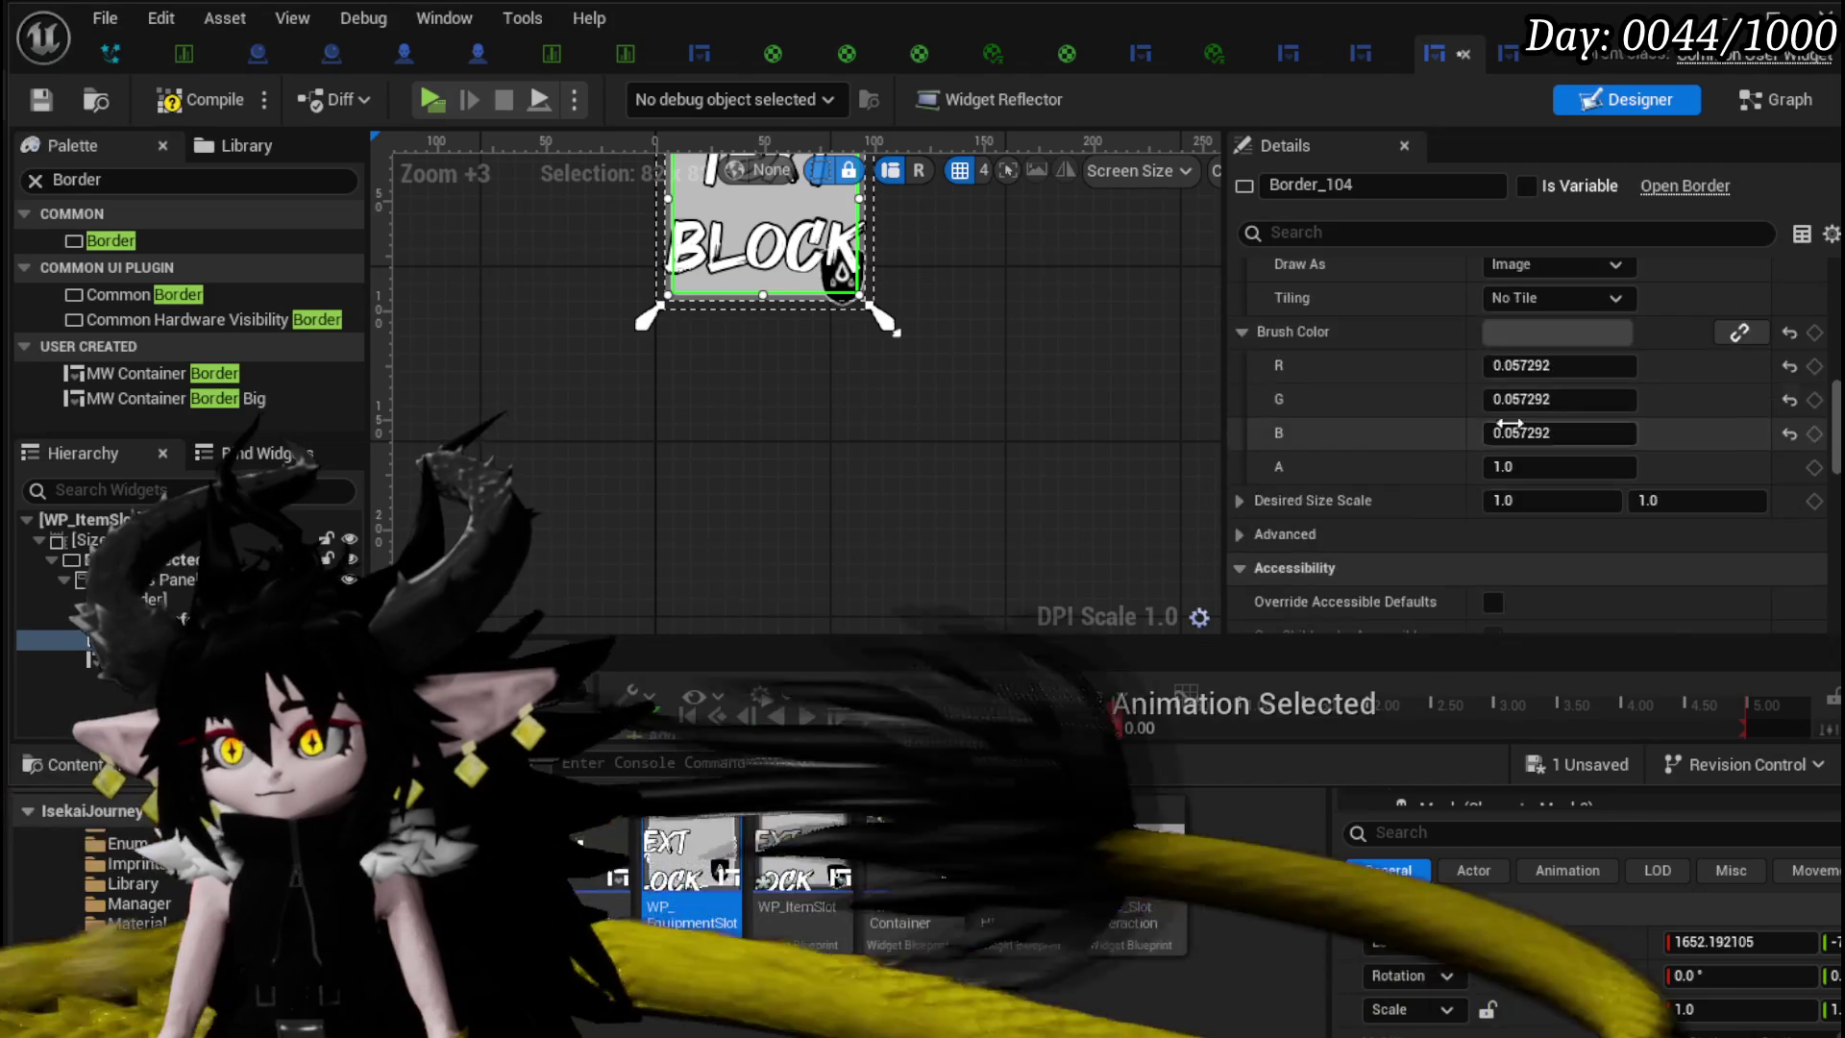
pyautogui.click(1556, 331)
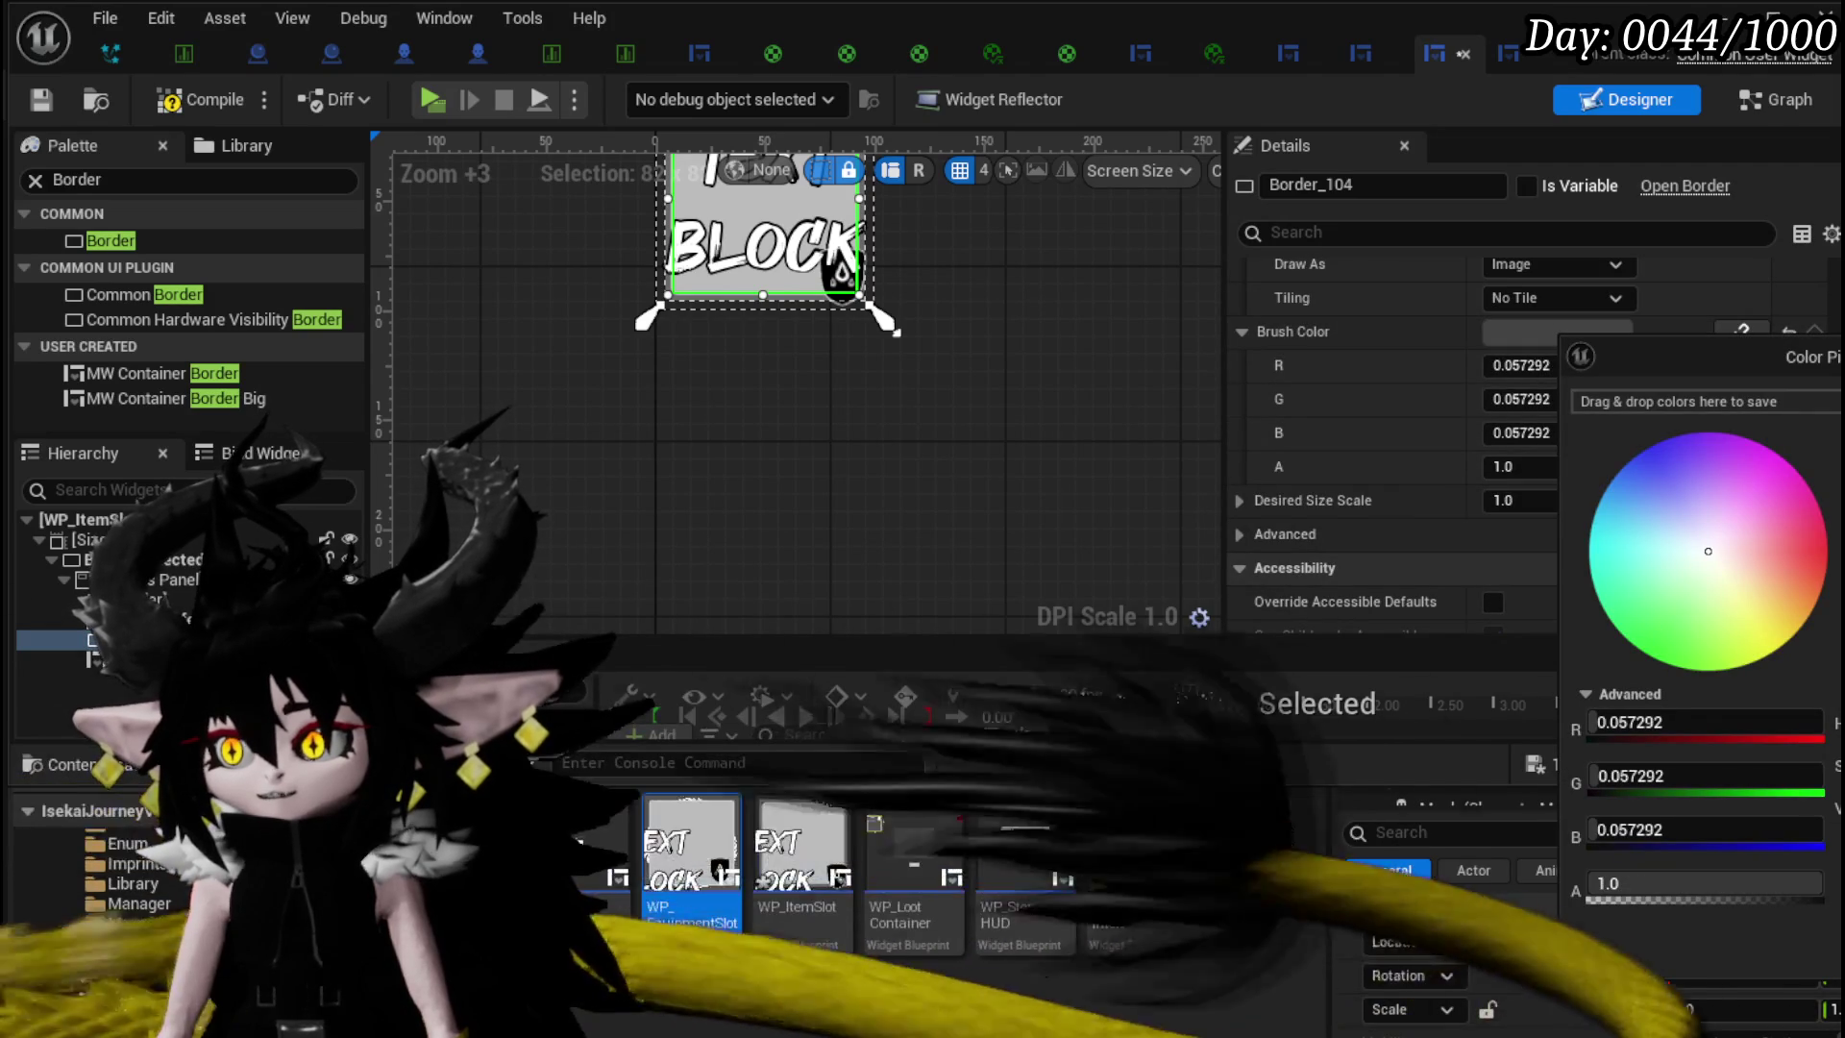
pyautogui.click(174, 108)
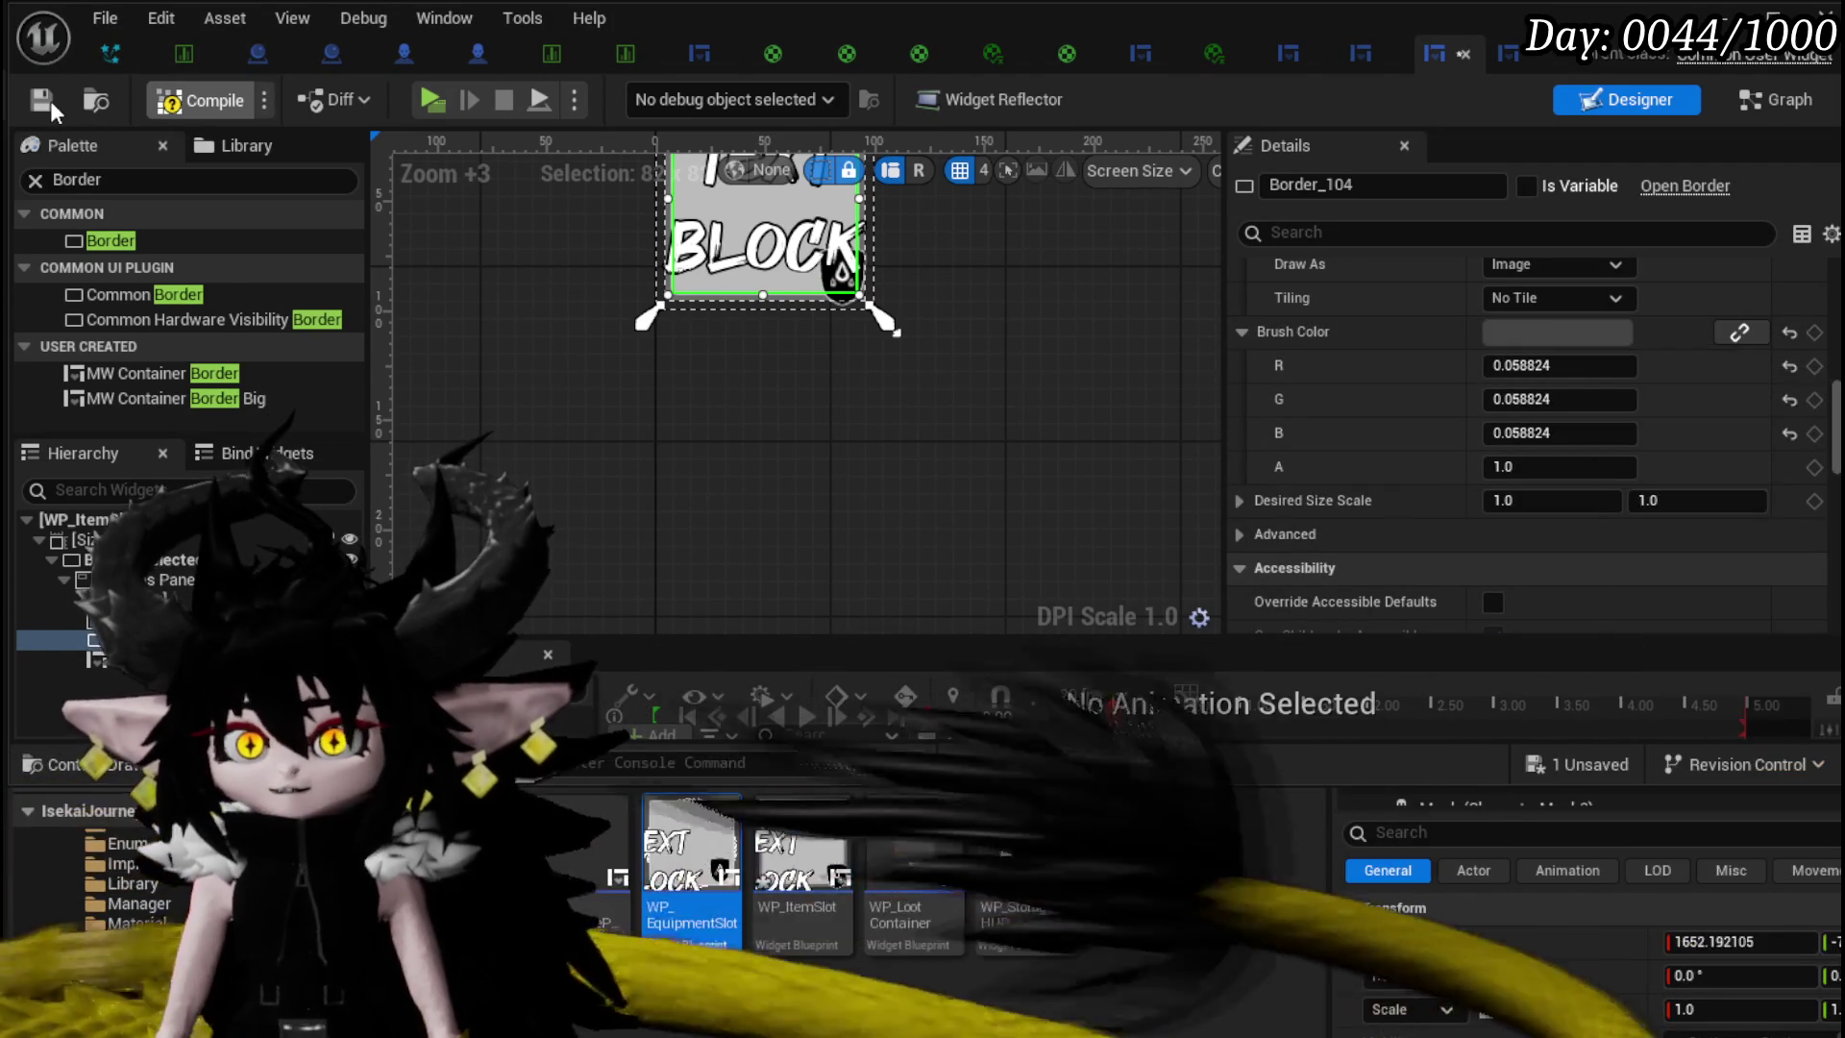
# - Give the equipment slot border the same 0.058824 brush colour, compile, and start the game preview
pyautogui.click(1506, 58)
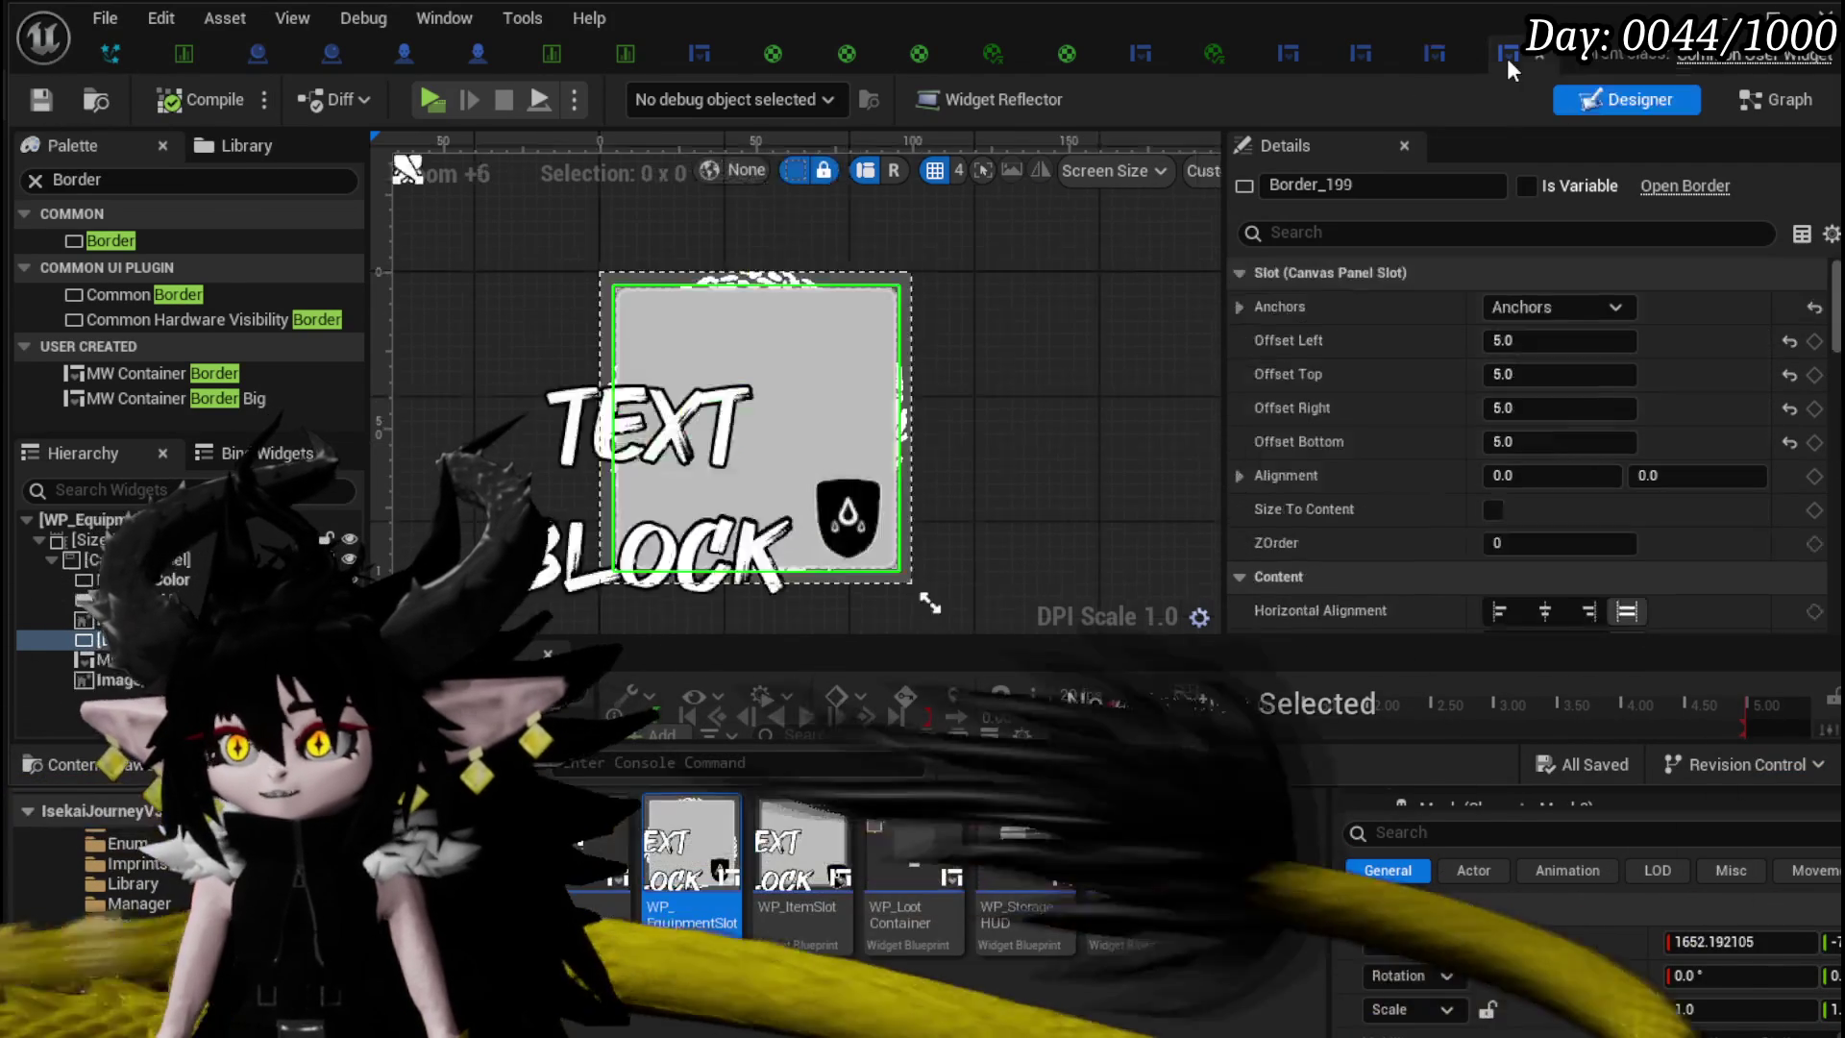
pyautogui.scroll(-10, 1479, 509)
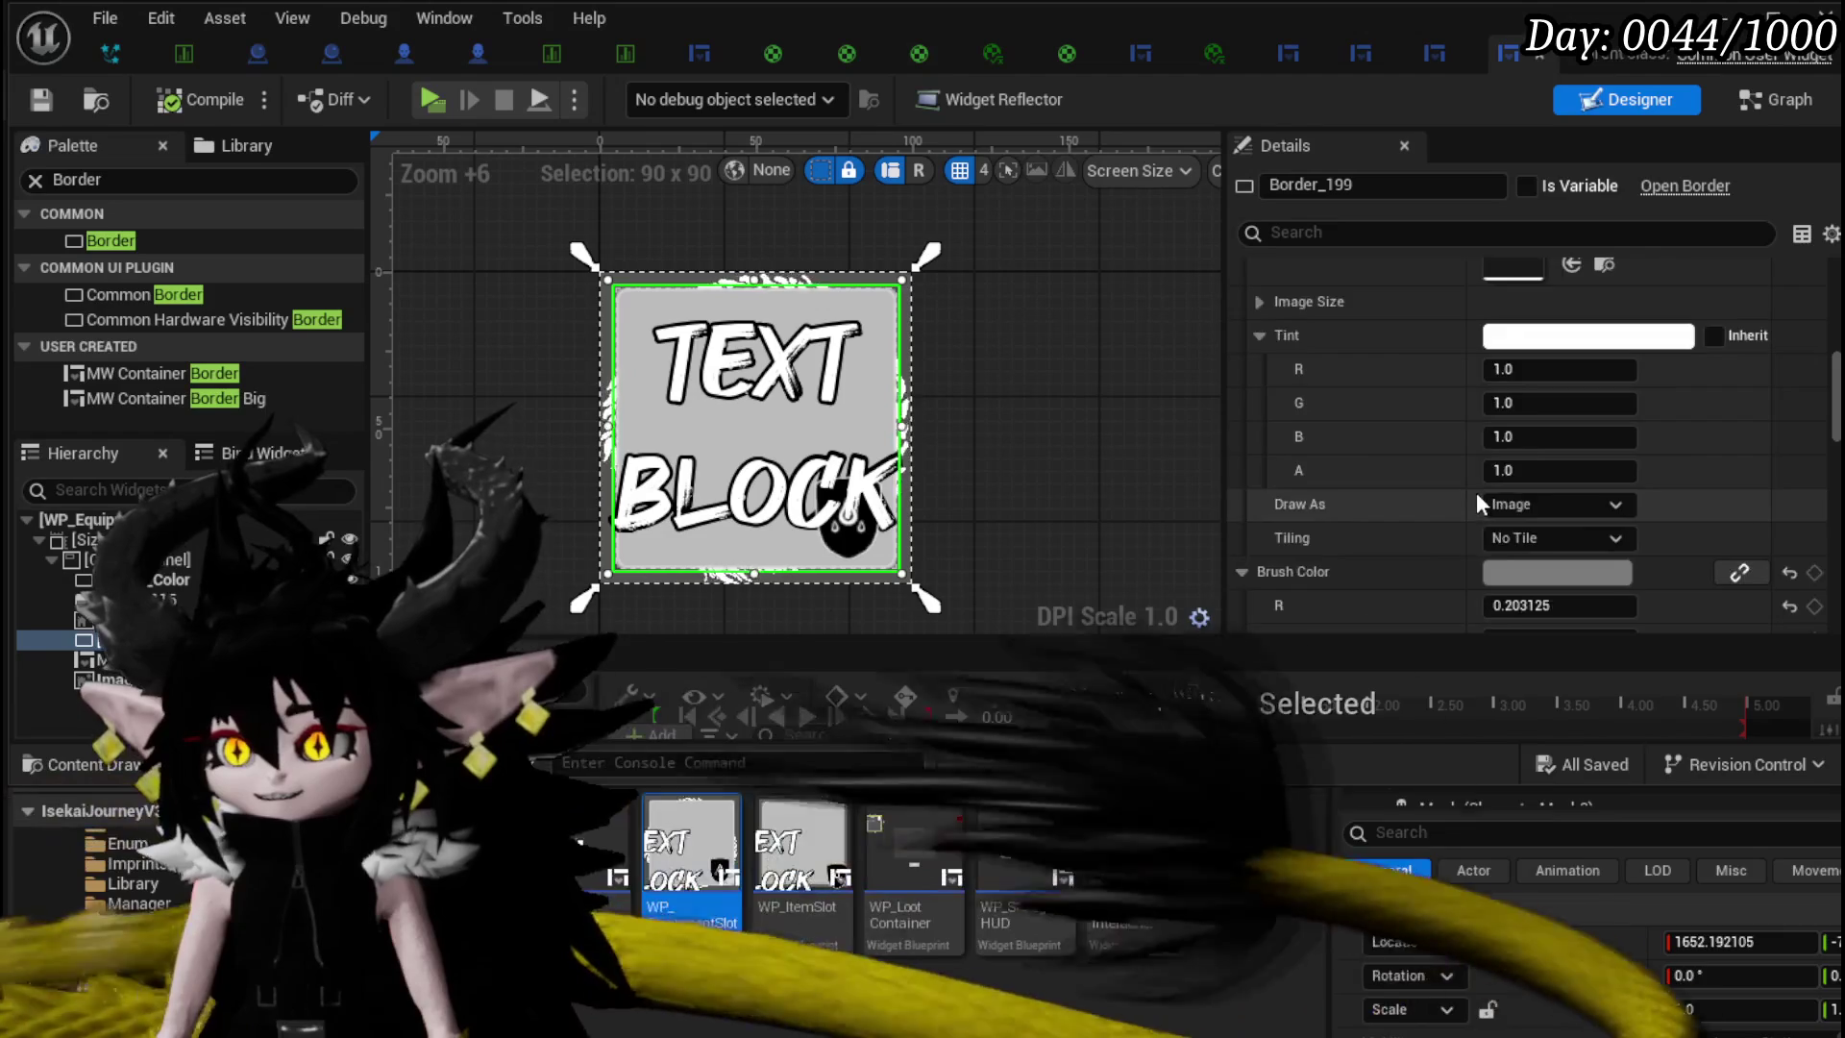
pyautogui.click(1556, 372)
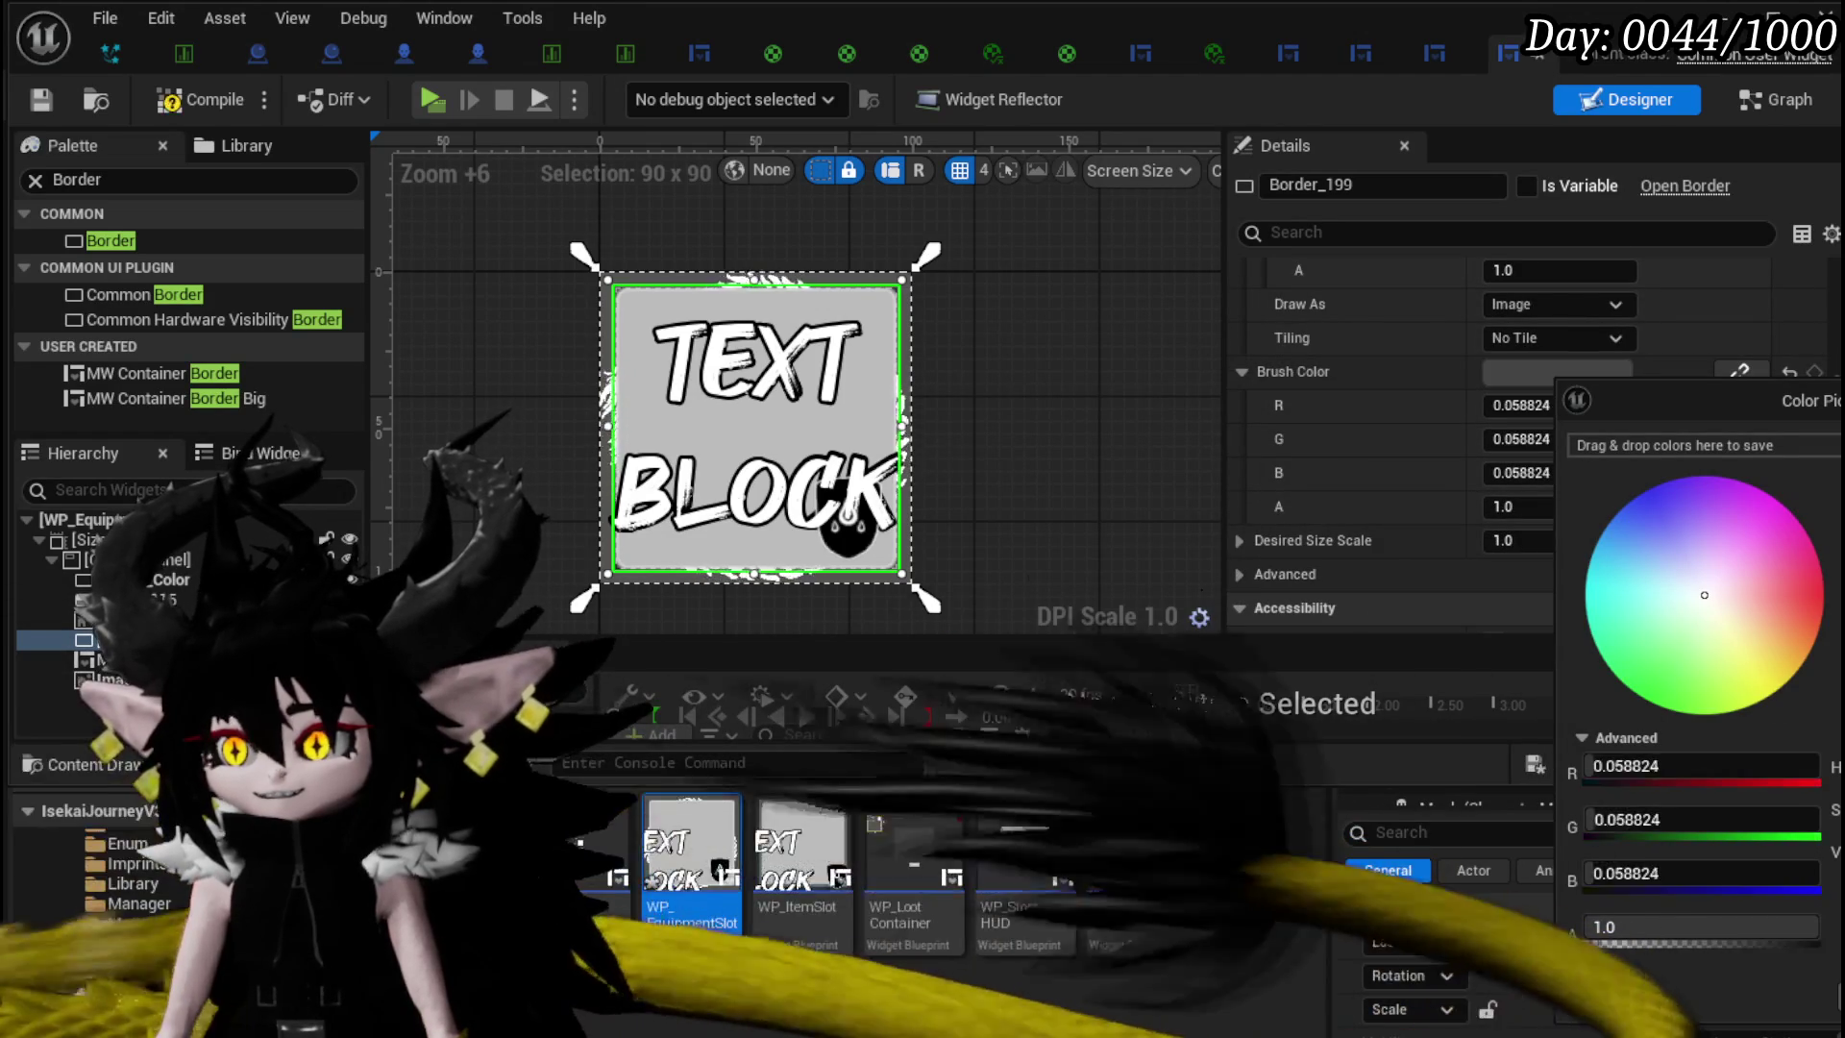
pyautogui.click(1712, 878)
pyautogui.click(205, 98)
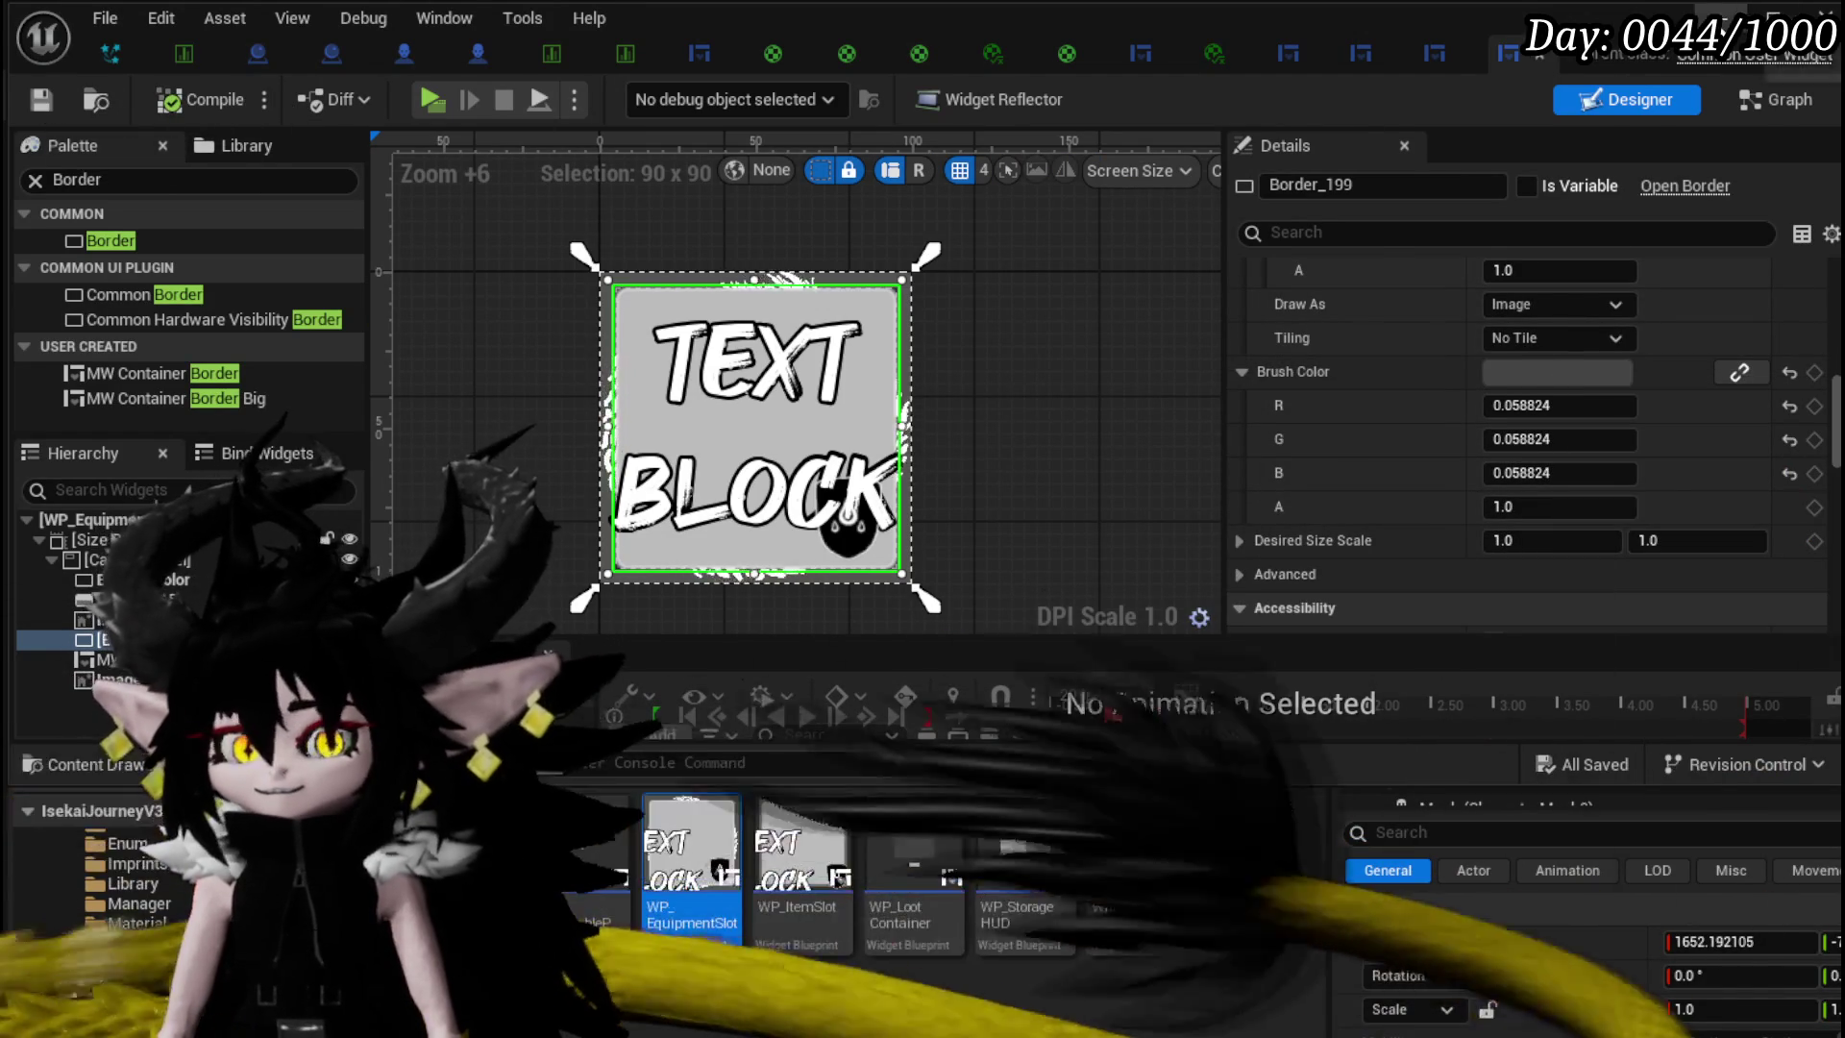
pyautogui.hotkey('alt', 'Tab')
pyautogui.hotkey('alt', 'p')
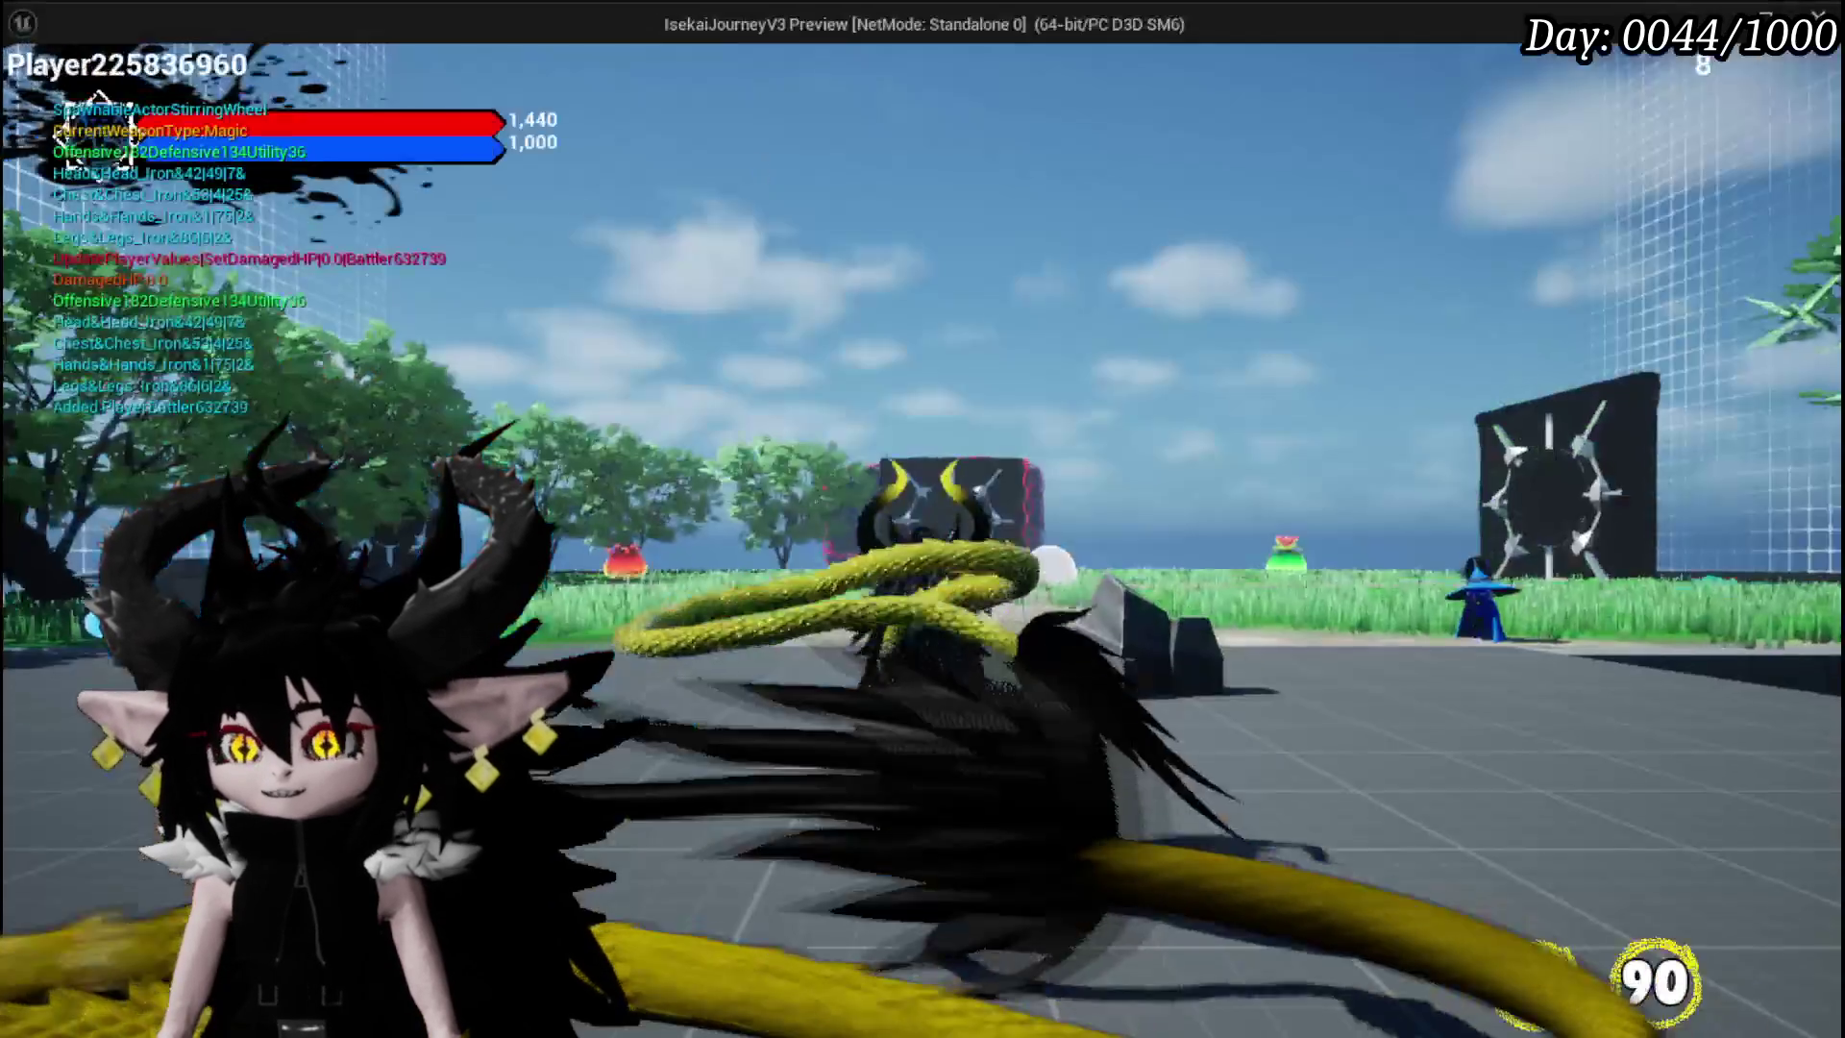
# - In the preview, browse the inventory's Equipment, Food and Materials categories
pyautogui.click(325, 65)
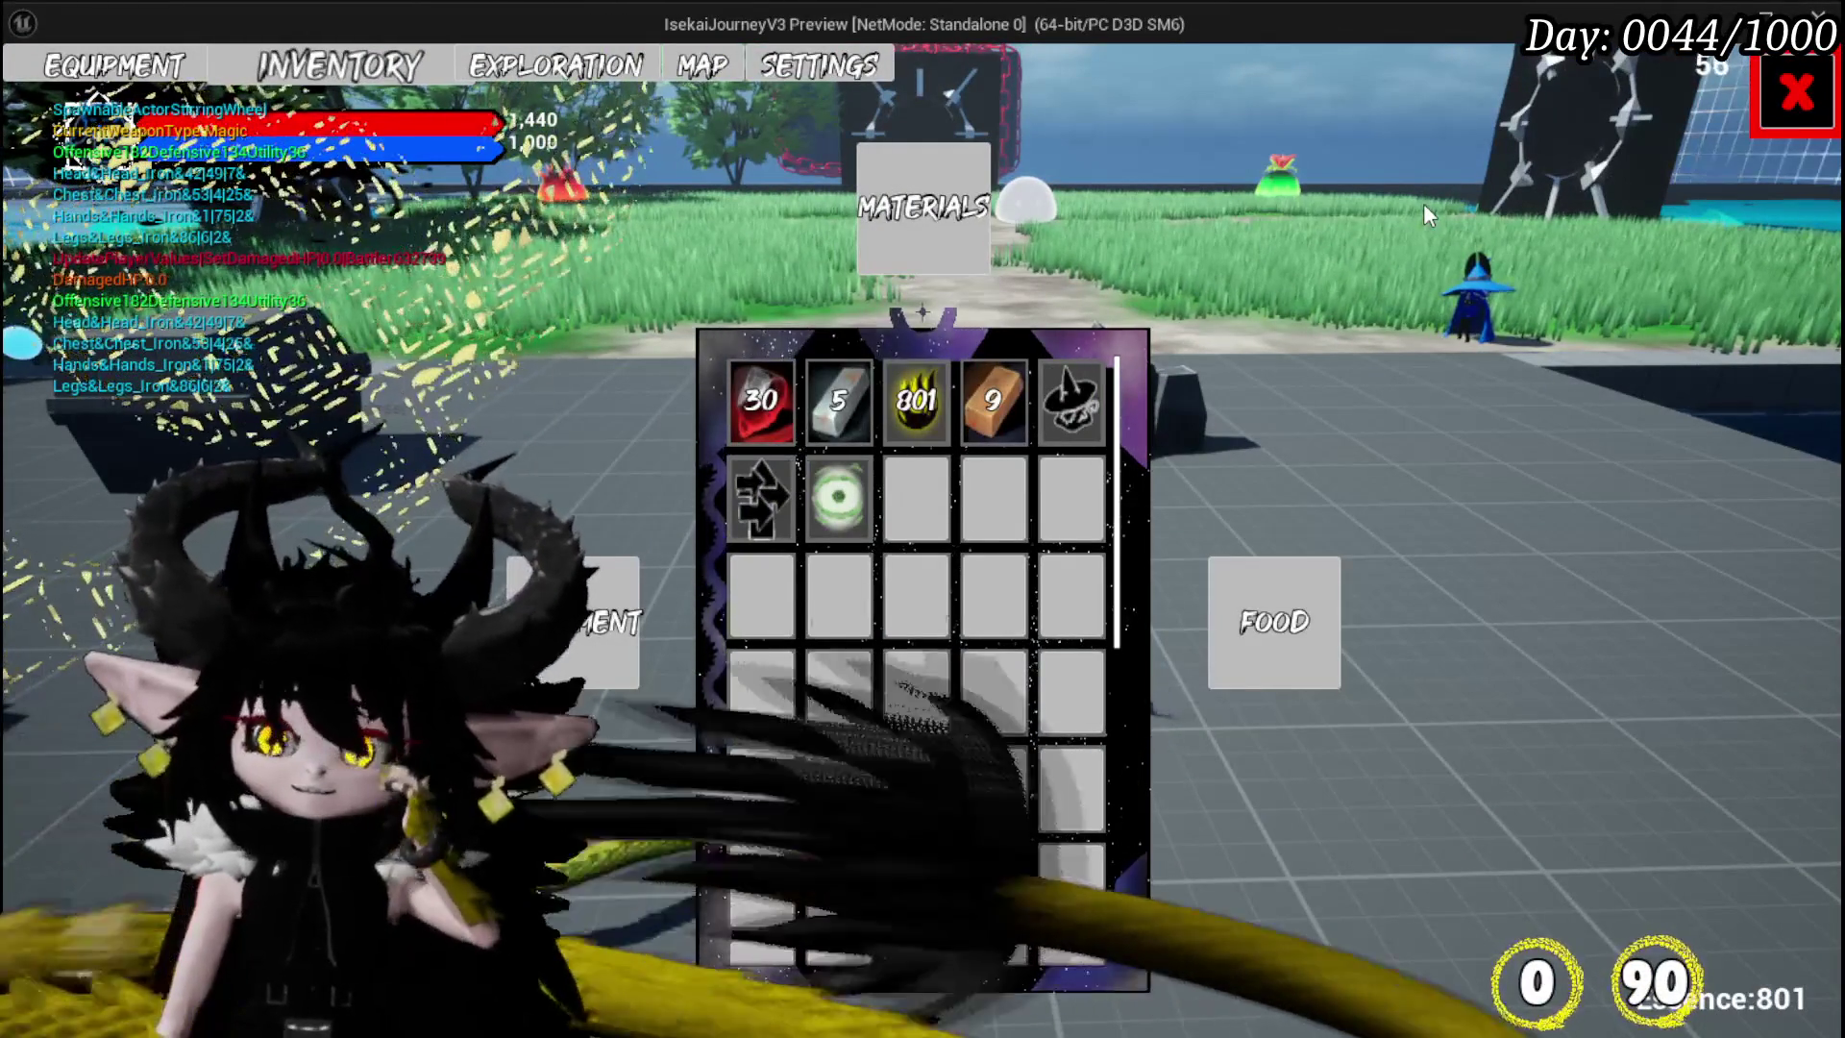
pyautogui.click(605, 623)
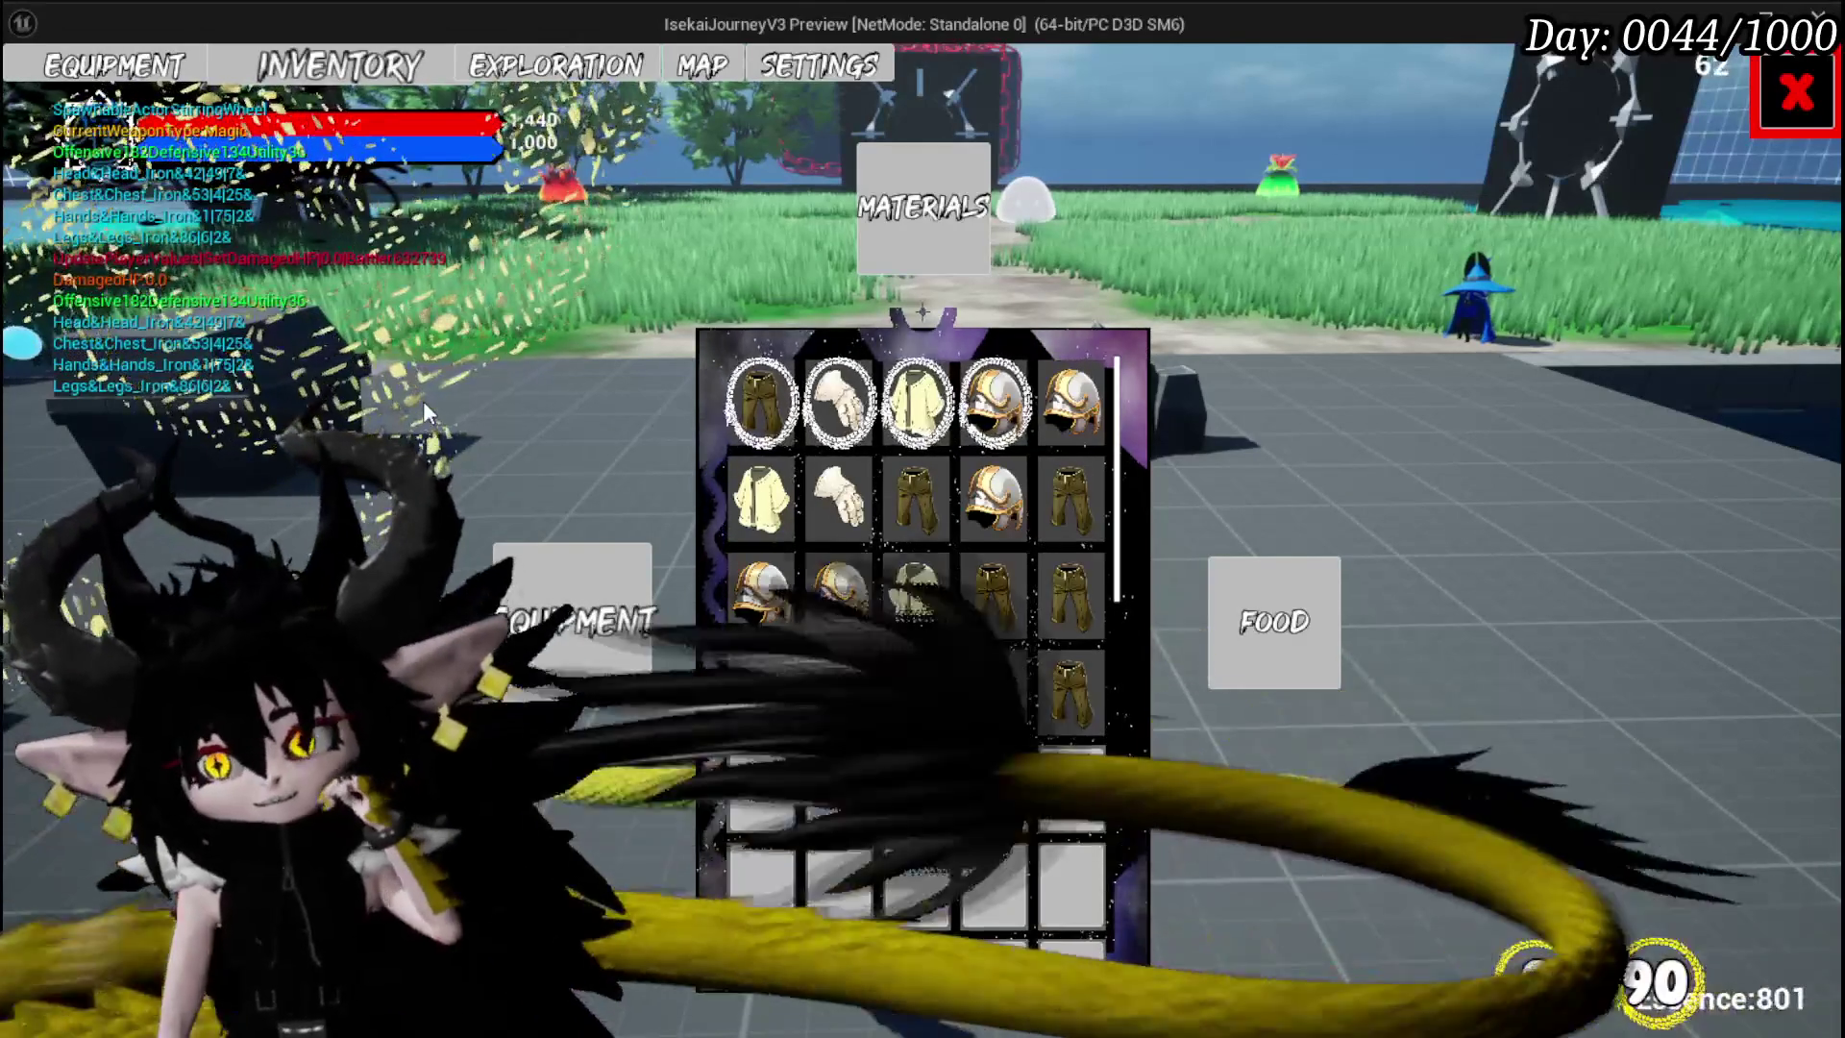
pyautogui.click(1261, 640)
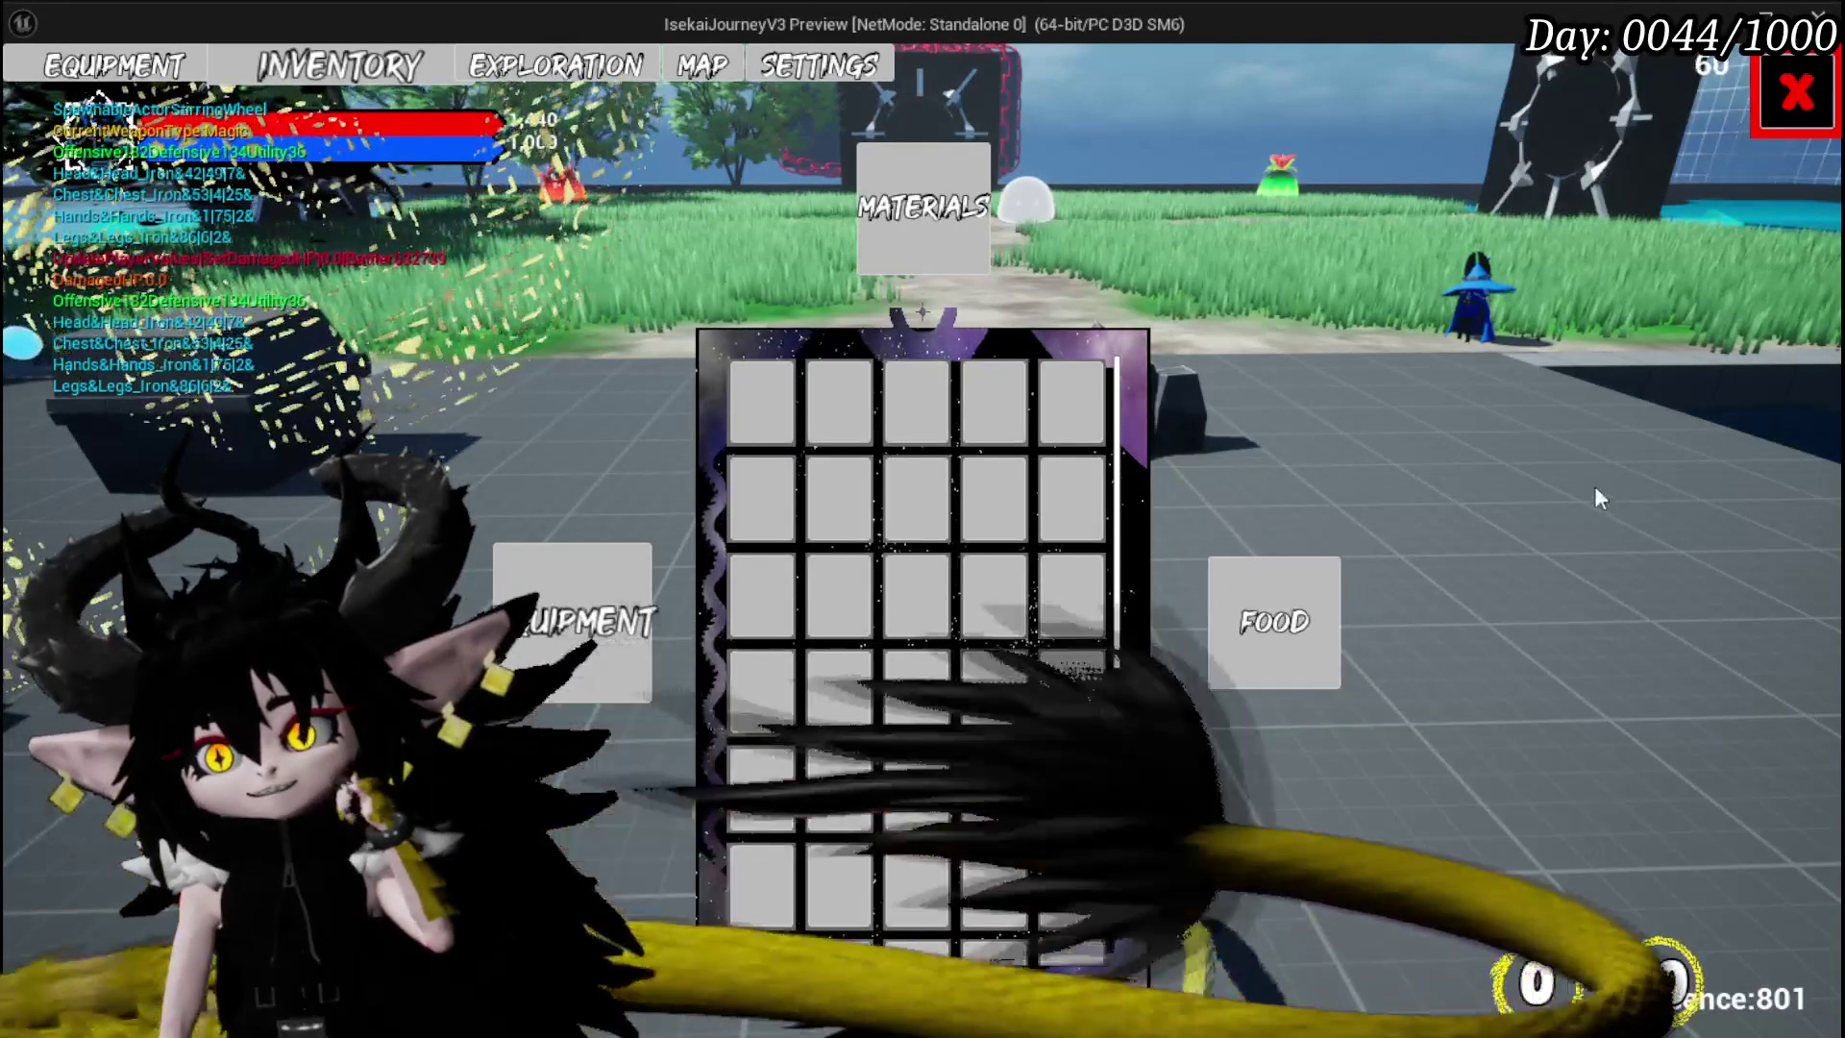
pyautogui.click(892, 149)
pyautogui.click(572, 622)
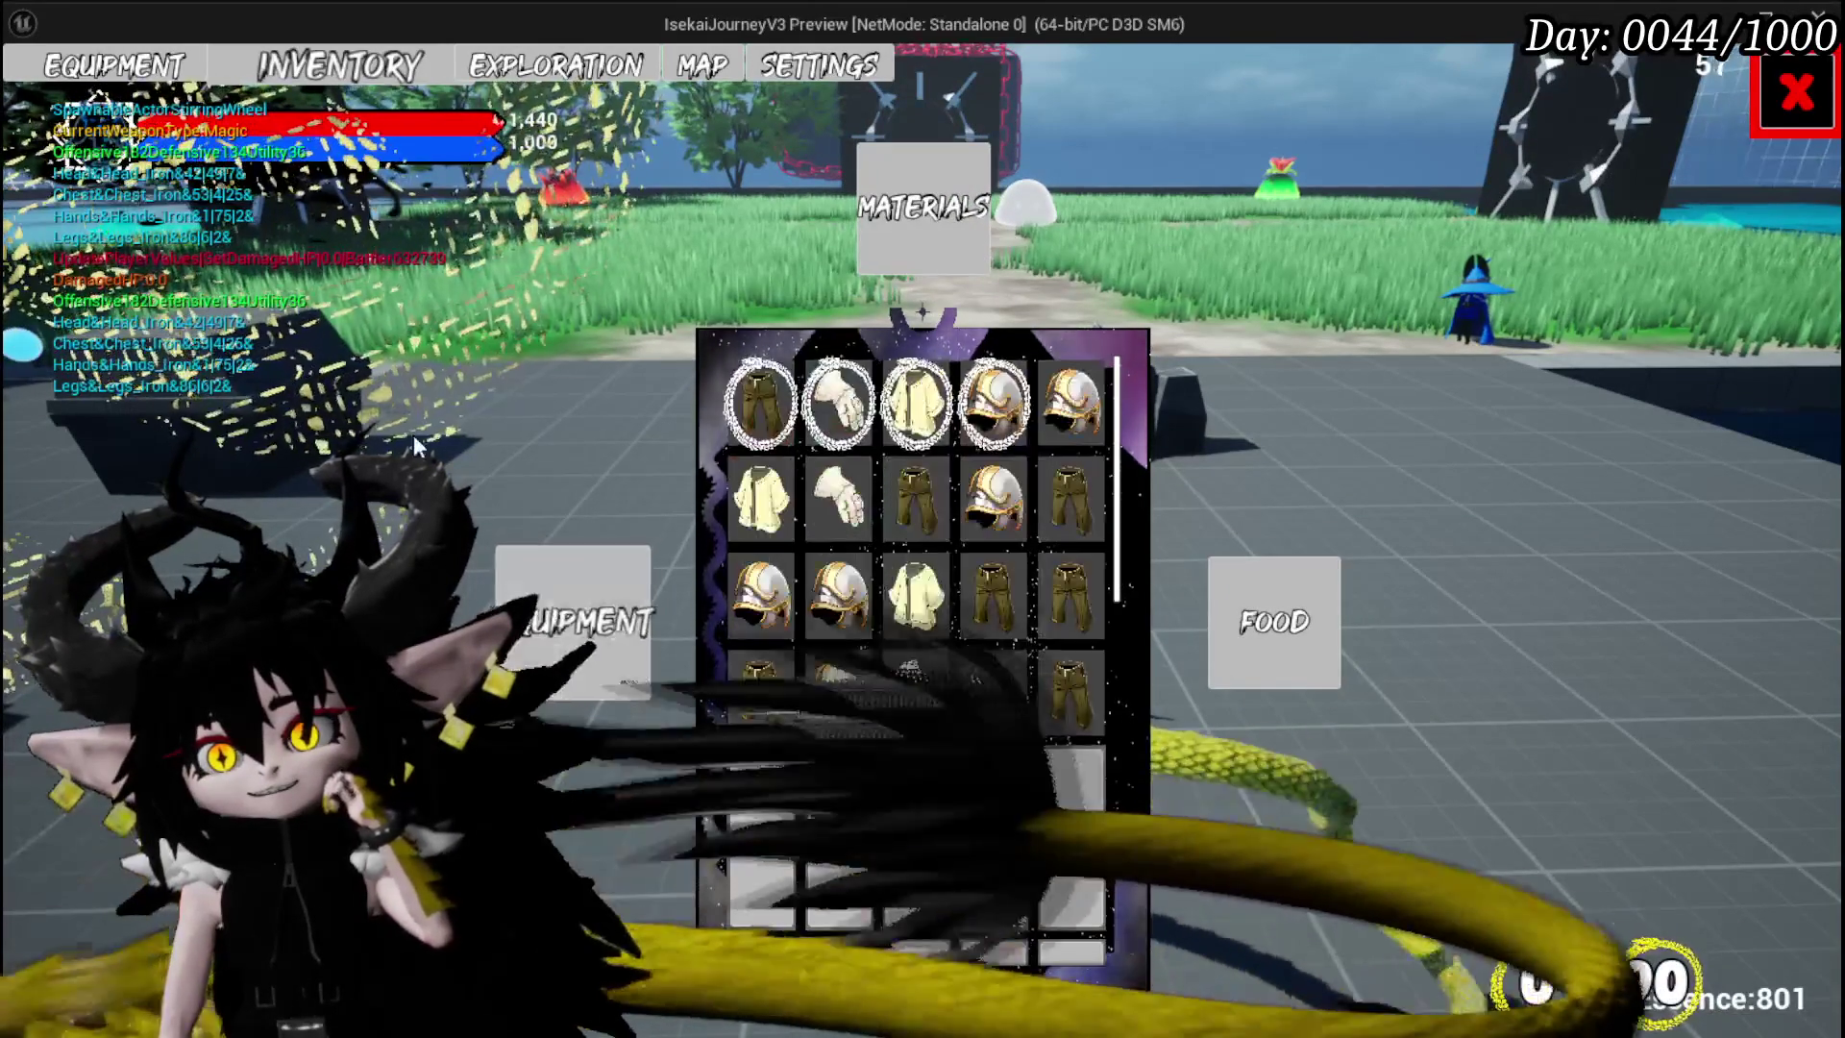
# - View the equipment screen's hands-slot gear list, then exit the preview
pyautogui.click(171, 81)
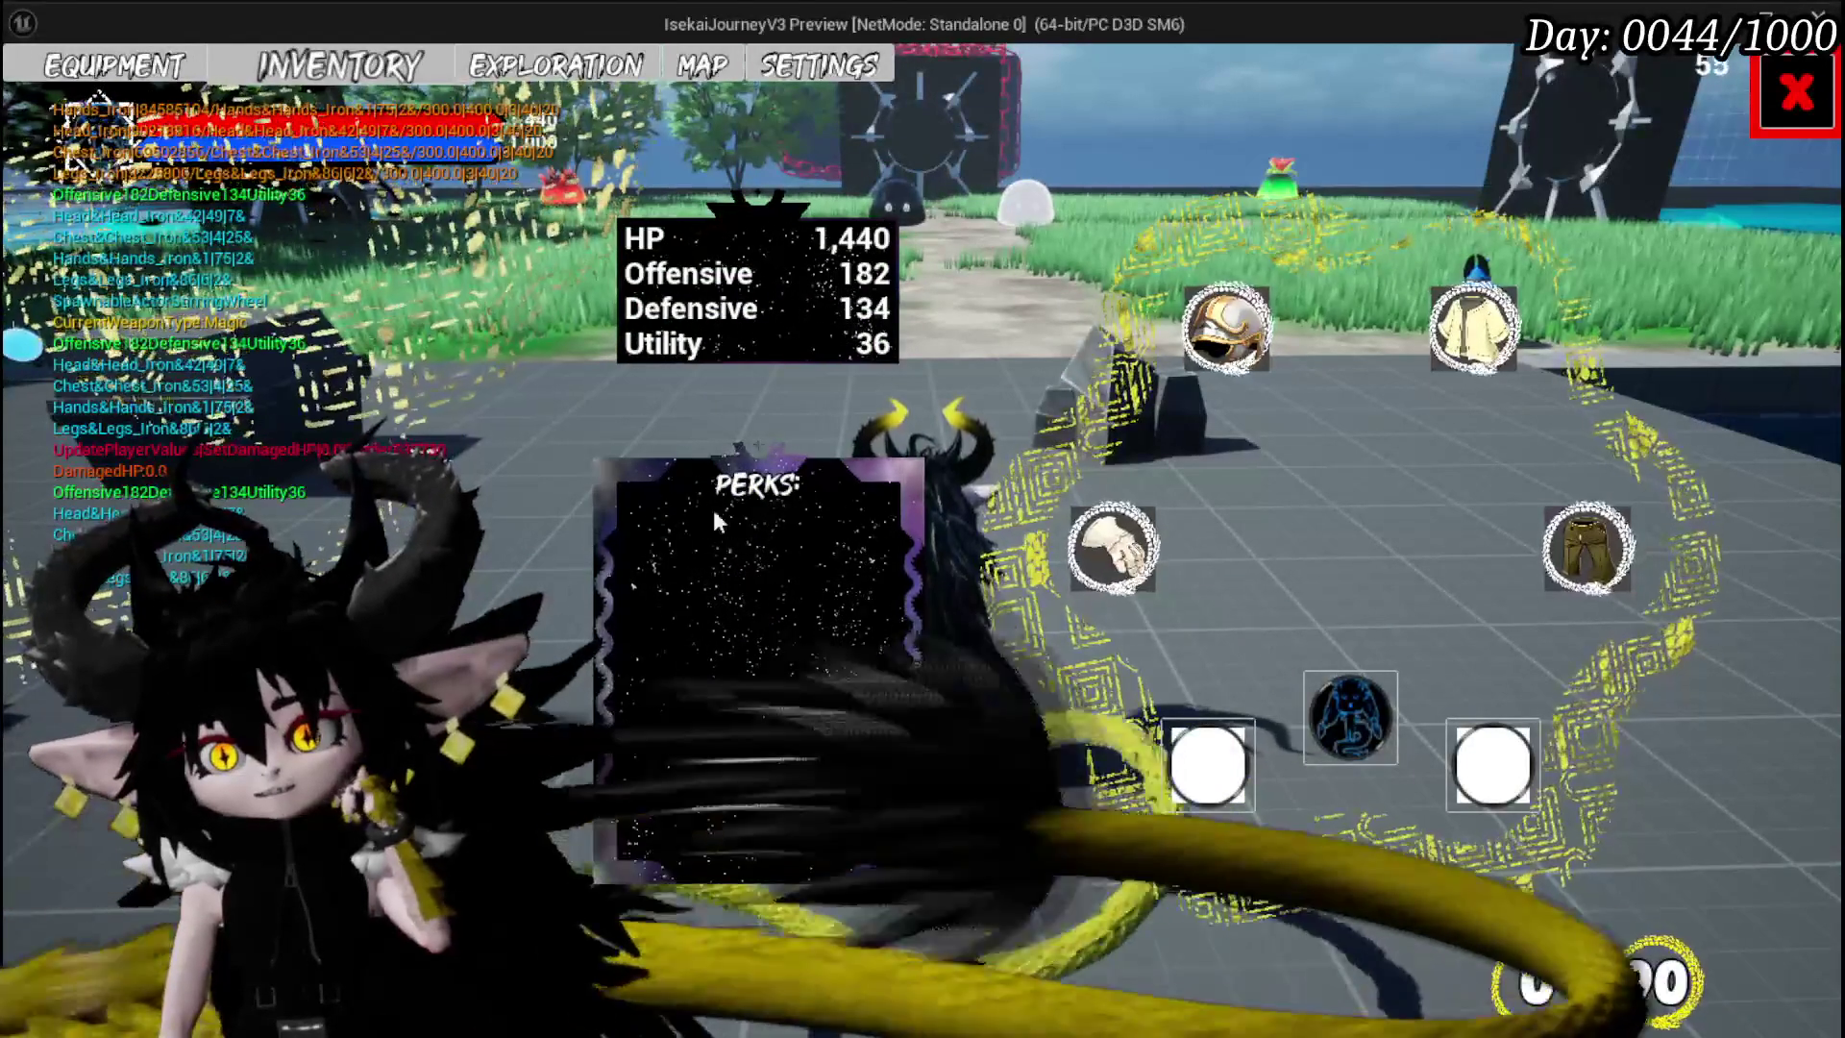
pyautogui.click(1100, 581)
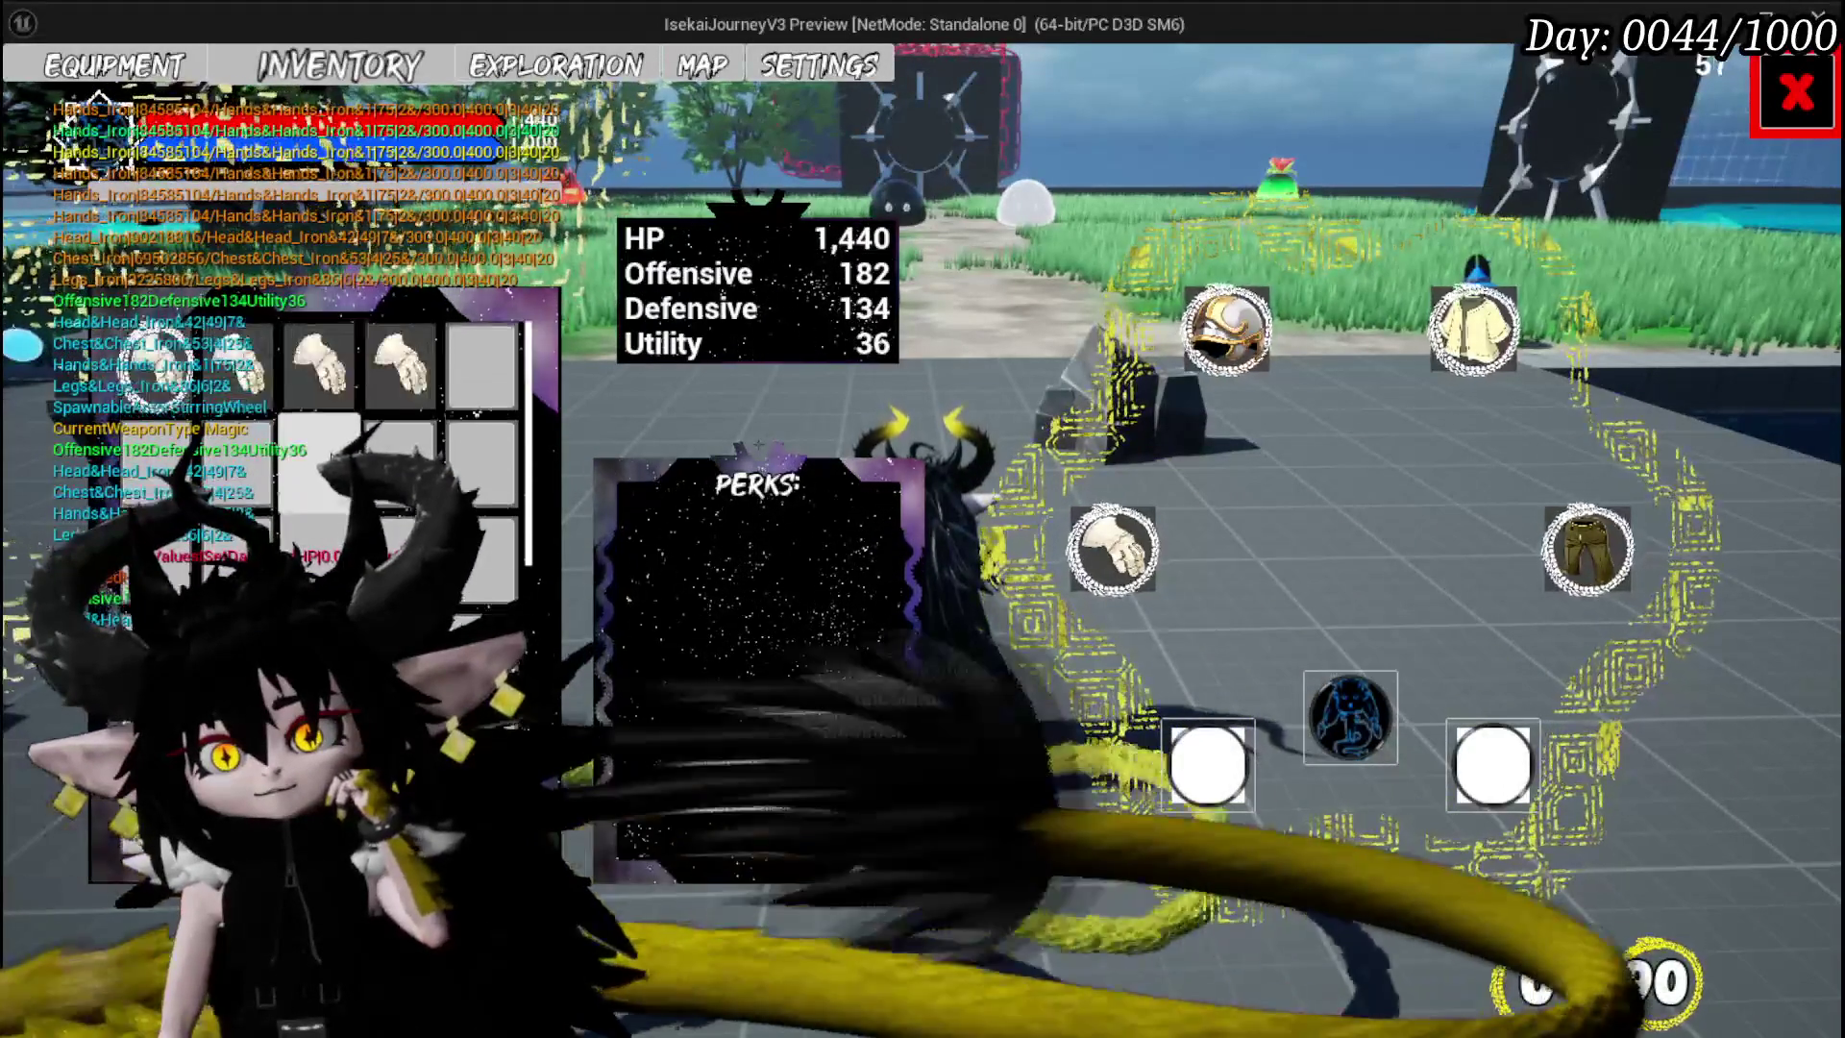
pyautogui.press('Escape')
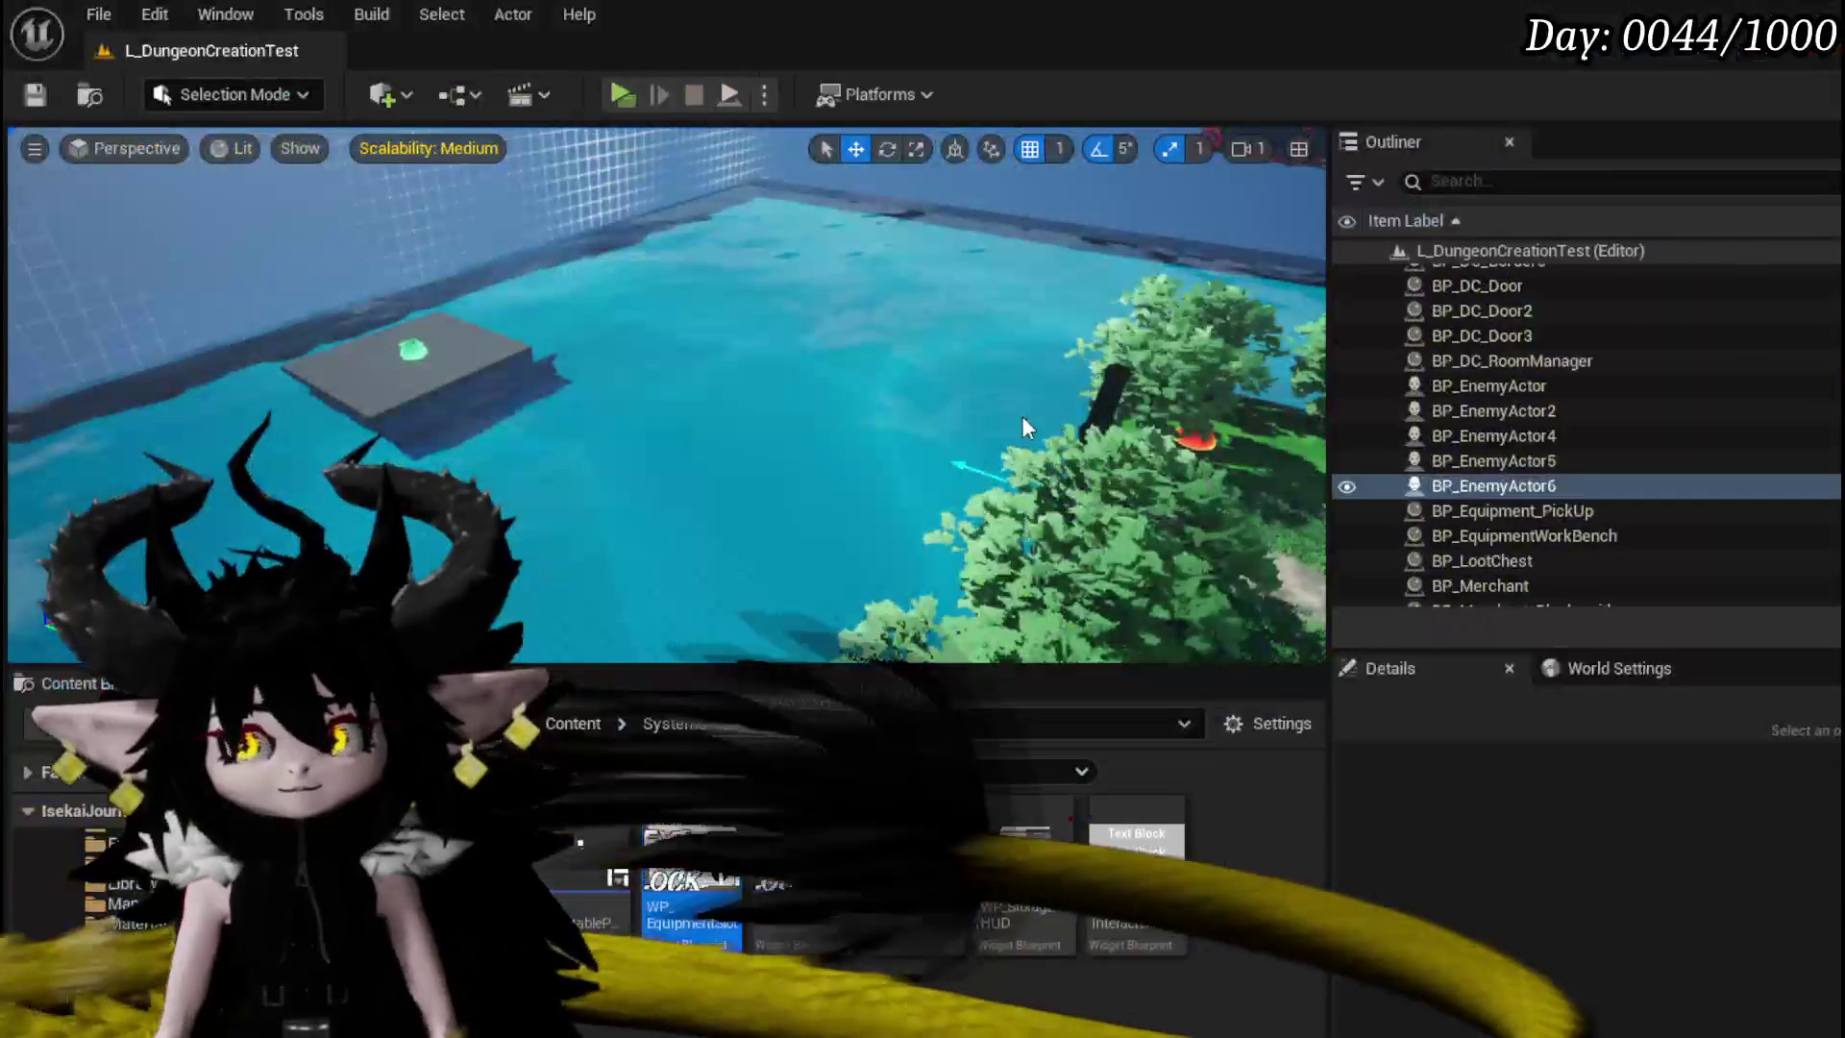
# - Save the level, launch the game preview and walk to the workbench
pyautogui.click(31, 100)
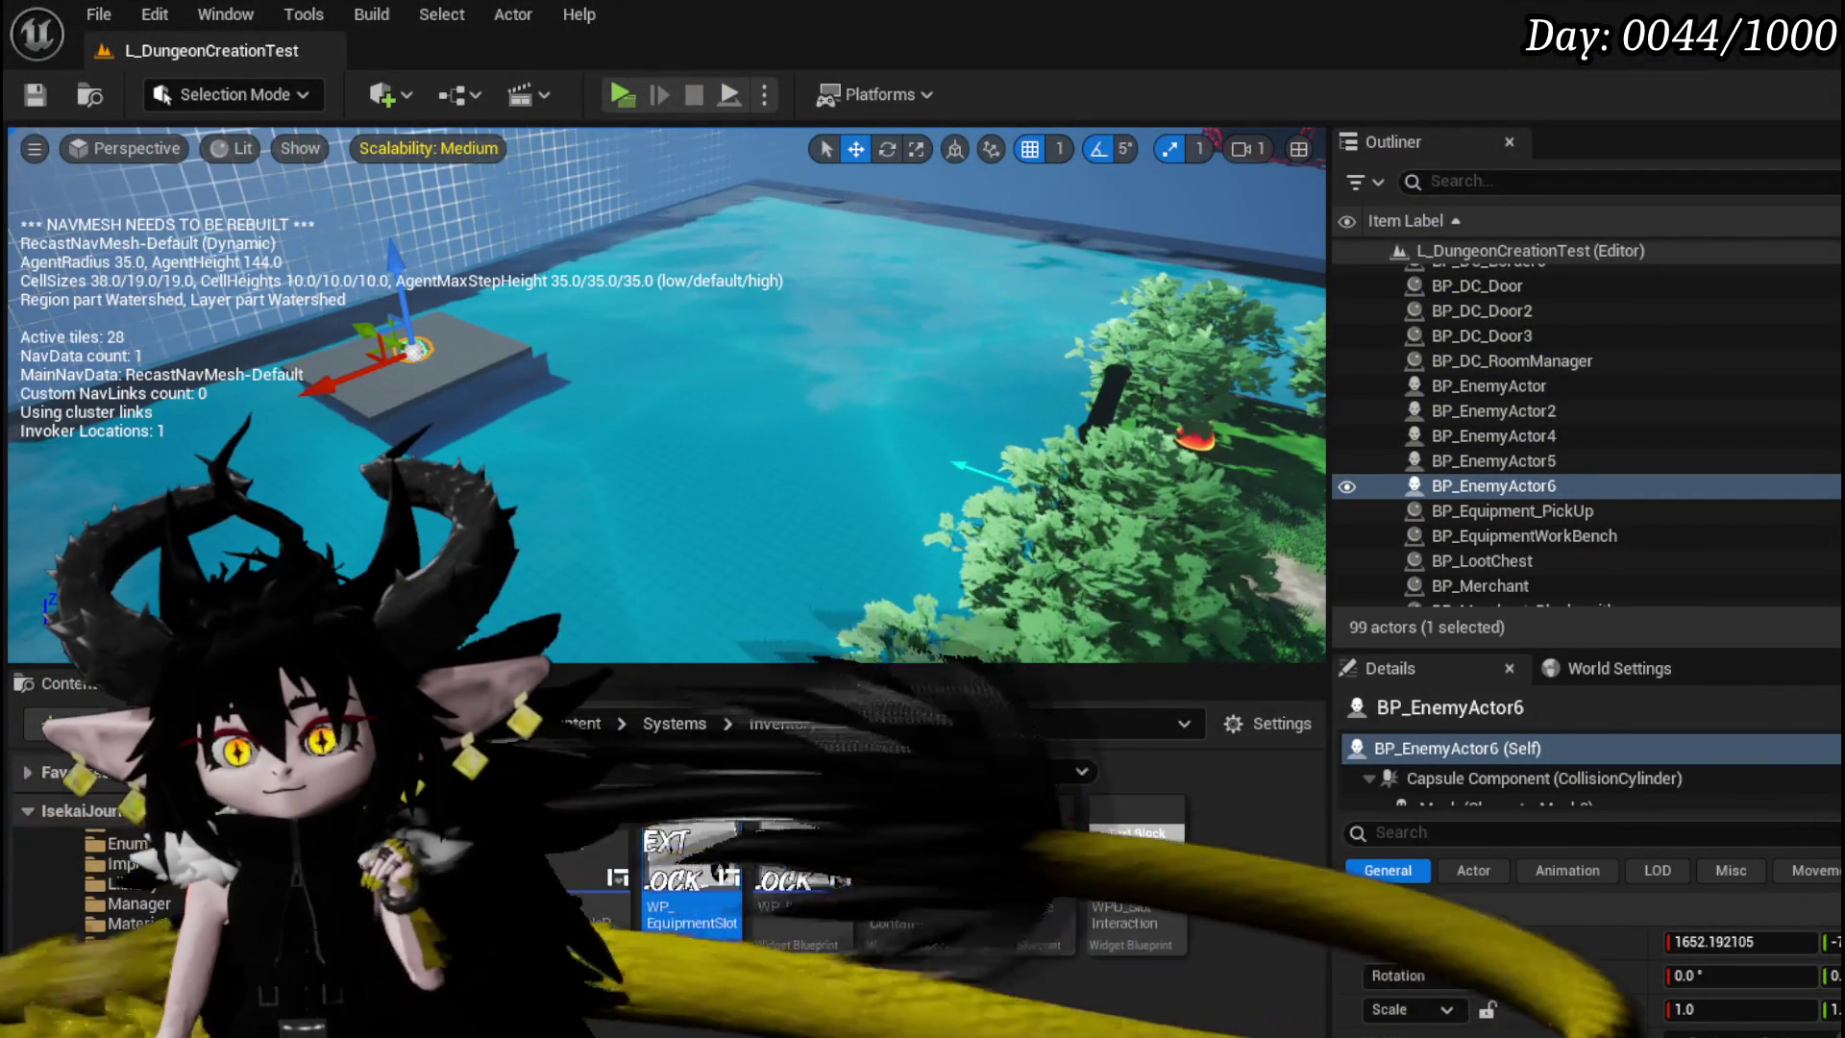
pyautogui.click(616, 84)
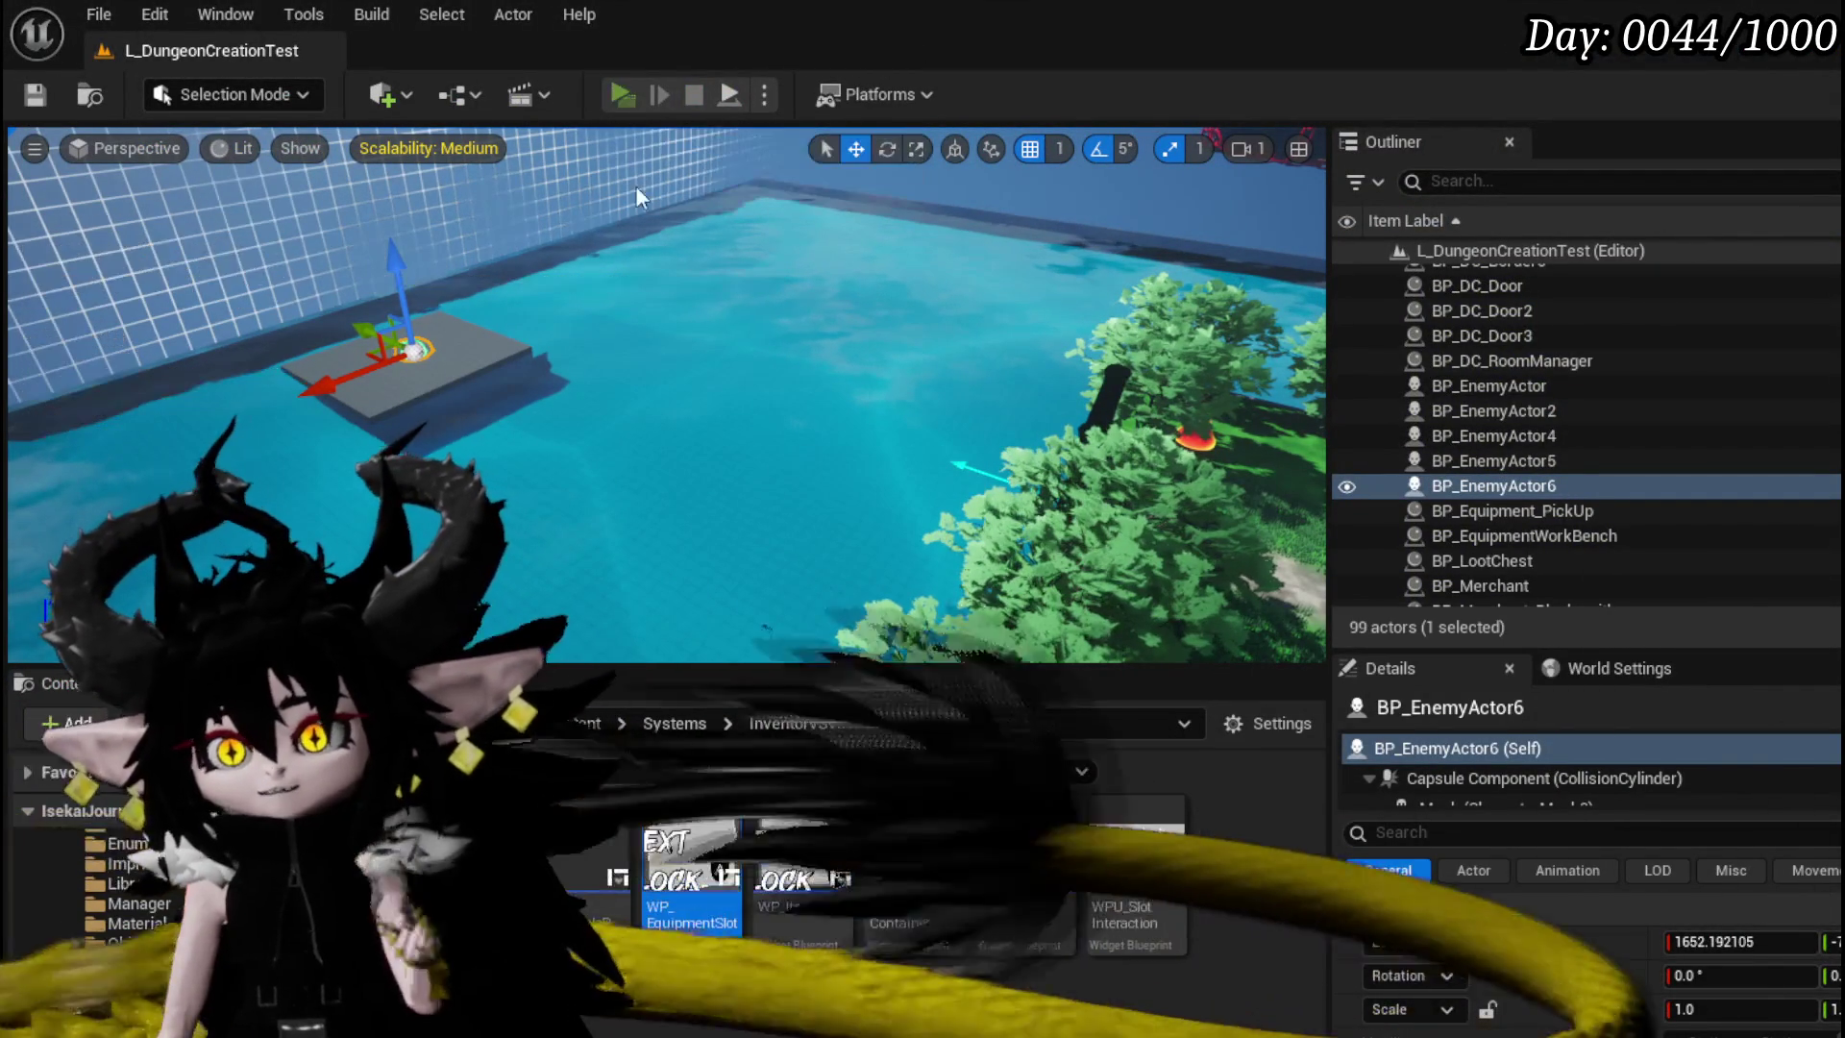
pyautogui.press('w')
pyautogui.press('b')
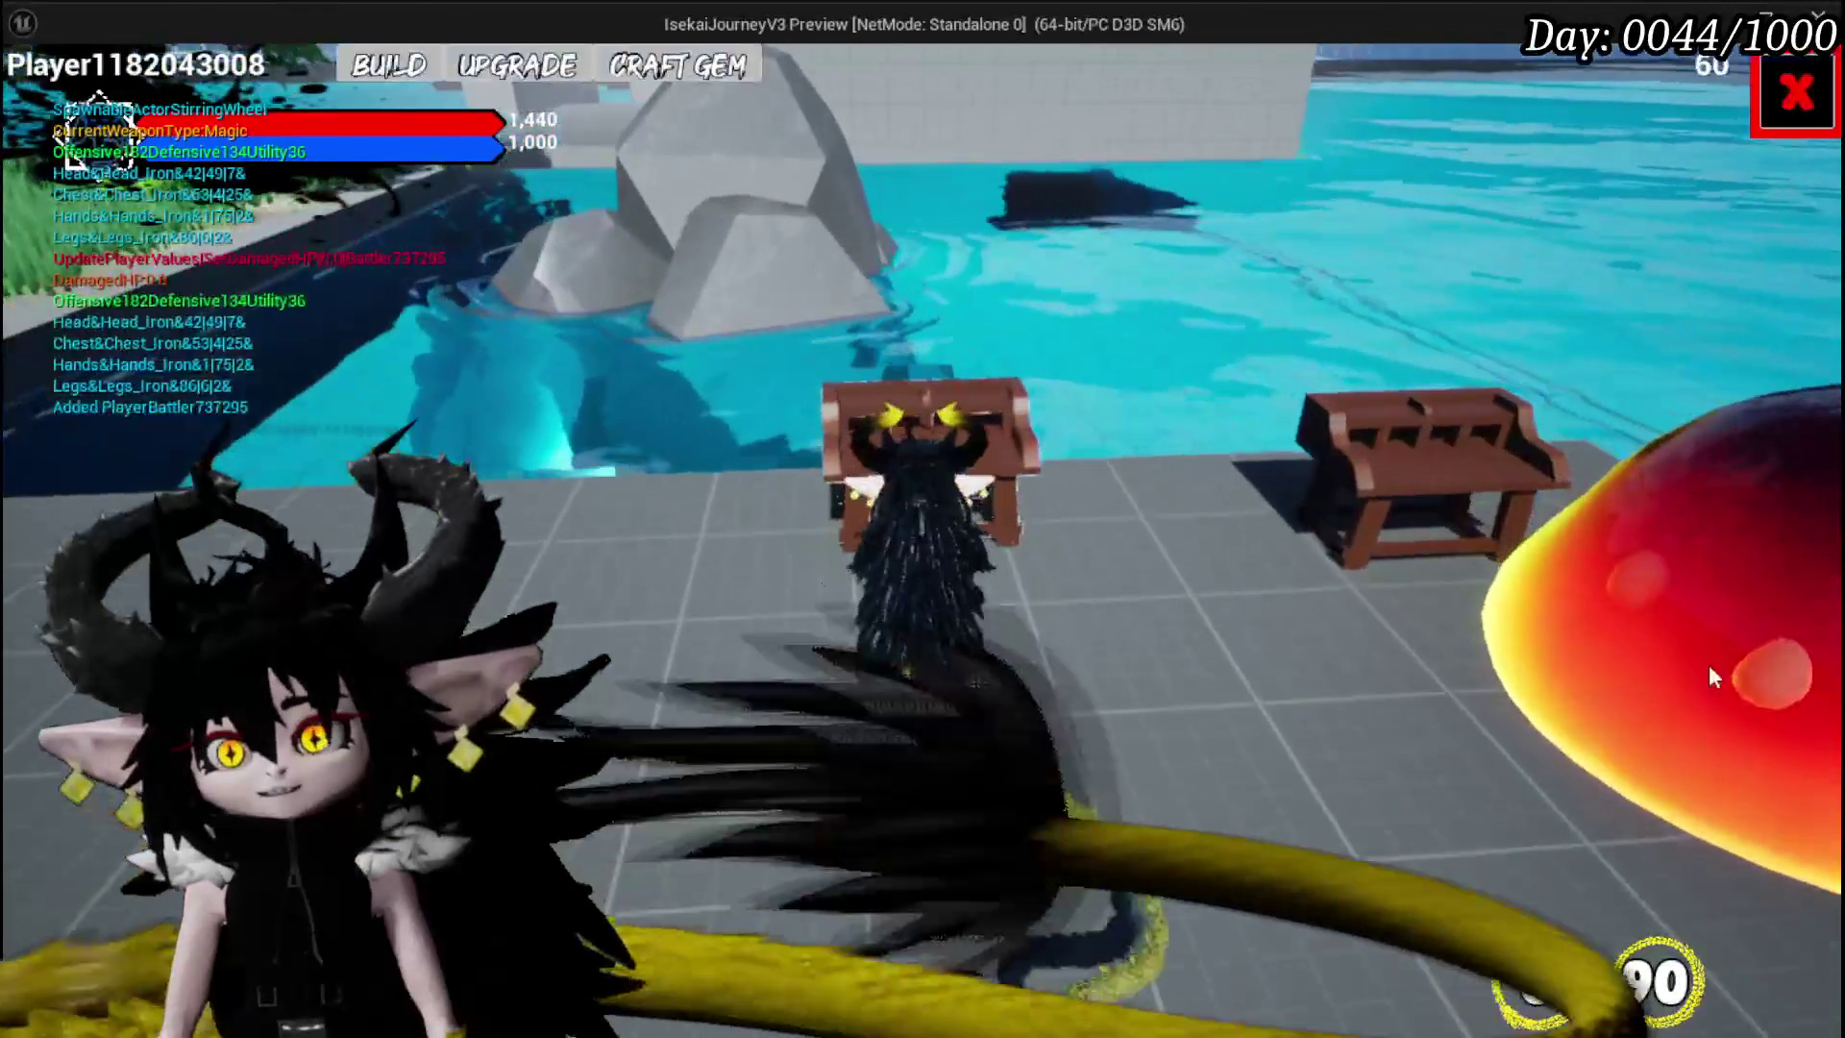
# - Check the workbench build and gem crafting panels, then stop and relaunch the preview
pyautogui.click(377, 72)
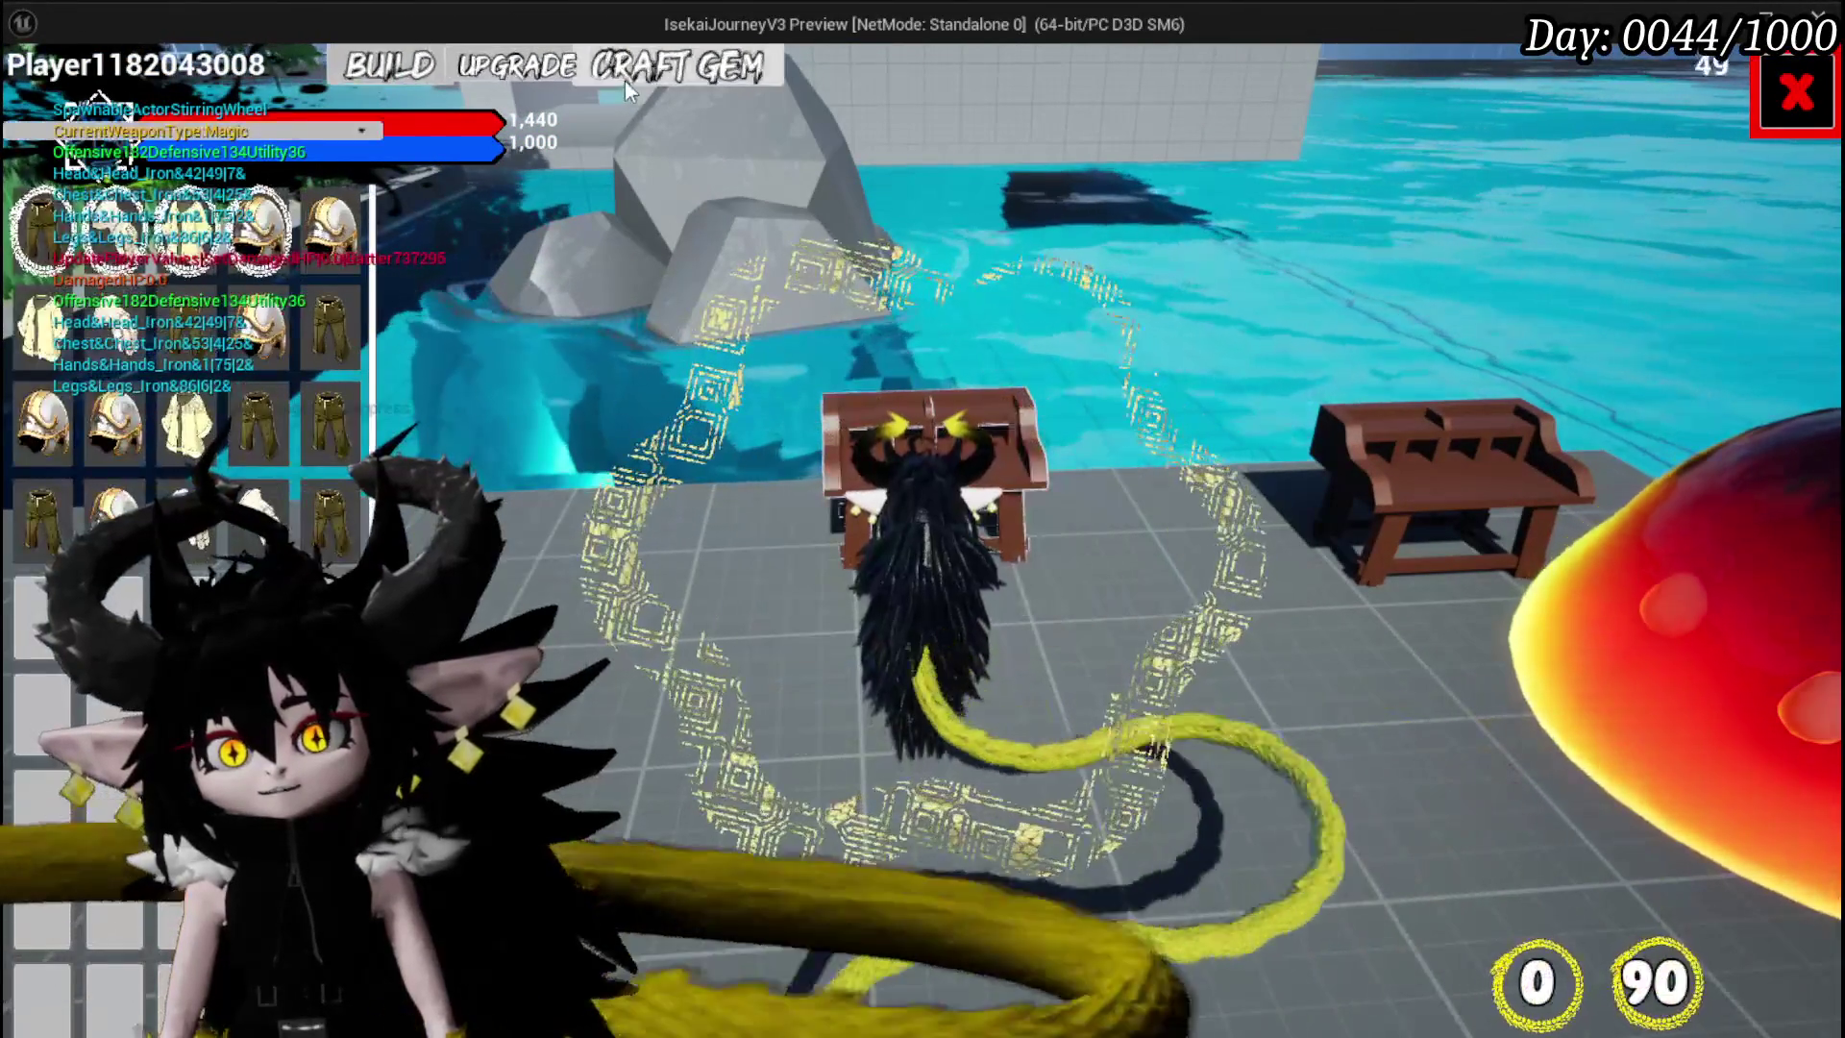
pyautogui.click(668, 75)
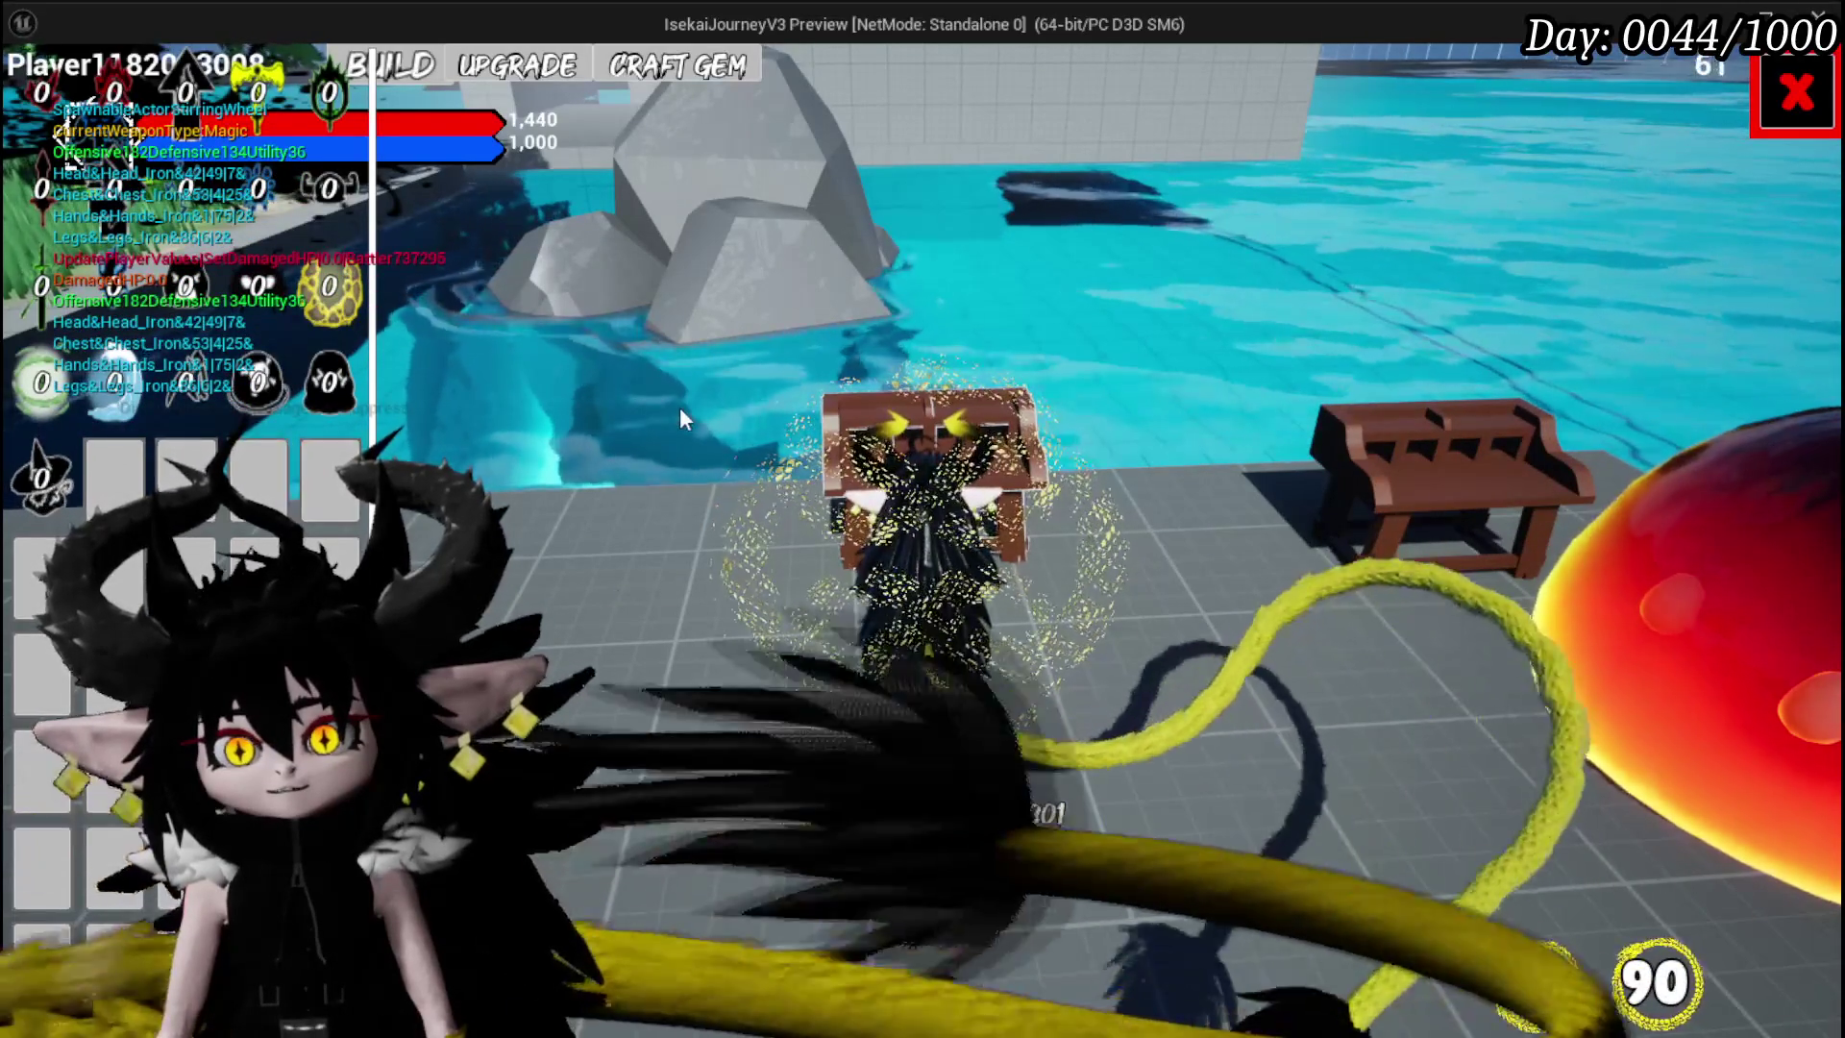
pyautogui.press('Escape')
pyautogui.click(630, 102)
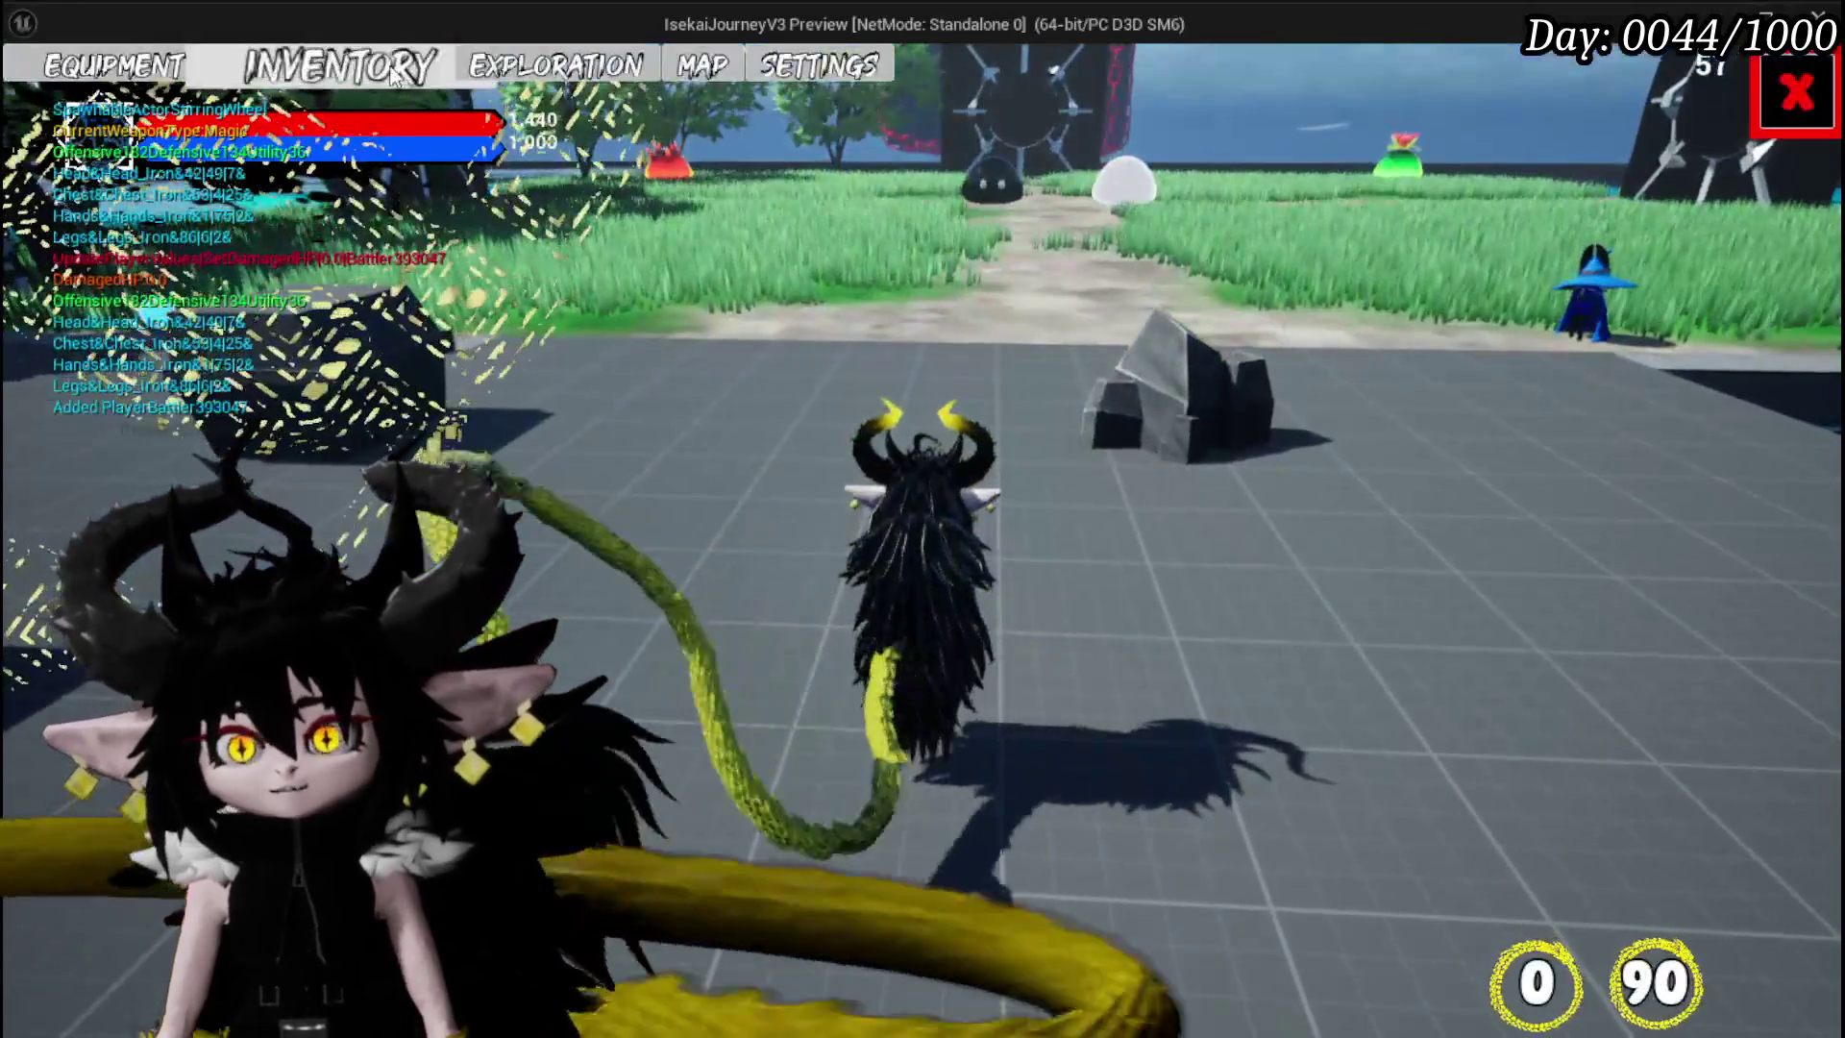
# - Open the in-game inventory to view the Fast Summon perk tooltip, then close it
pyautogui.click(394, 77)
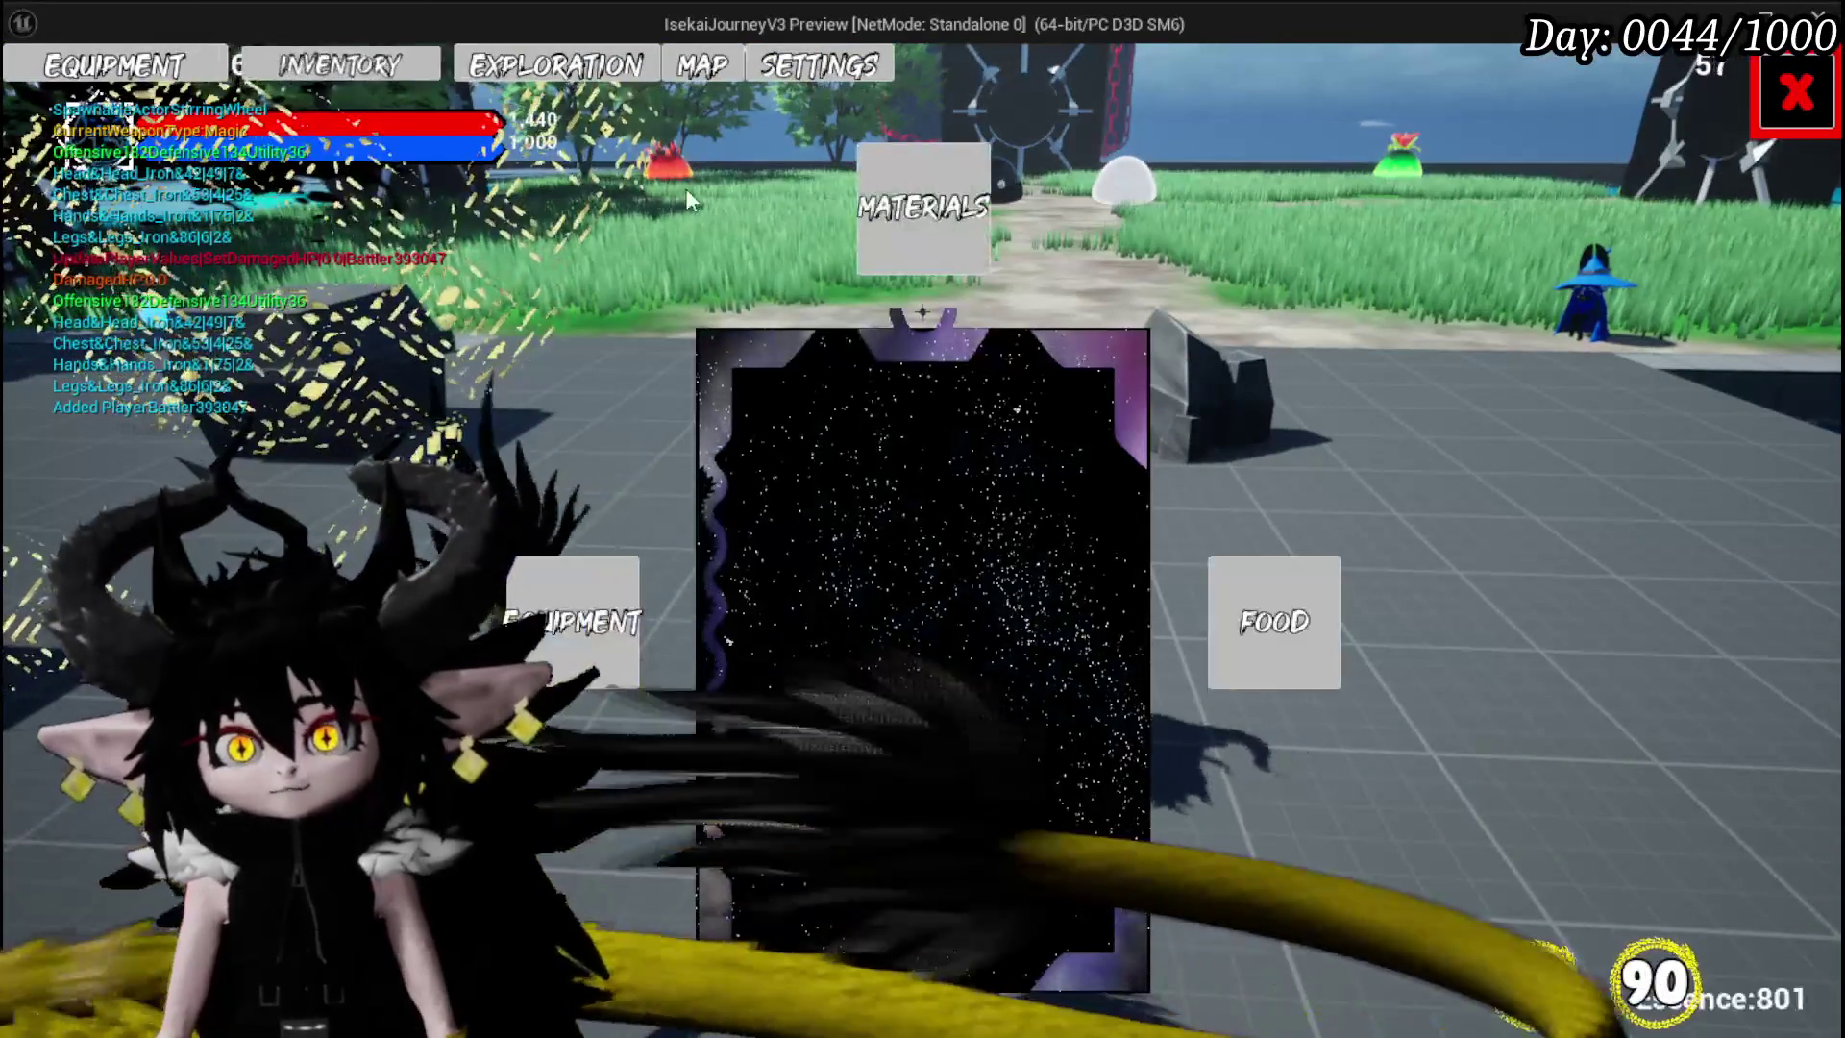
pyautogui.moveTo(1063, 382)
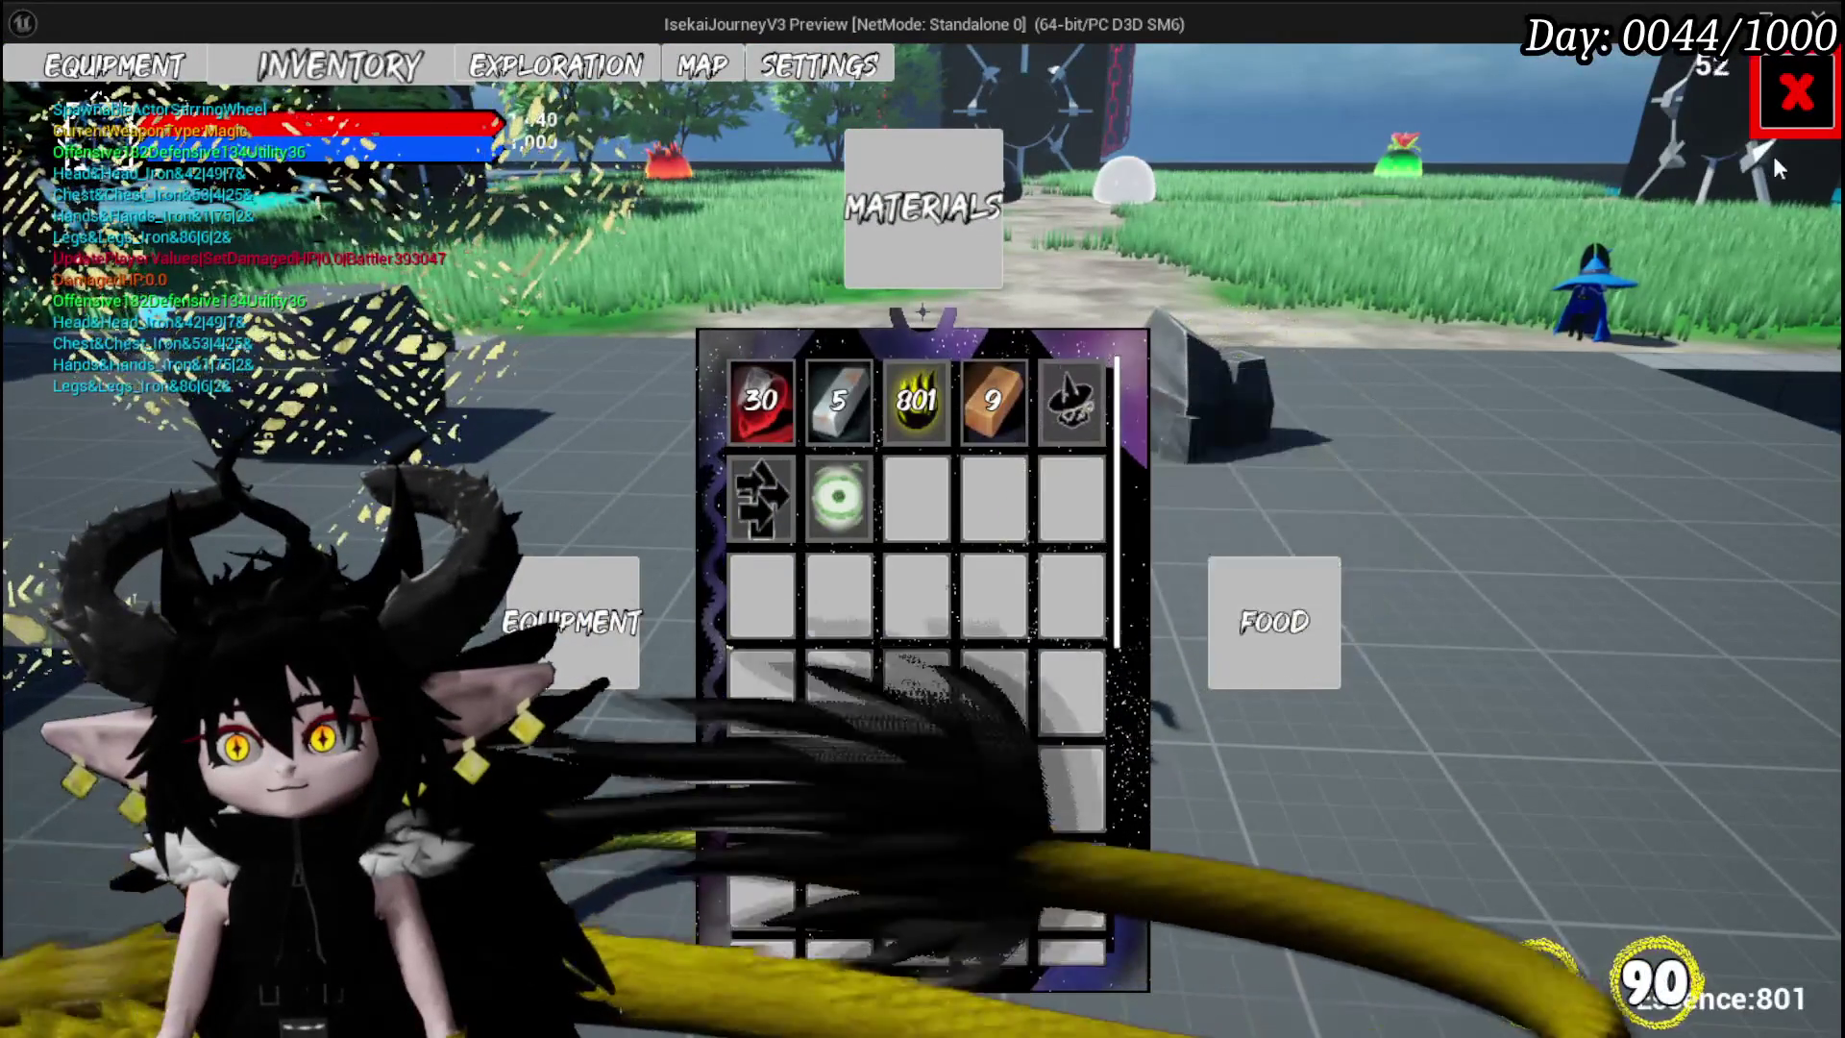
pyautogui.click(1794, 94)
# - Review the workbench Build, Upgrade and Craft Gem panels, then exit the preview and save all
pyautogui.press('w')
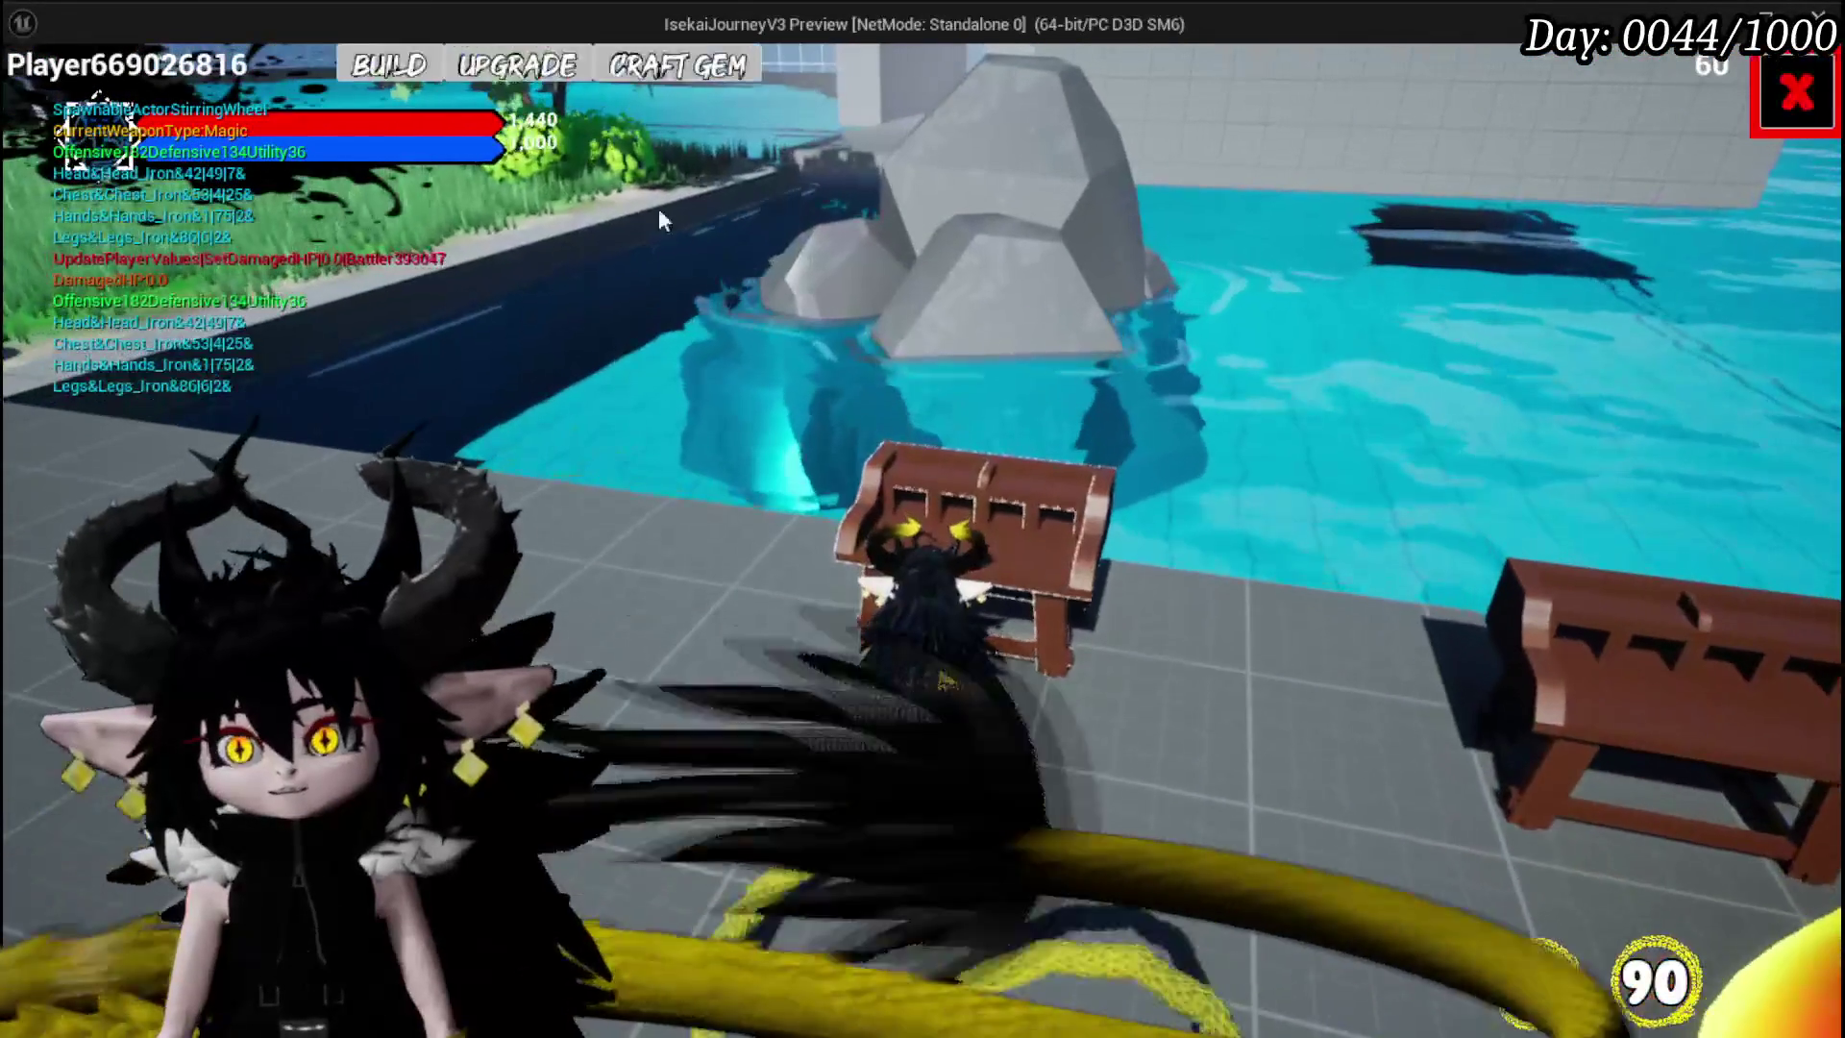
pyautogui.click(404, 76)
pyautogui.click(490, 79)
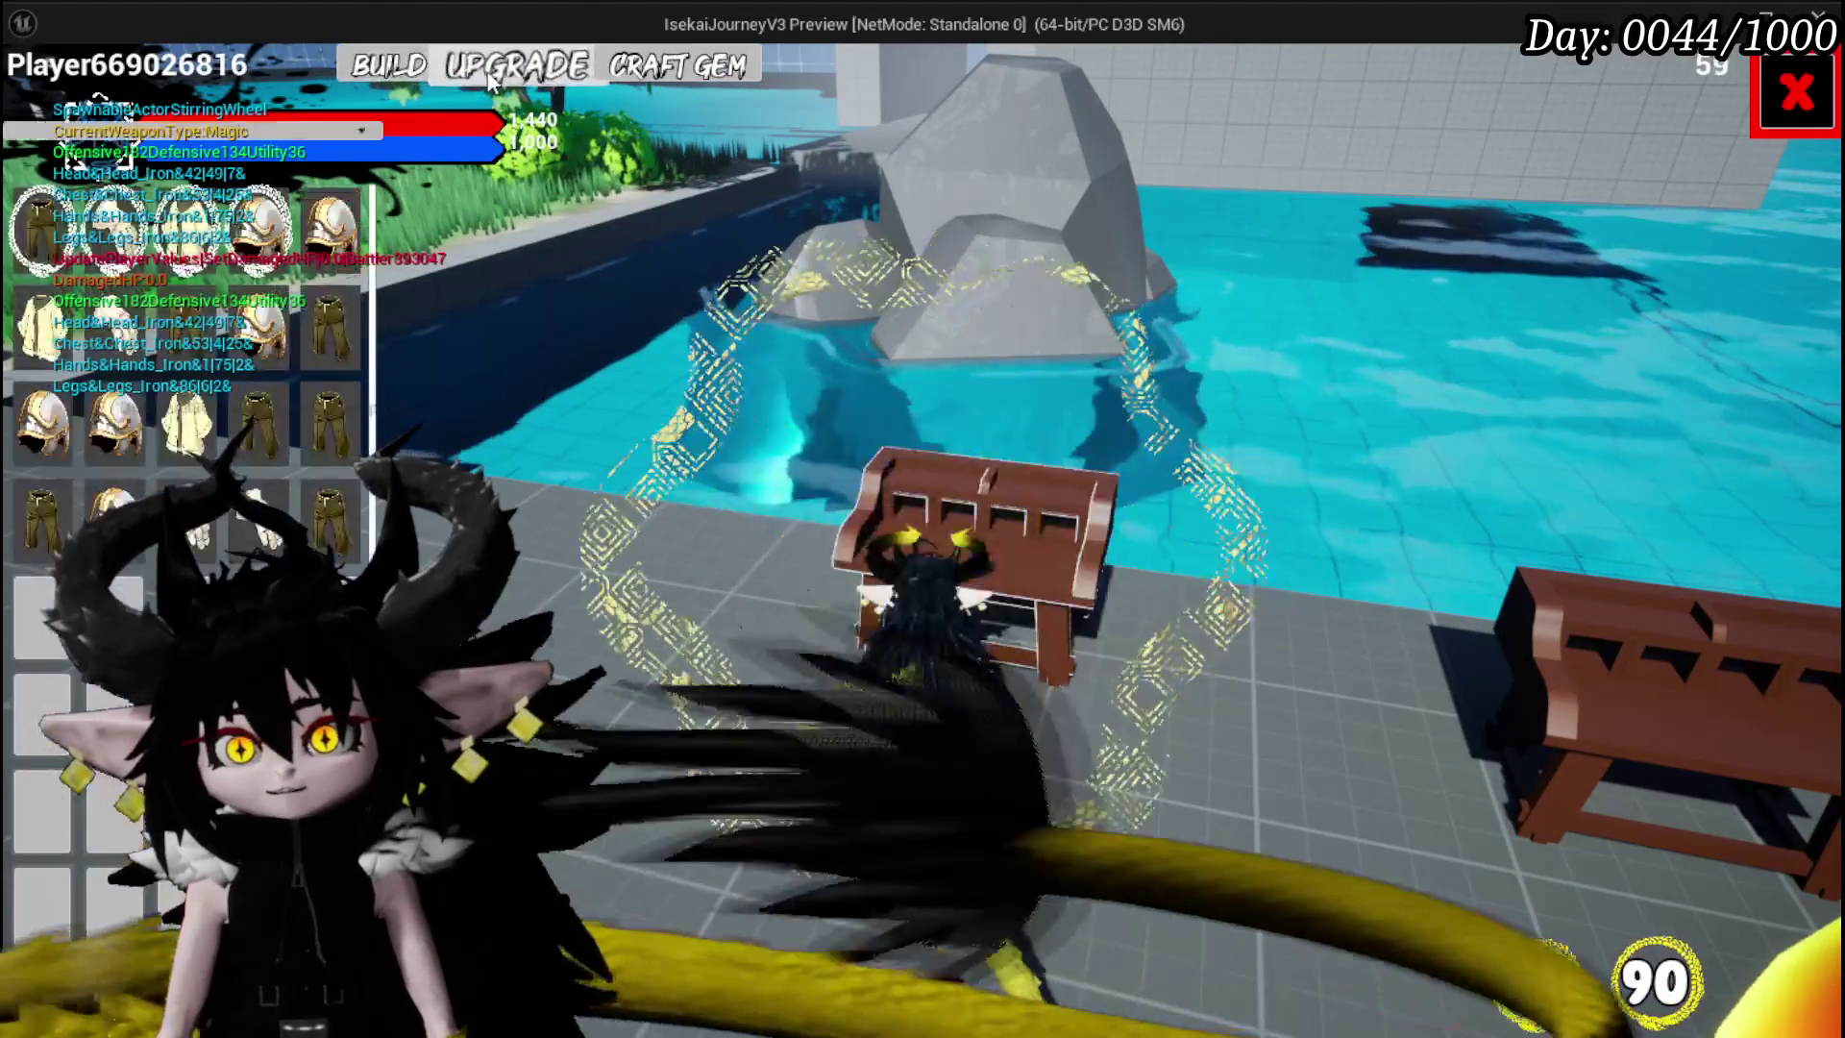
pyautogui.click(611, 79)
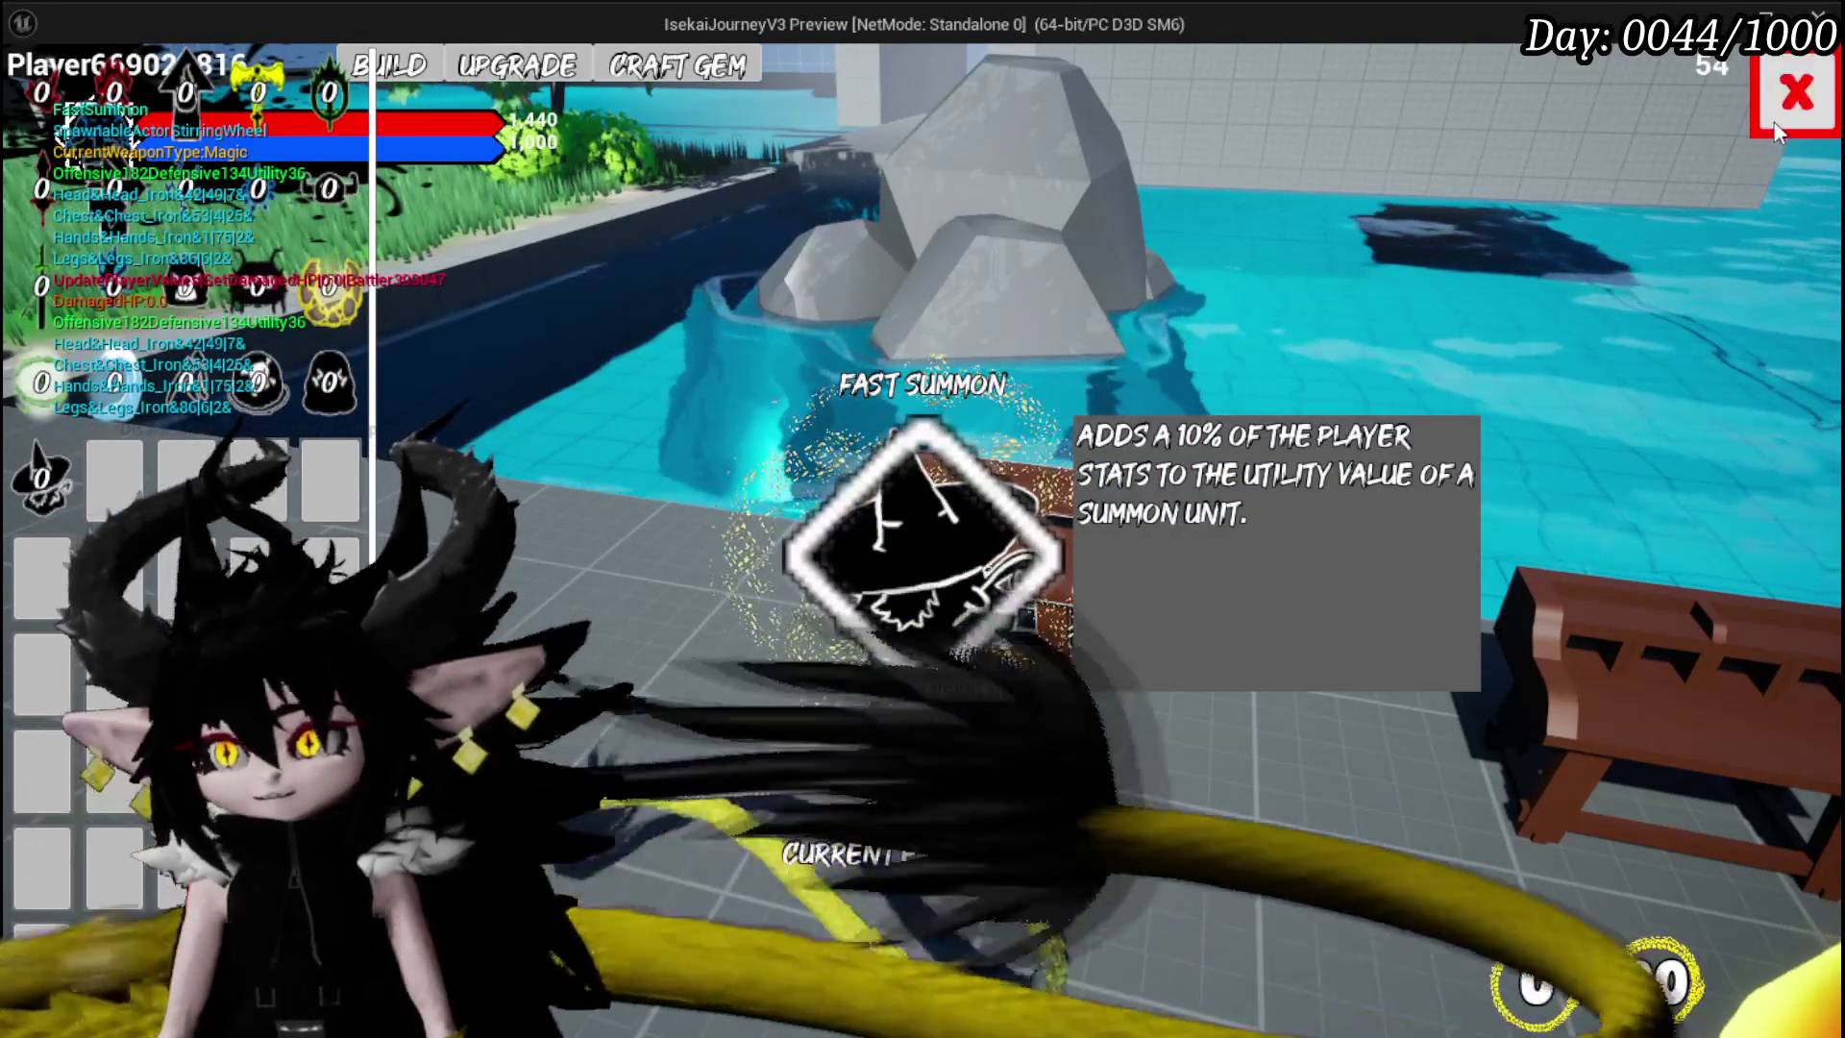
pyautogui.click(1793, 93)
pyautogui.press('Escape')
pyautogui.hotkey('ctrl', 's')
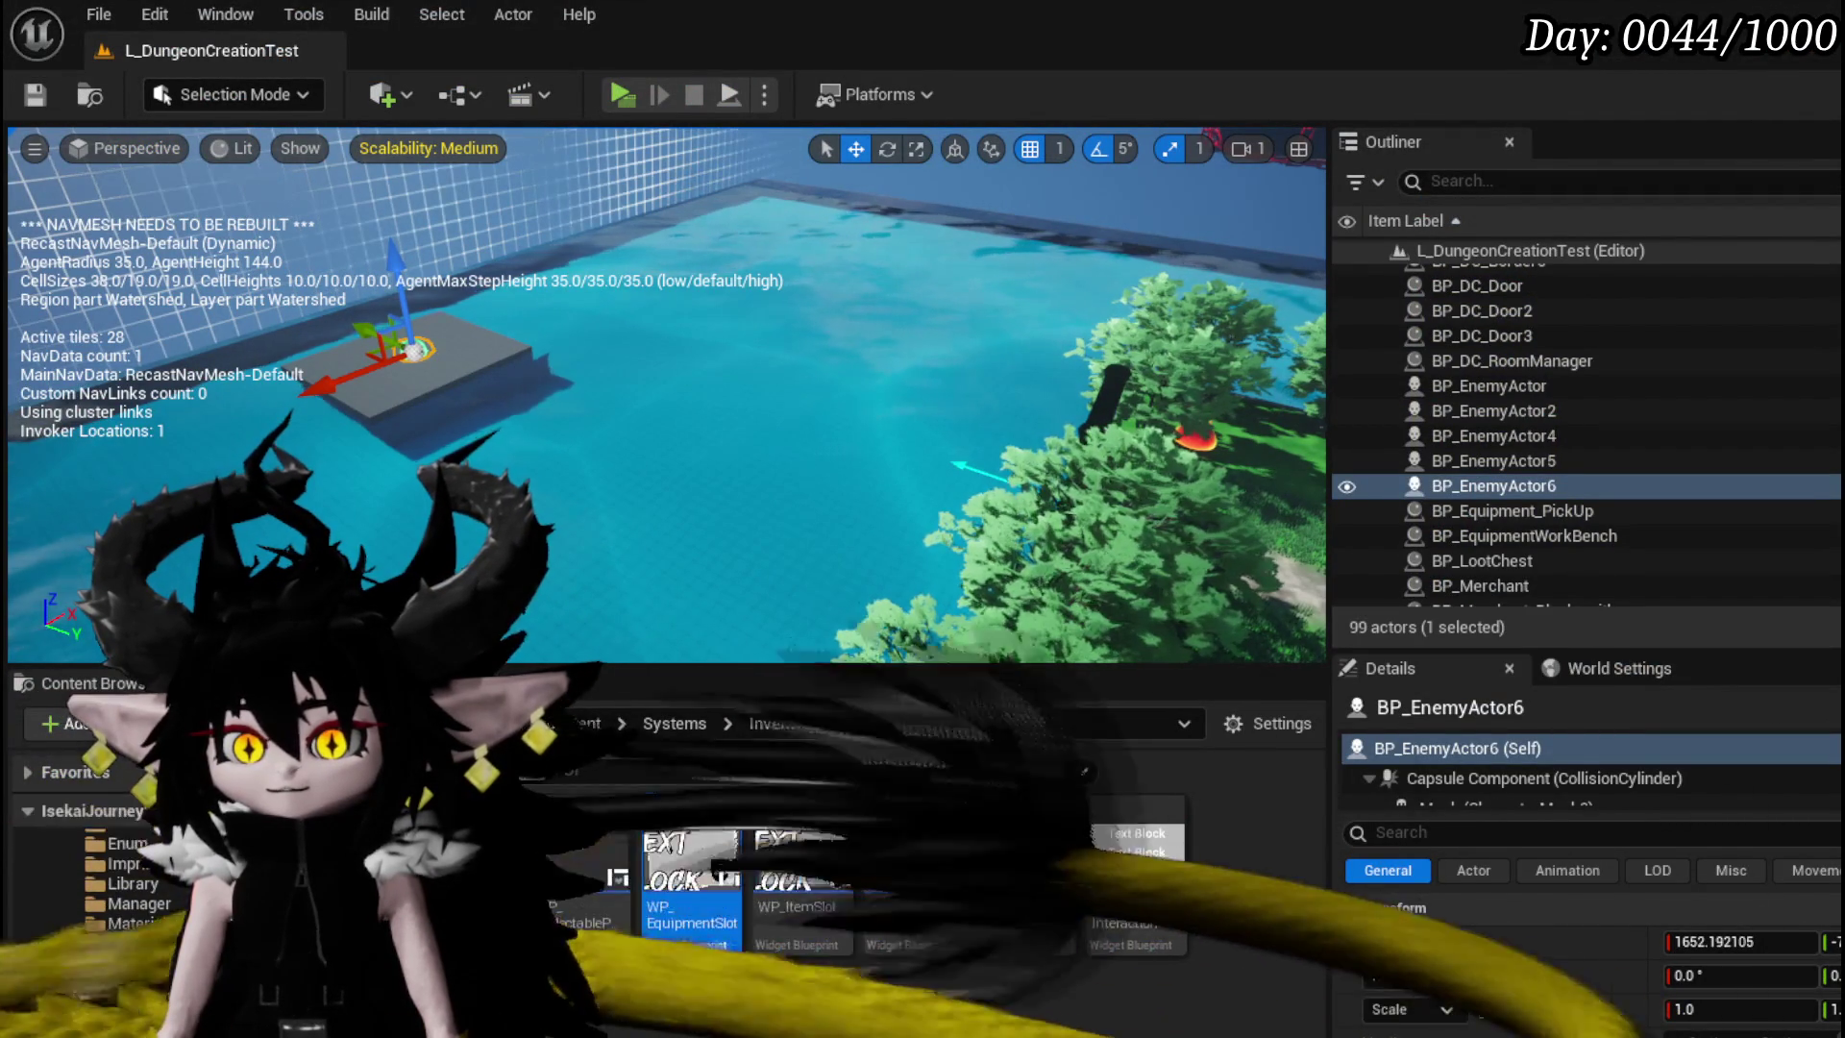
# - Open the gem crafting widget from the GemCrafting folder for editing
pyautogui.scroll(-3, 144, 951)
pyautogui.scroll(3, 132, 930)
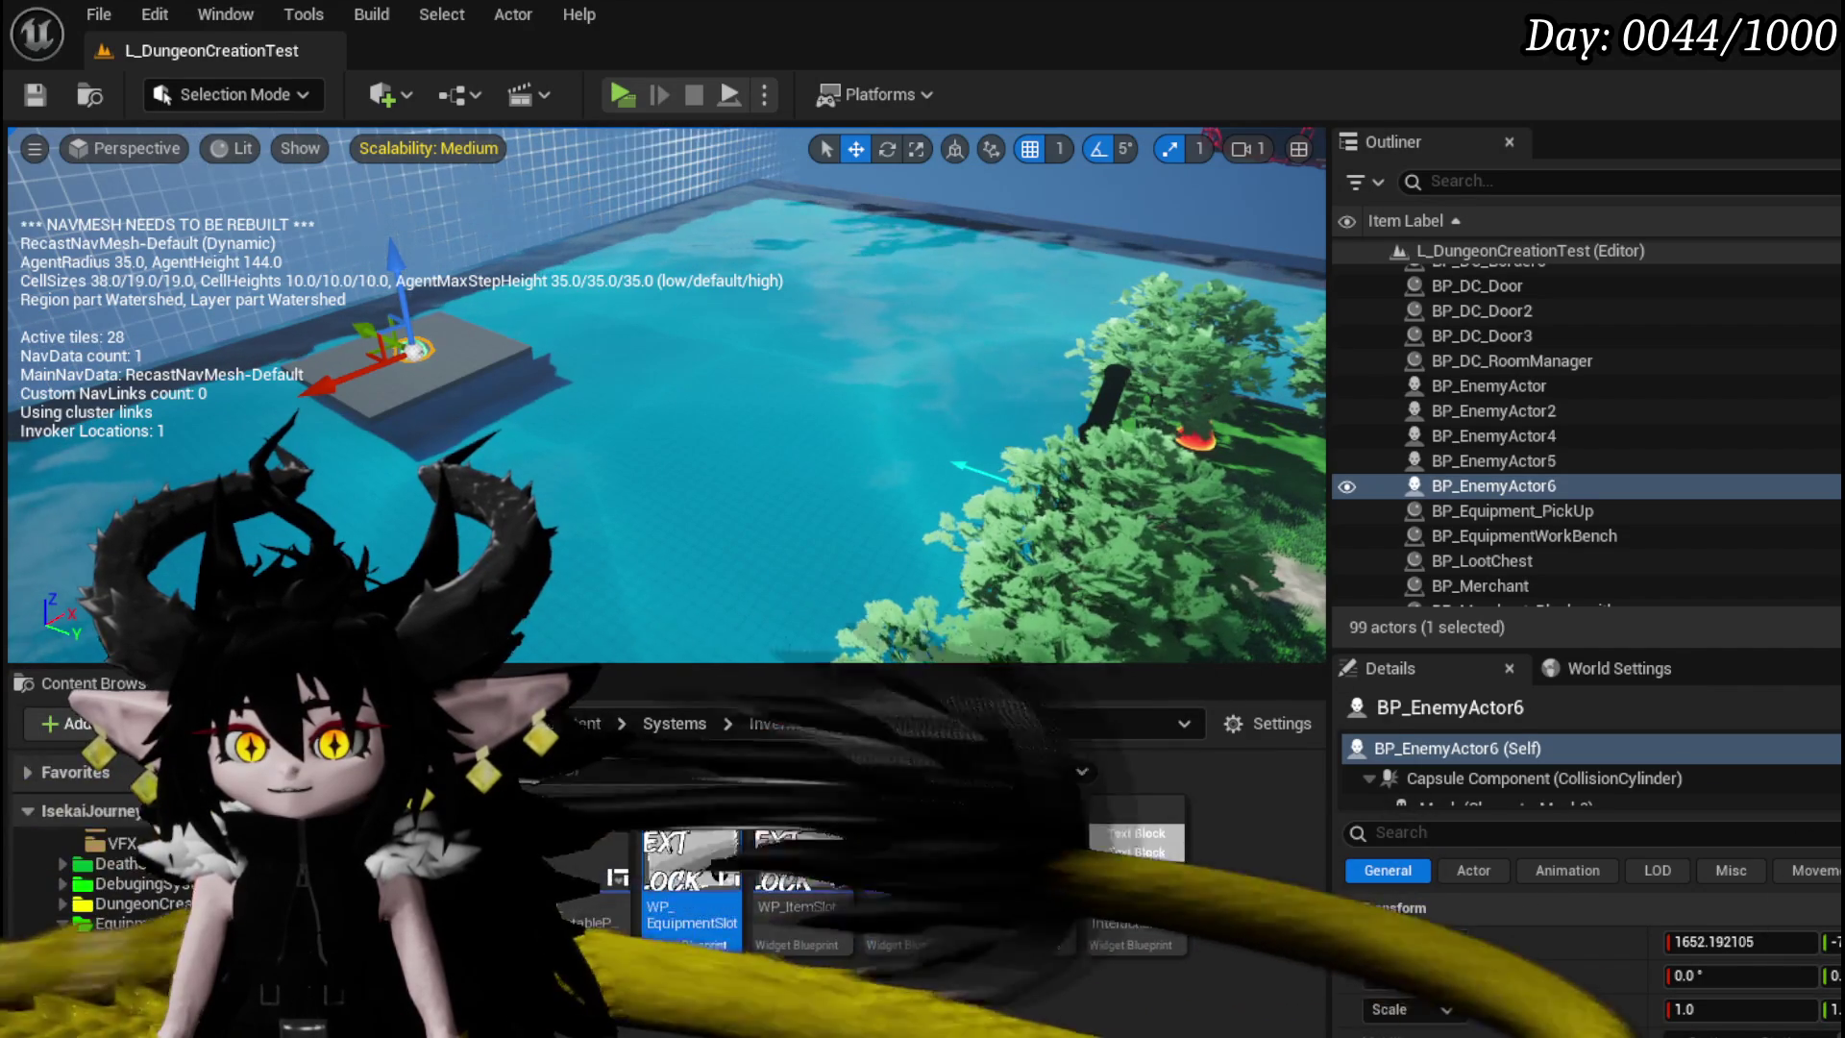
pyautogui.press('p')
pyautogui.press('p')
pyautogui.hotkey('alt', 'Left')
pyautogui.doubleClick(692, 836)
pyautogui.doubleClick(581, 836)
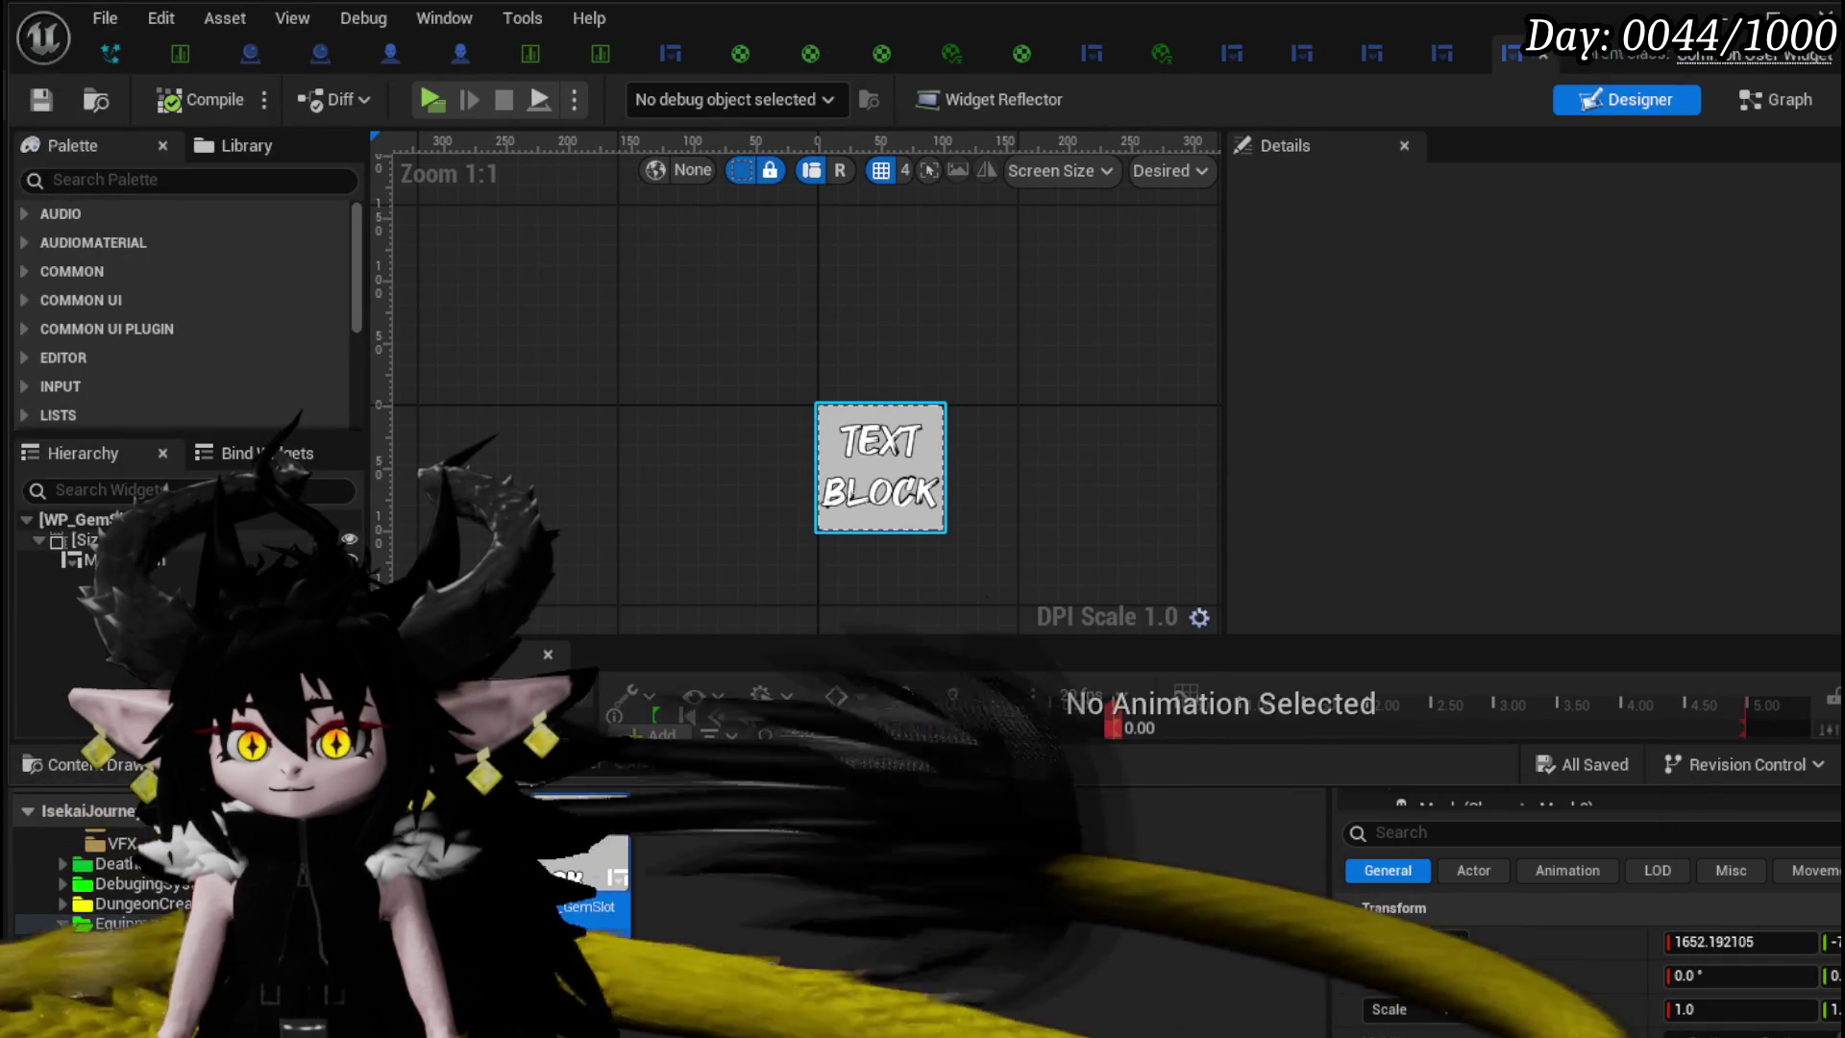
# - Wrap the gem slot's button inside the size box with a Border
pyautogui.click(91, 540)
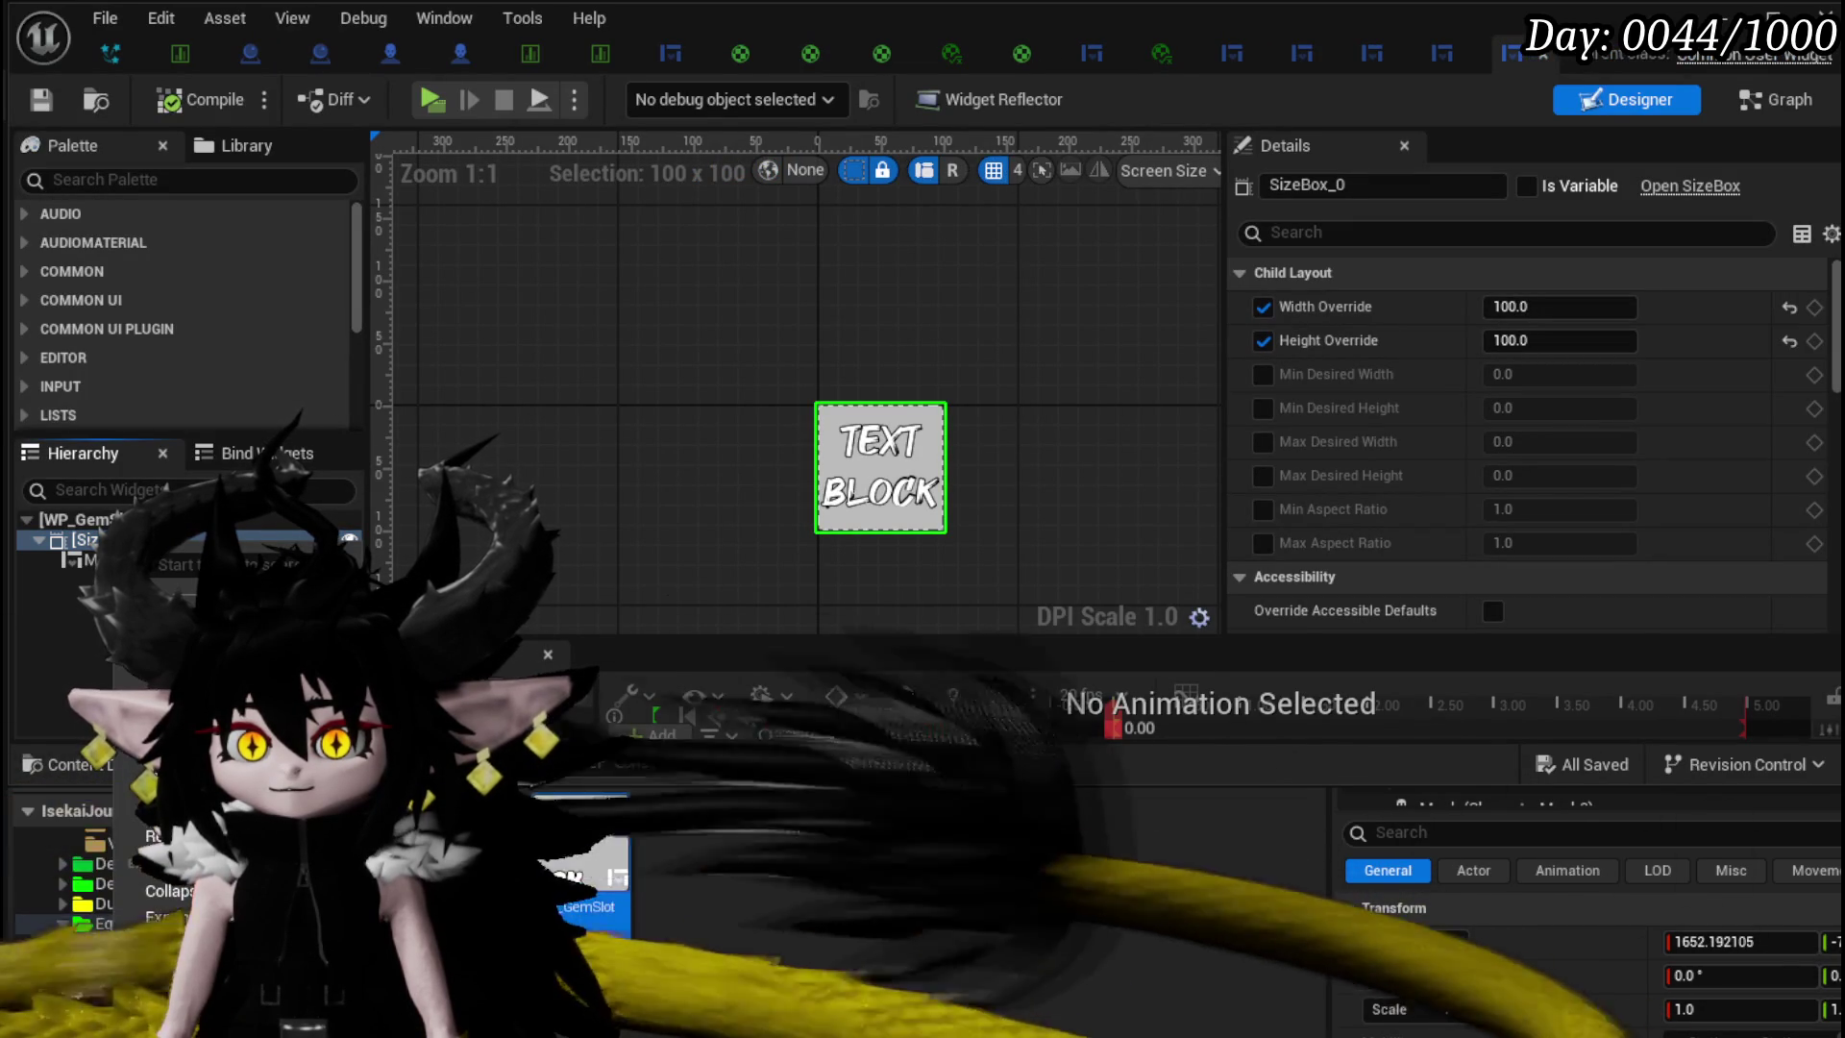
pyautogui.moveTo(288, 845)
pyautogui.press('Escape')
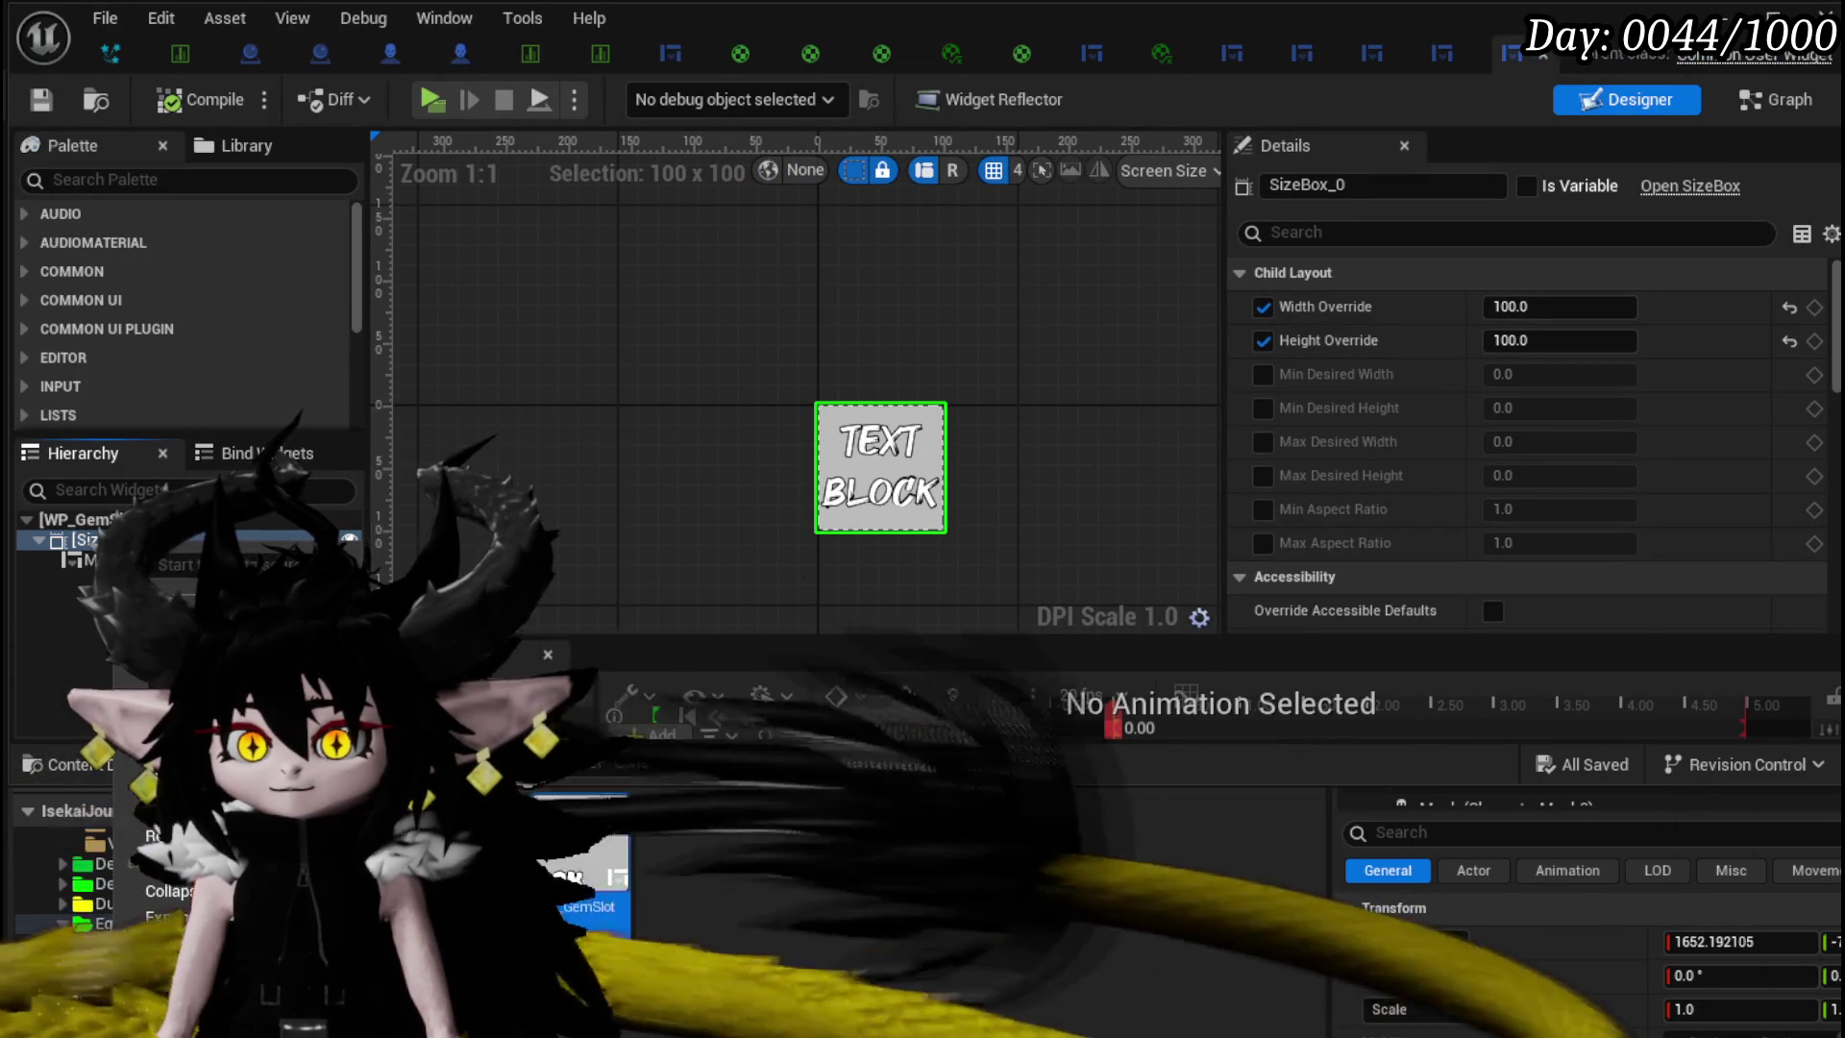
pyautogui.click(91, 561)
pyautogui.moveTo(135, 854)
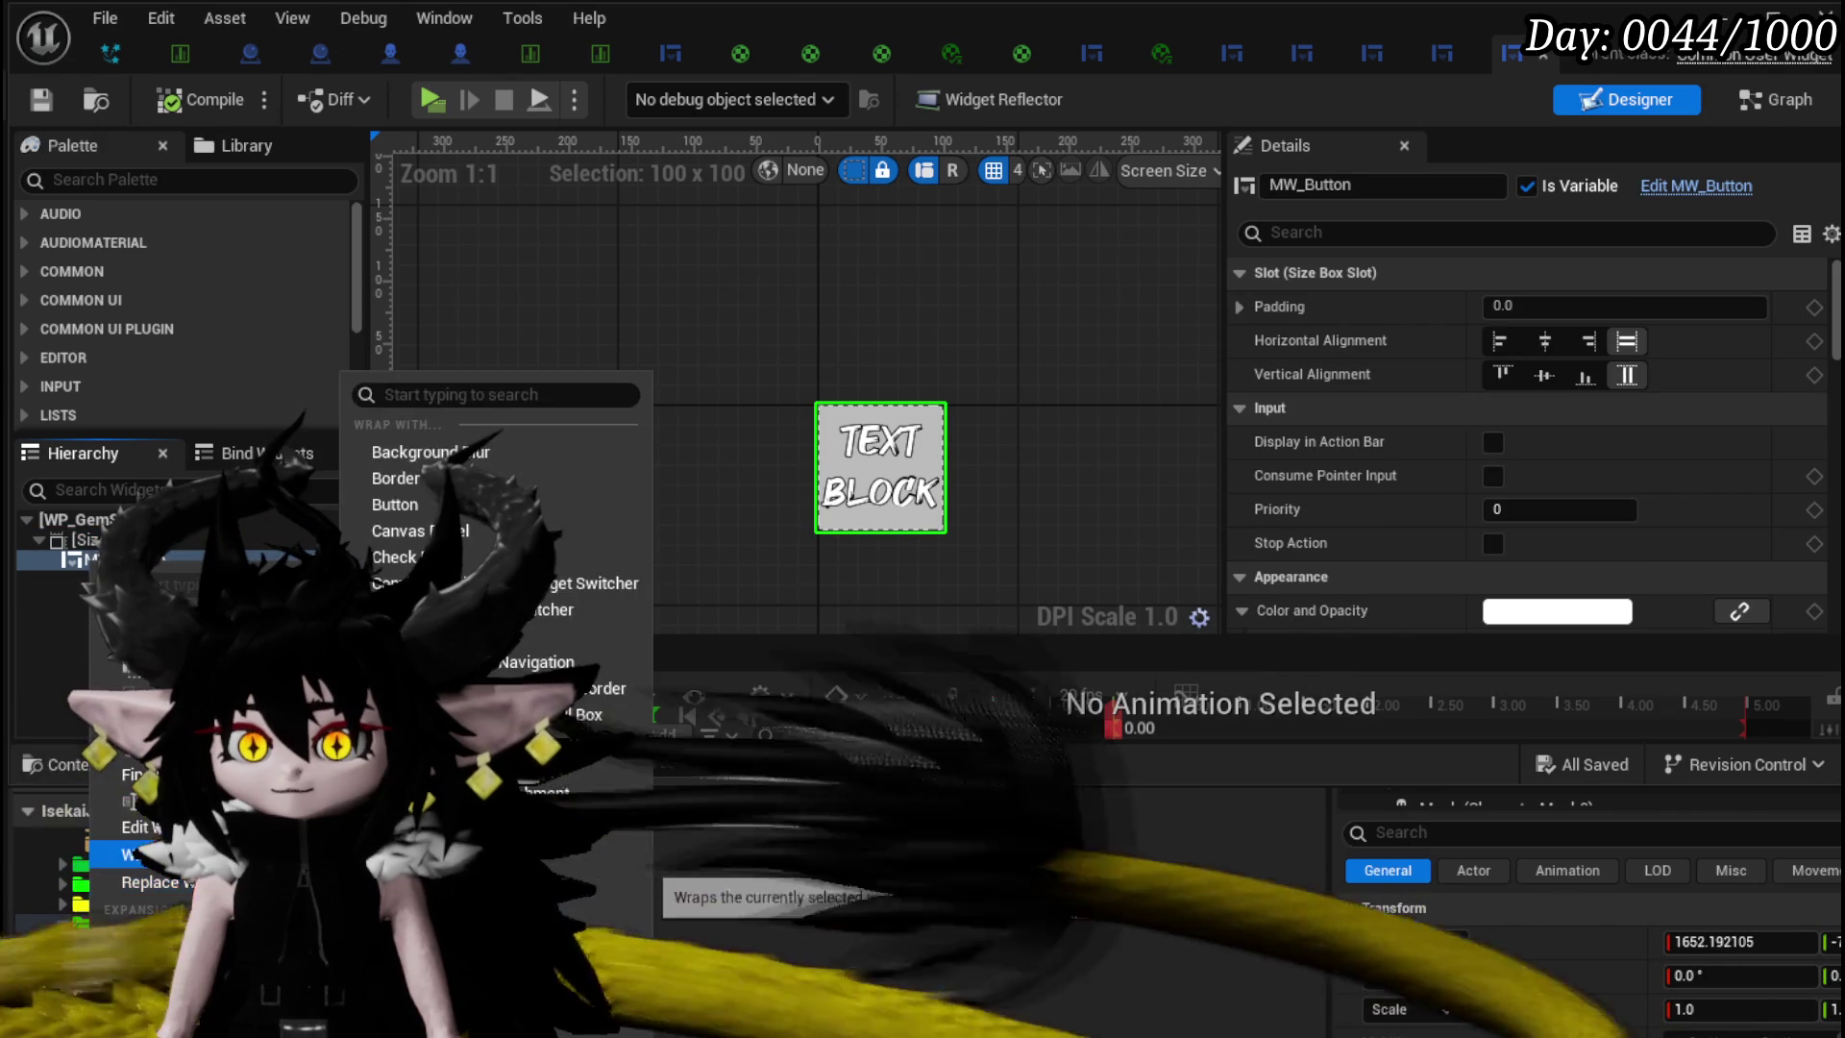
pyautogui.click(394, 479)
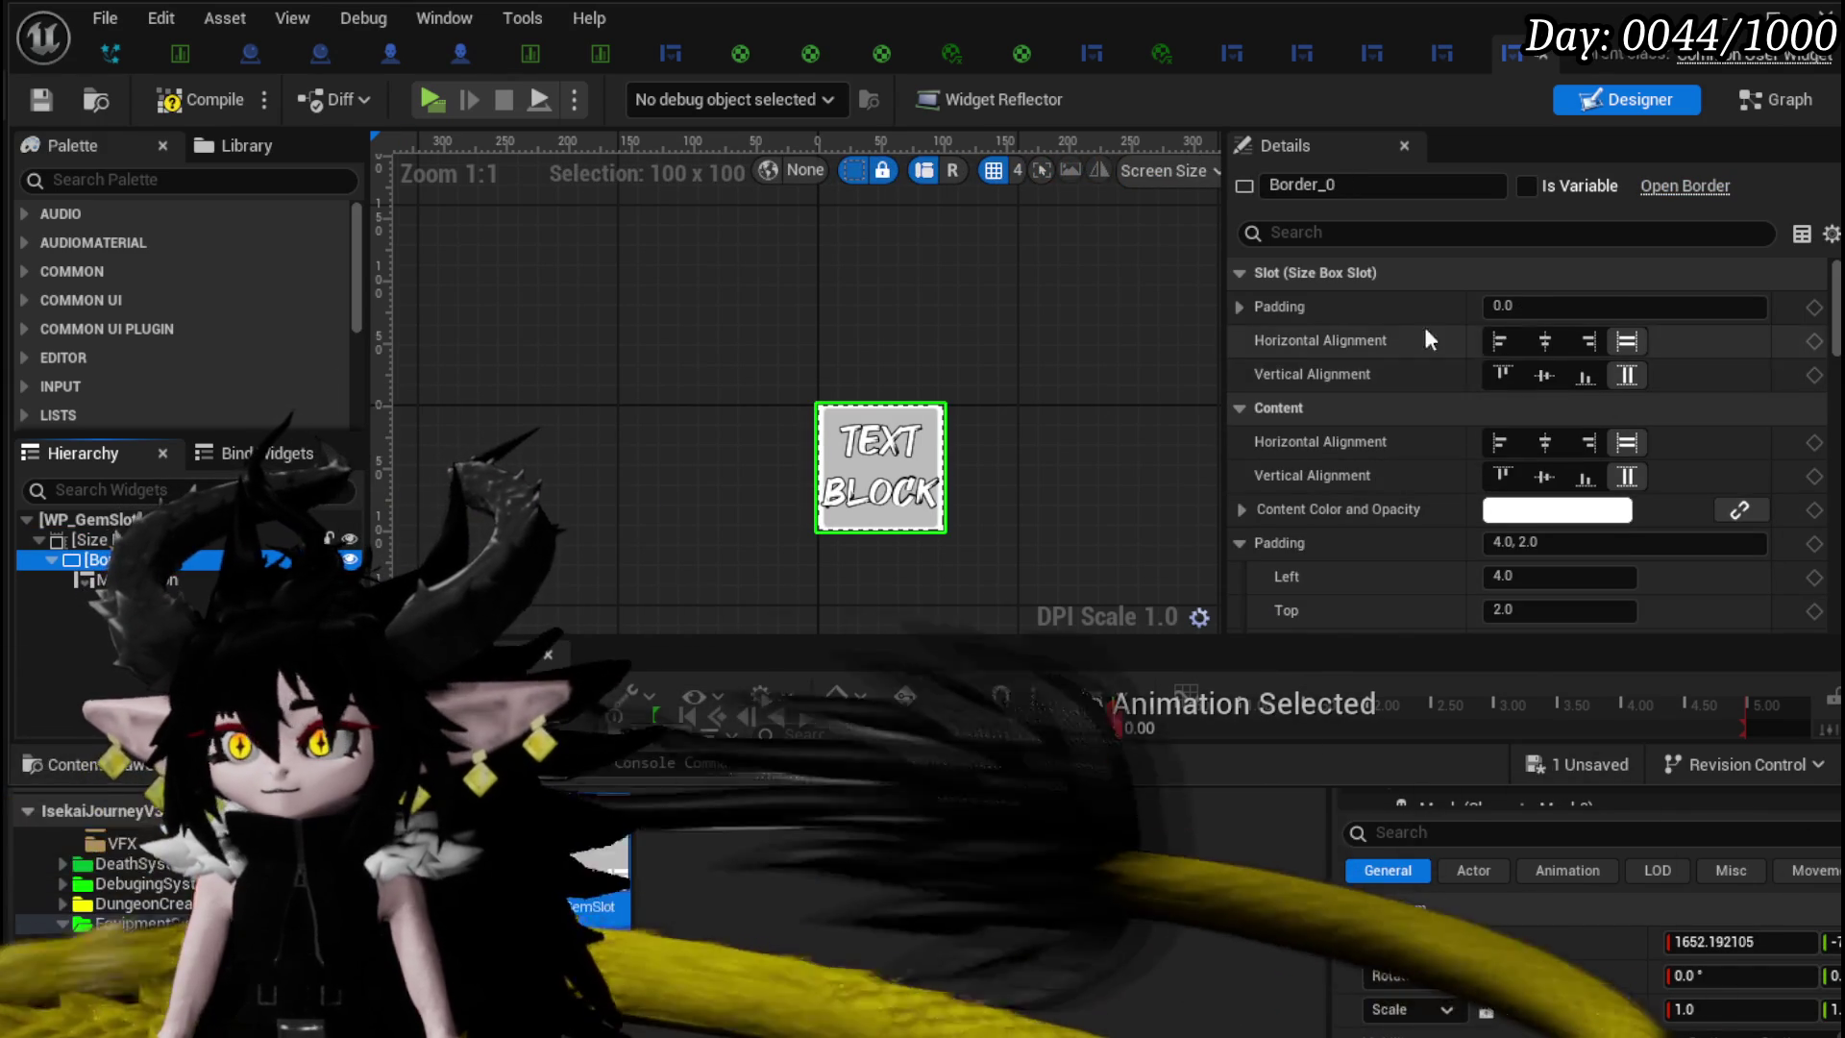
# - Give the border 5.0 slot padding and a 0.058824 near-black brush, then start play
pyautogui.click(1536, 307)
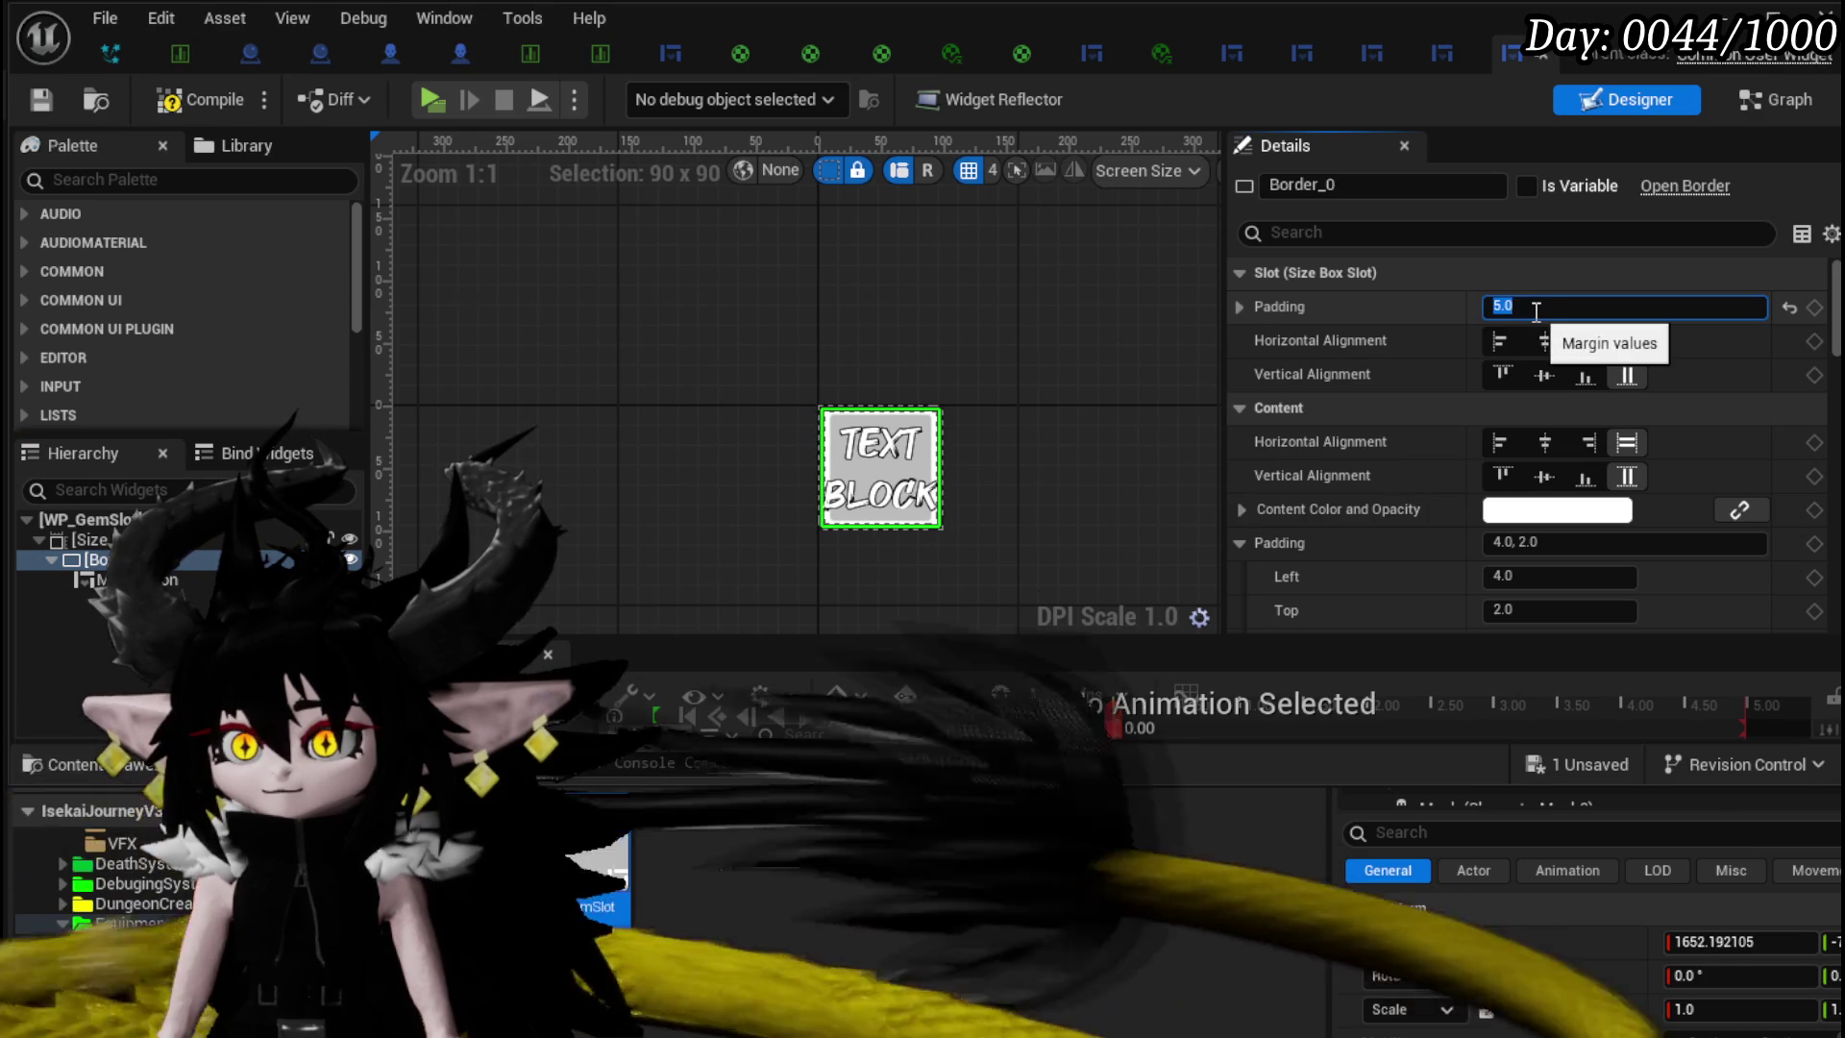
pyautogui.scroll(5, 978, 462)
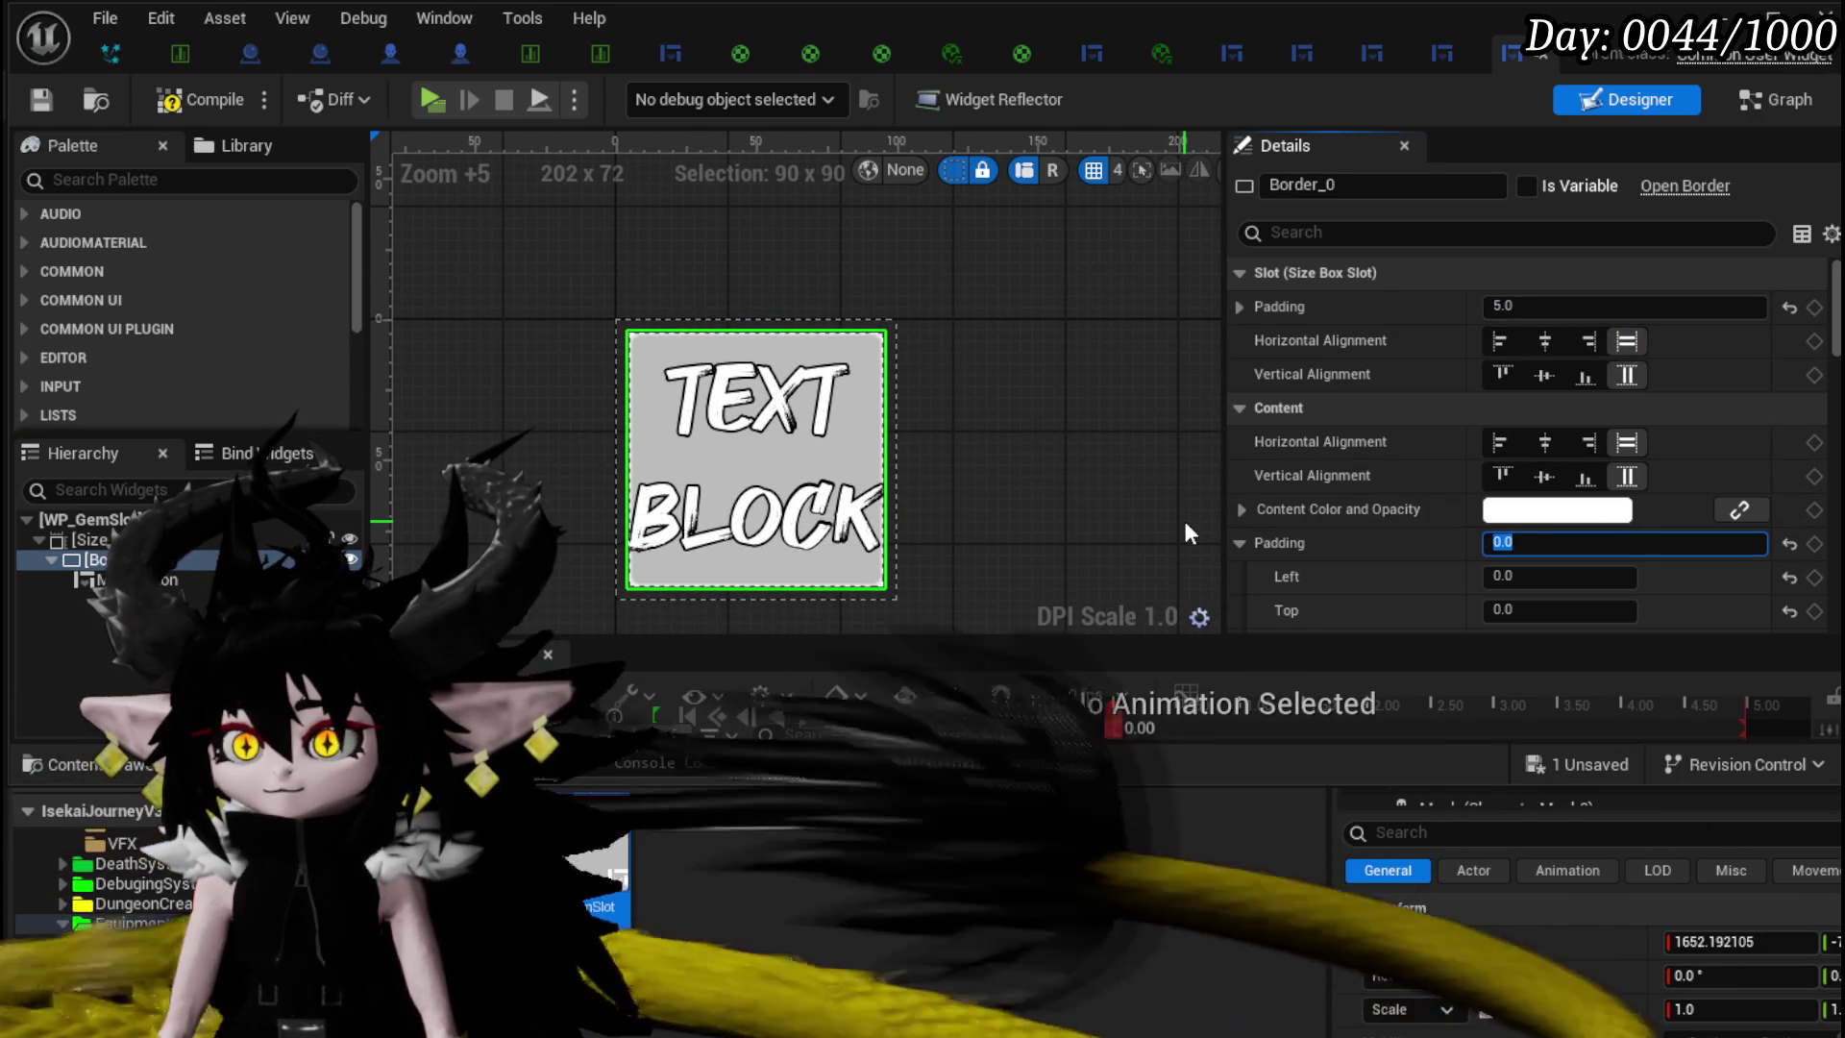
pyautogui.click(1214, 442)
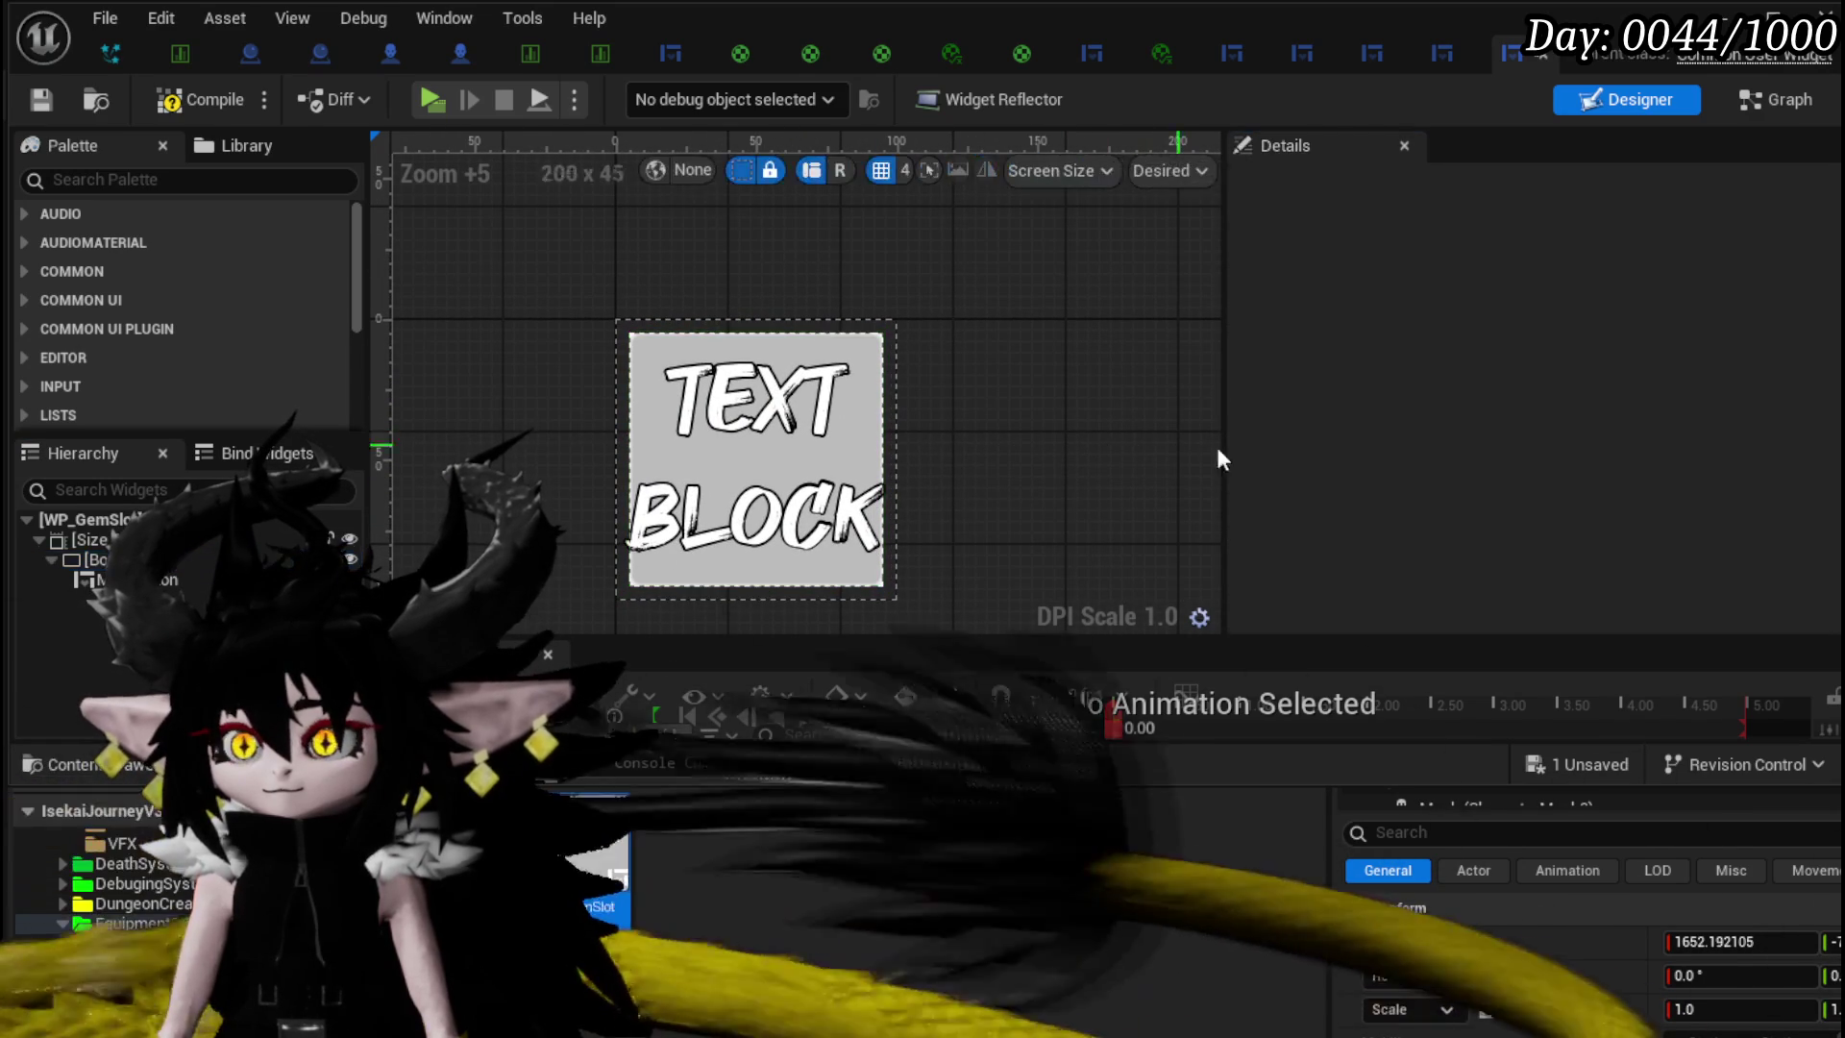
pyautogui.scroll(-10, 1405, 429)
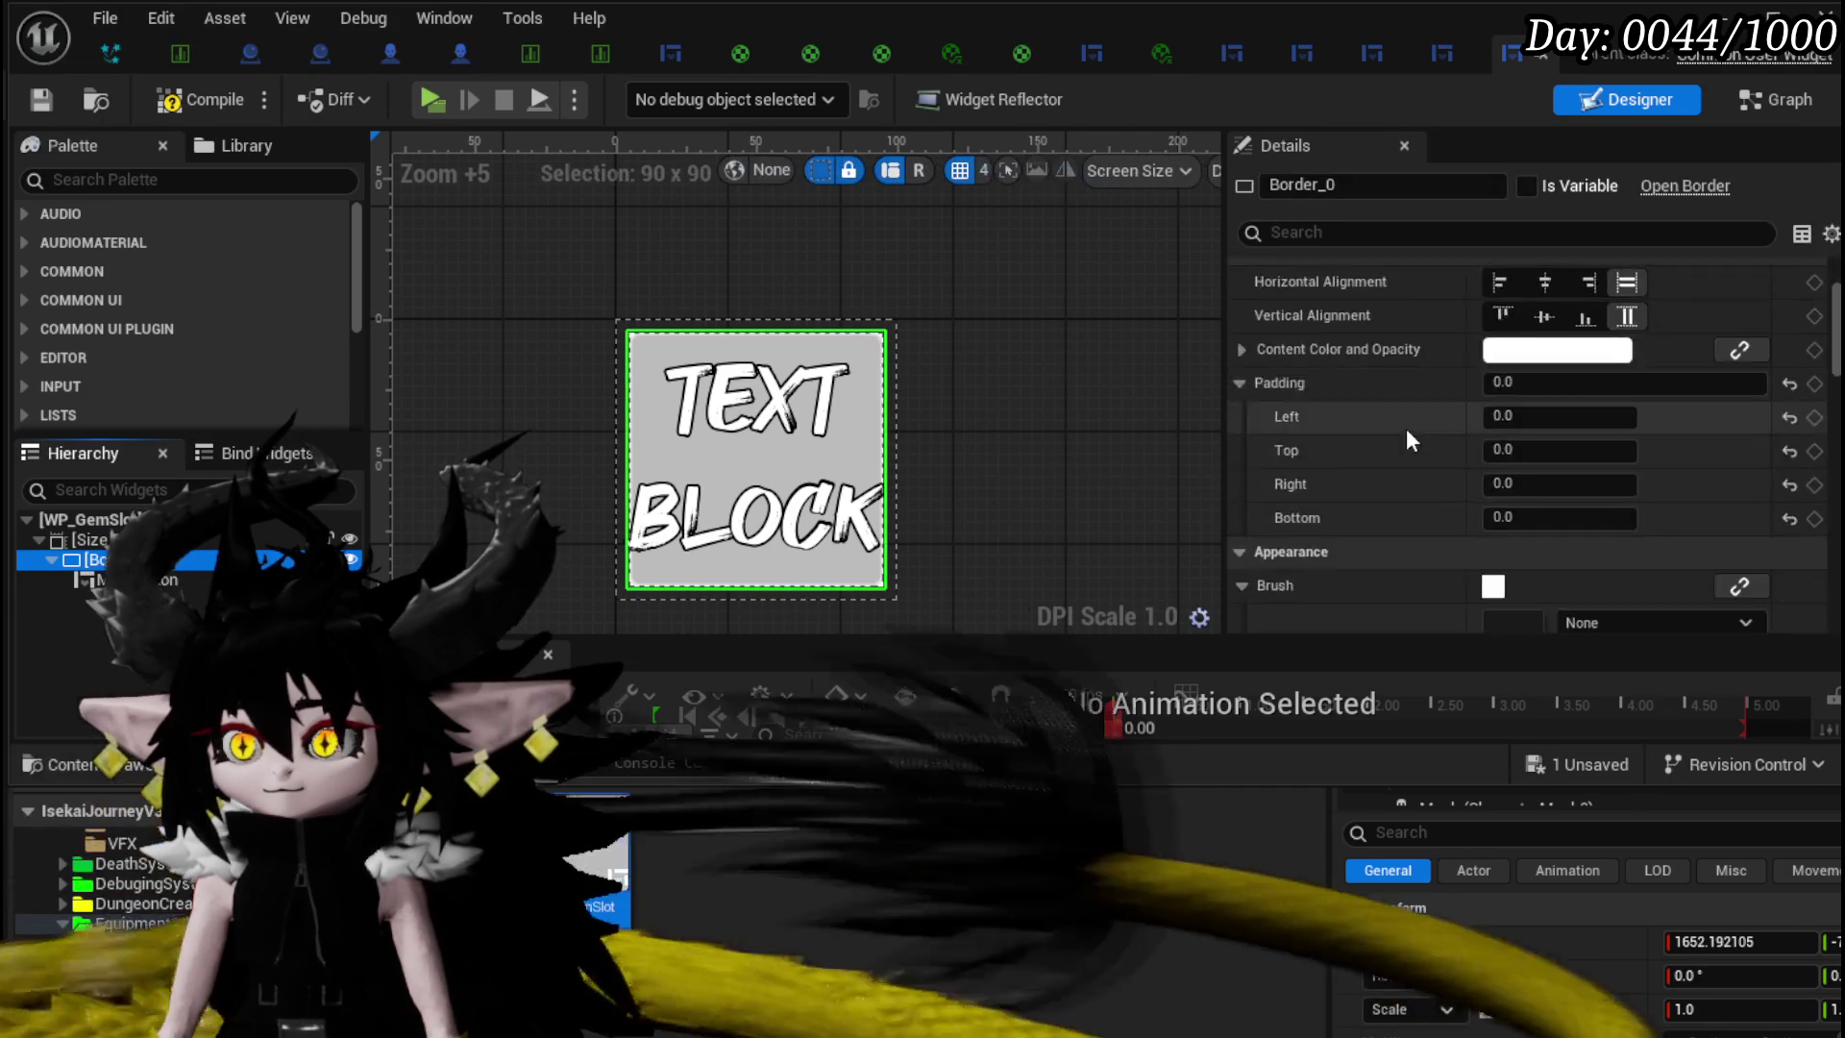
pyautogui.click(1556, 405)
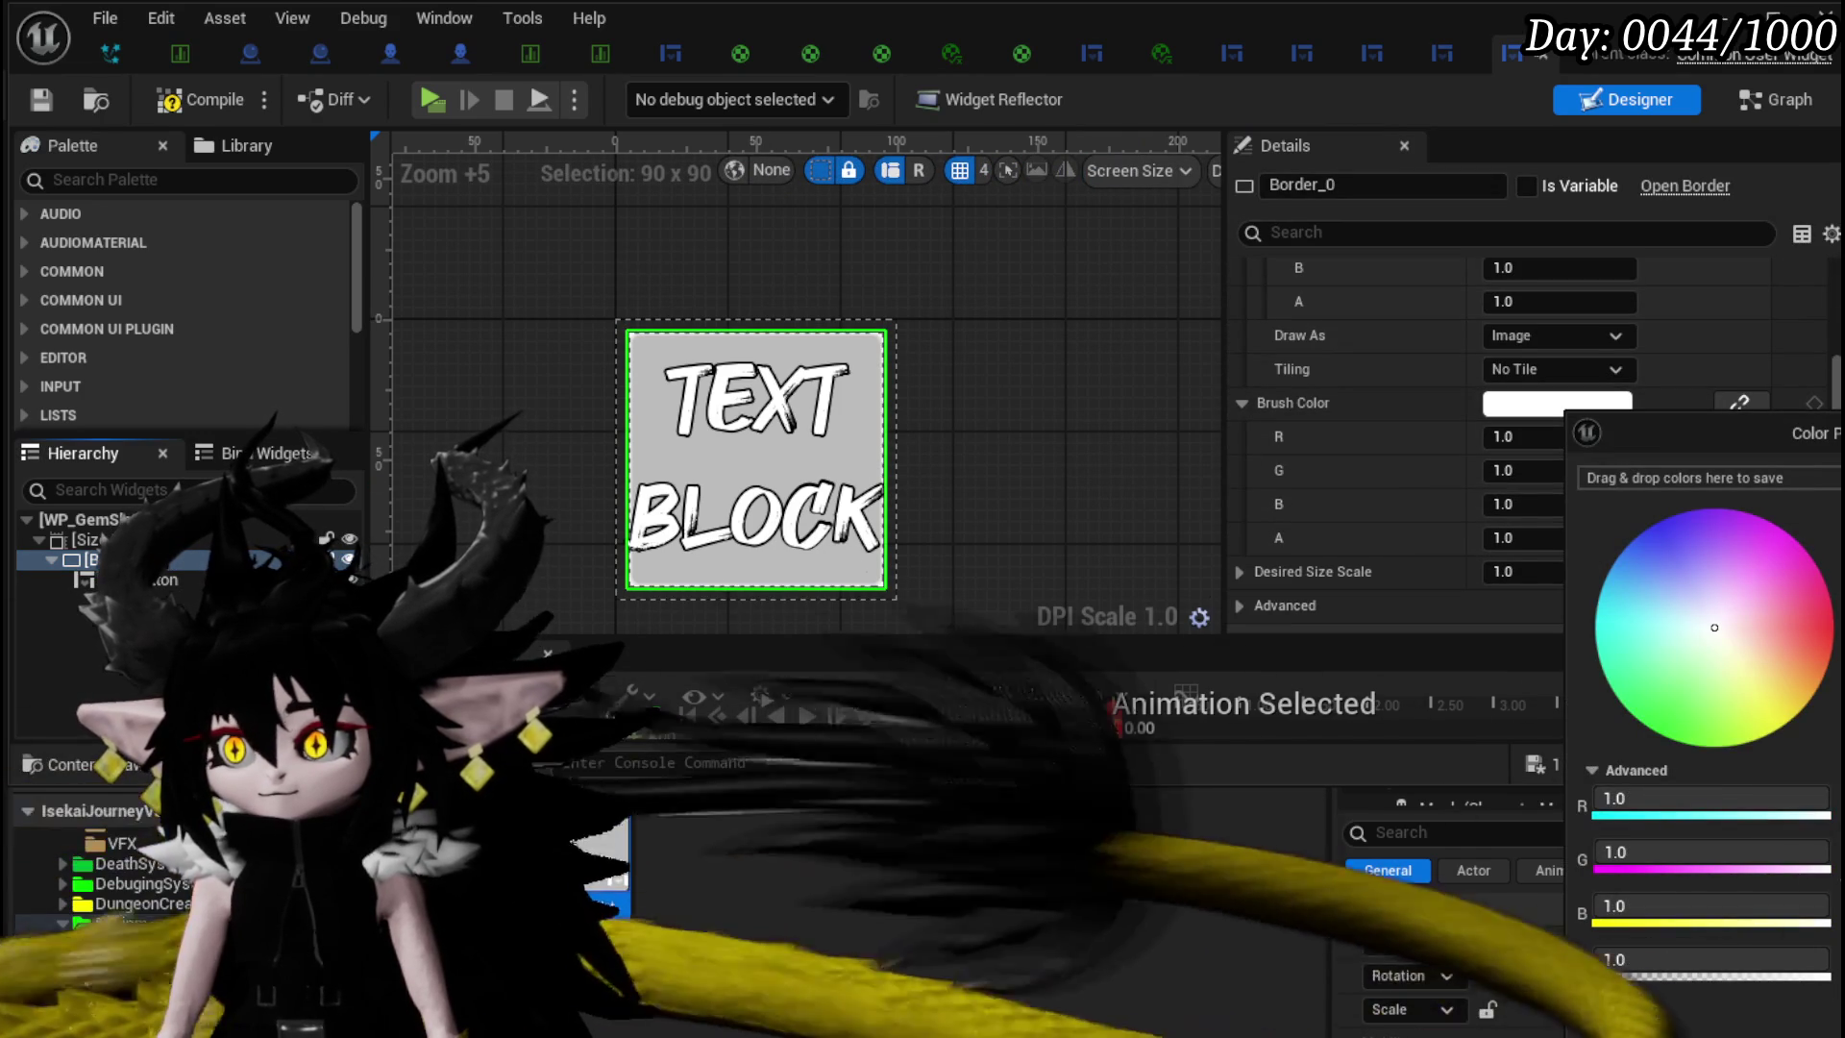
pyautogui.press('Return')
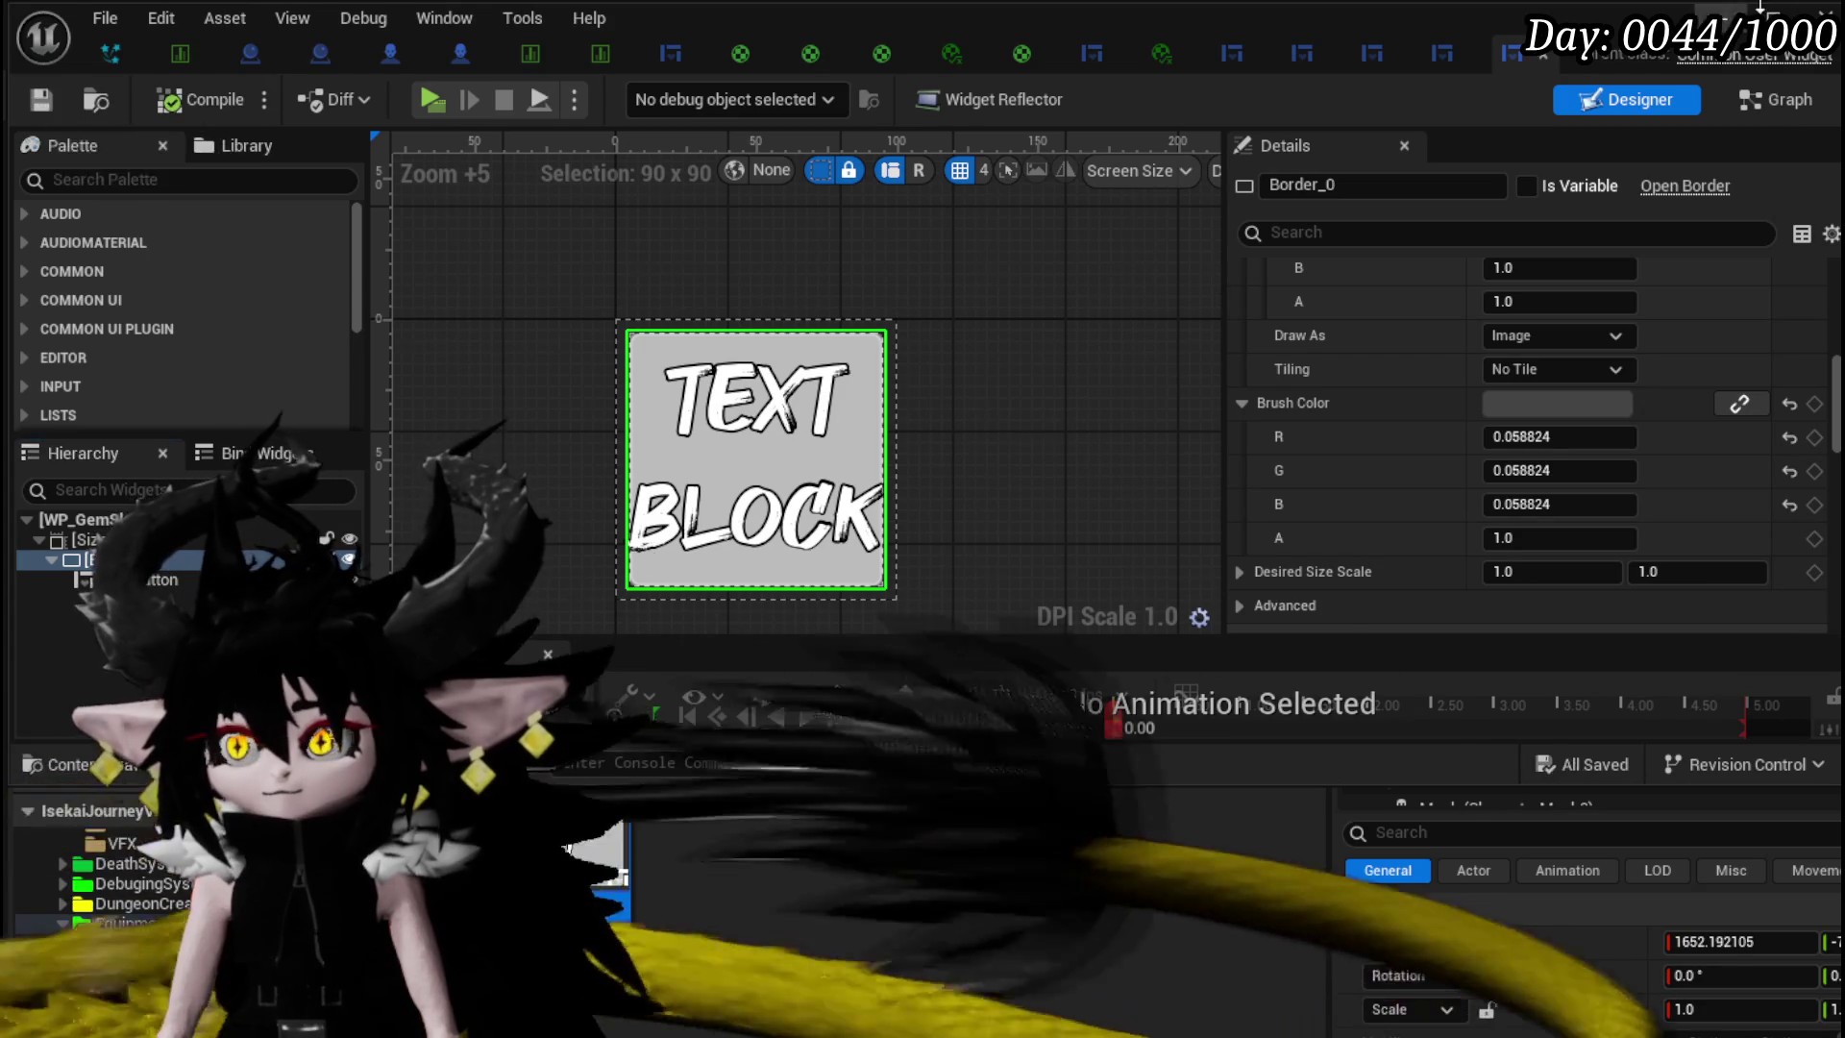
pyautogui.hotkey('alt', 'Tab')
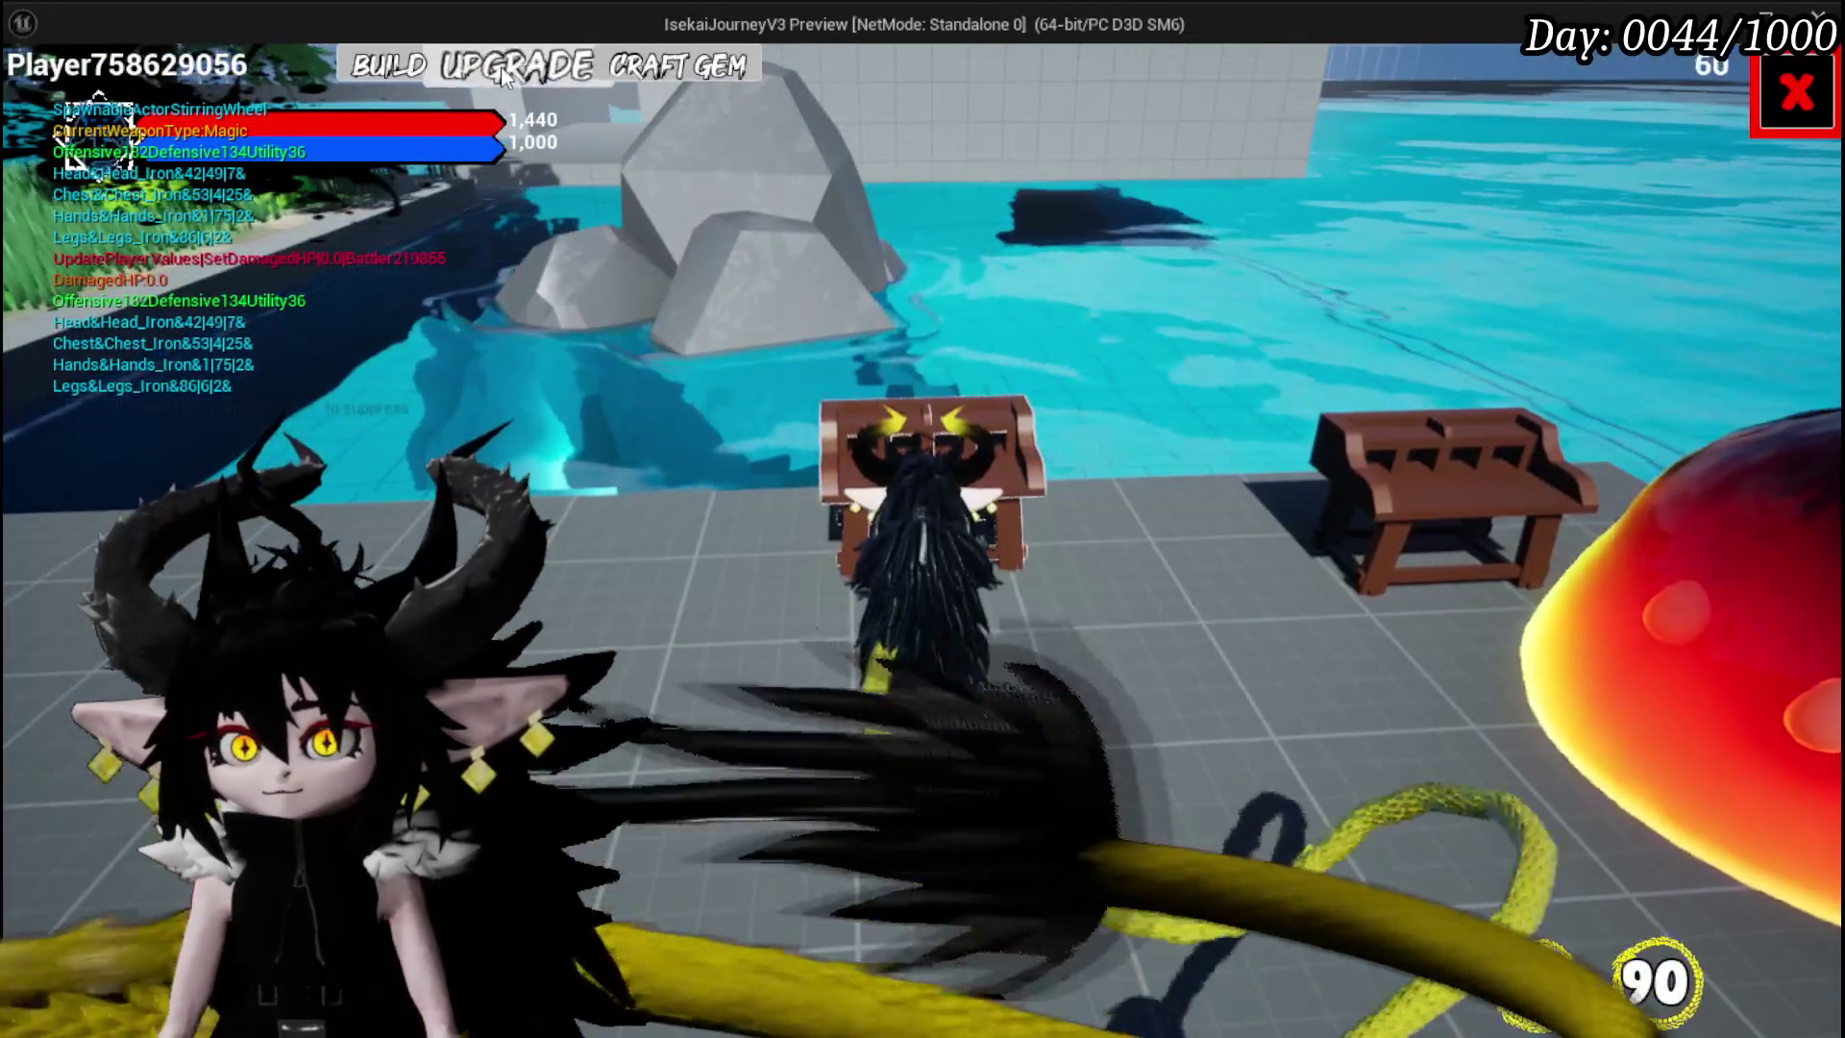
# - Inspect the Upgrade screen's equipment grid and item stats in play, then stop and save the level
pyautogui.click(559, 71)
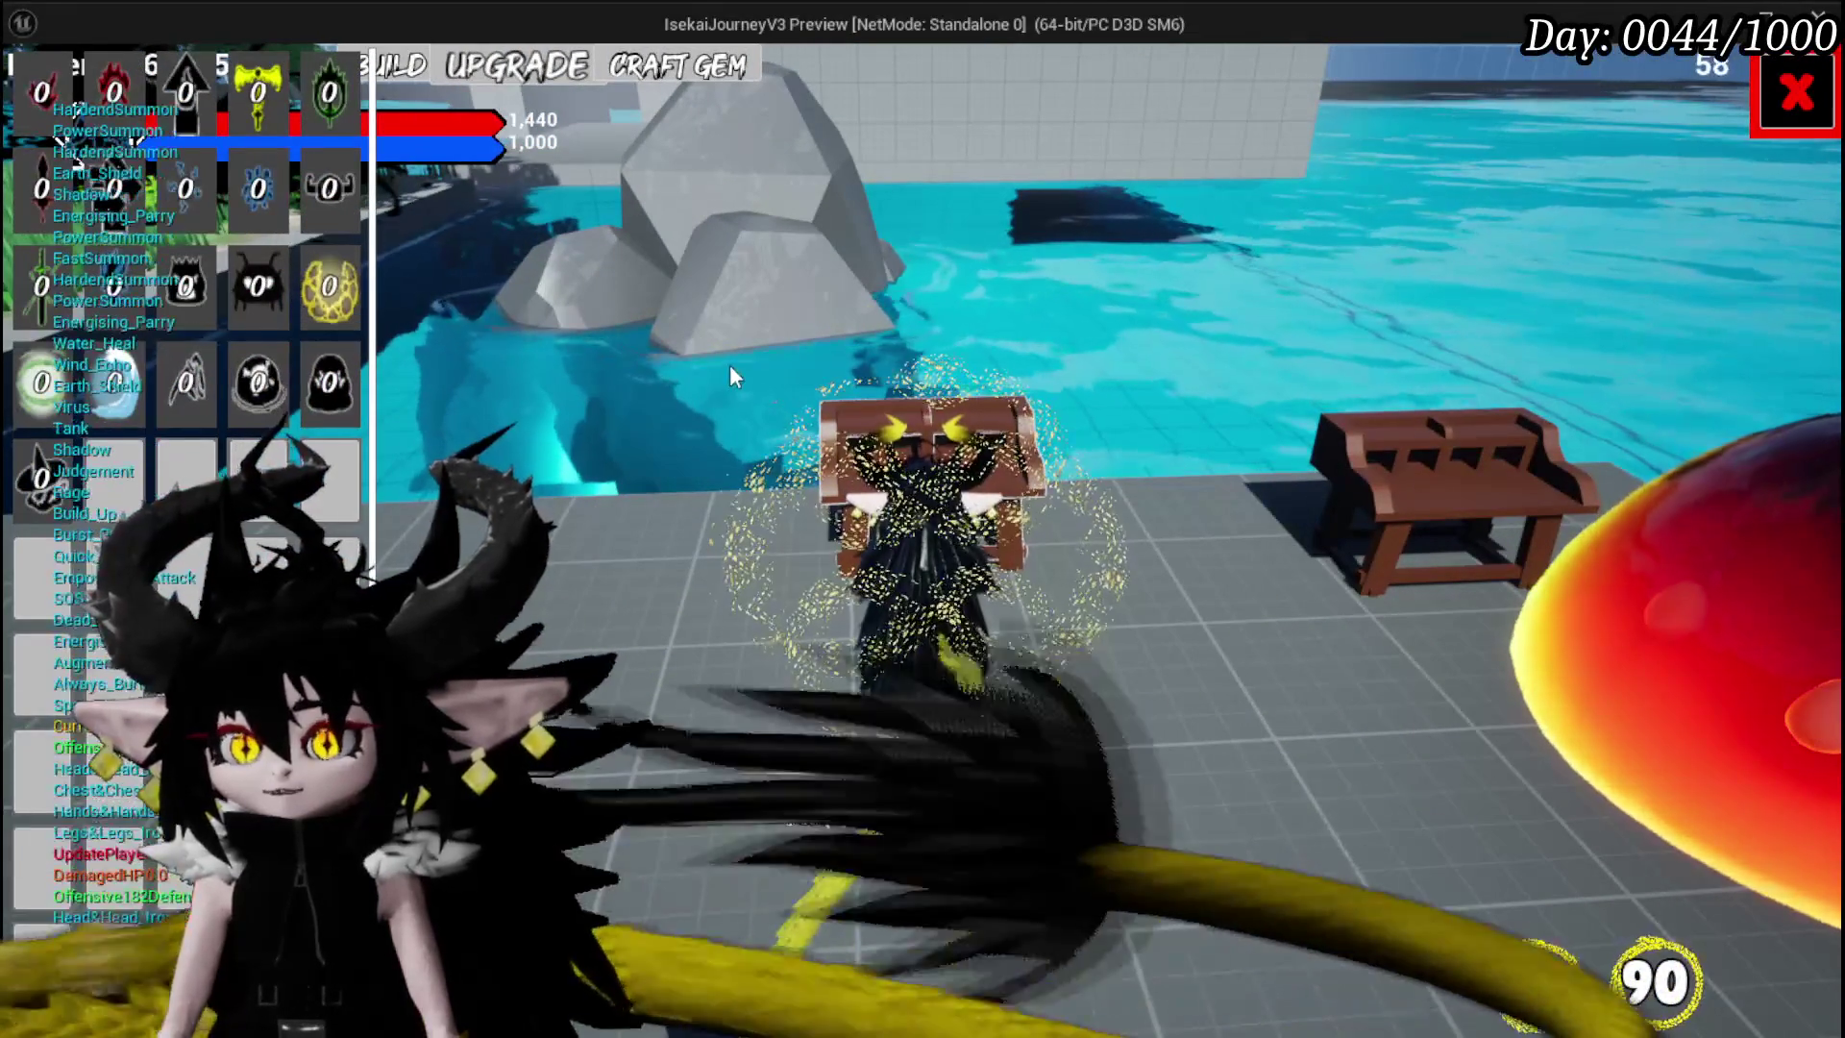
pyautogui.click(611, 73)
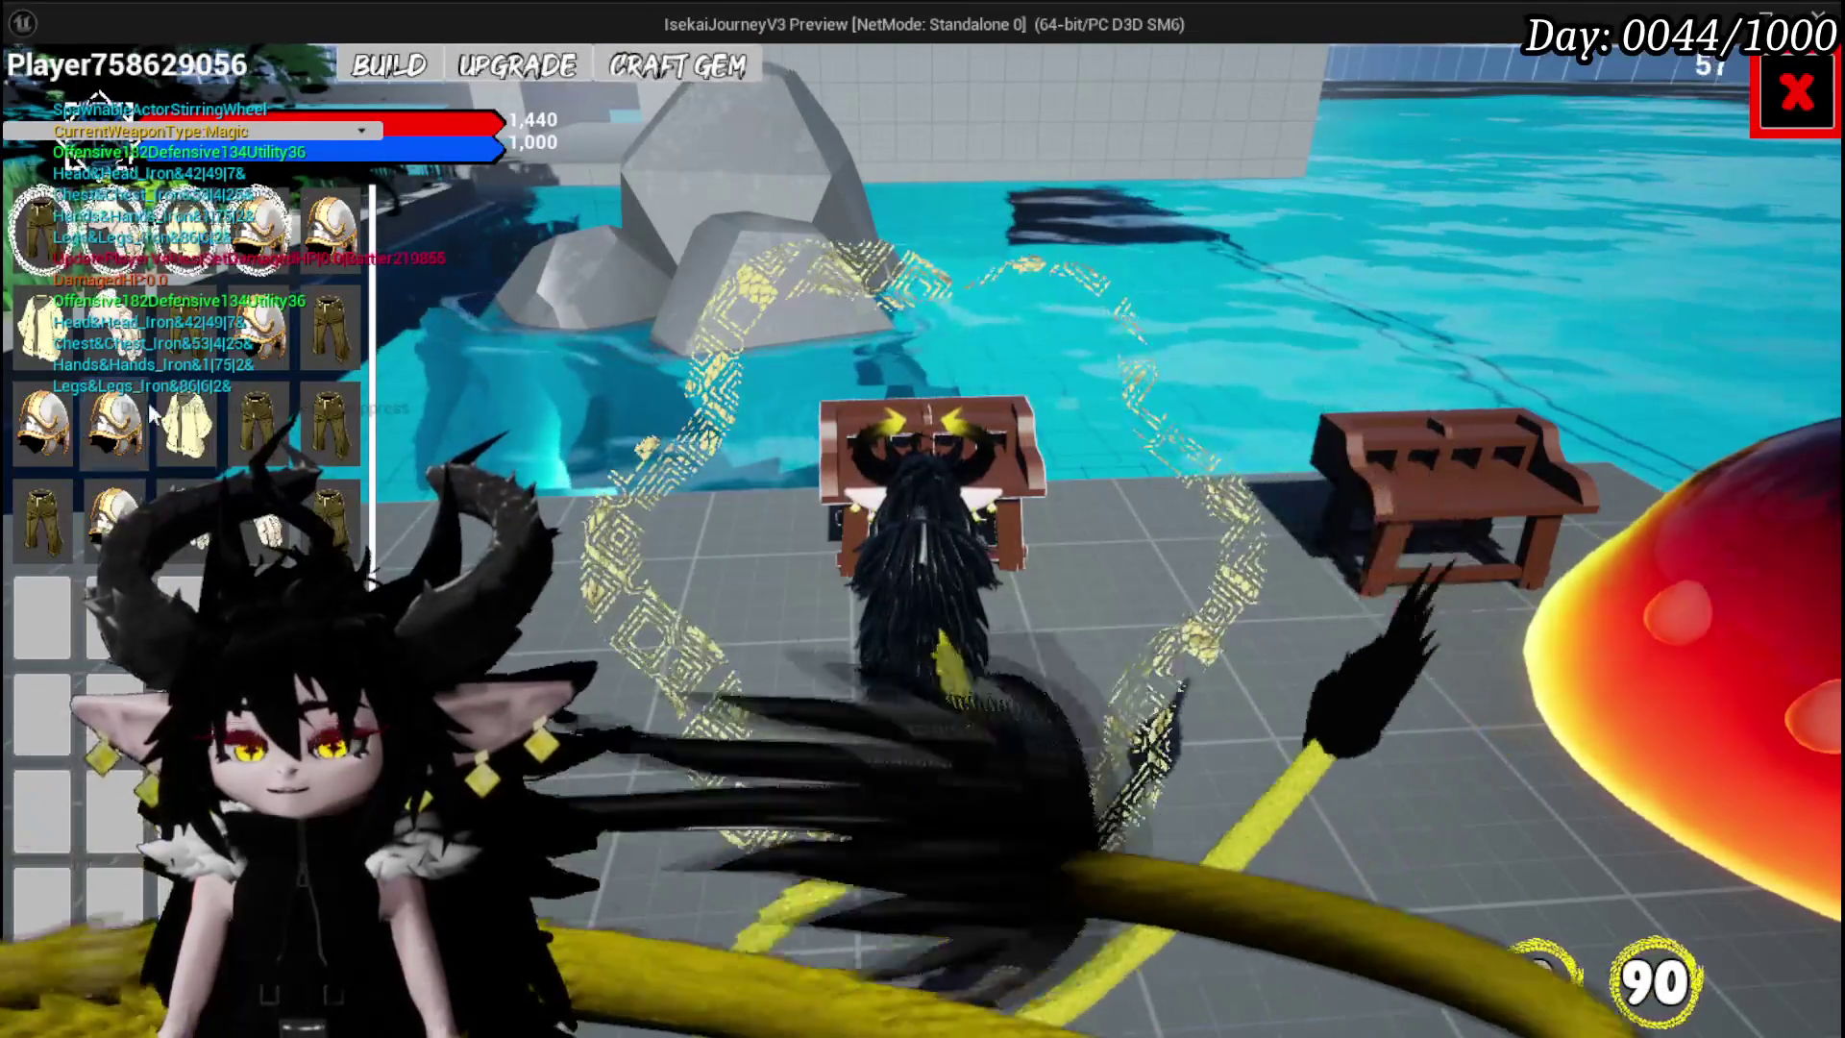
pyautogui.moveTo(120, 187)
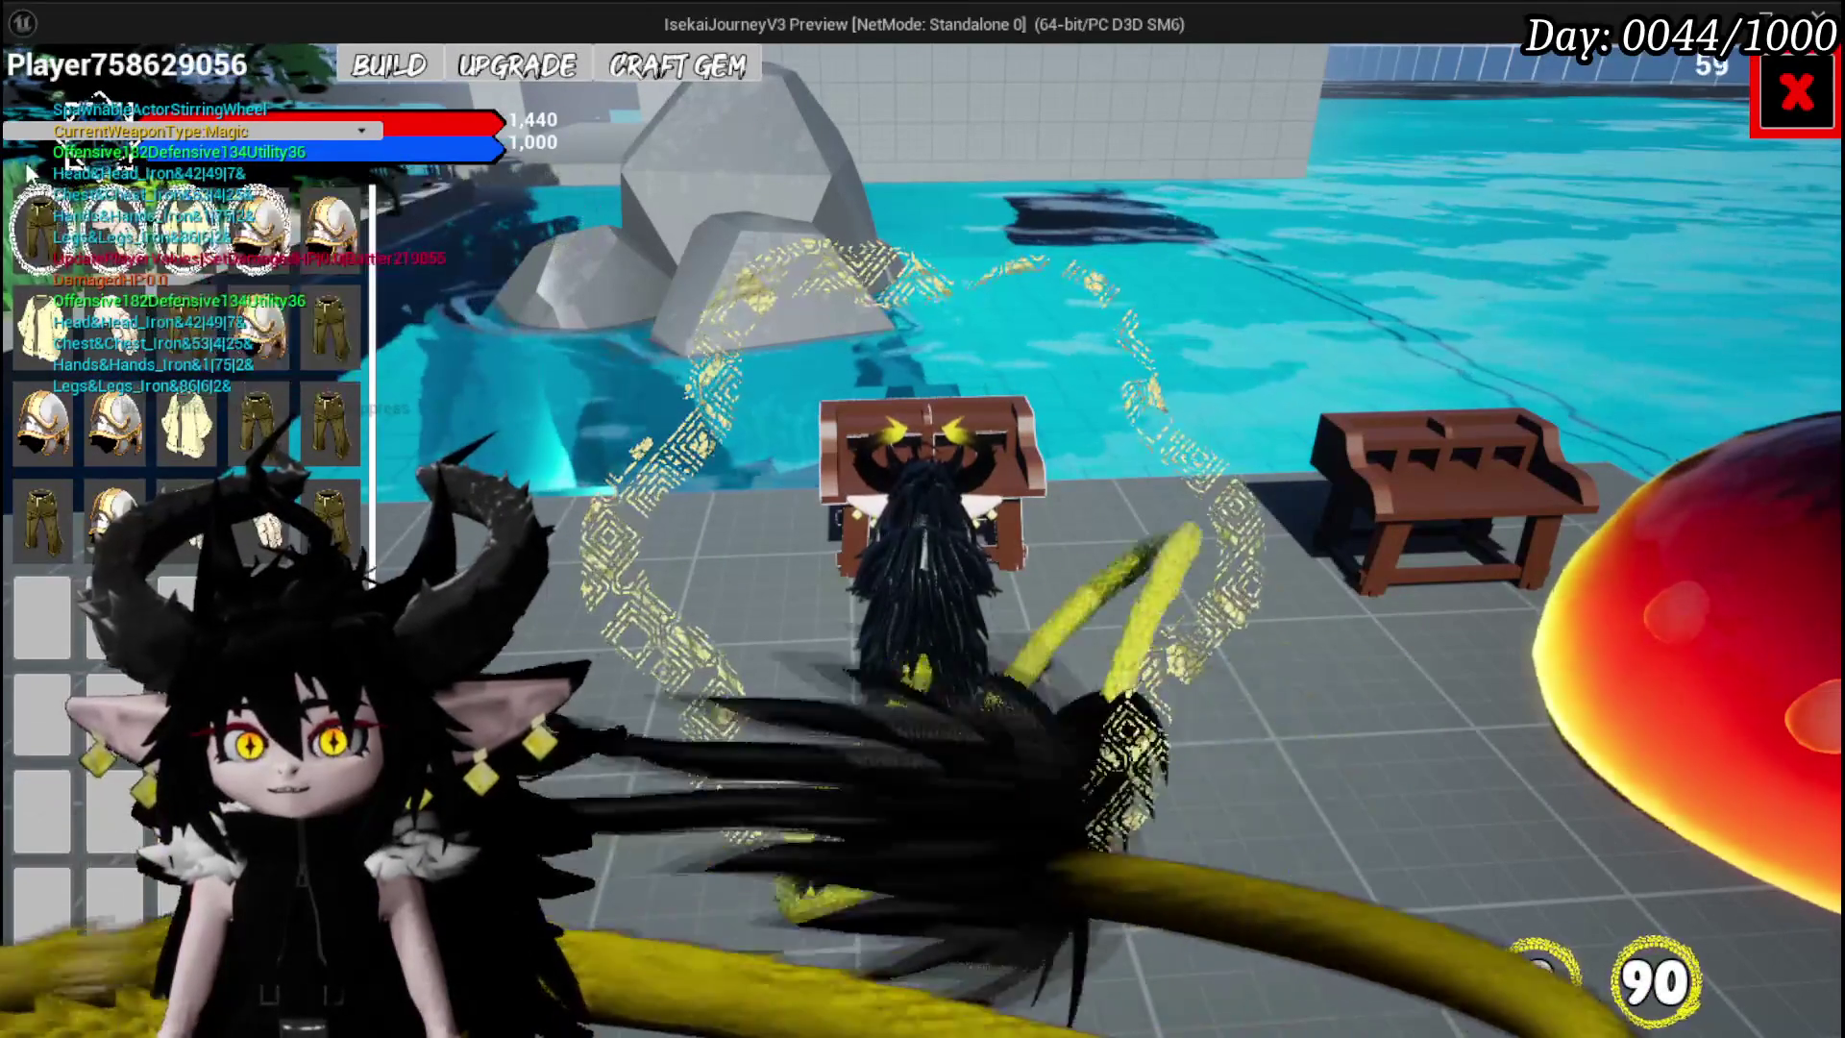
pyautogui.moveTo(464, 452)
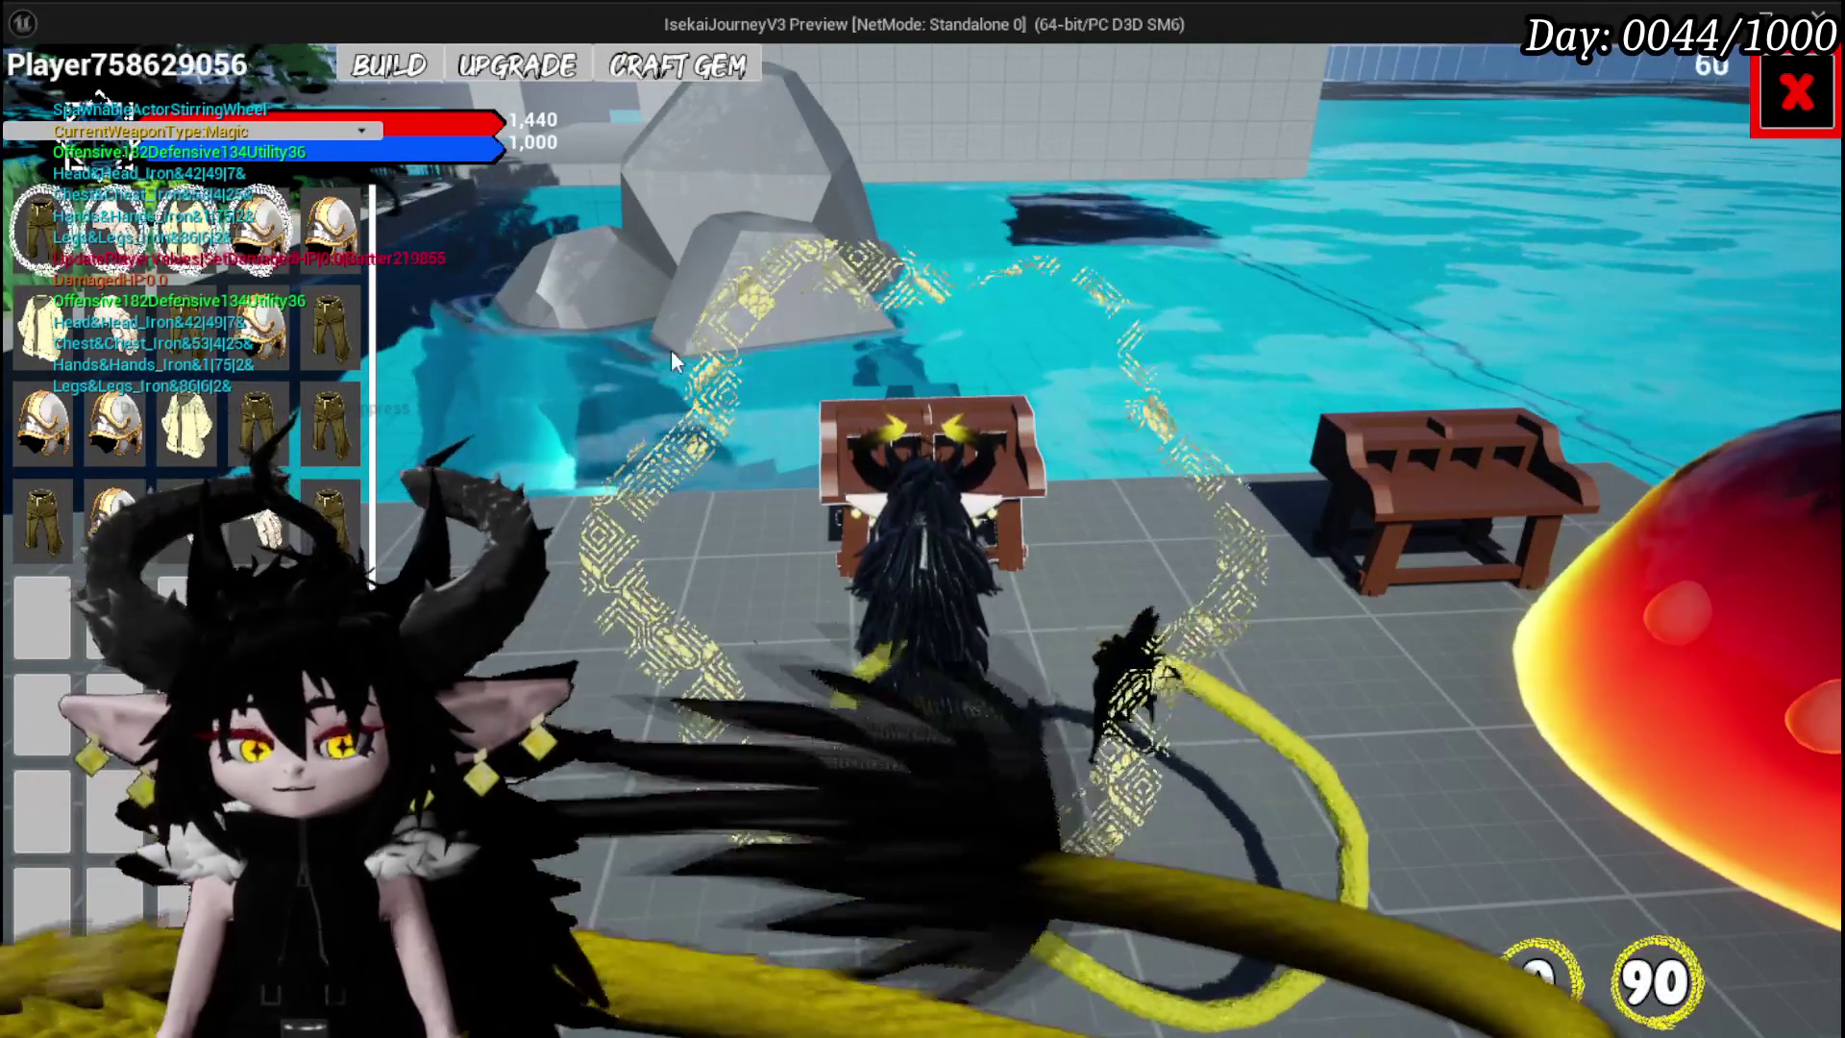
pyautogui.press('Escape')
pyautogui.click(48, 88)
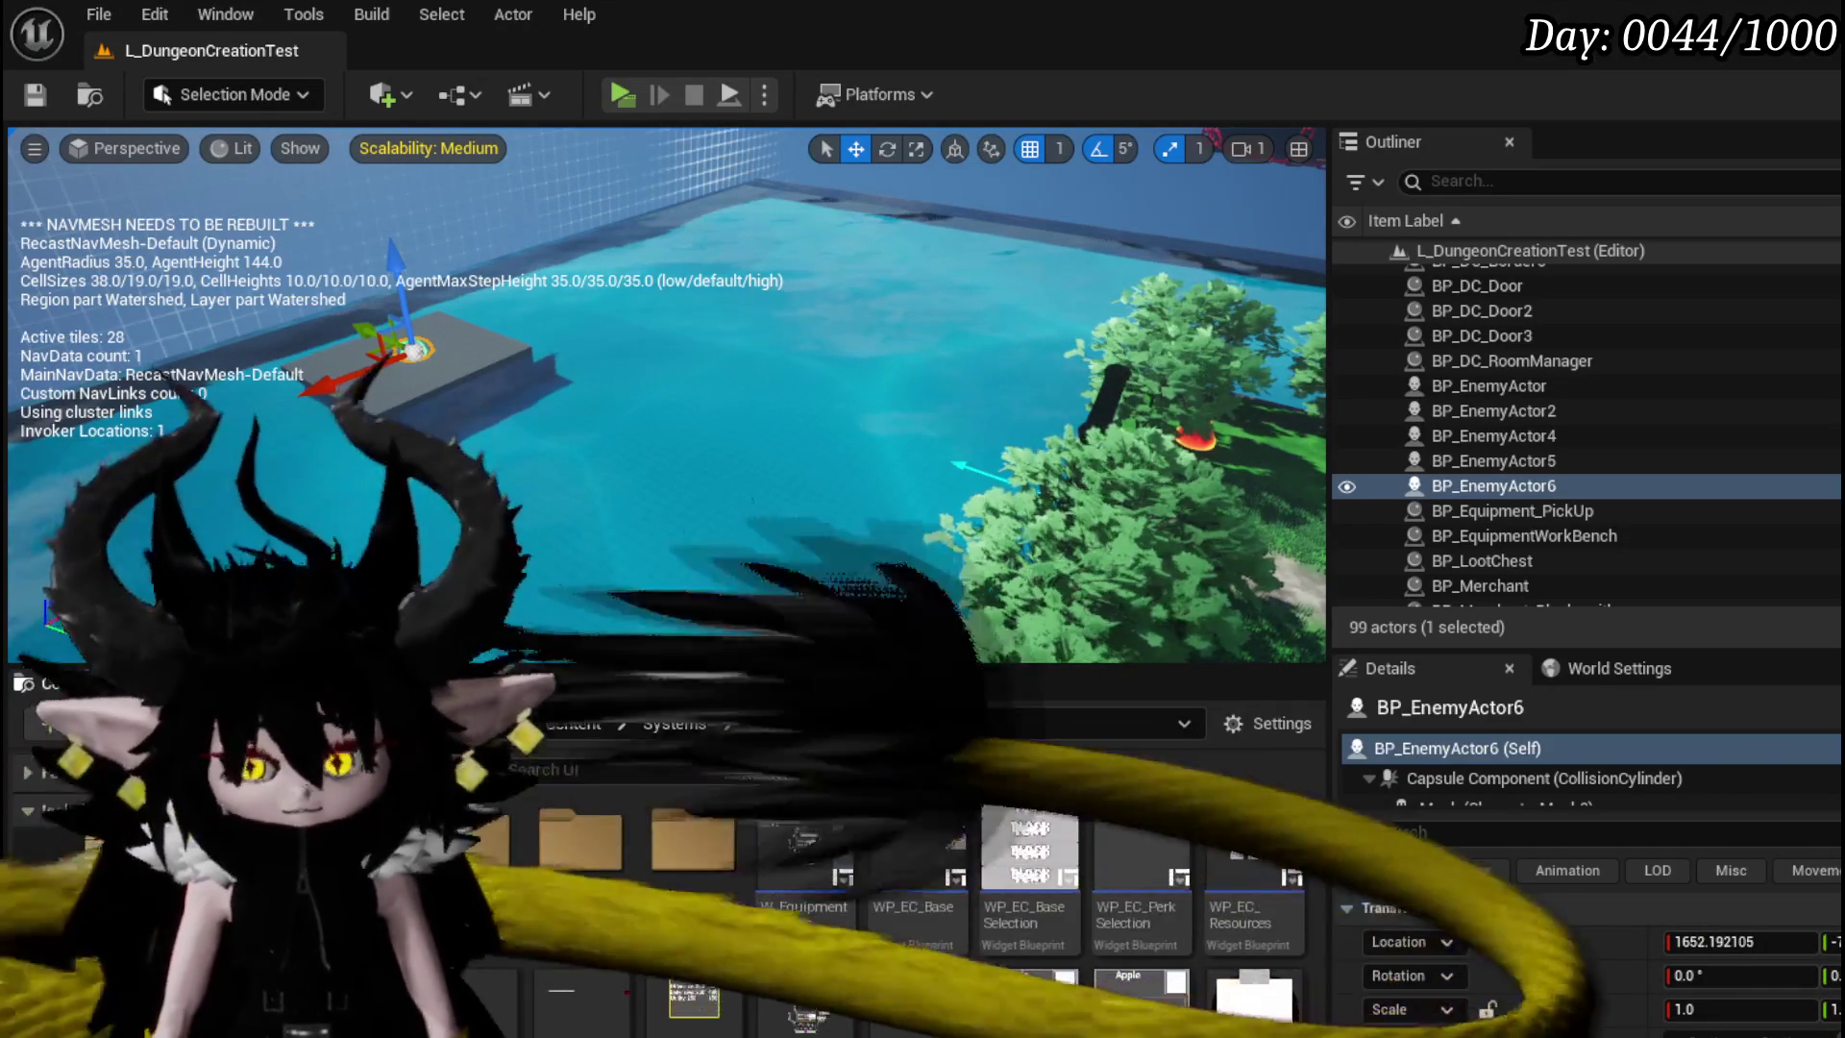
# - Look over the workbench widget's SizeBox_Selection, close it, and open W_EquipmentUpgrade
pyautogui.doubleClick(807, 989)
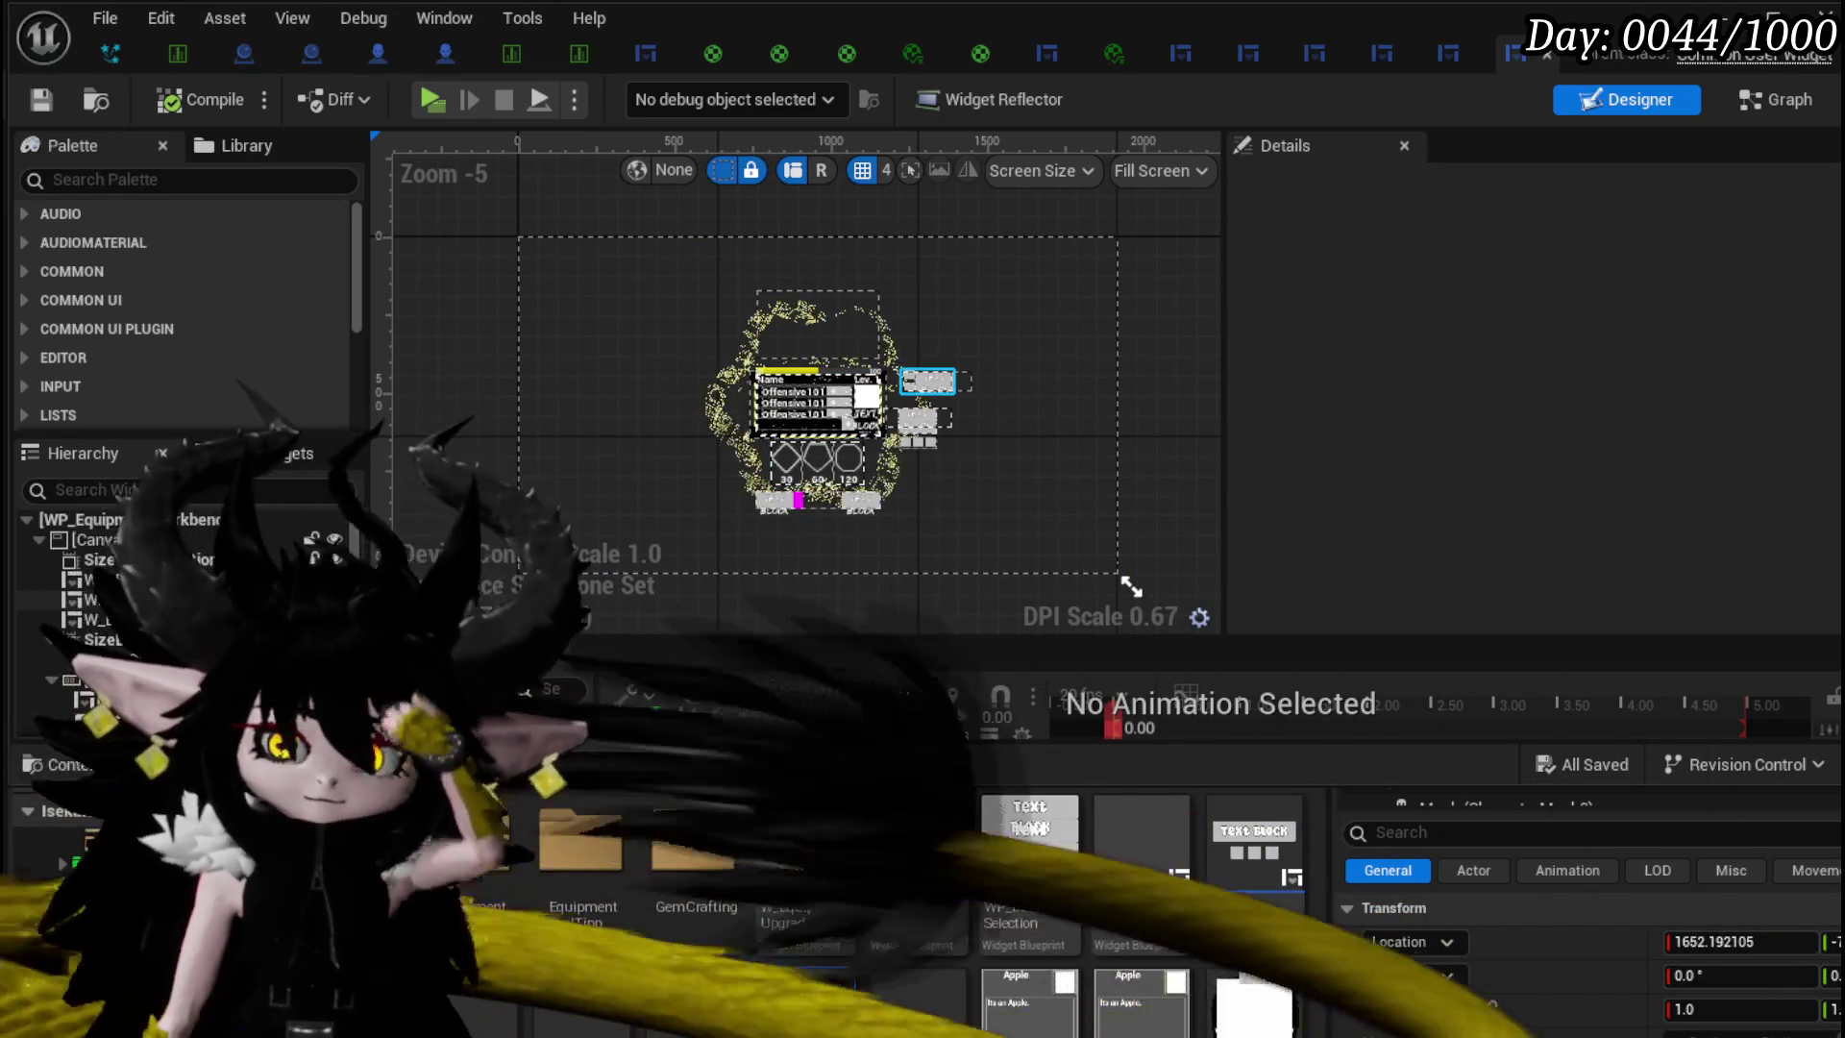
pyautogui.click(816, 322)
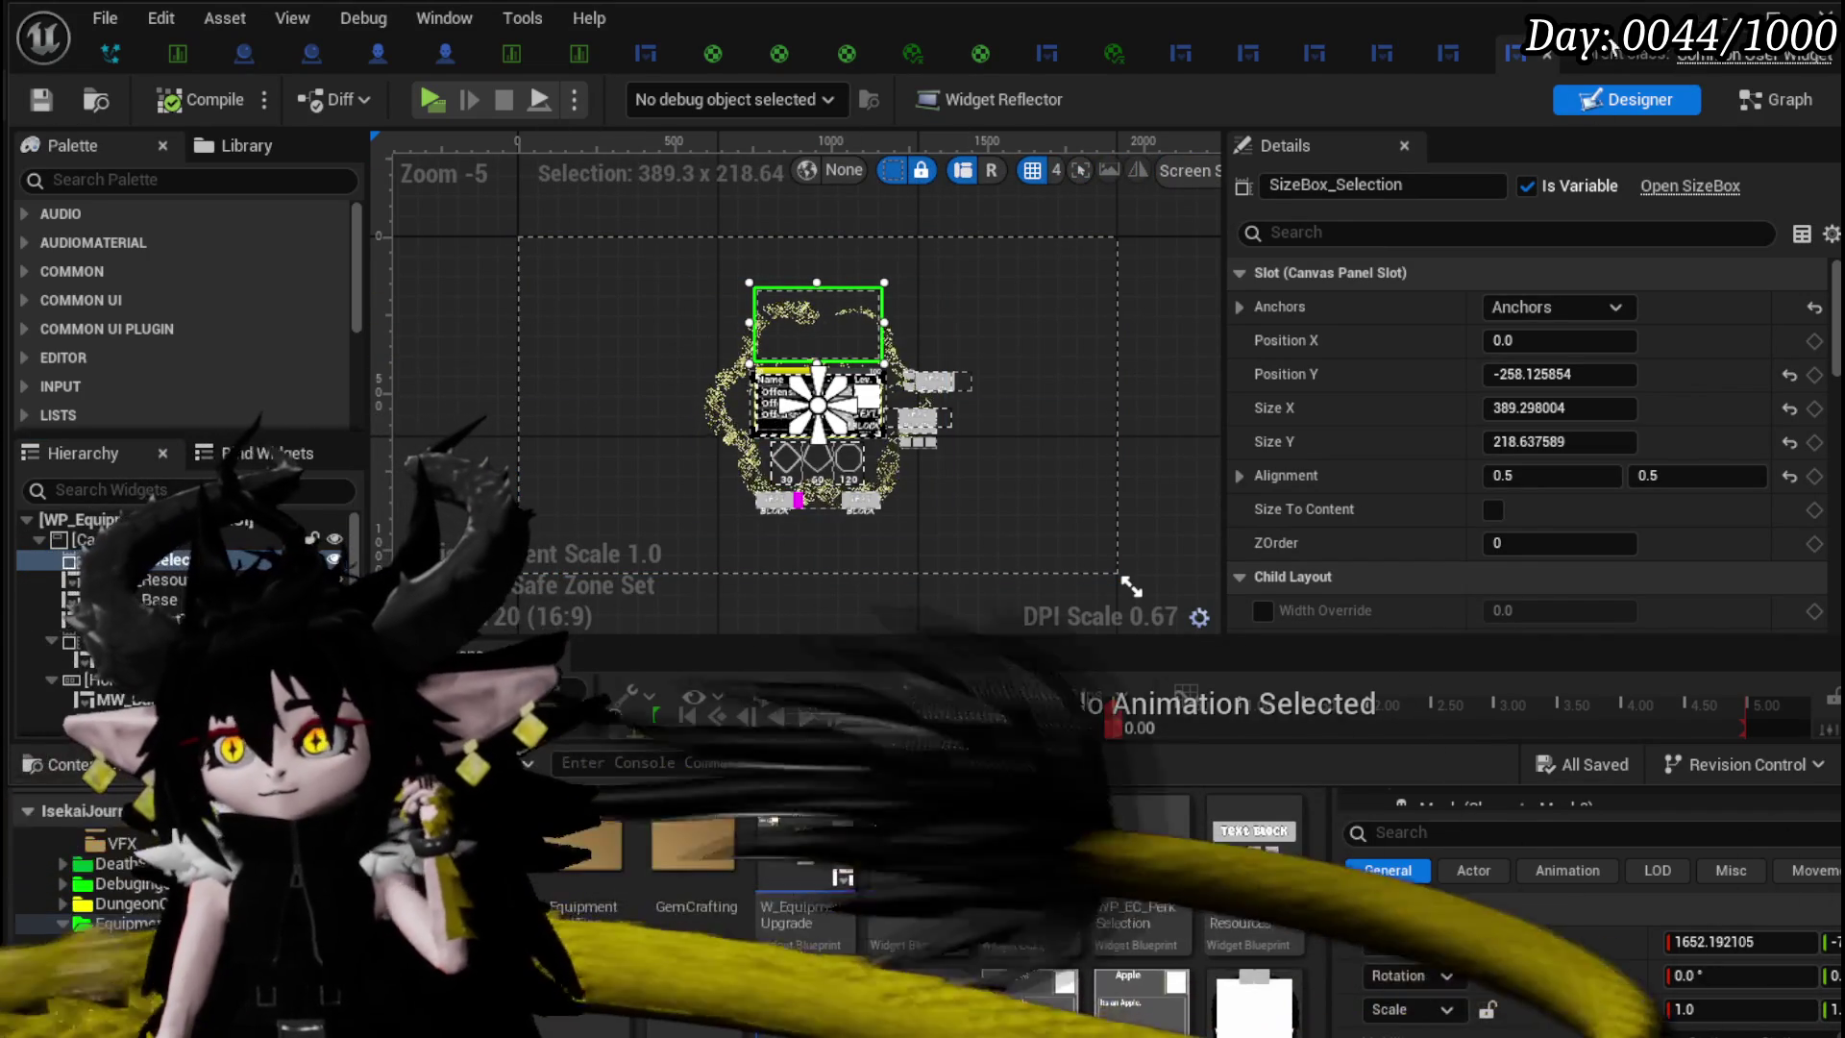
pyautogui.click(1547, 54)
pyautogui.click(1542, 54)
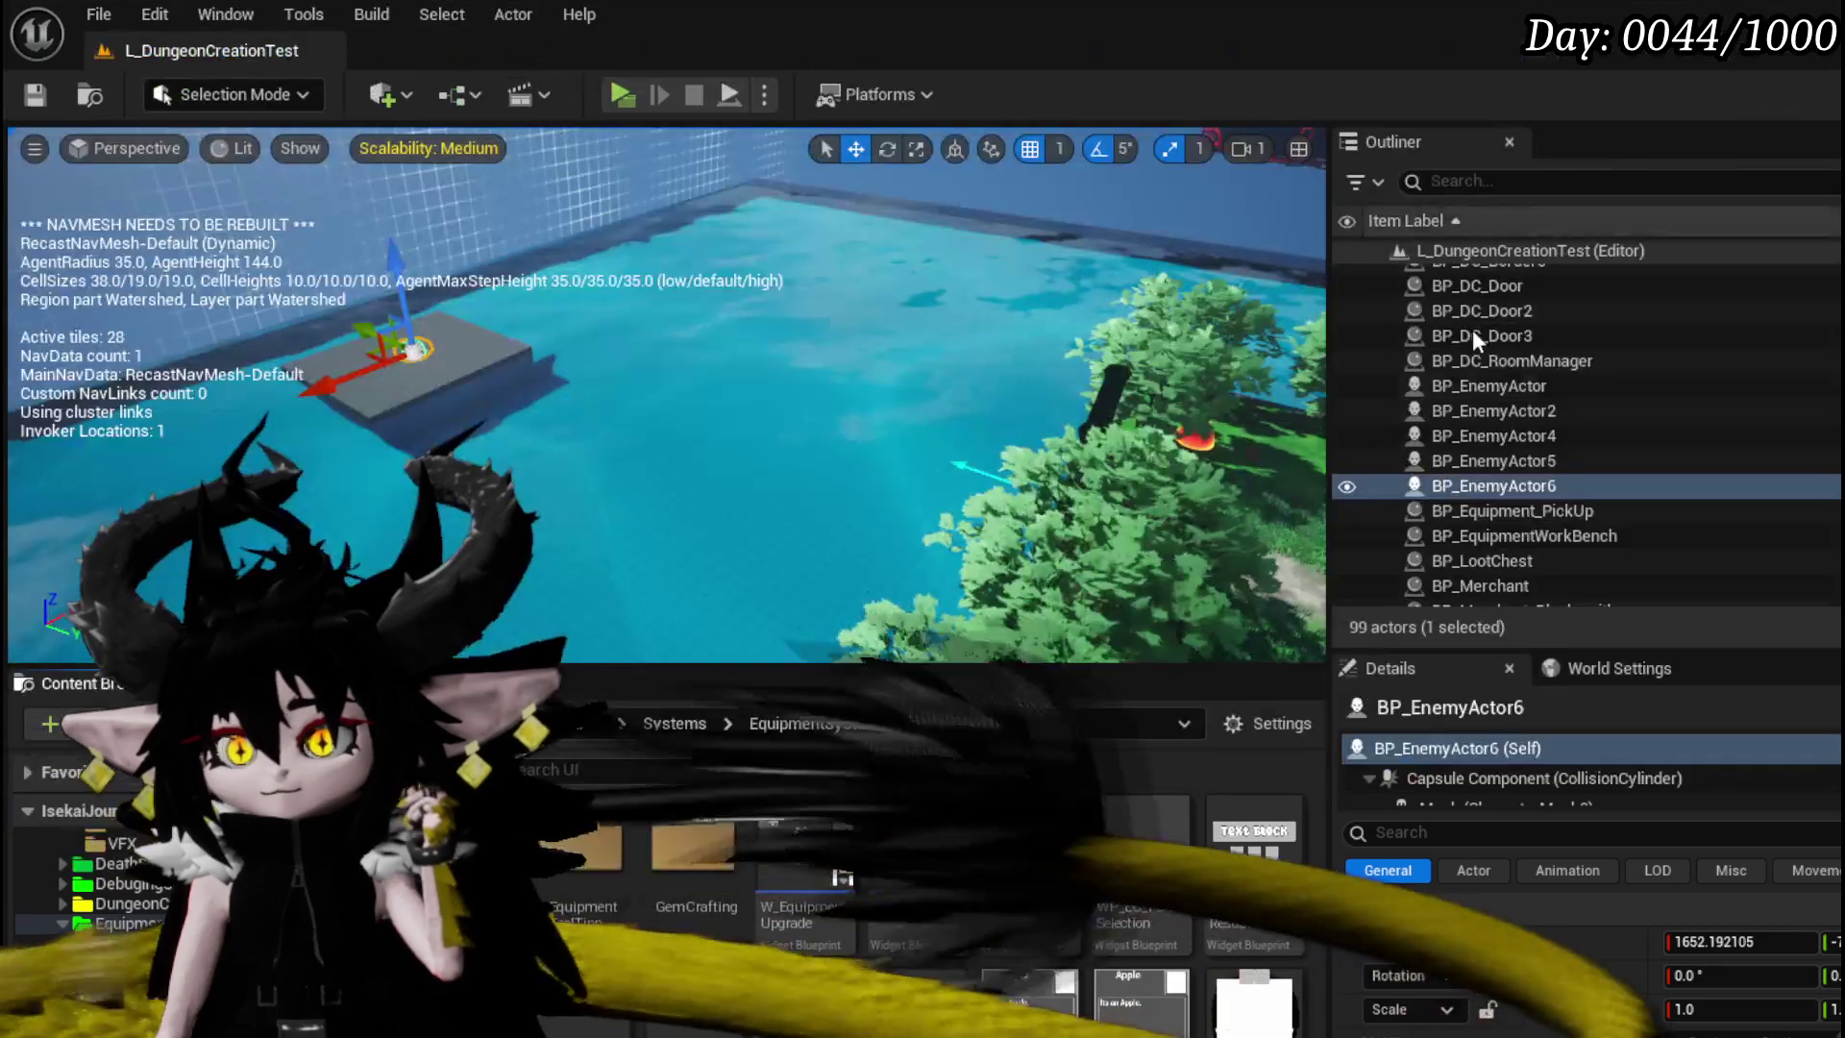
pyautogui.doubleClick(807, 850)
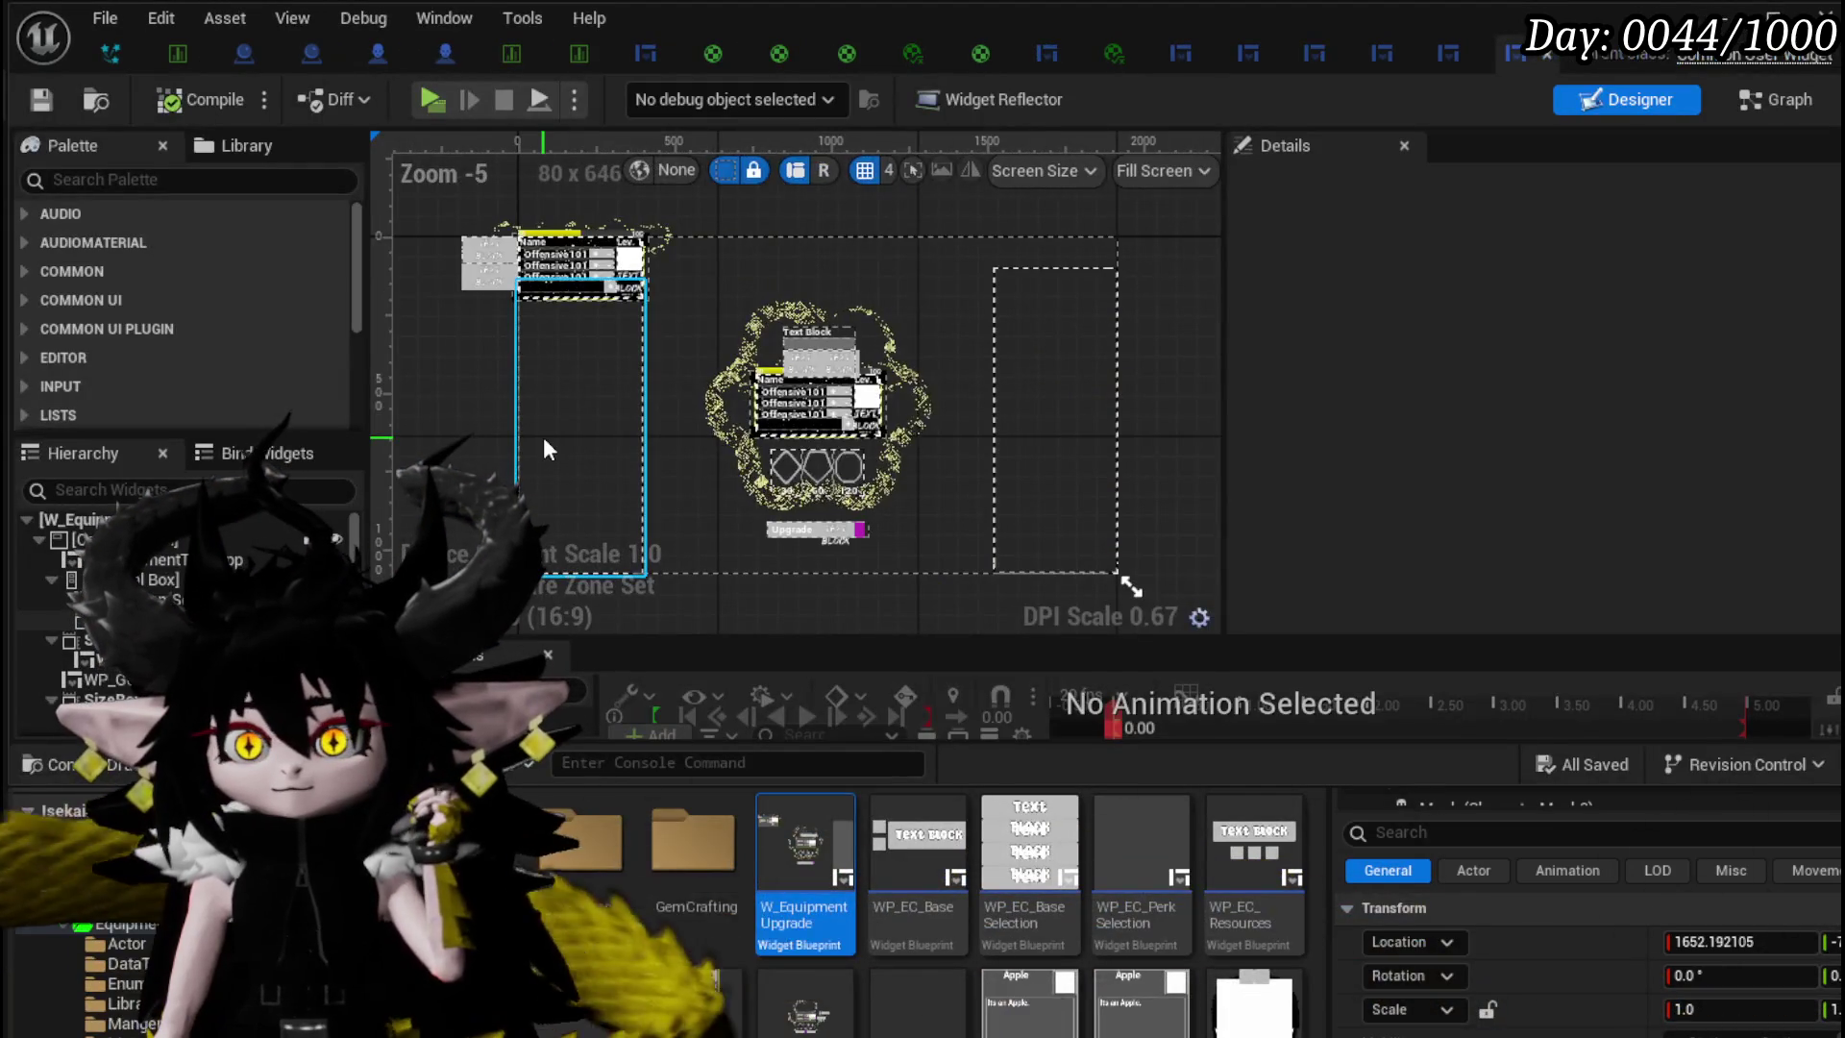
# - Wrap SizeBox_FillBox in an overlay and add the big starry container border to it
pyautogui.click(544, 439)
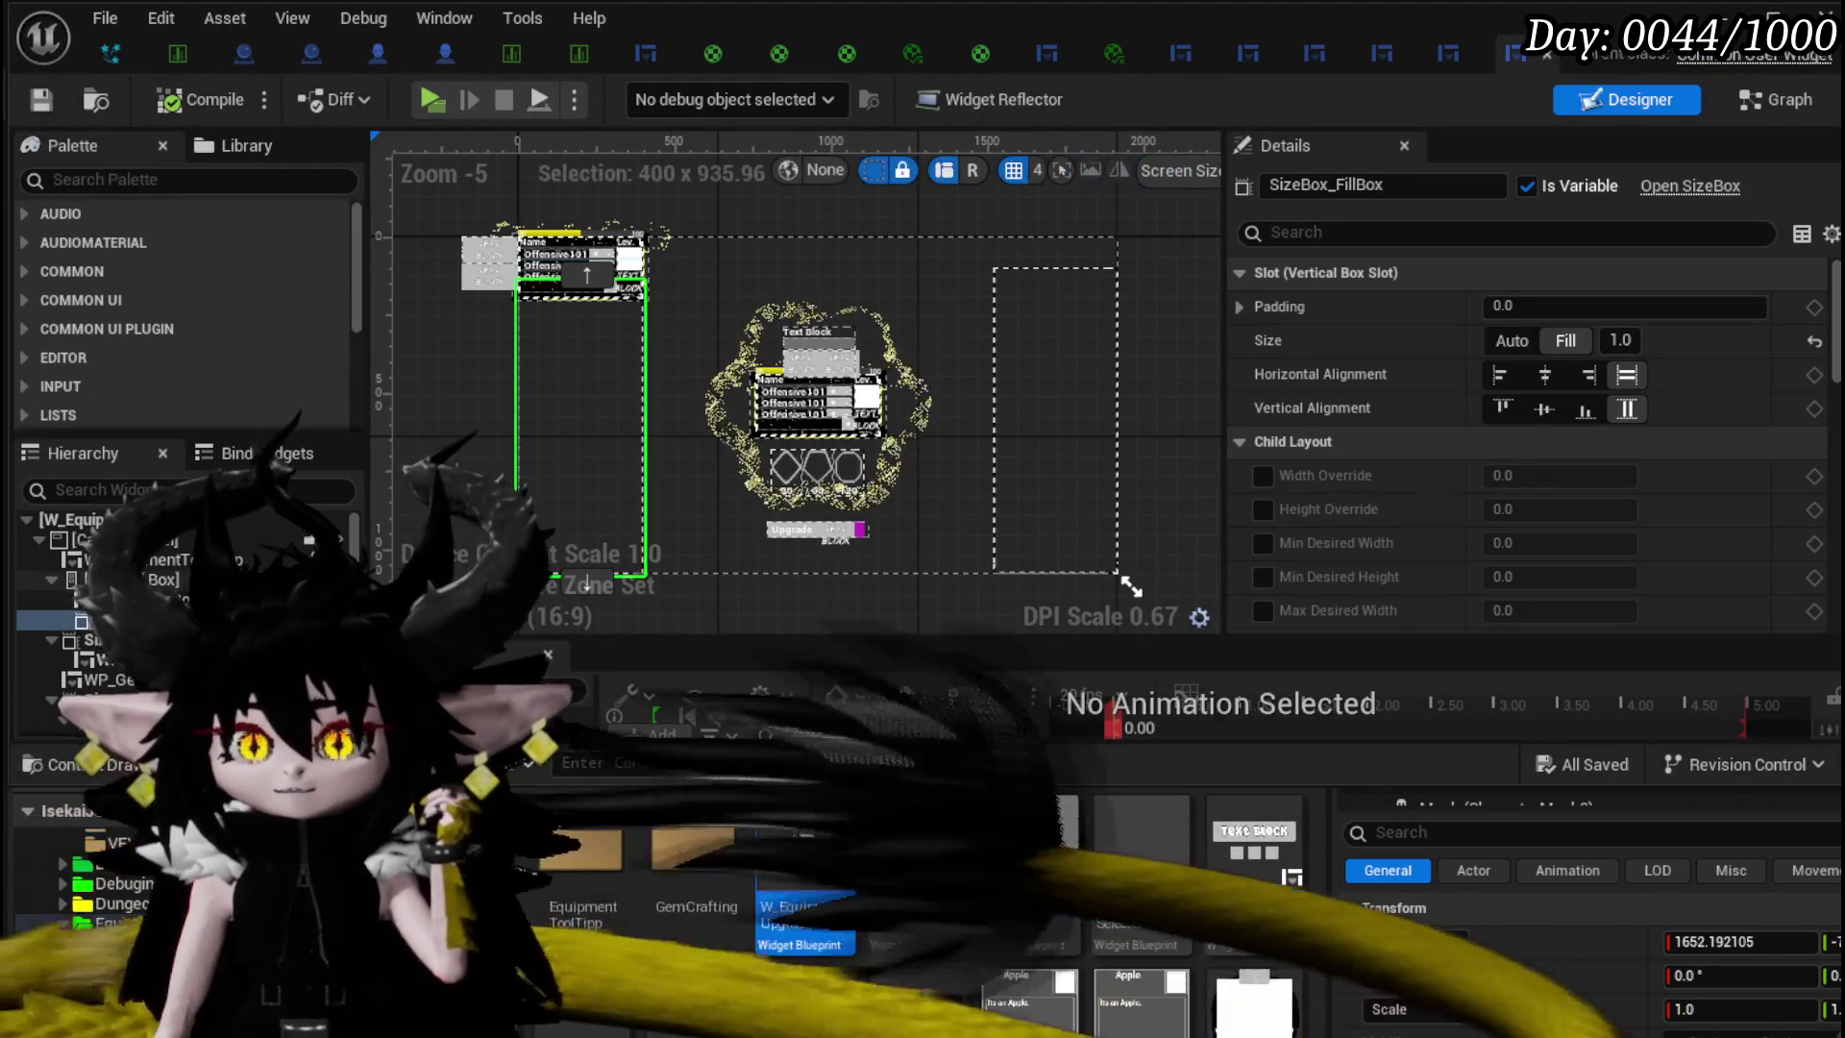
pyautogui.rightClick(81, 620)
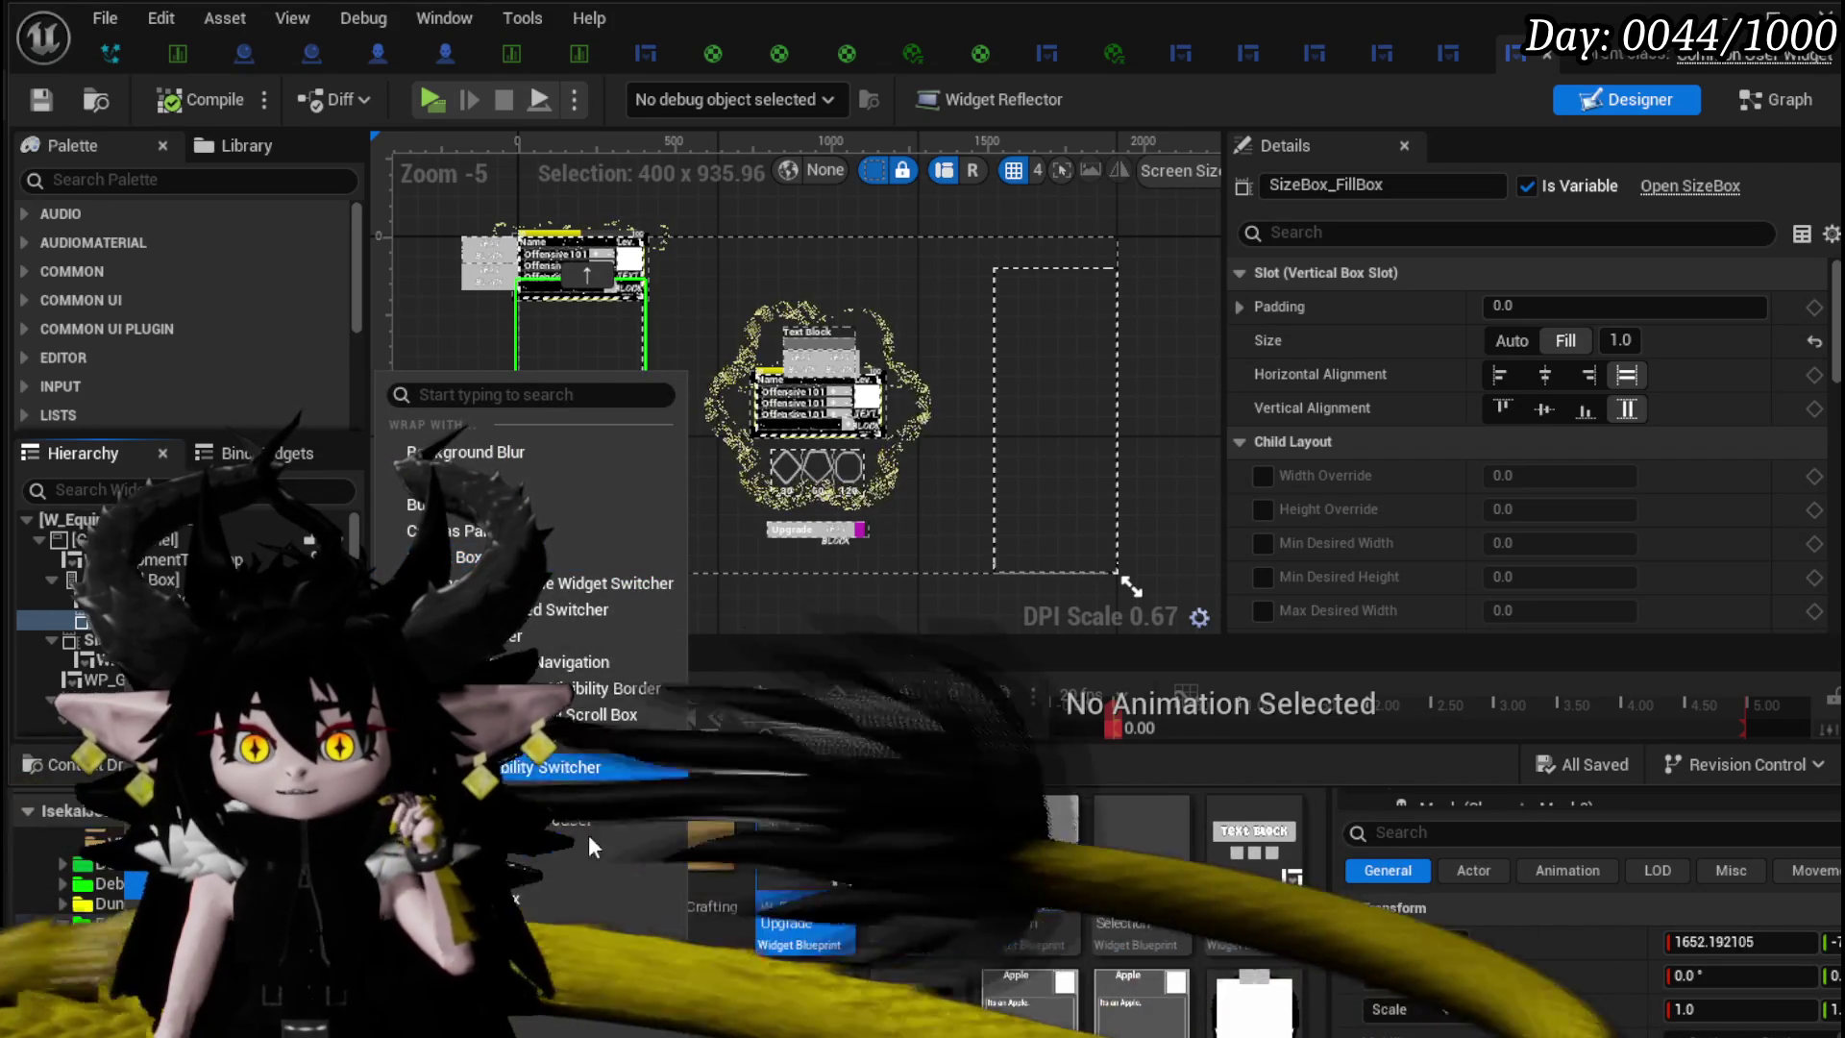
pyautogui.click(461, 922)
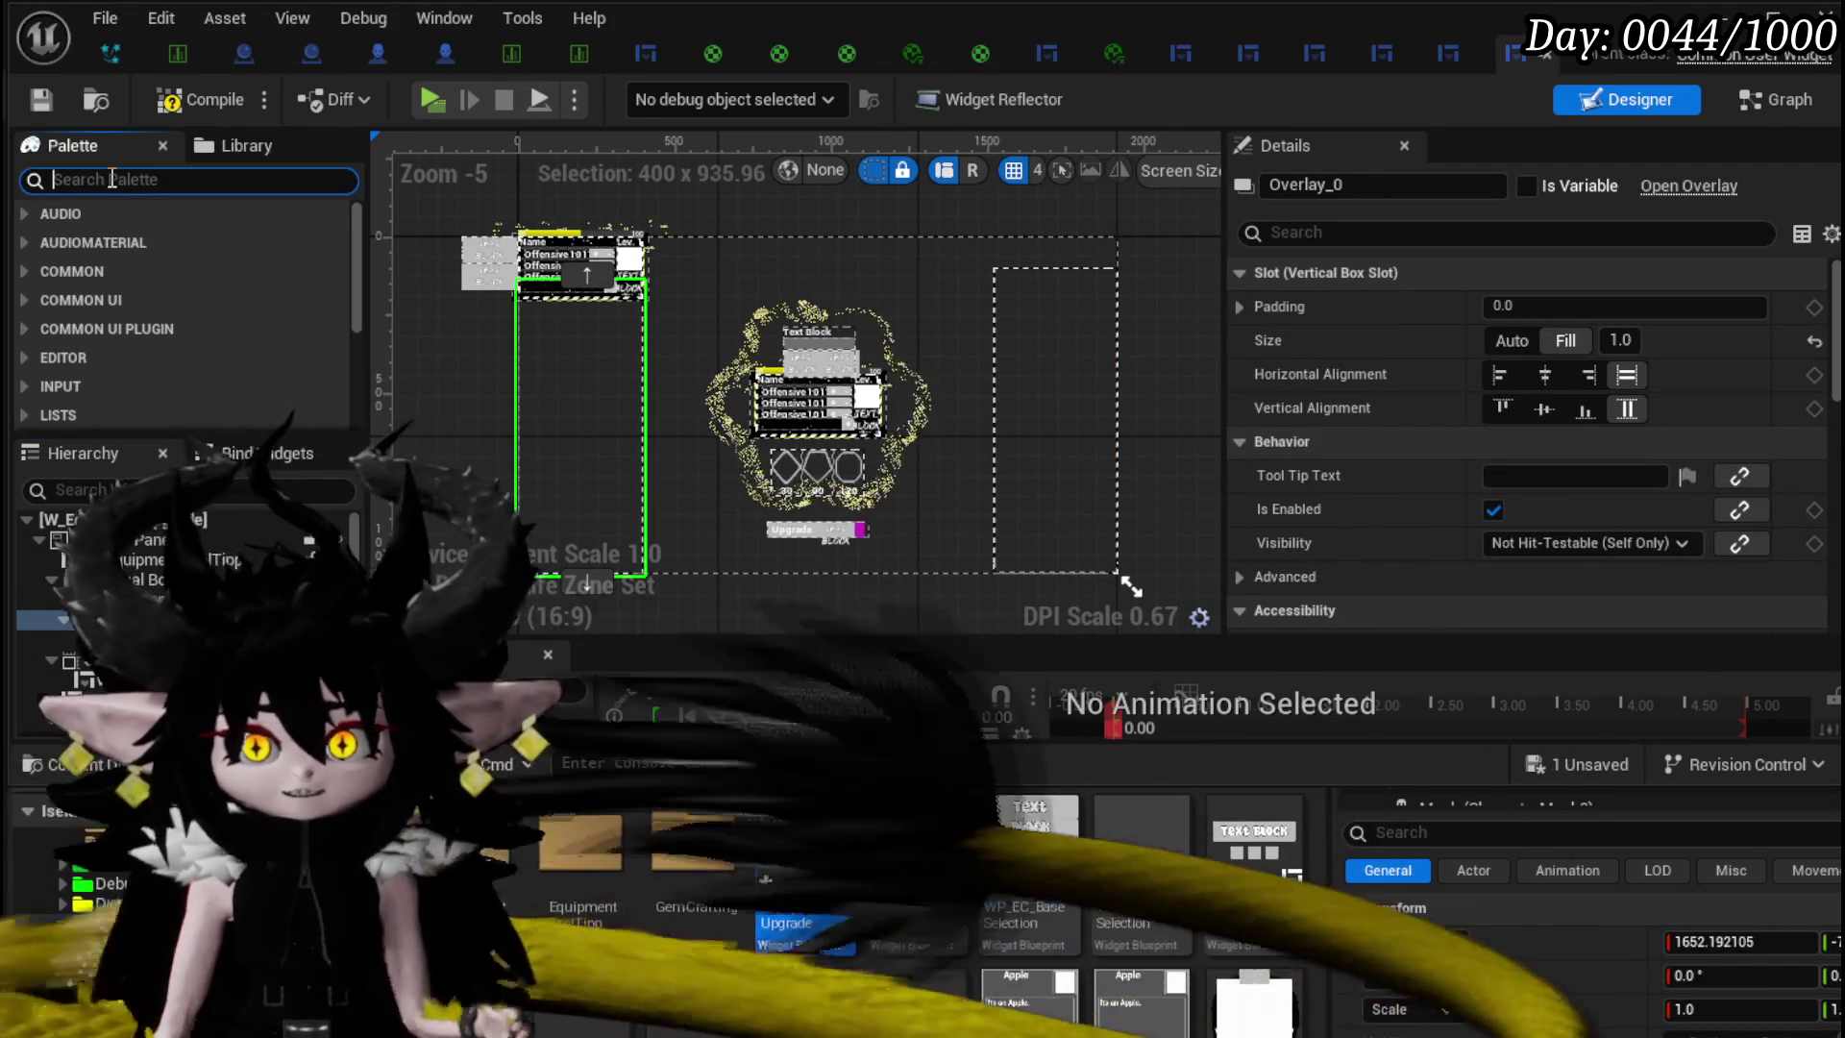
pyautogui.write('Borde')
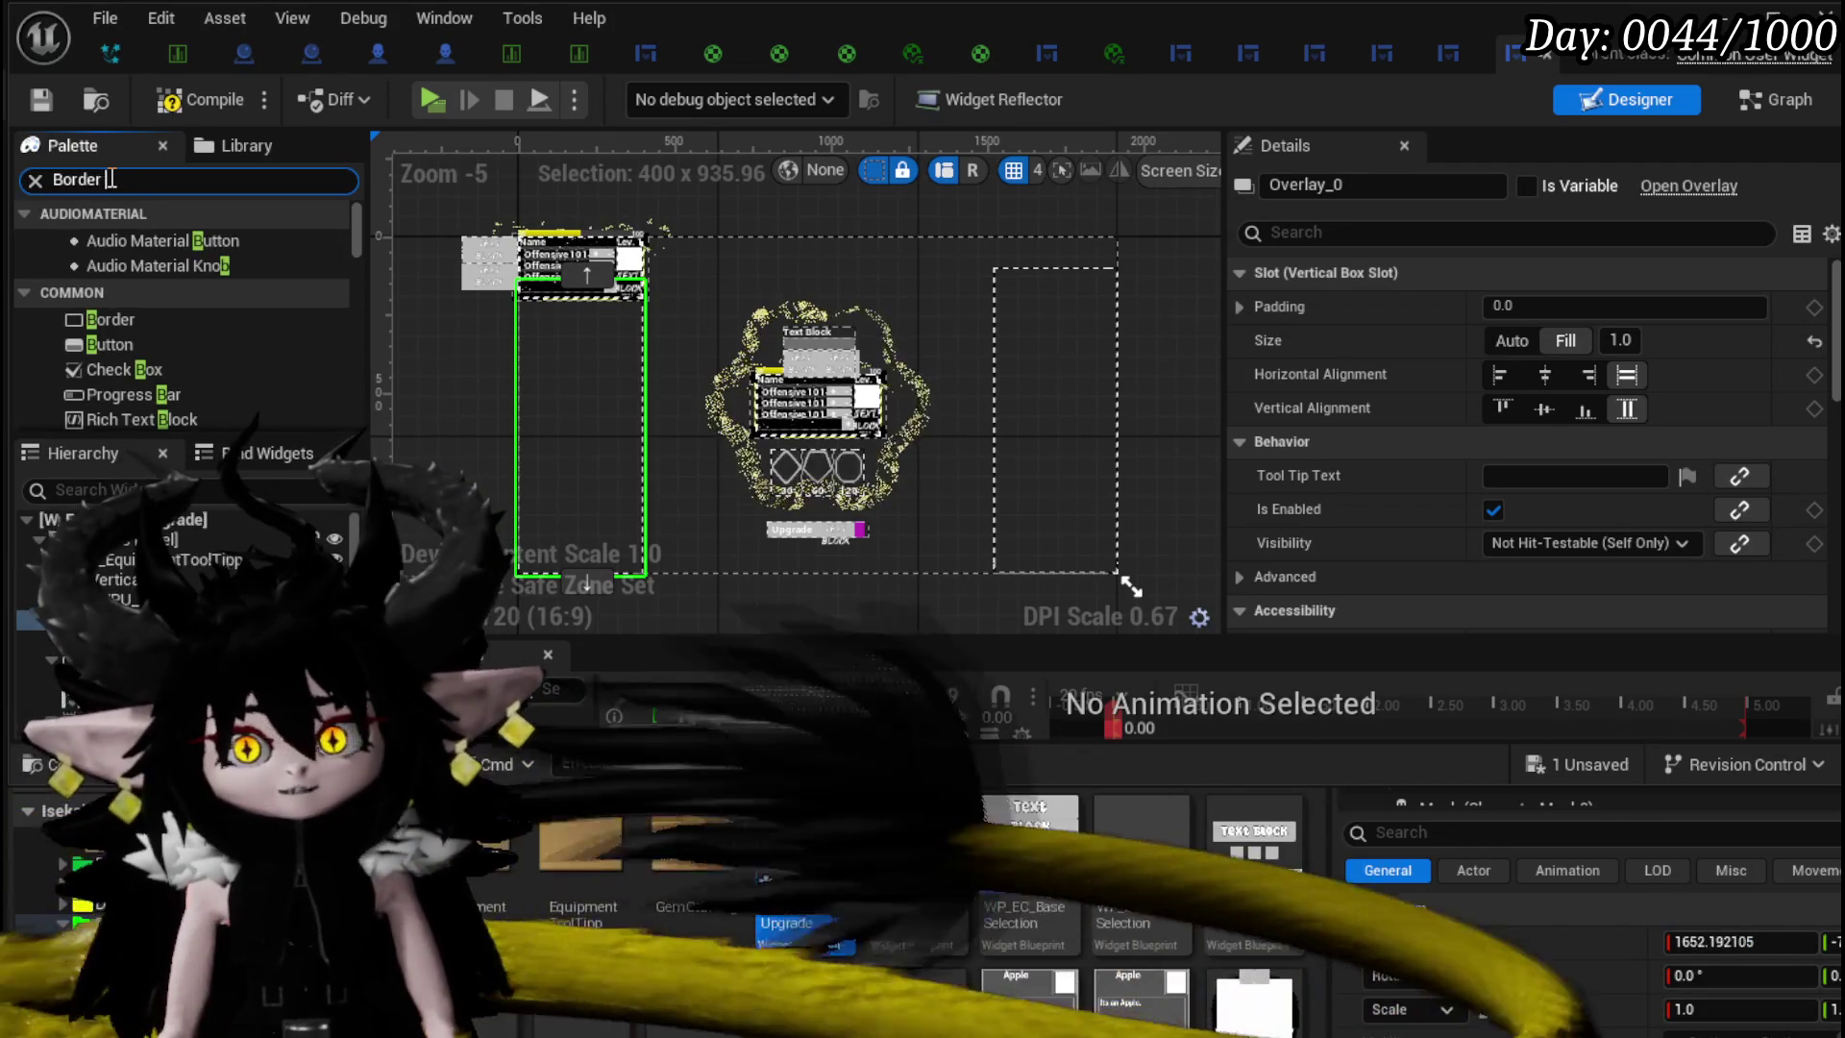
pyautogui.write('r Bi')
pyautogui.click(164, 294)
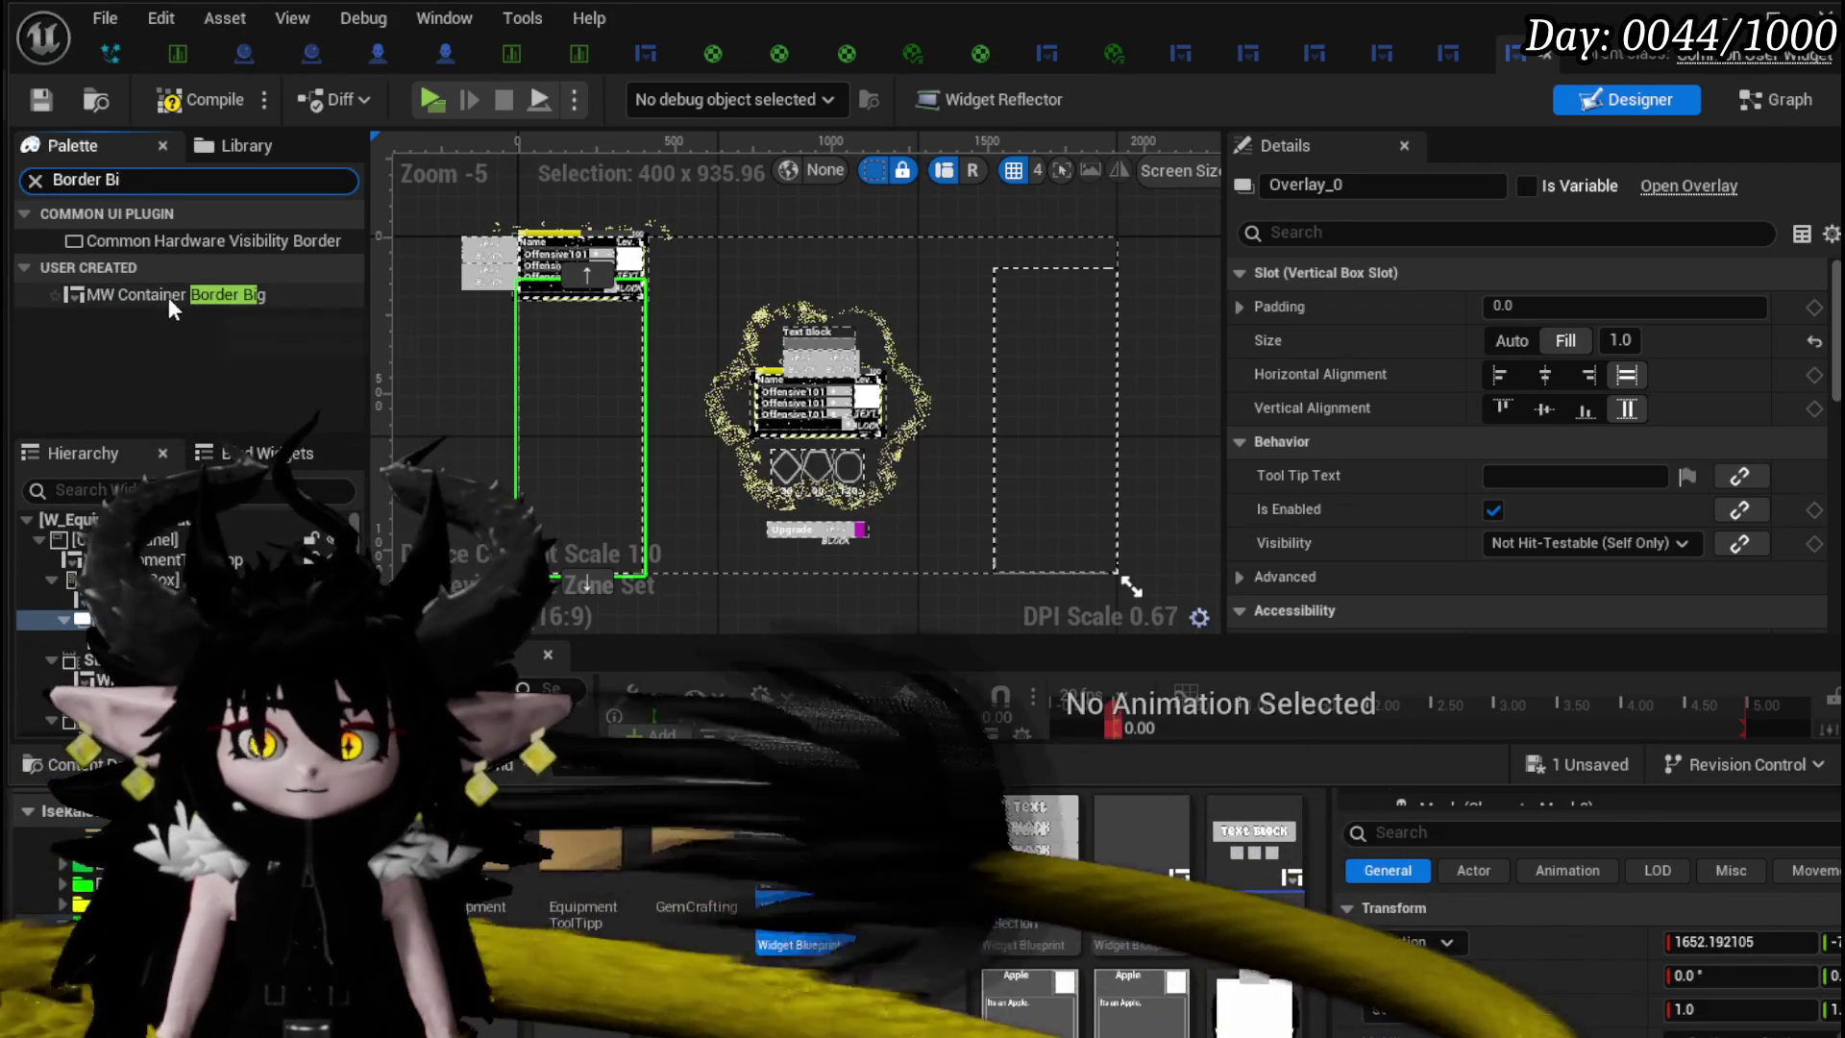
pyautogui.moveTo(586, 273); pyautogui.dragTo(586, 279)
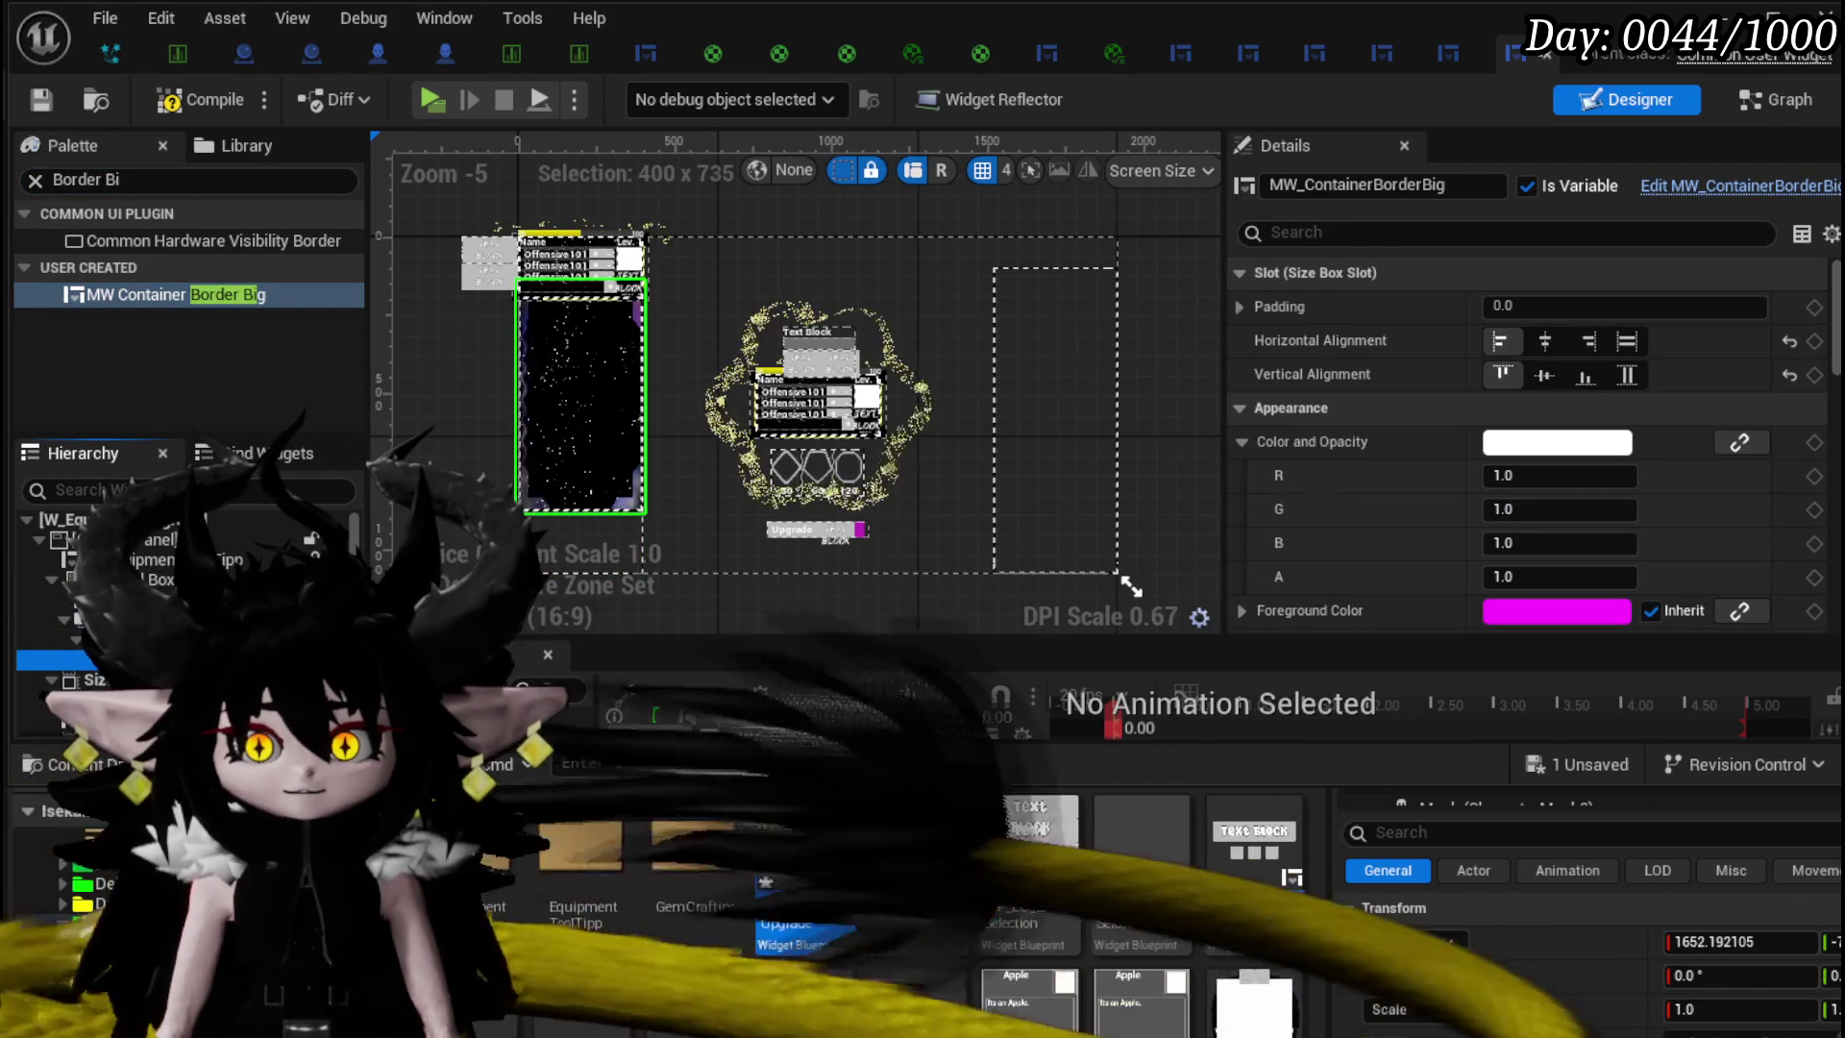
# - Make both the fill size box and the container border stretch to fill their overlay slots
pyautogui.click(724, 384)
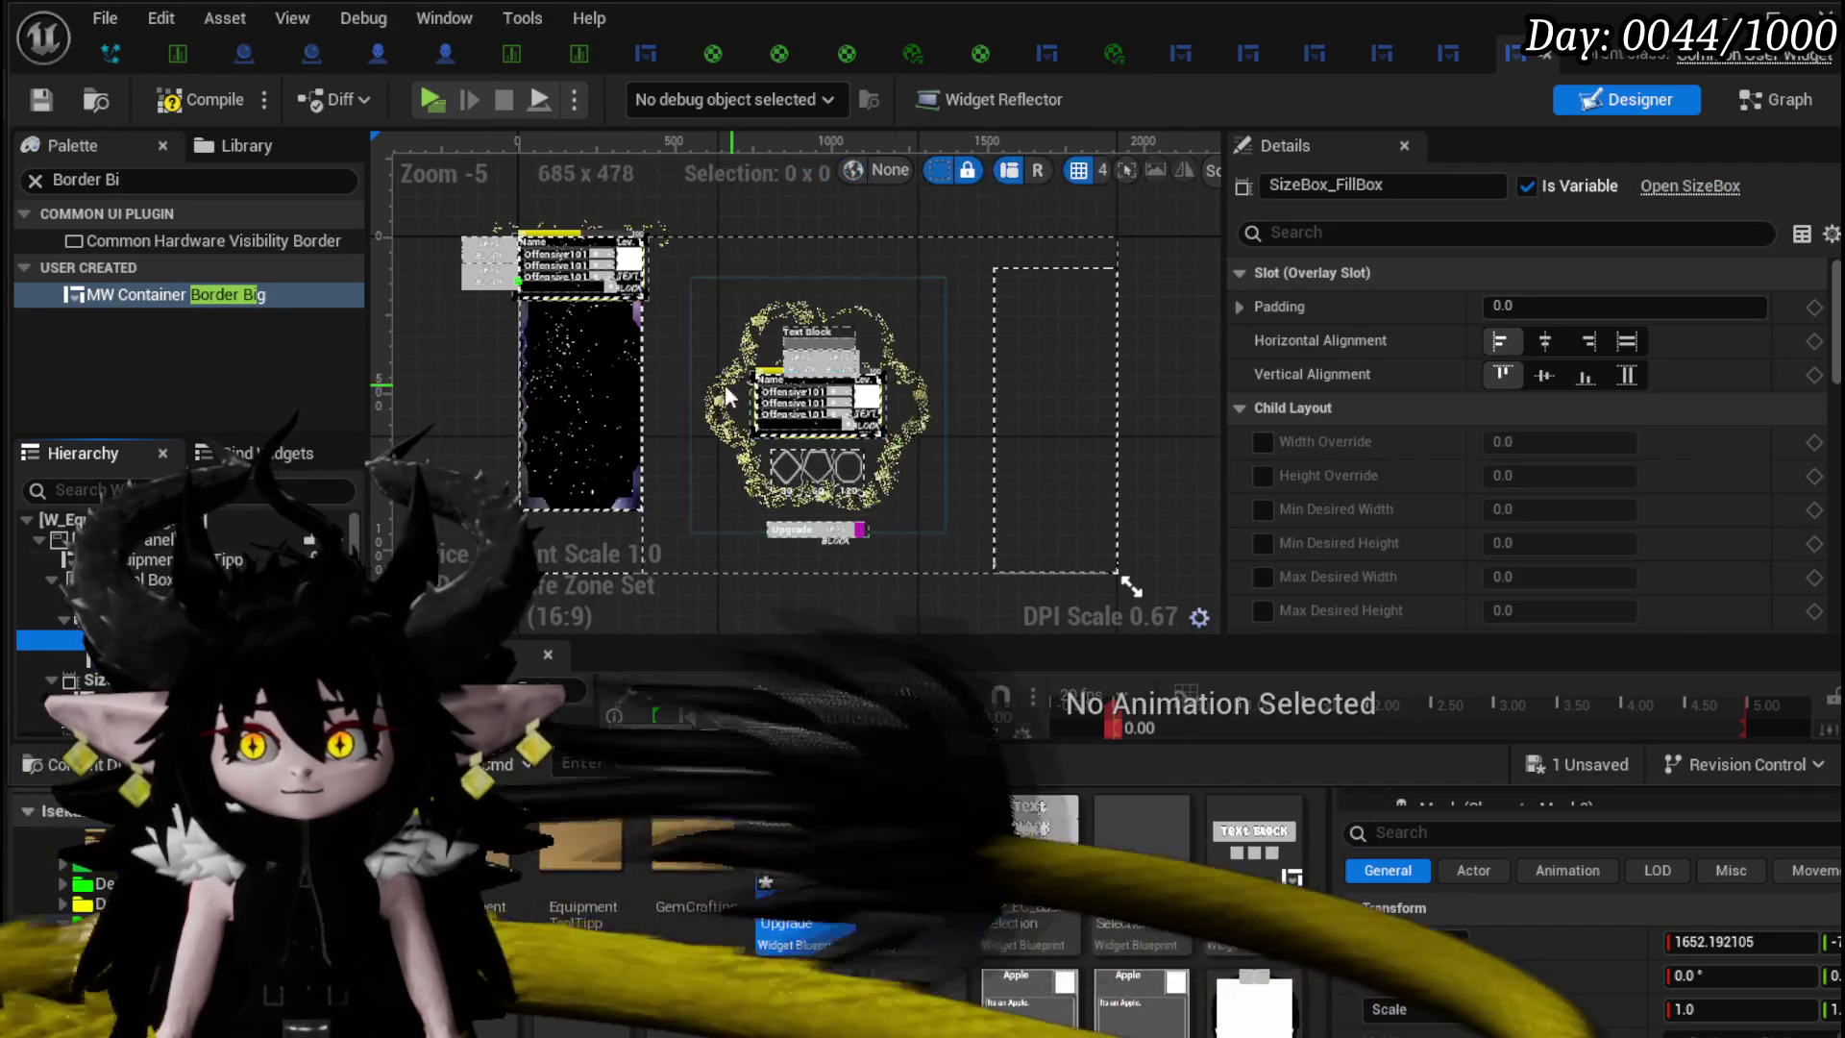
pyautogui.scroll(4, 585, 413)
pyautogui.scroll(-3, 630, 406)
pyautogui.click(1627, 342)
pyautogui.click(1626, 375)
pyautogui.moveTo(841, 423); pyautogui.dragTo(844, 303)
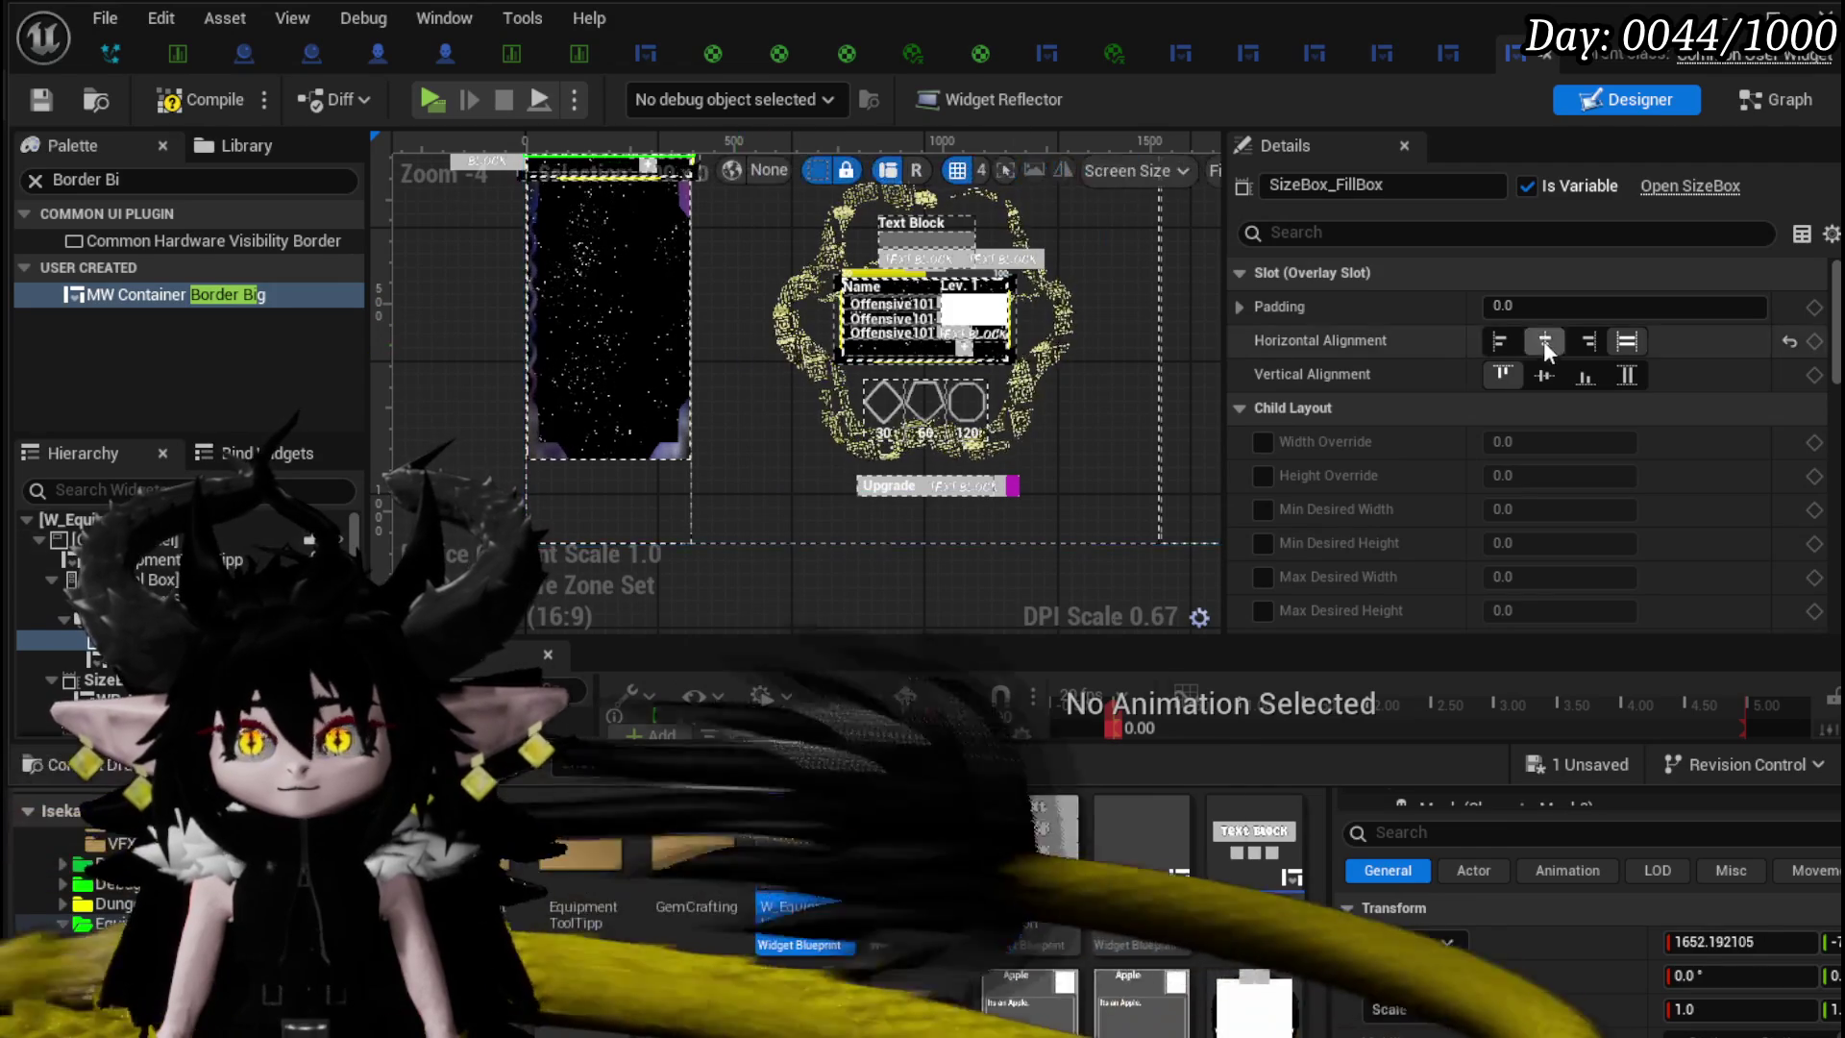
pyautogui.press('Down')
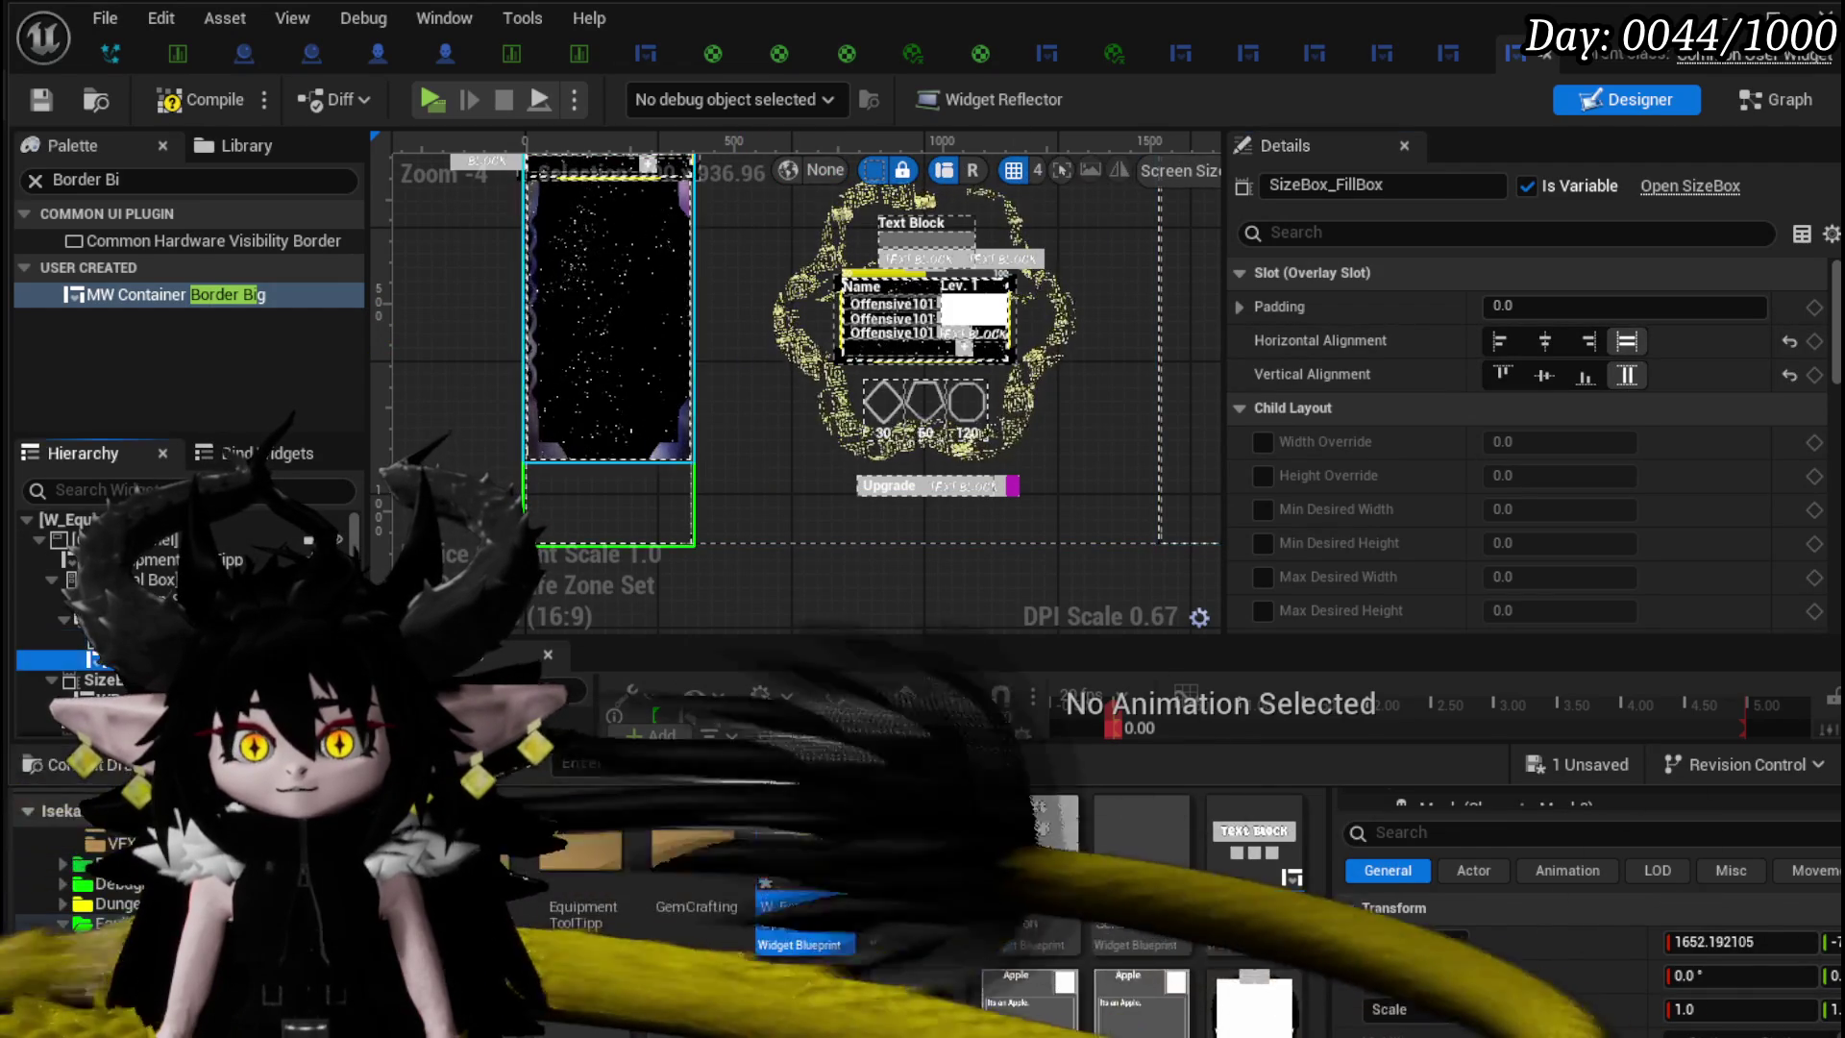
pyautogui.click(1627, 342)
pyautogui.click(1627, 375)
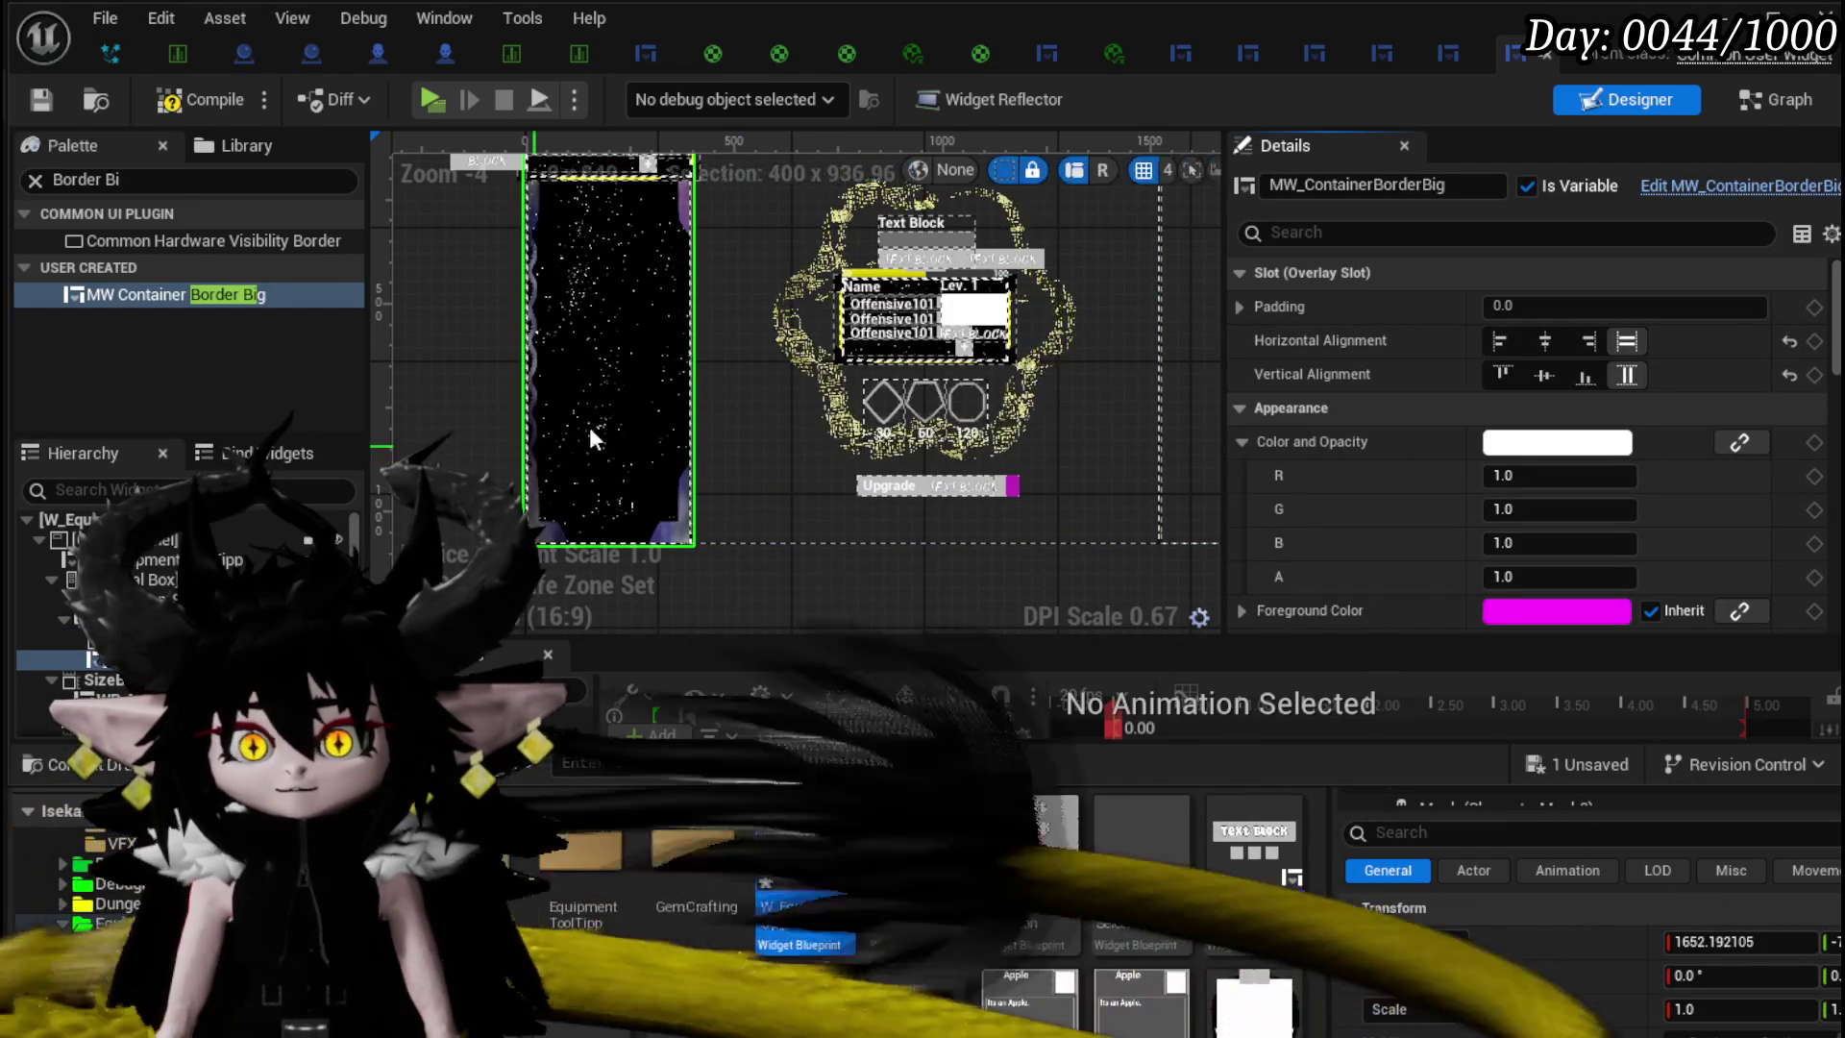
pyautogui.press('Up')
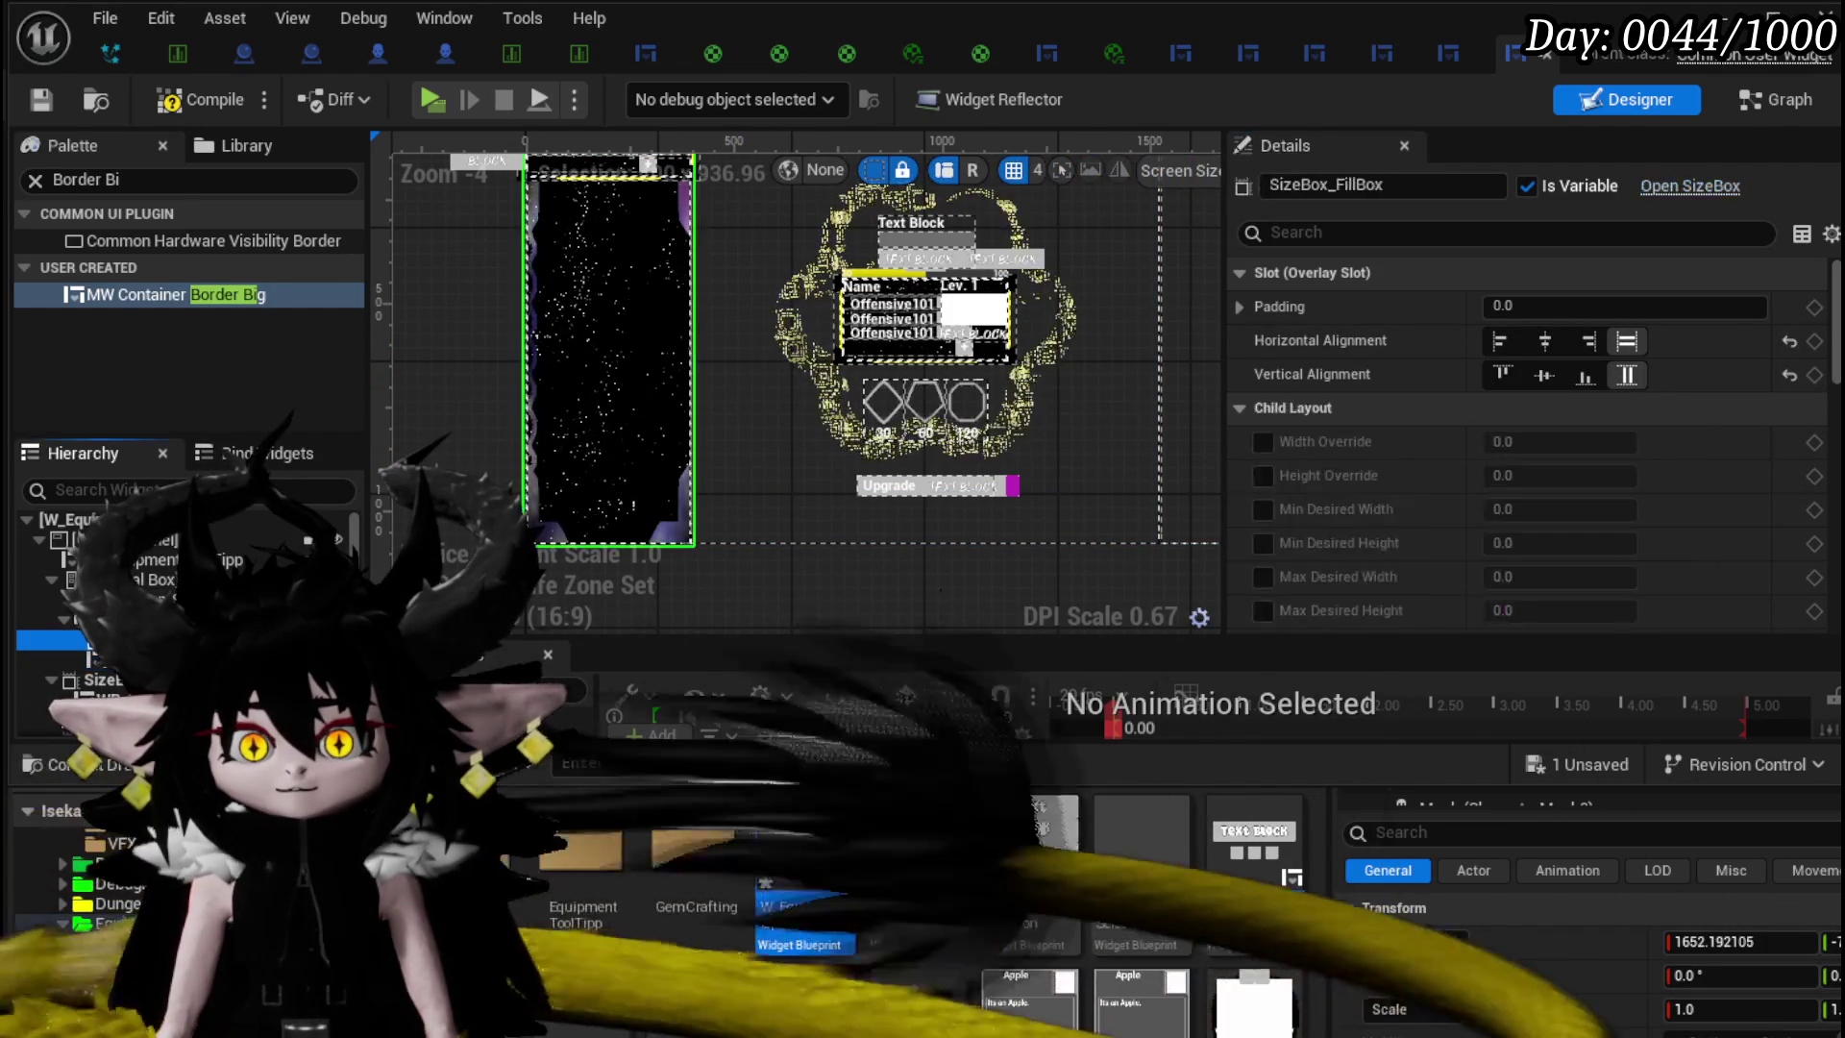
# - Give SizeBox_FillBox a slot padding of 20 on every side
pyautogui.moveTo(575, 359)
pyautogui.mouseDown()
pyautogui.moveTo(642, 487)
pyautogui.moveTo(601, 427)
pyautogui.mouseUp()
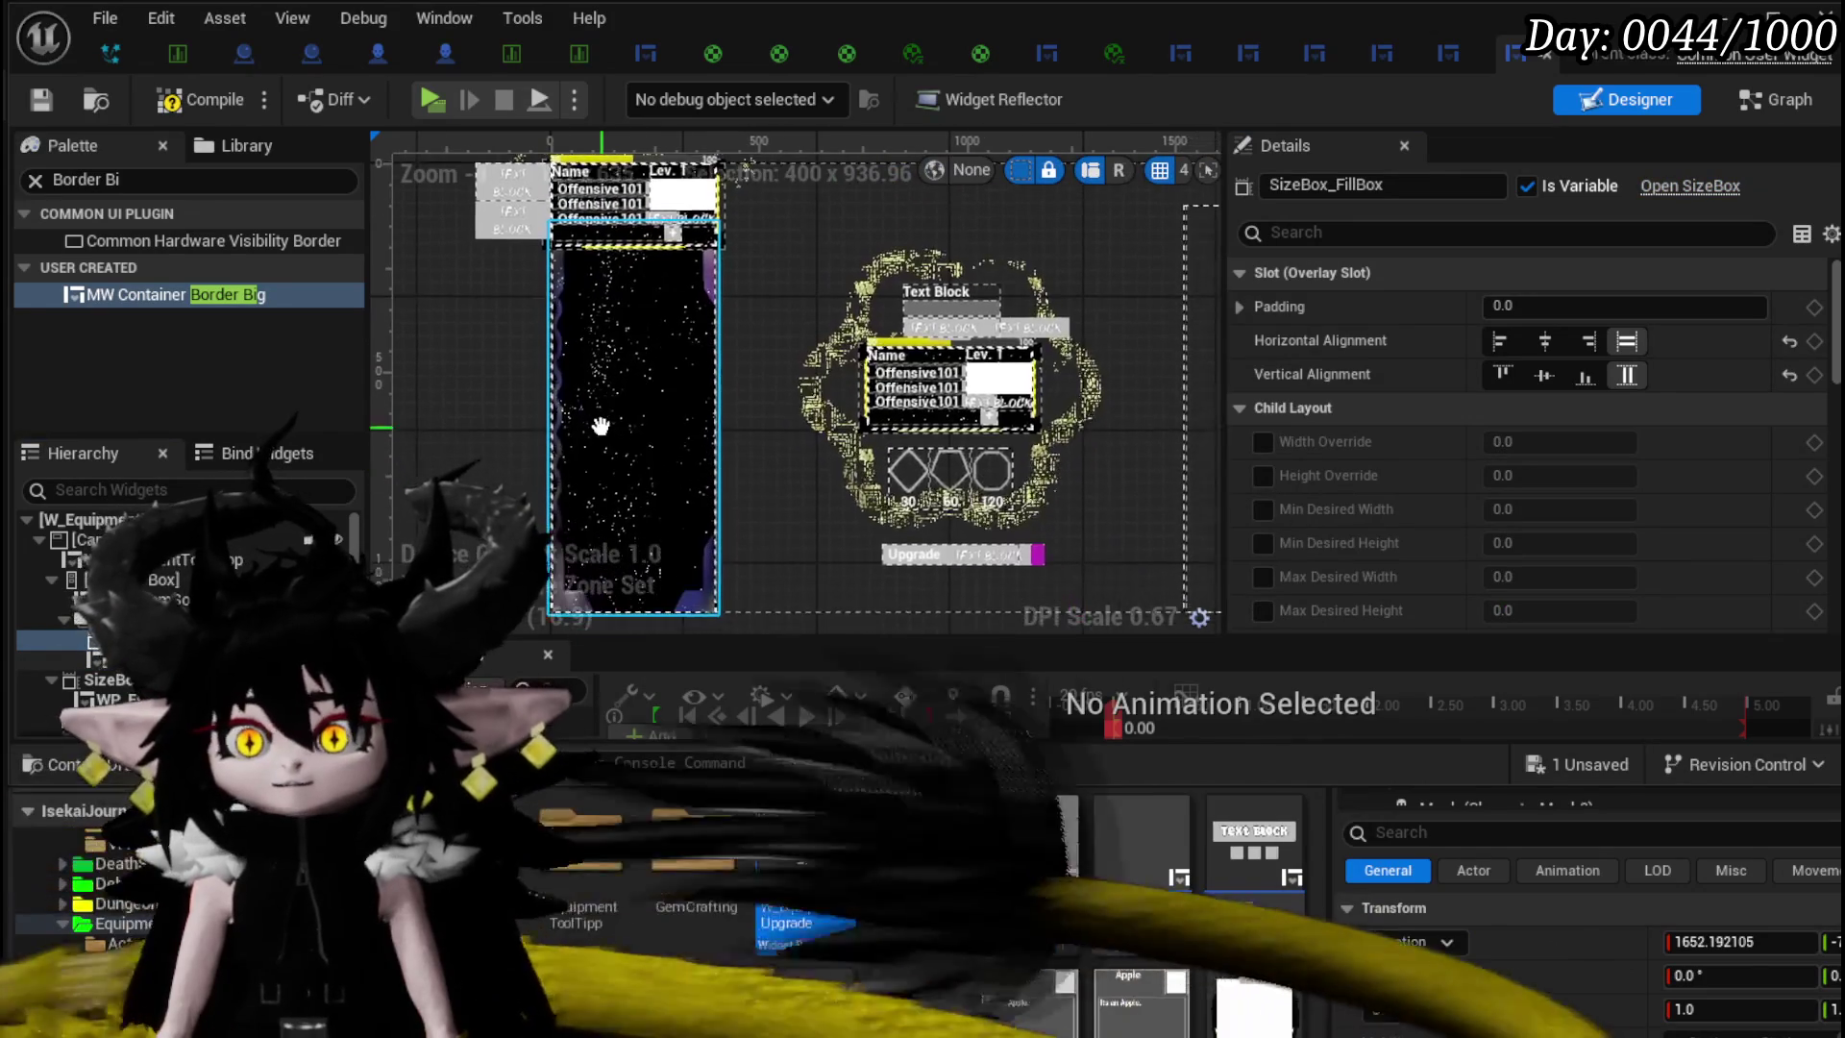
pyautogui.write('5')
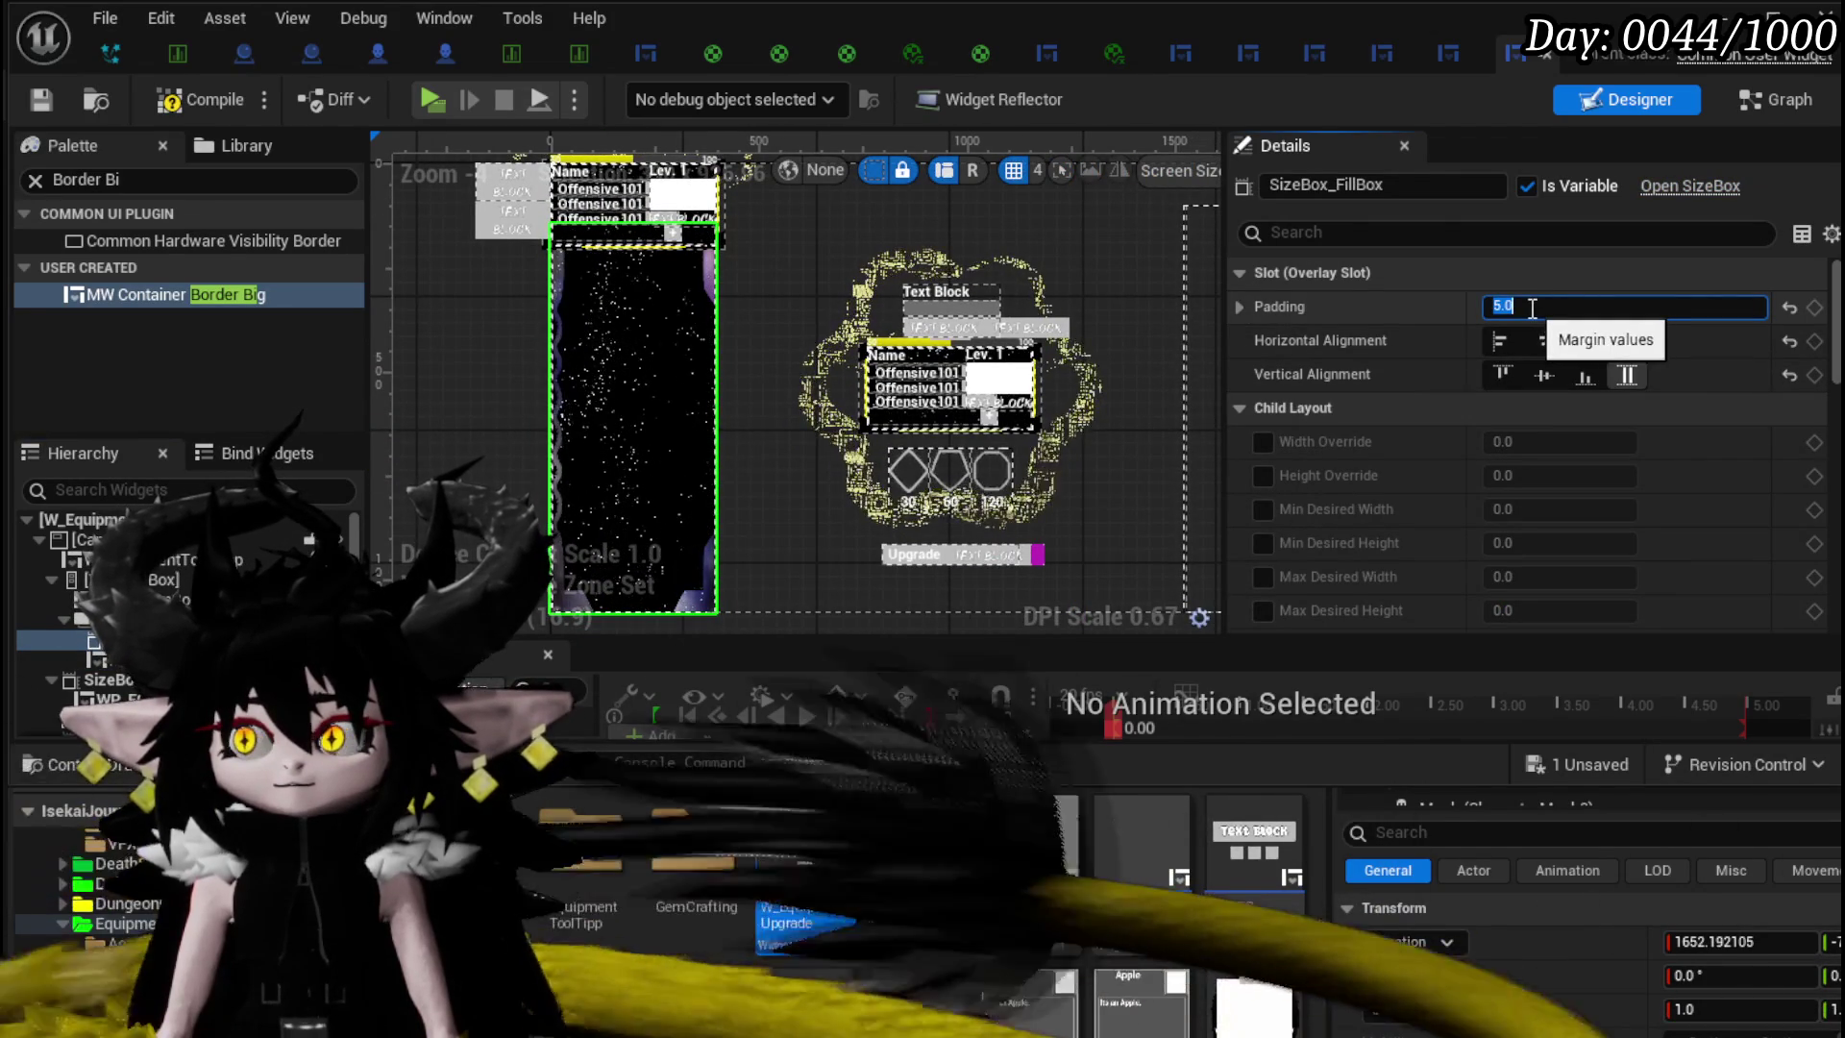
pyautogui.scroll(4, 803, 288)
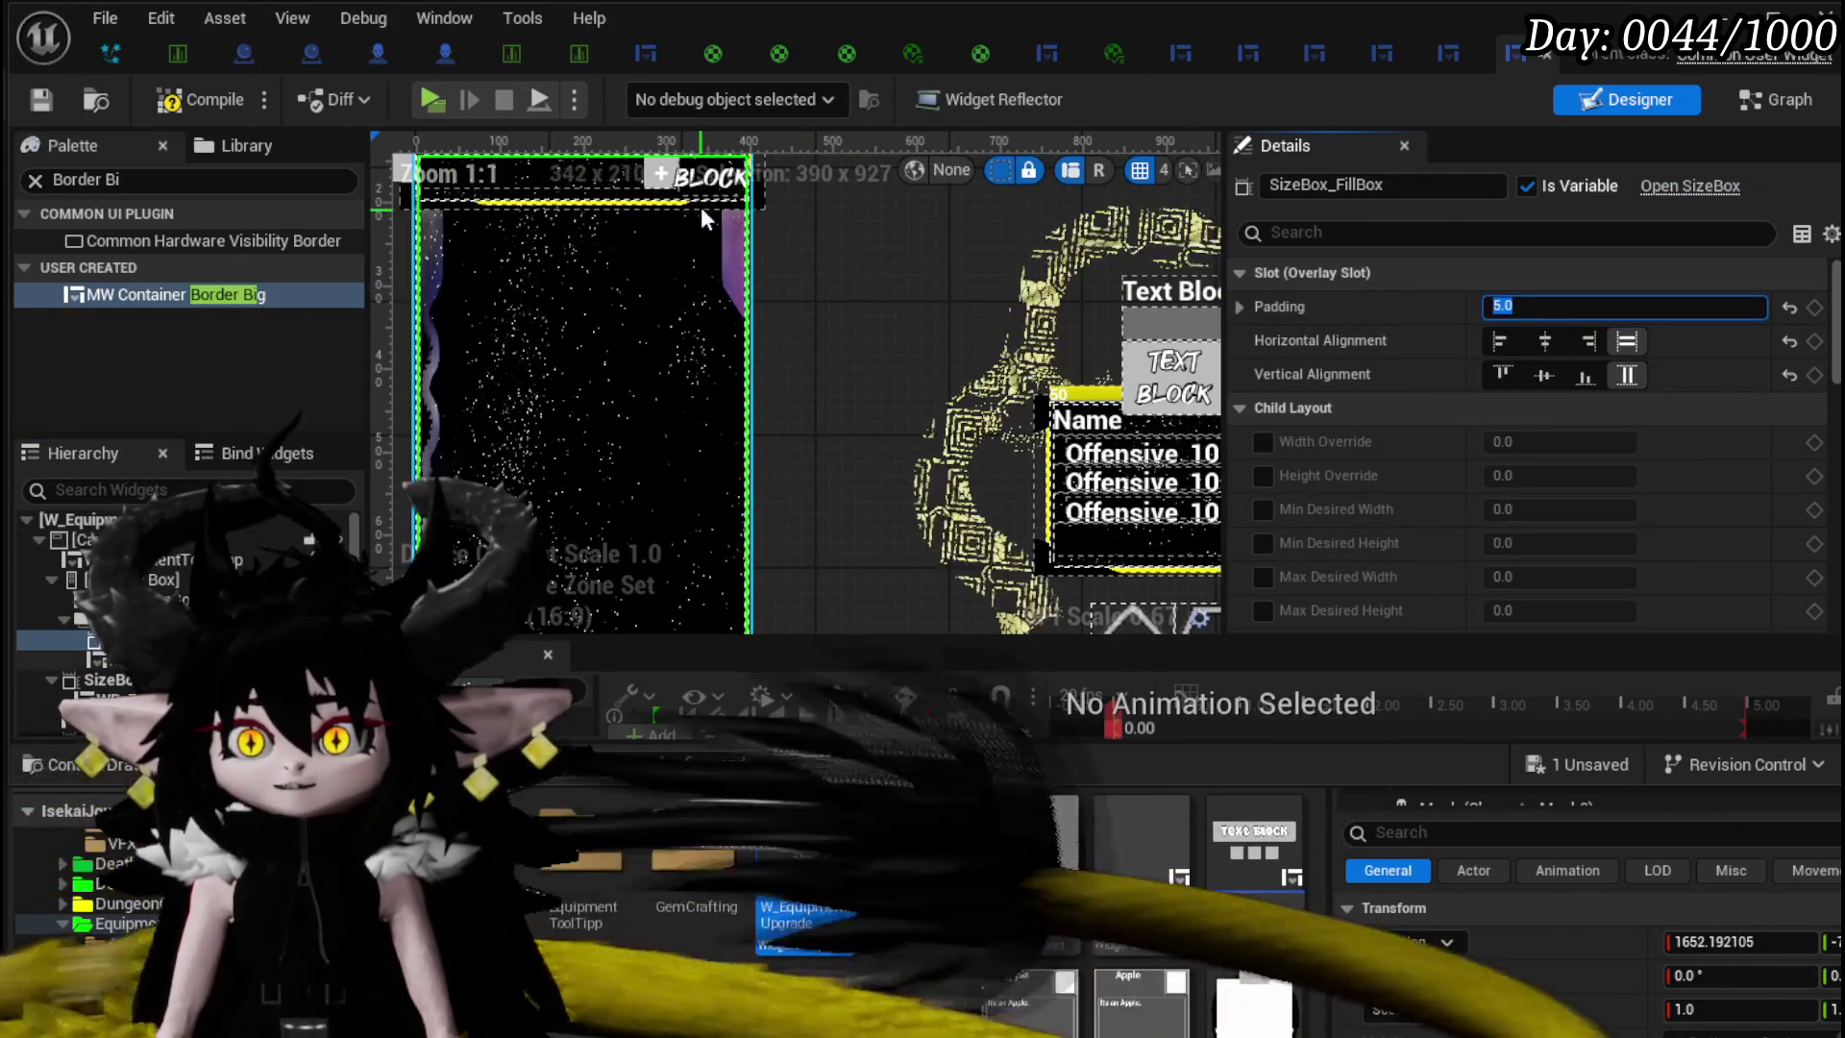
pyautogui.moveTo(763, 377); pyautogui.dragTo(775, 344)
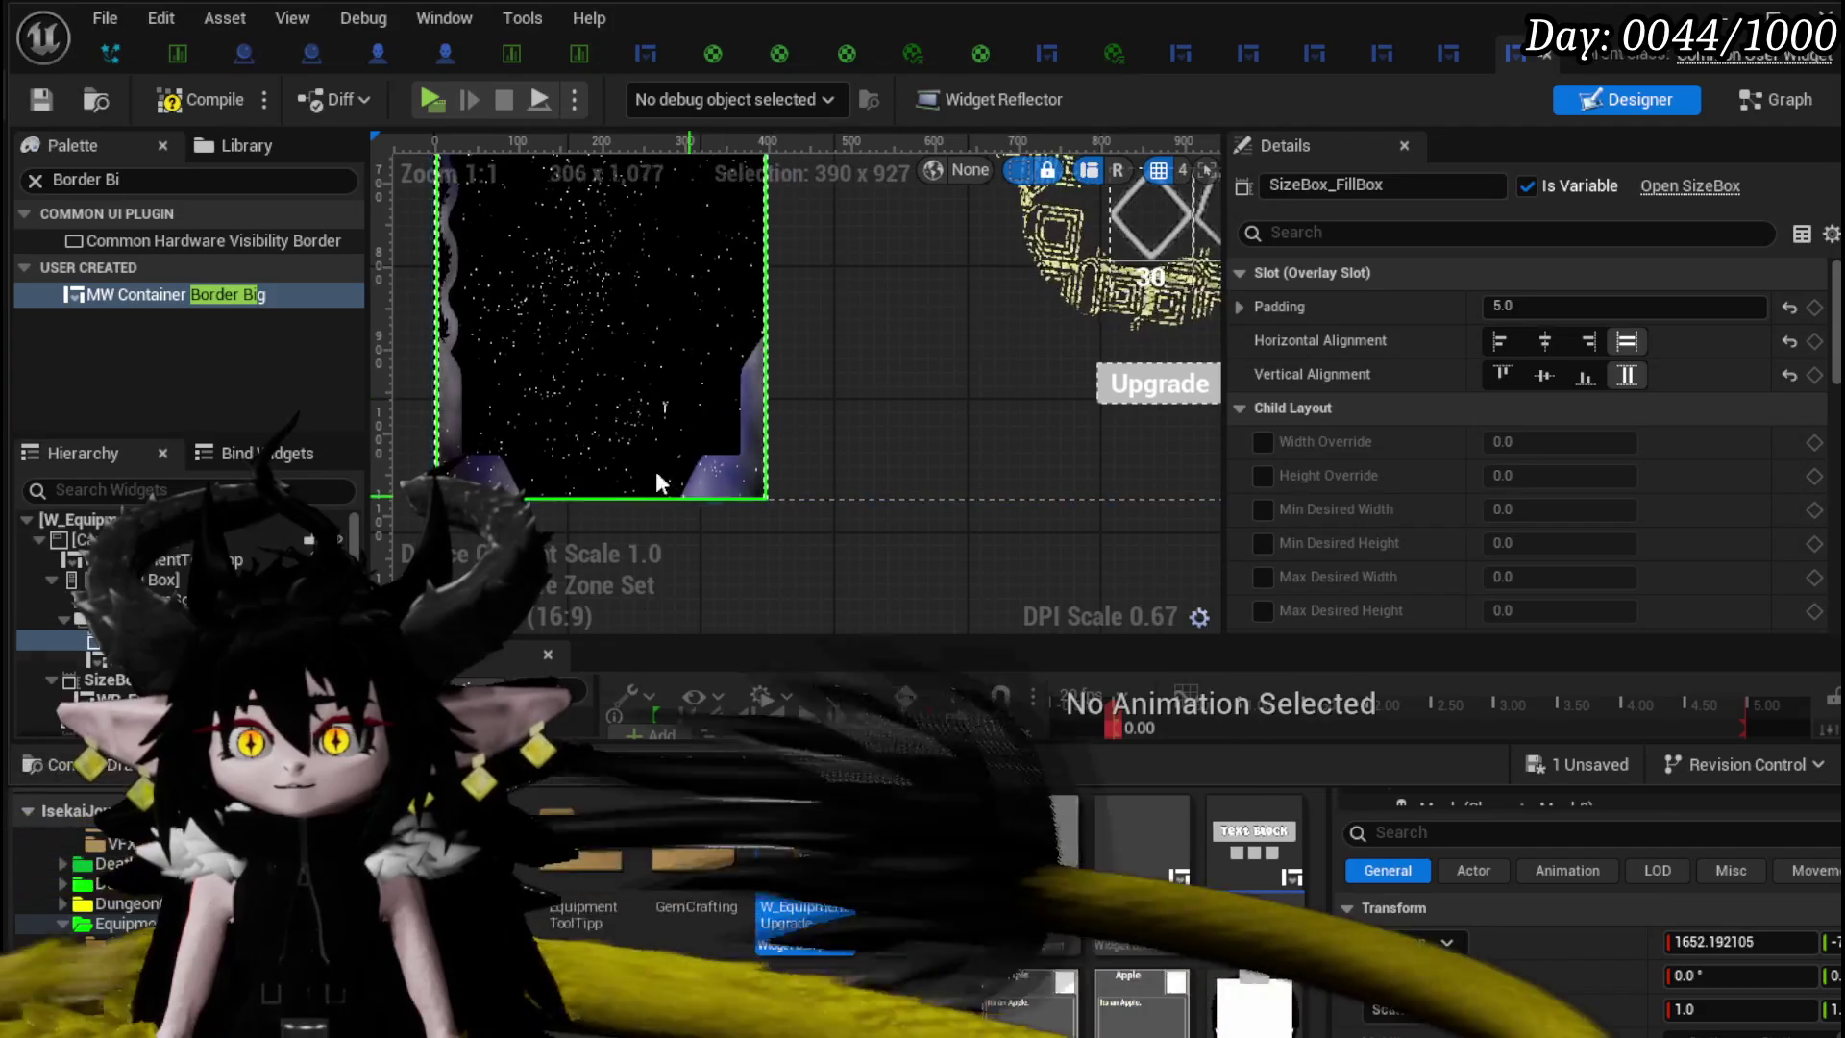
pyautogui.scroll(3, 801, 447)
pyautogui.moveTo(802, 448); pyautogui.dragTo(1056, 502)
pyautogui.scroll(-2, 775, 459)
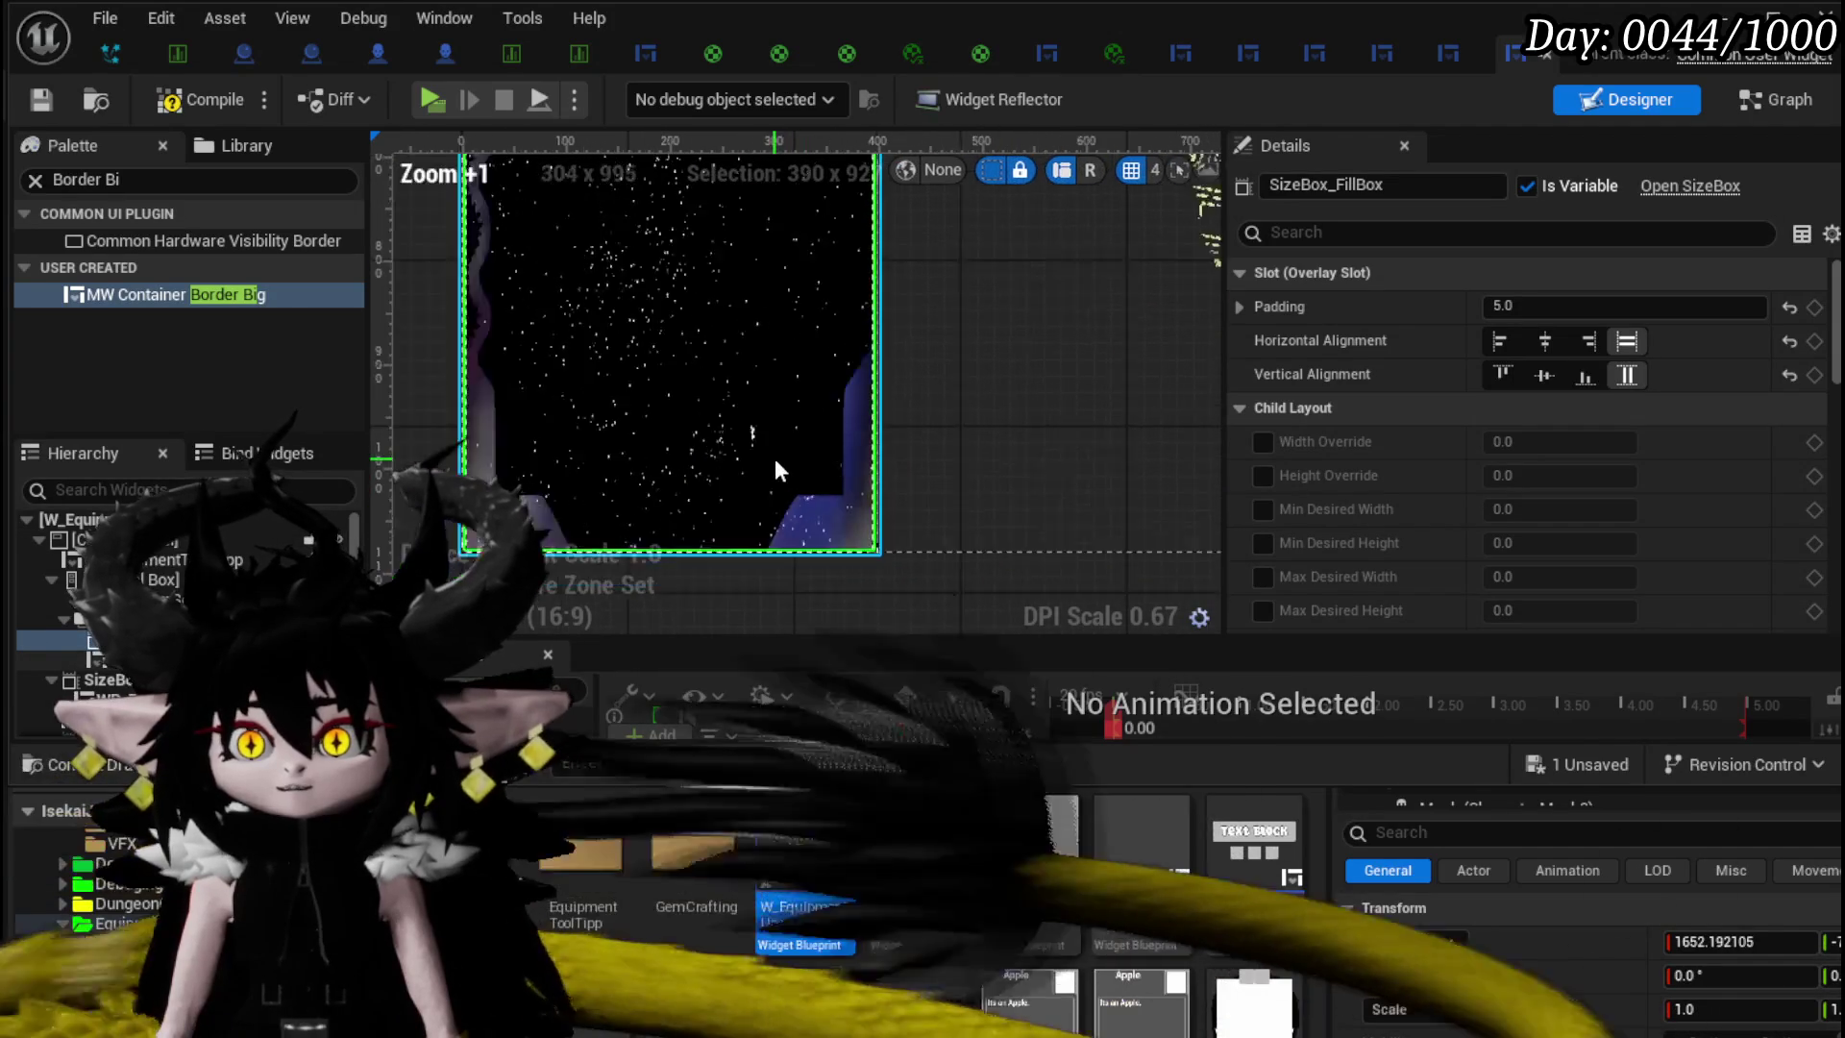
pyautogui.click(1539, 307)
pyautogui.write('20')
pyautogui.press('Return')
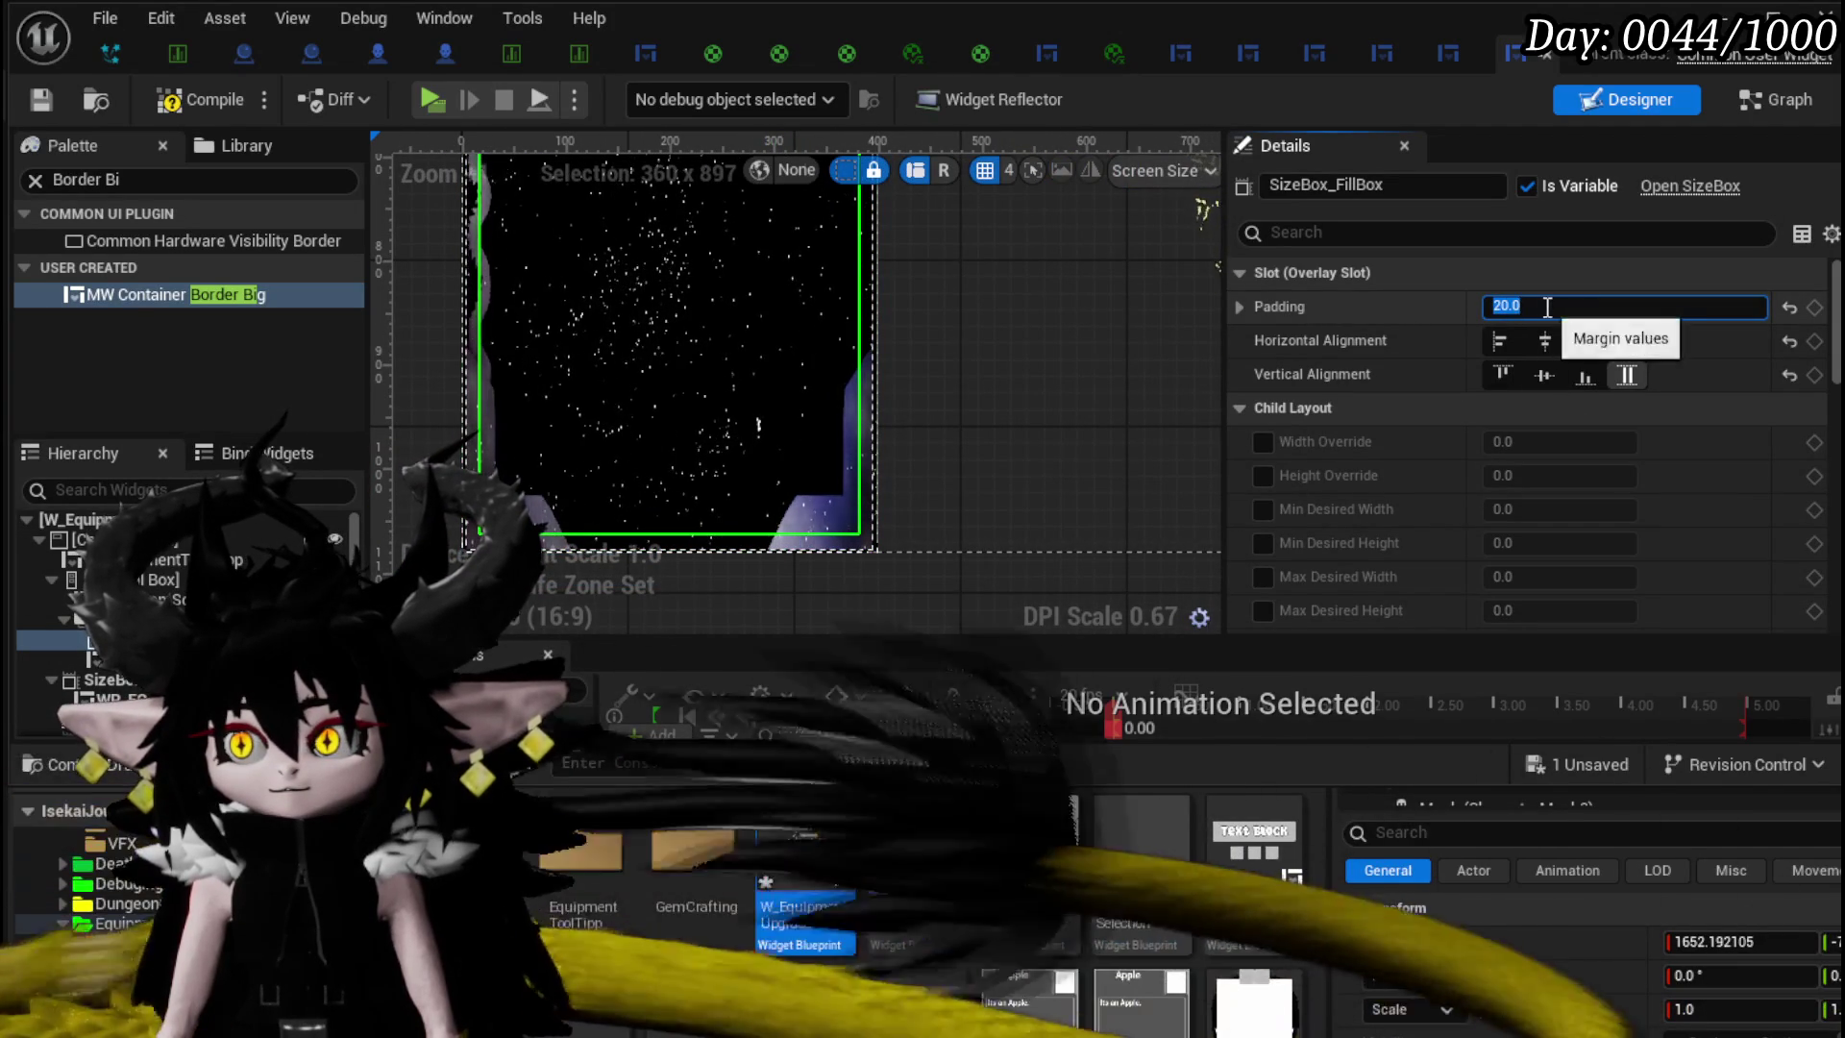
# - Expand the padding into separate sides and set the left padding to 30
pyautogui.click(1240, 306)
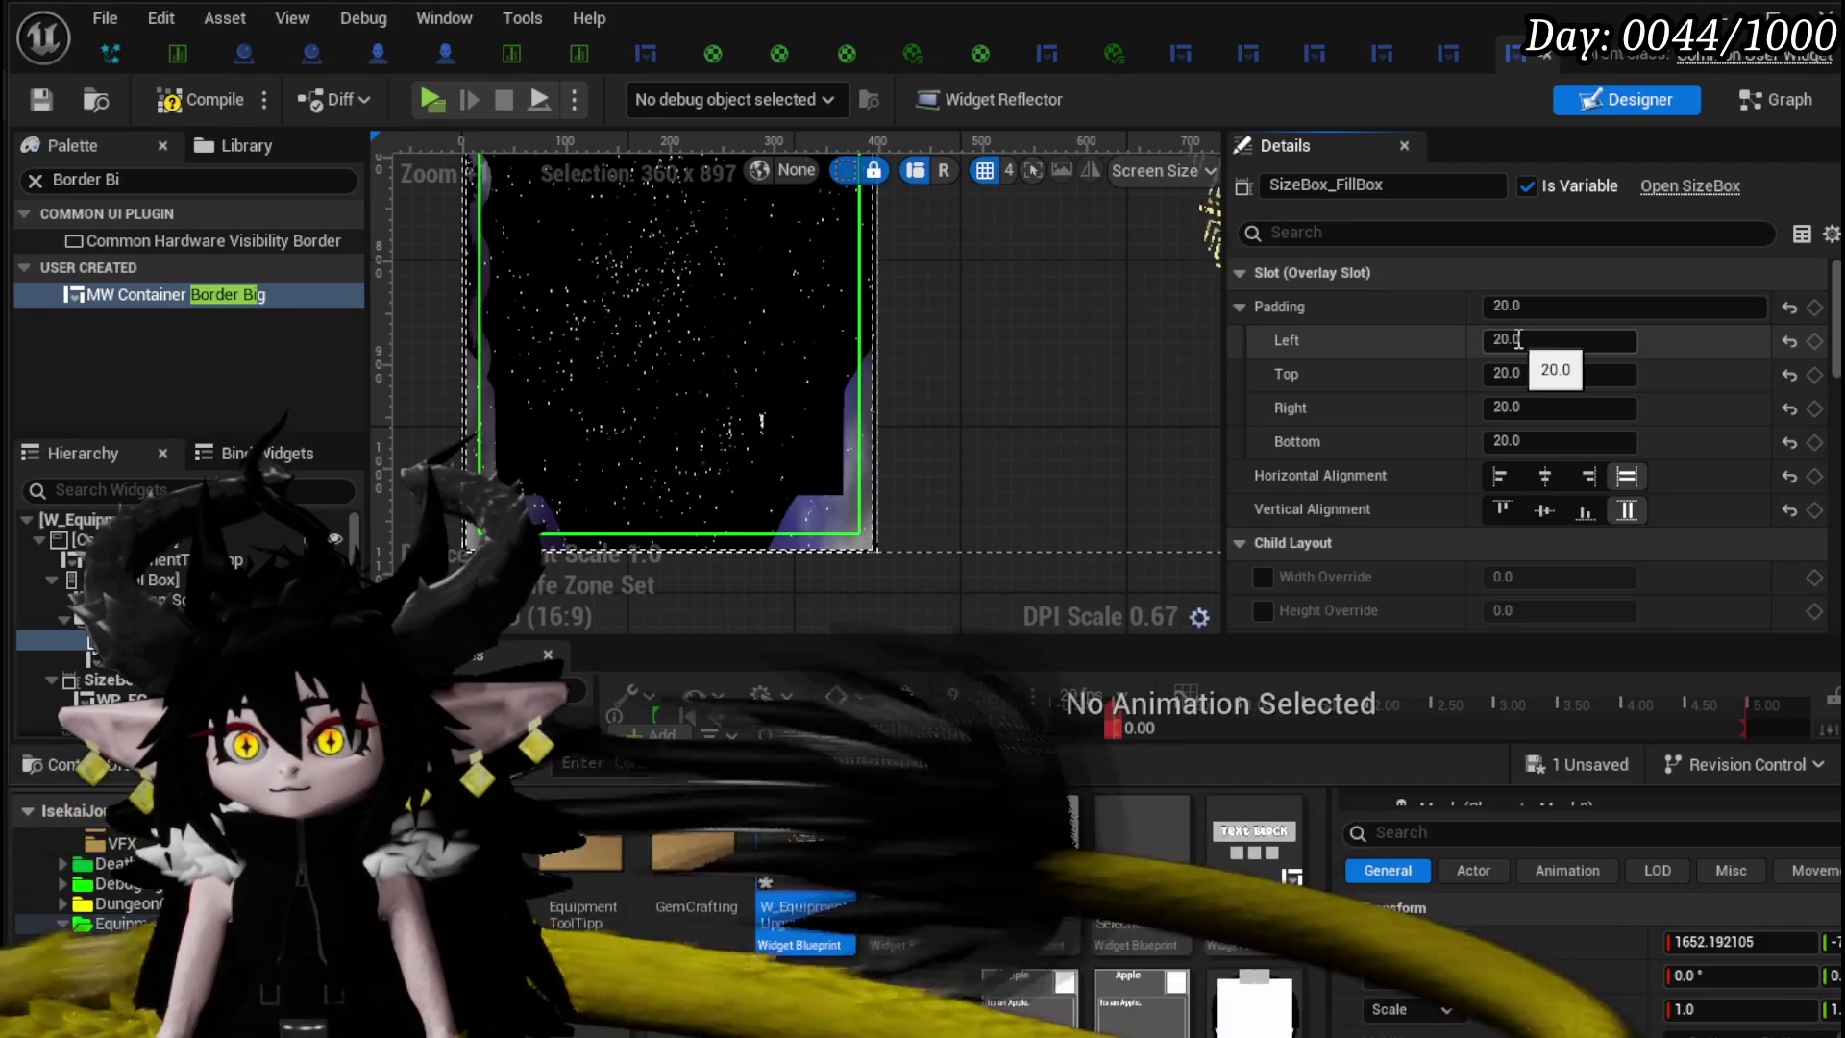
pyautogui.write('30')
pyautogui.press('Return')
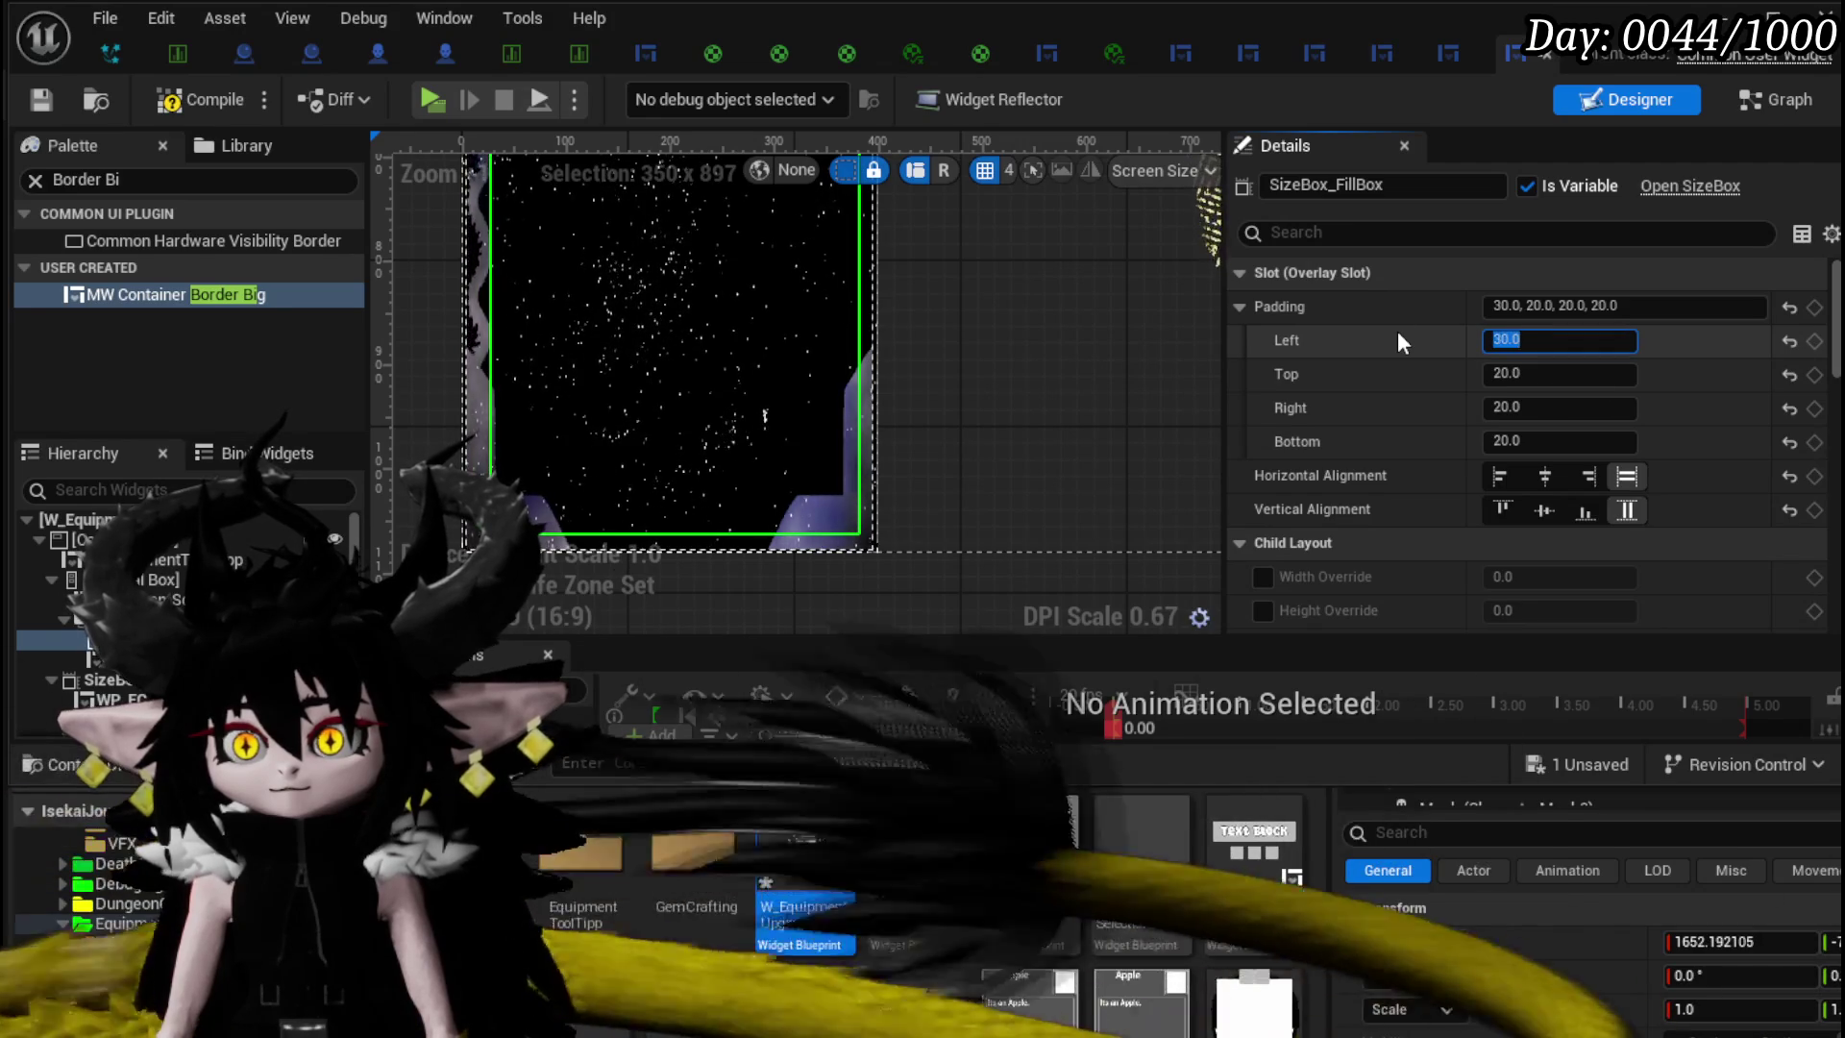
pyautogui.click(1545, 407)
# - Set the fill box padding to 30 left and right, 50 top and bottom
pyautogui.write('30')
pyautogui.press('Return')
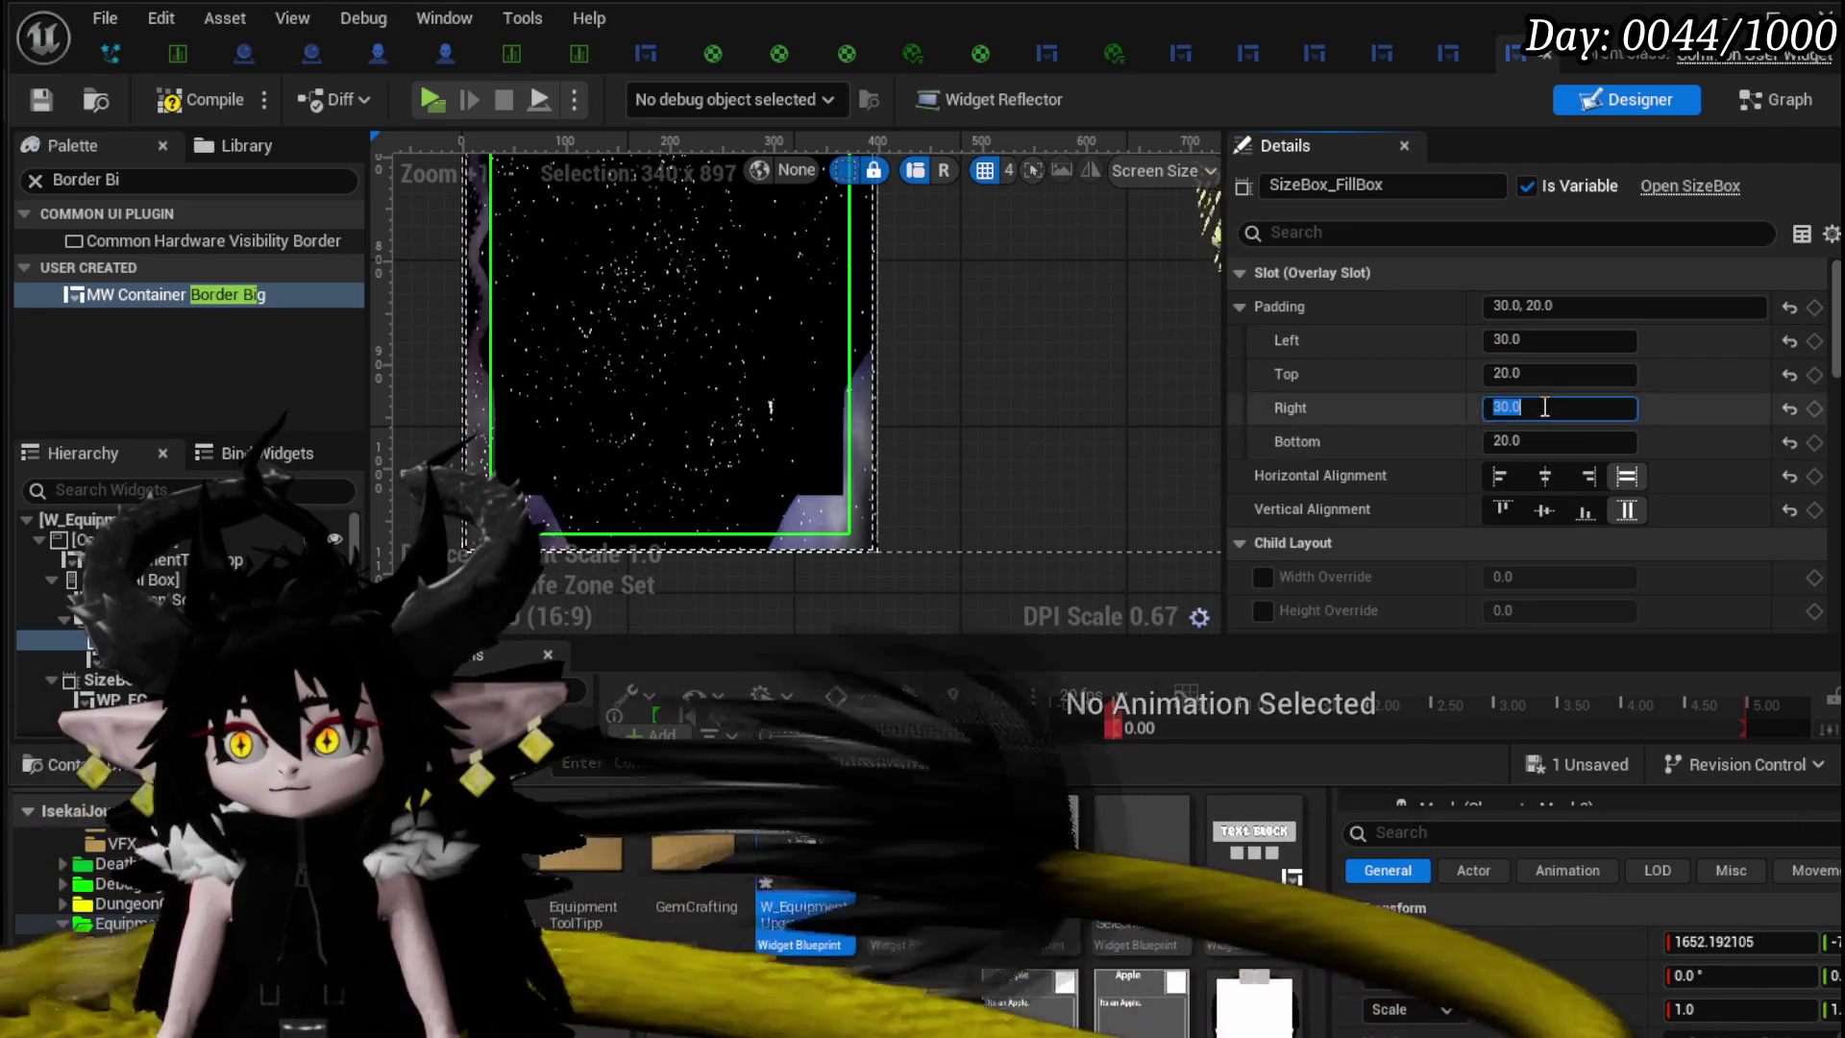
pyautogui.press('Tab')
pyautogui.write('50')
pyautogui.press('Return')
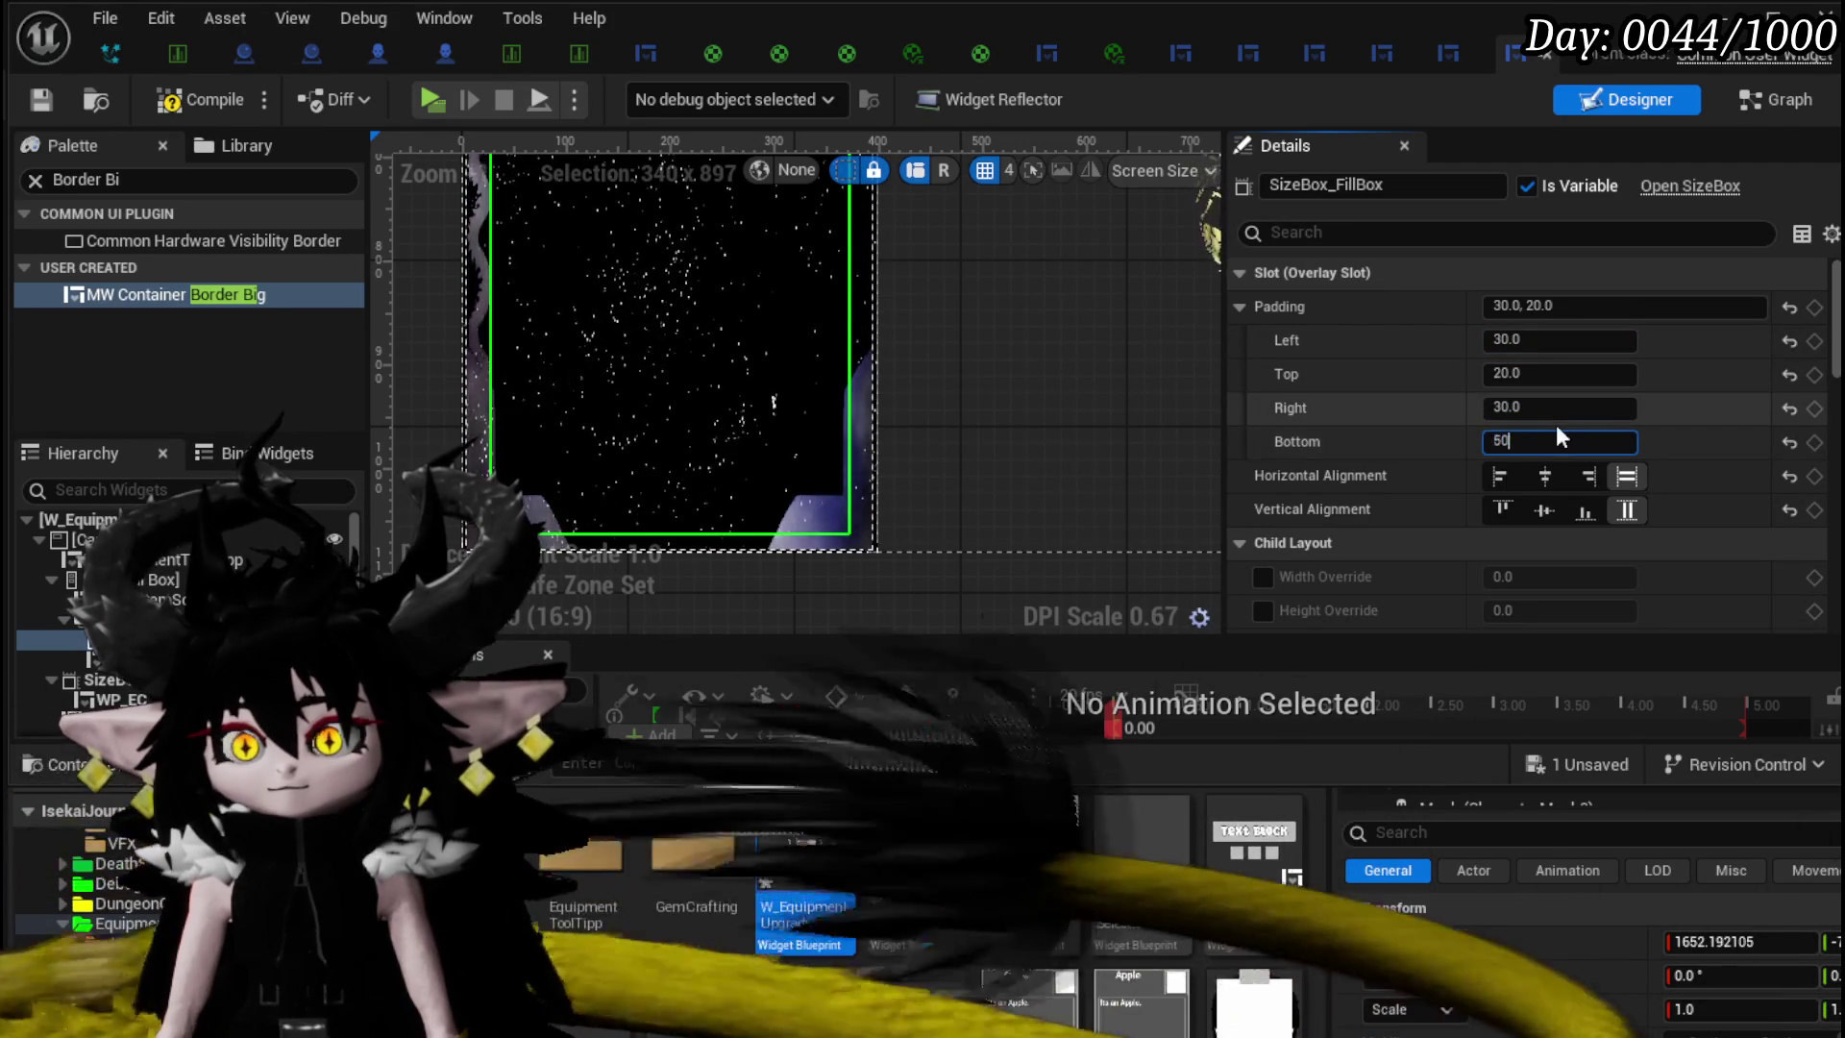
pyautogui.click(1537, 341)
pyautogui.write('50')
pyautogui.press('Return')
pyautogui.scroll(-4, 988, 336)
pyautogui.scroll(3, 990, 336)
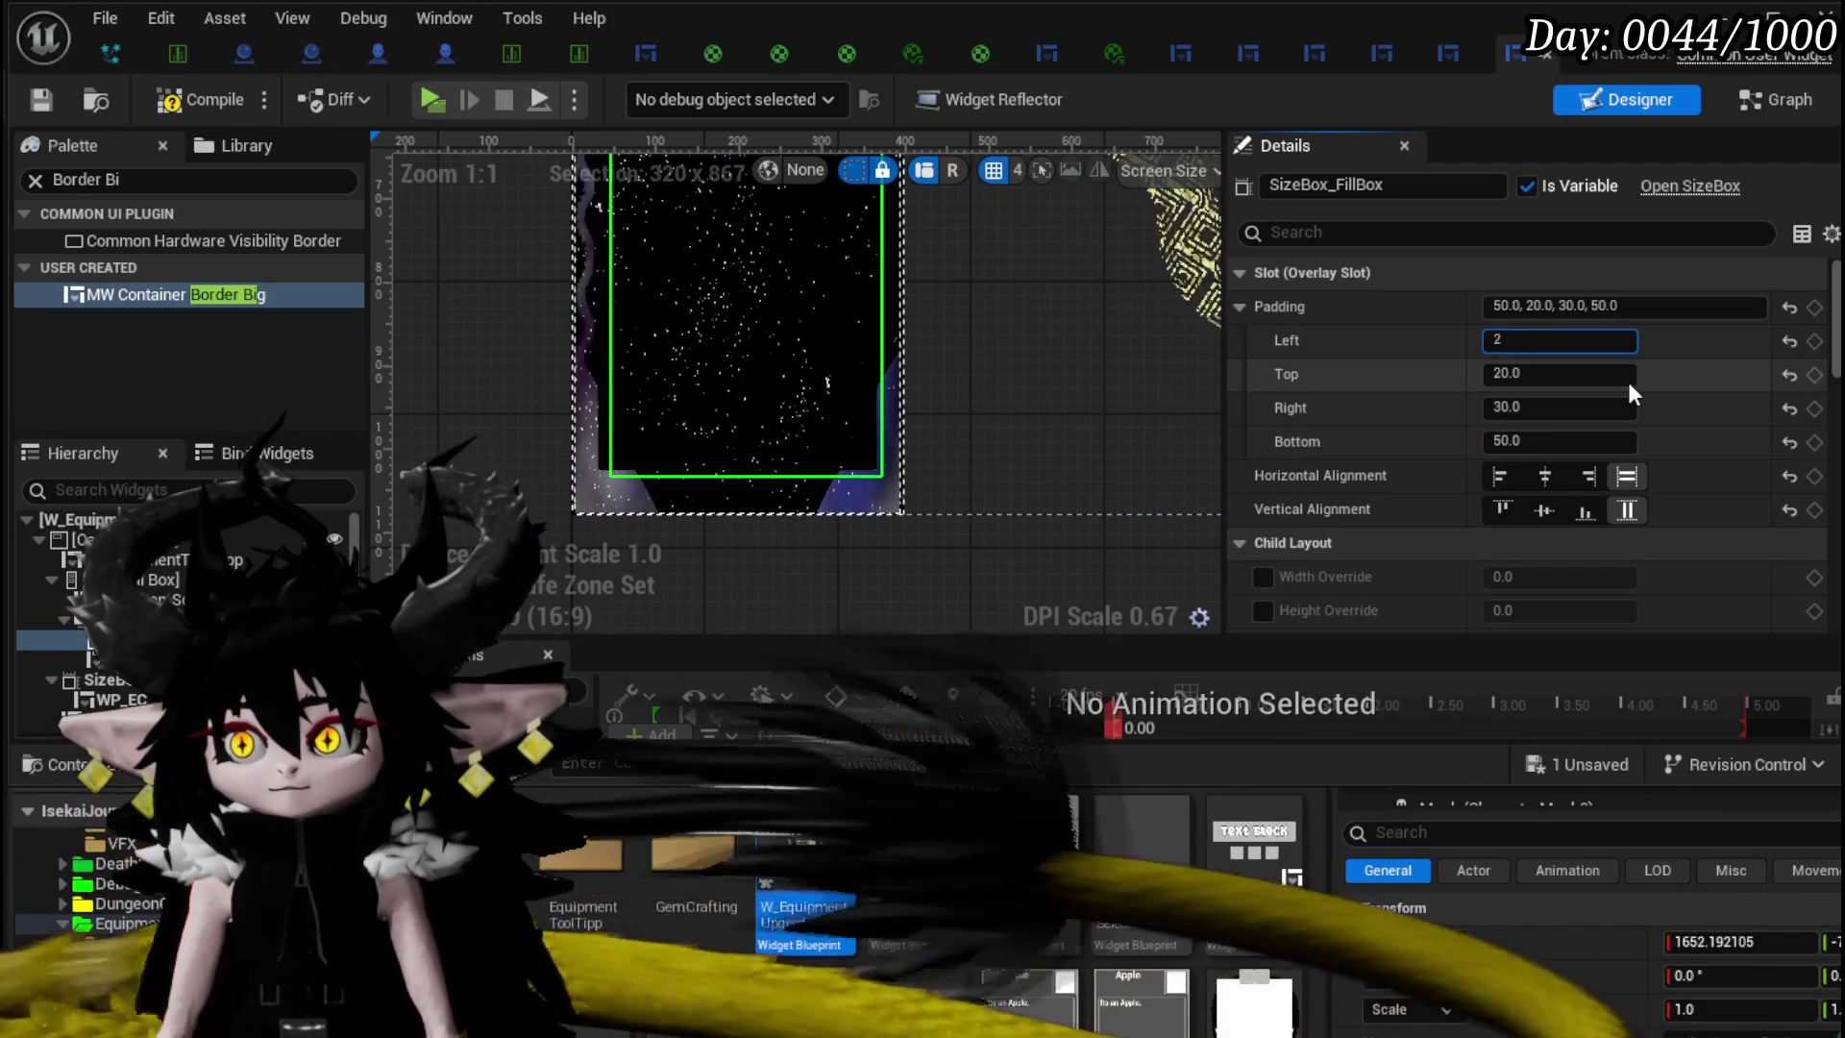
pyautogui.write('30')
pyautogui.click(1562, 374)
pyautogui.write('50')
pyautogui.press('Return')
# - Compile and save the widget, then select the WP_EC_ResourceSelection panel
pyautogui.click(170, 101)
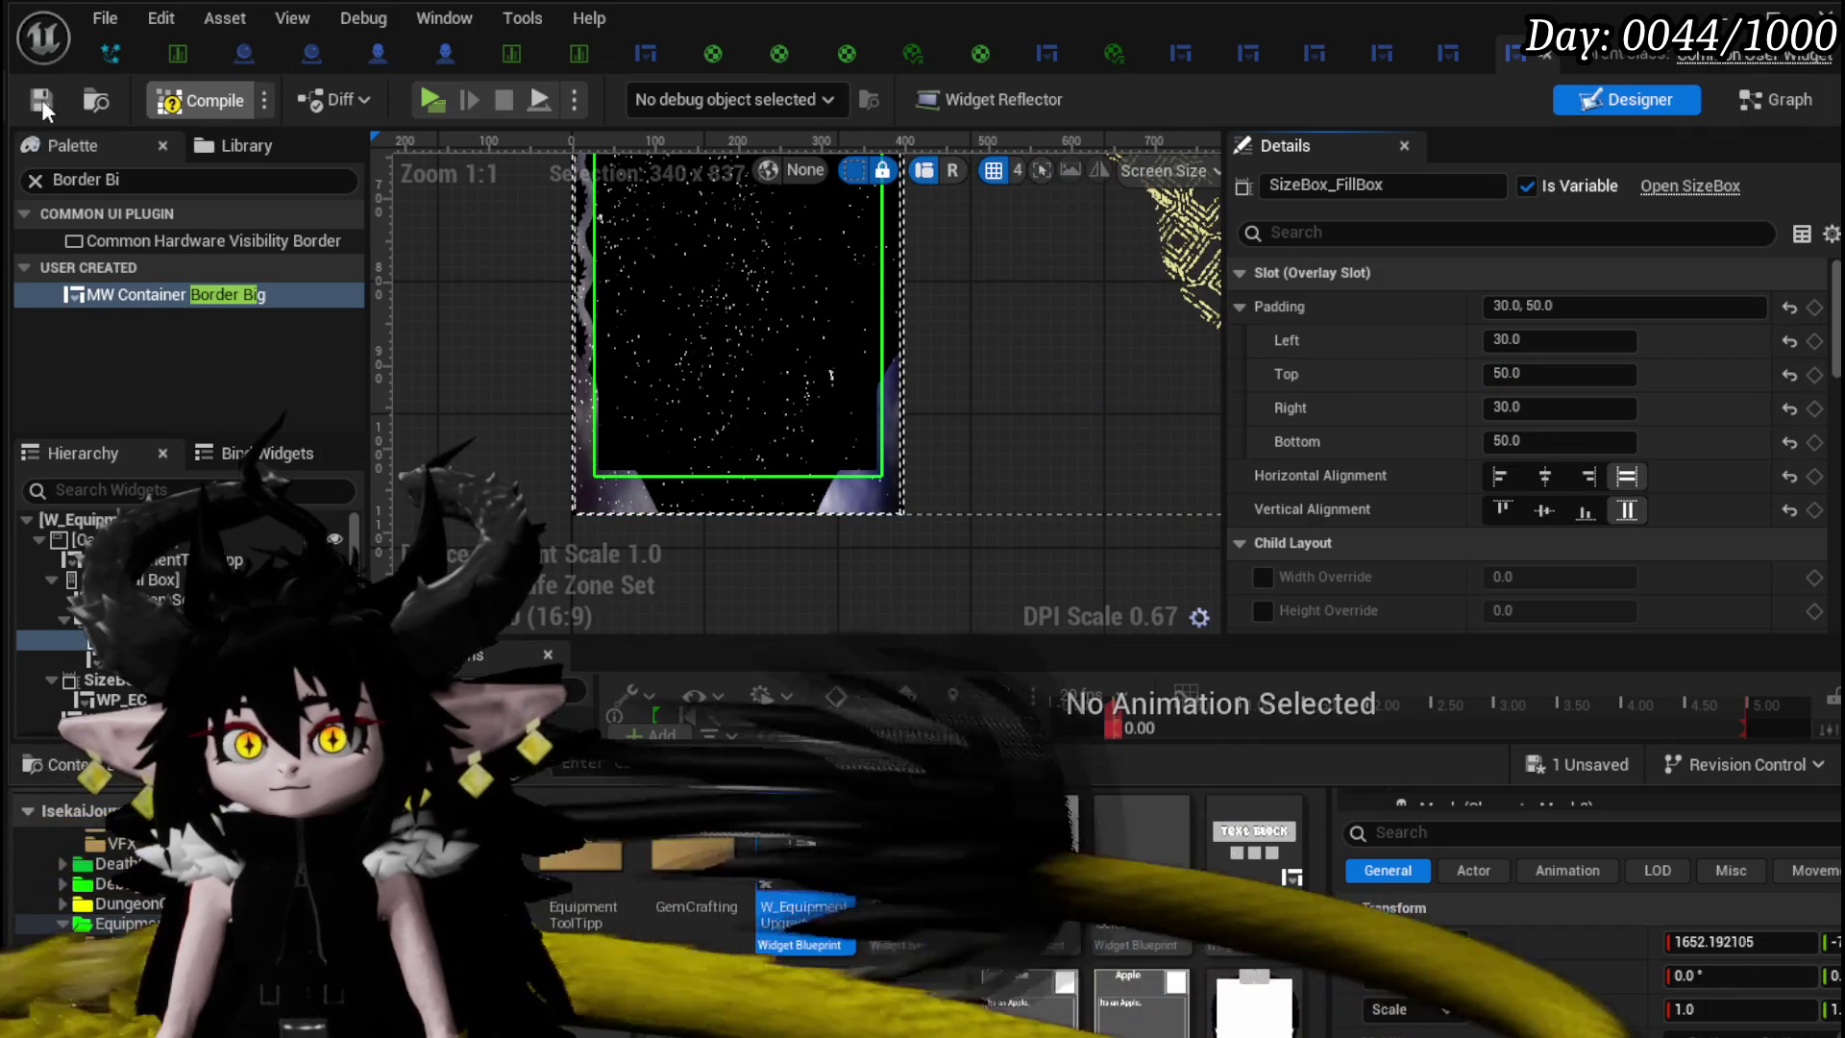
pyautogui.scroll(-4, 866, 319)
pyautogui.moveTo(765, 636)
pyautogui.mouseDown()
pyautogui.moveTo(630, 538)
pyautogui.moveTo(627, 503)
pyautogui.mouseUp()
pyautogui.click(1136, 506)
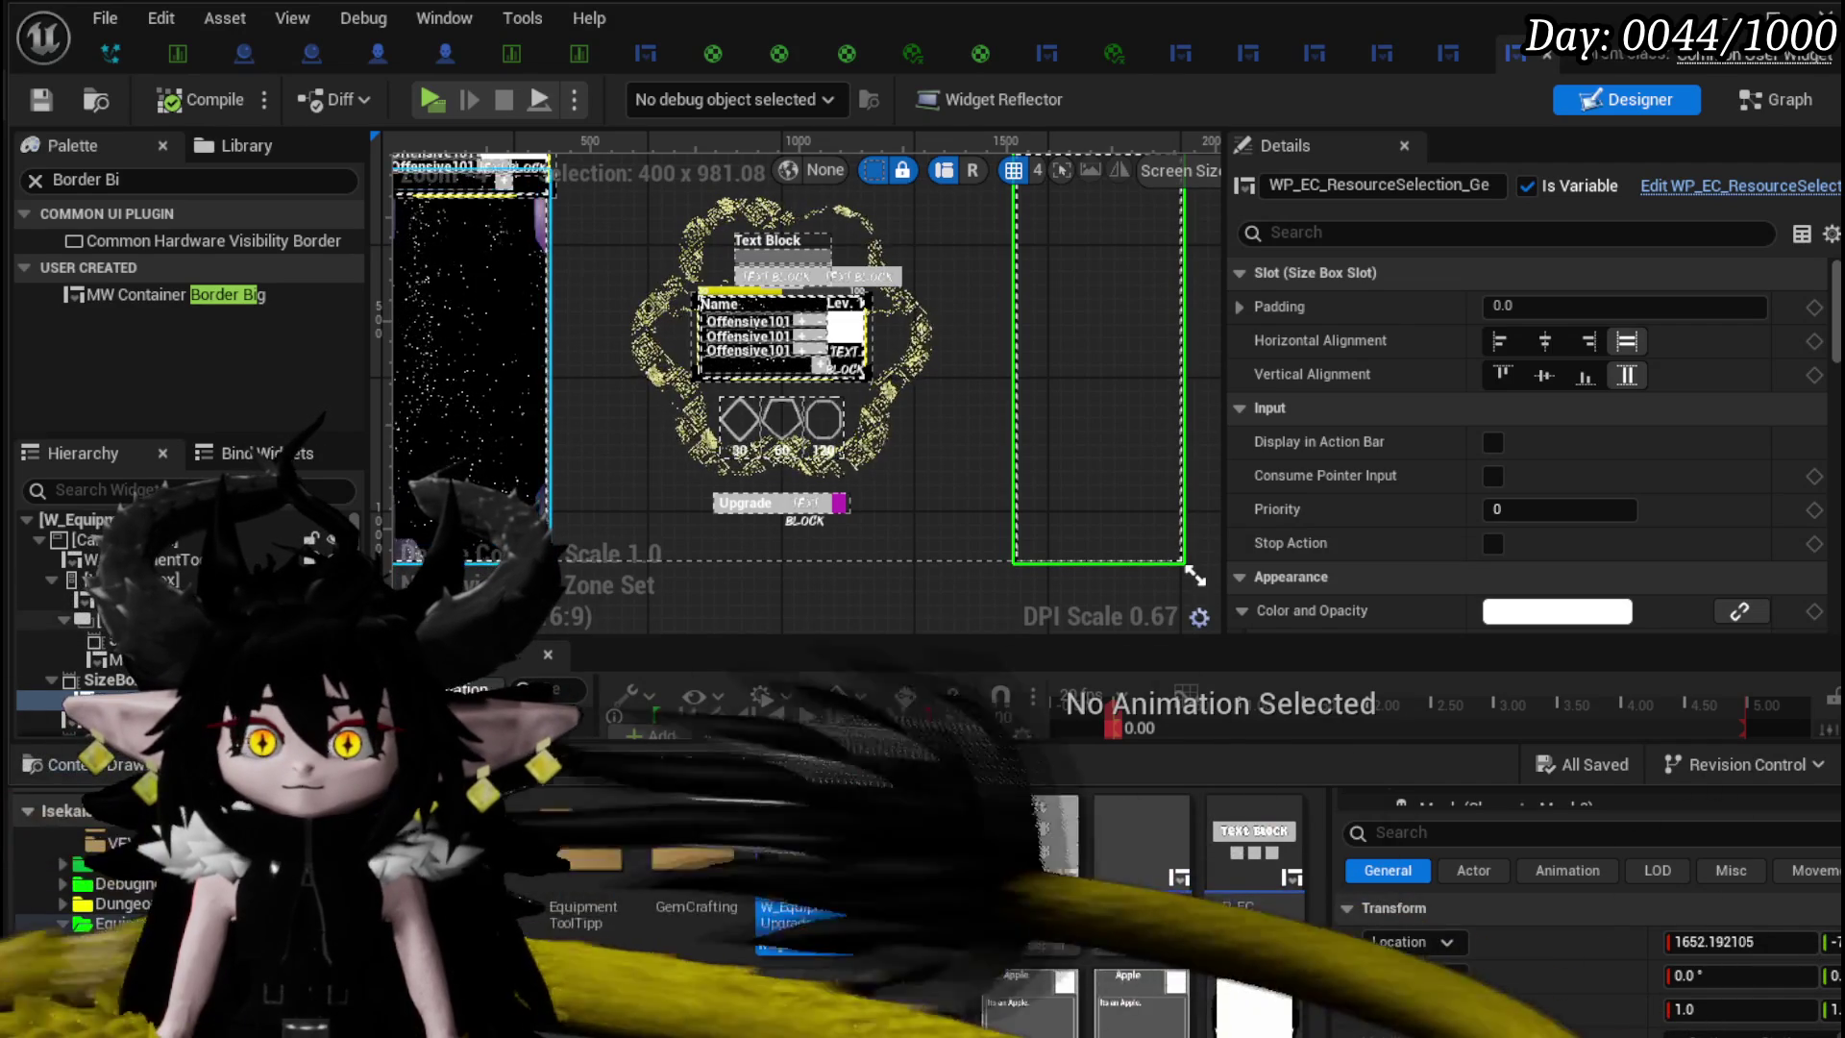
# - Wrap SizeBox_FillBox_Gems in an Overlay
pyautogui.click(101, 684)
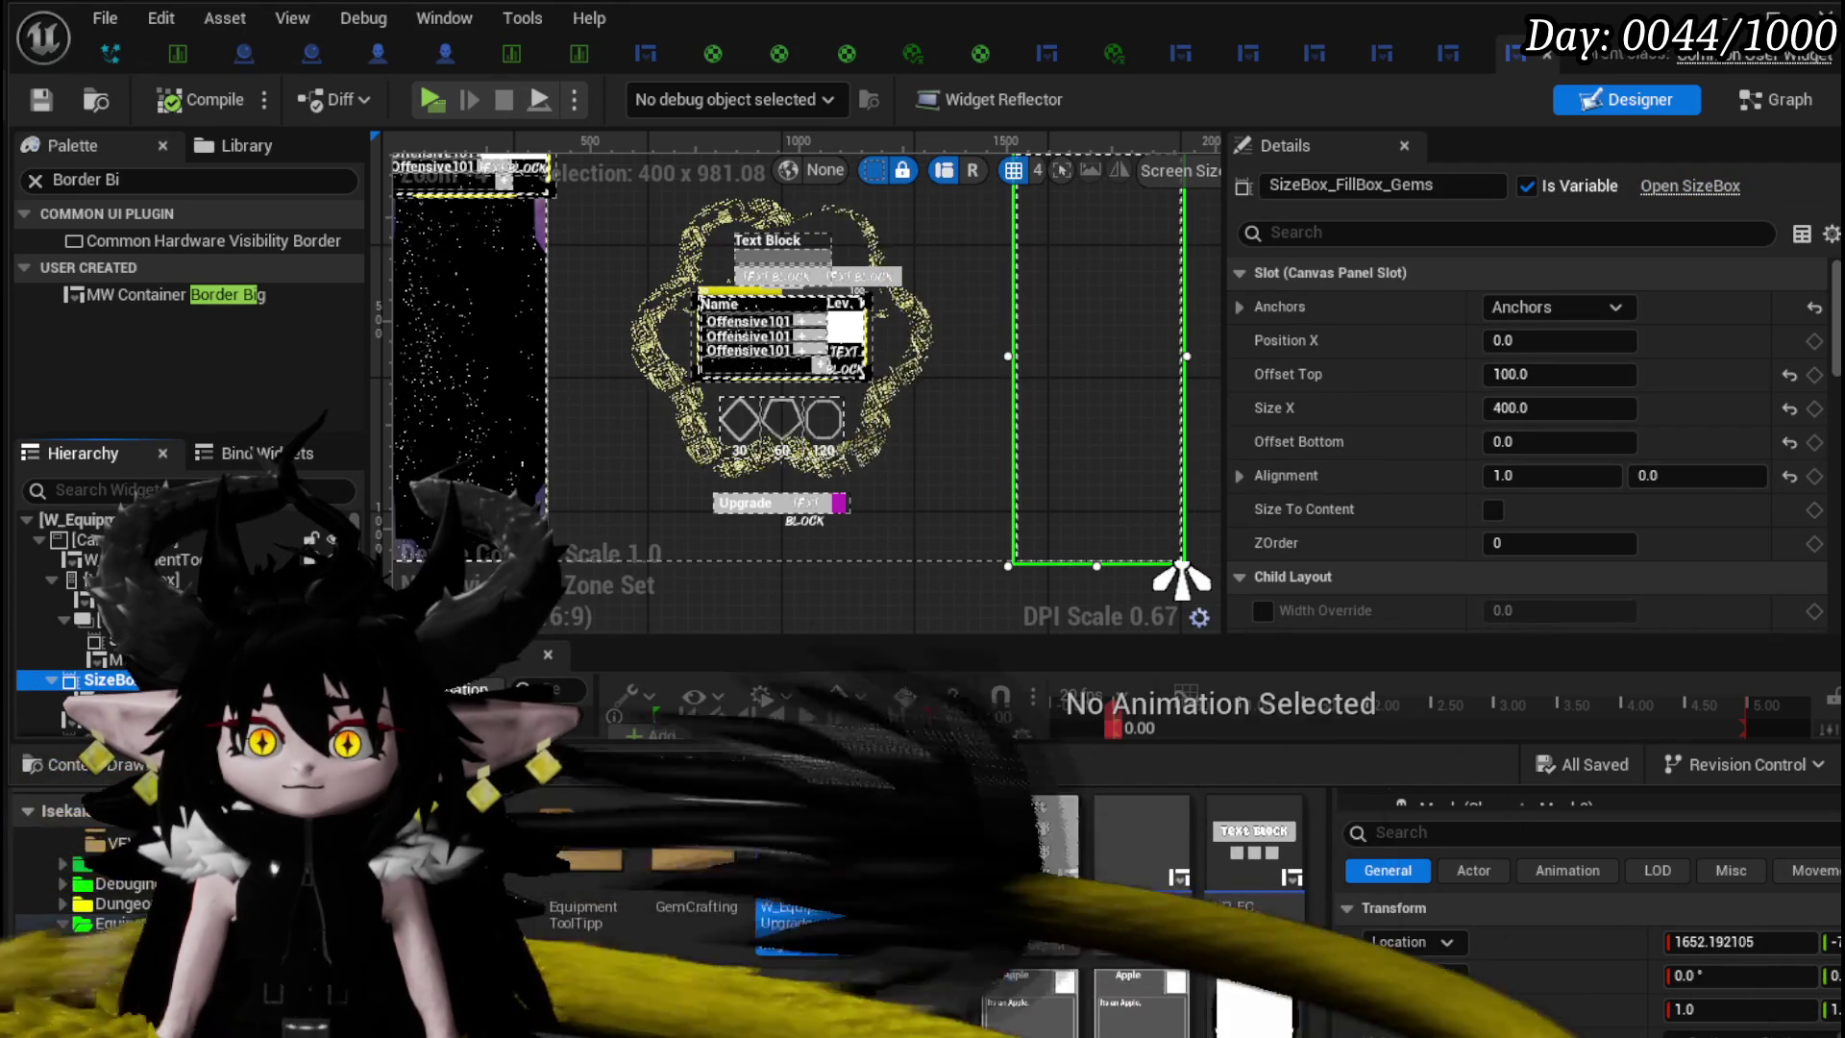
pyautogui.click(127, 680)
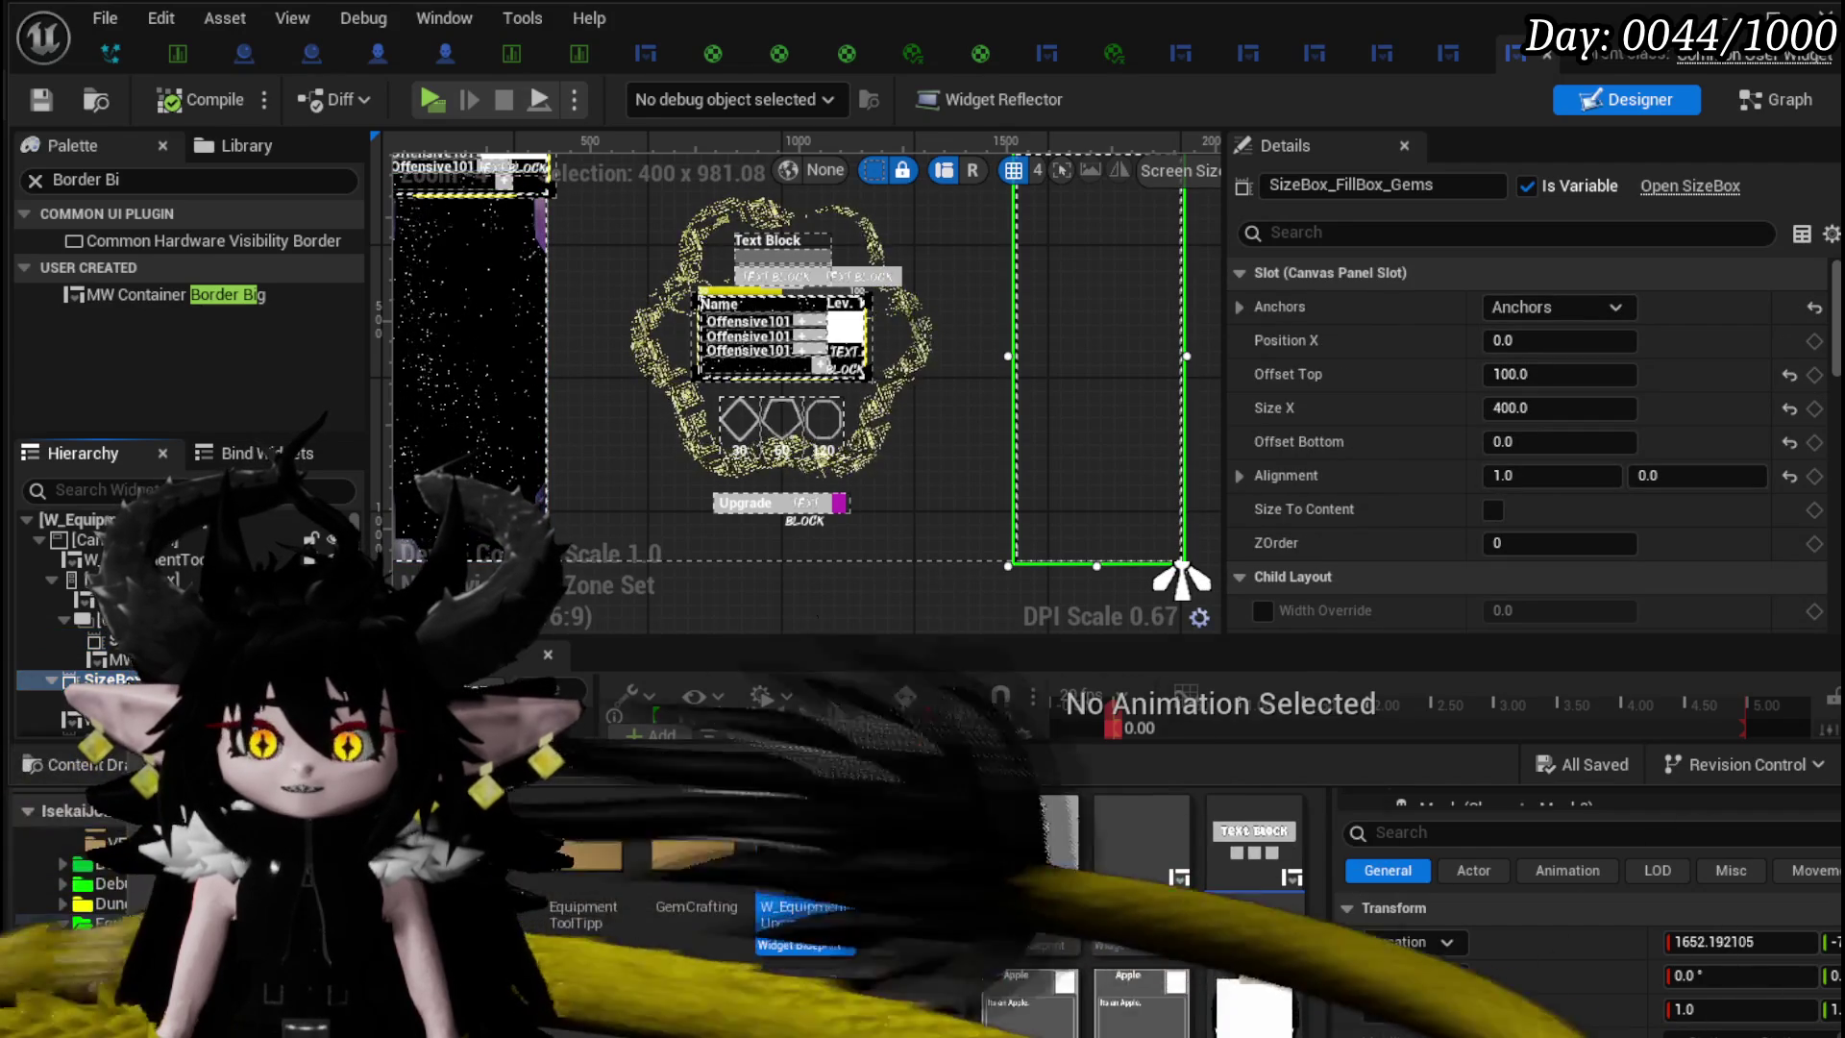
pyautogui.rightClick(128, 680)
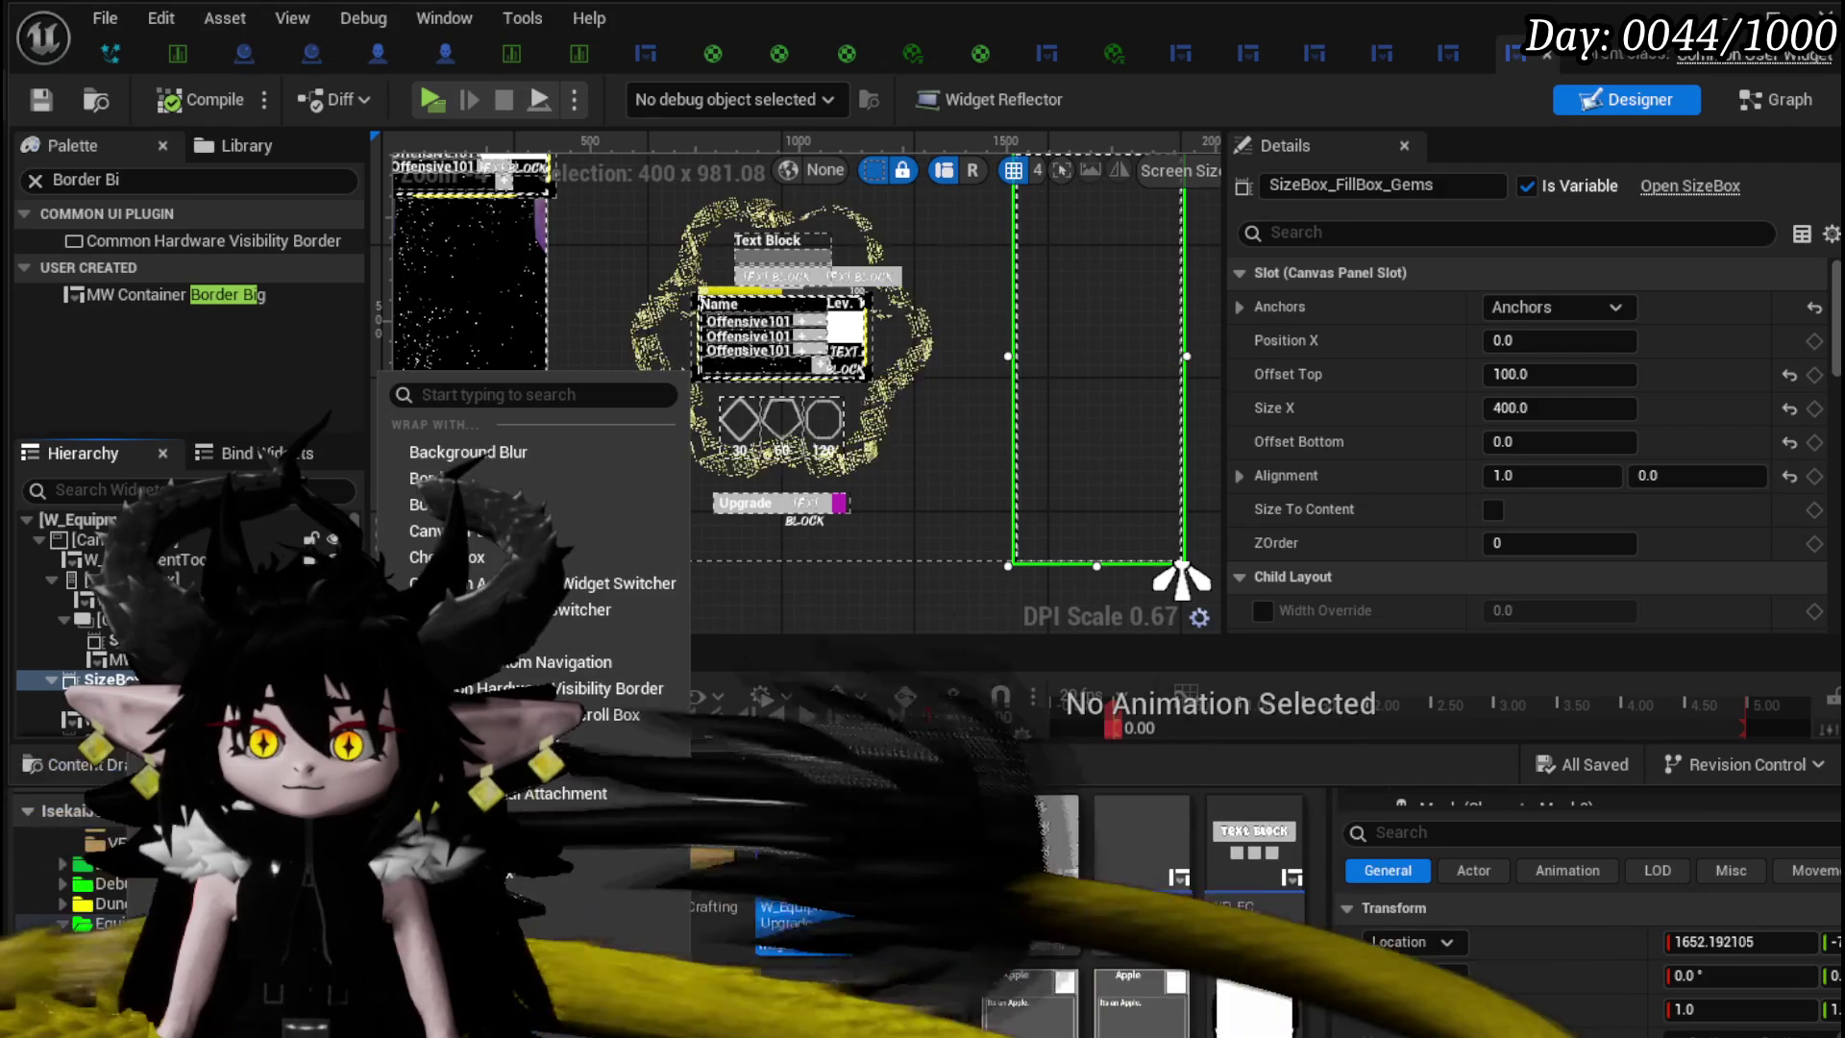
pyautogui.click(451, 897)
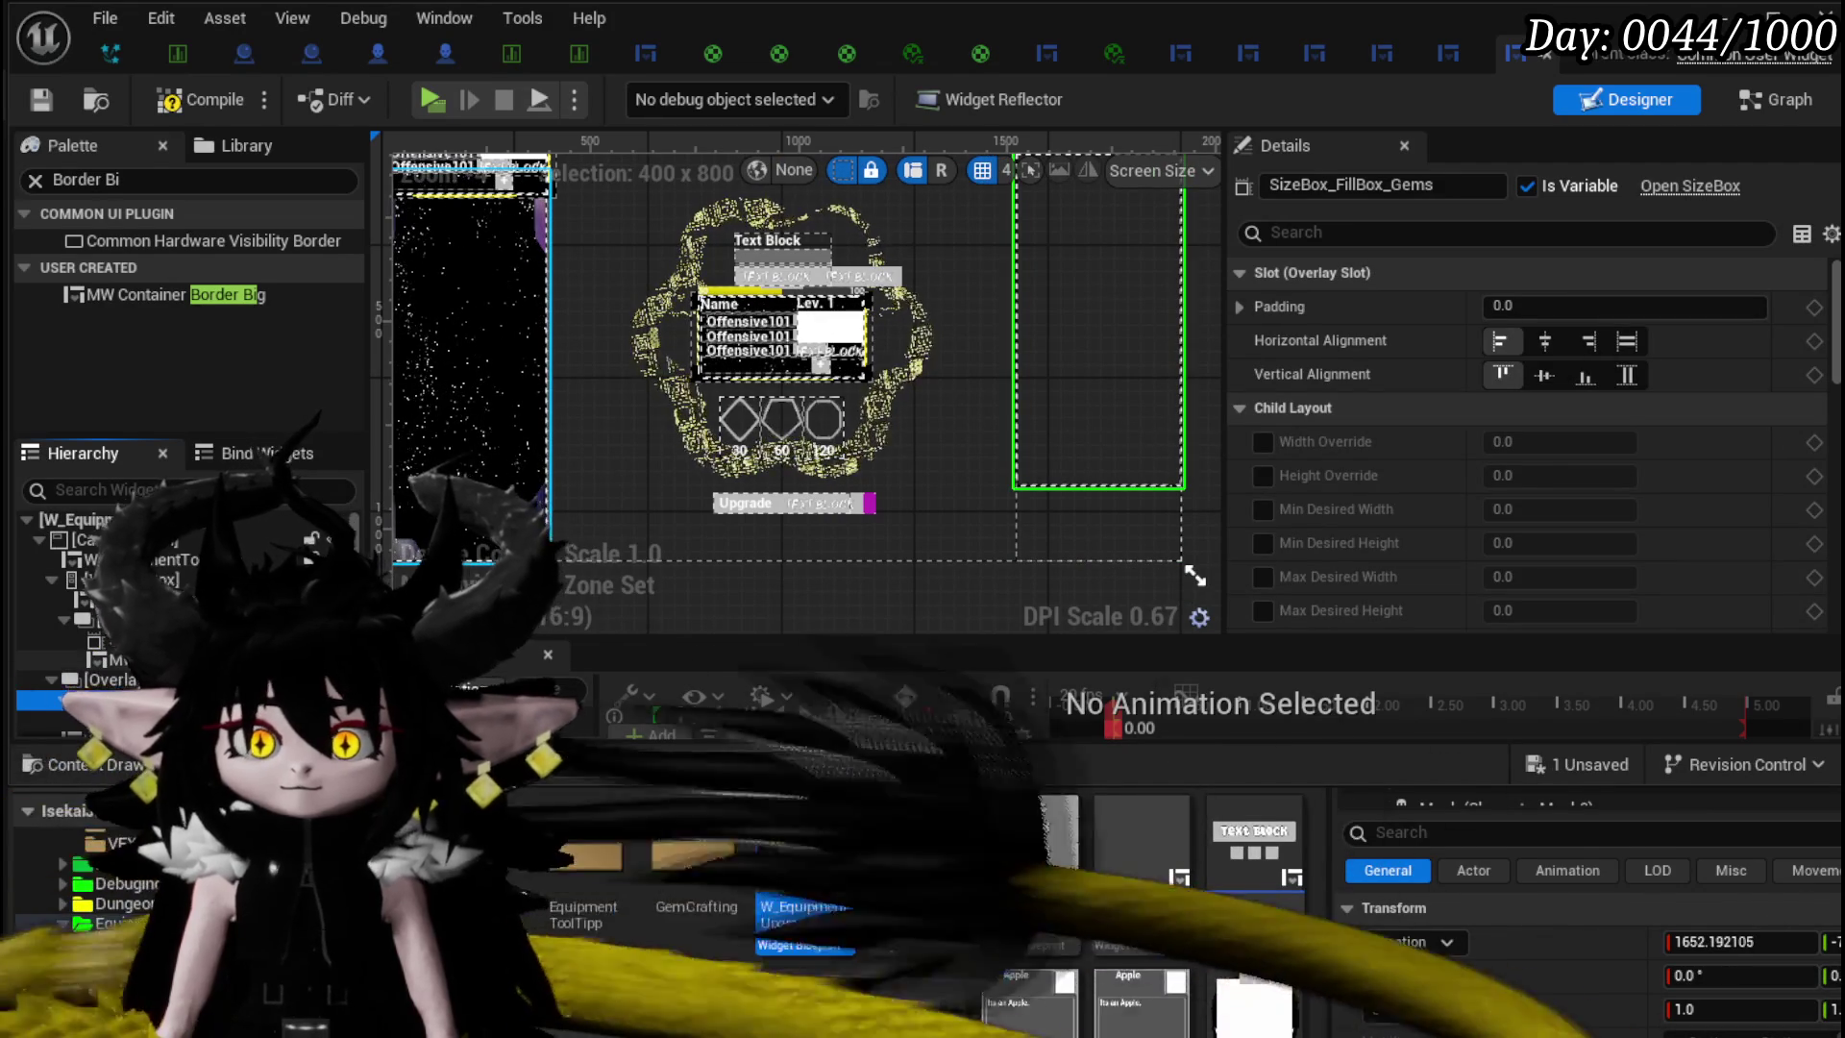
# - Paste a copy of MW_ContainerBorderBig into the new gems overlay and compile the widget
pyautogui.click(115, 660)
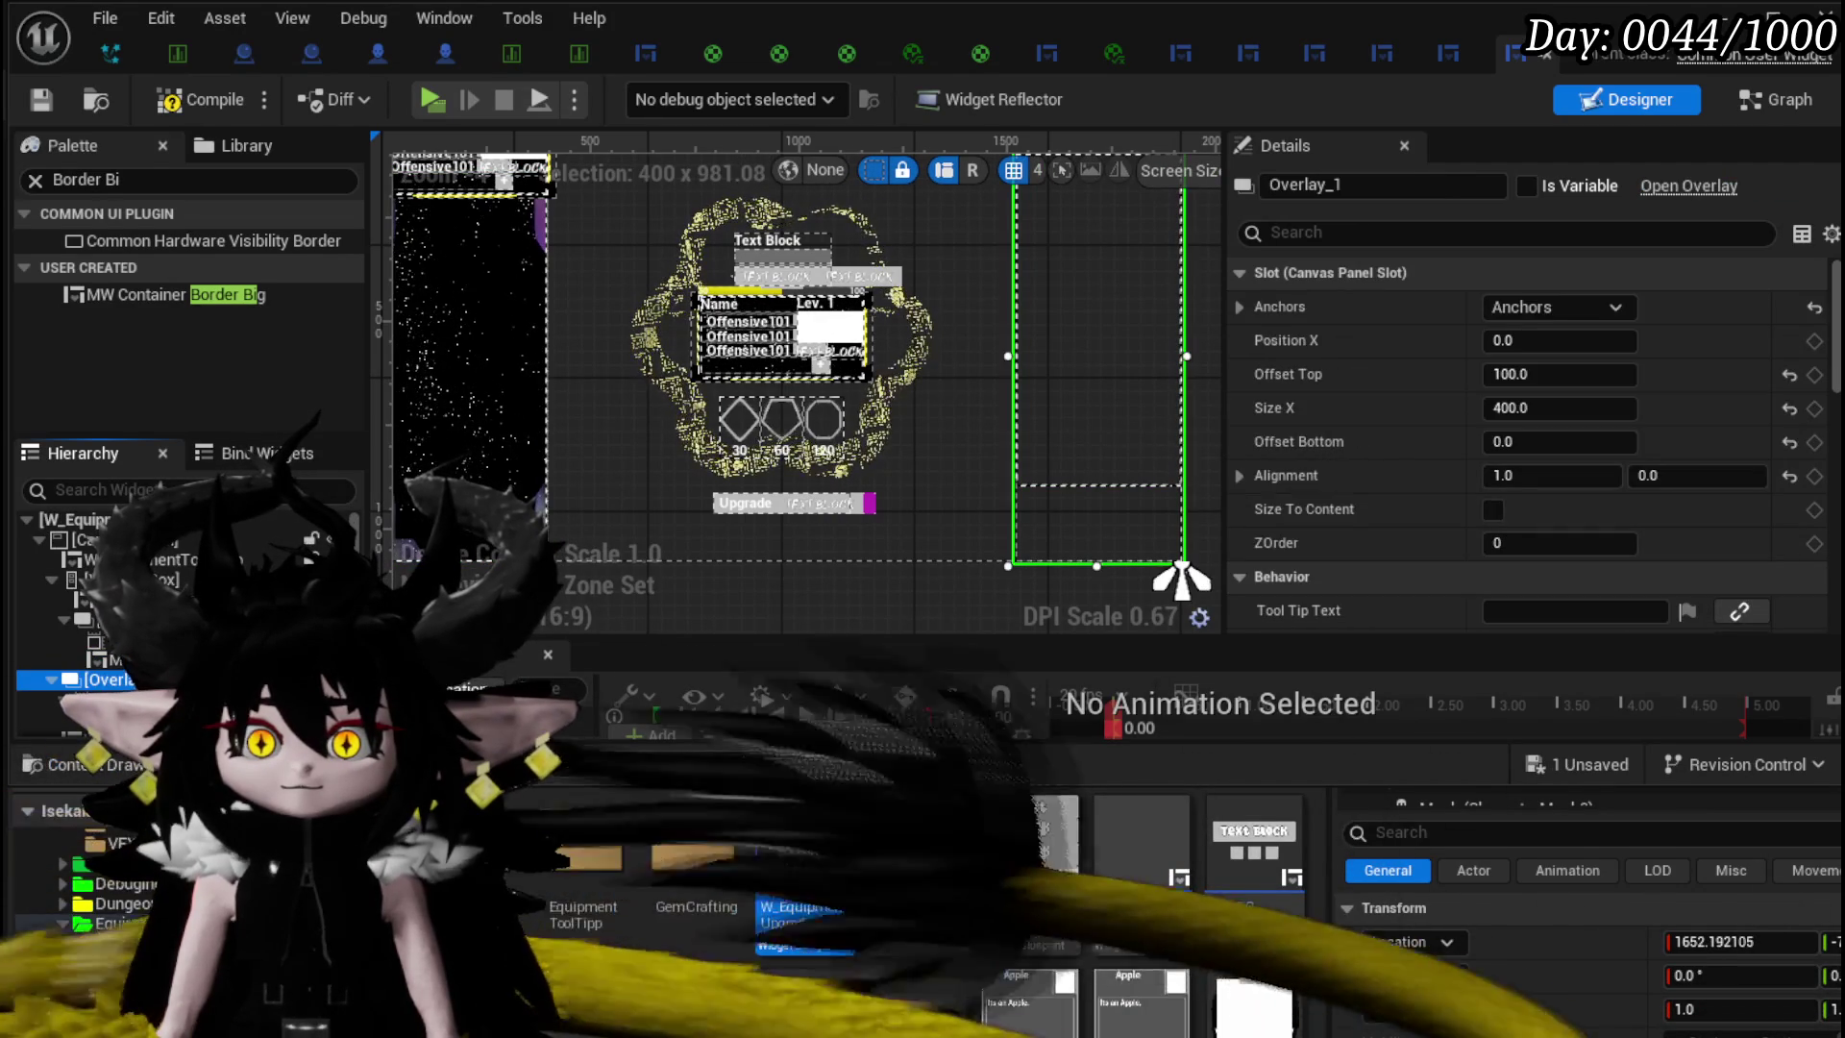
pyautogui.hotkey('ctrl', 'v')
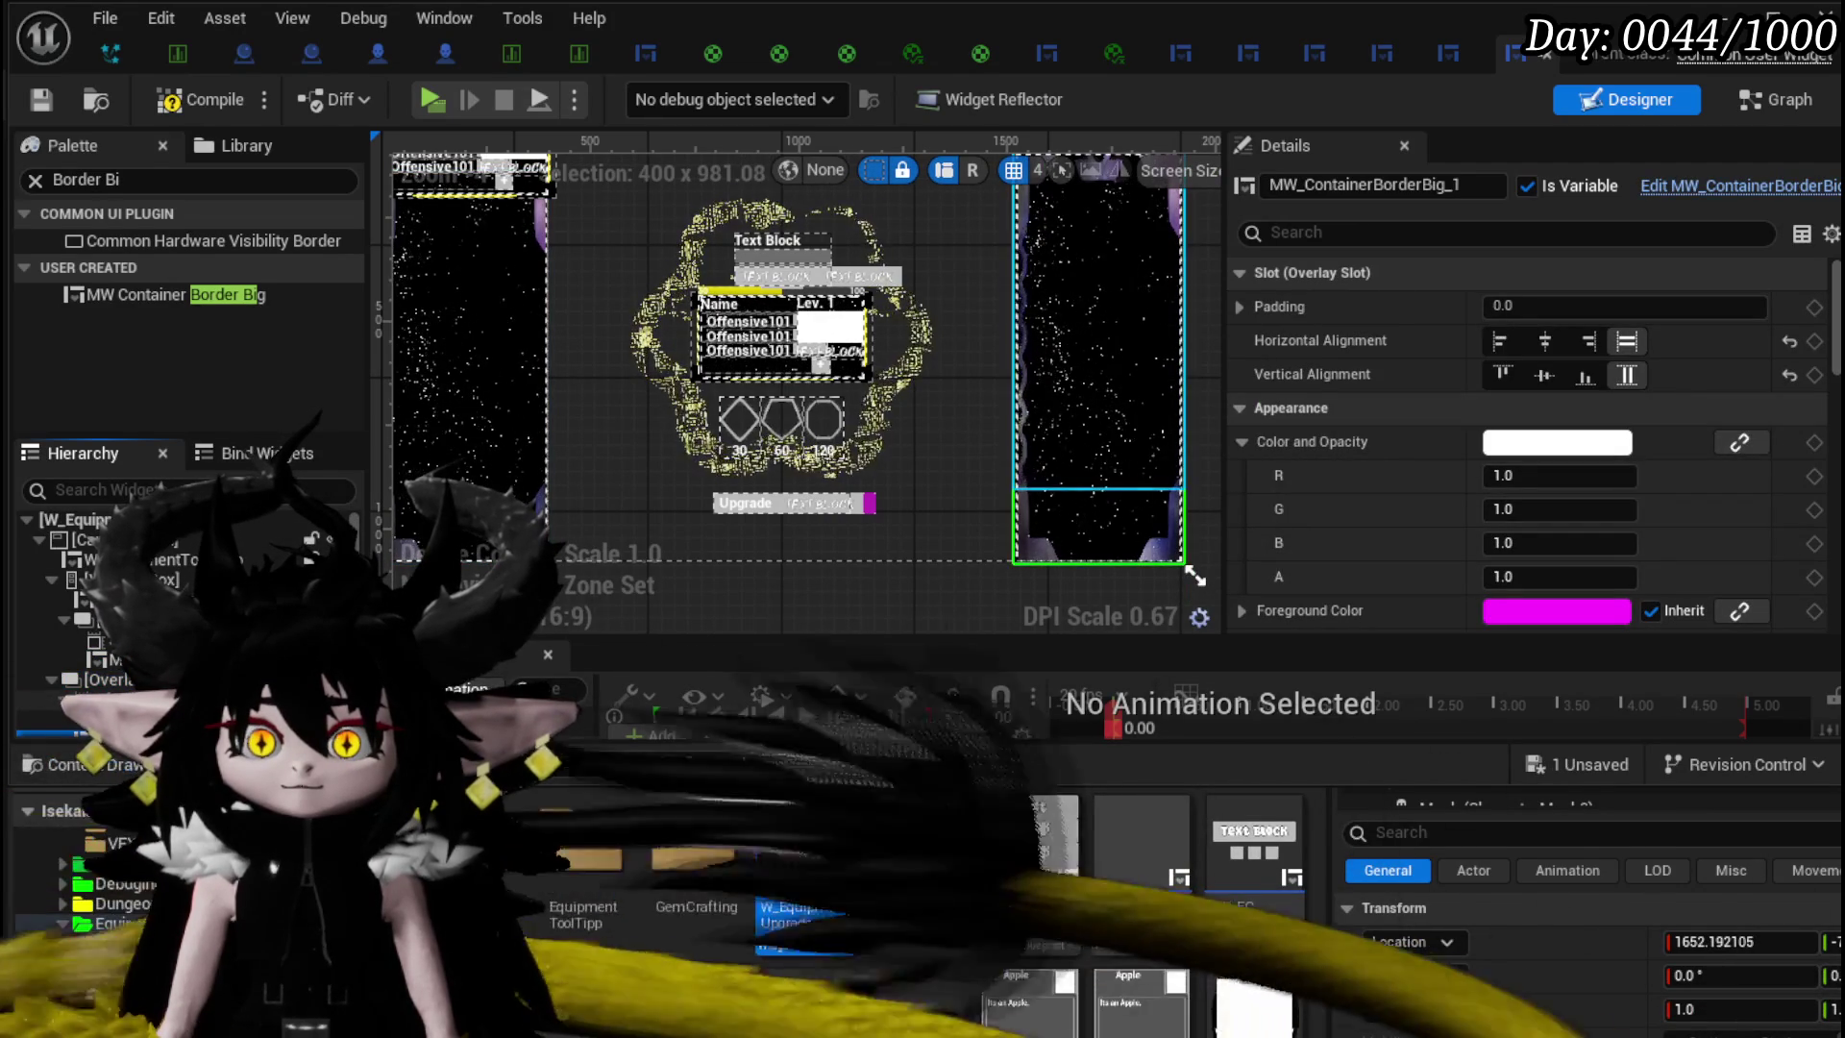
pyautogui.scroll(-1, 123, 676)
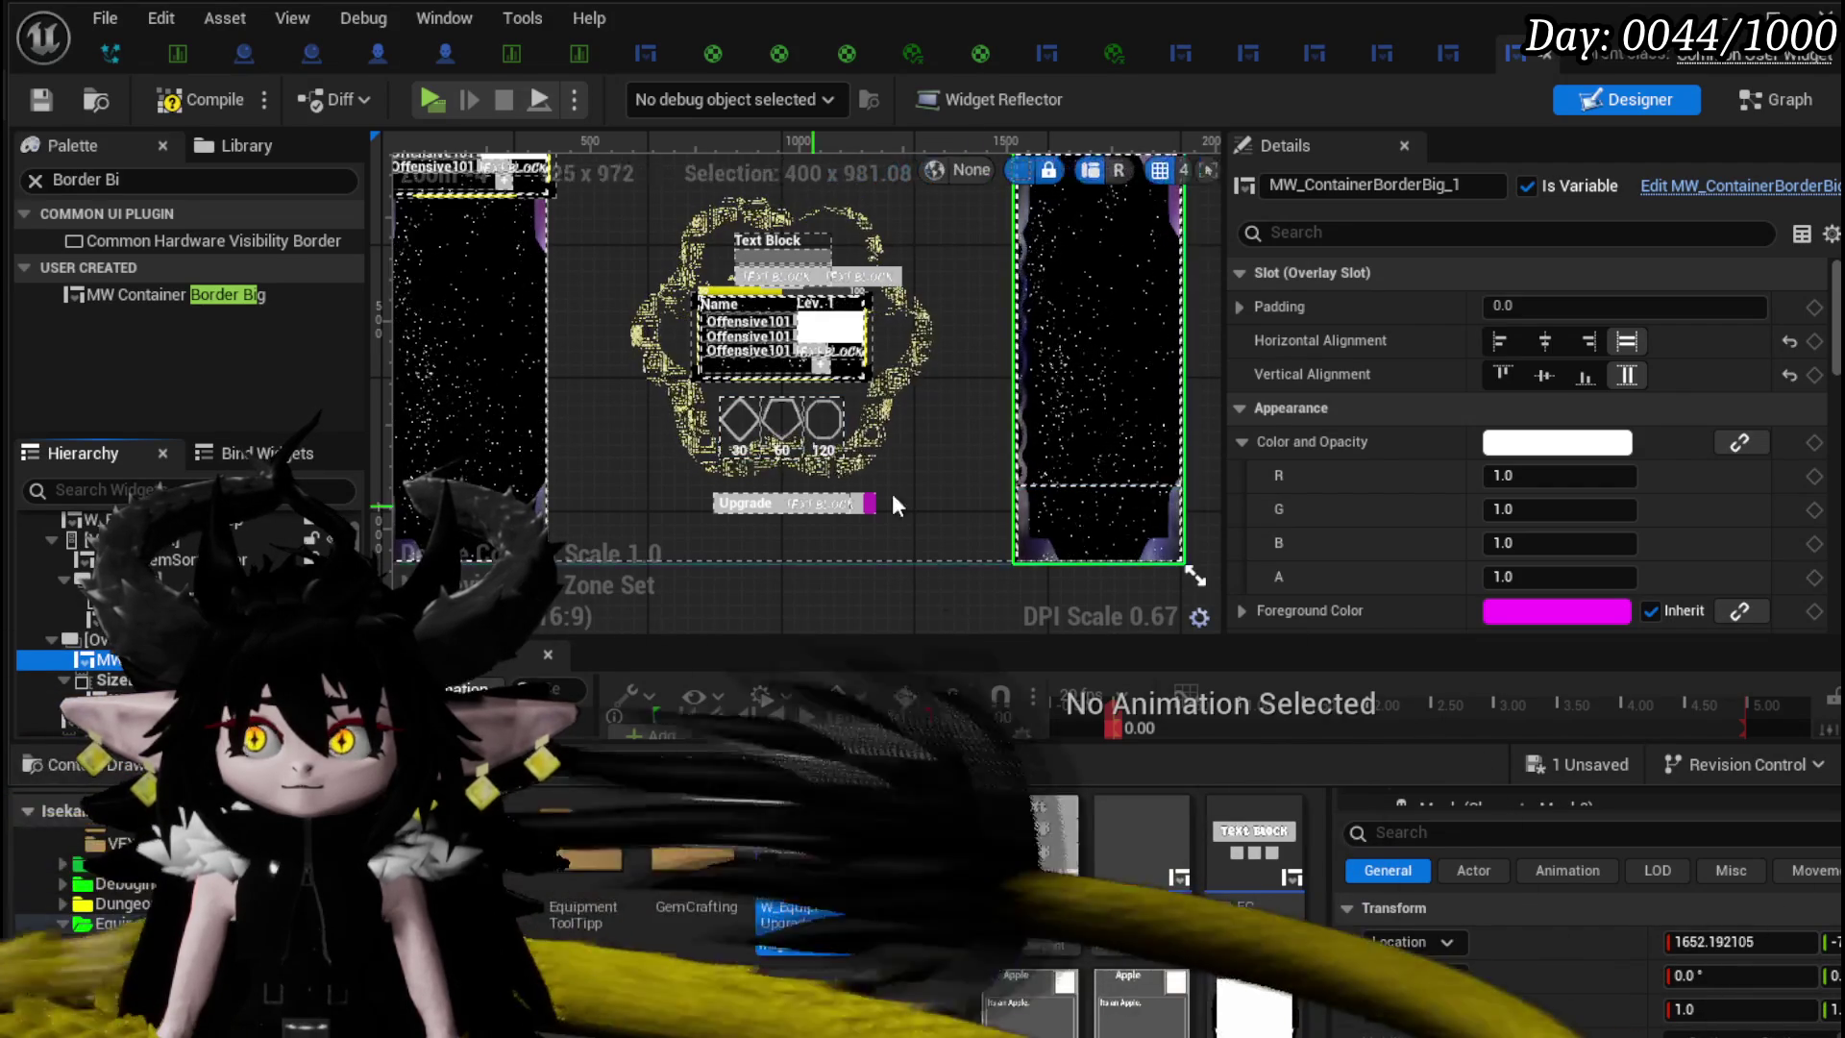
pyautogui.scroll(-2, 930, 519)
pyautogui.scroll(2, 916, 557)
pyautogui.scroll(-2, 917, 557)
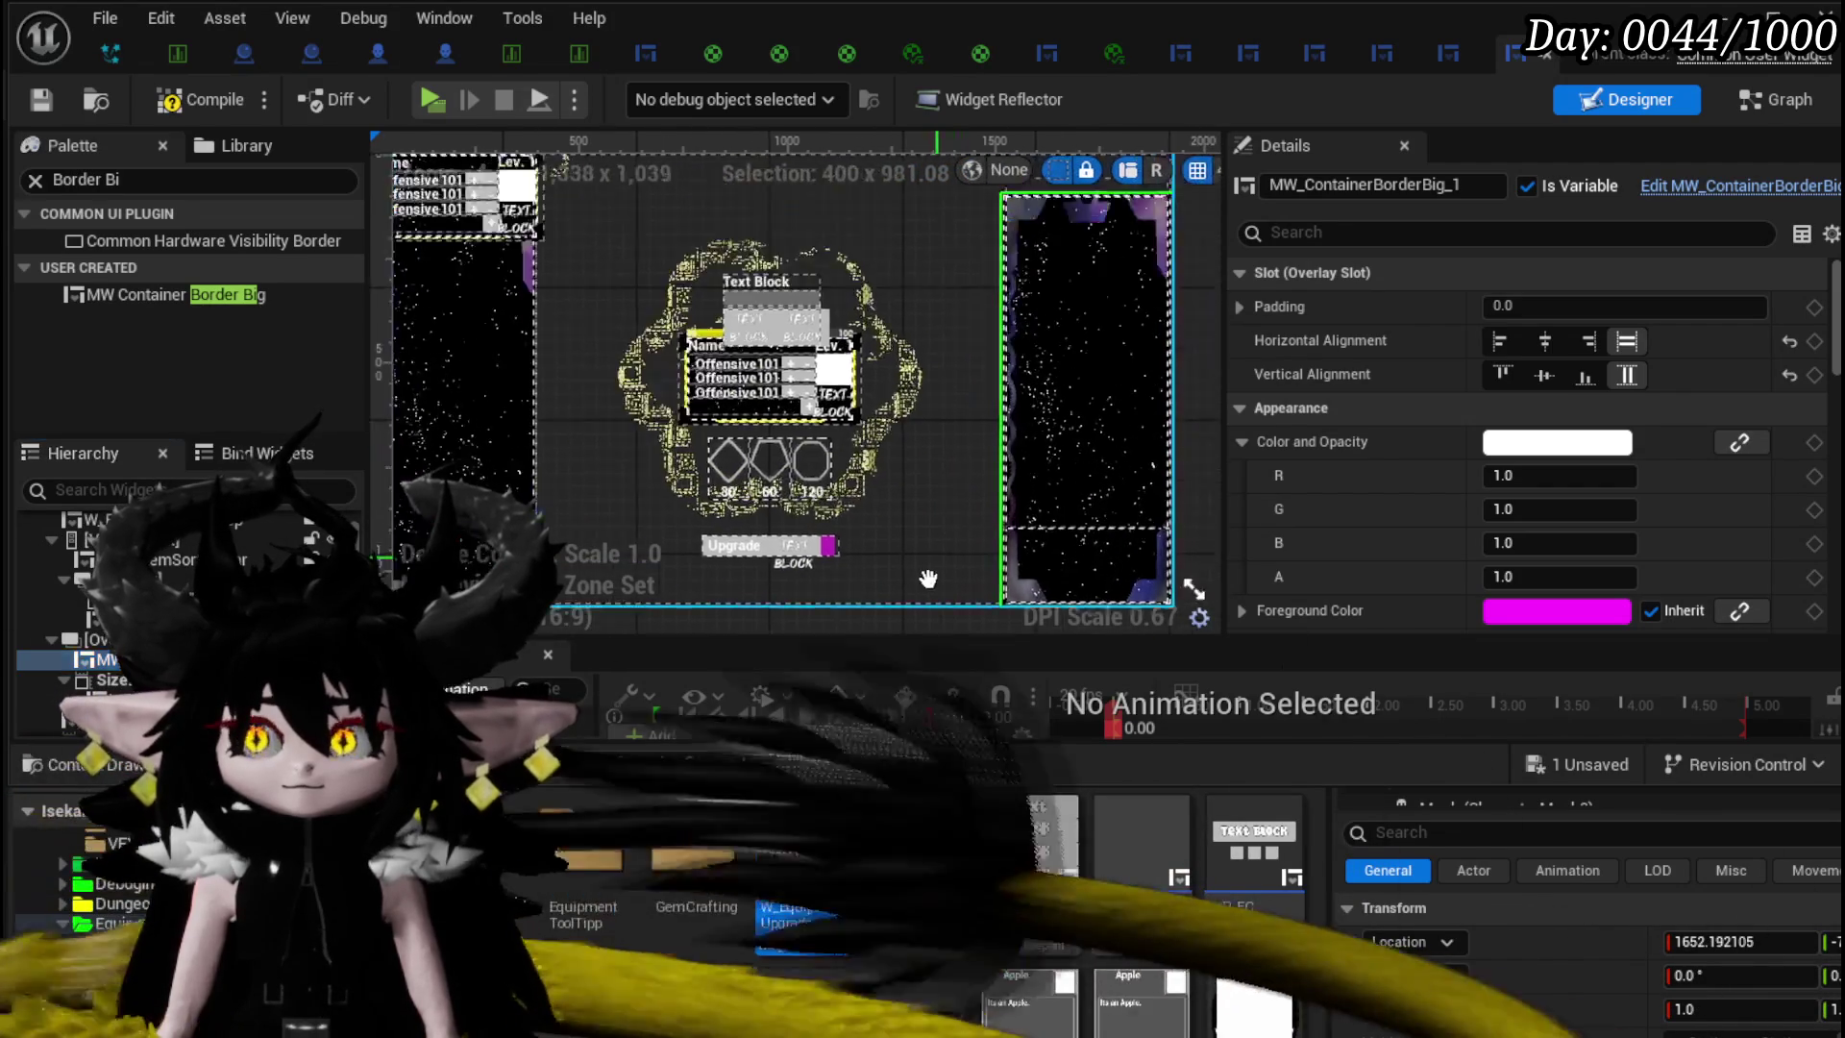
pyautogui.scroll(2, 976, 447)
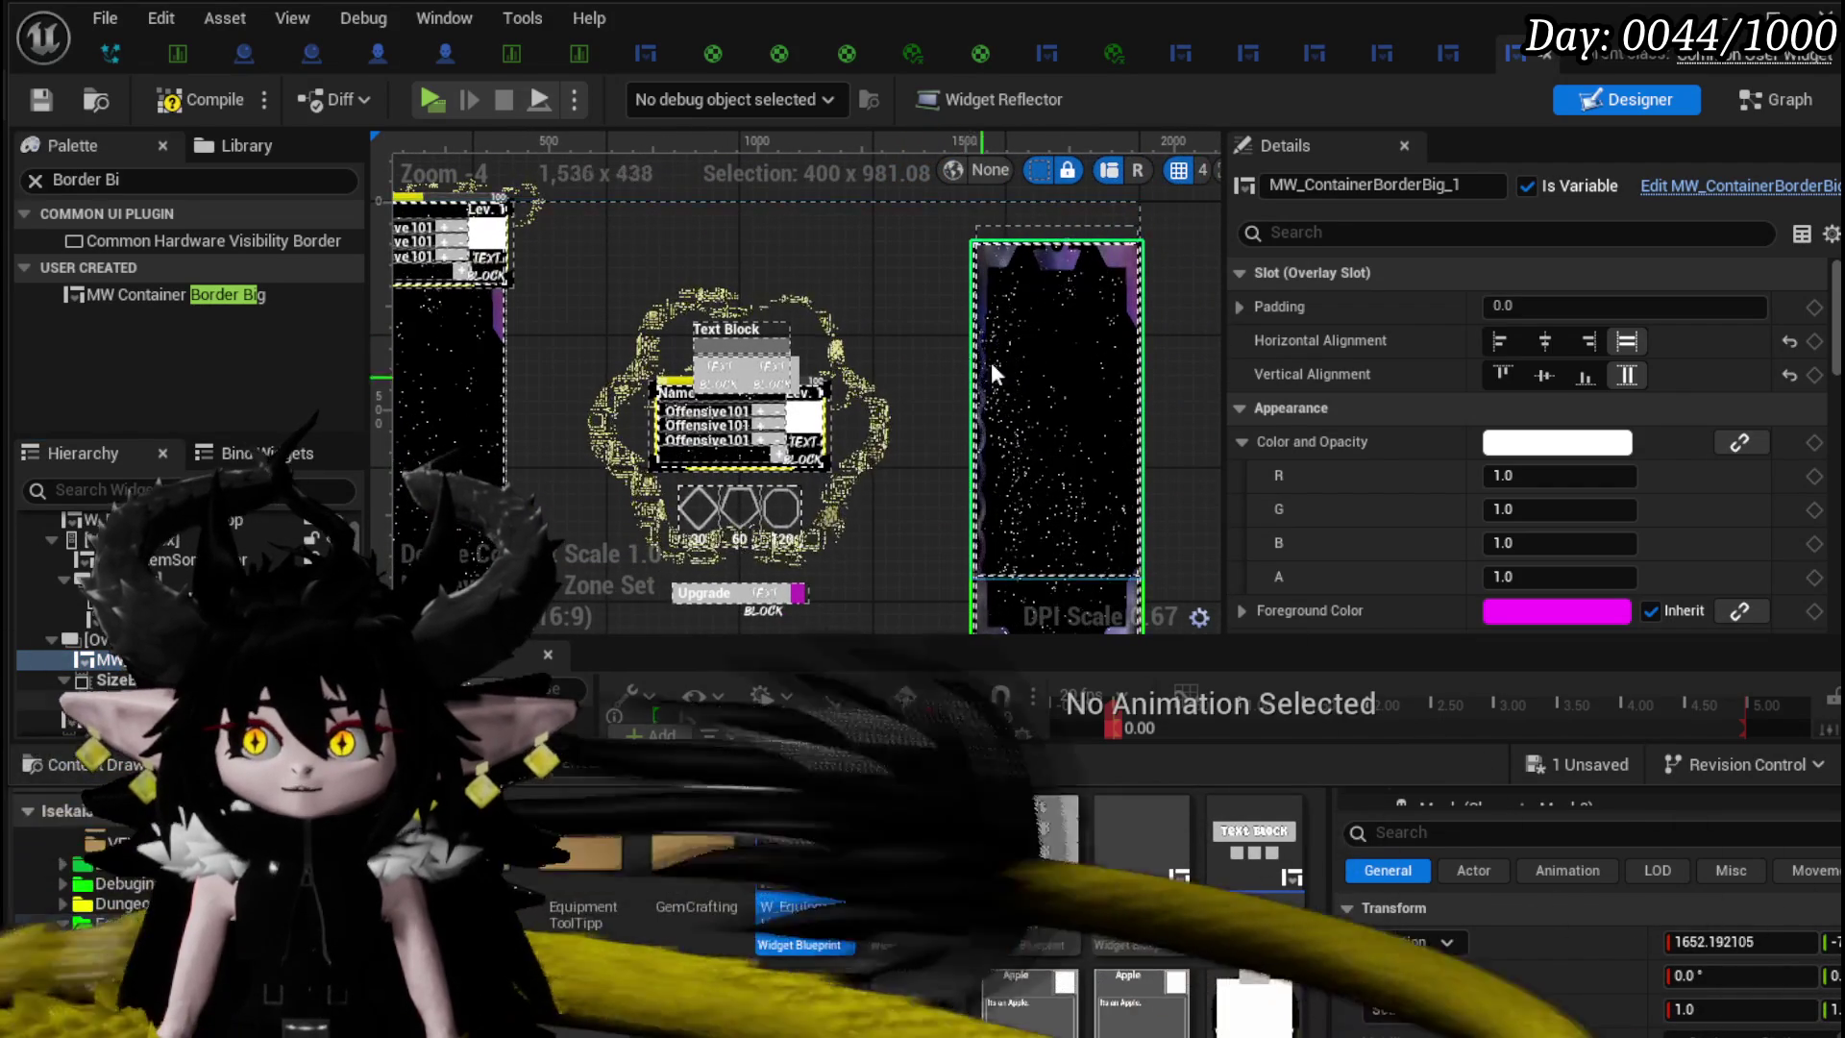
pyautogui.scroll(7, 1022, 262)
pyautogui.scroll(-2, 1023, 265)
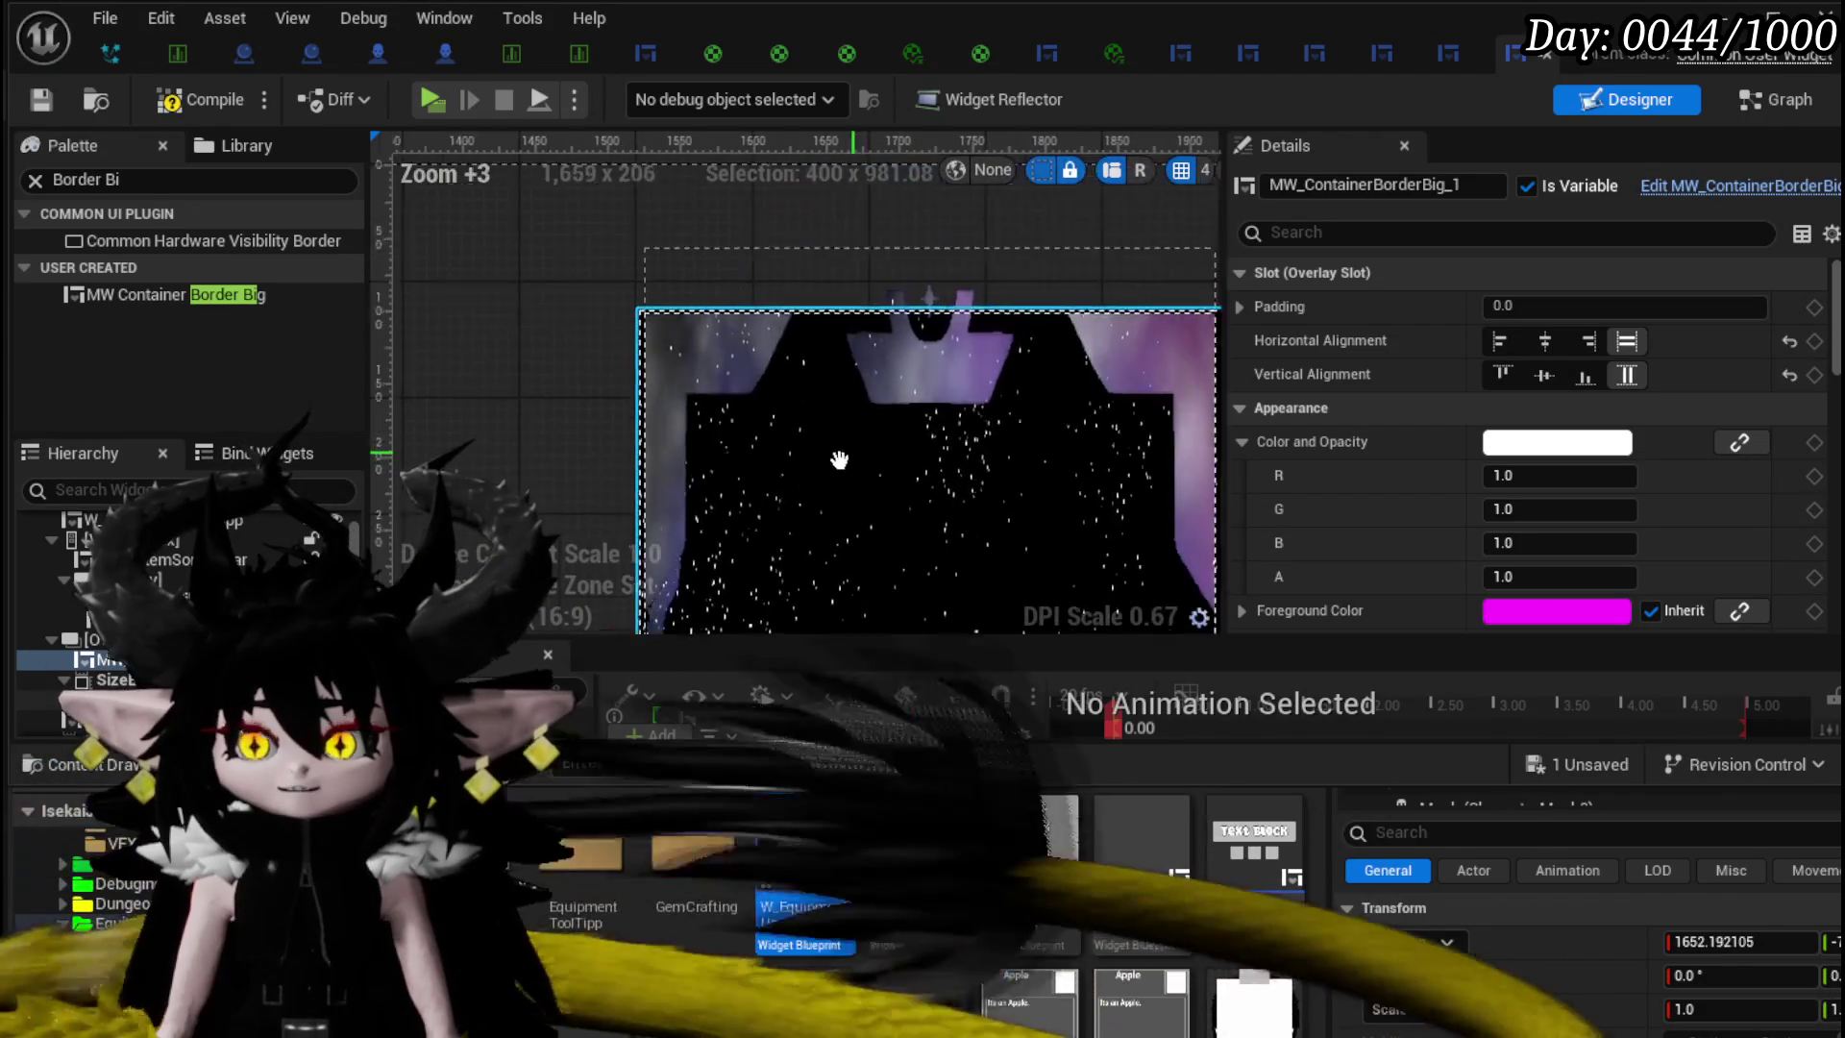
pyautogui.scroll(2, 624, 317)
pyautogui.scroll(-3, 755, 399)
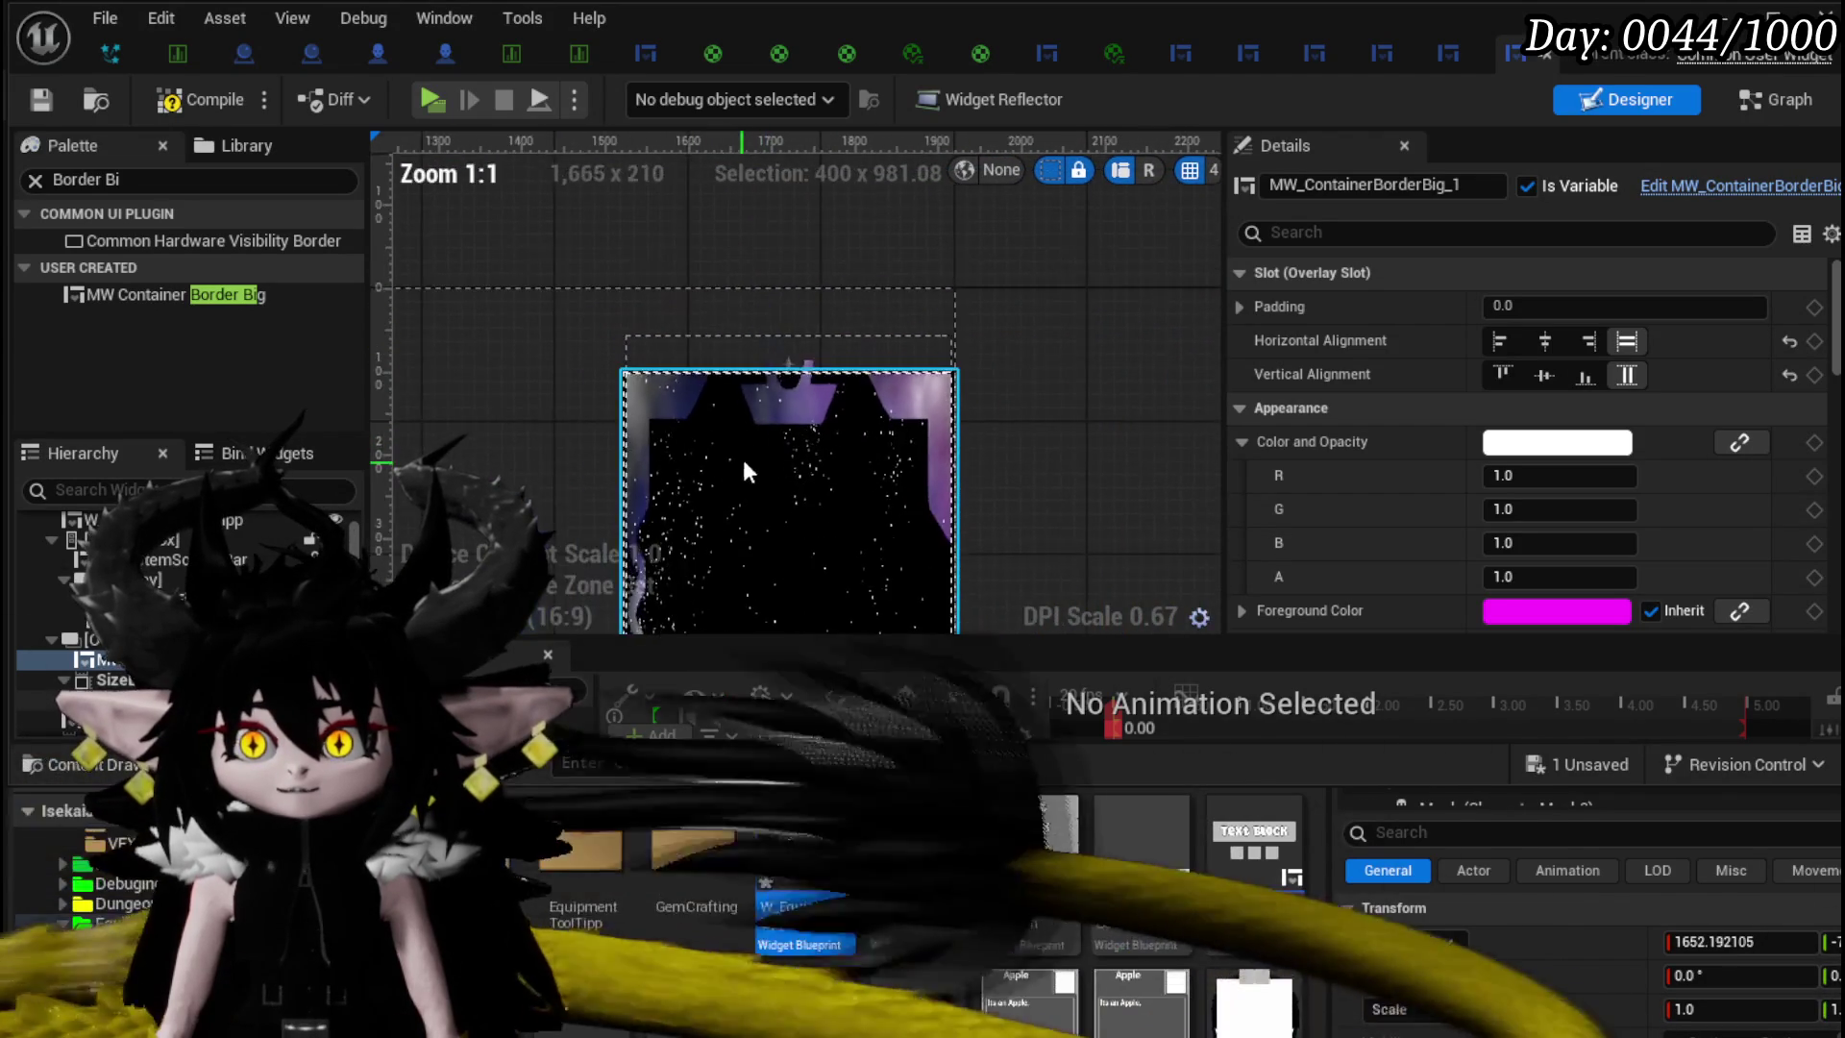
pyautogui.scroll(-3, 836, 338)
pyautogui.scroll(-1, 911, 346)
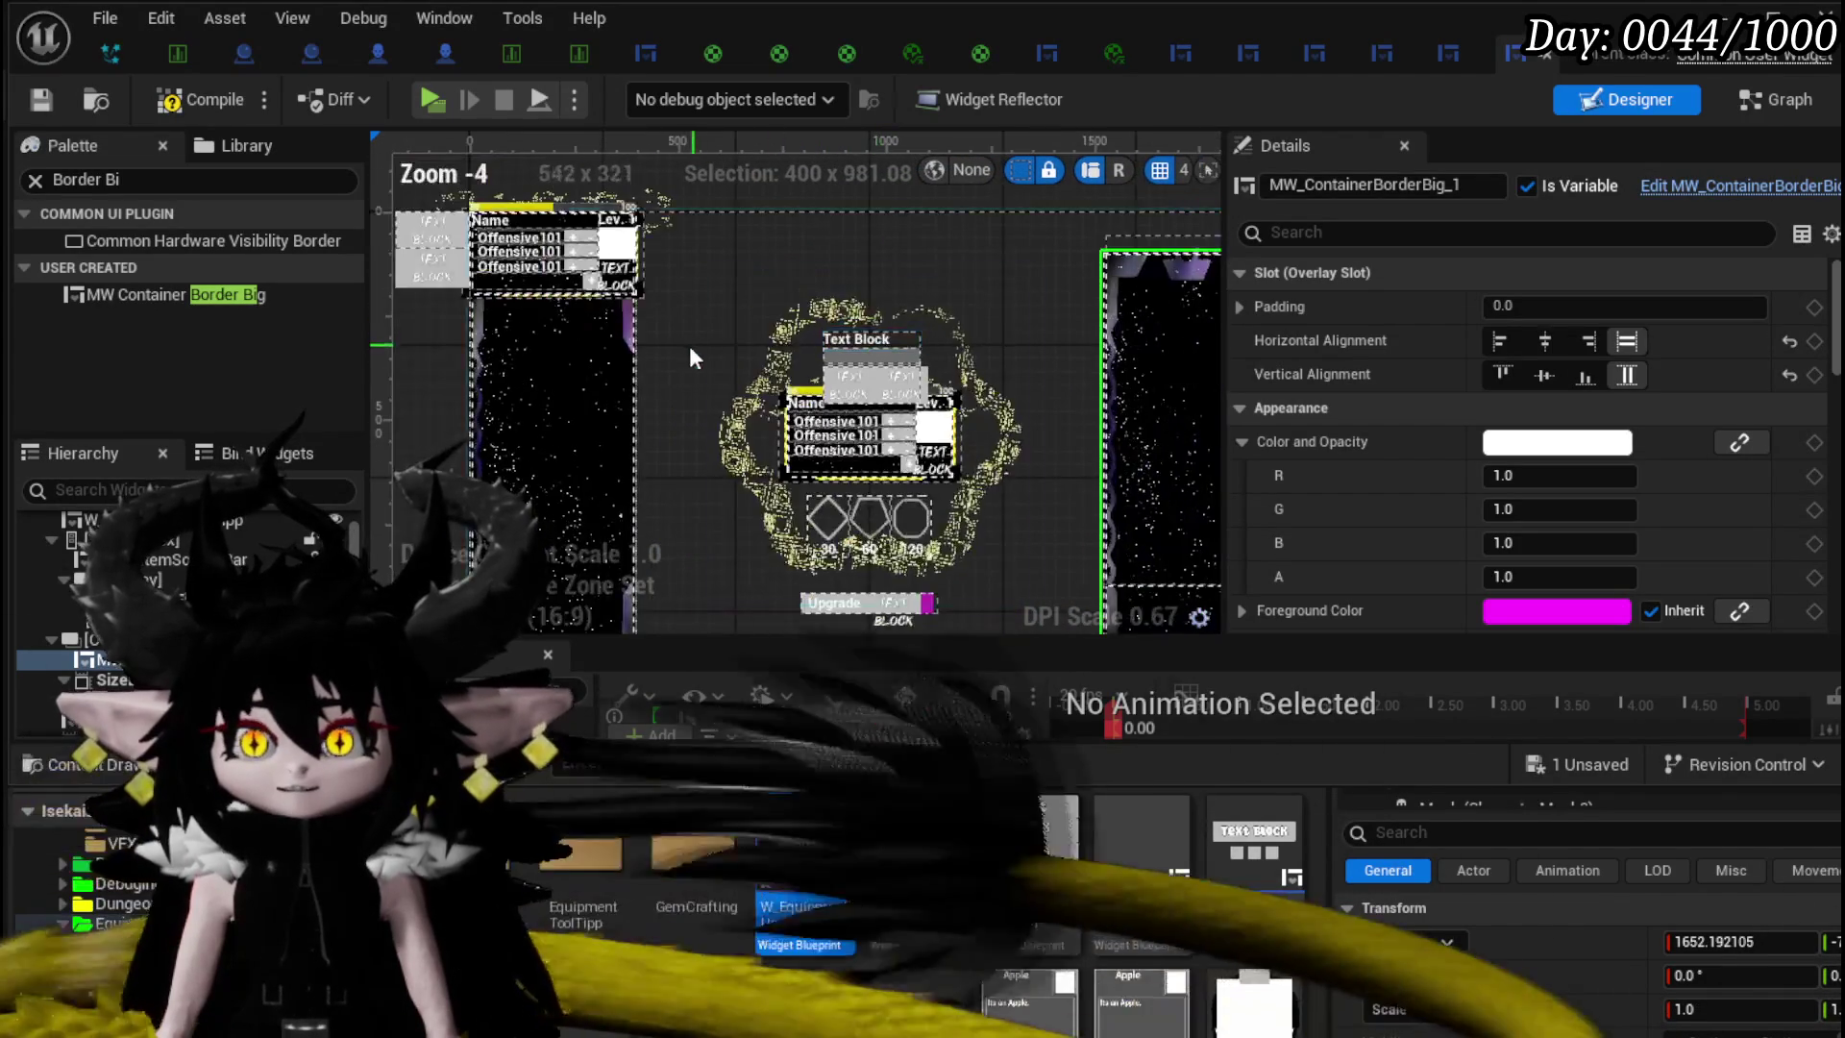
pyautogui.click(168, 102)
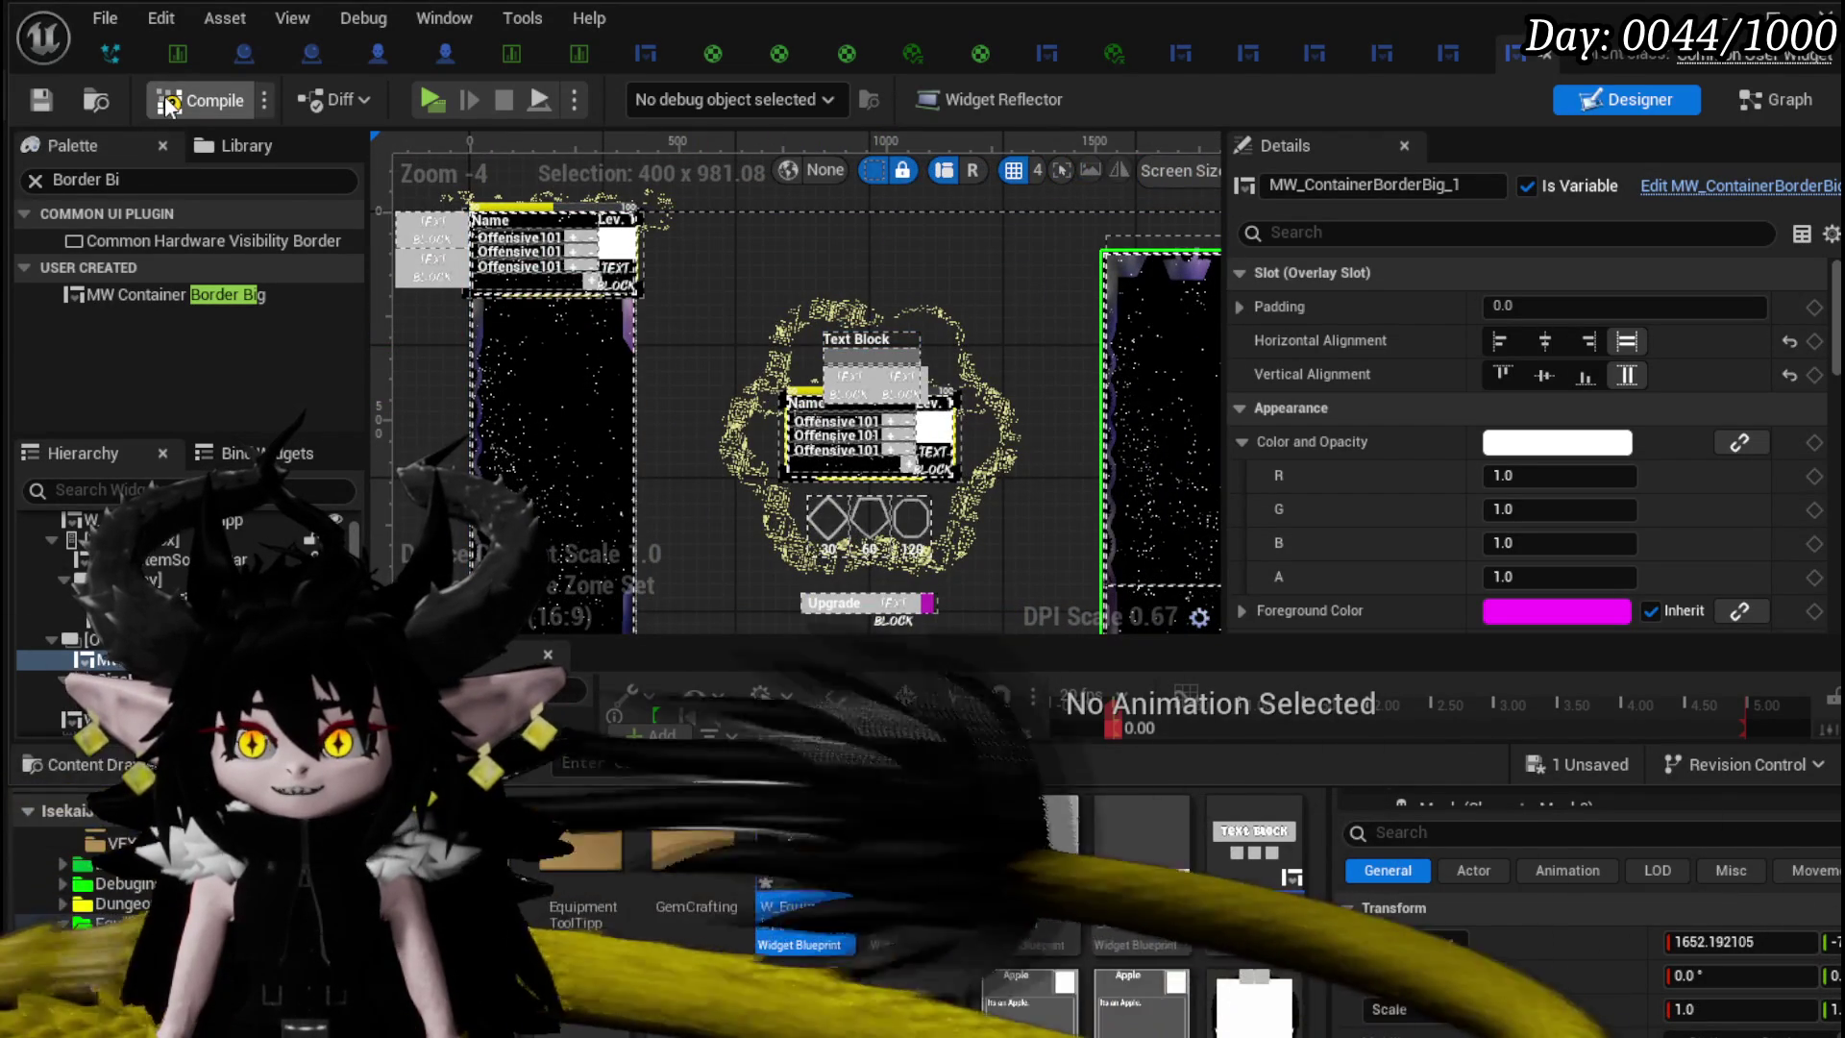
# - Save the widget blueprint and open the equipment tooltip widget for editing
pyautogui.click(35, 103)
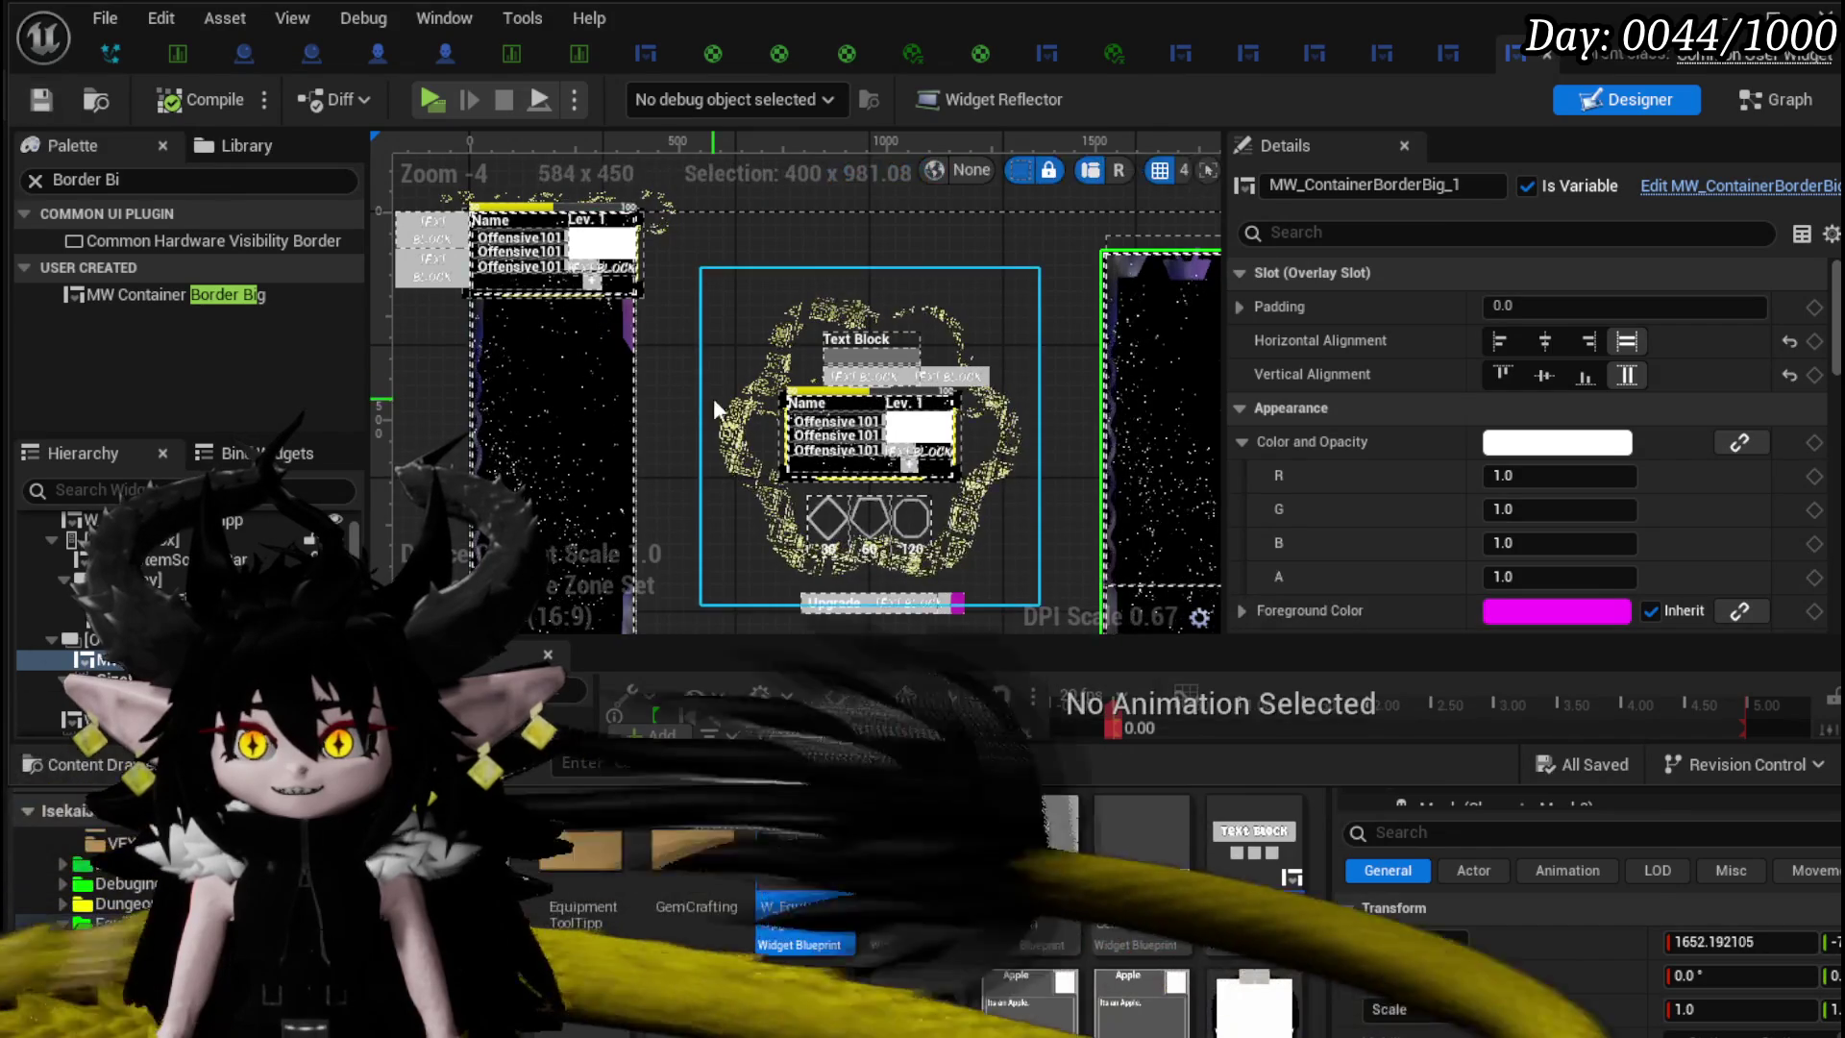
pyautogui.scroll(4, 834, 463)
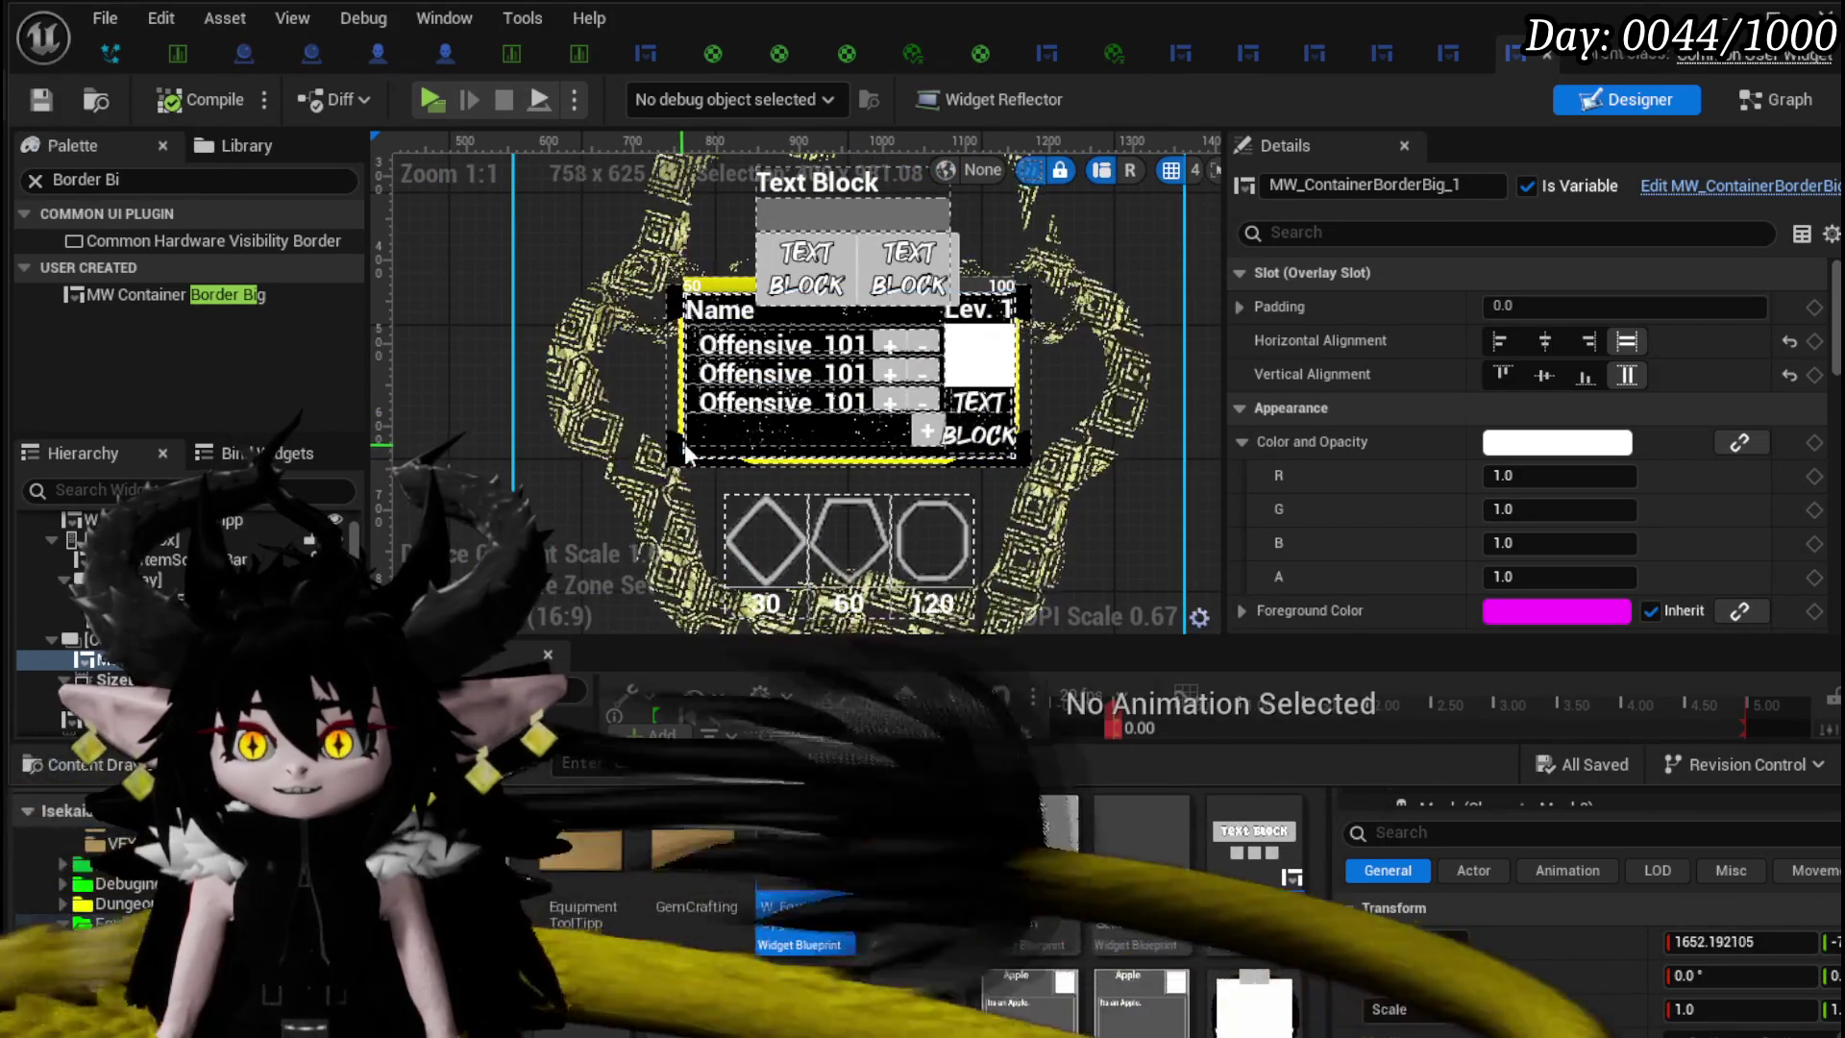
pyautogui.click(696, 446)
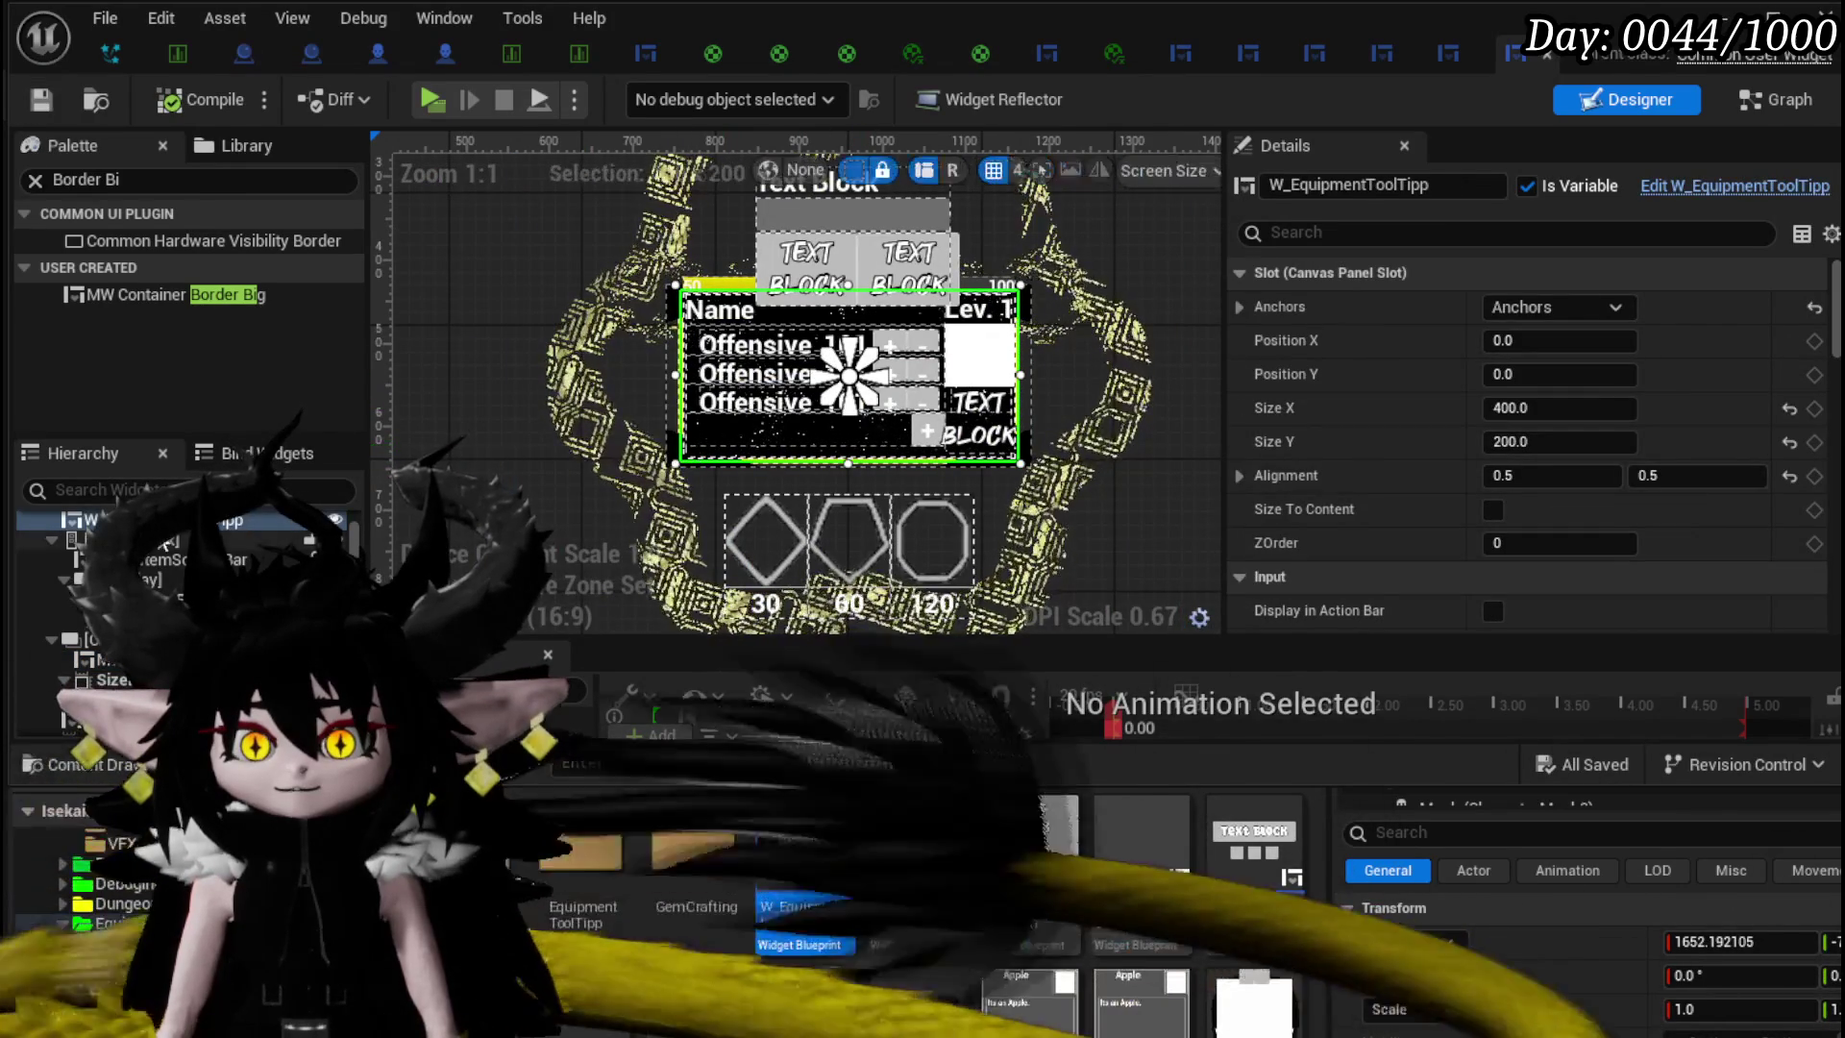
pyautogui.doubleClick(858, 473)
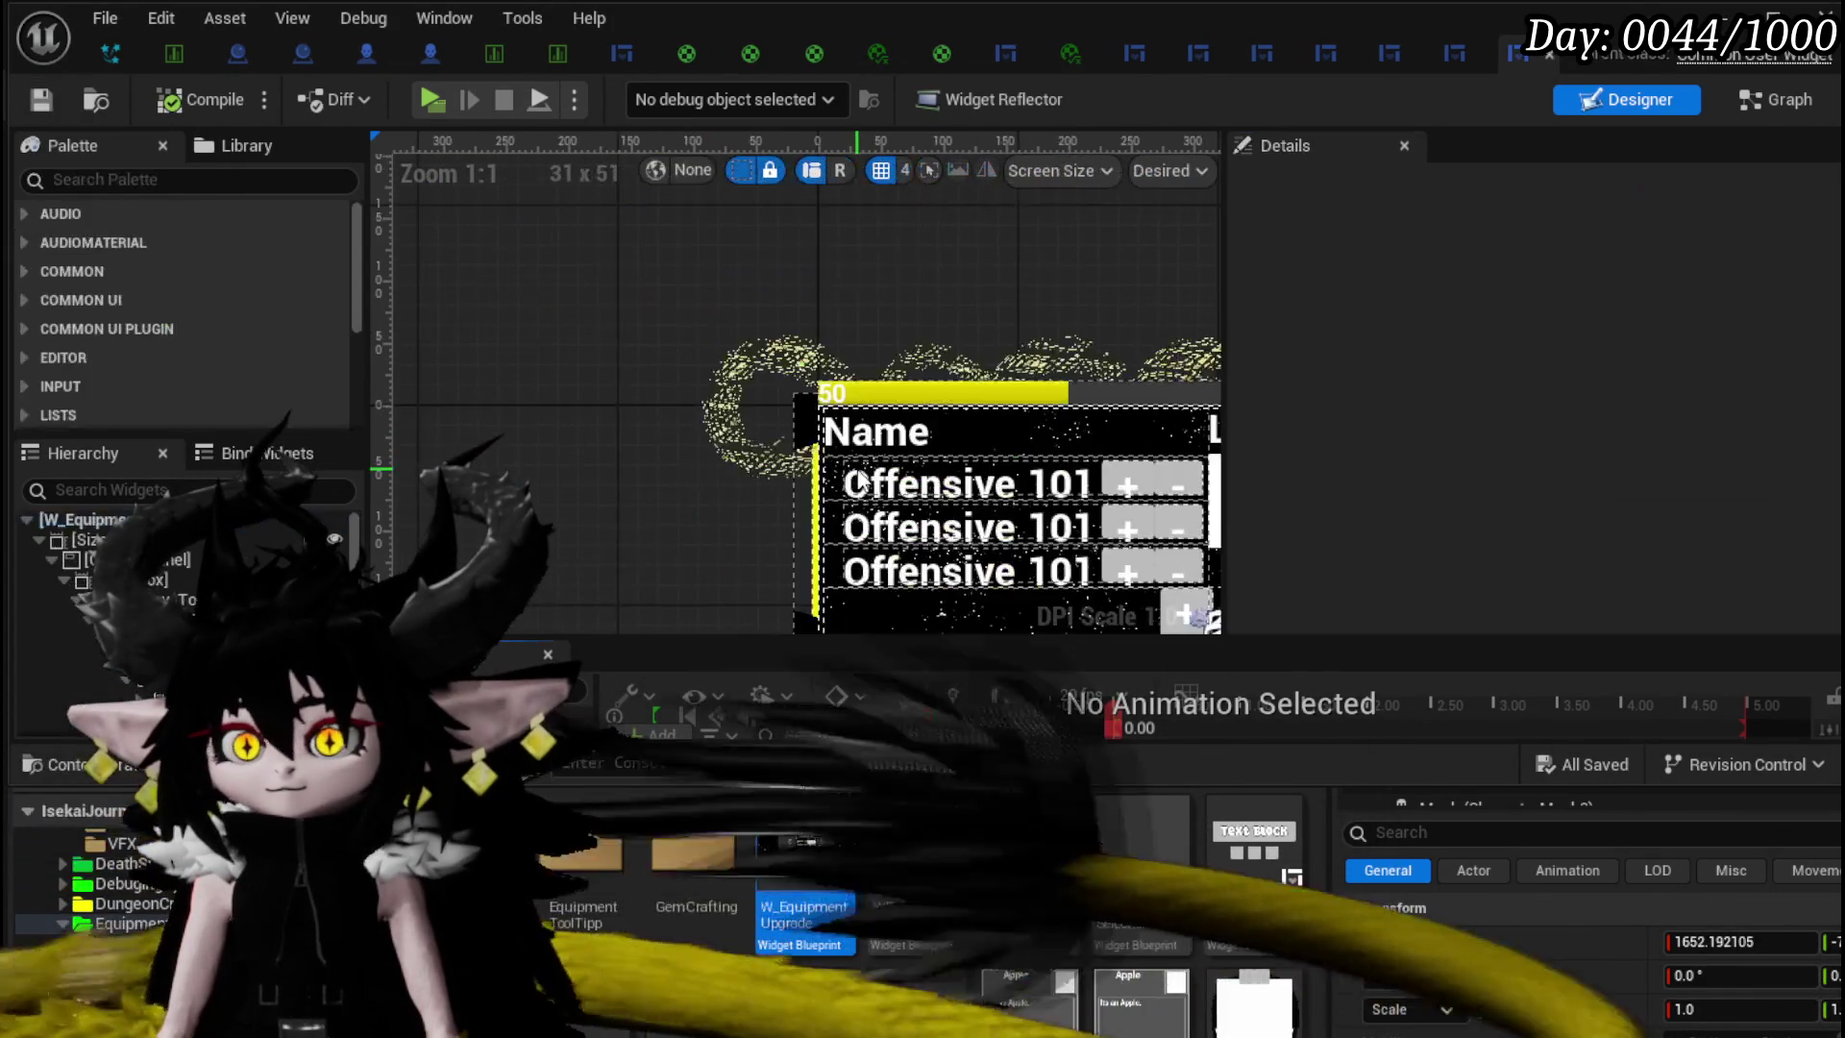
# - Set Border_3's brush image to the M_Border_Mask_Inst_Corner material
pyautogui.click(567, 492)
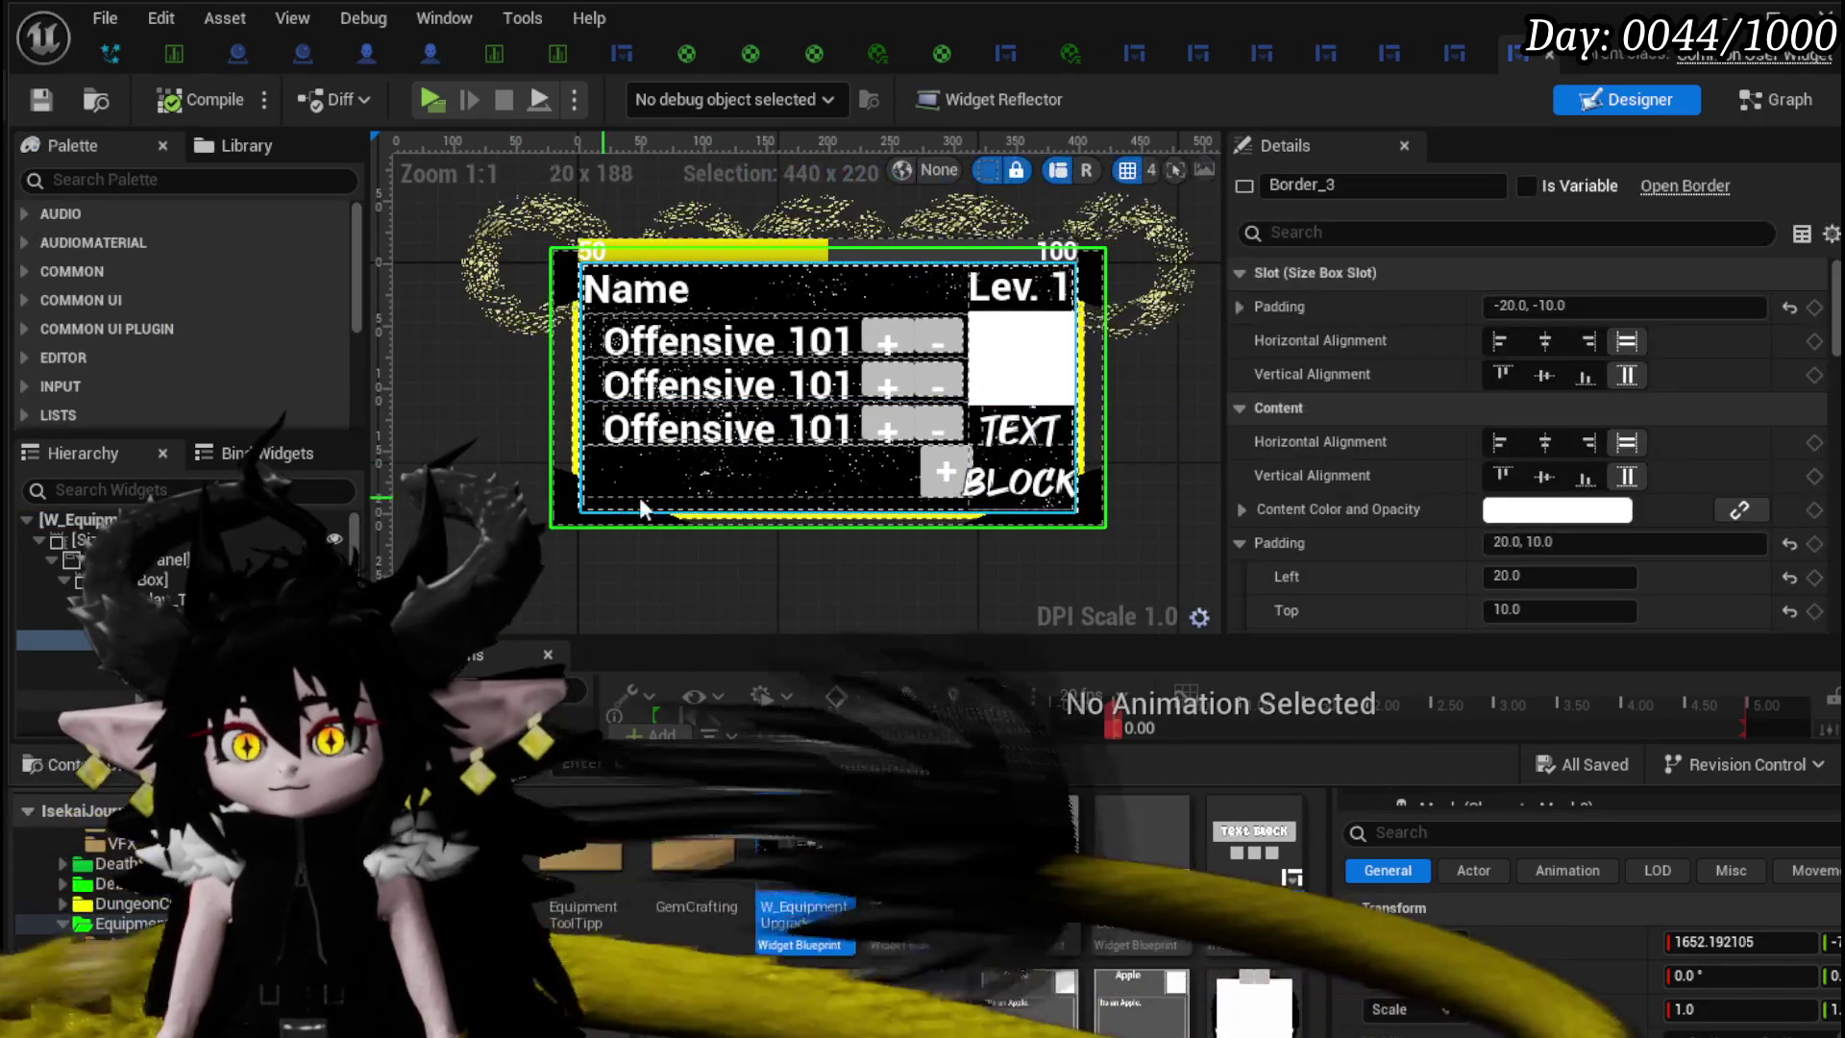
pyautogui.scroll(-5, 1719, 430)
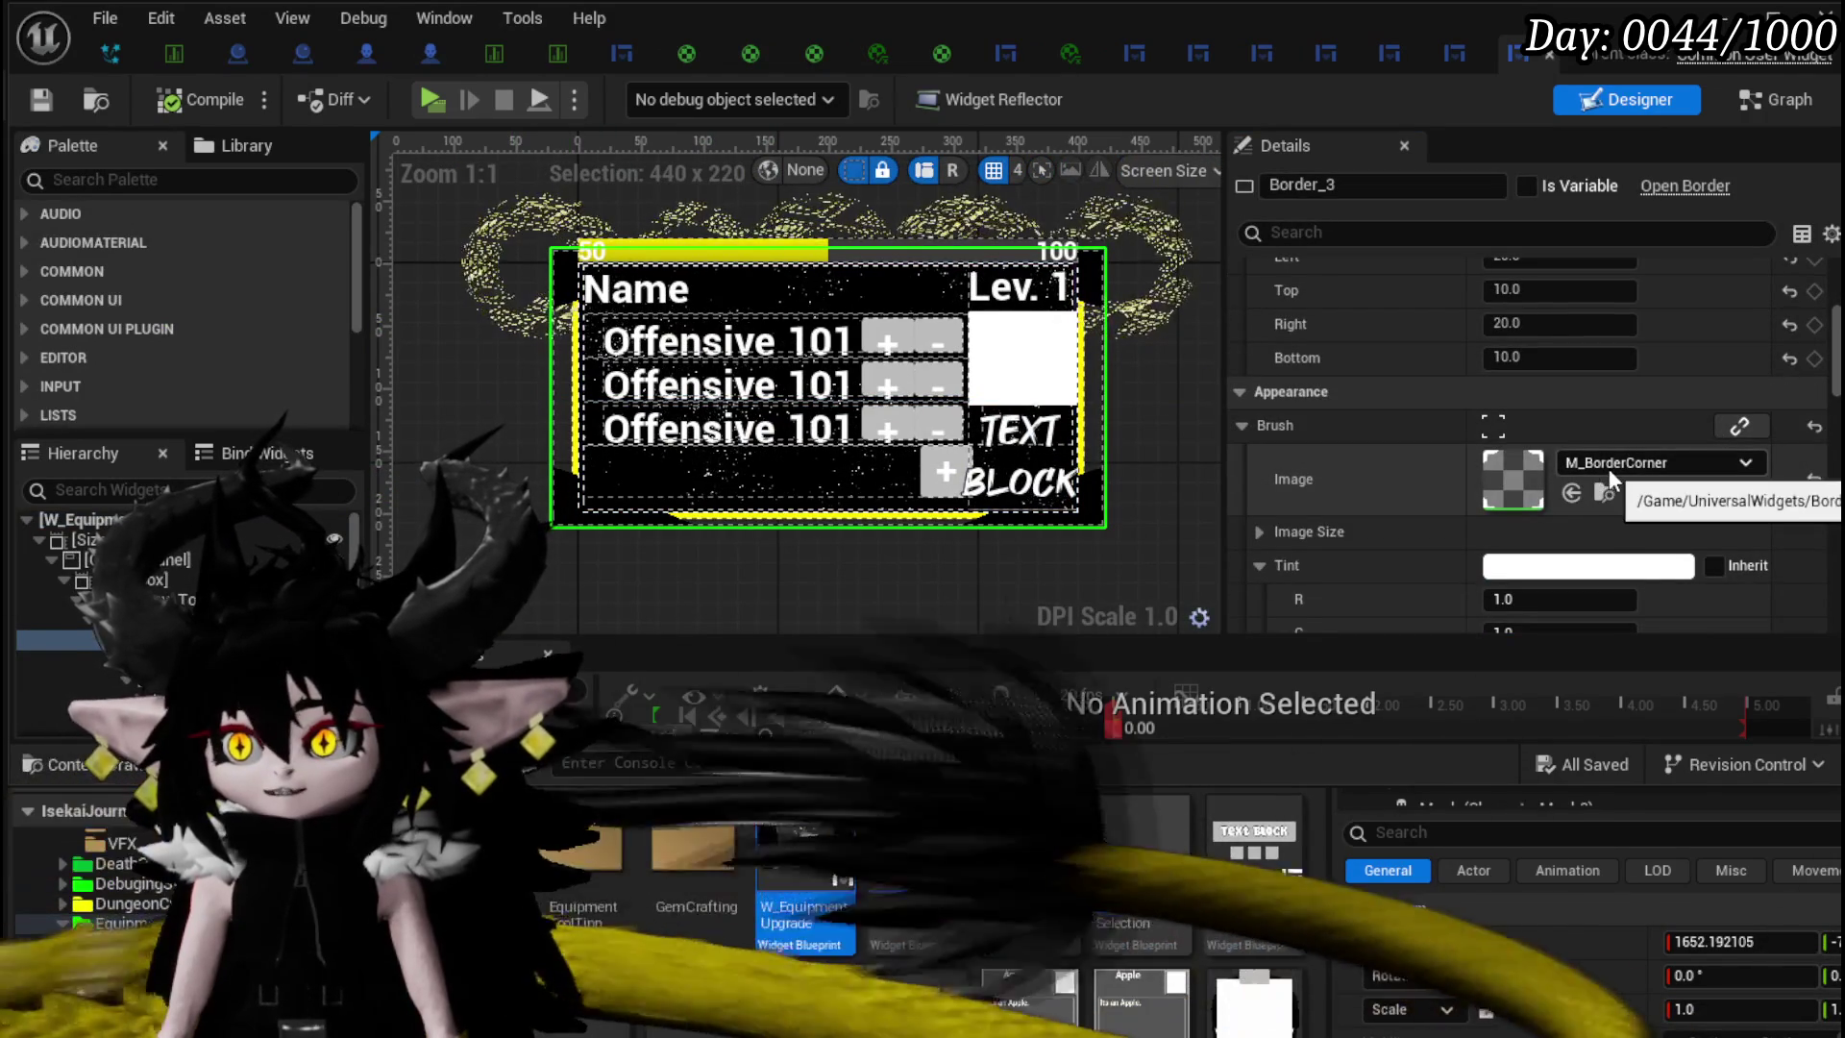
pyautogui.click(1609, 469)
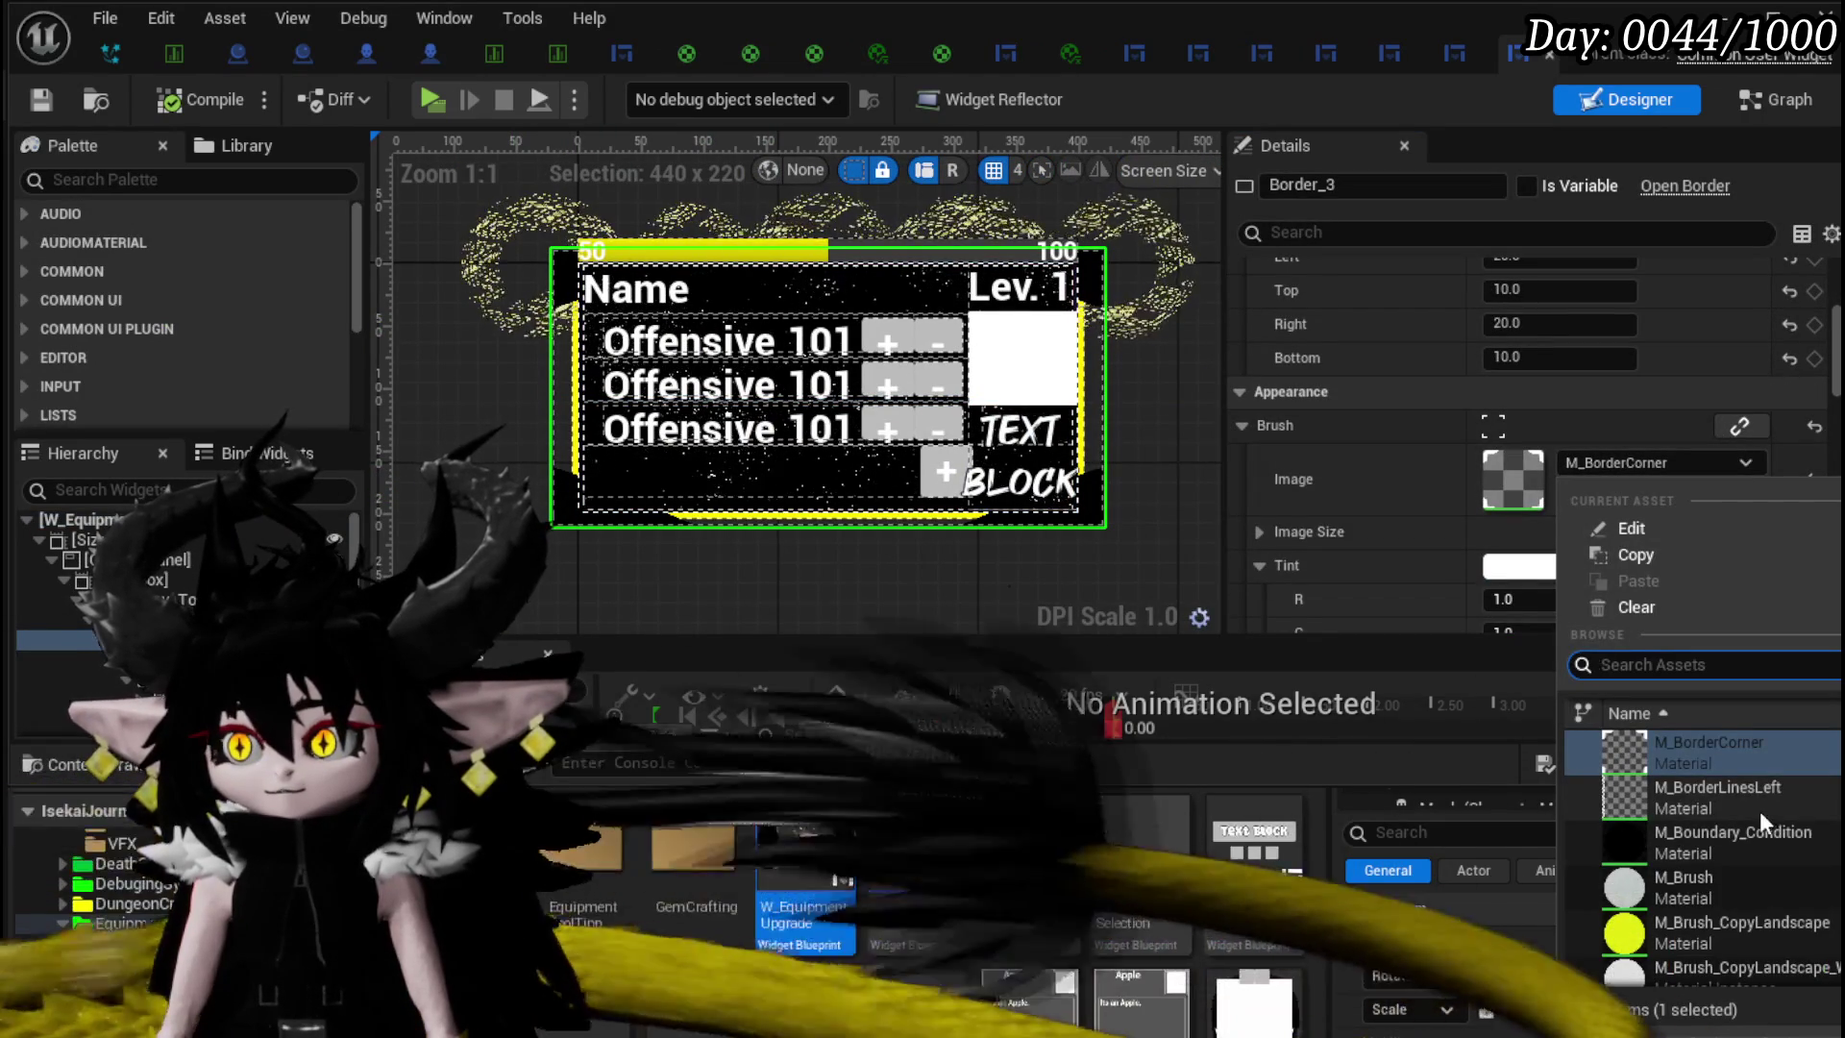
pyautogui.scroll(2, 1760, 811)
pyautogui.scroll(3, 1751, 799)
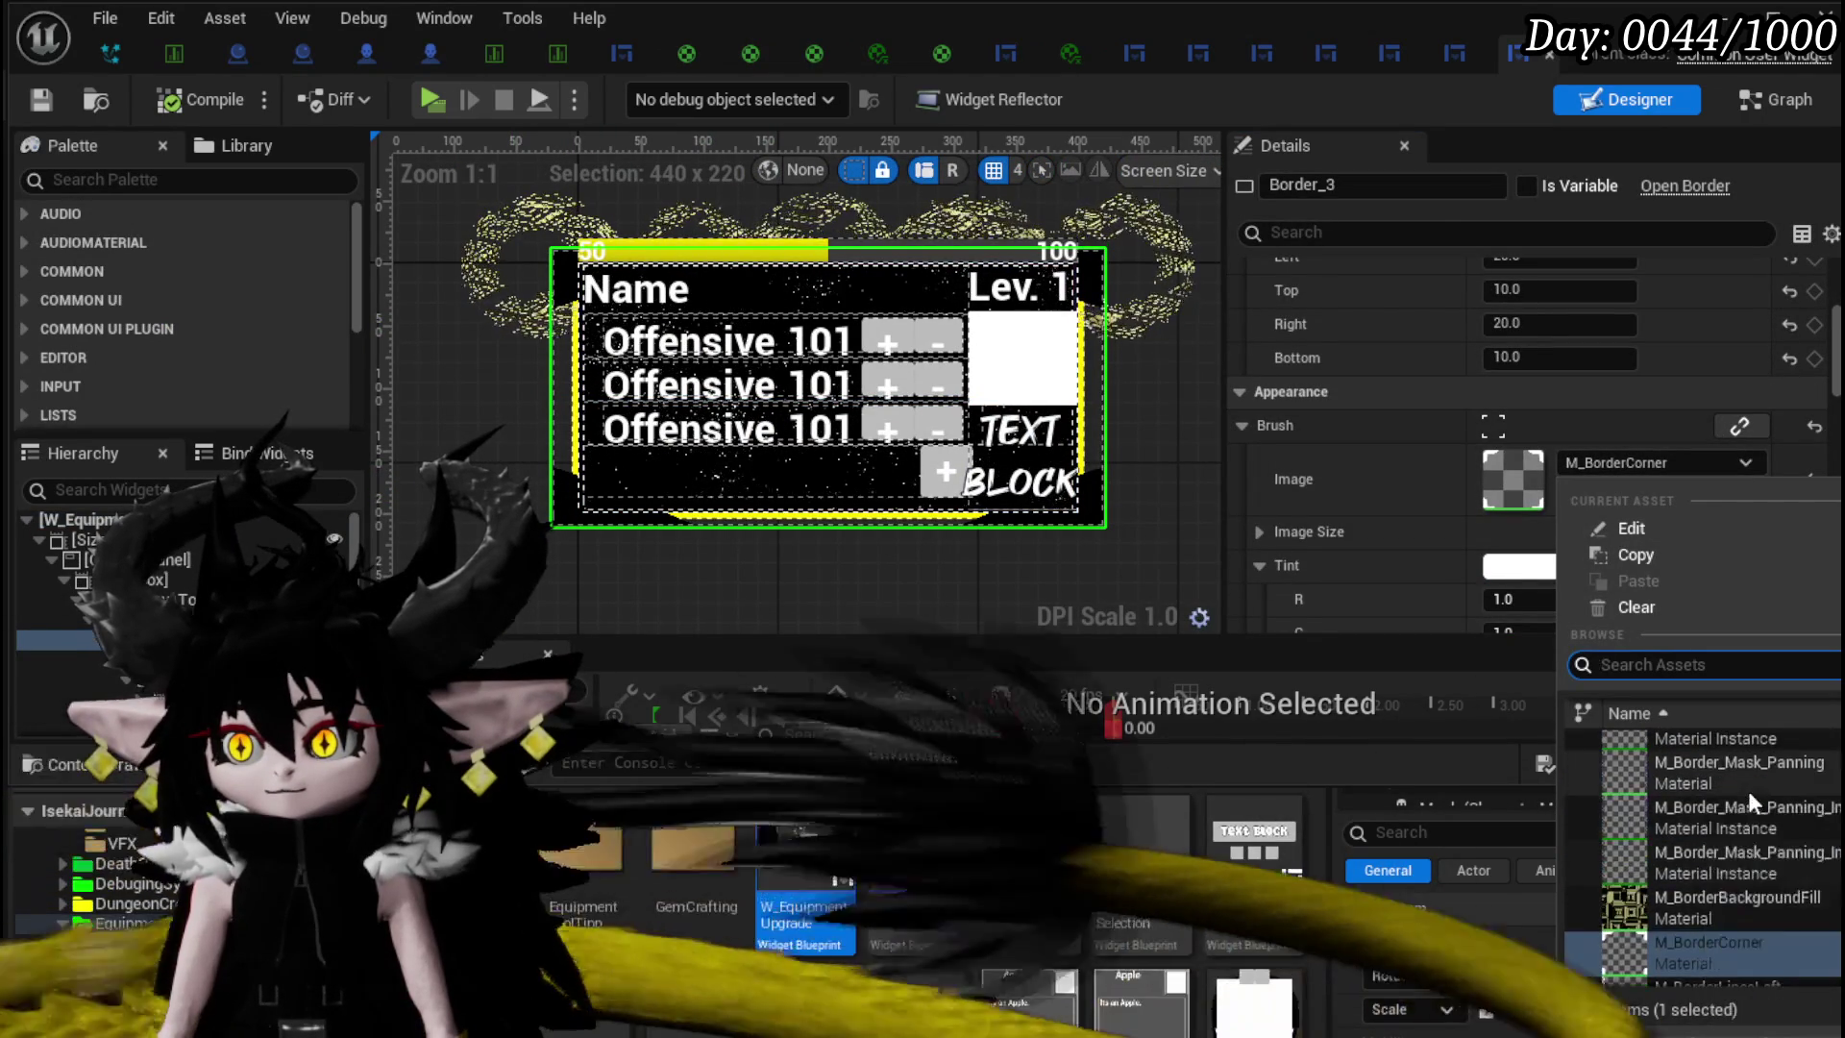
pyautogui.scroll(2, 1832, 836)
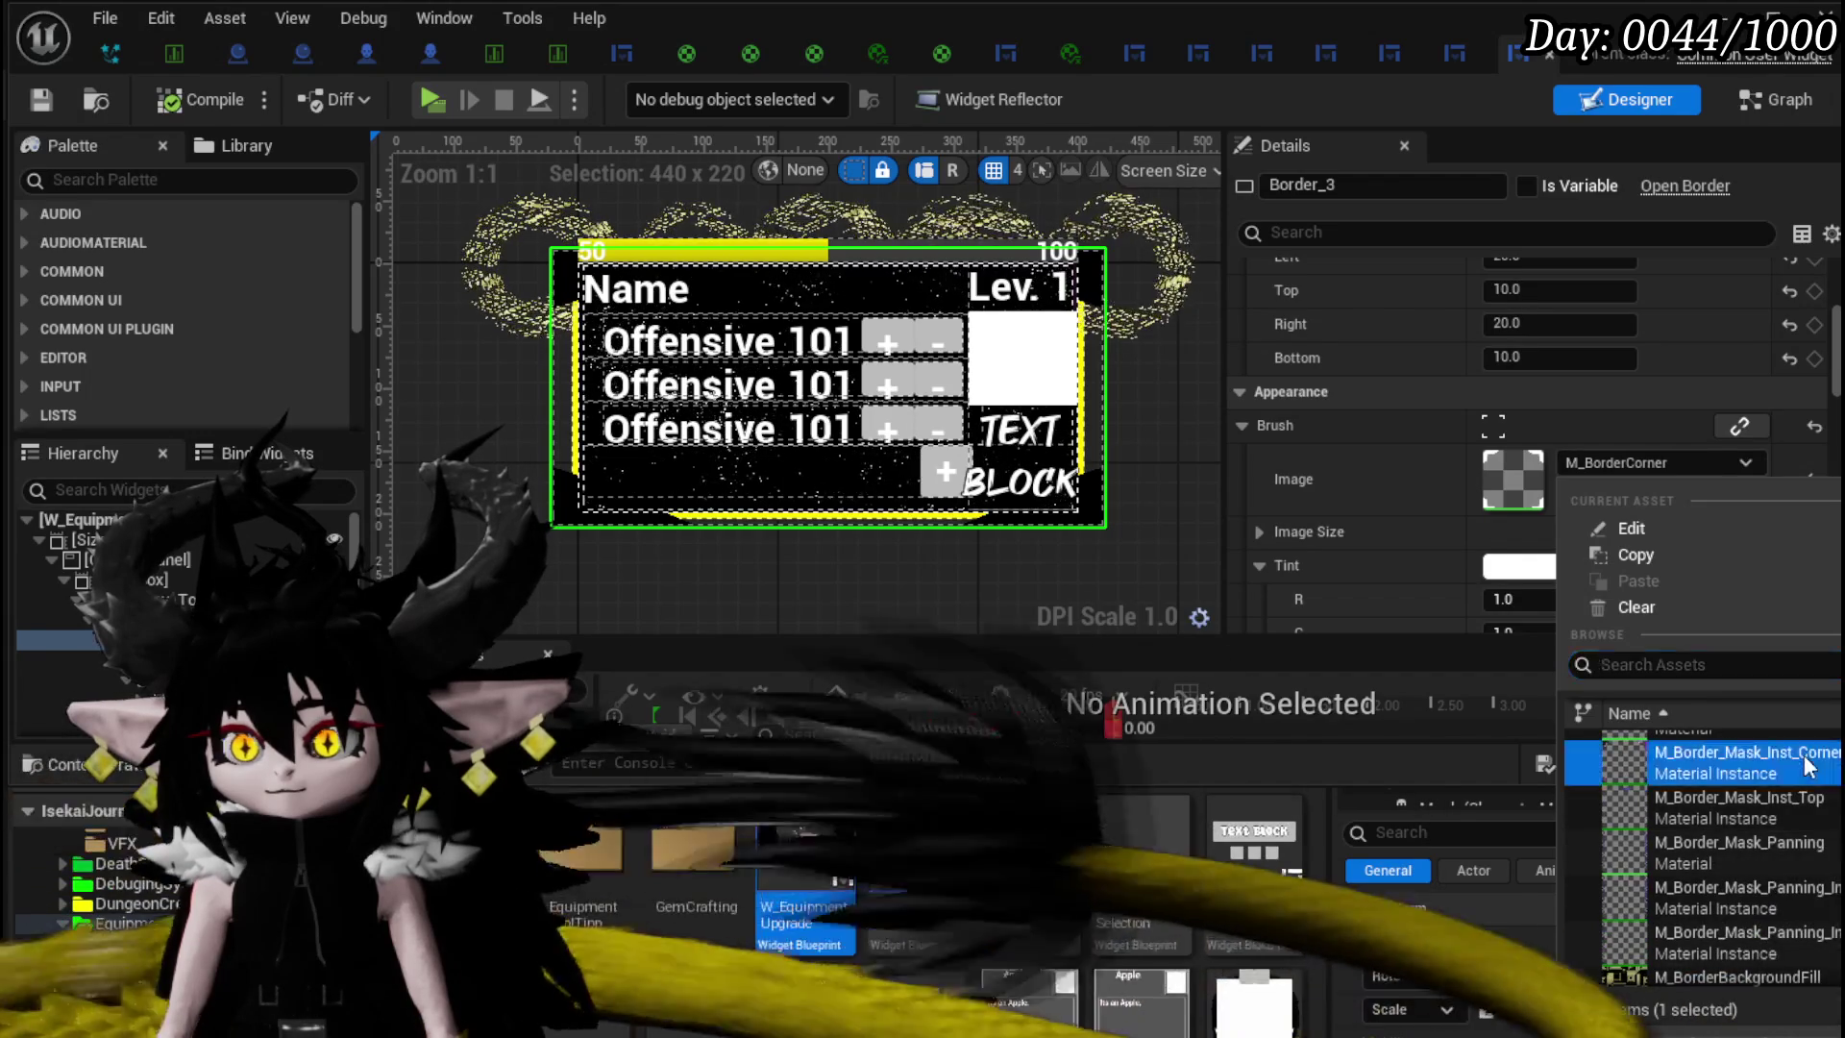
pyautogui.click(1811, 763)
# - Make Border_3's brush colour white, then compile and save the widget
pyautogui.scroll(-2, 1622, 510)
pyautogui.scroll(-2, 1616, 537)
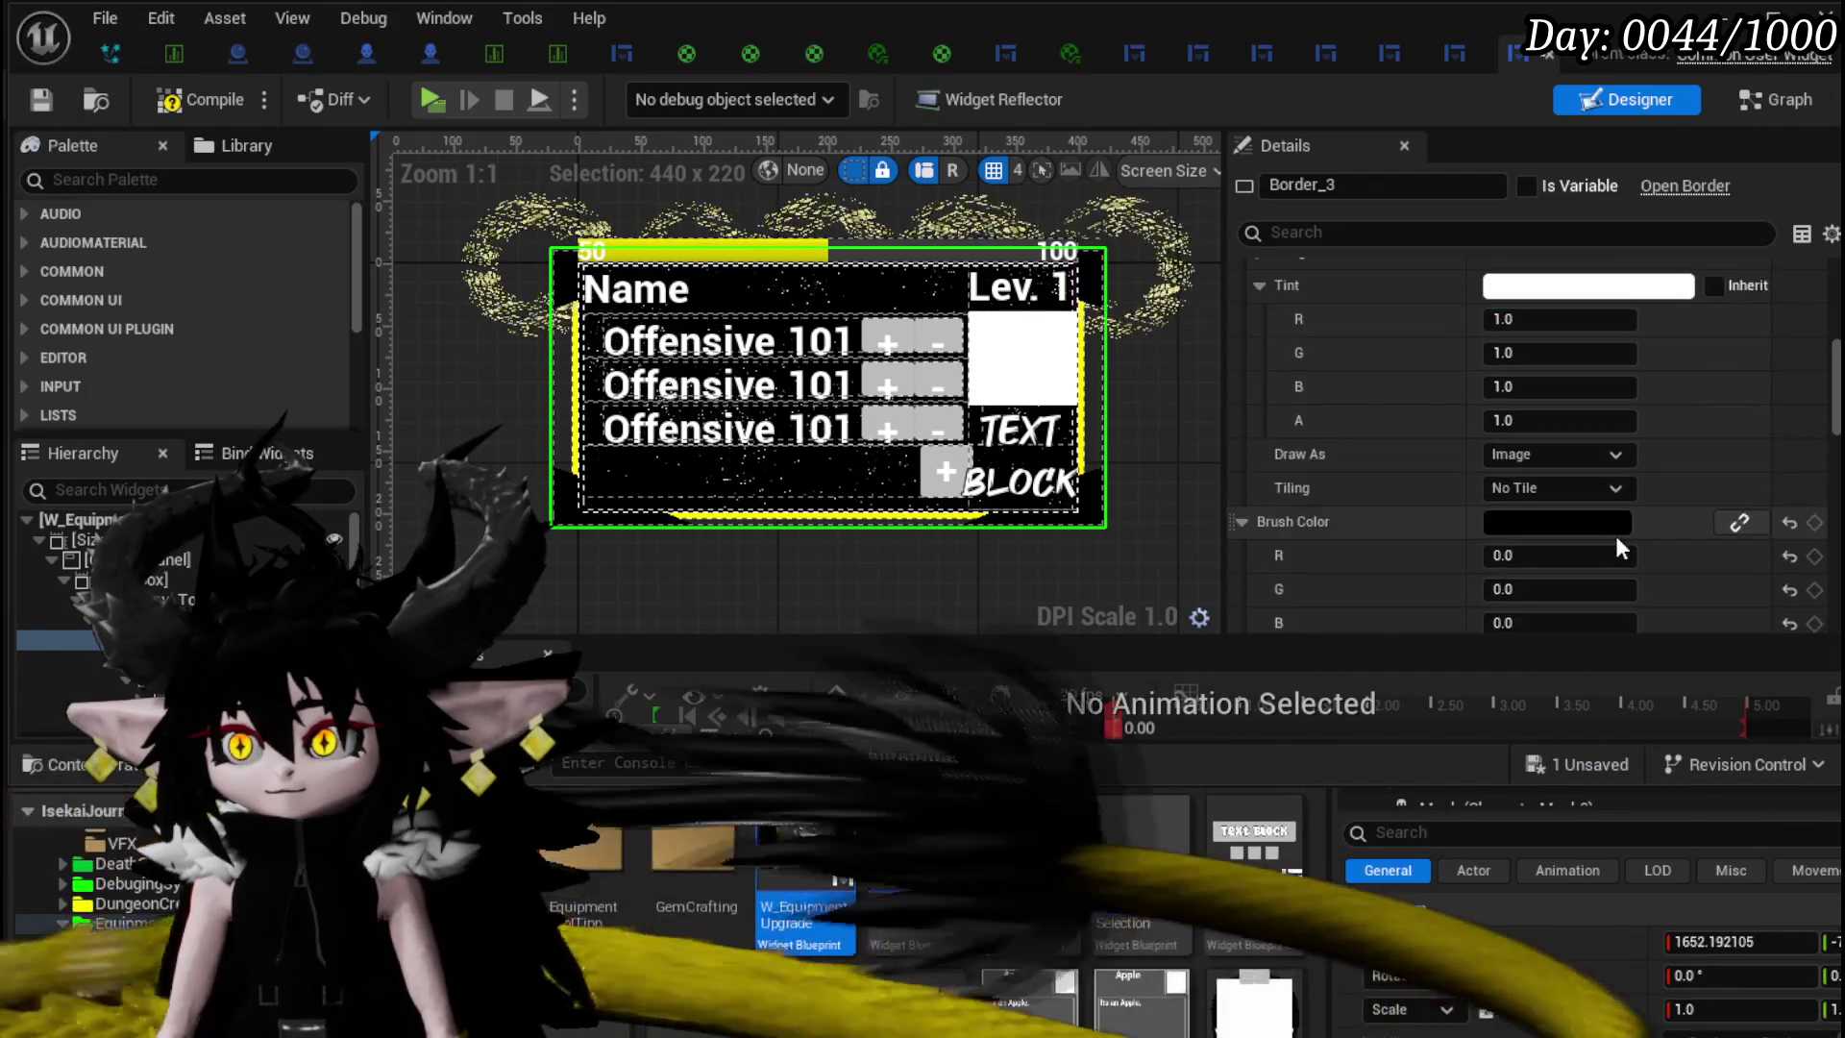
pyautogui.click(1593, 523)
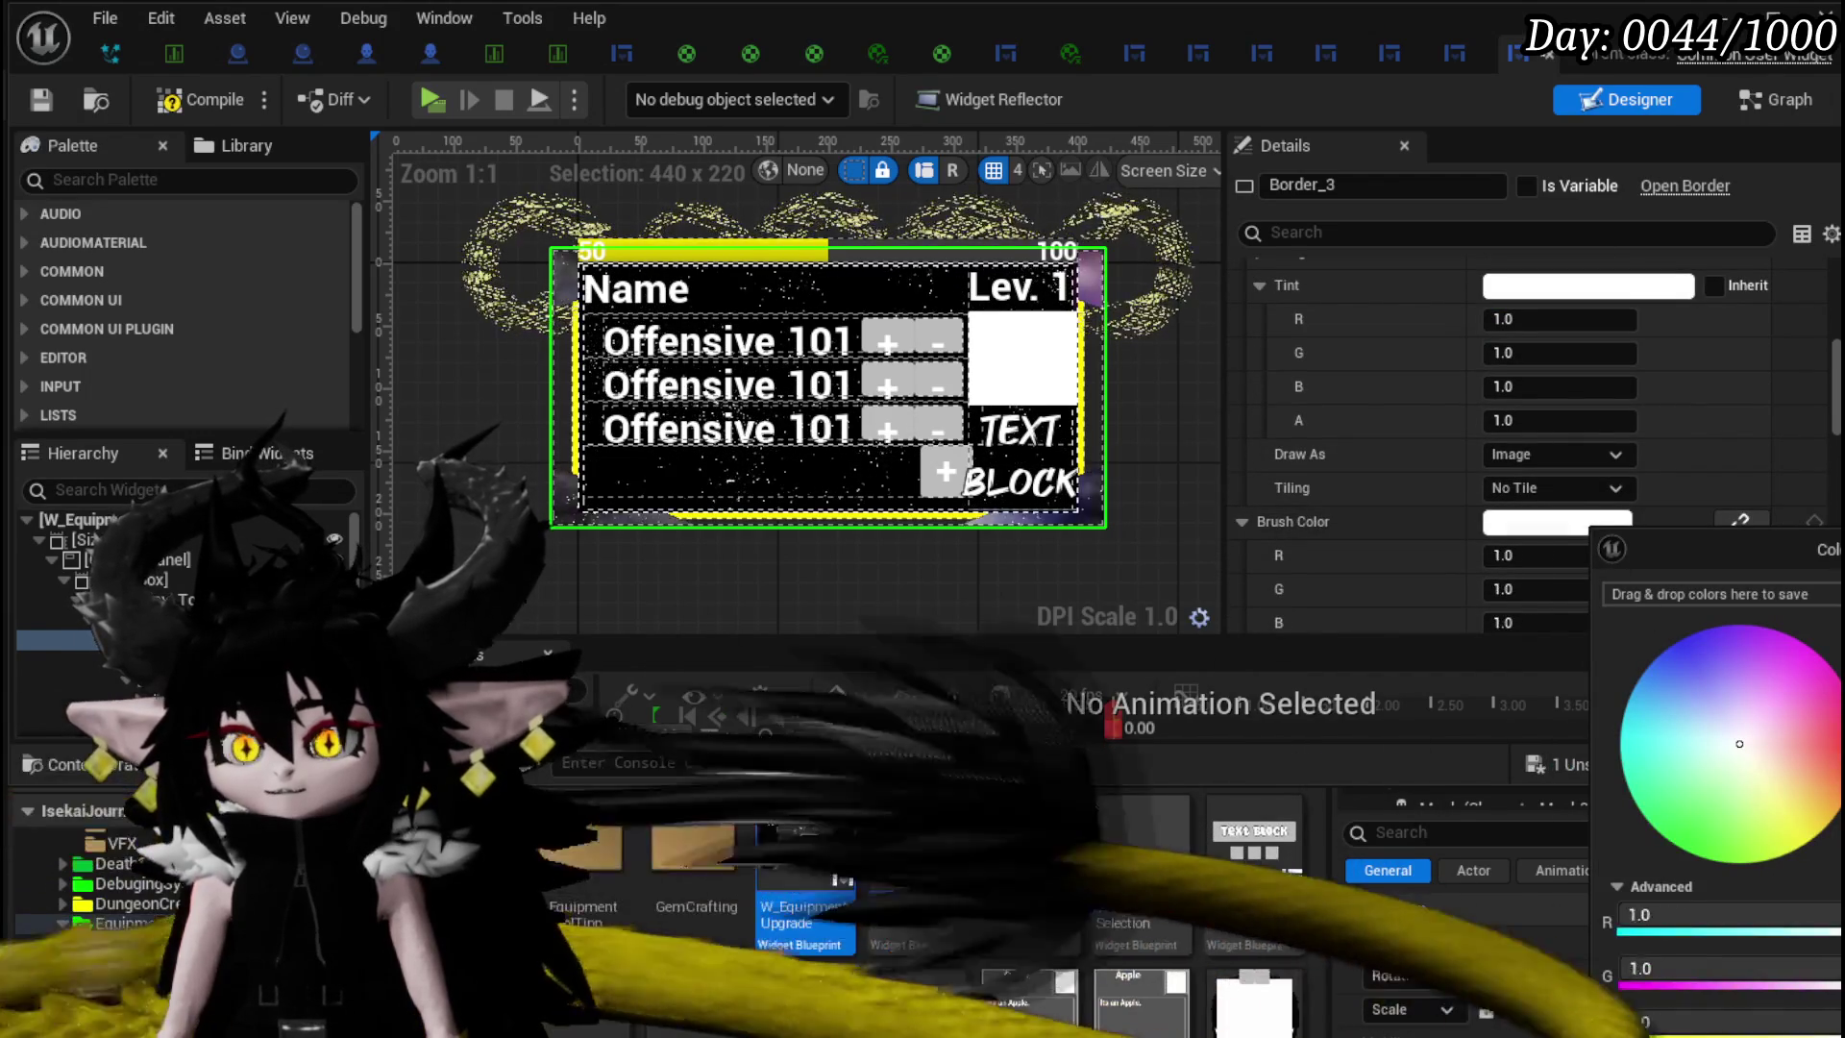
pyautogui.press('Return')
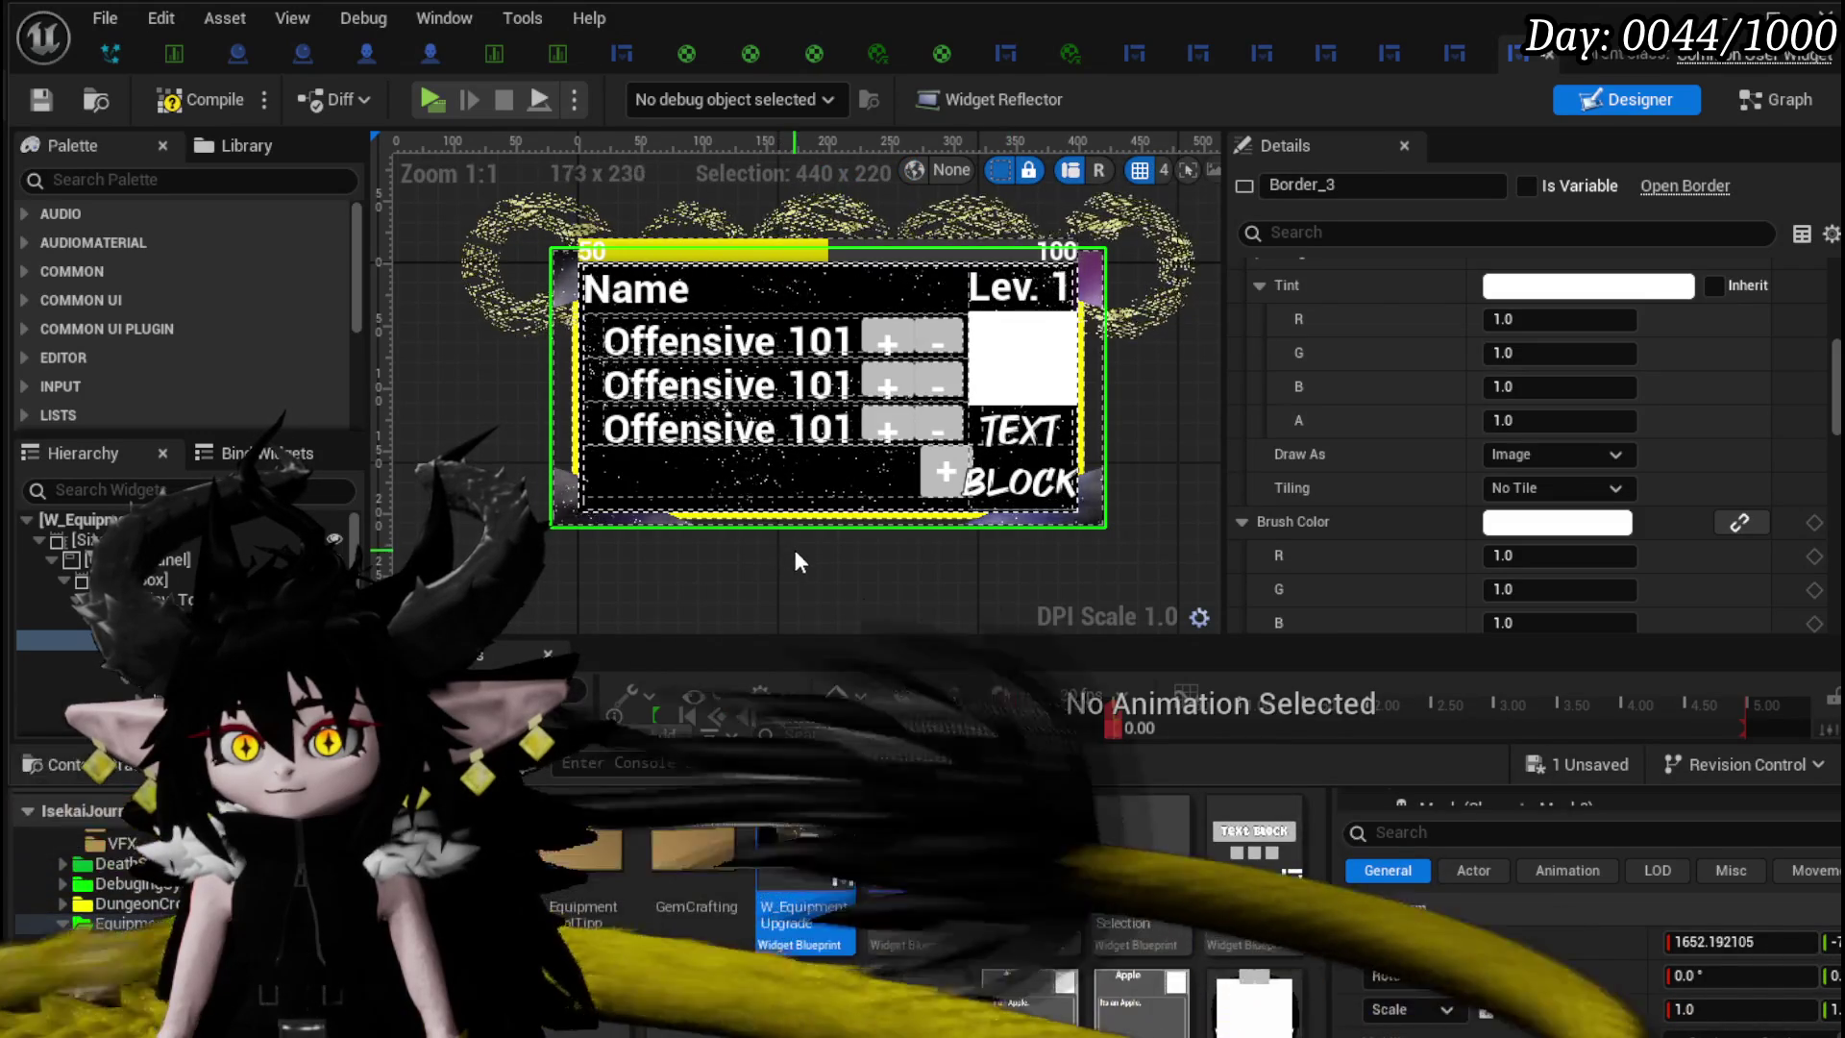
pyautogui.click(194, 106)
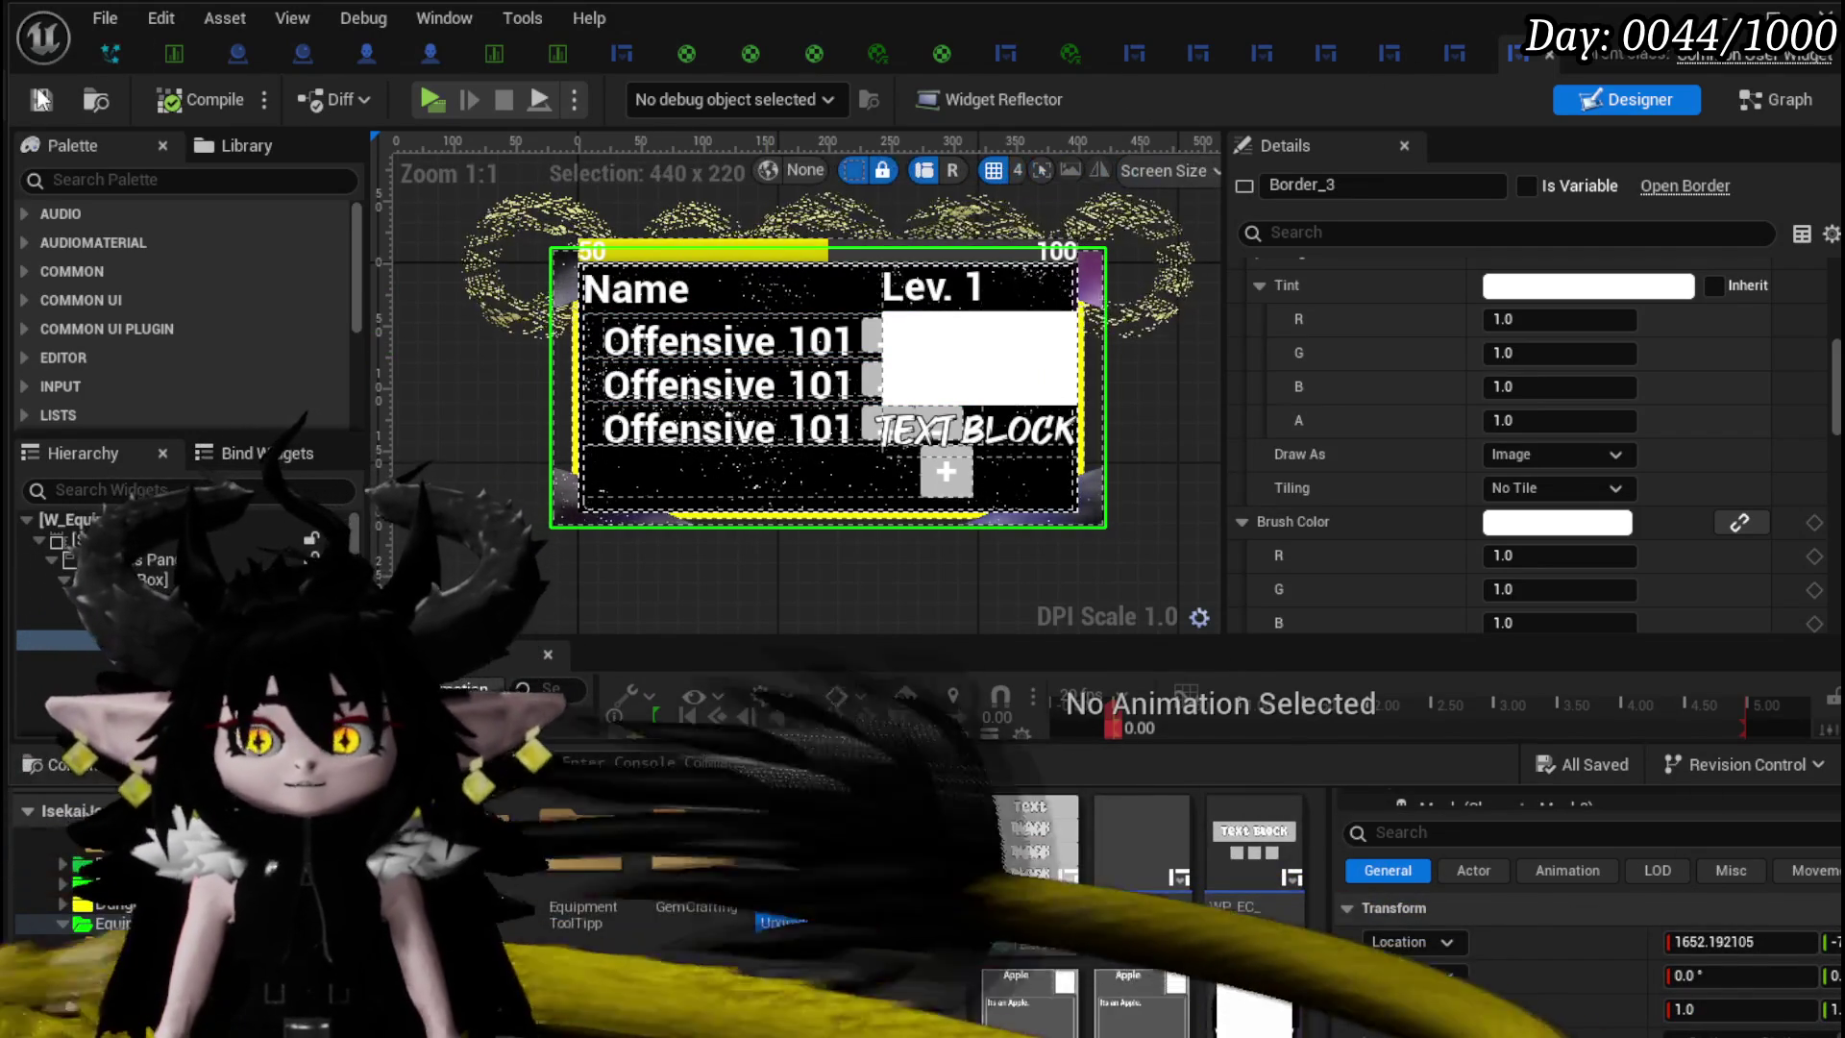
# - Play the level and check the BUILD, UPGRADE and CRAFT GEM workbench panels, then stop
pyautogui.click(557, 53)
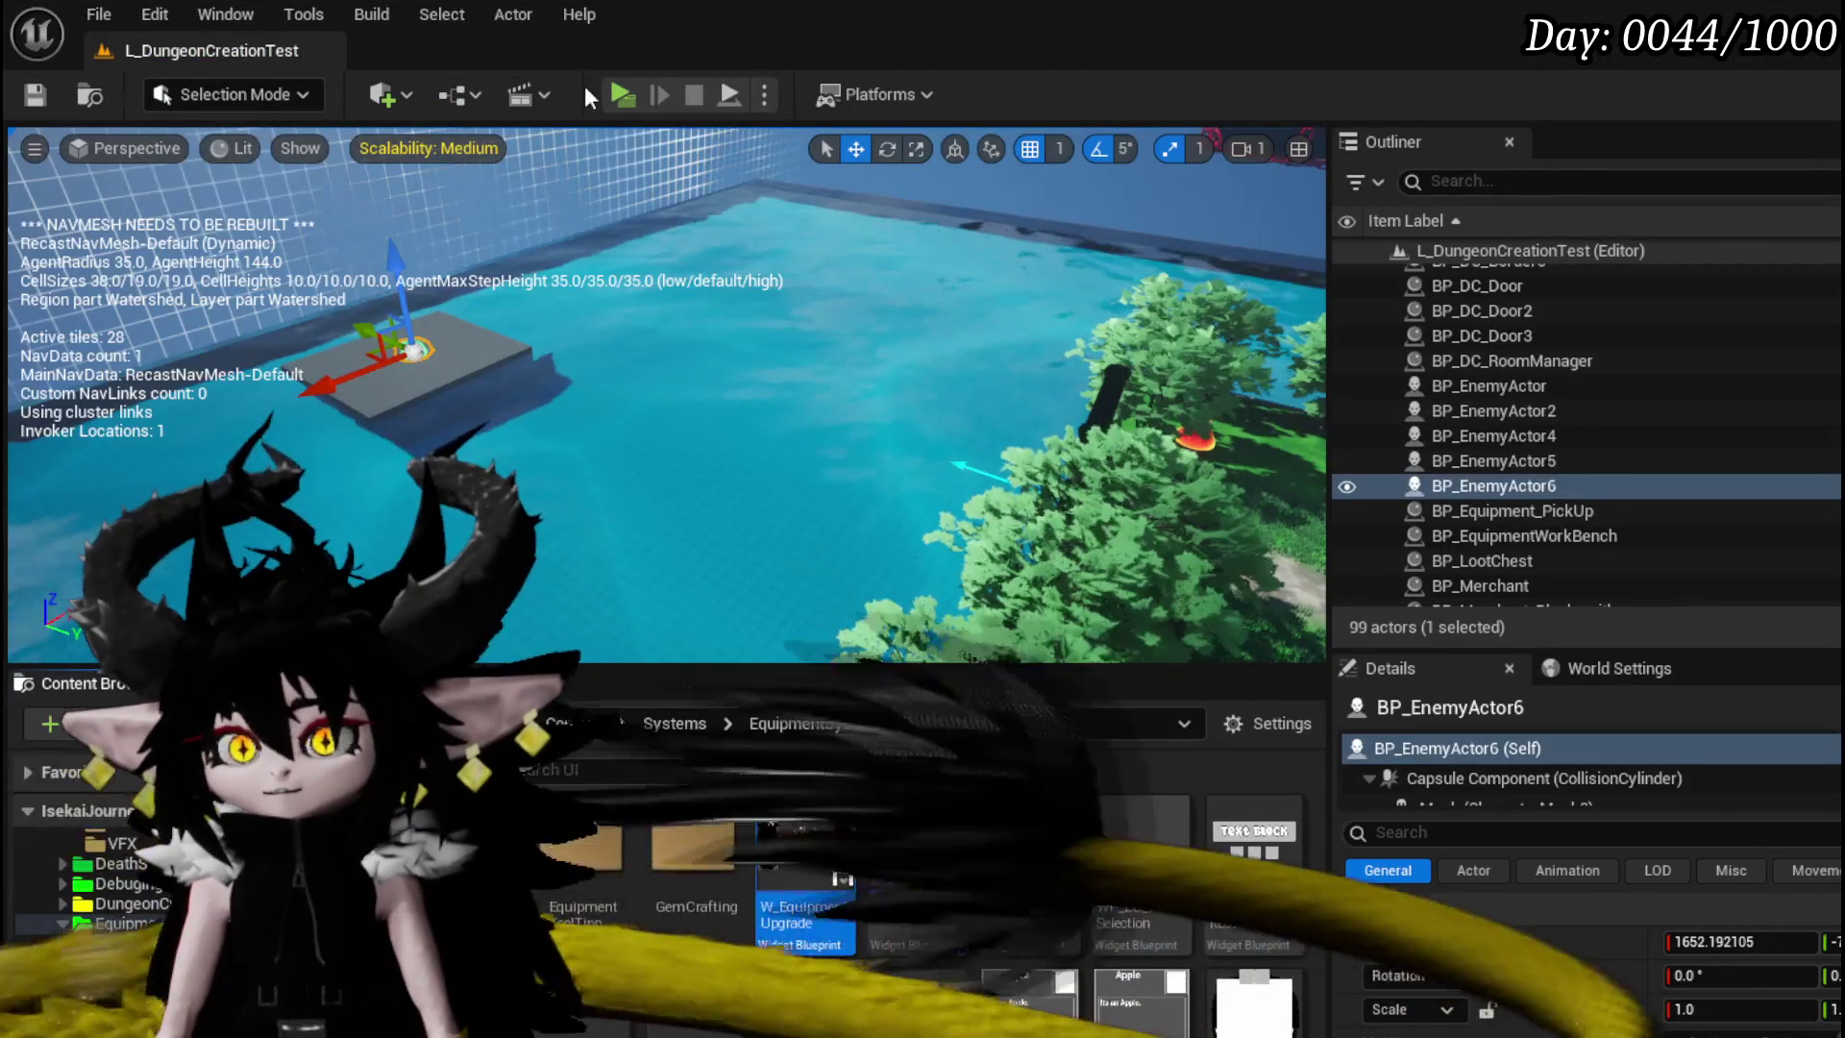
pyautogui.hotkey('alt', 'p')
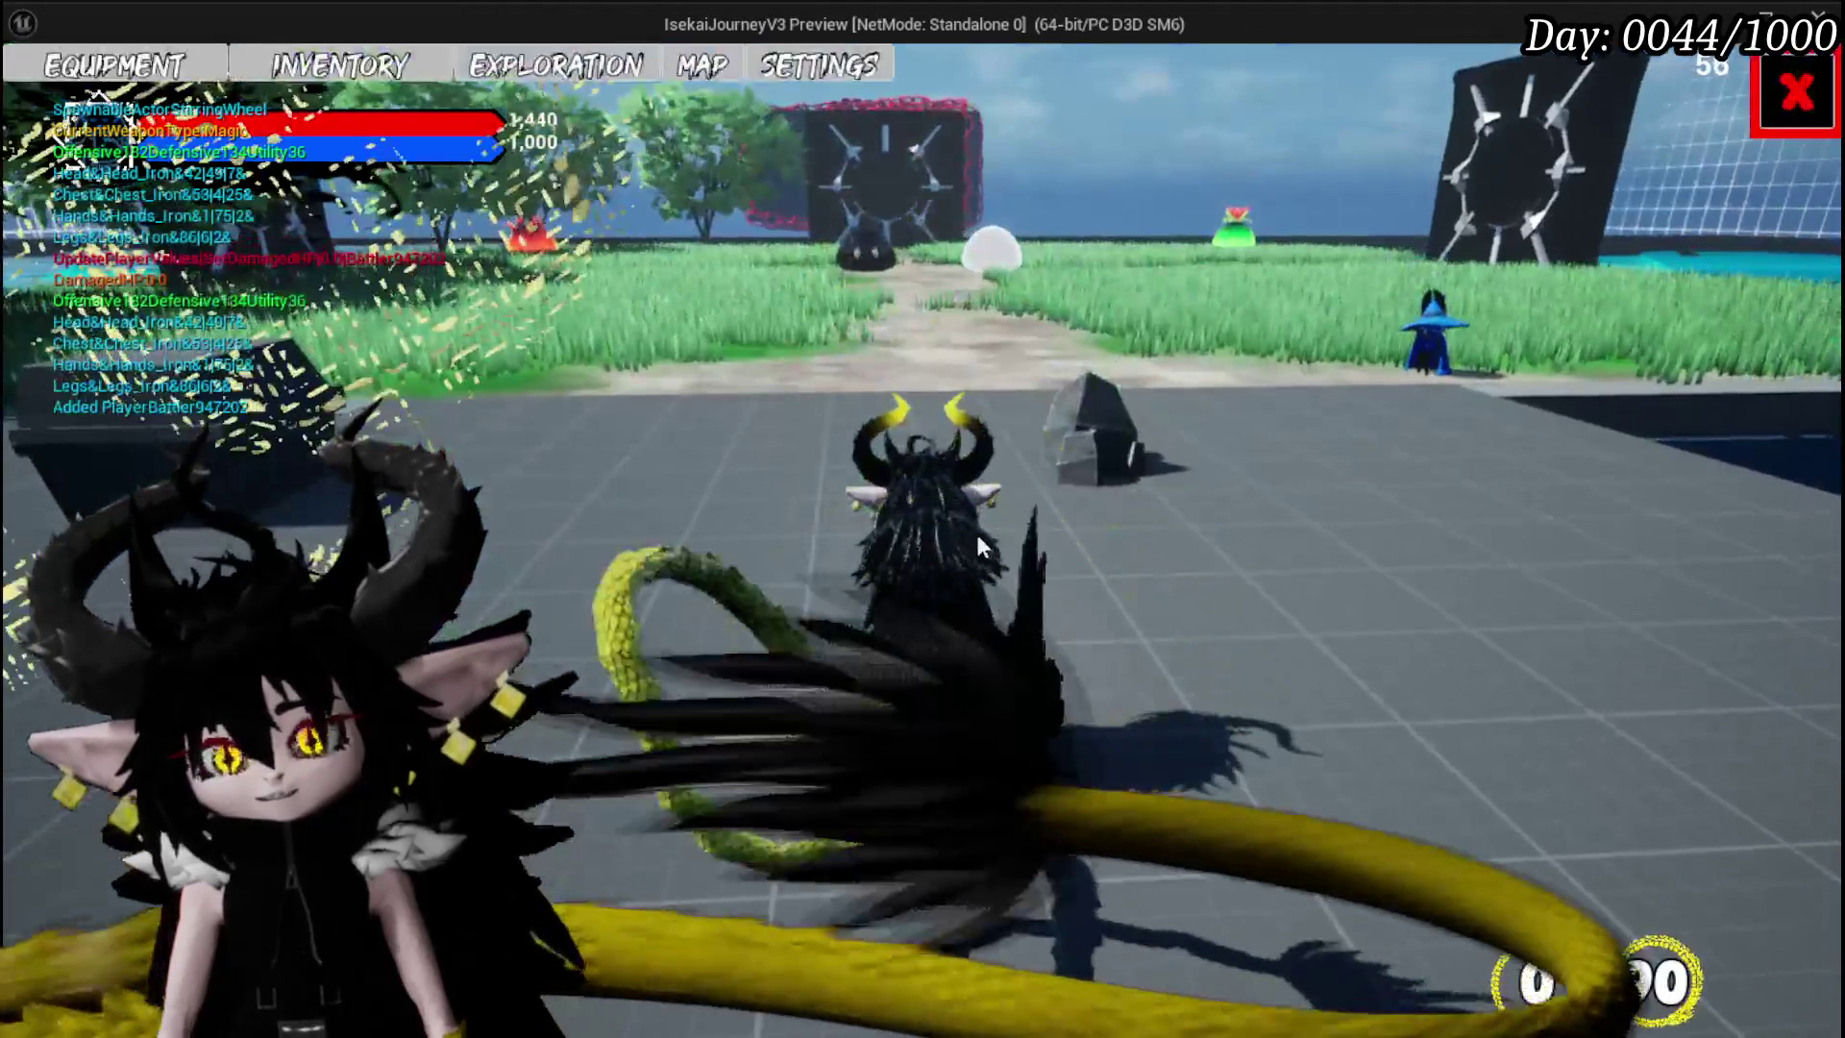
pyautogui.press('w')
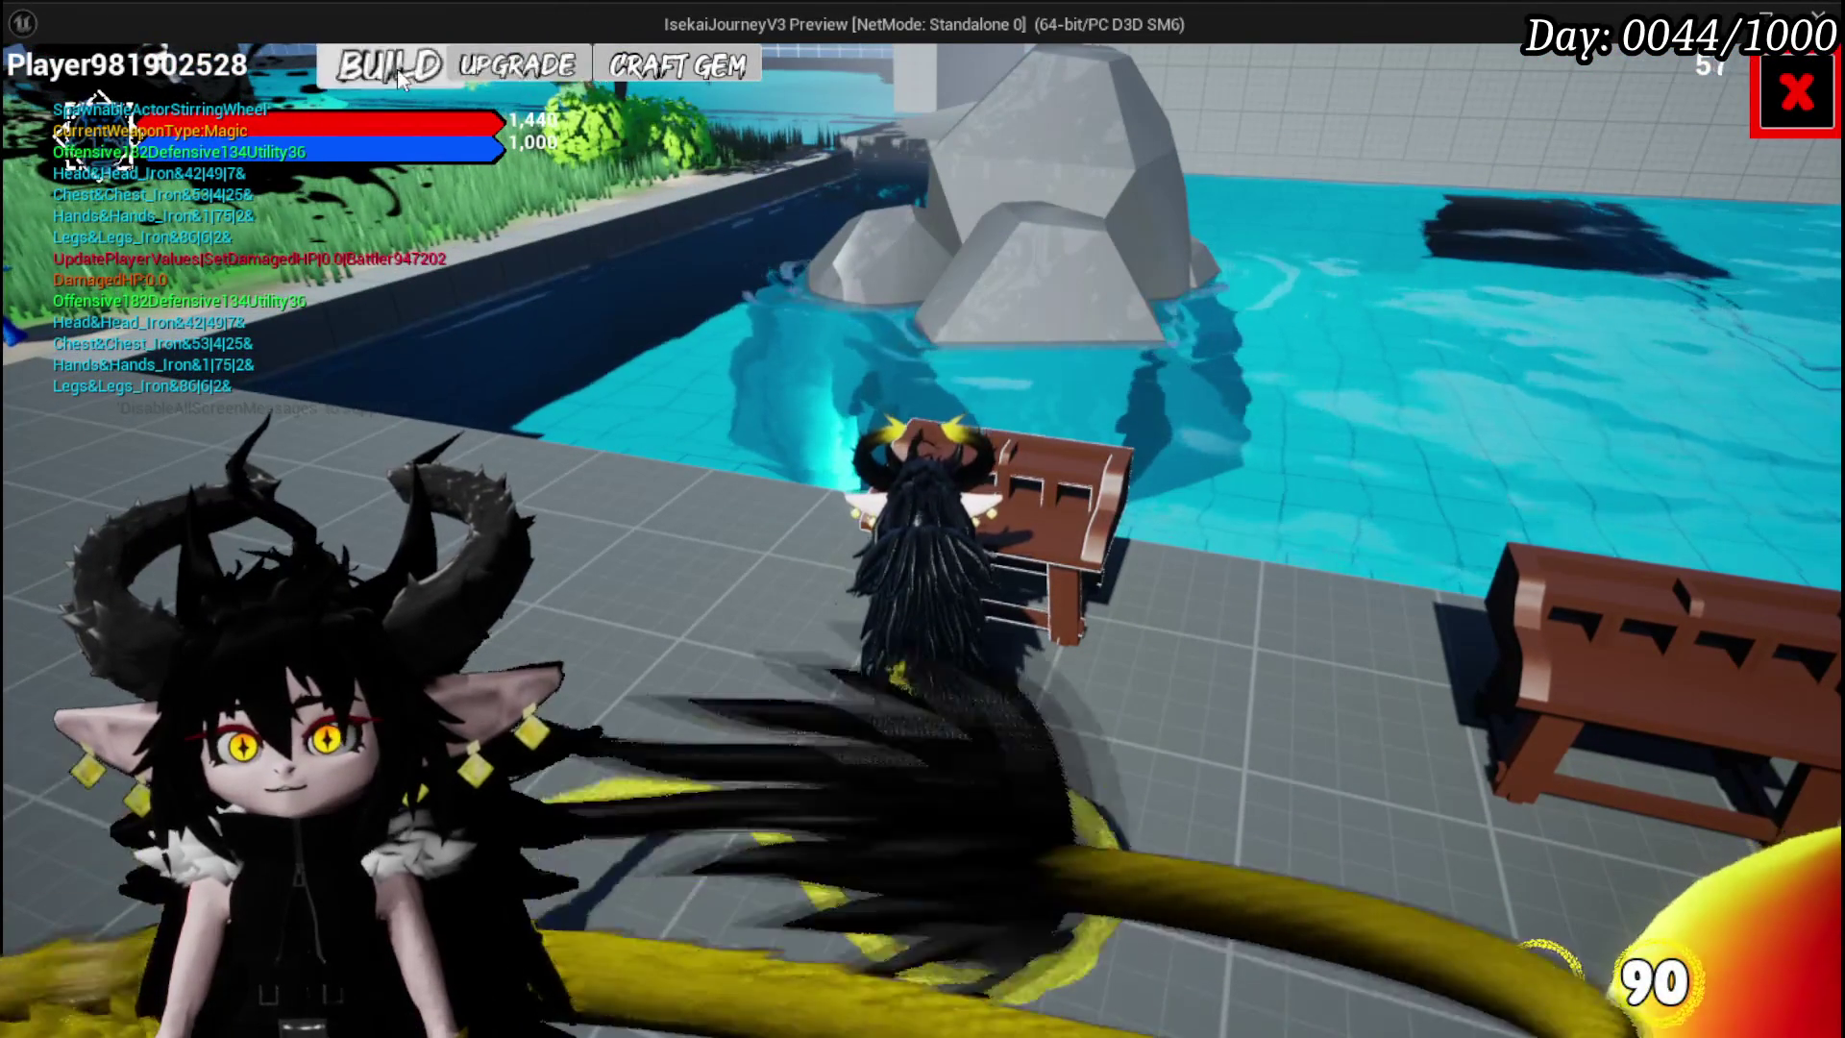
pyautogui.click(399, 69)
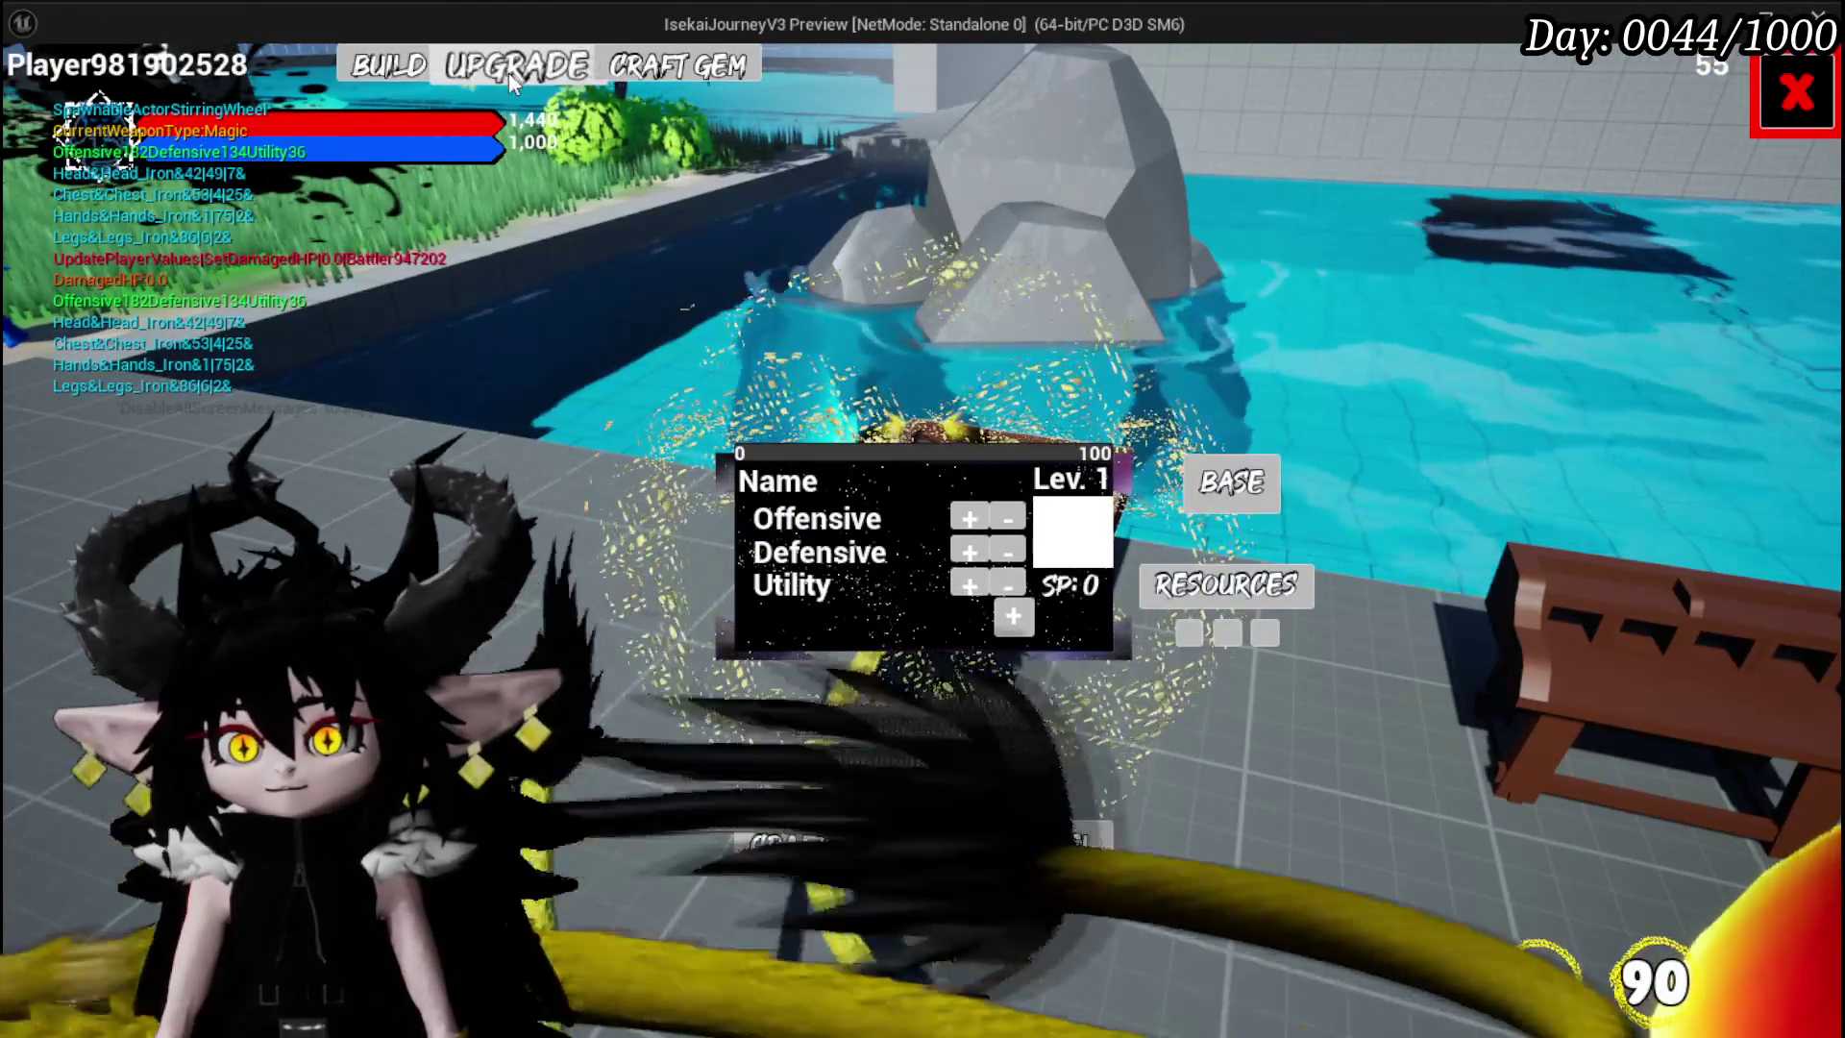
pyautogui.click(509, 72)
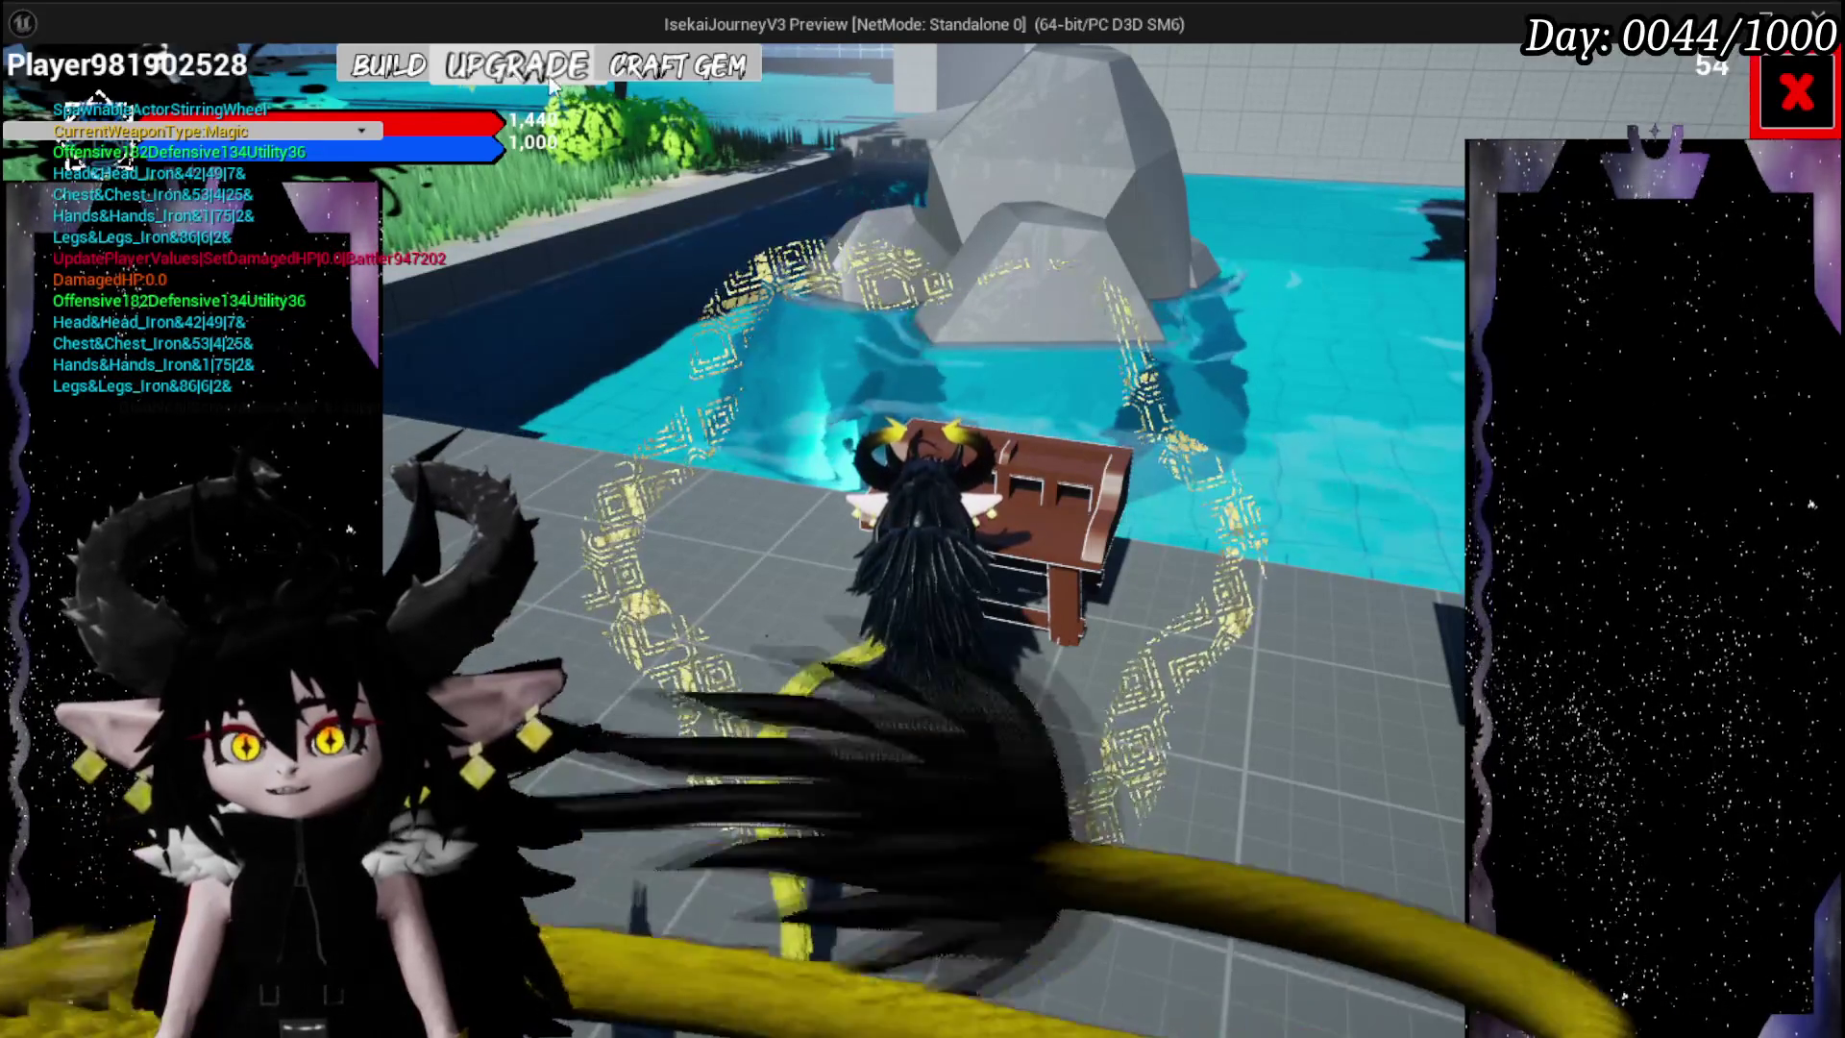
pyautogui.click(622, 74)
pyautogui.click(507, 69)
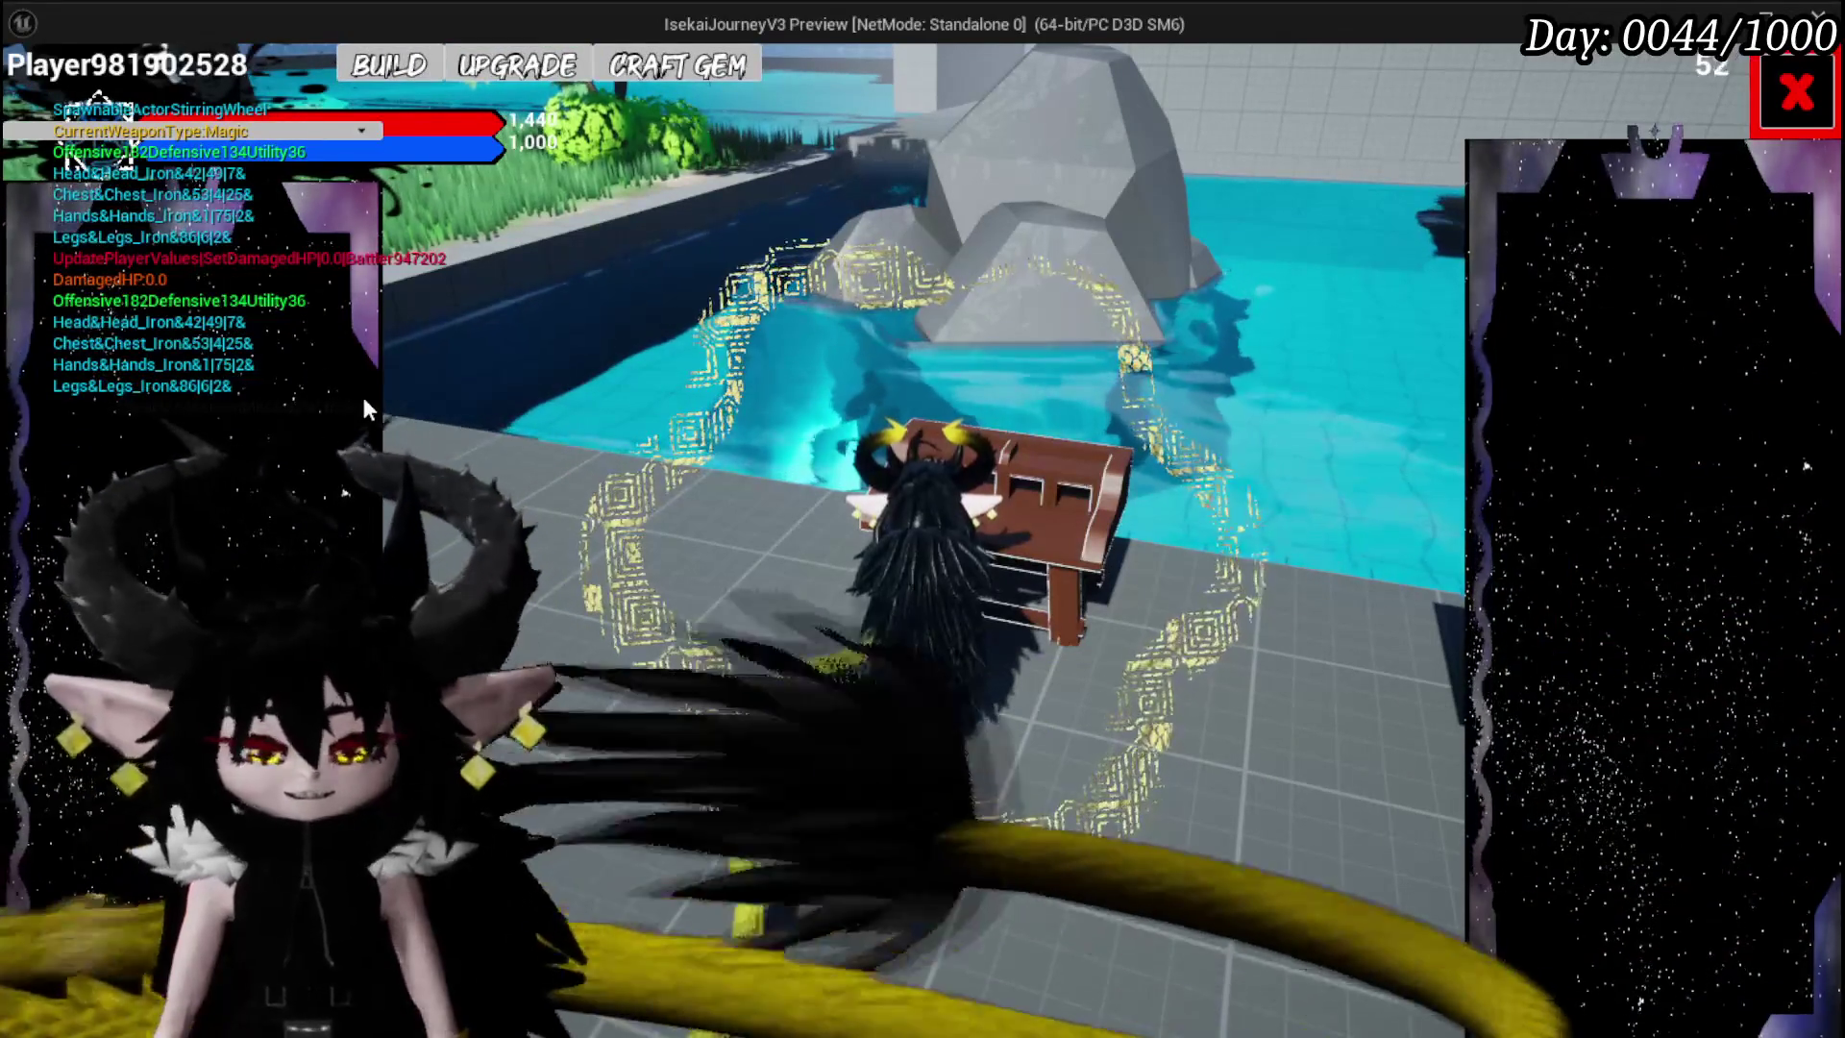
pyautogui.press('Escape')
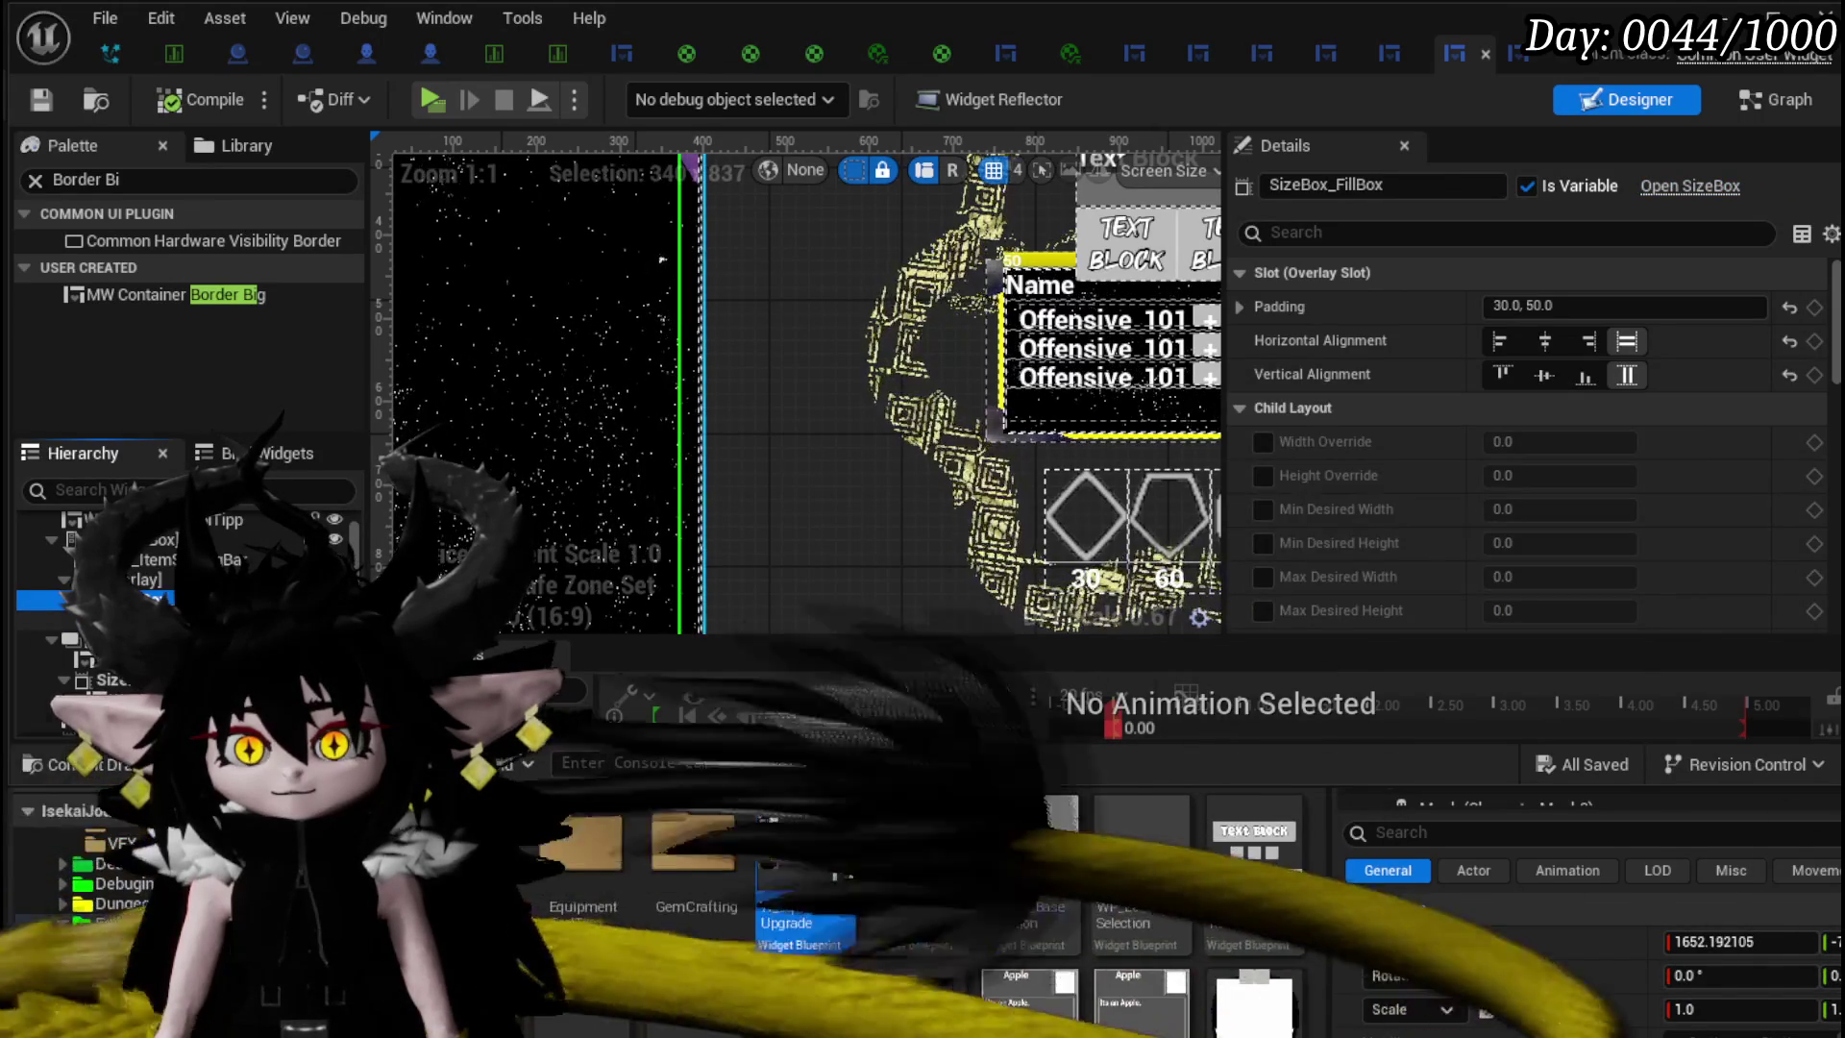
# - Move MW_ContainerBorderBig up one row, save the widget, and launch the game preview
pyautogui.moveTo(38, 620); pyautogui.dragTo(38, 599)
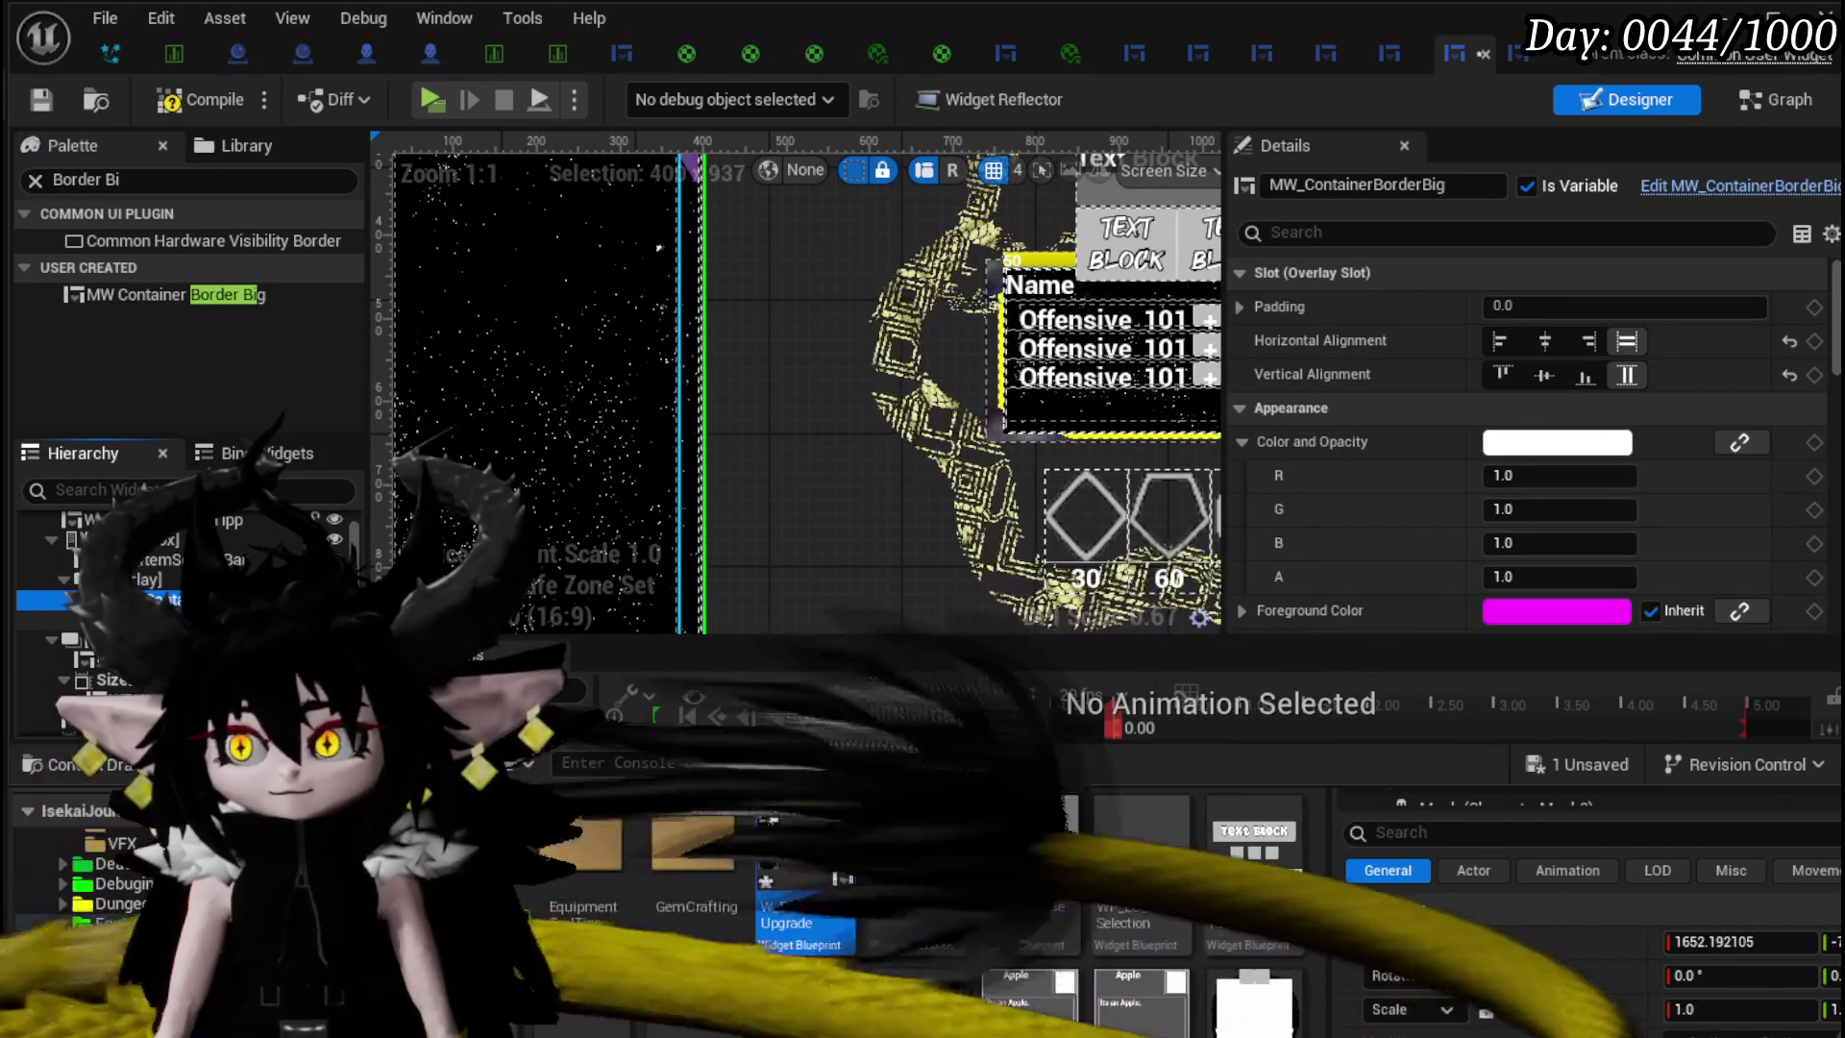
pyautogui.scroll(-3, 830, 330)
pyautogui.scroll(1, 830, 330)
pyautogui.moveTo(830, 330); pyautogui.dragTo(860, 470)
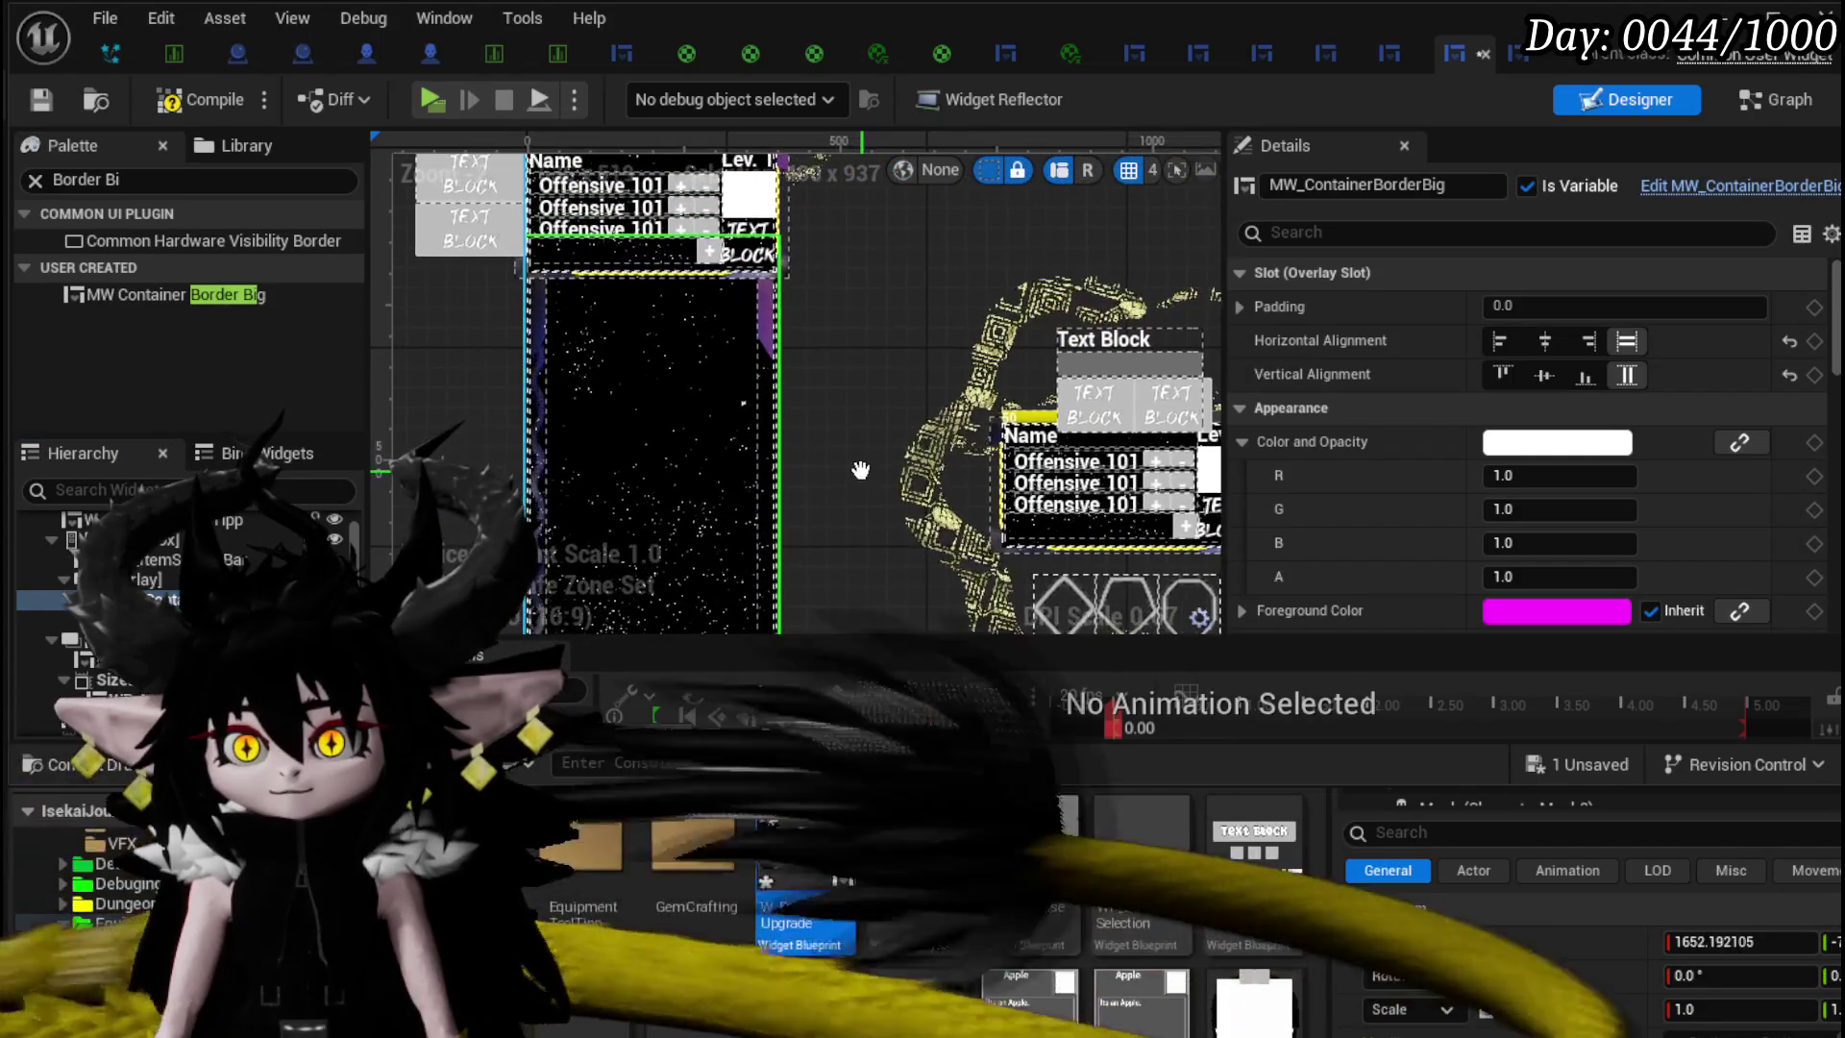
pyautogui.click(39, 100)
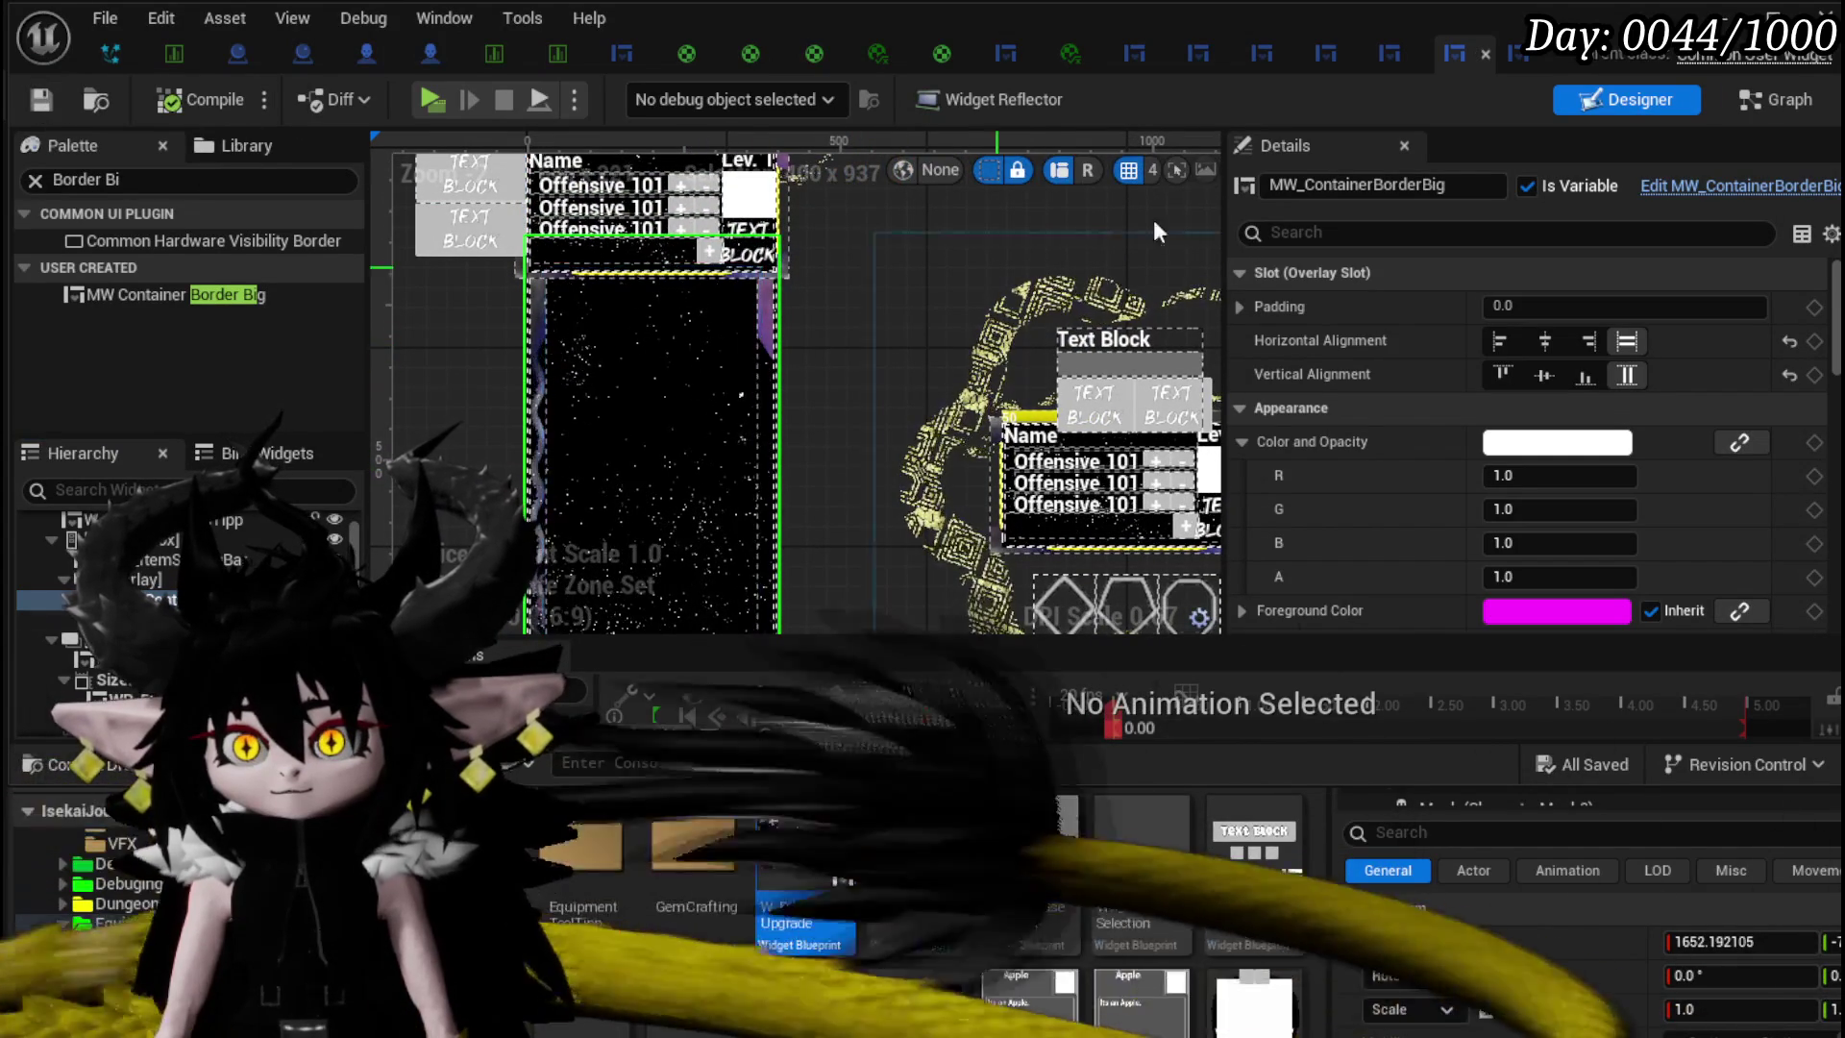
pyautogui.hotkey('alt', 'Tab')
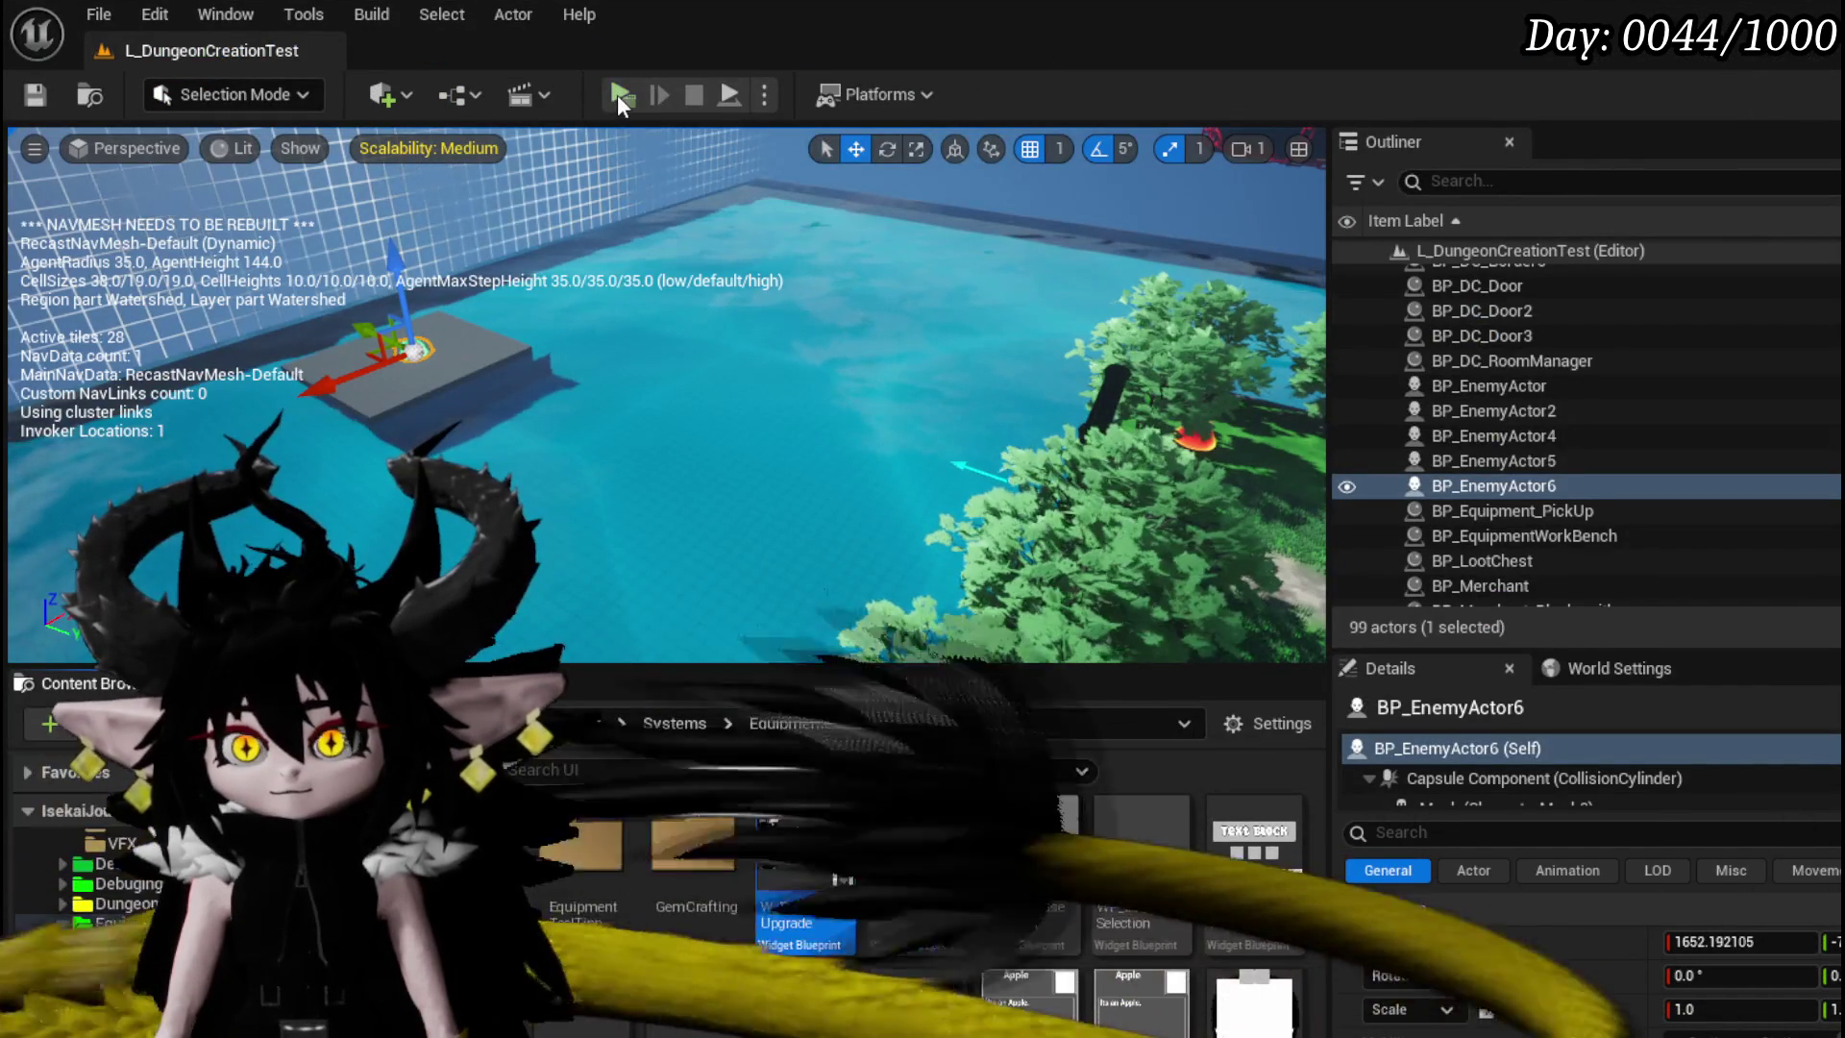
pyautogui.click(618, 94)
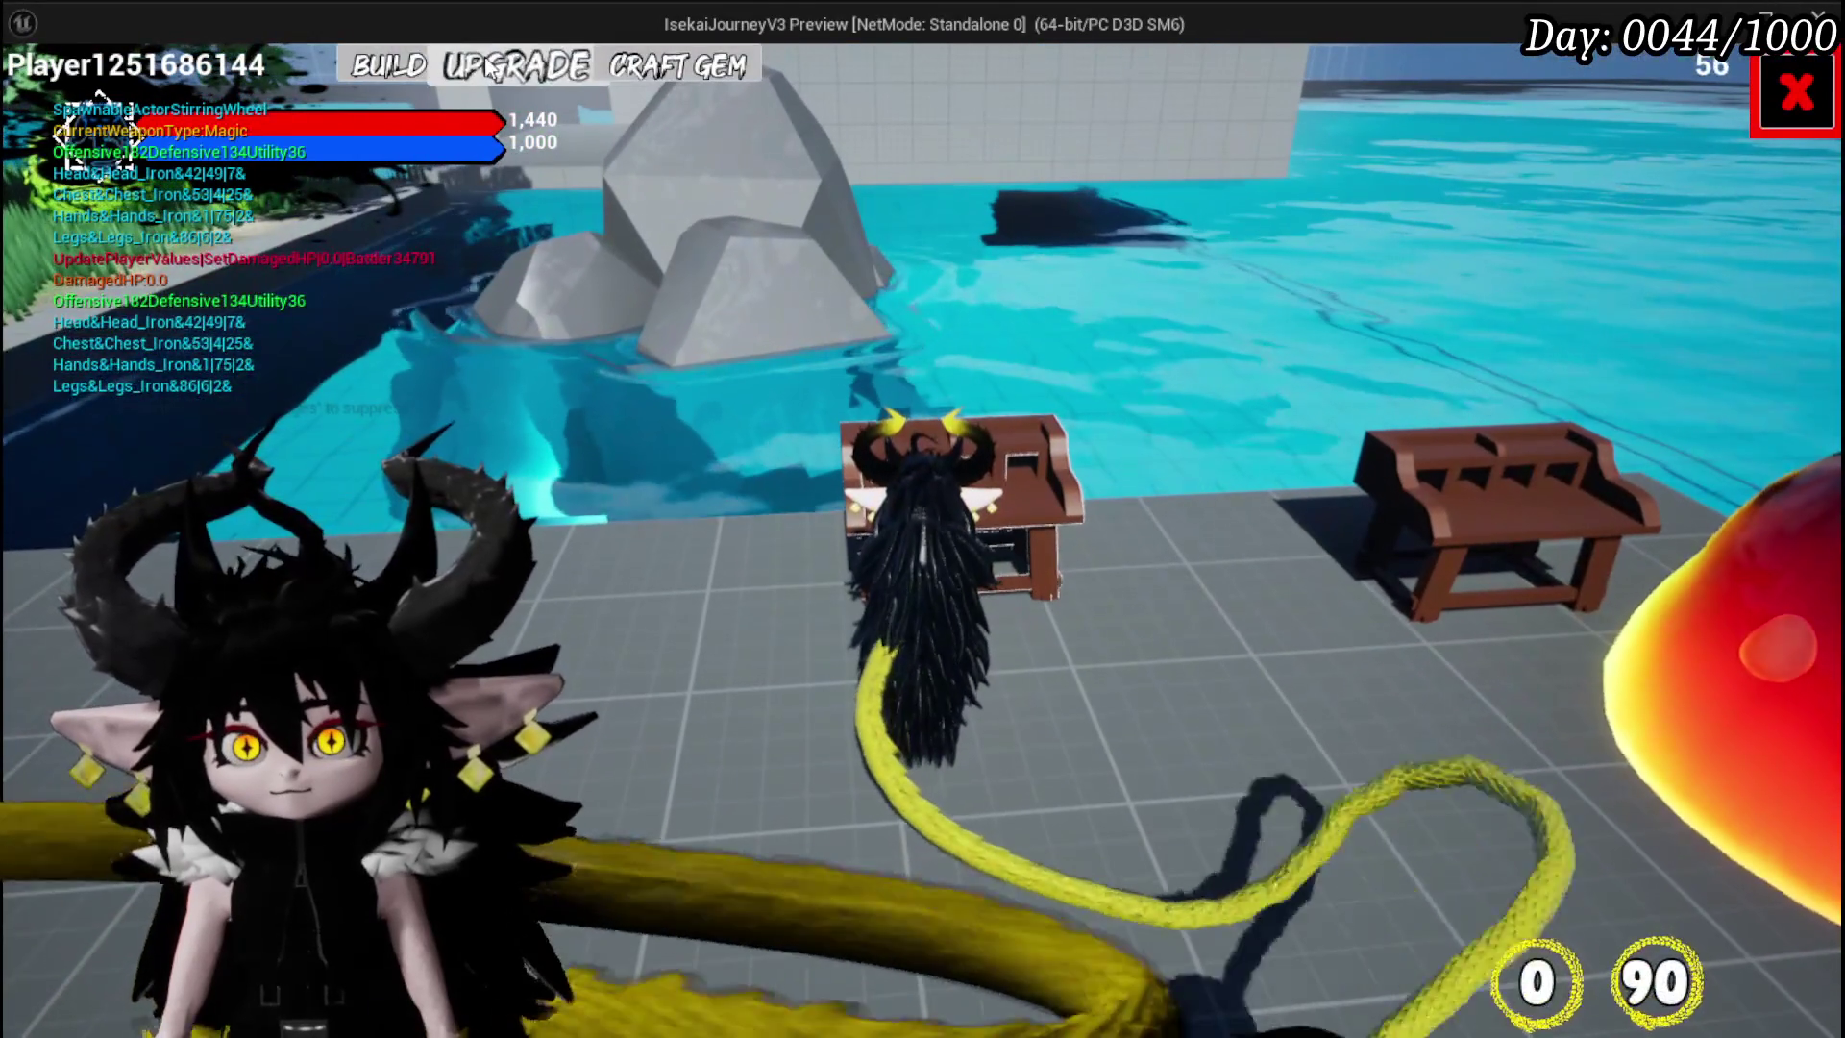
# - In UPGRADE, select the Iron_Head helmet and place a gem in the 30 slot
pyautogui.click(489, 67)
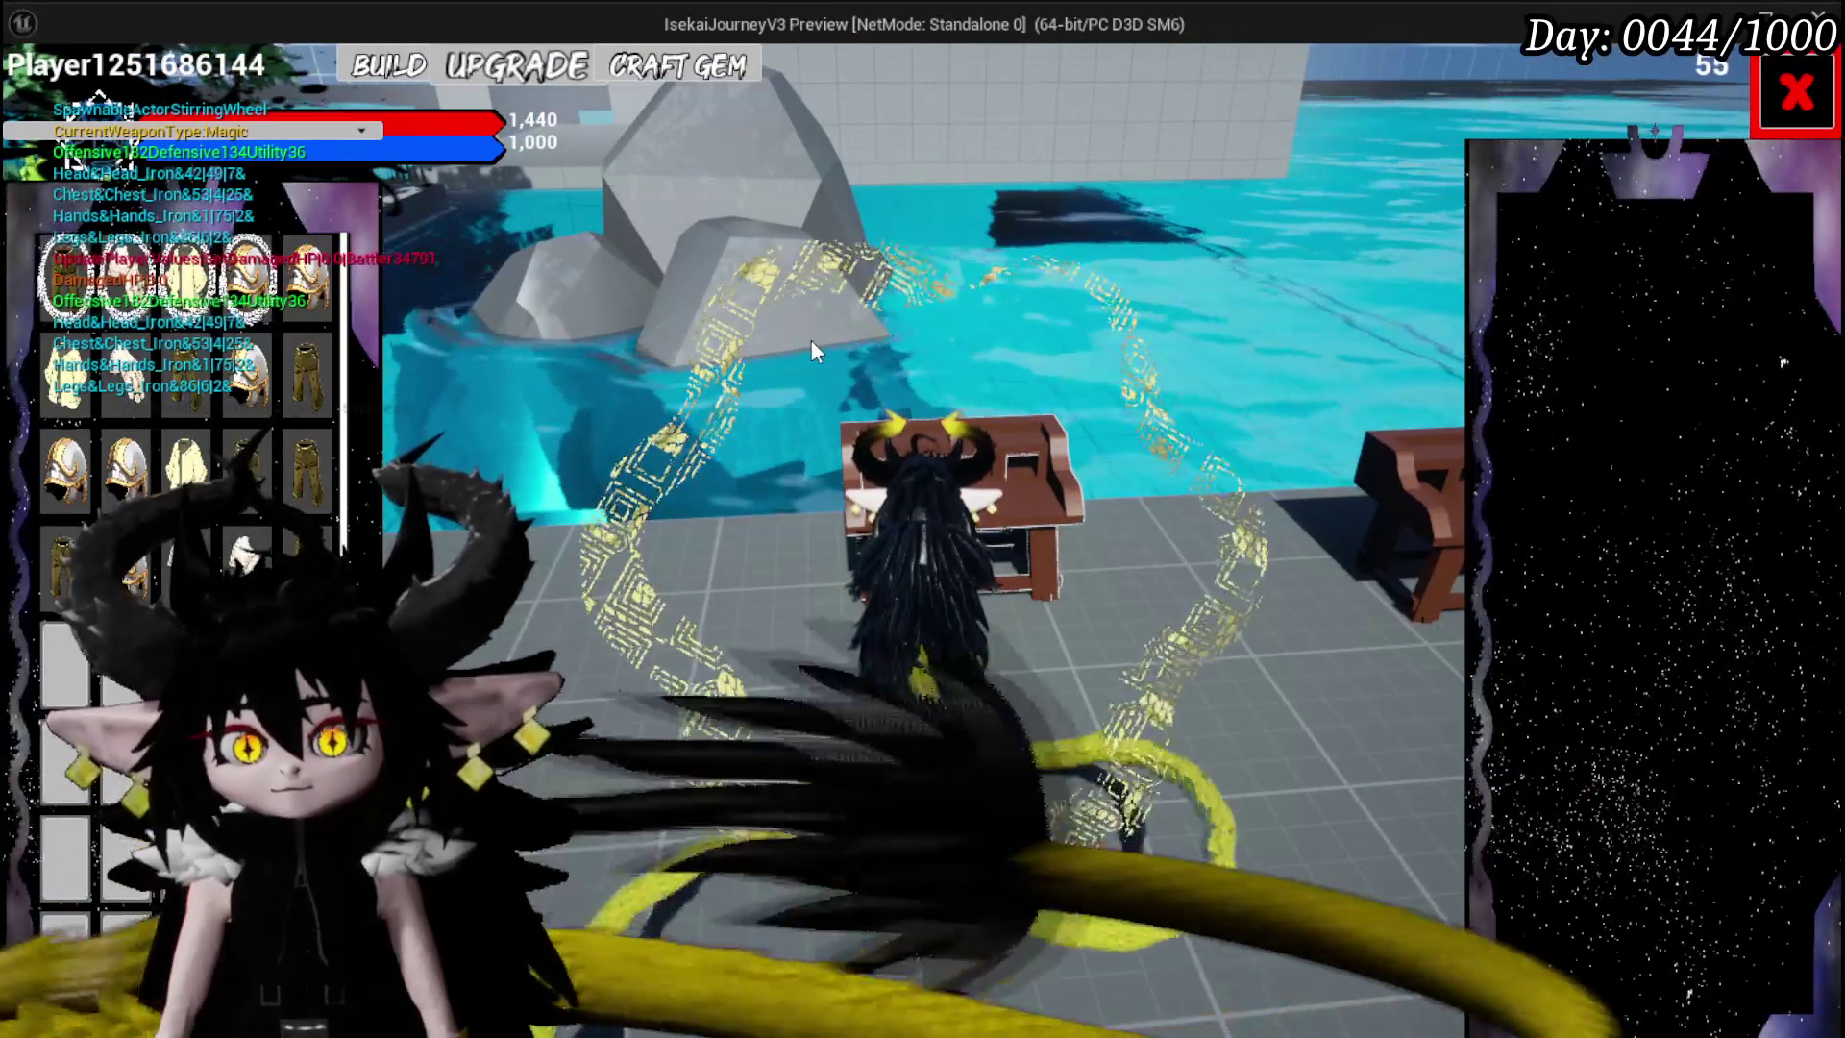
pyautogui.moveTo(261, 288)
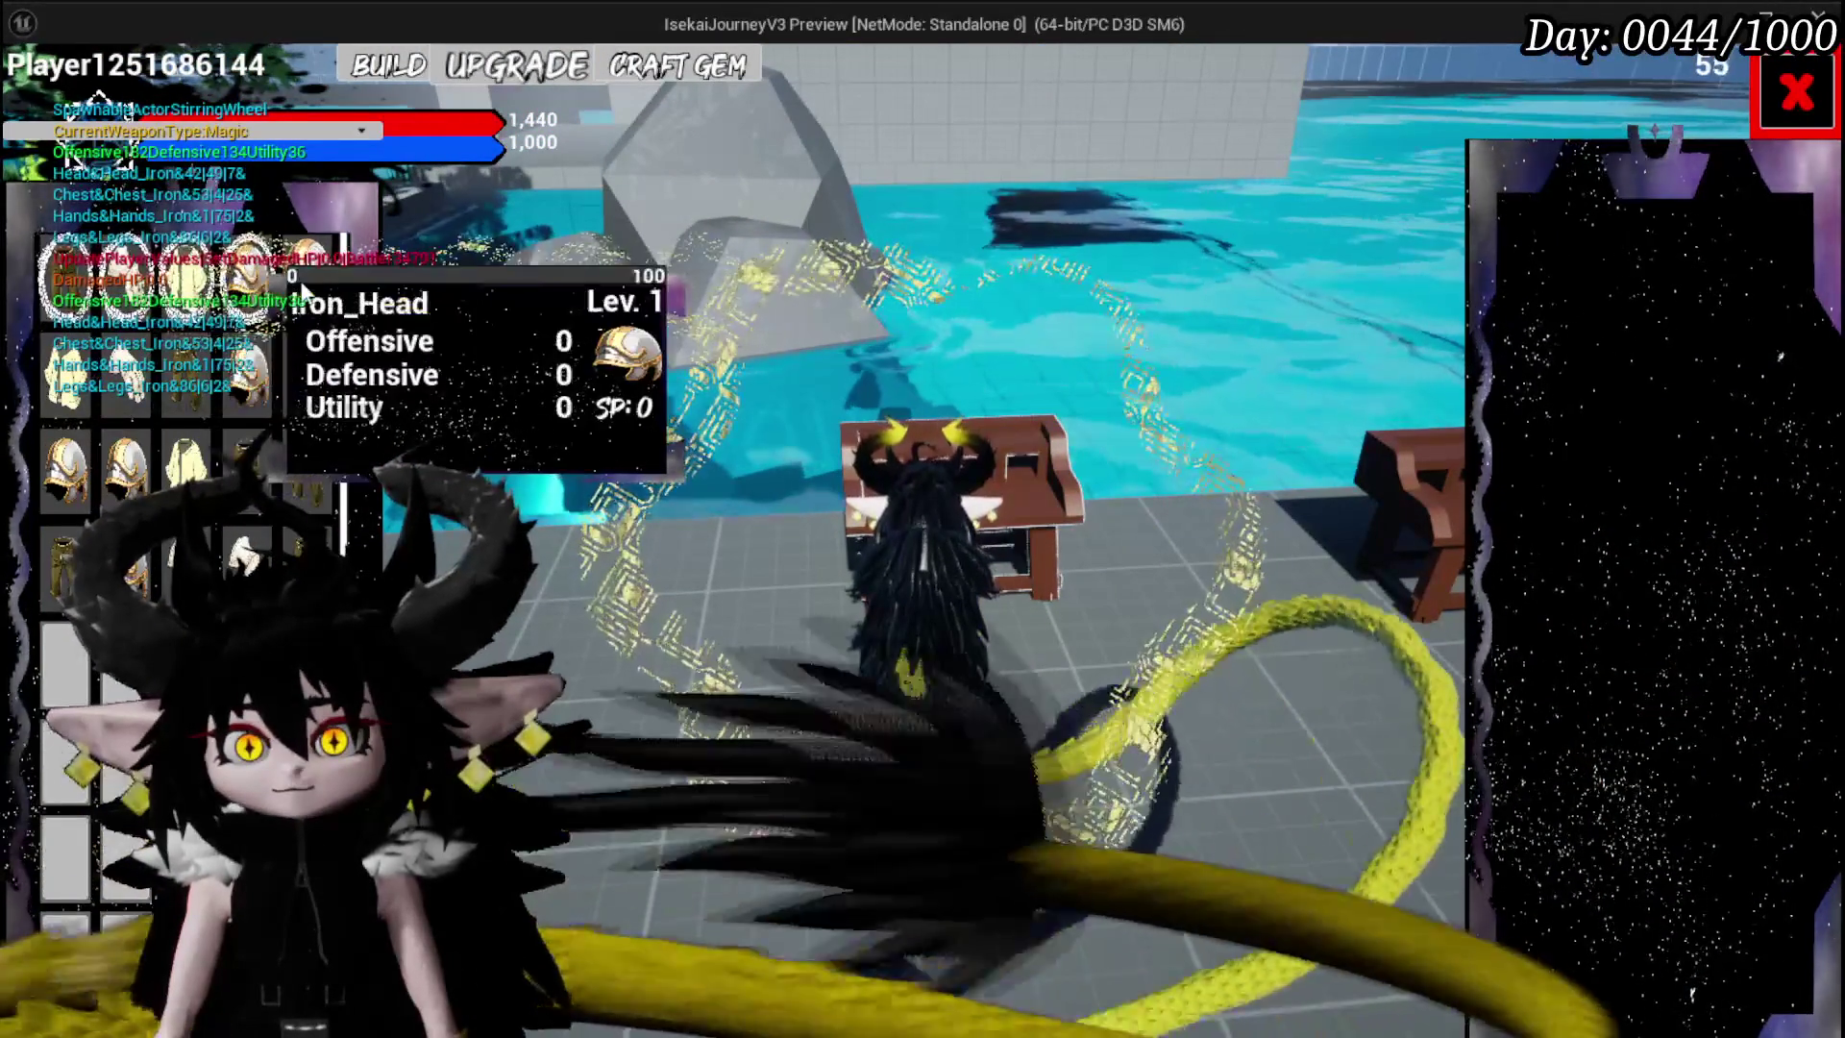
pyautogui.click(261, 288)
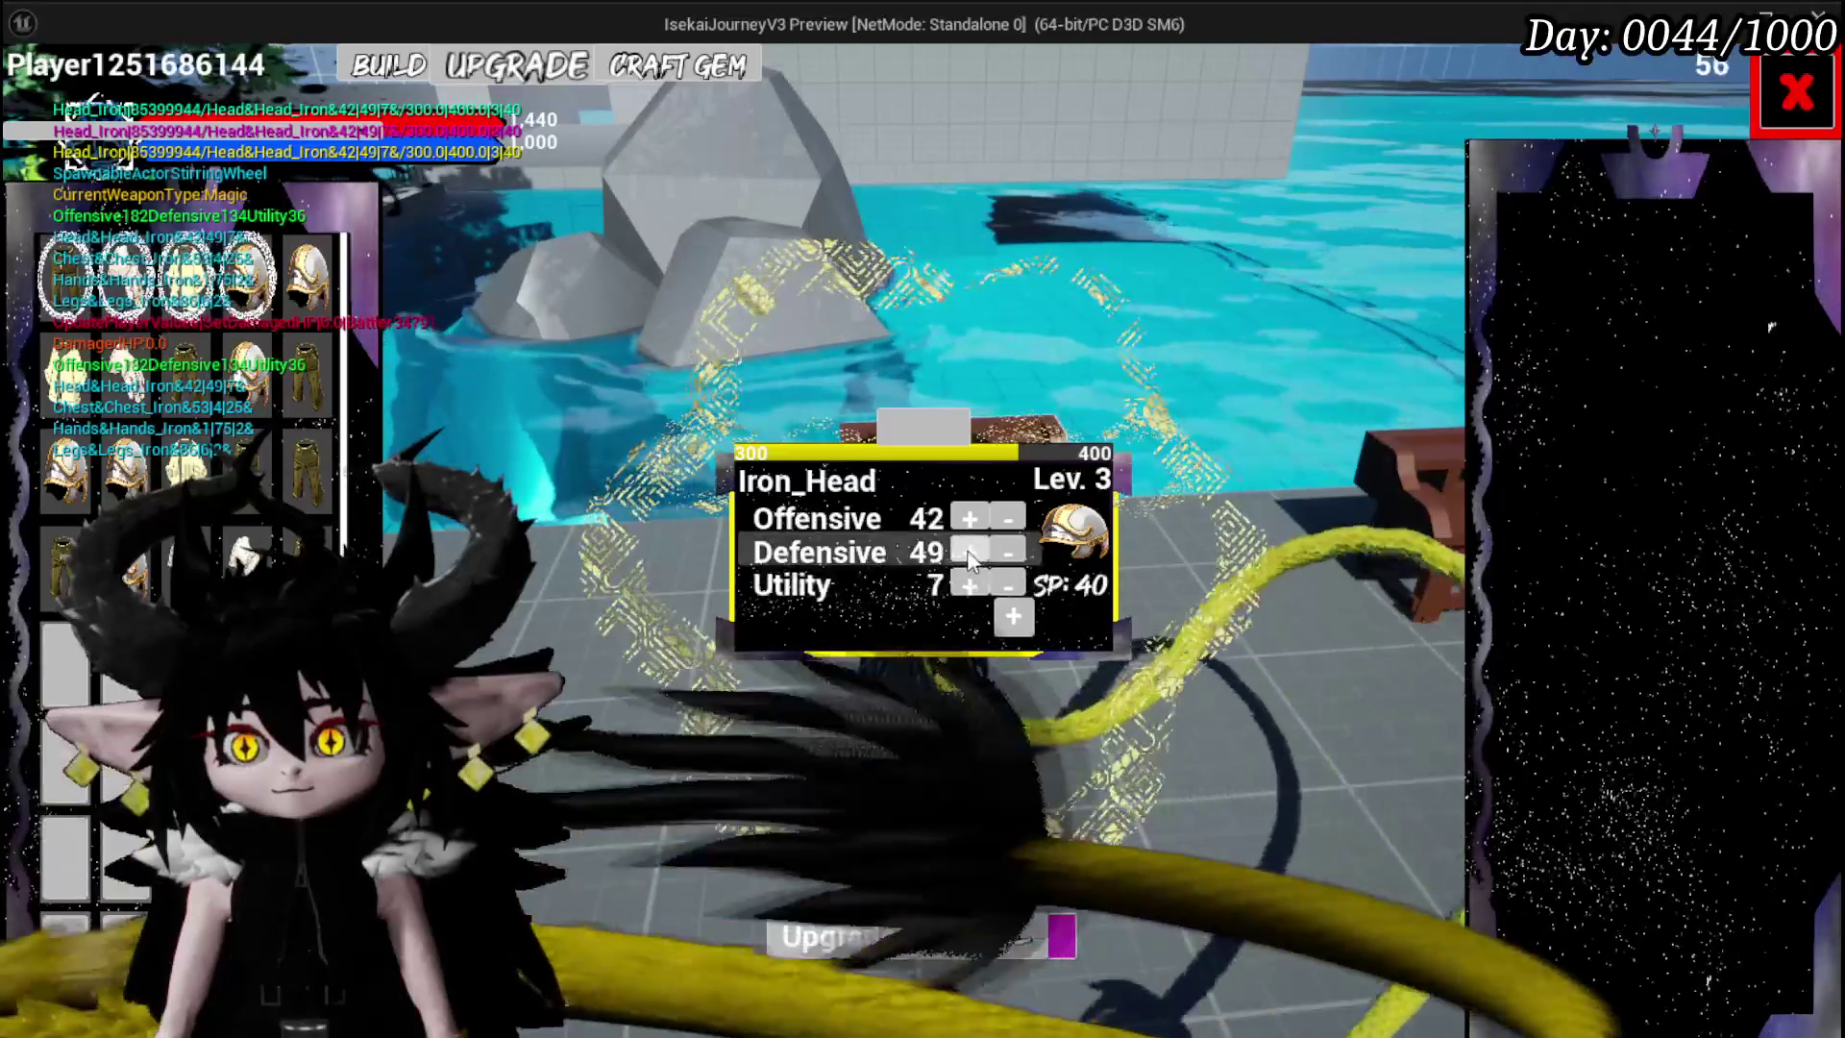
pyautogui.moveTo(847, 745)
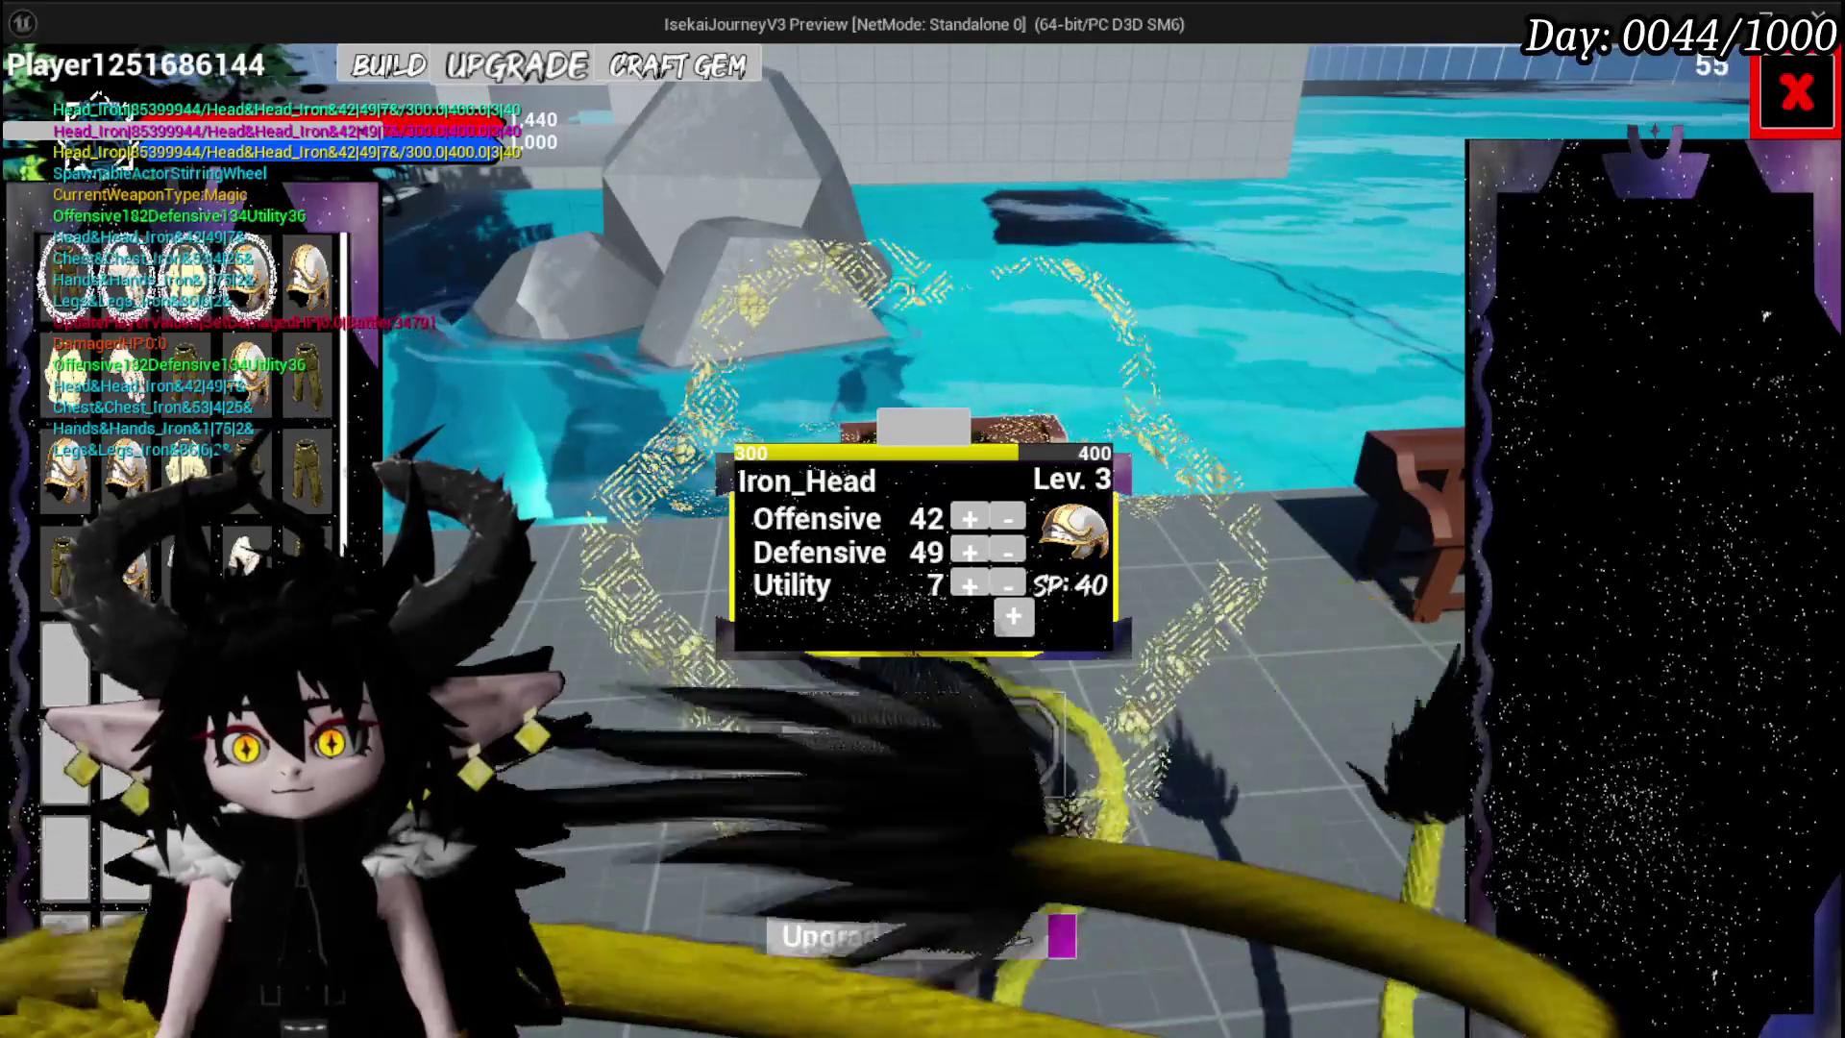
pyautogui.click(849, 744)
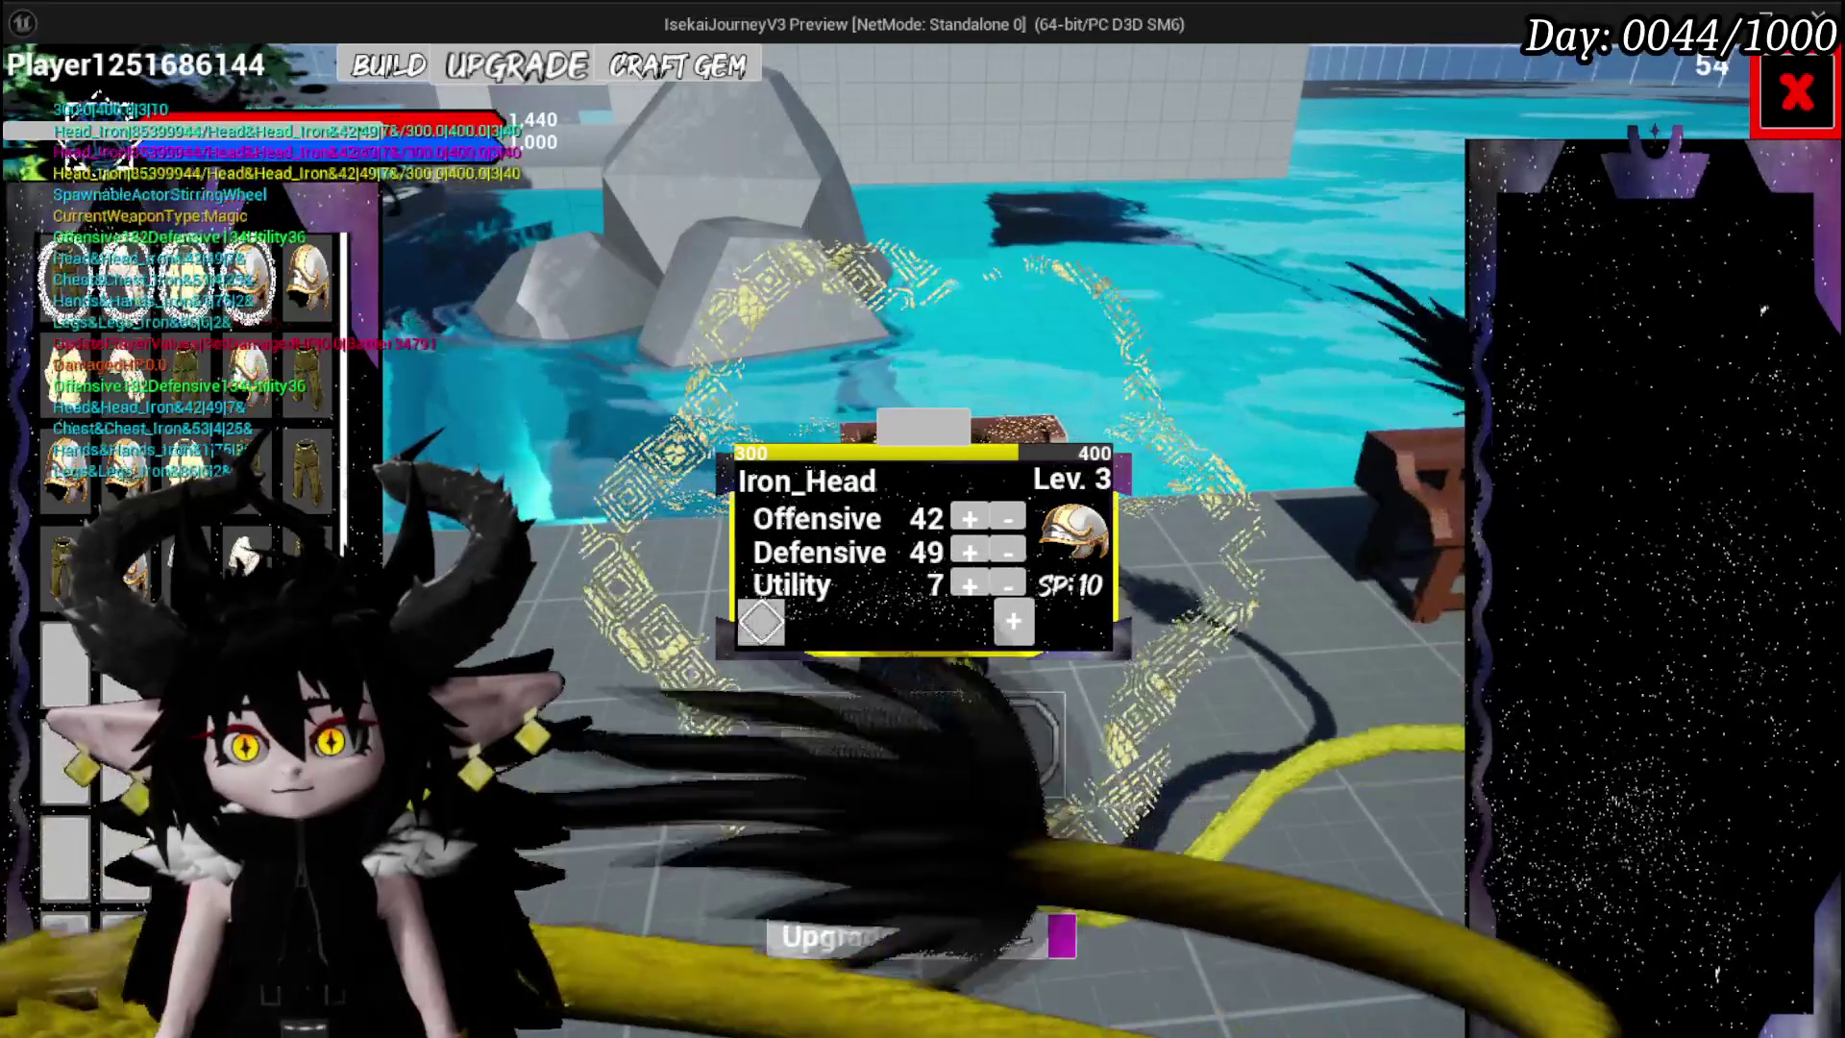
# - Spend Iron_Head's skill points raising Defensive from 49 to 59, then close the preview
pyautogui.click(967, 552)
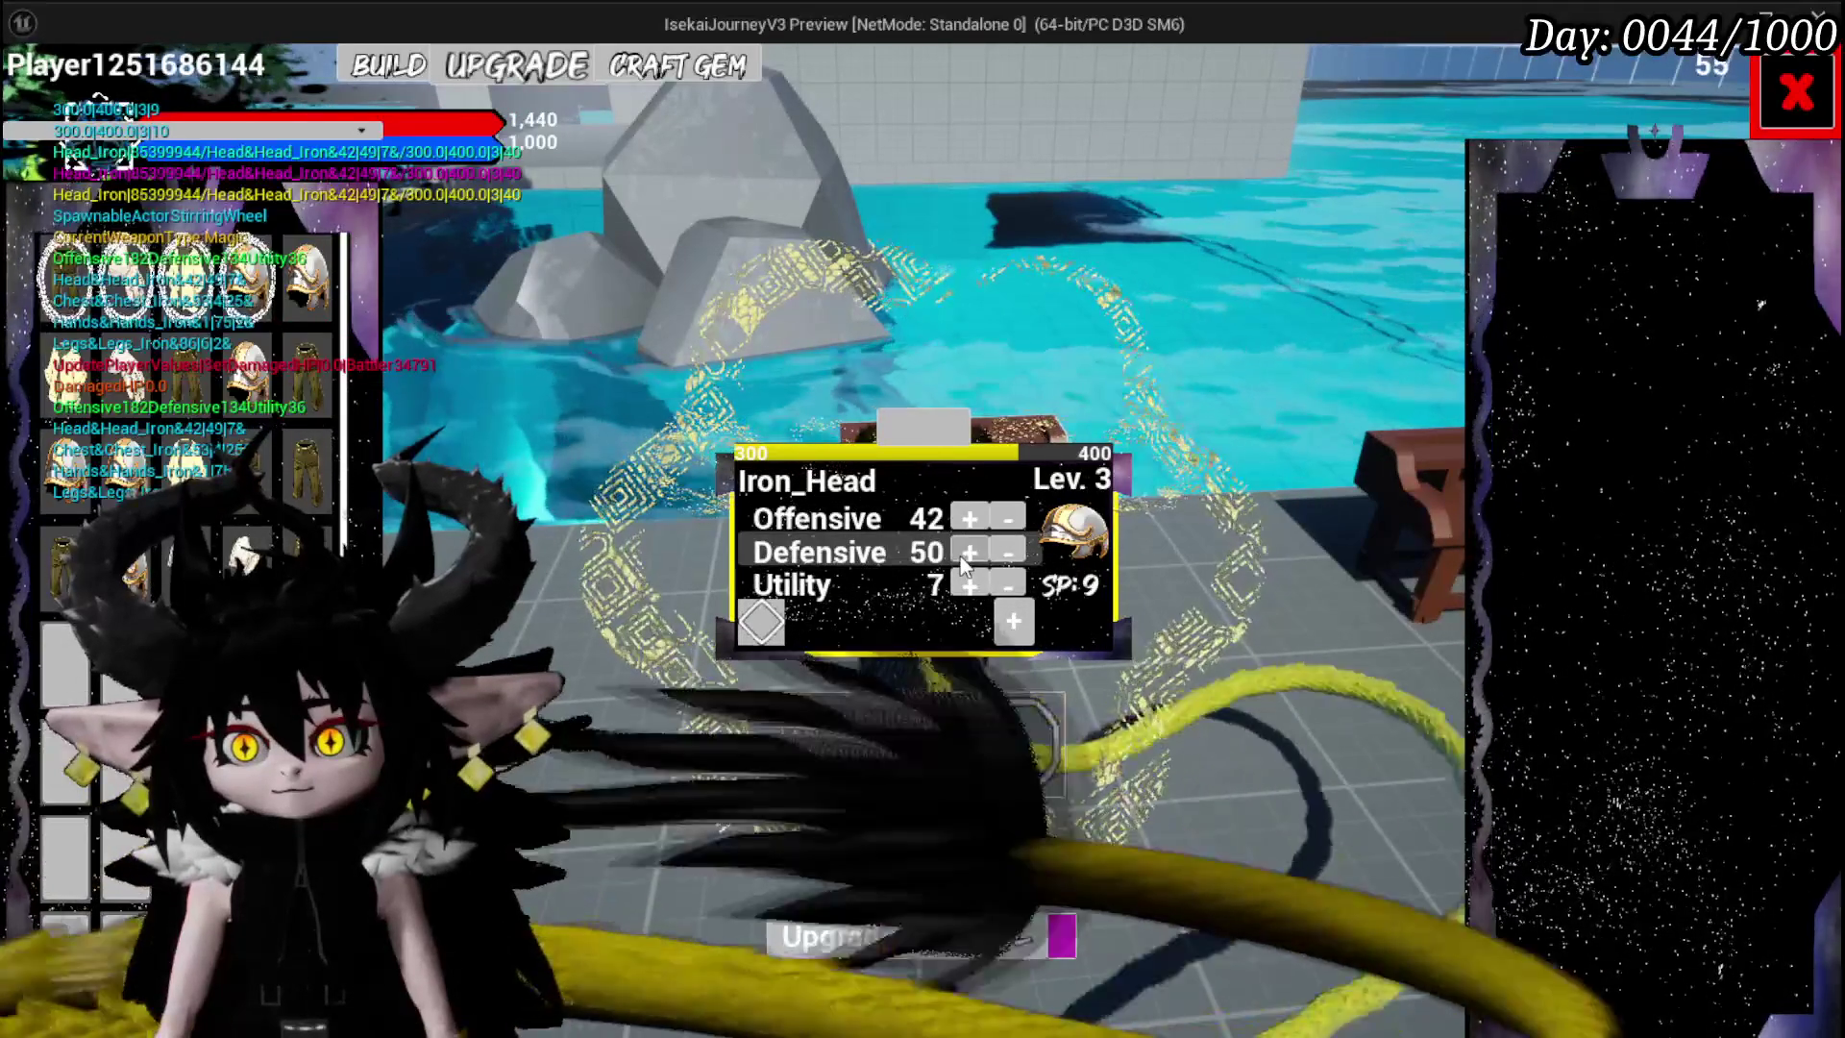
pyautogui.click(966, 553)
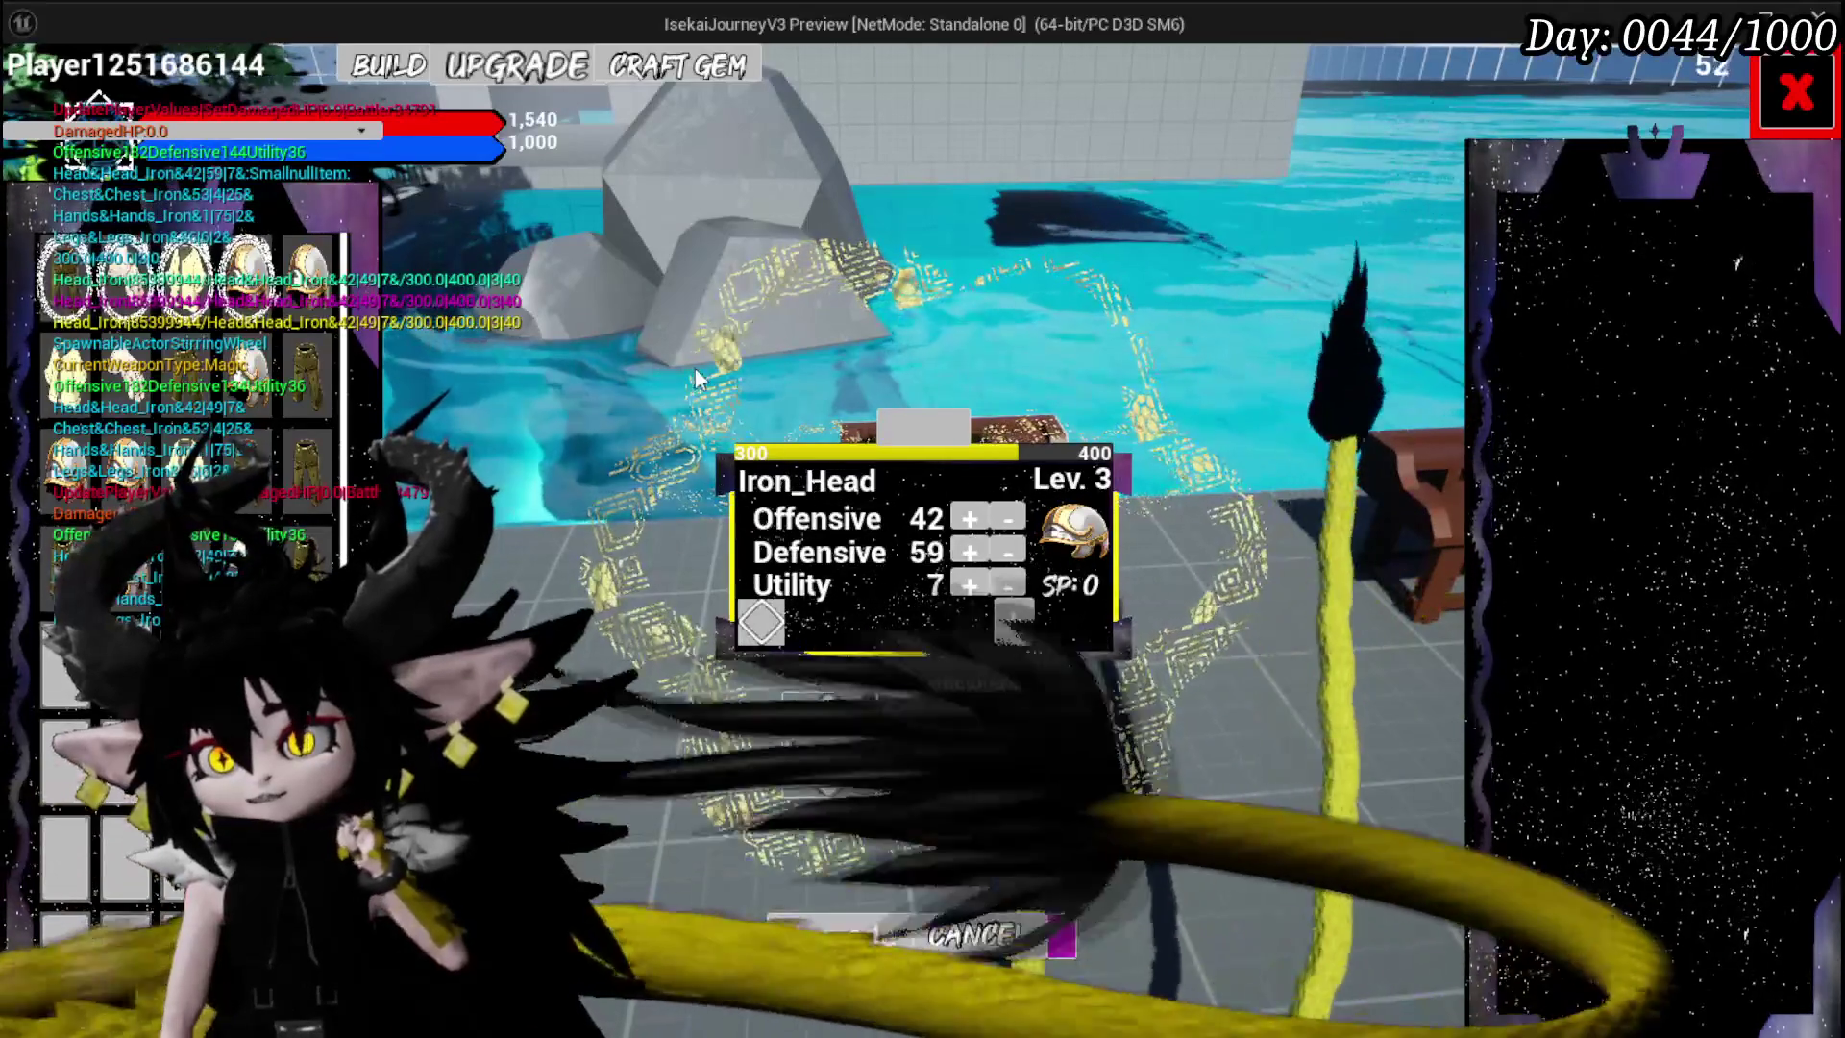
pyautogui.moveTo(26, 205)
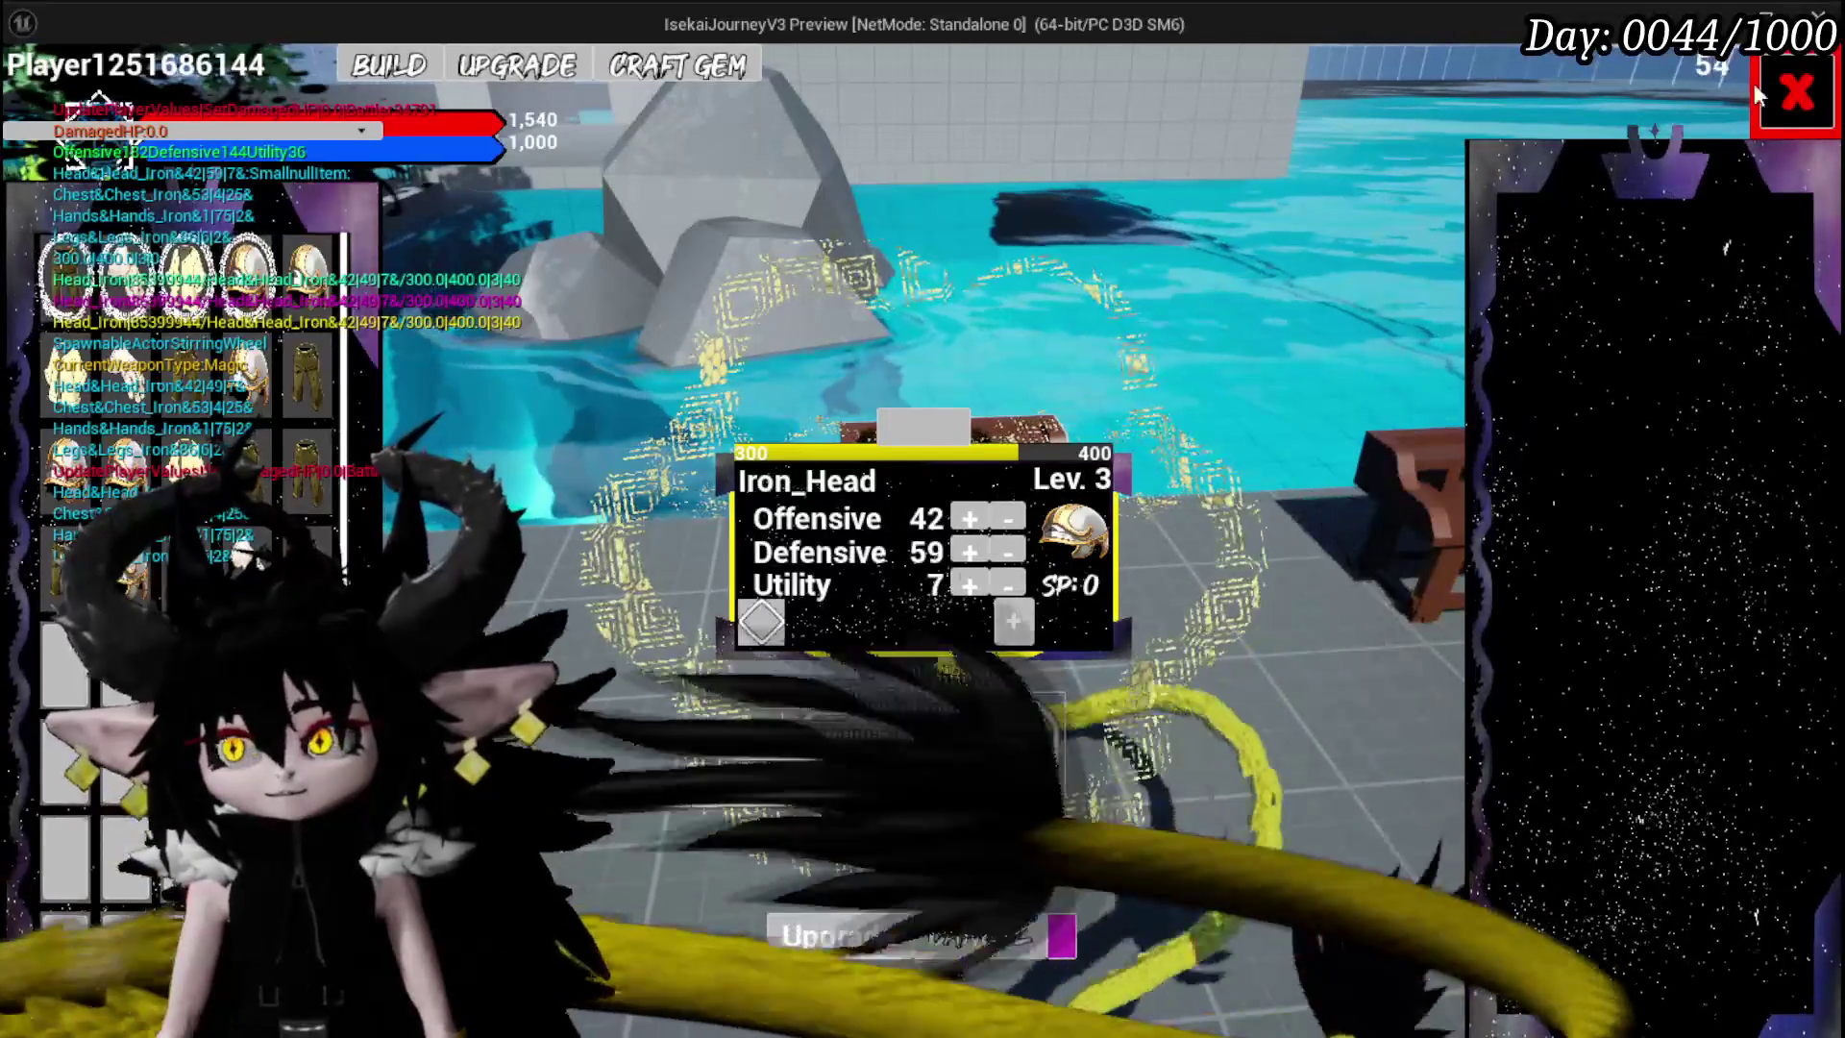
pyautogui.click(1758, 87)
pyautogui.press('Escape')
# - Save the level and browse the content tree to UniversalWidgets > Border > Image
pyautogui.hotkey('ctrl', 's')
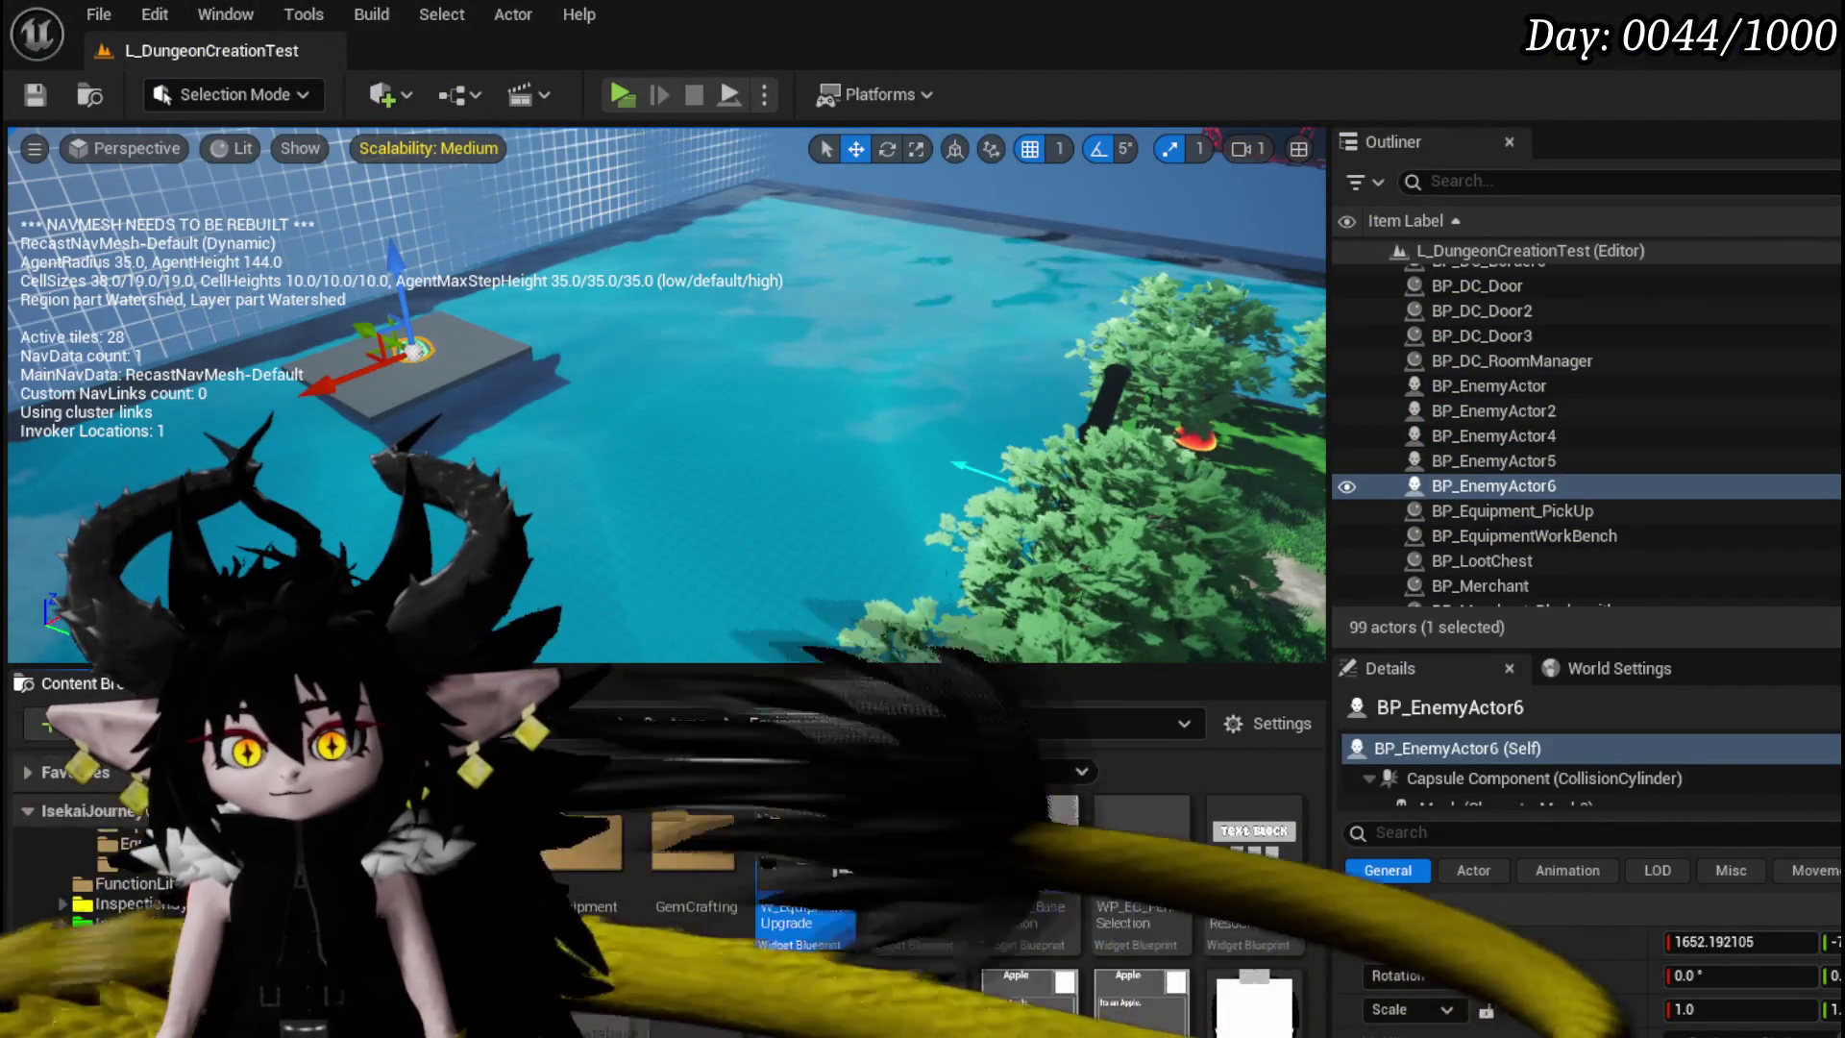
pyautogui.scroll(-5, 96, 951)
pyautogui.scroll(-5, 96, 951)
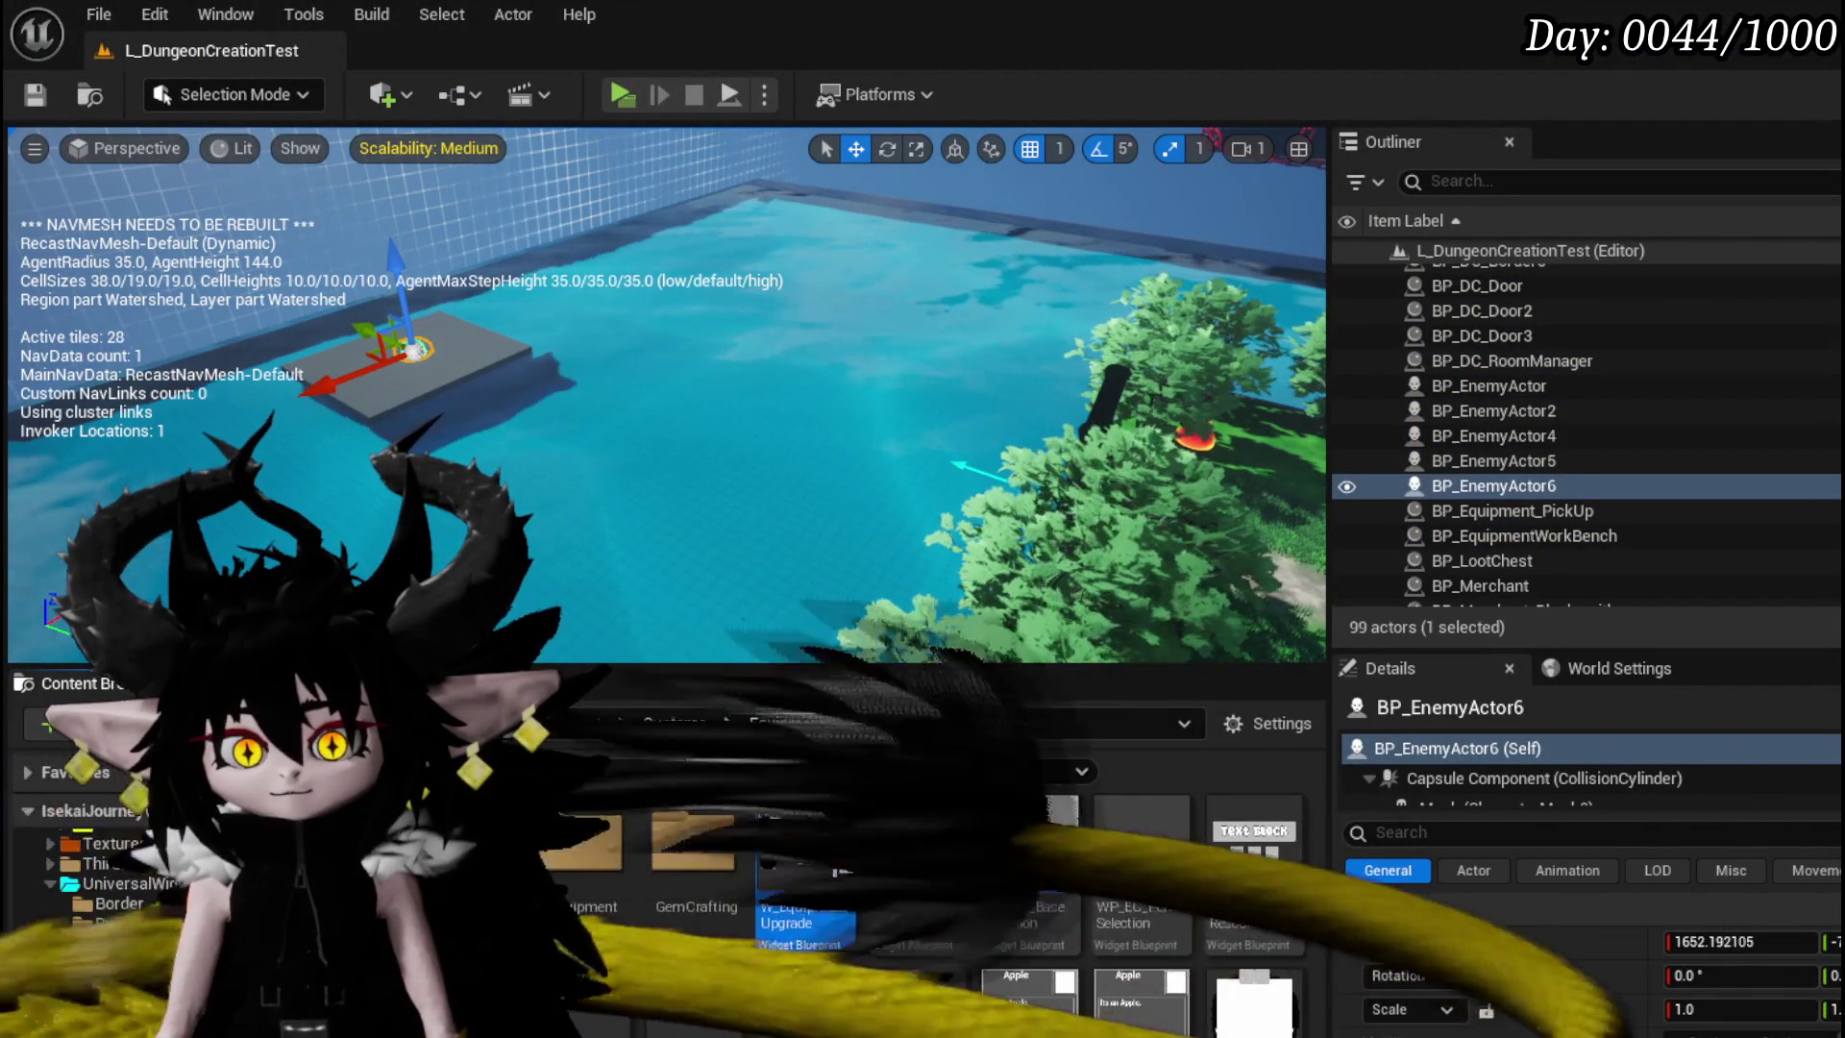
pyautogui.scroll(-5, 115, 961)
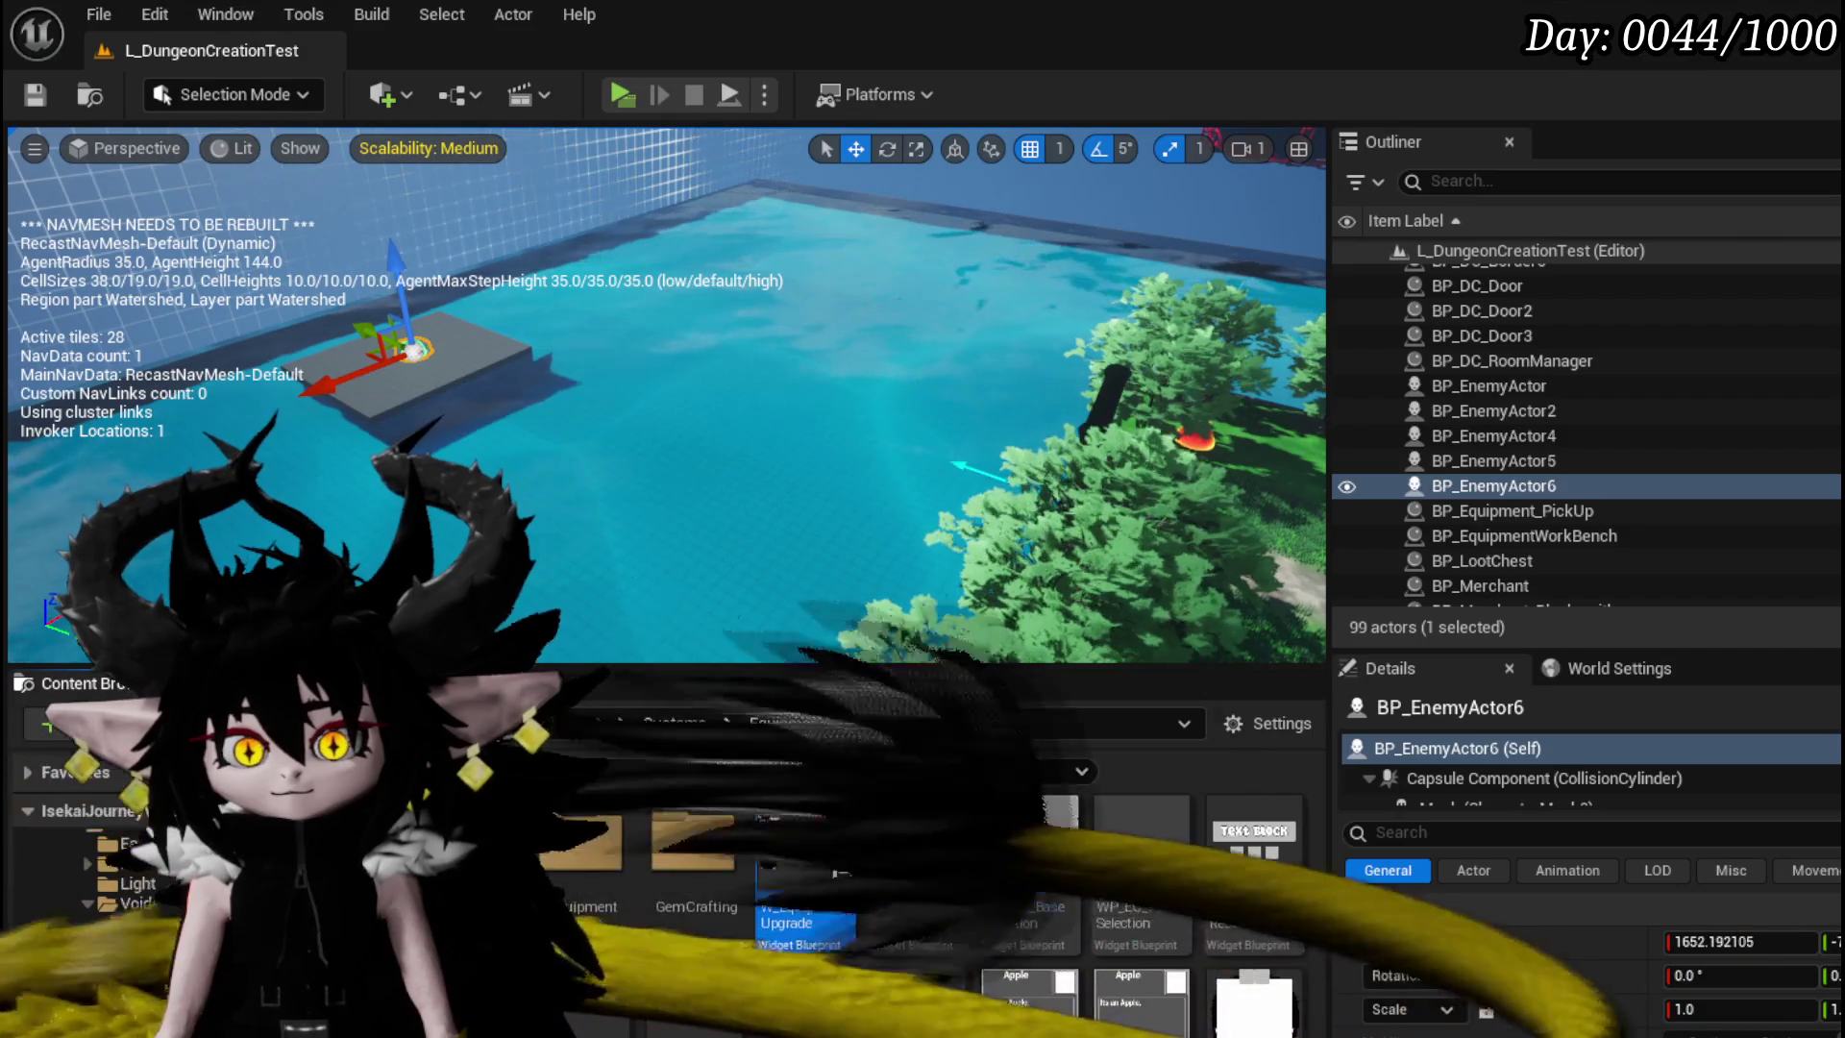
pyautogui.scroll(10, 115, 961)
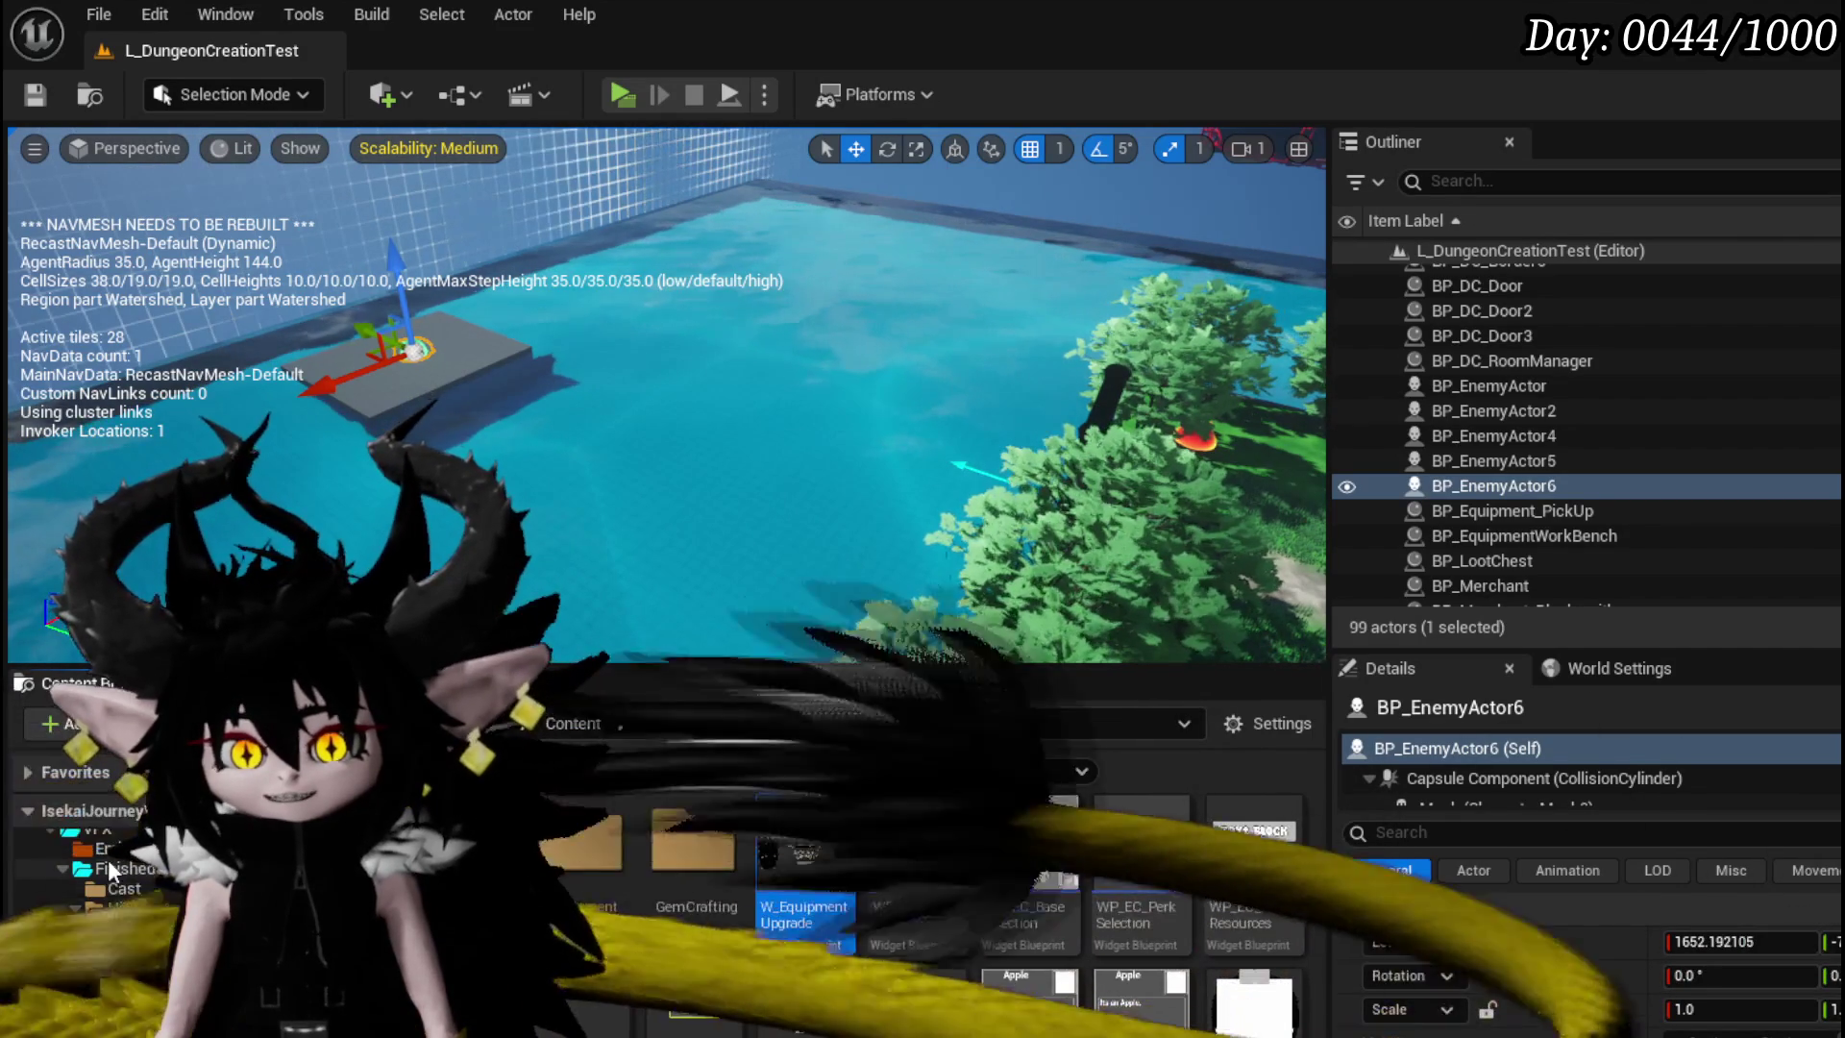
pyautogui.scroll(5, 107, 957)
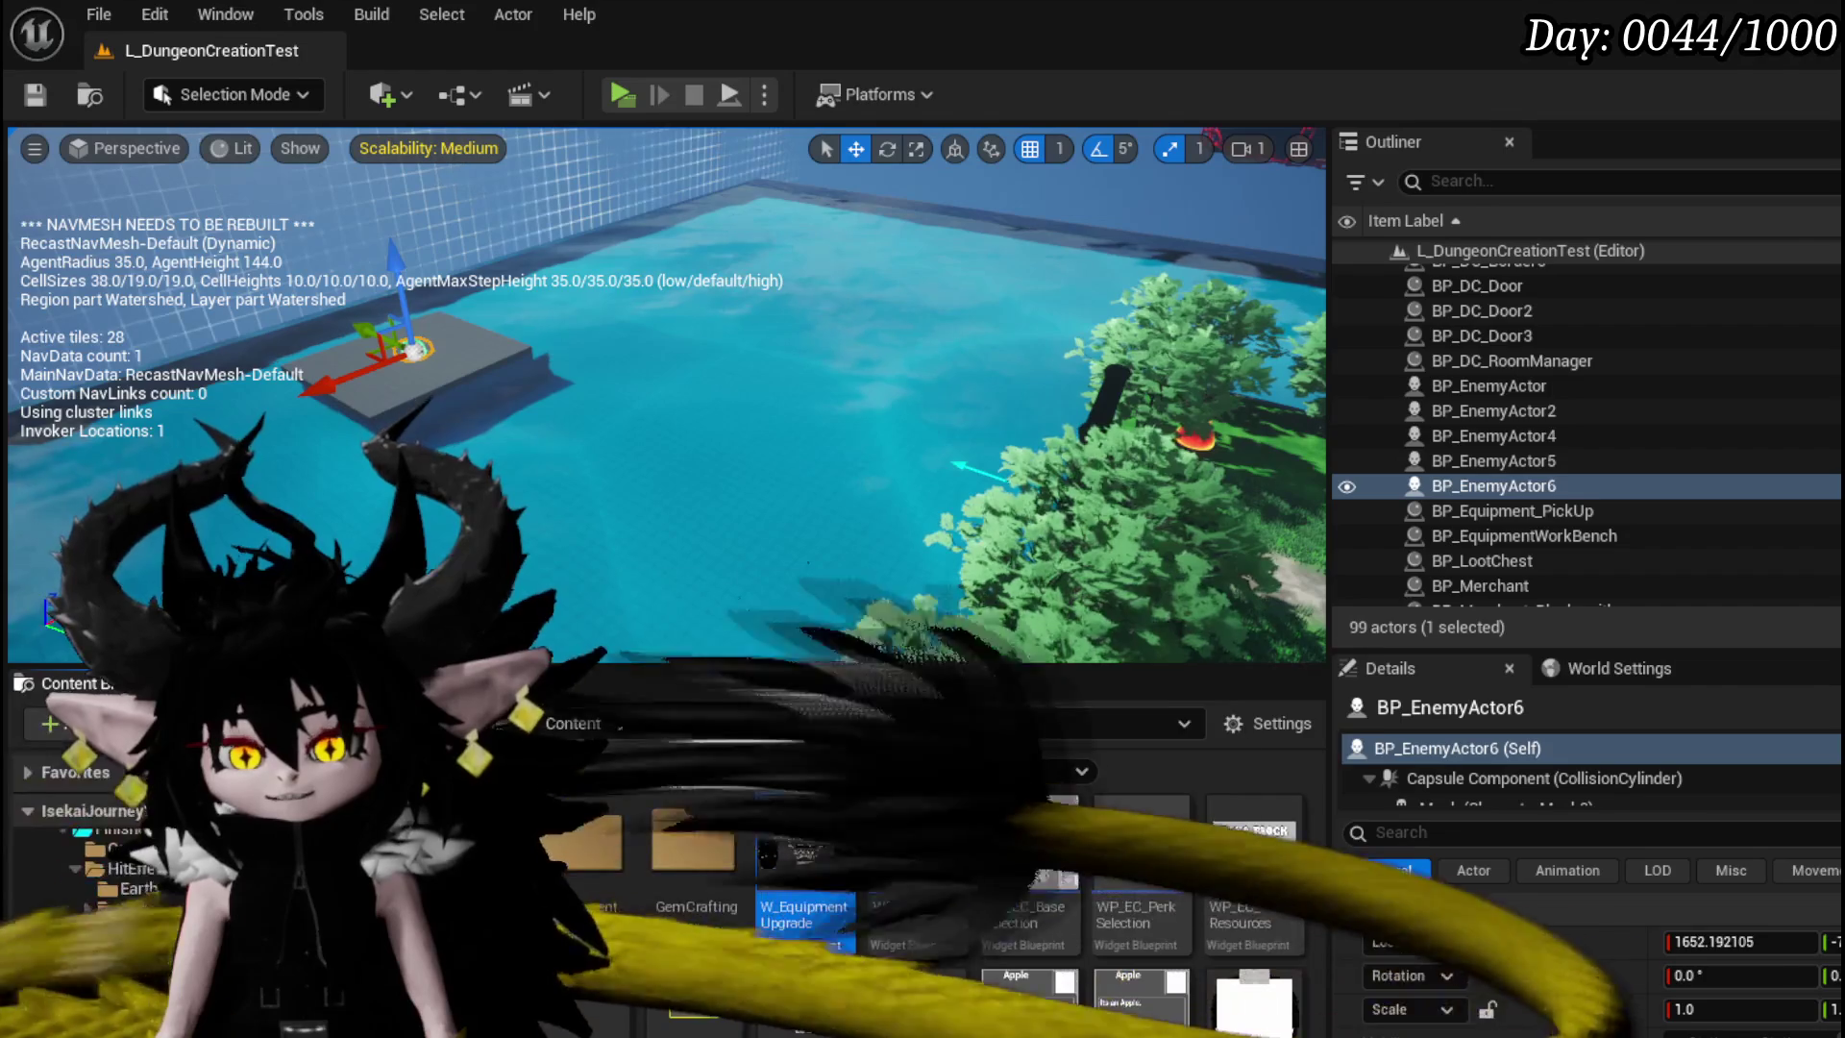
pyautogui.scroll(5, 97, 922)
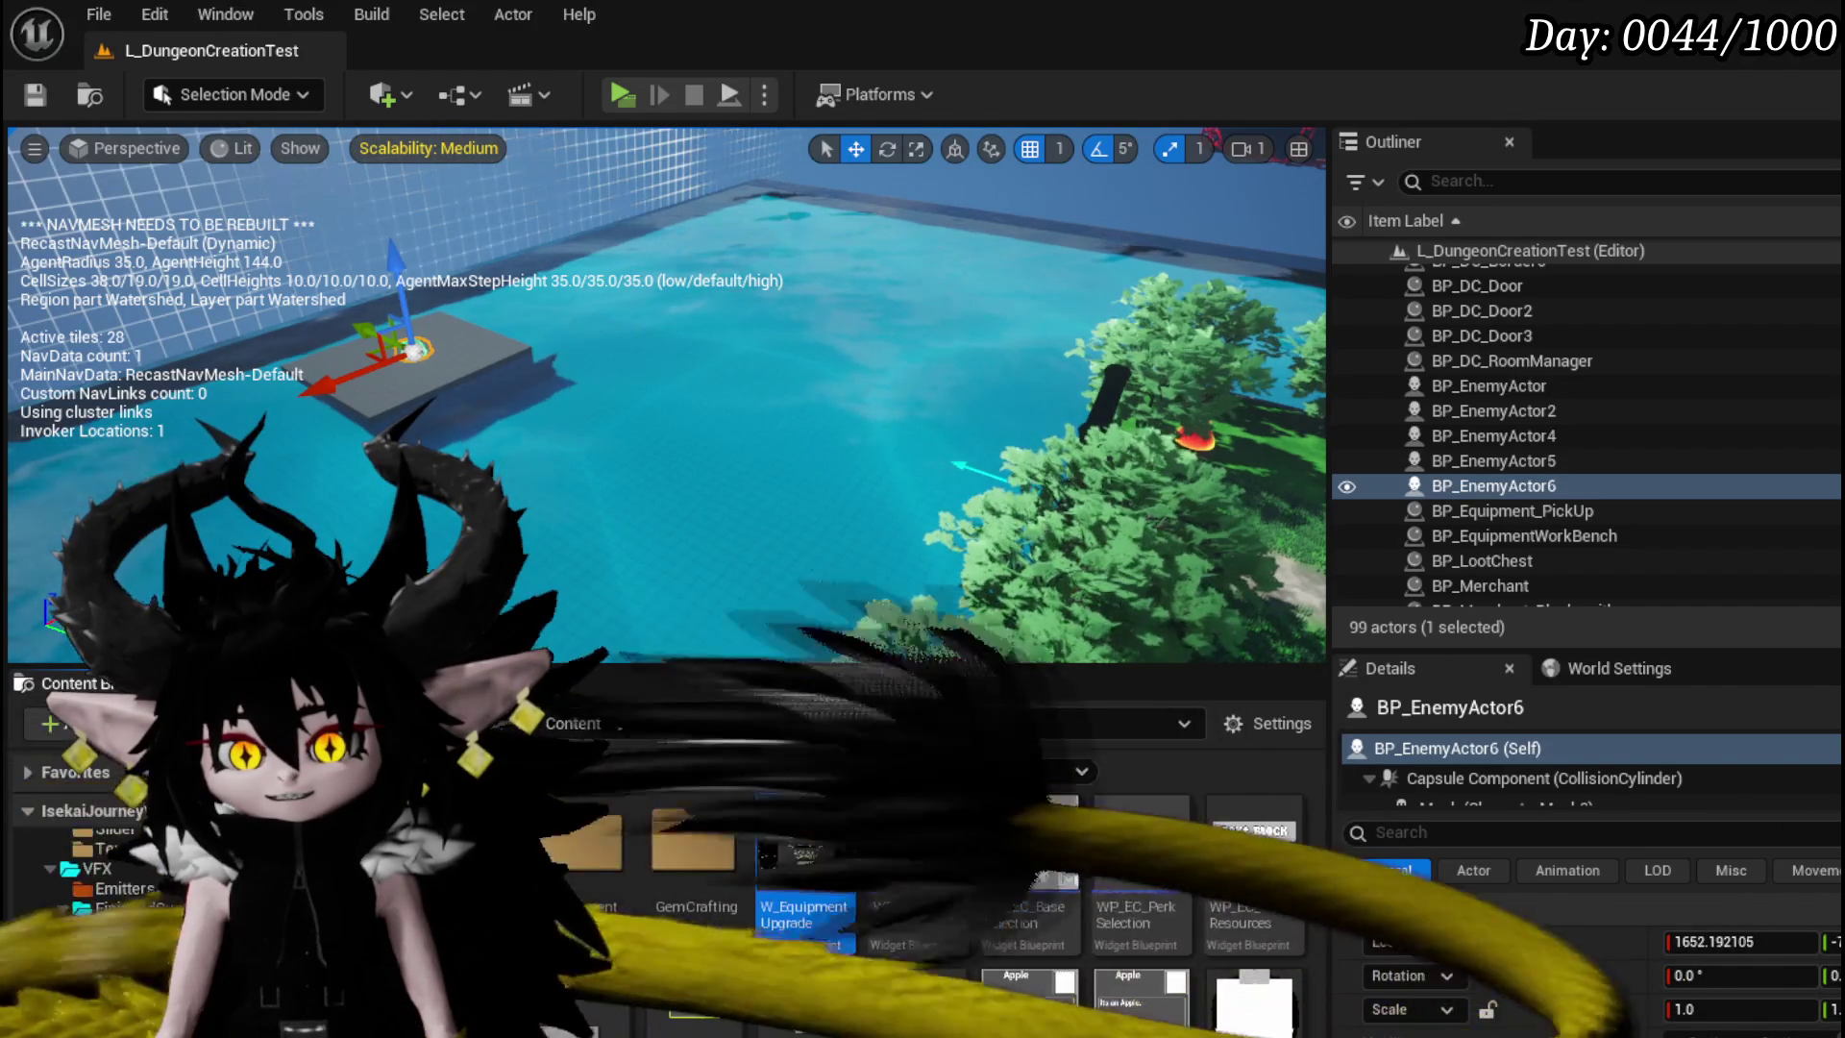
pyautogui.scroll(5, 96, 922)
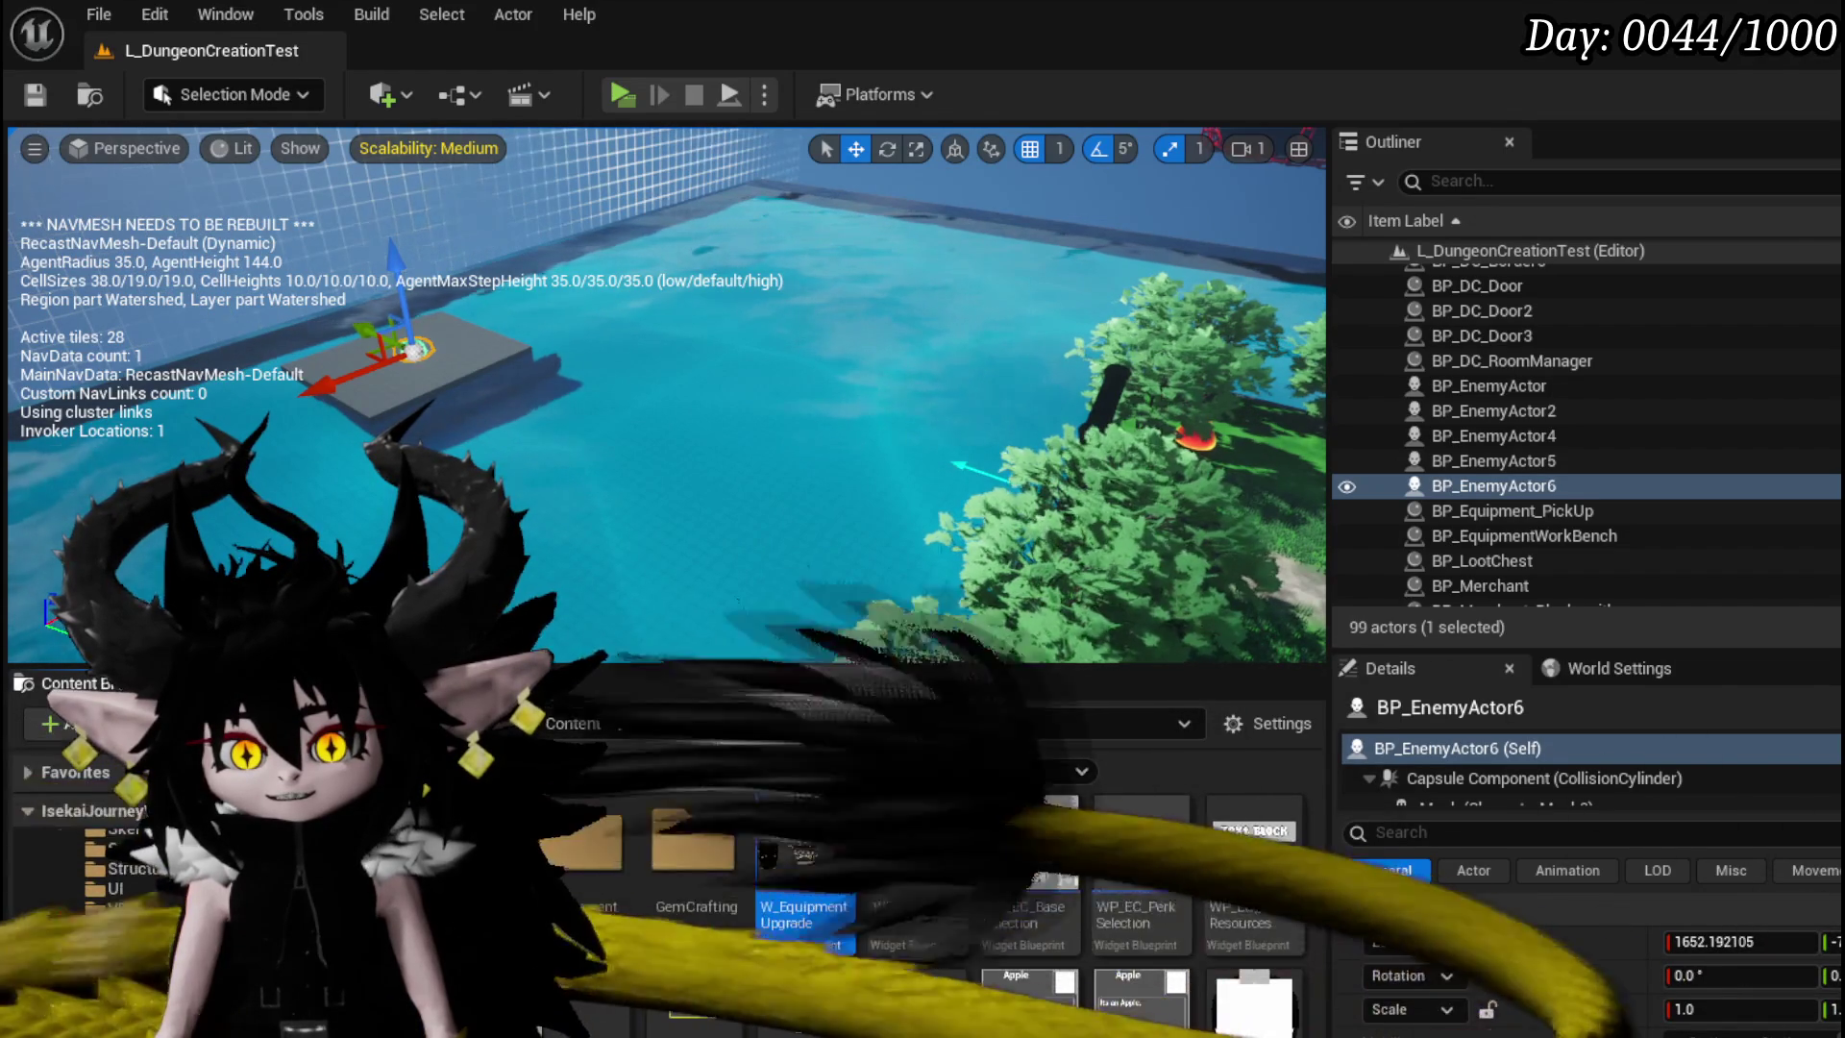
pyautogui.scroll(5, 96, 922)
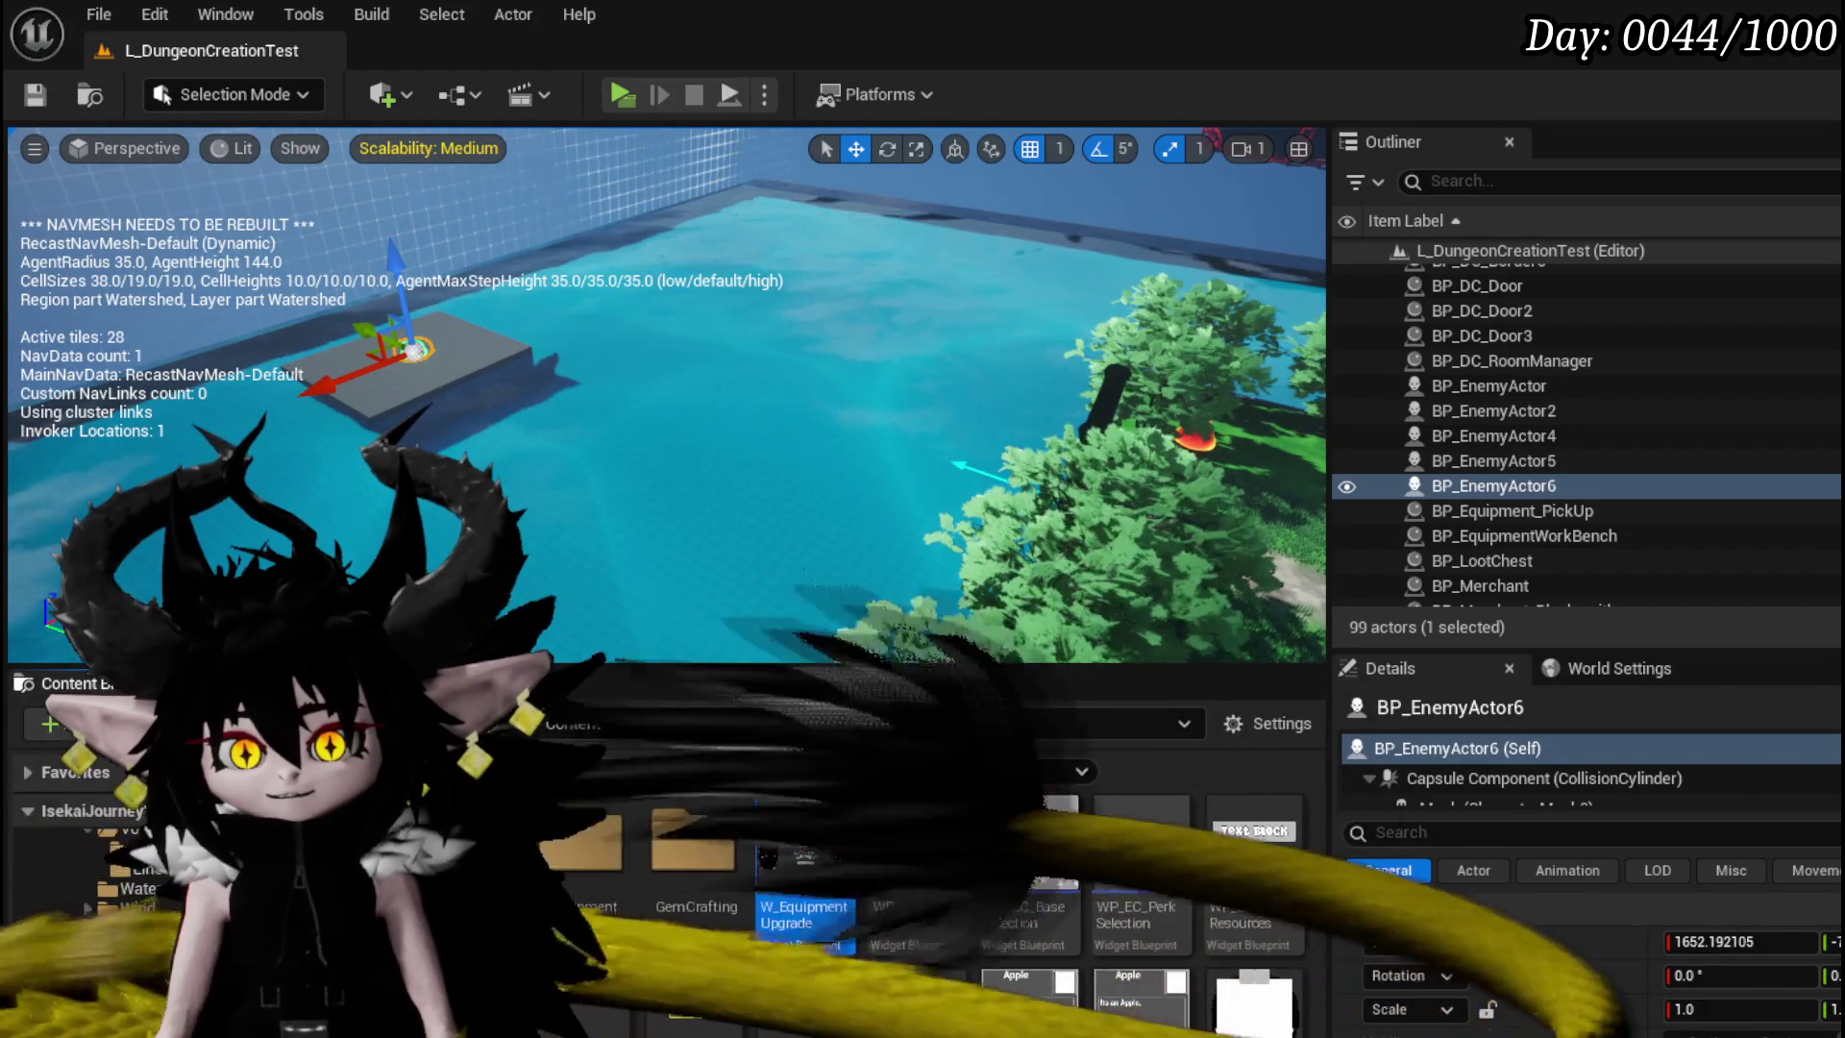
pyautogui.scroll(5, 96, 922)
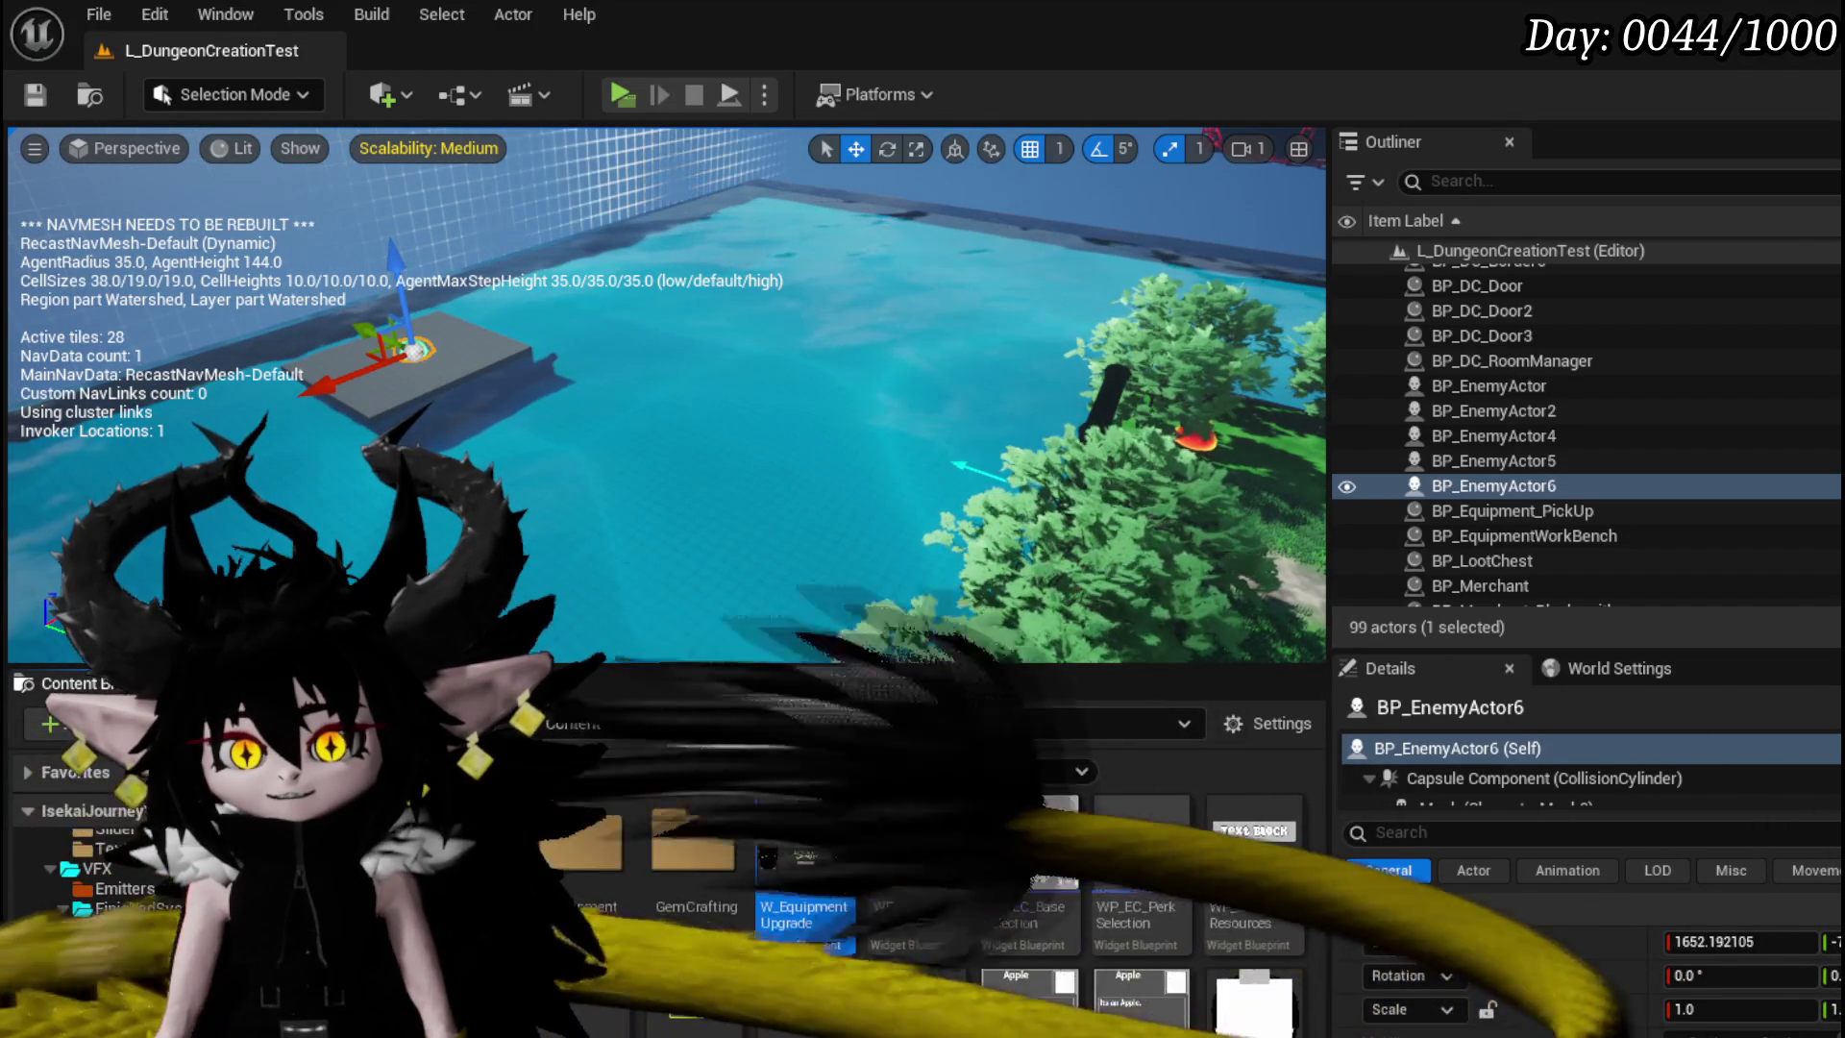
pyautogui.scroll(1, 144, 961)
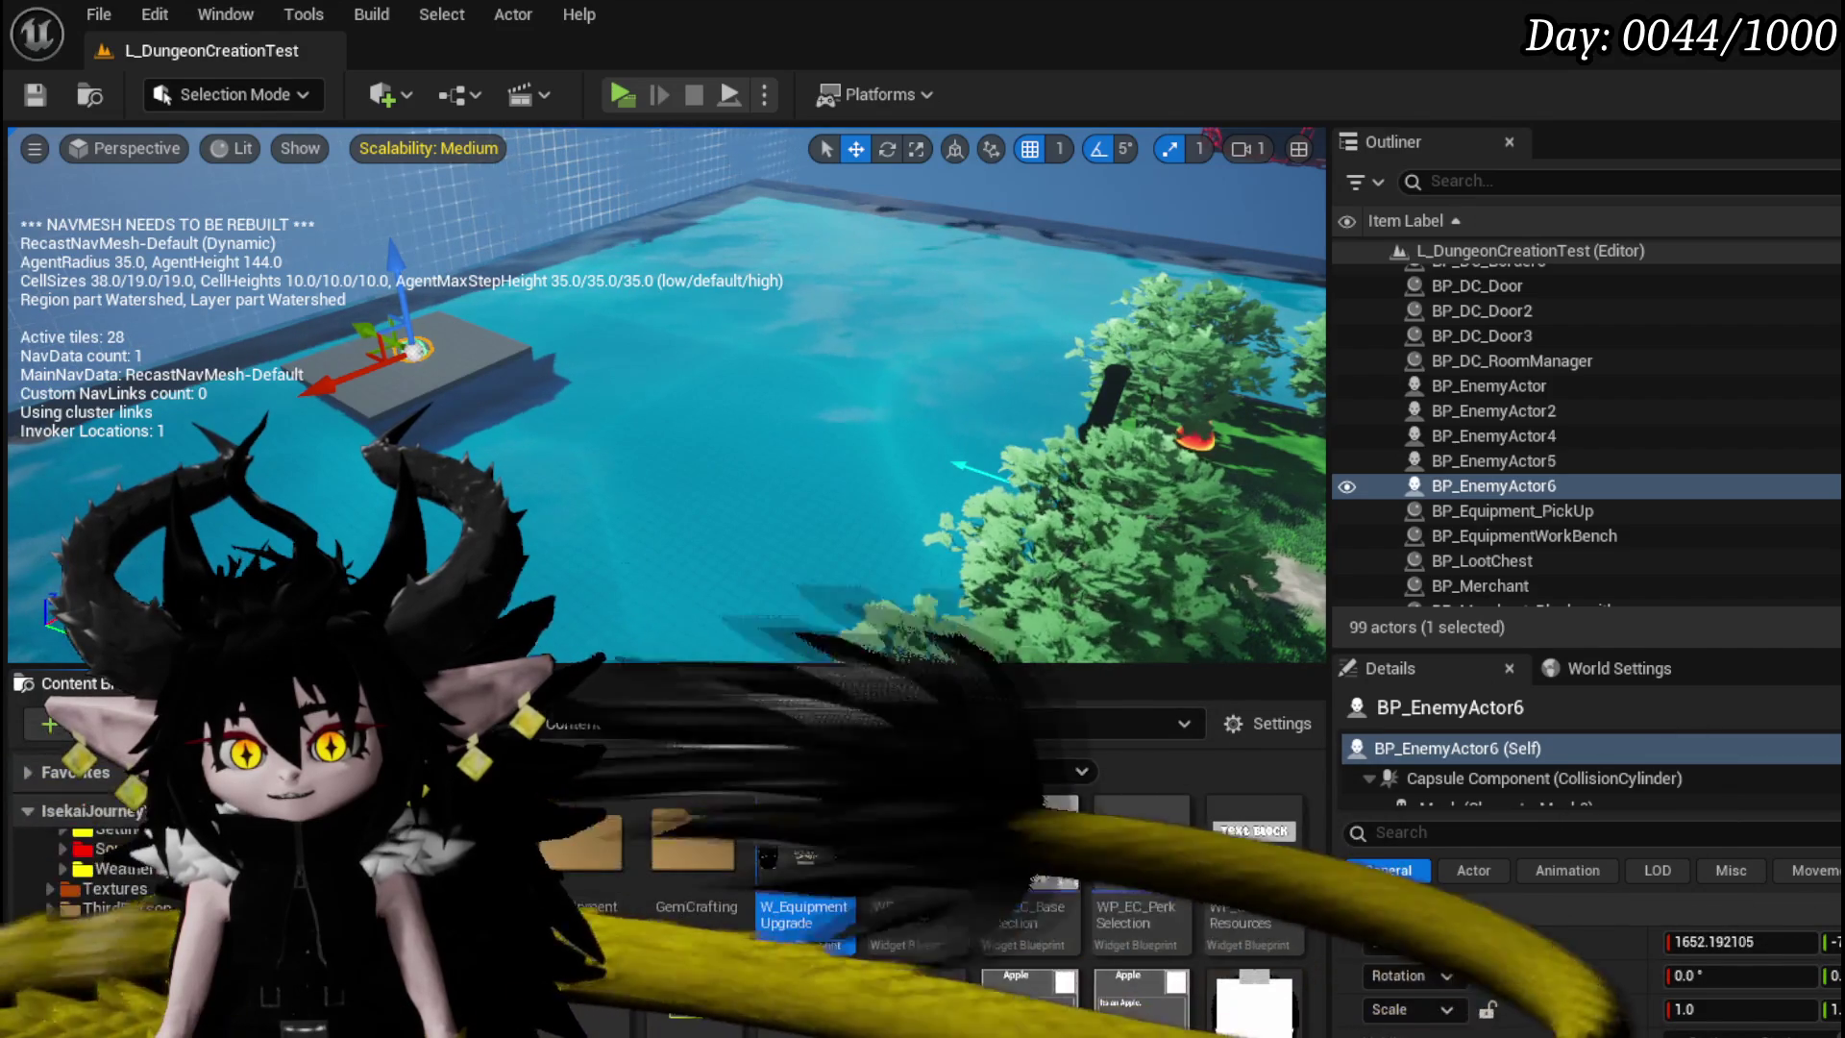
pyautogui.click(135, 947)
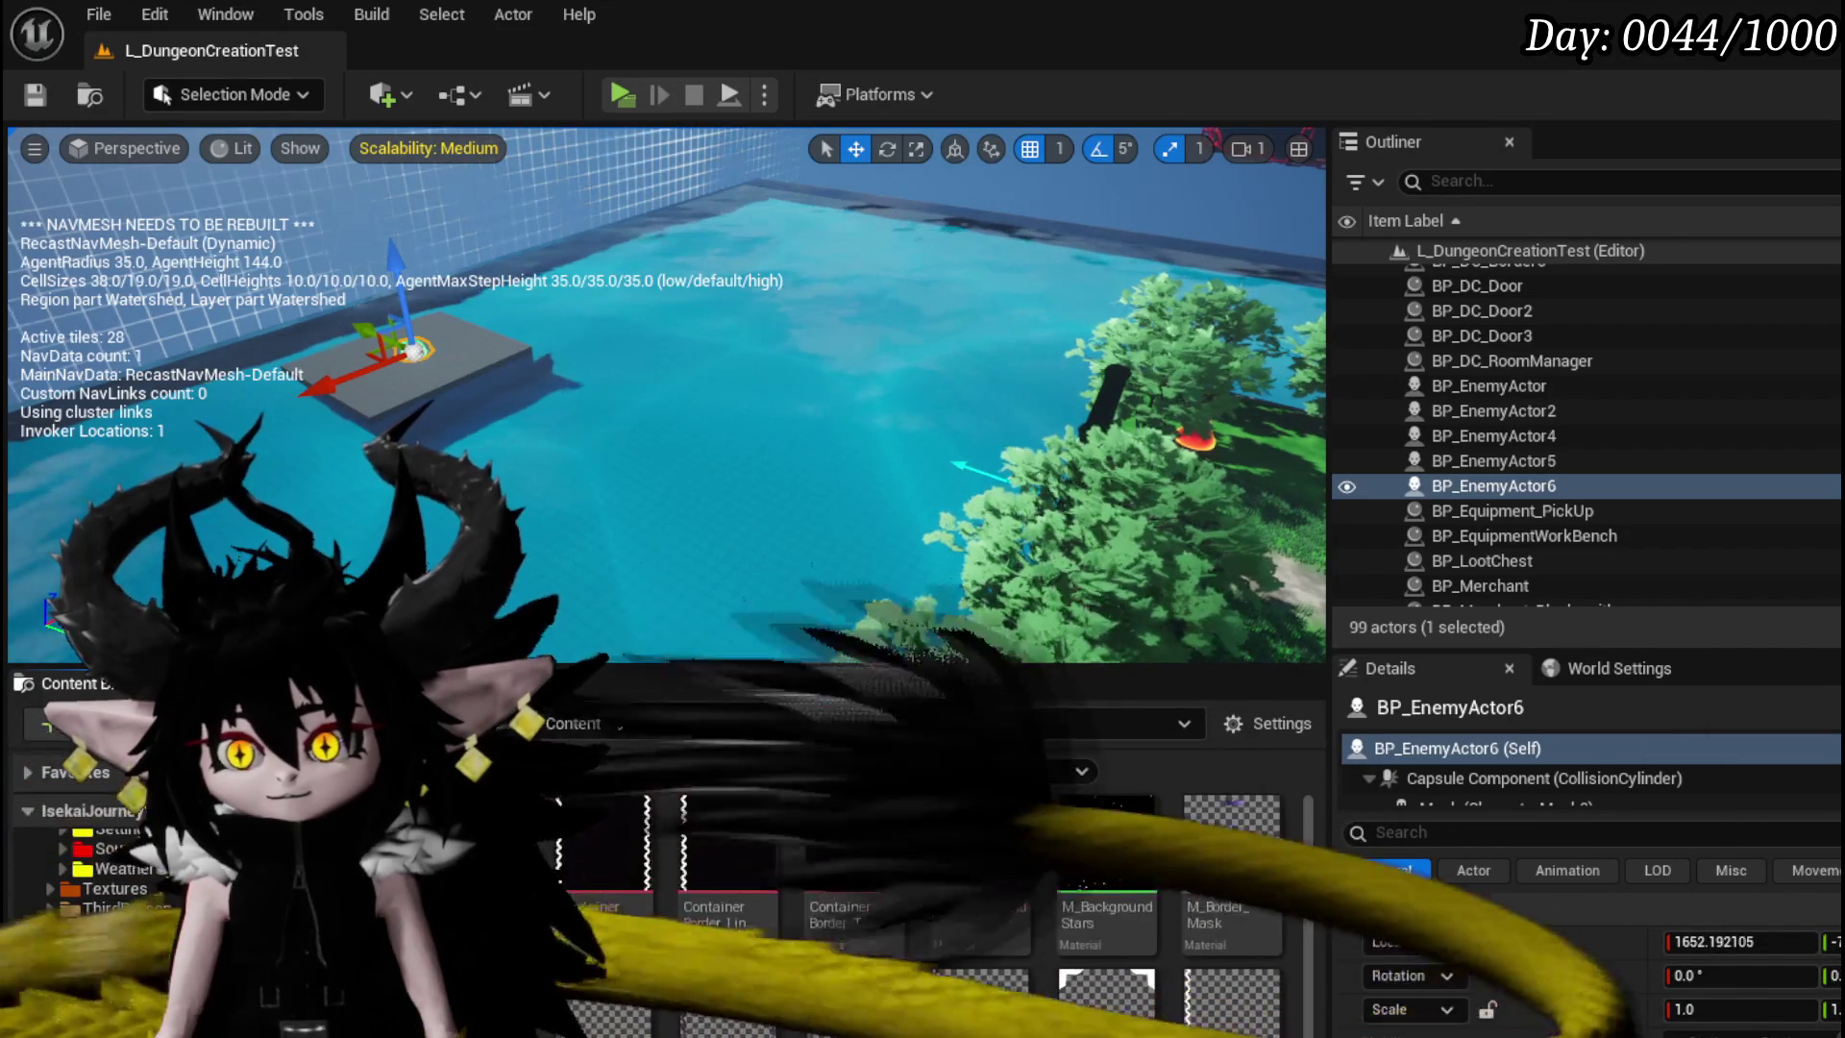
pyautogui.click(116, 1028)
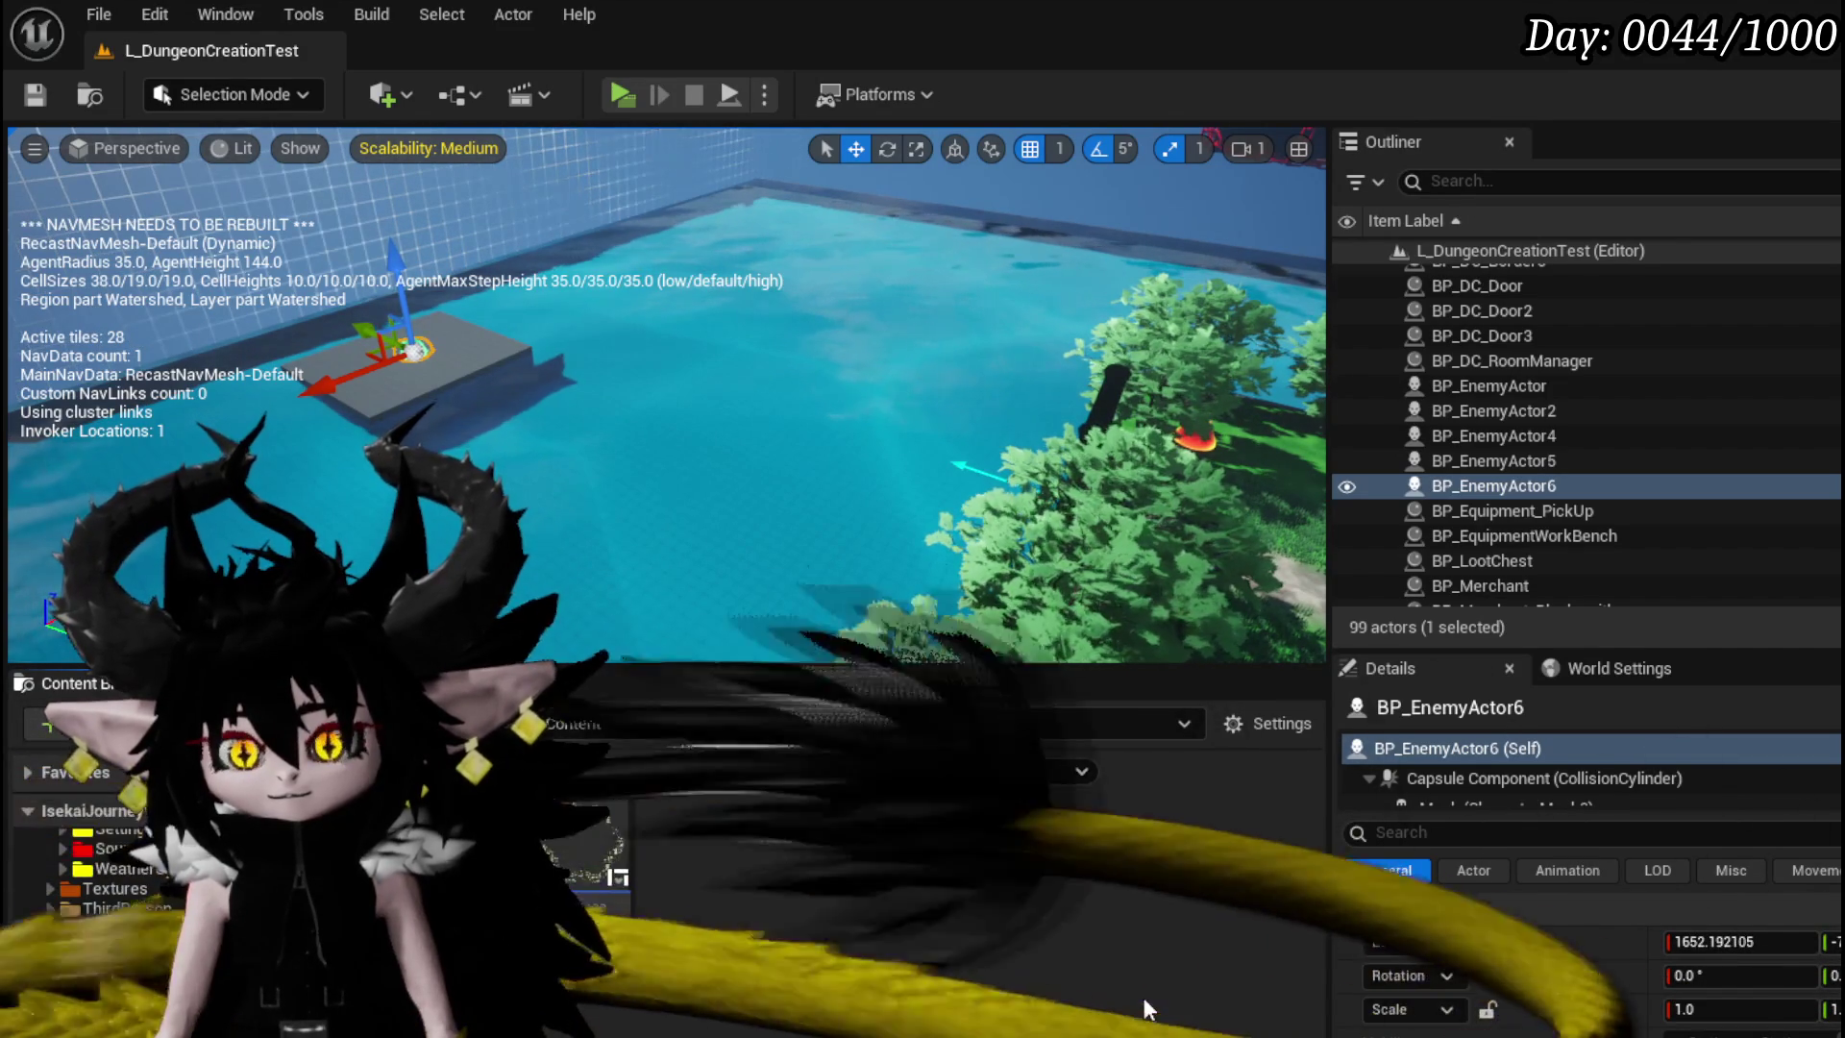
# - Trace the image widget's brush material to M_OroBorder and open it in the material editor
pyautogui.doubleClick(591, 915)
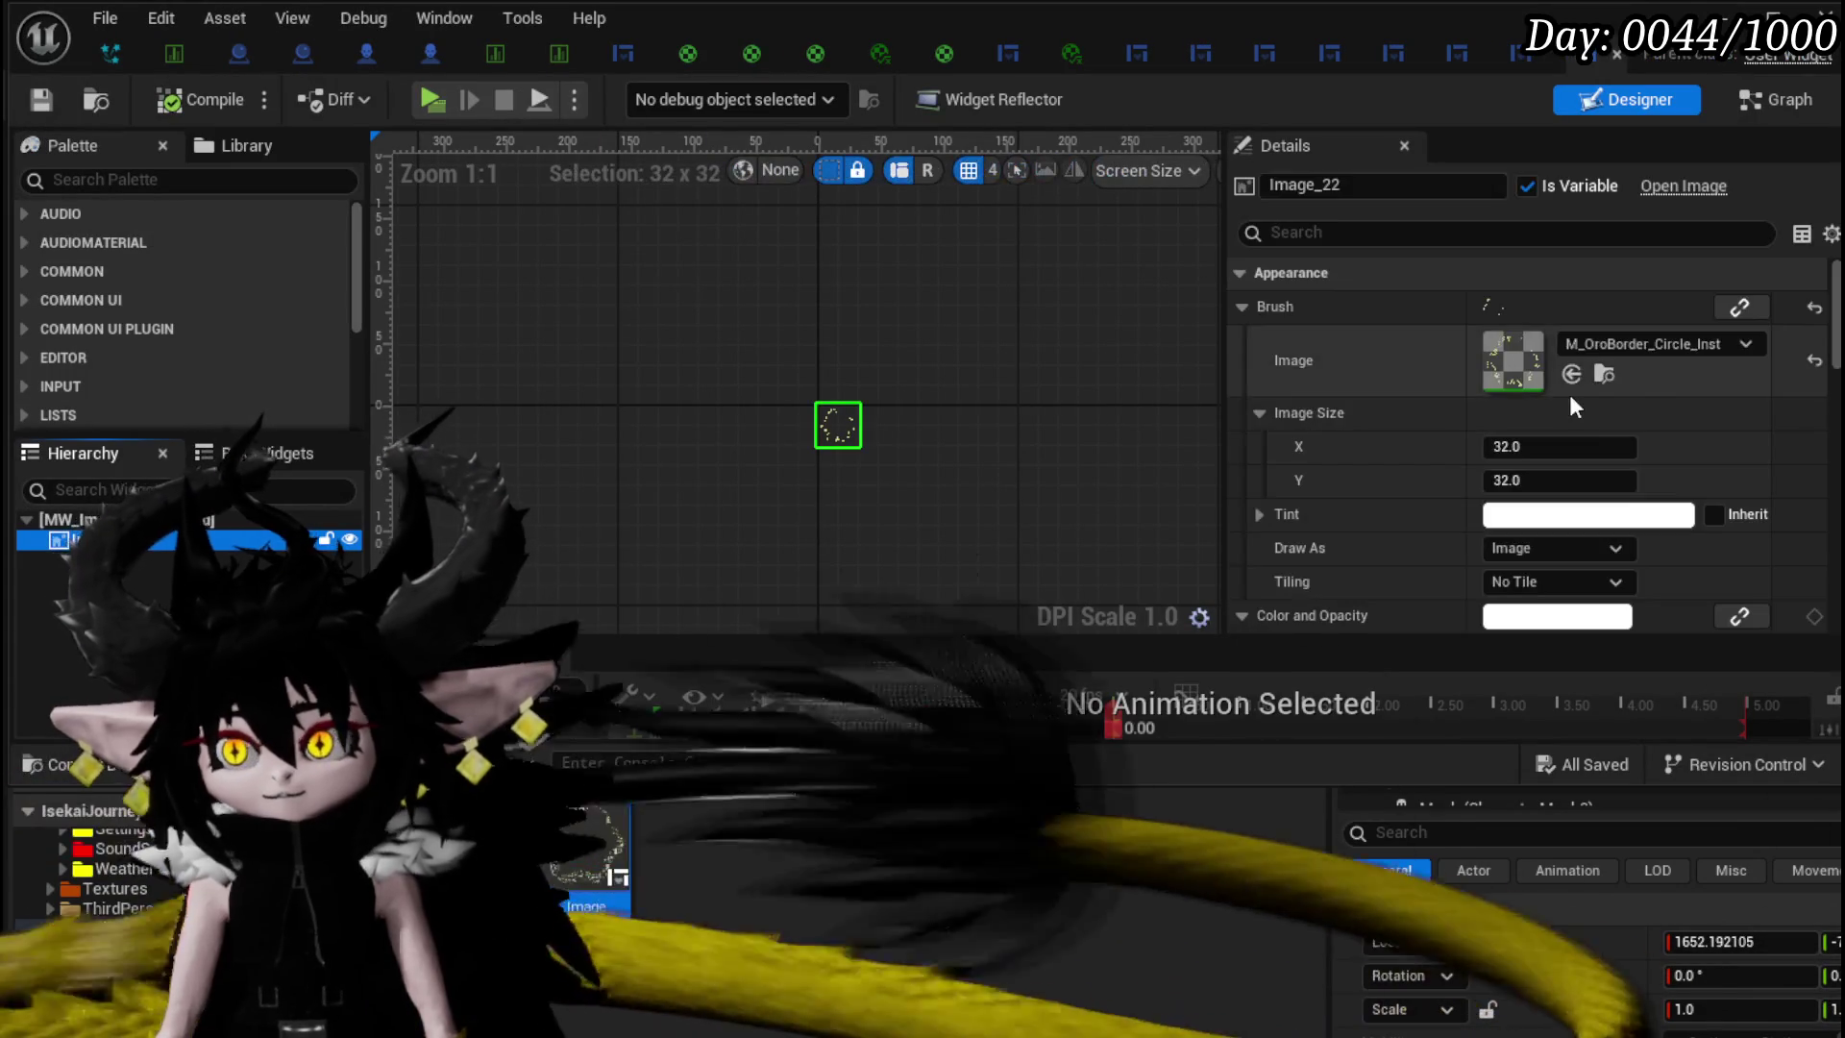
pyautogui.click(1595, 376)
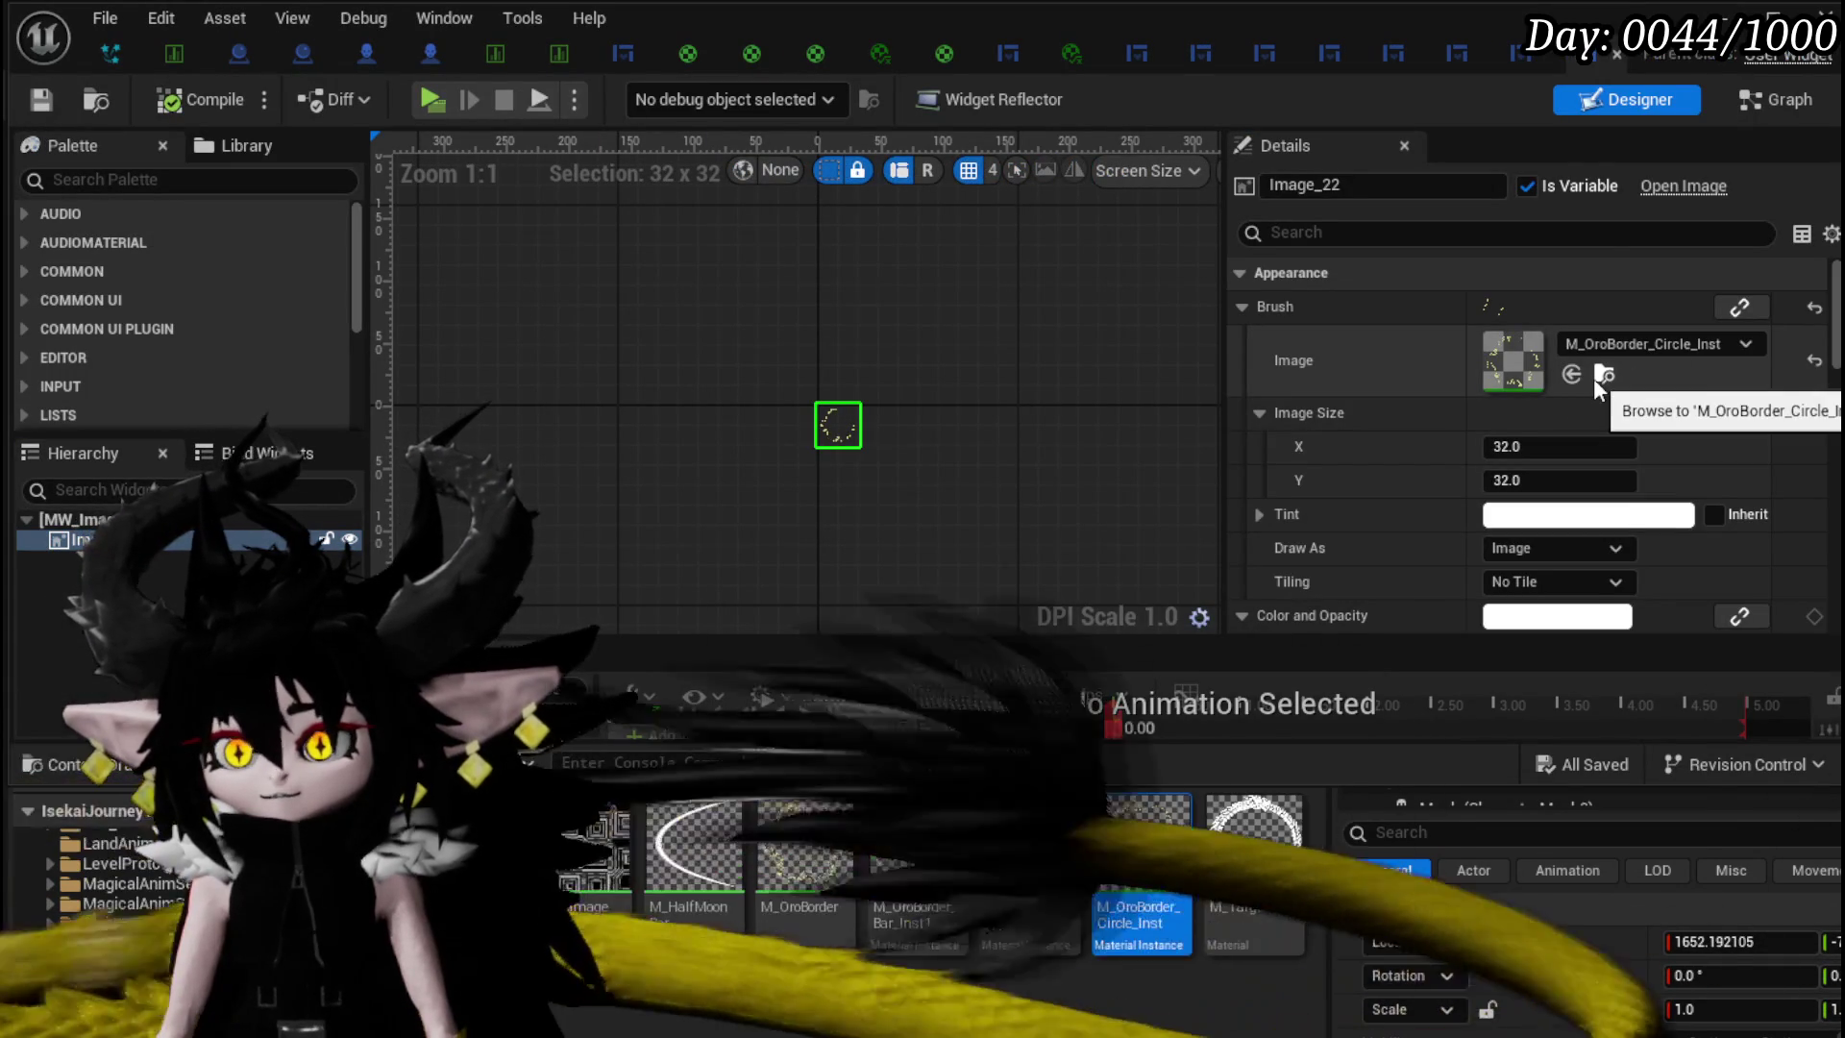
pyautogui.hotkey('alt', 'Tab')
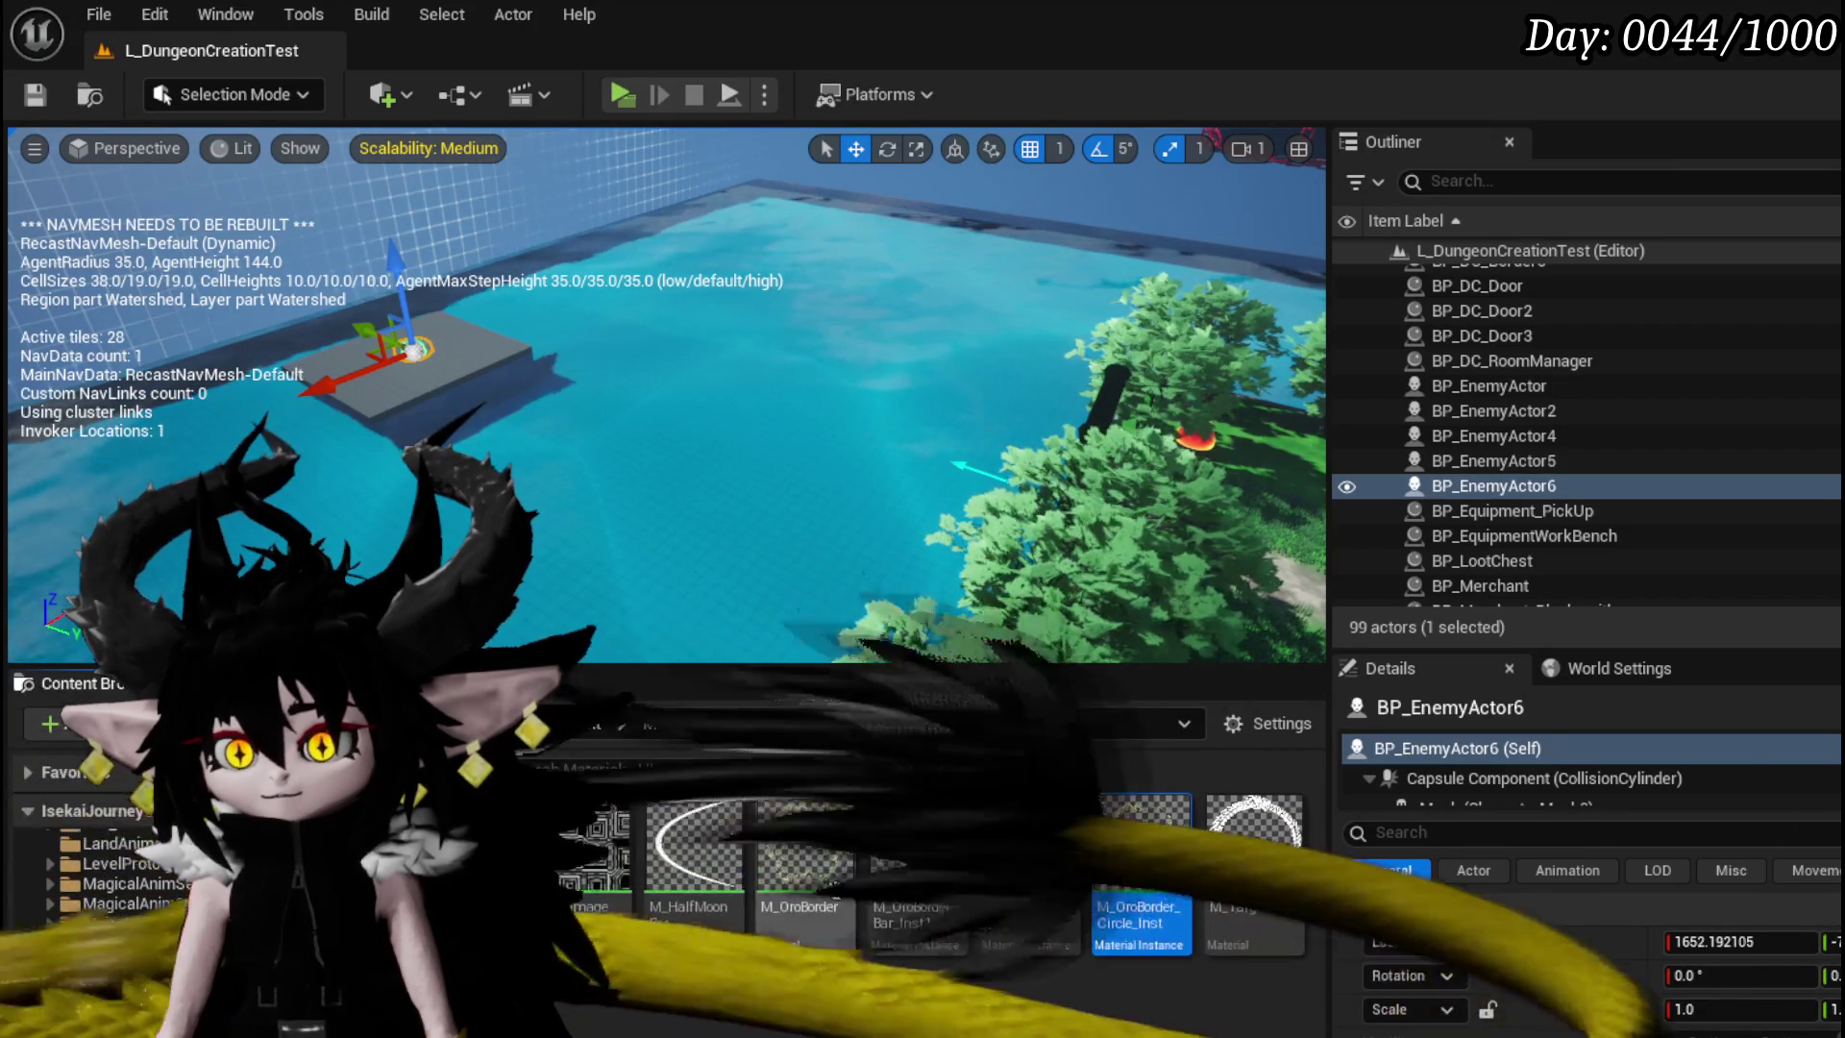
pyautogui.doubleClick(838, 924)
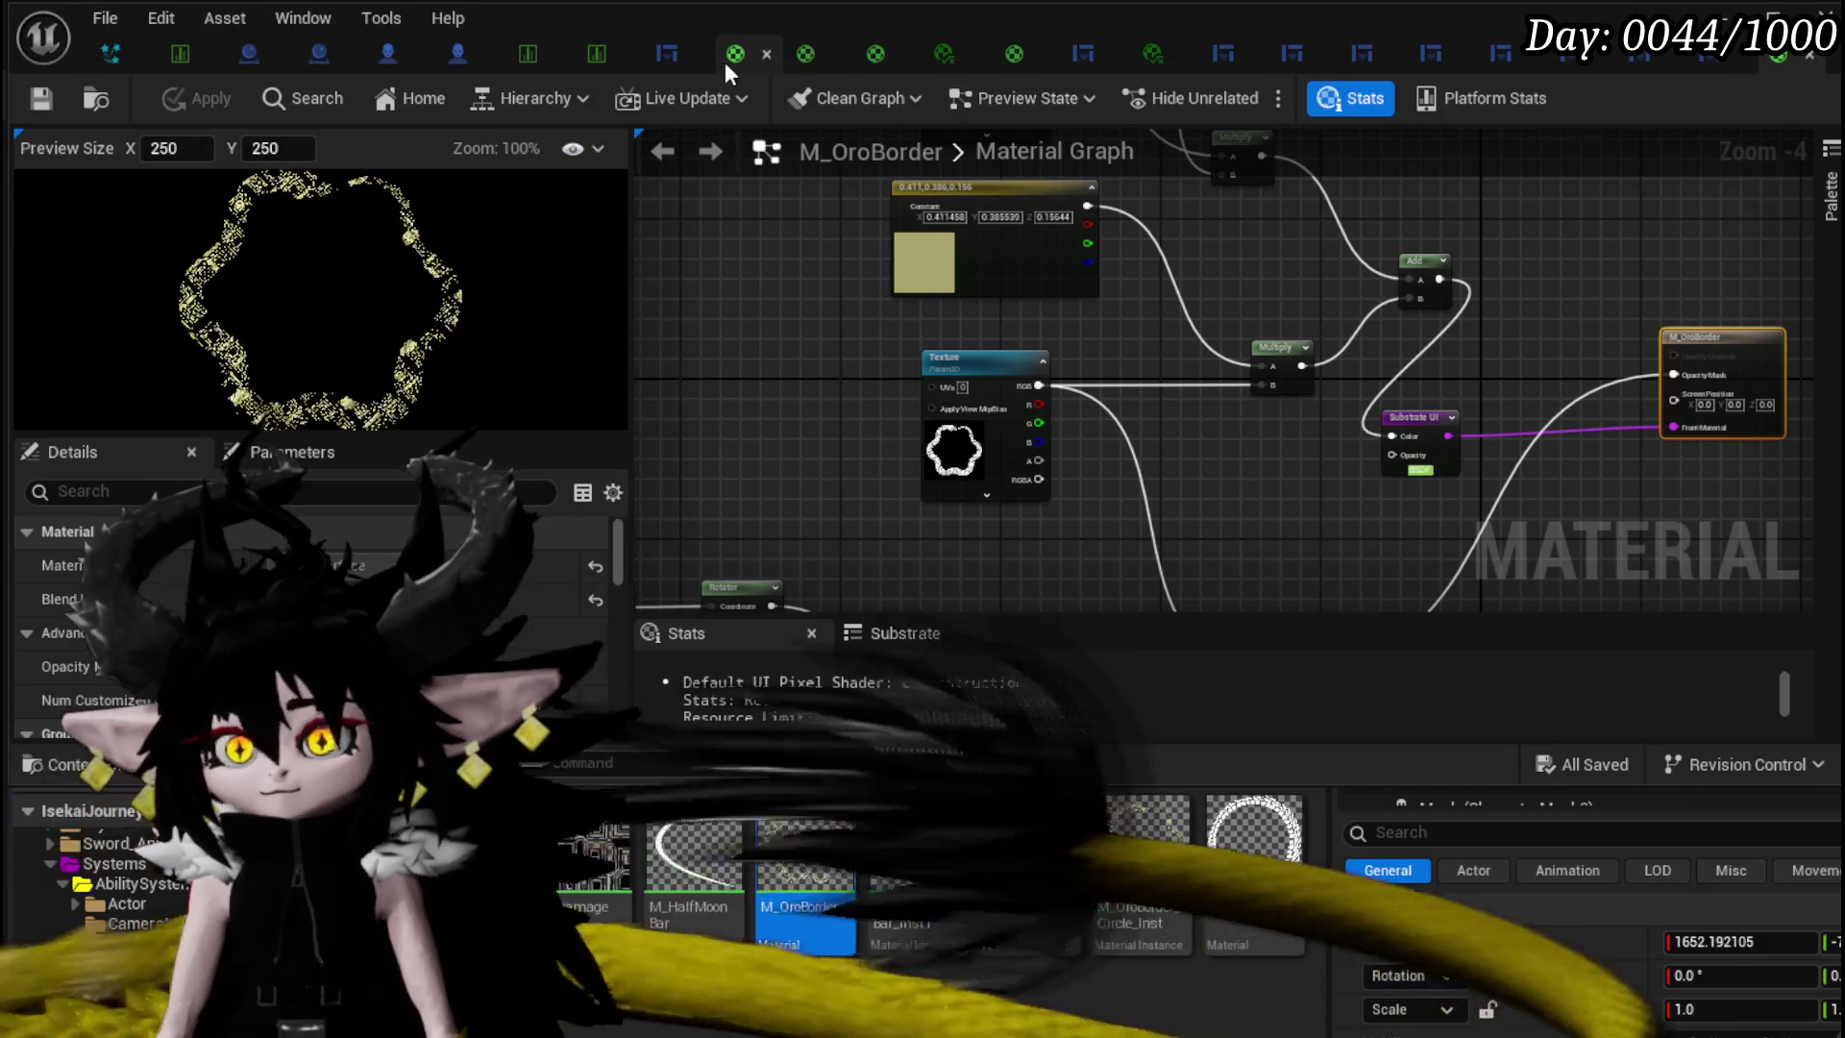
# - Select the colour nodes in the M_Border_Mask graph for copying
pyautogui.click(720, 57)
pyautogui.moveTo(818, 200); pyautogui.dragTo(903, 266)
pyautogui.moveTo(1110, 396)
pyautogui.mouseDown()
pyautogui.moveTo(1138, 415)
pyautogui.moveTo(1203, 372)
pyautogui.mouseUp()
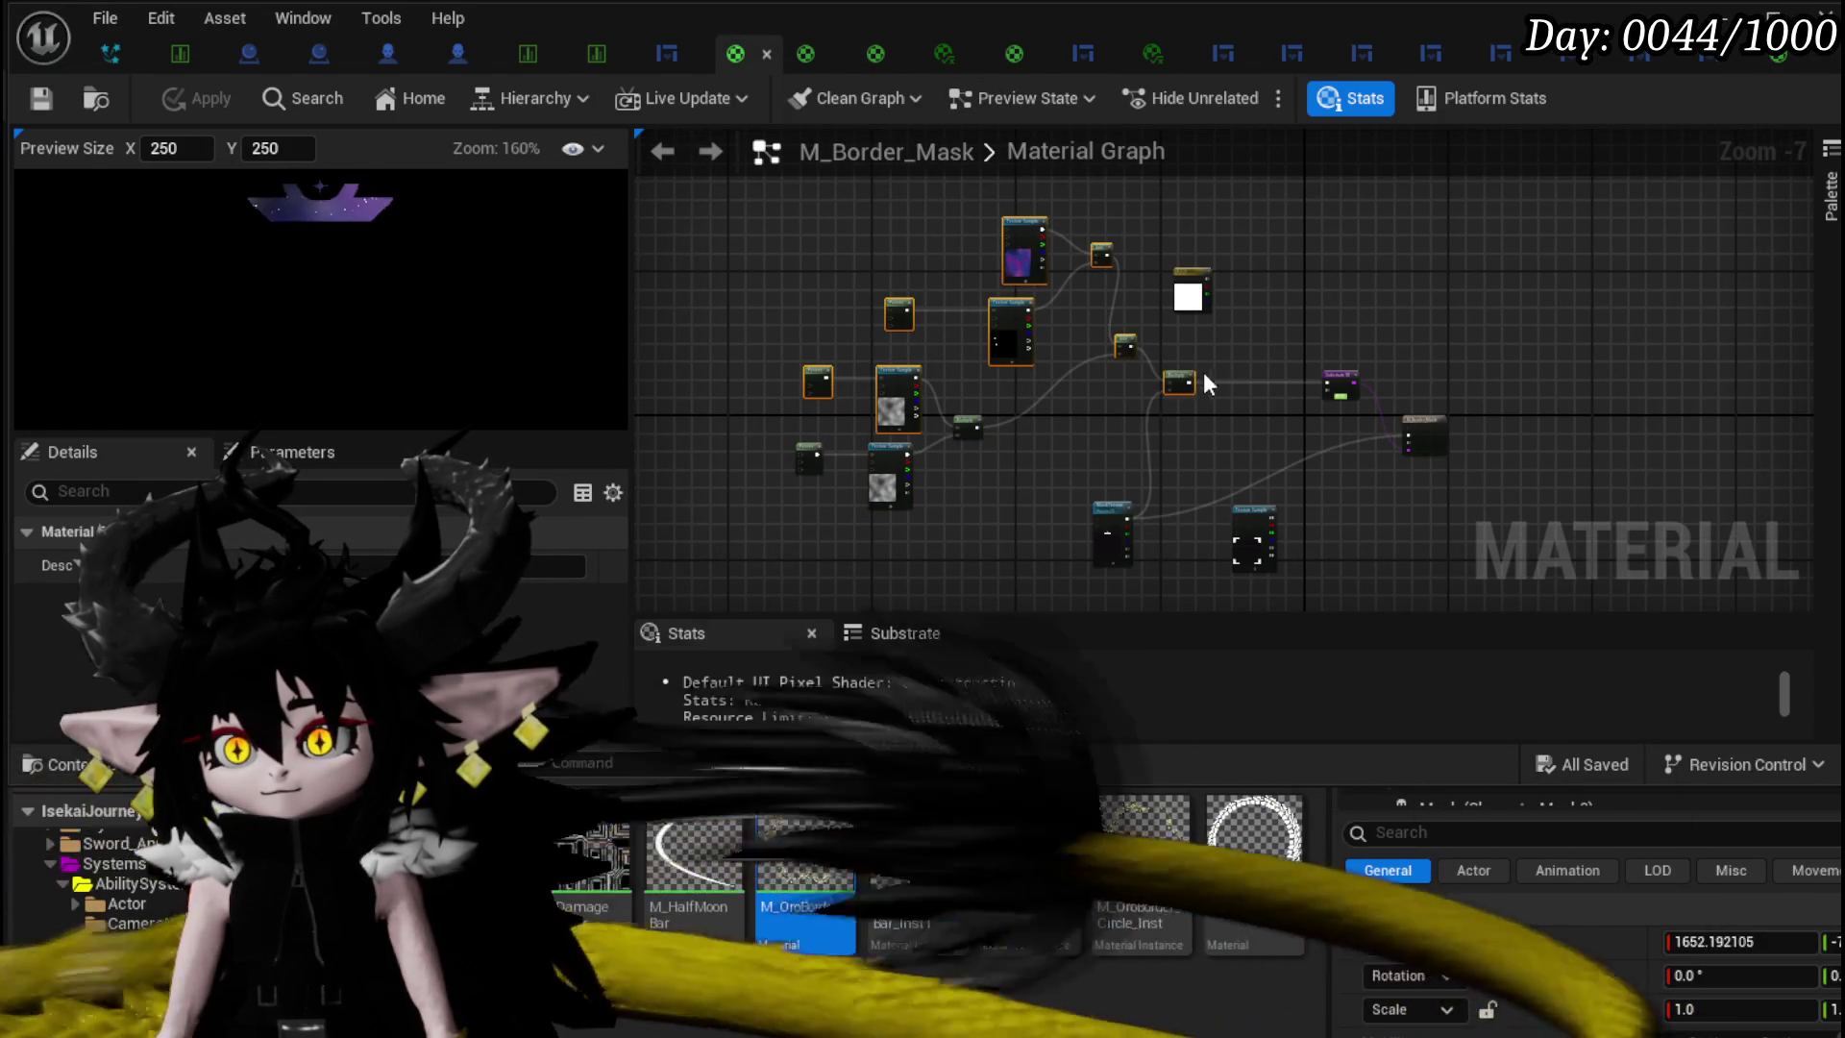
pyautogui.moveTo(790, 440); pyautogui.dragTo(886, 571)
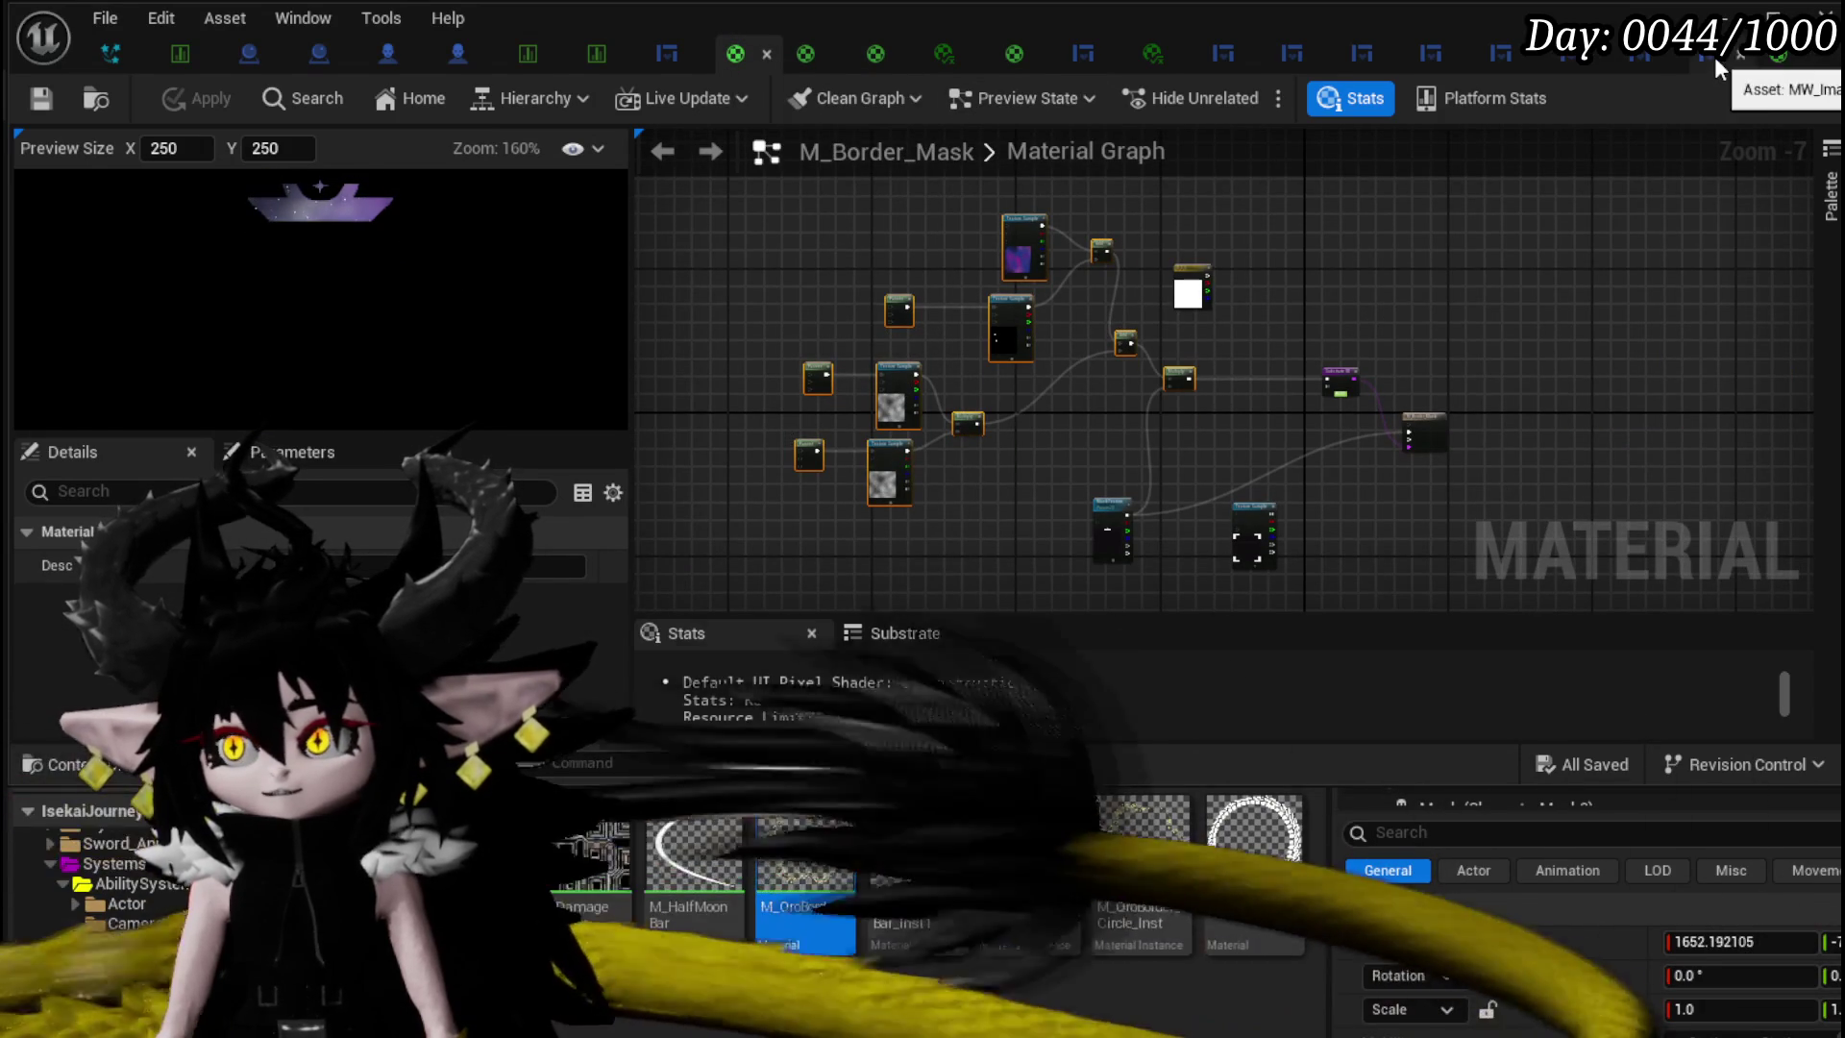
# - Paste them into M_OroBorder, wire the Multiply node into its colour, then apply and save
pyautogui.click(1771, 59)
pyautogui.scroll(-3, 949, 430)
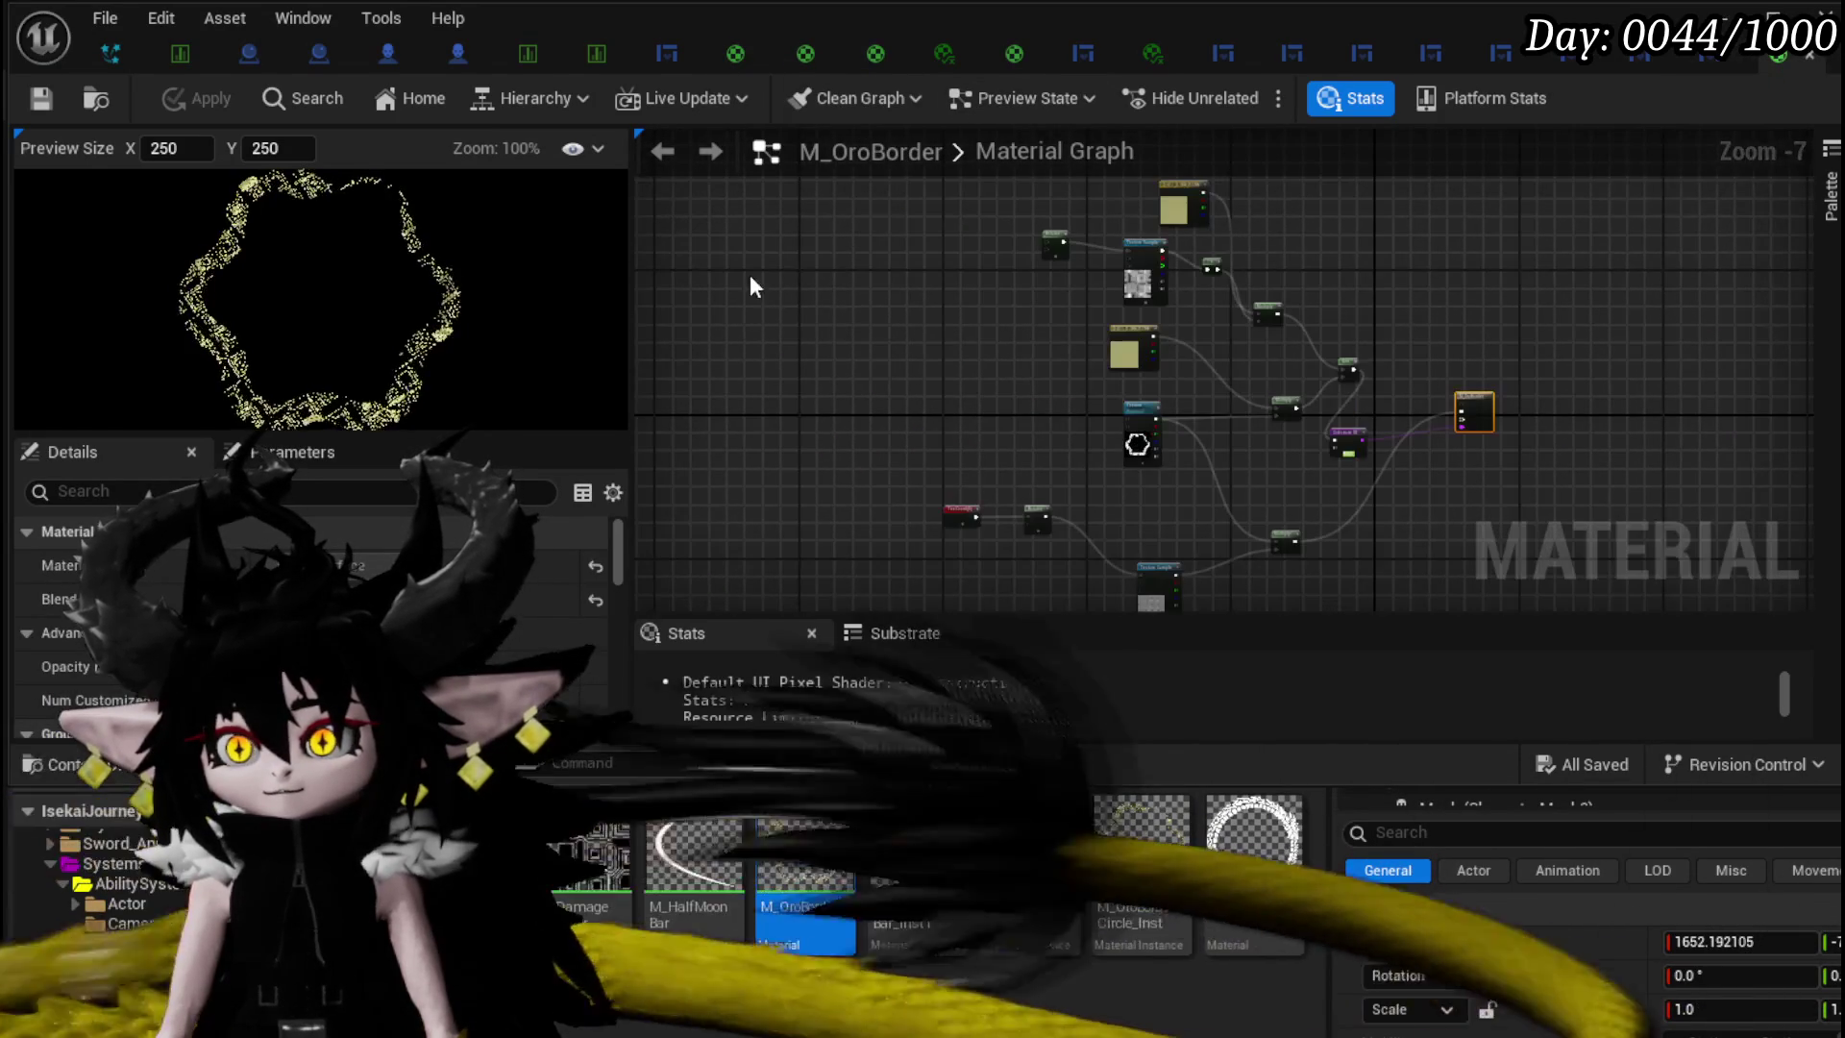
pyautogui.hotkey('ctrl', 'v')
pyautogui.scroll(3, 780, 349)
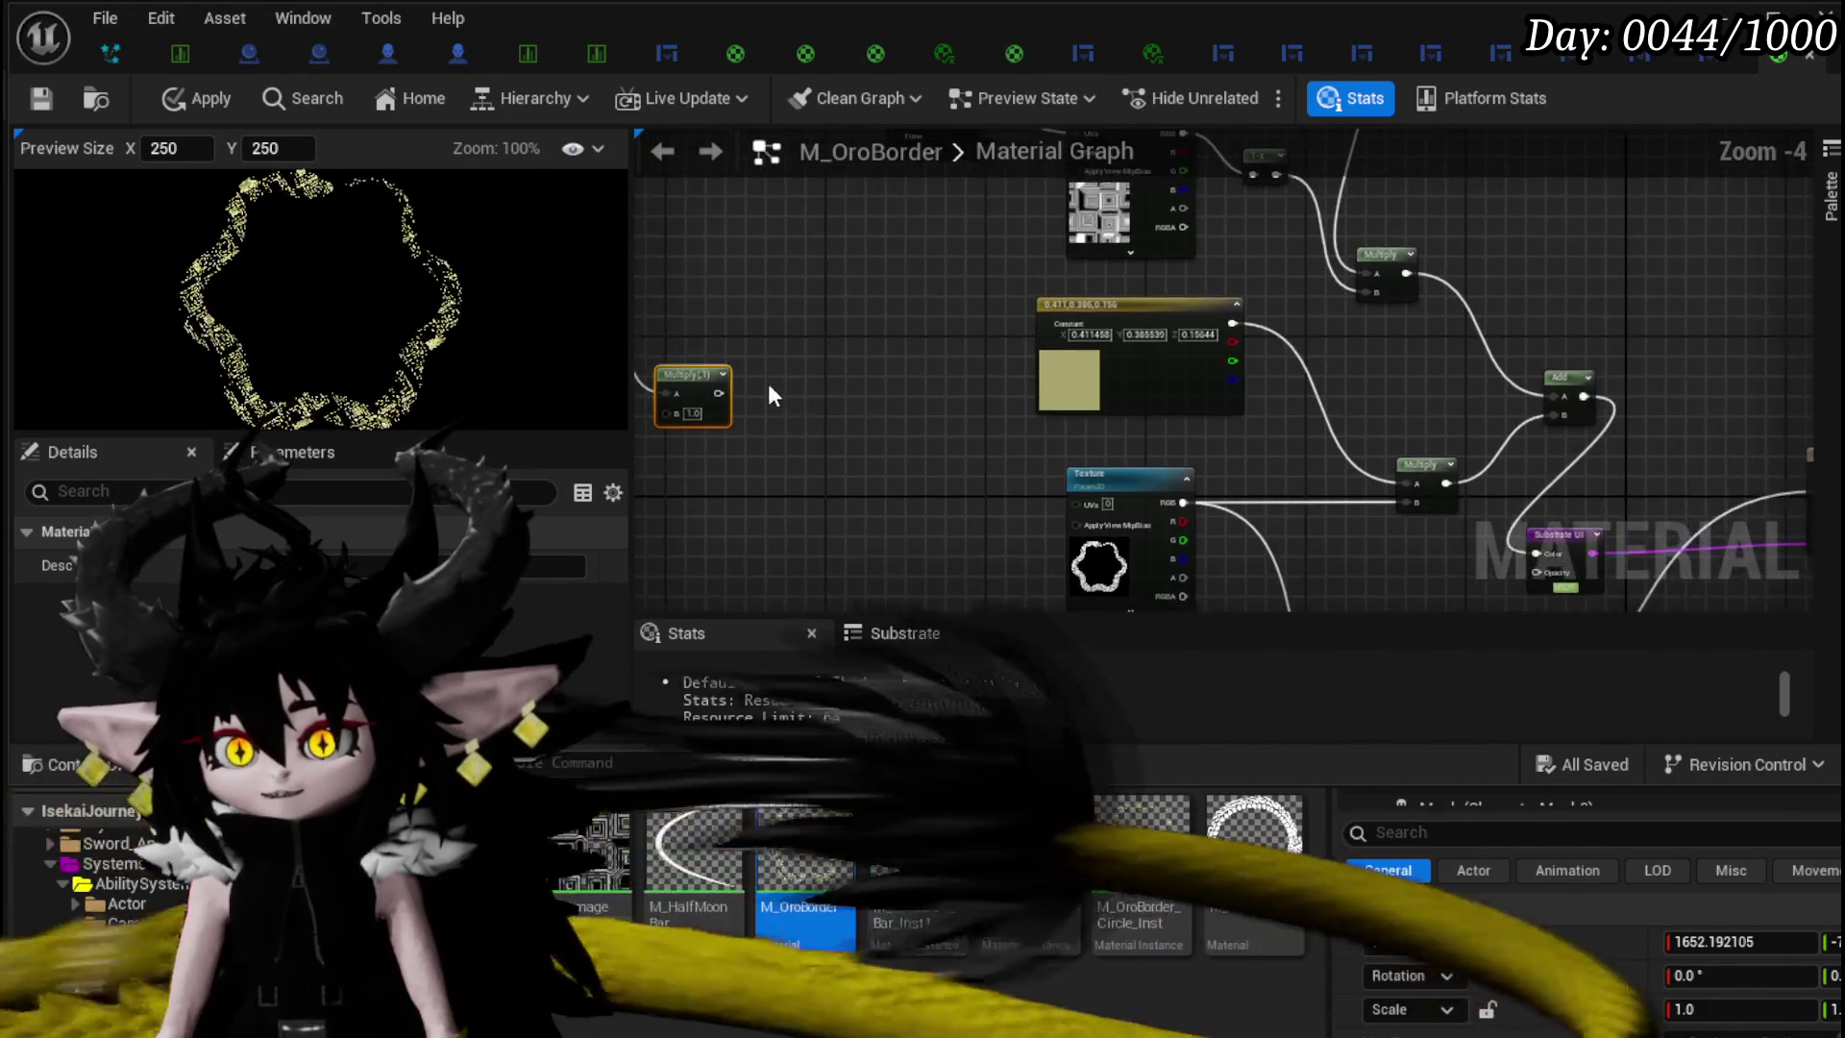
pyautogui.moveTo(1410, 503)
pyautogui.mouseDown()
pyautogui.moveTo(1525, 523)
pyautogui.moveTo(1512, 494)
pyautogui.moveTo(1324, 552)
pyautogui.mouseUp()
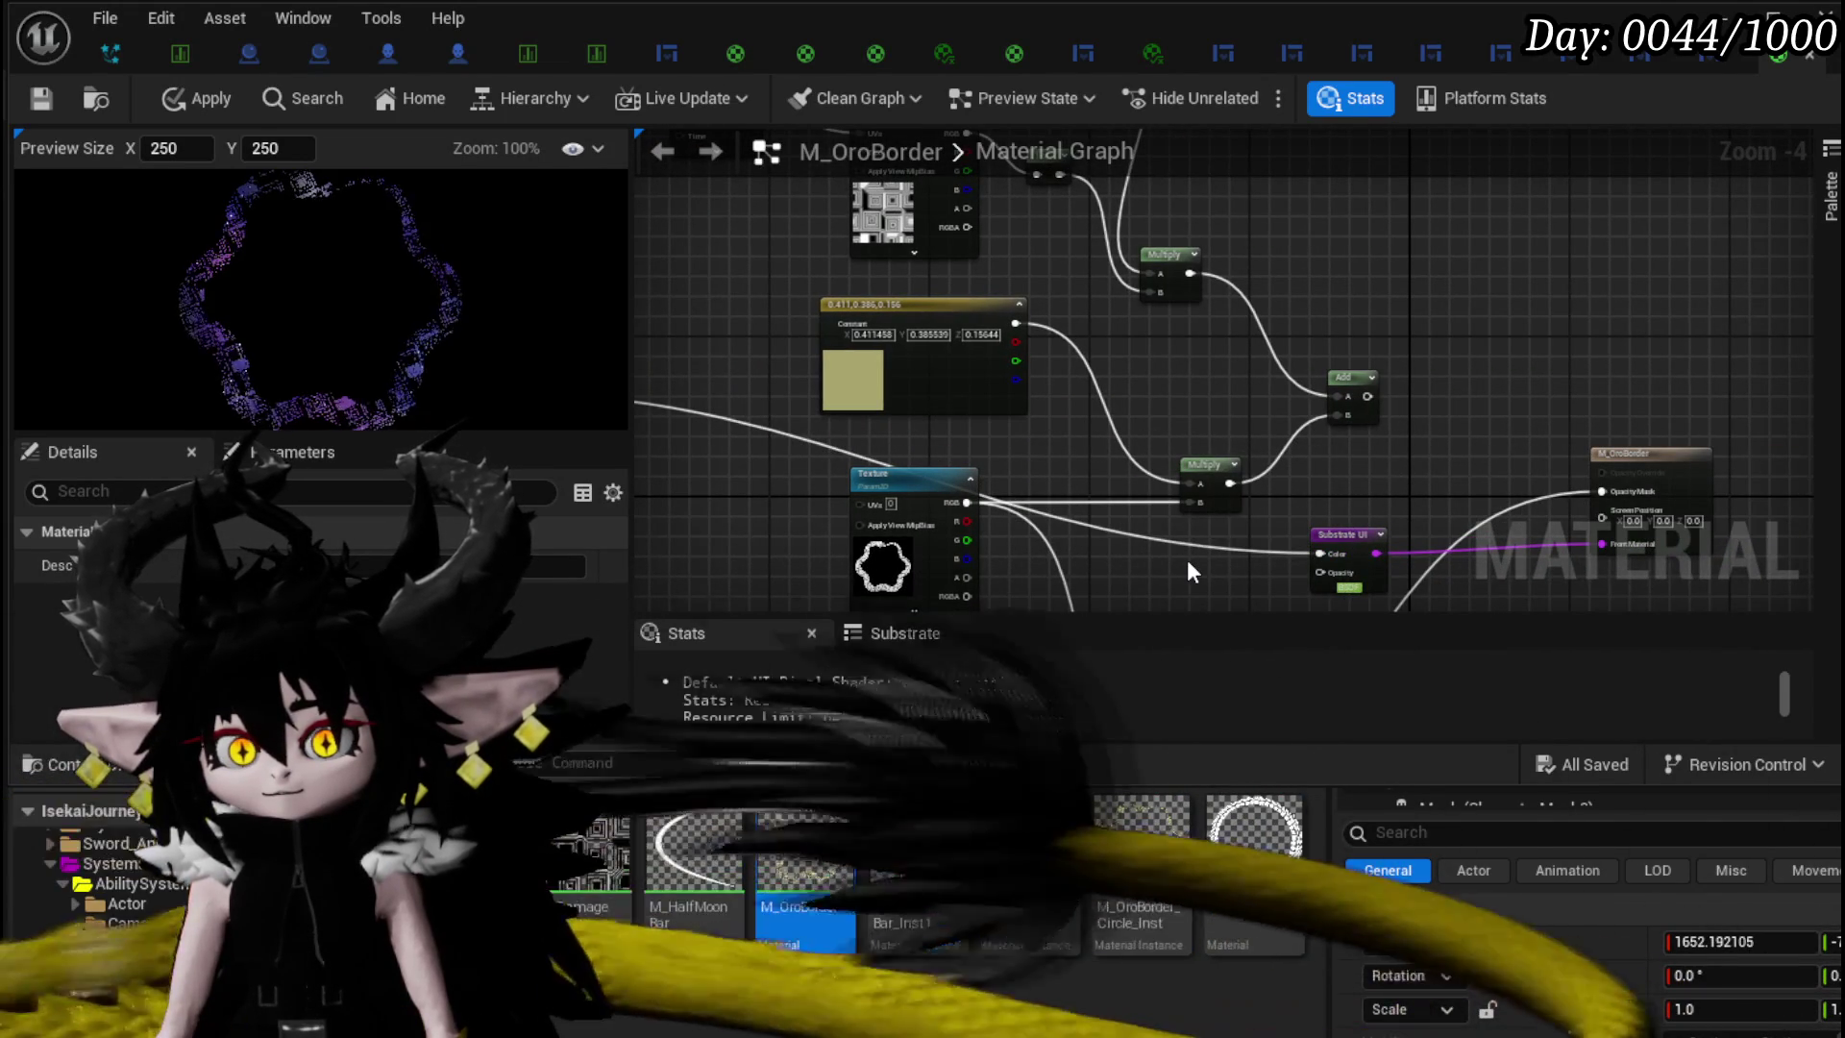
pyautogui.click(187, 100)
pyautogui.click(40, 98)
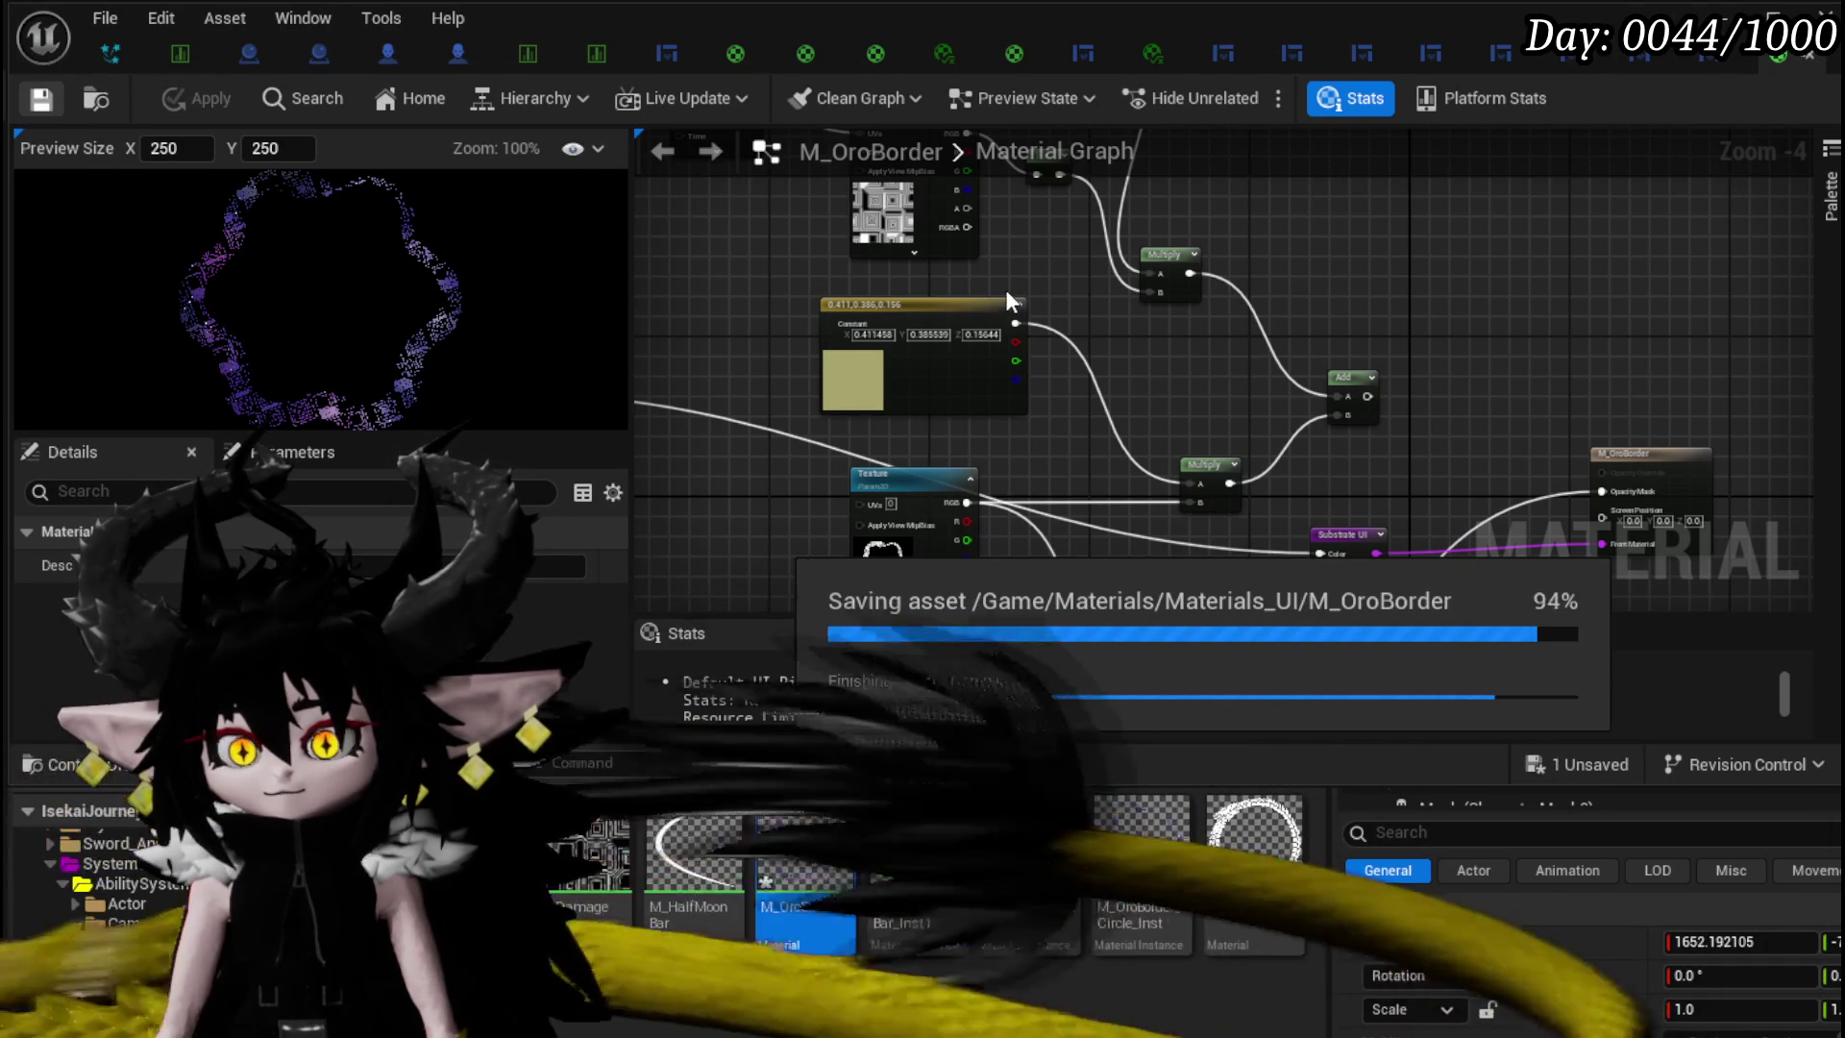
pyautogui.click(1772, 18)
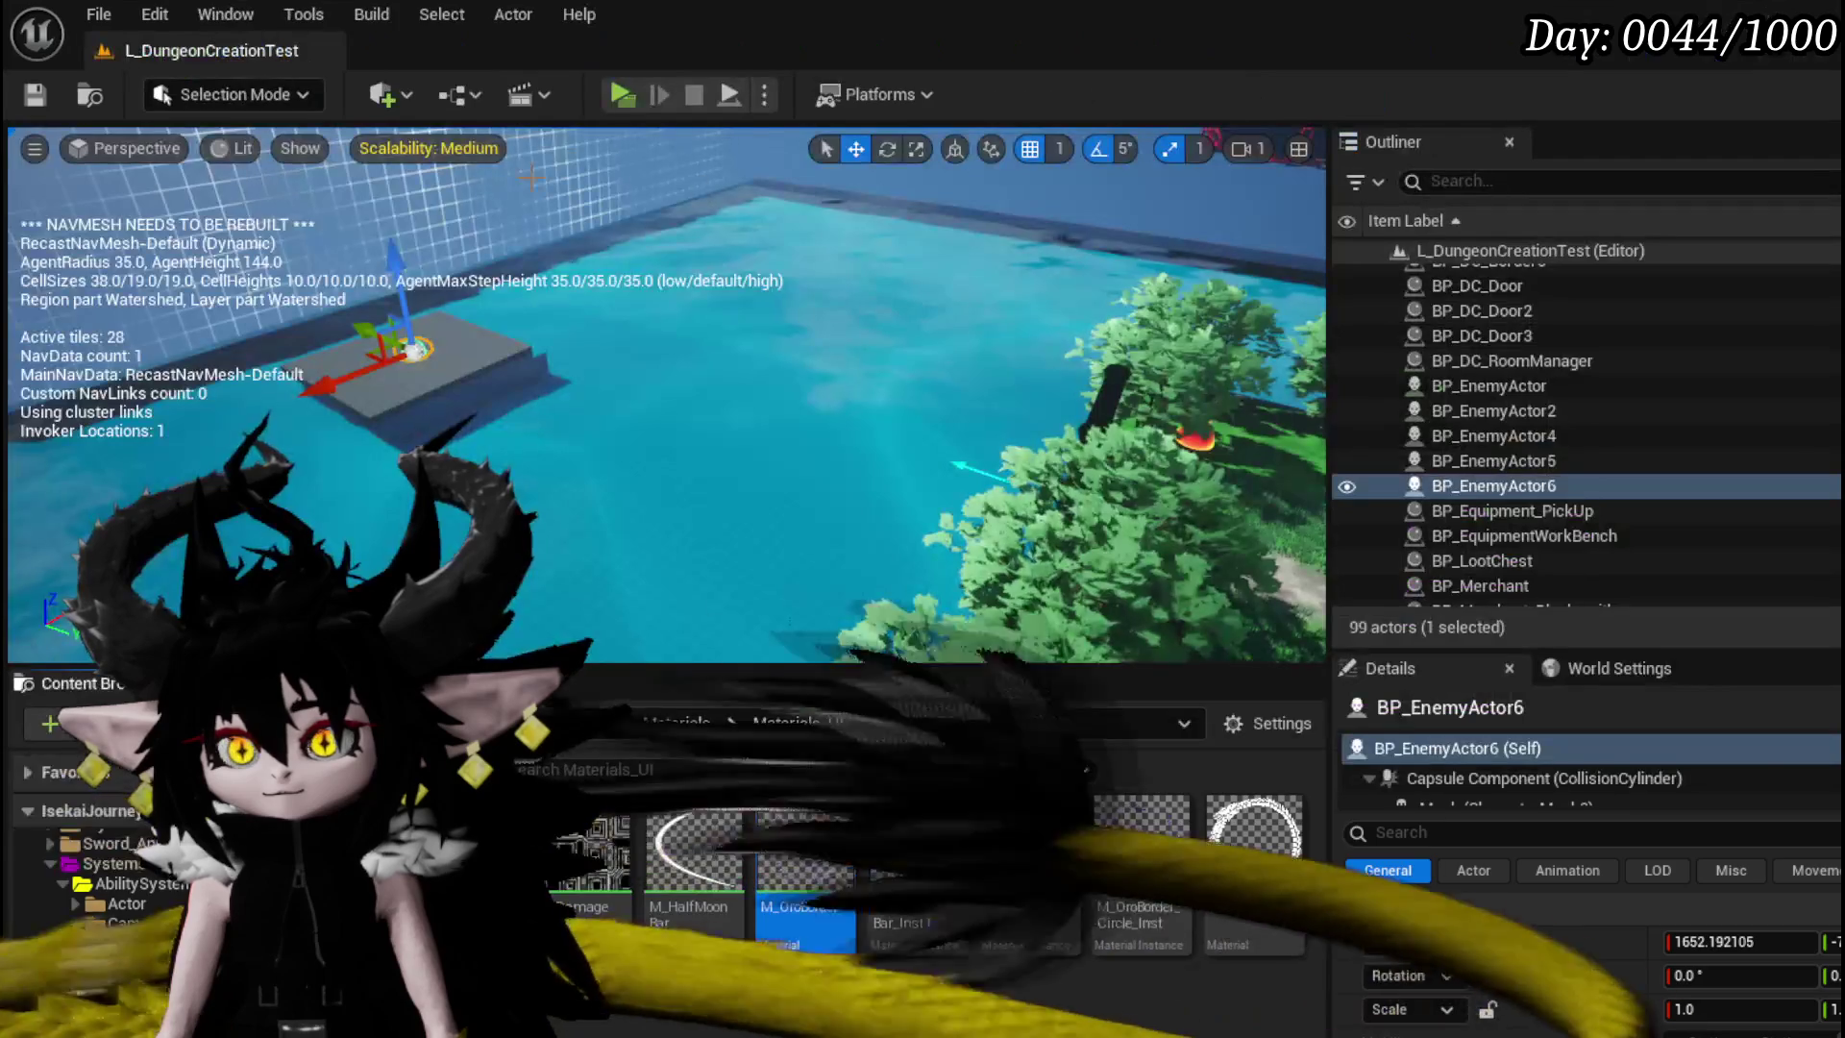
pyautogui.hotkey('alt', 'p')
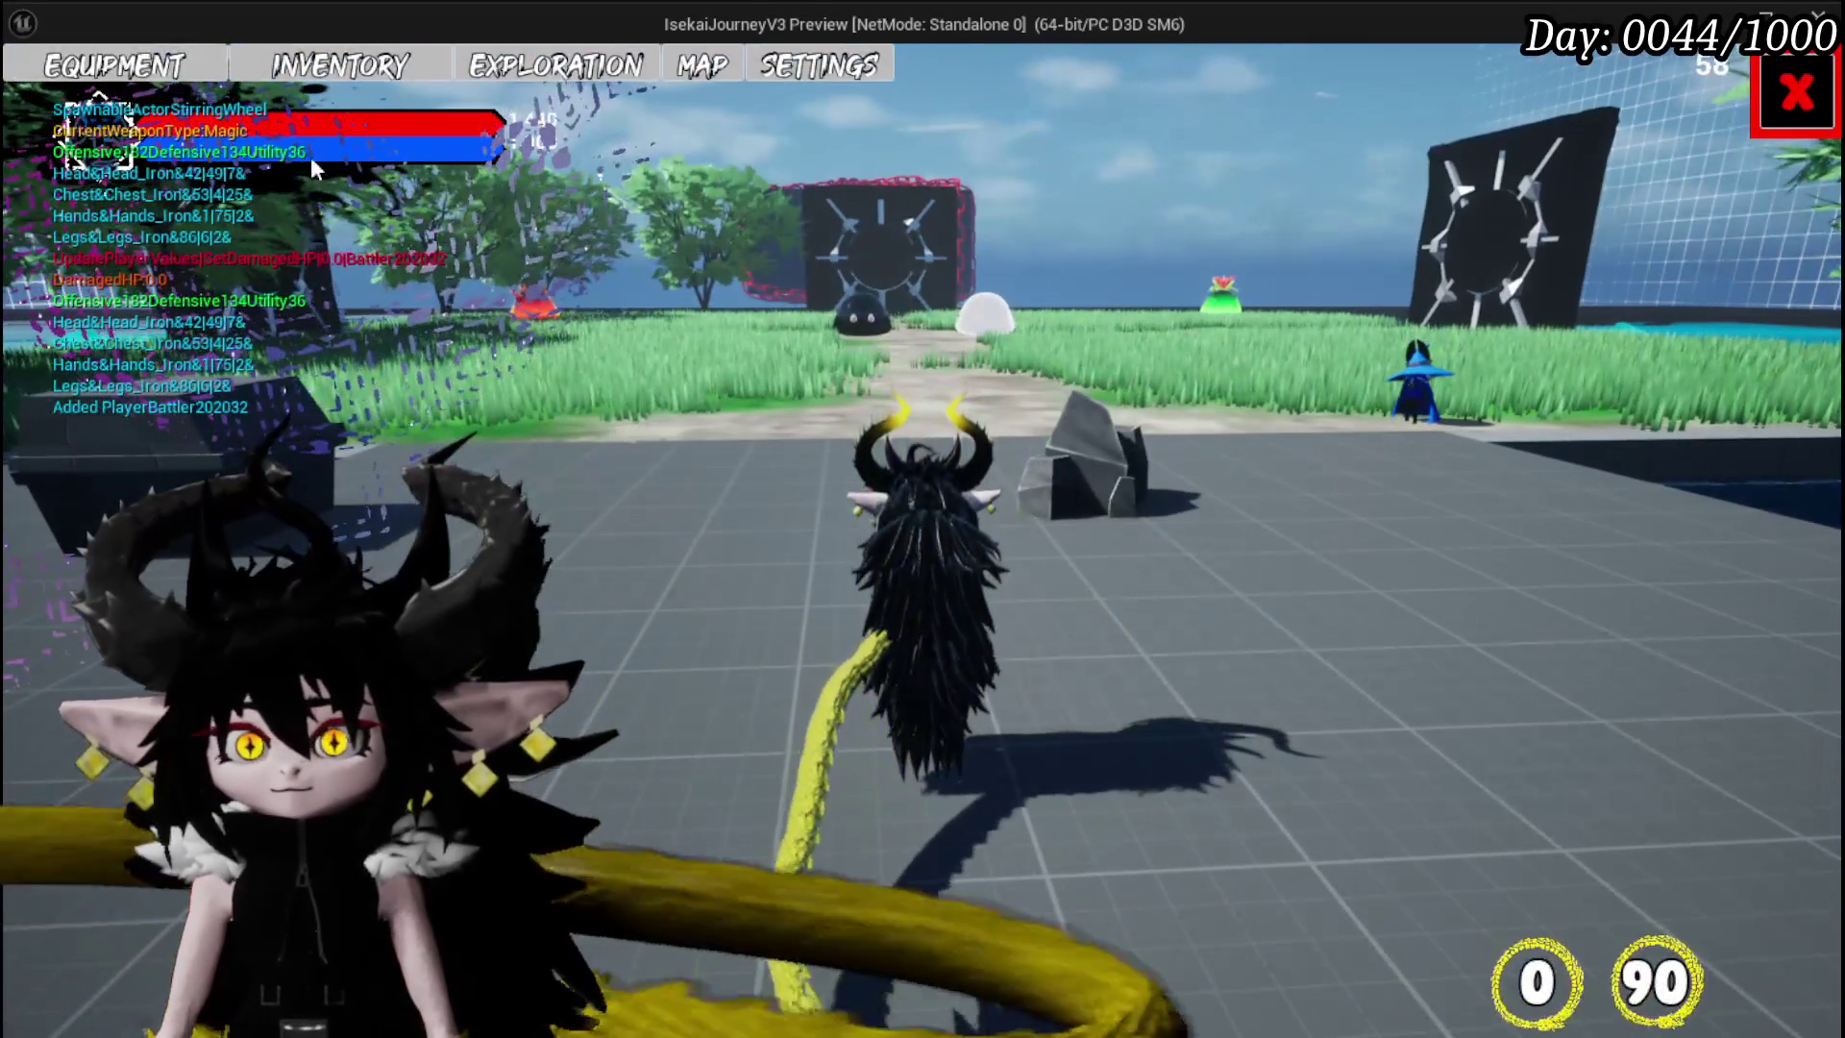
pyautogui.click(113, 66)
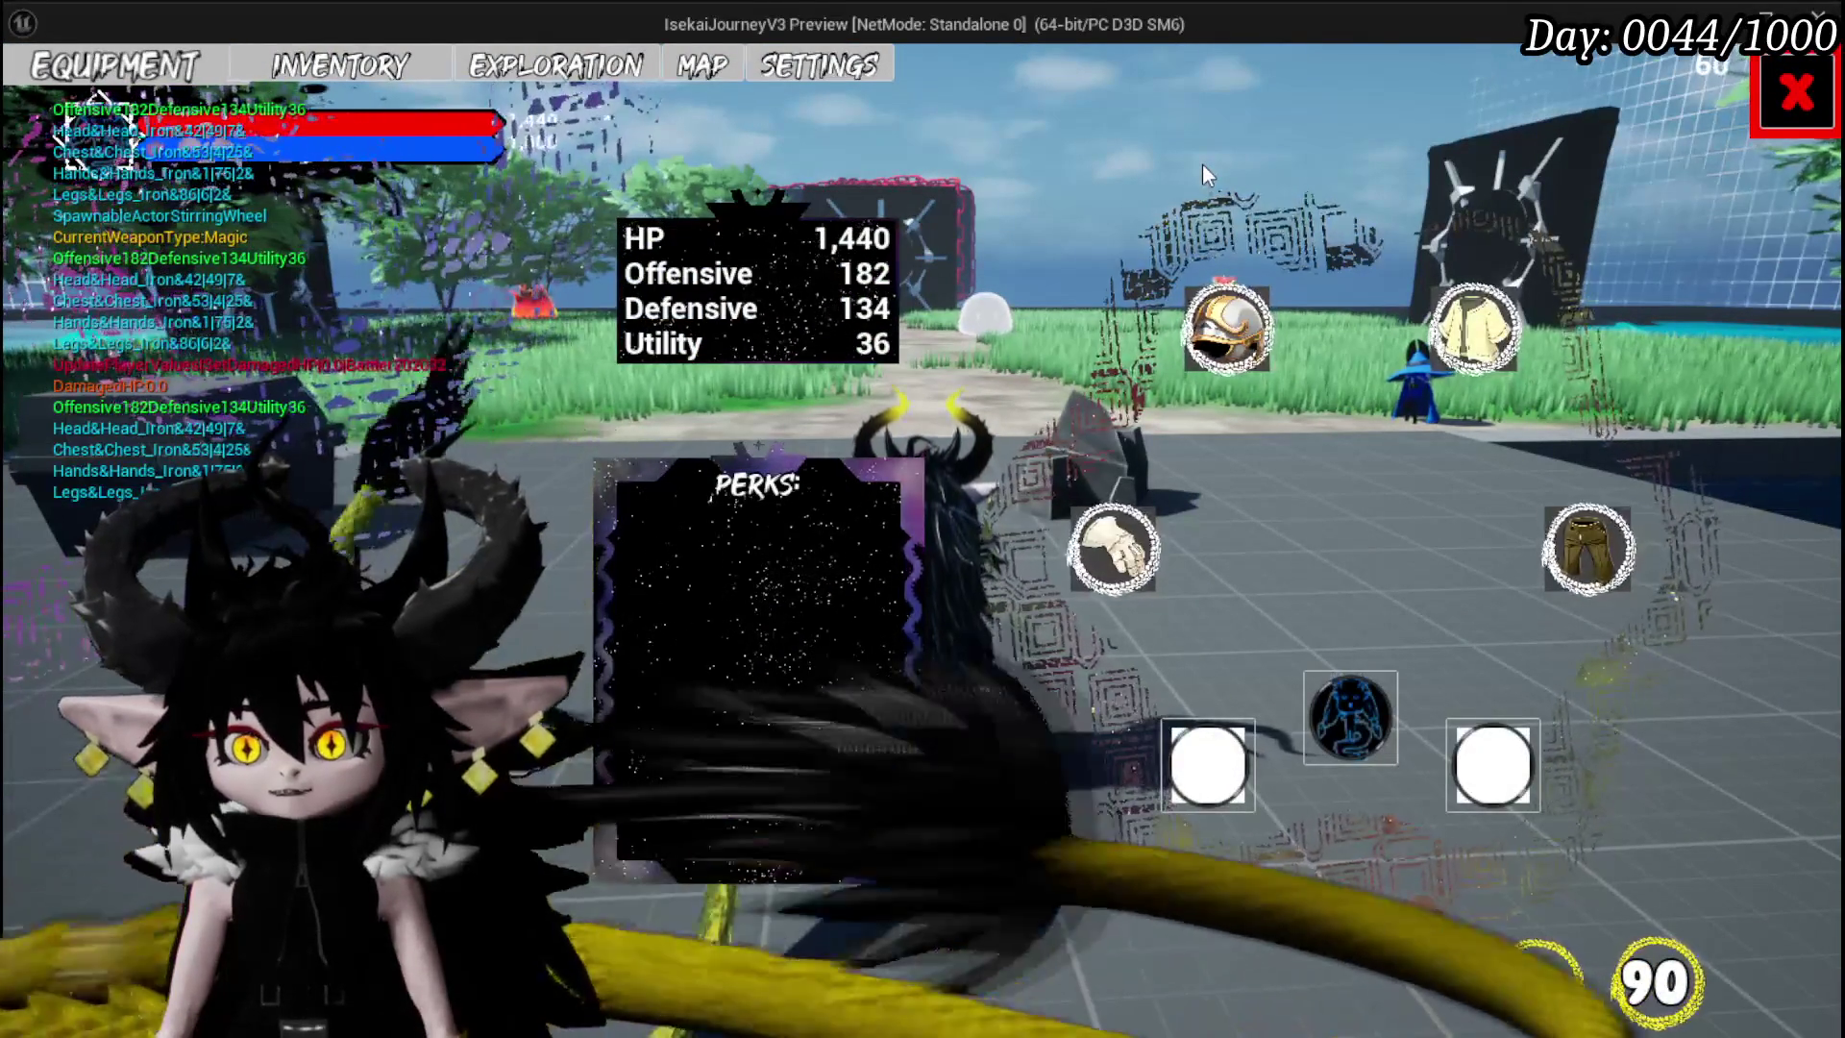
pyautogui.press('Escape')
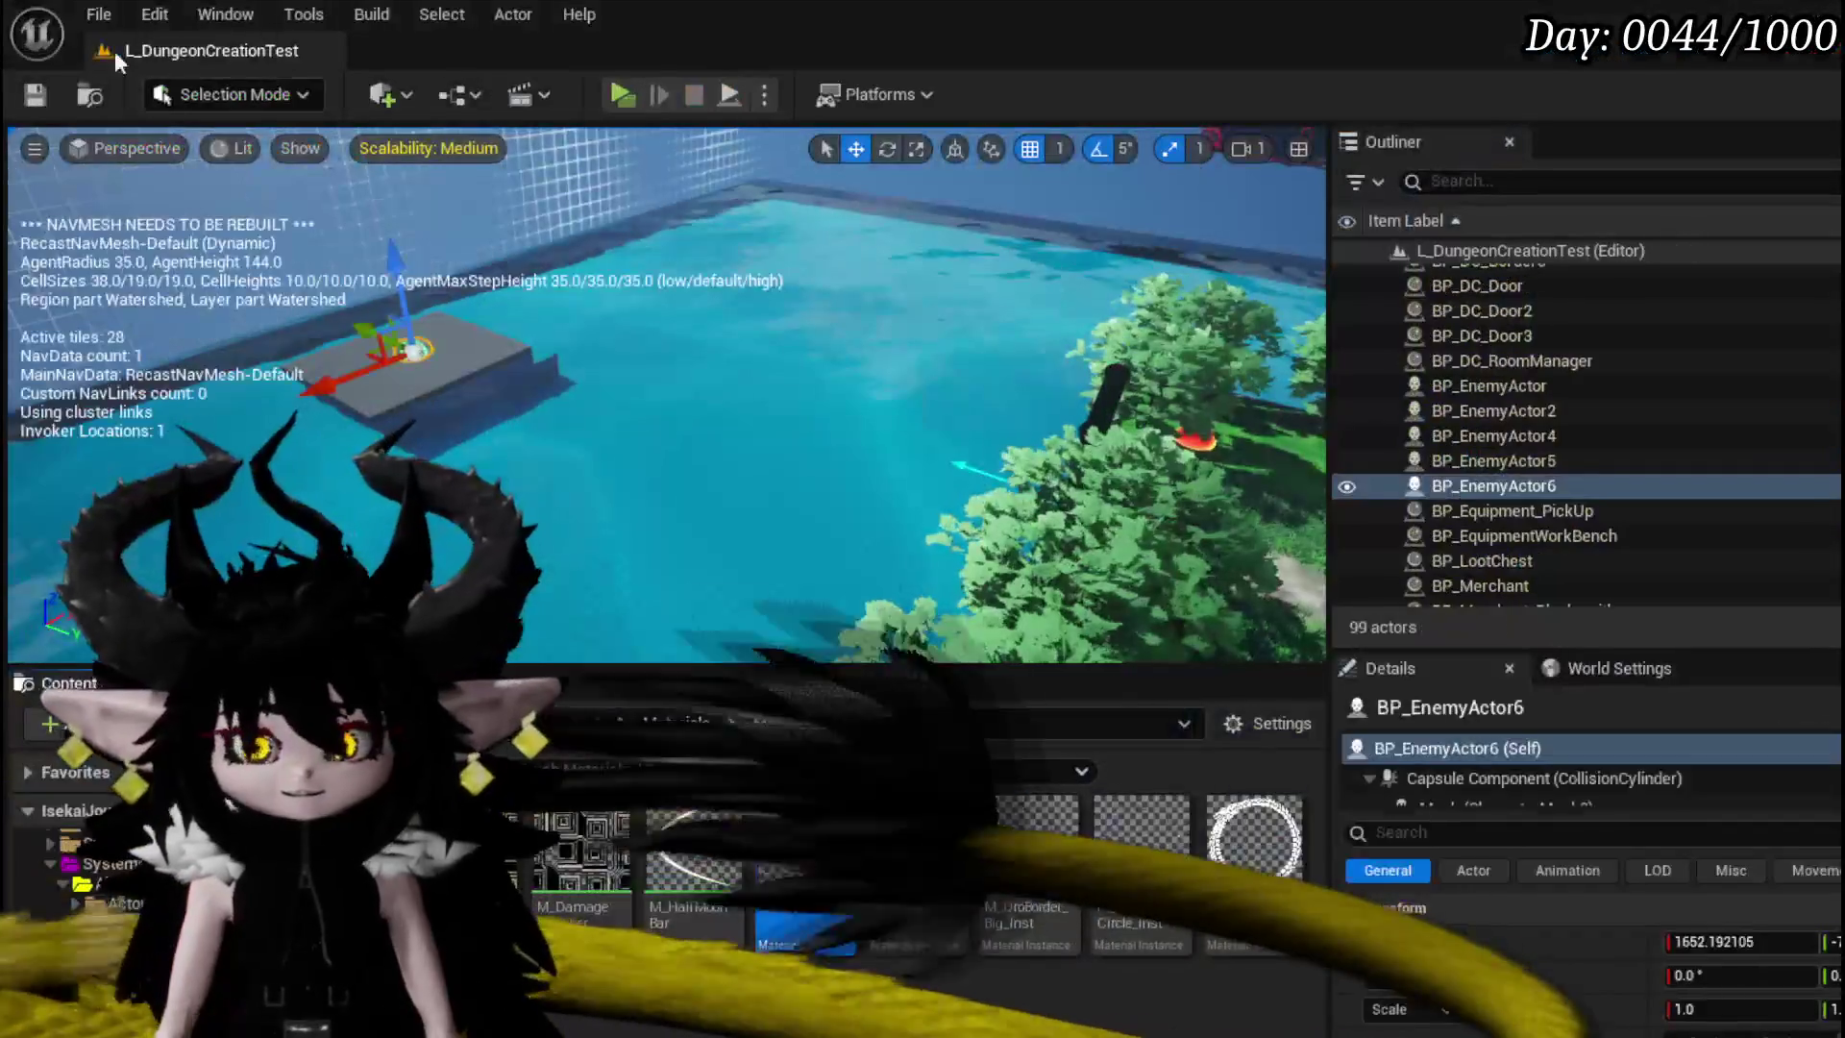
# - Open the MW_Image designer and zoom and pan until the purple 32 x 32 ring shows fully
pyautogui.click(35, 94)
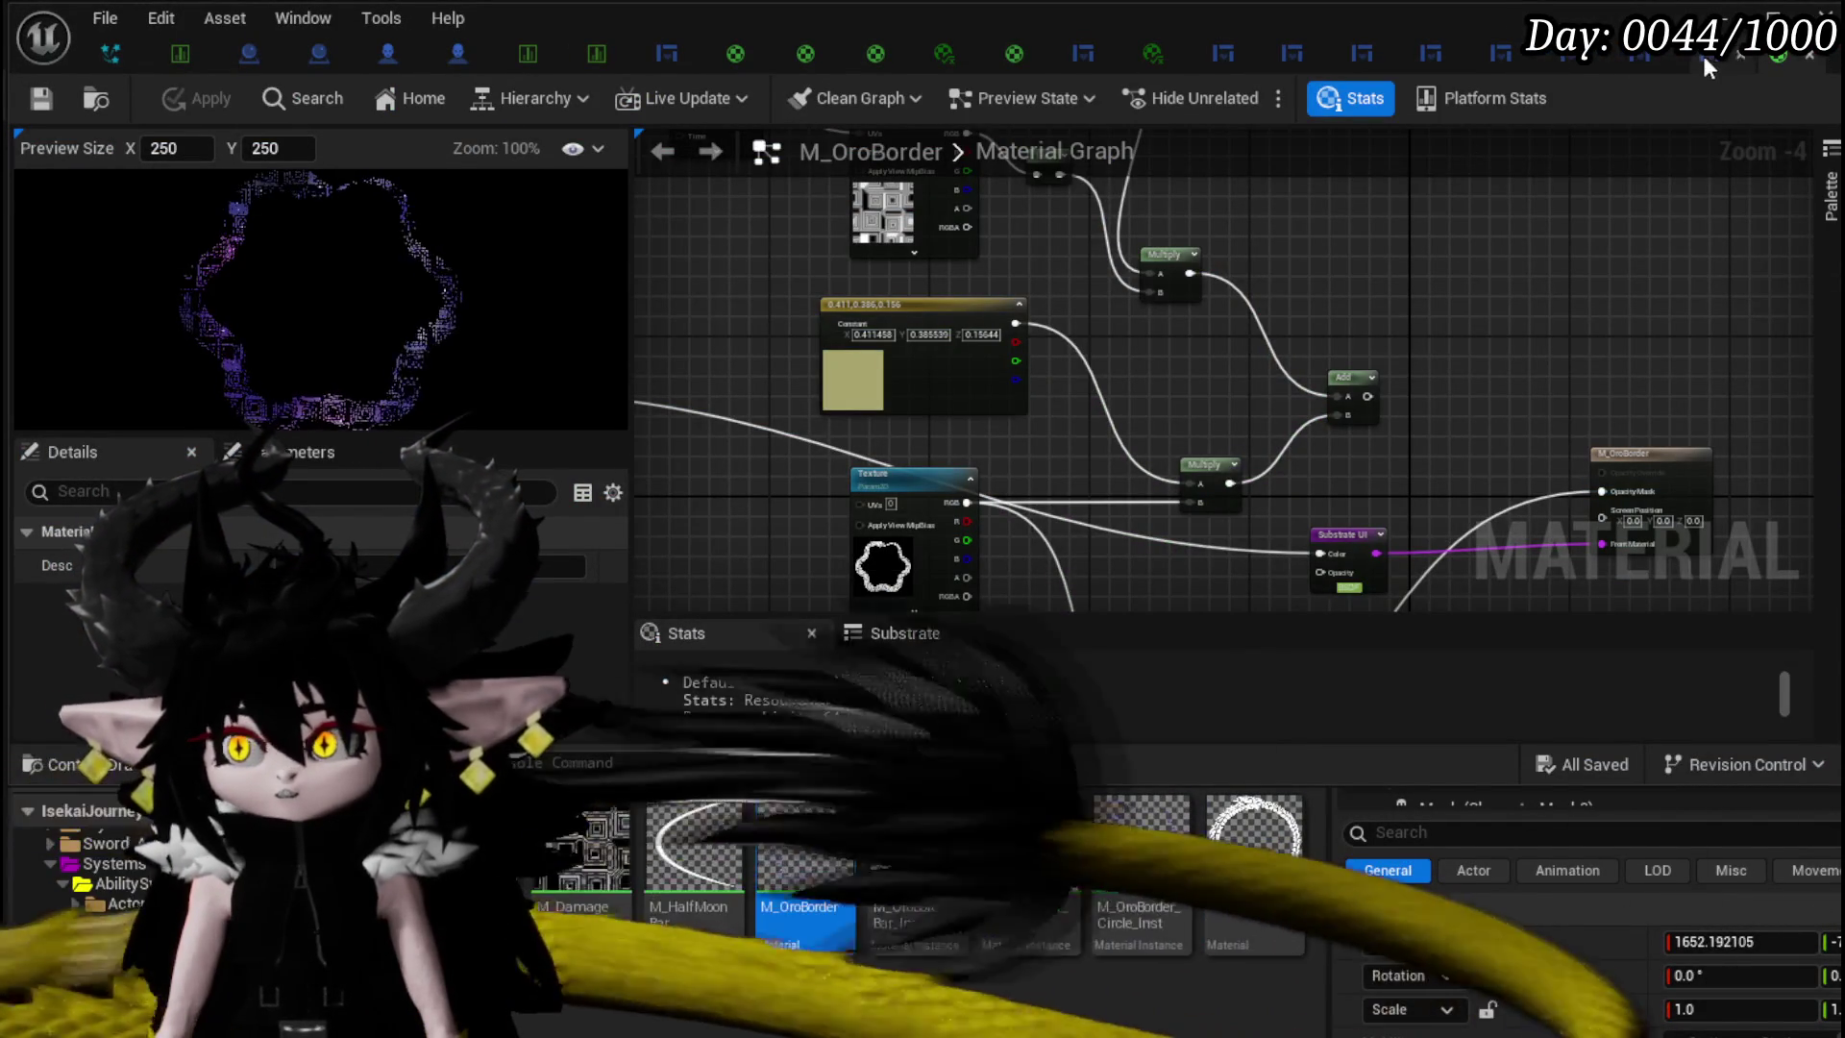
pyautogui.click(1703, 60)
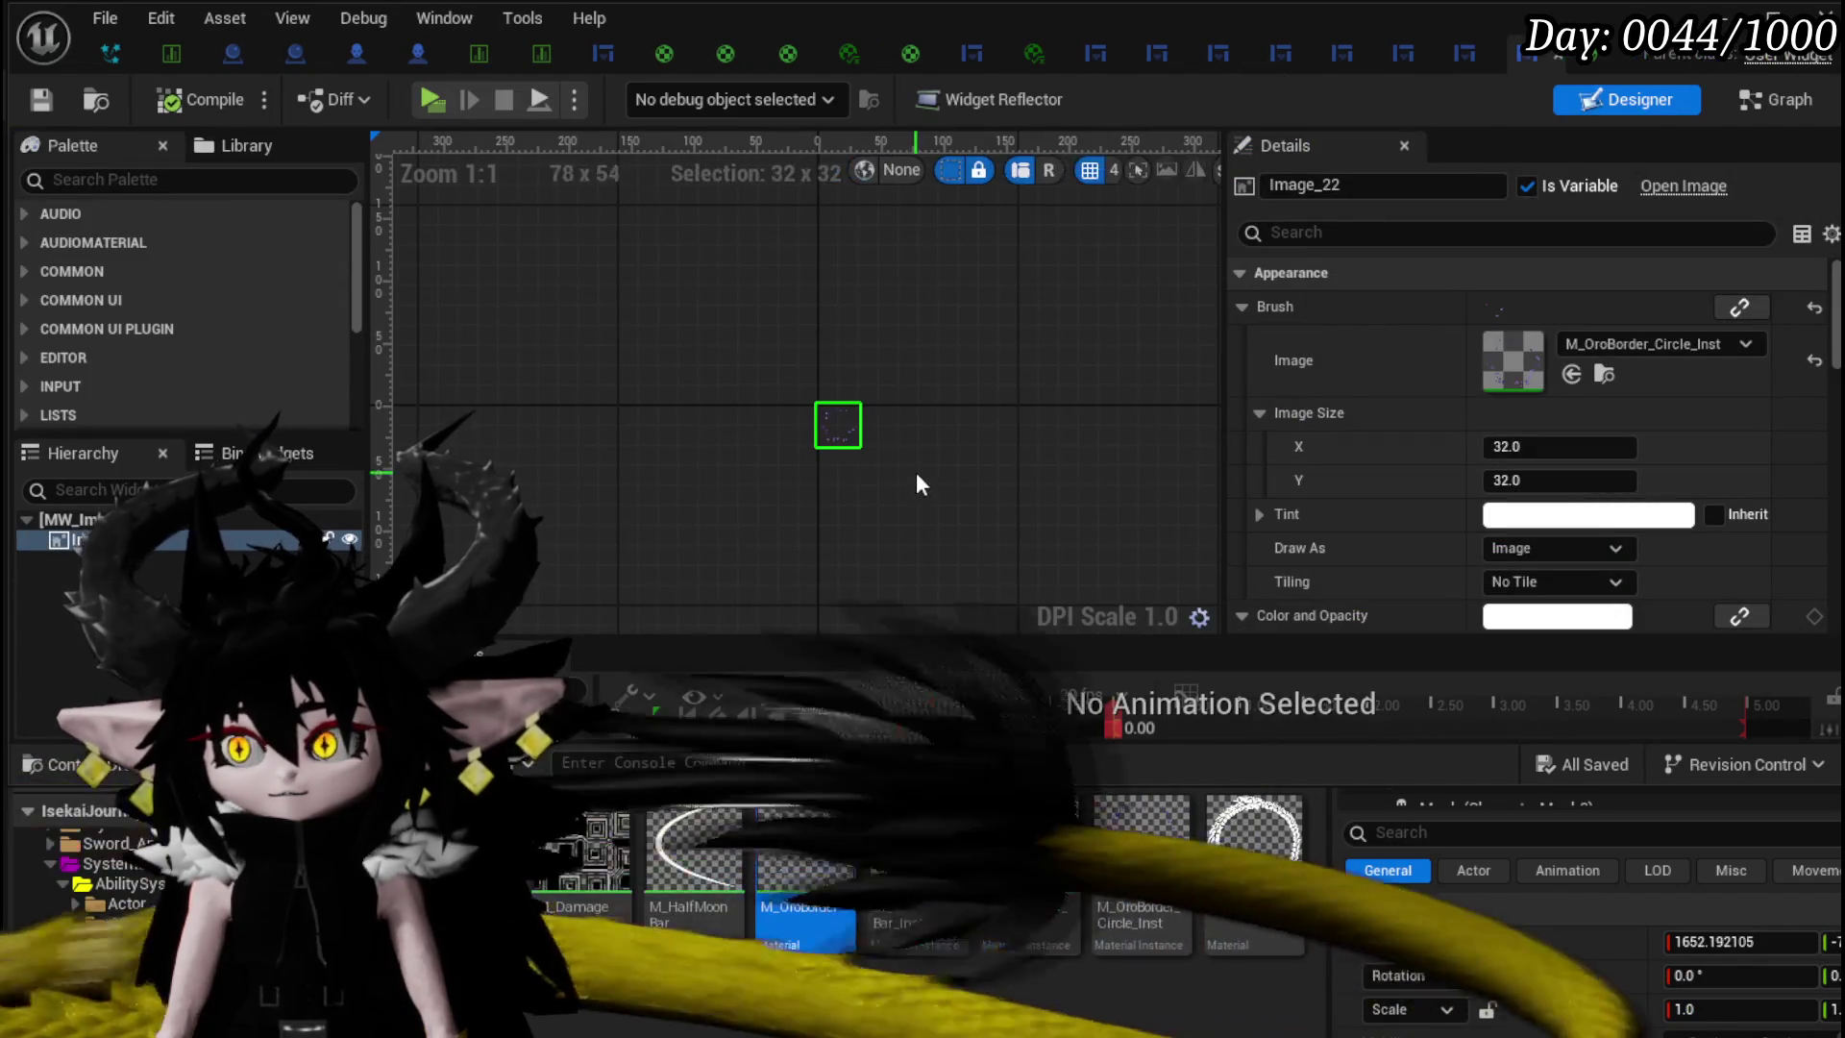
pyautogui.scroll(9, 867, 416)
pyautogui.scroll(10, 572, 412)
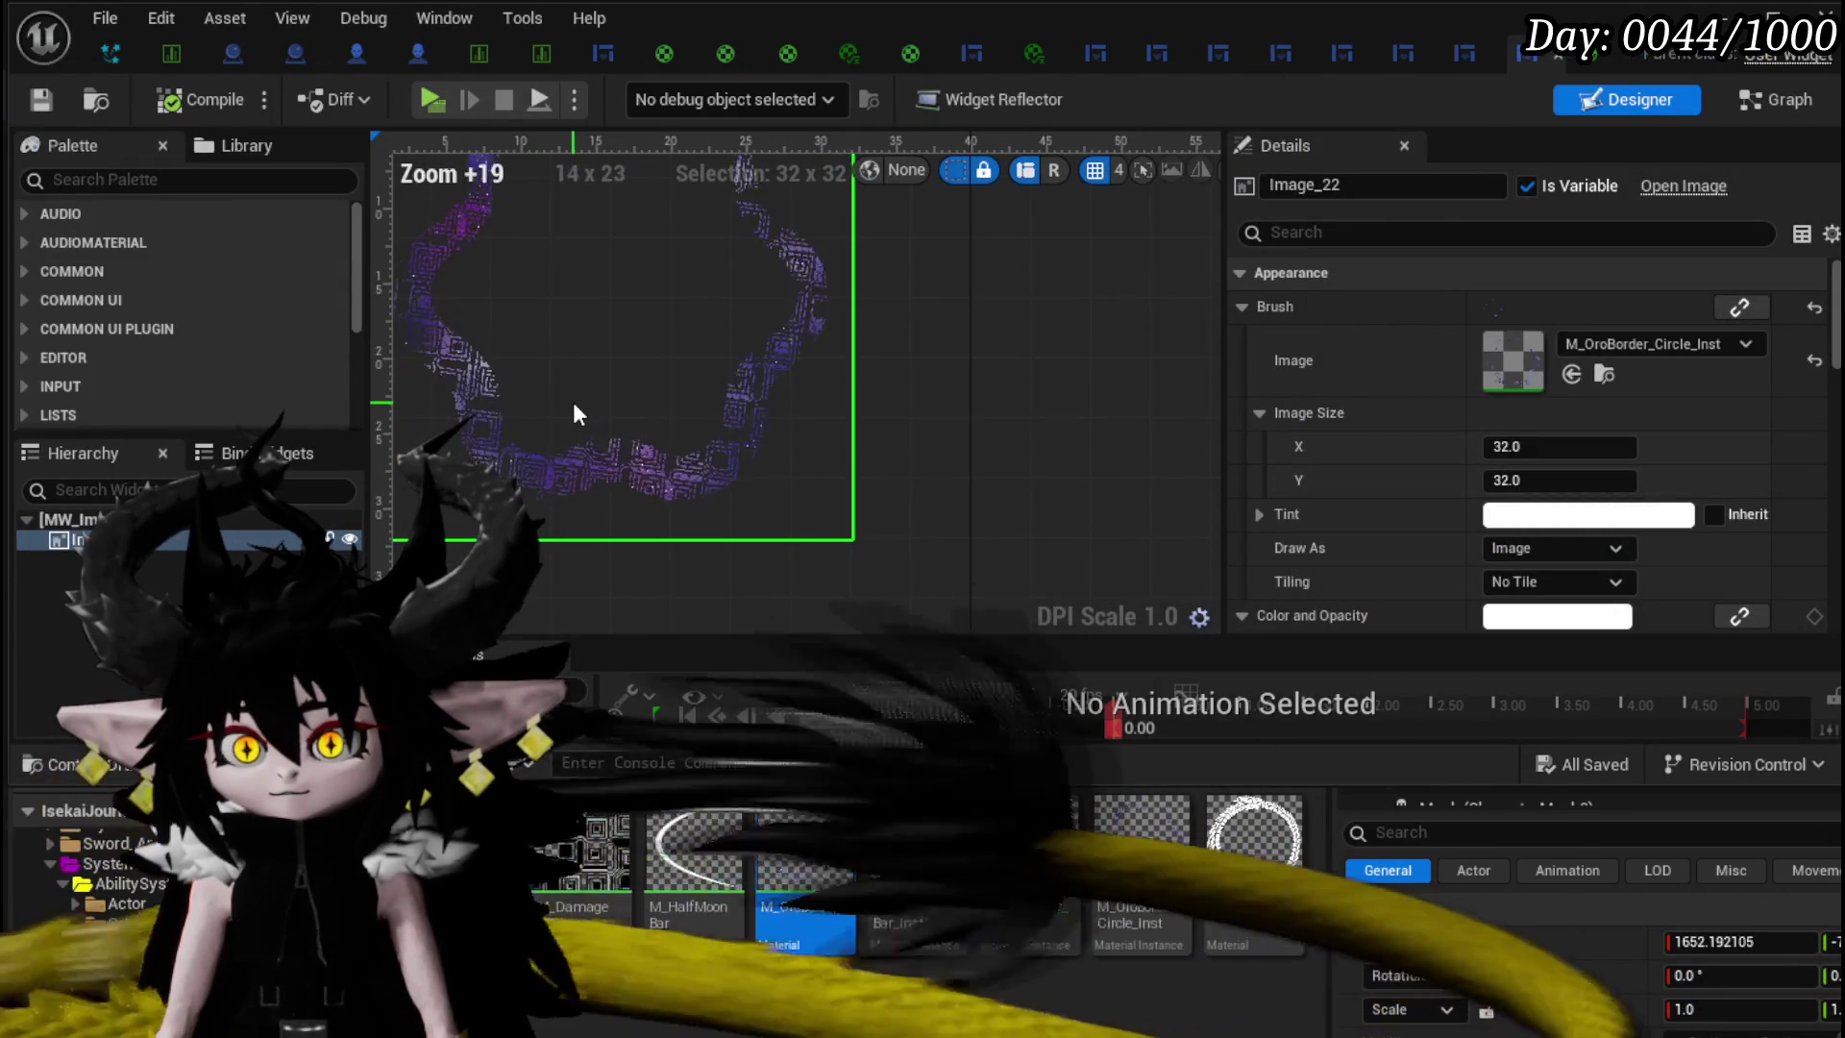
pyautogui.scroll(-4, 1520, 449)
pyautogui.scroll(-10, 1518, 438)
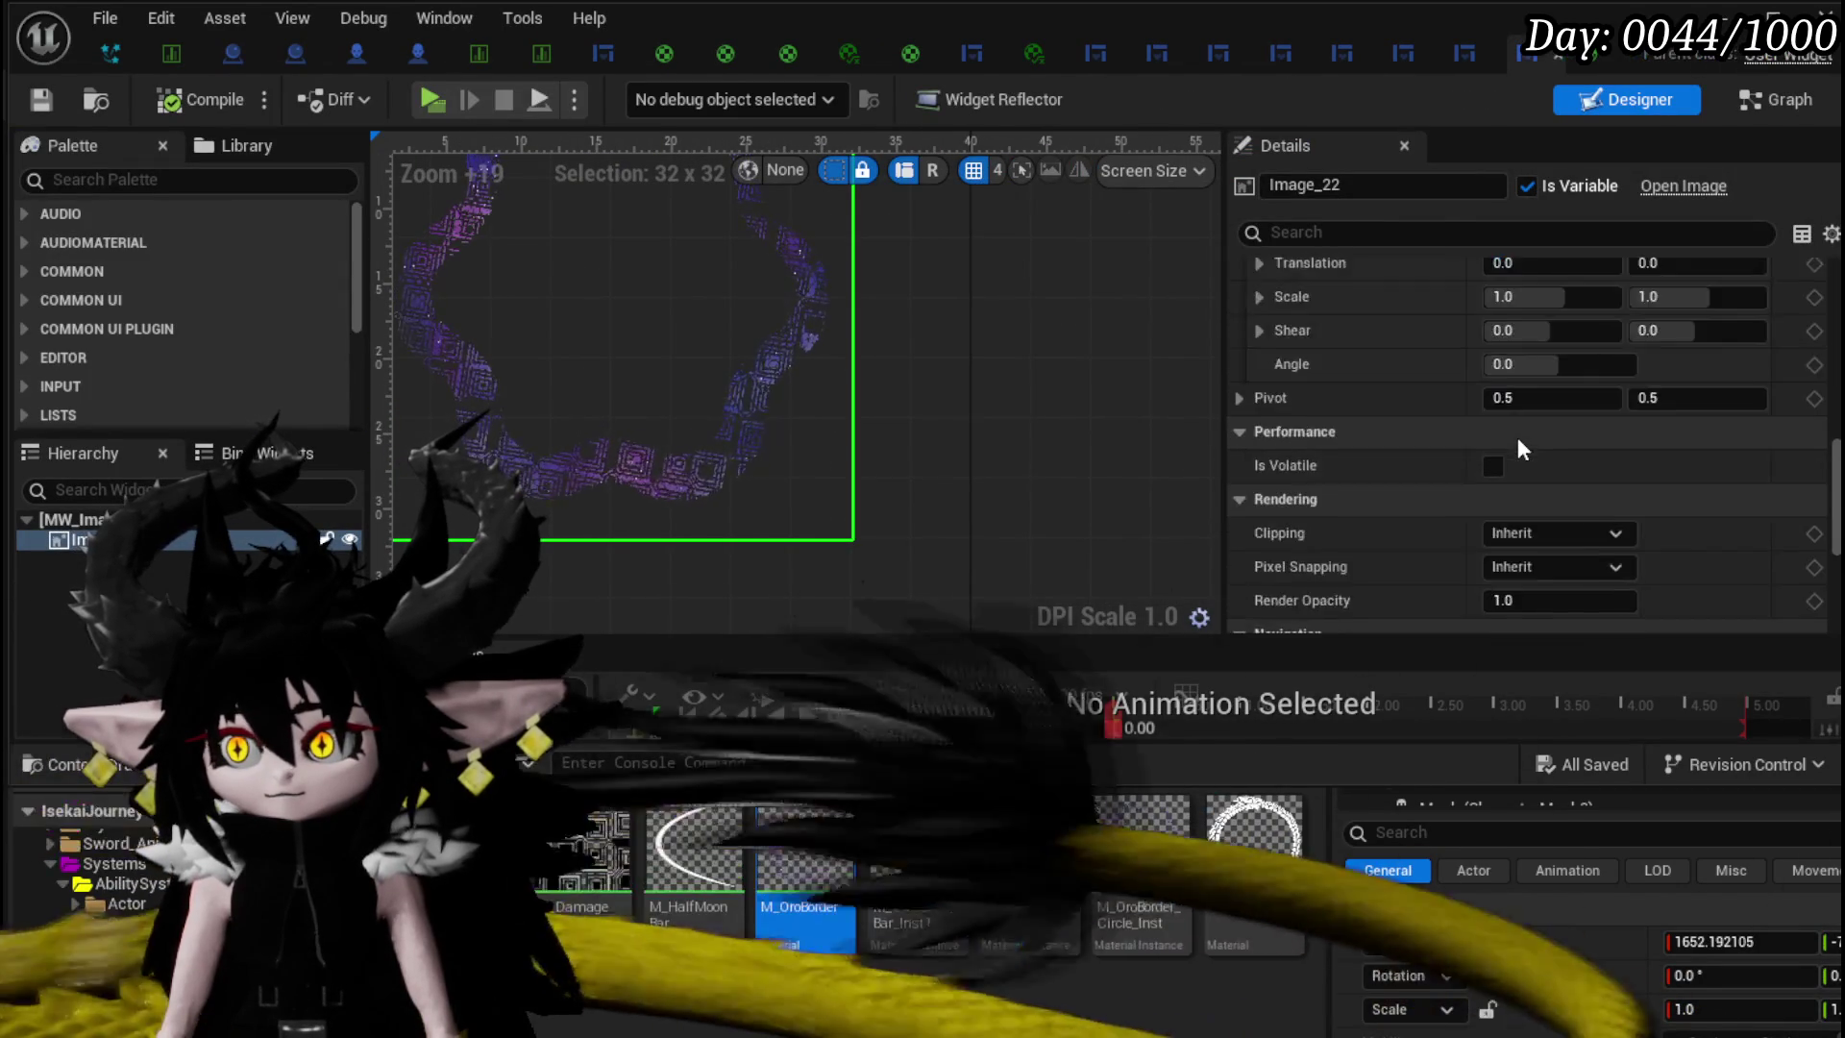
pyautogui.scroll(10, 1518, 442)
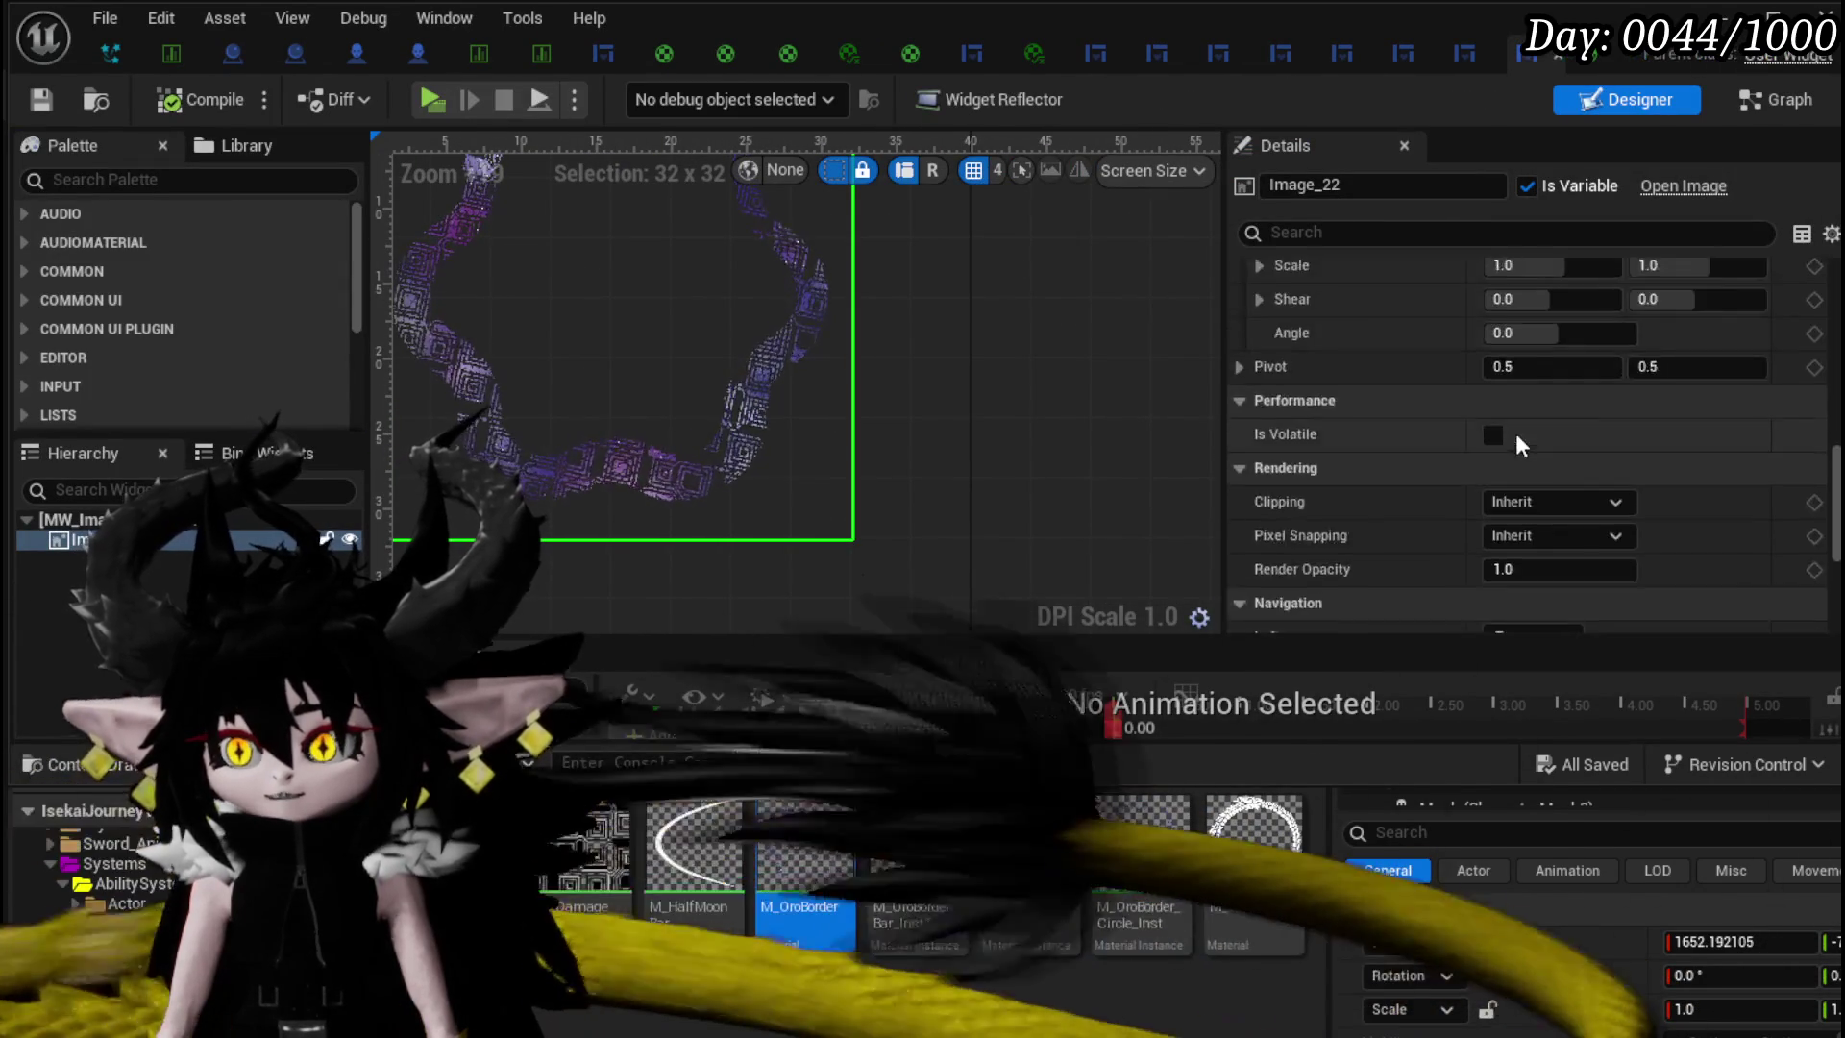
pyautogui.scroll(5, 1514, 432)
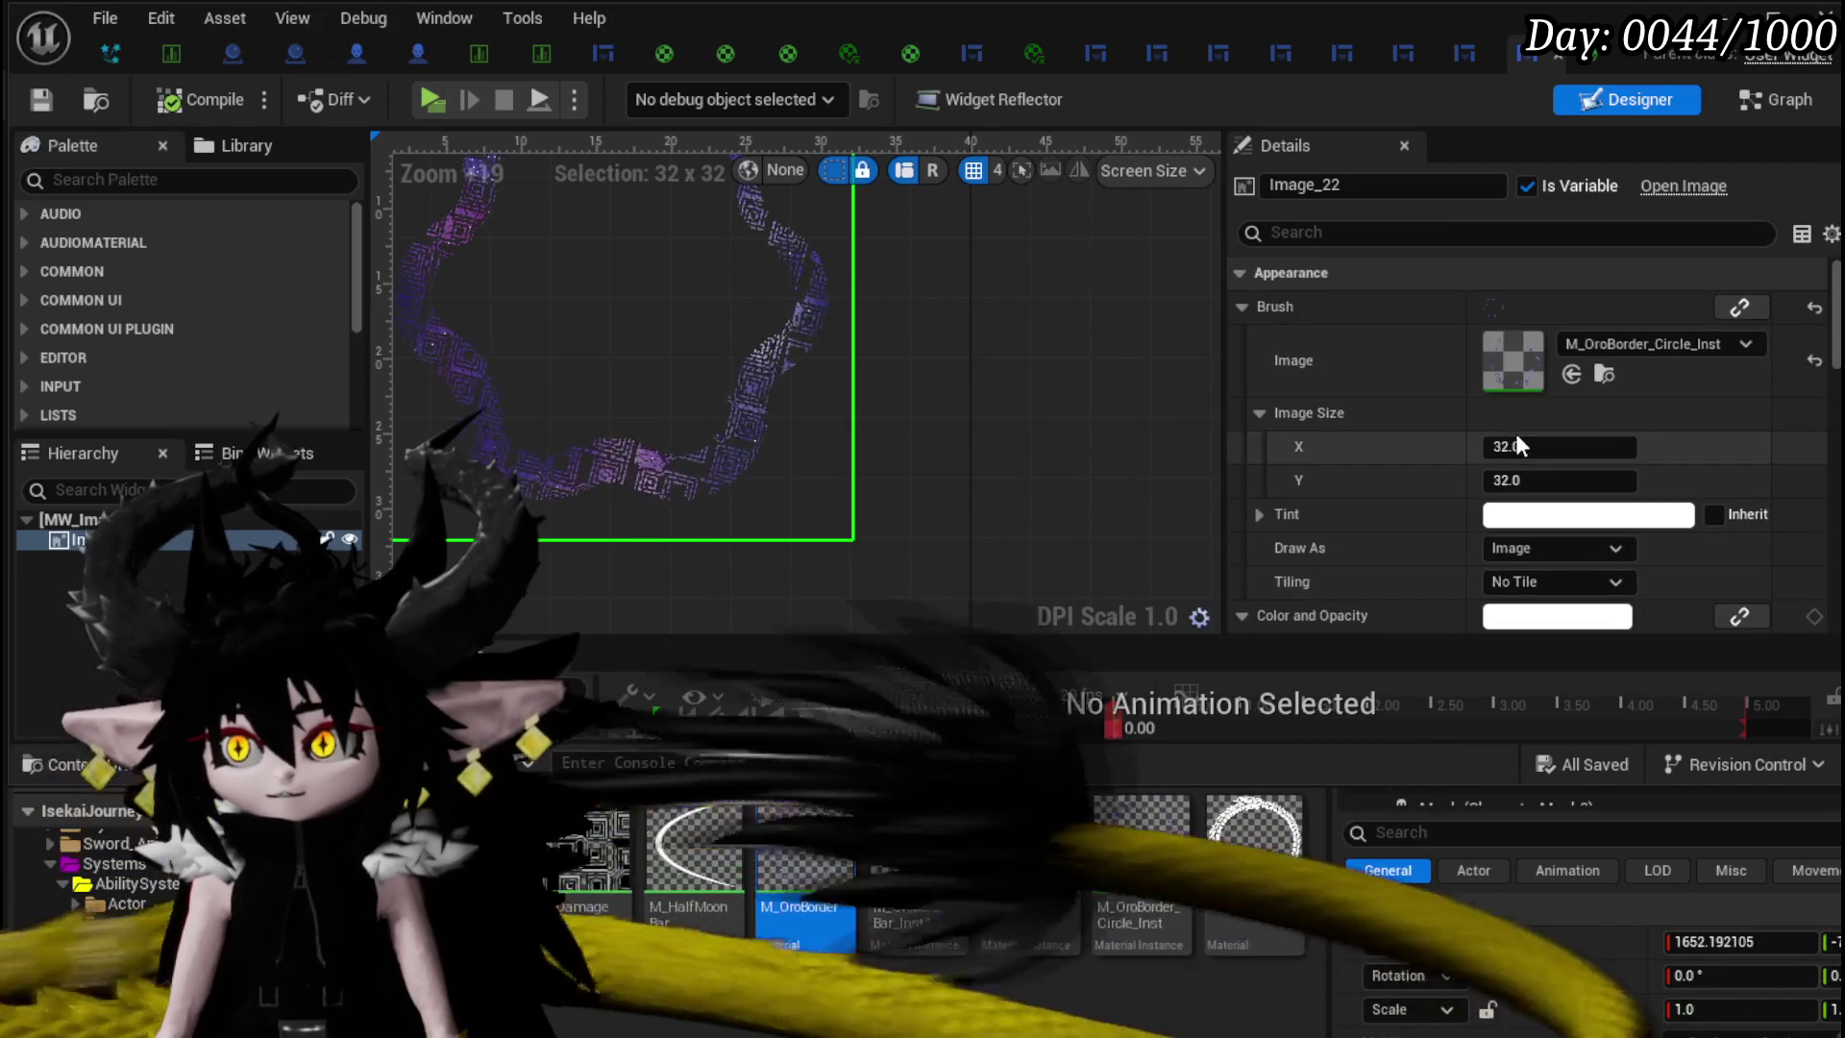
pyautogui.moveTo(1023, 376); pyautogui.dragTo(1120, 486)
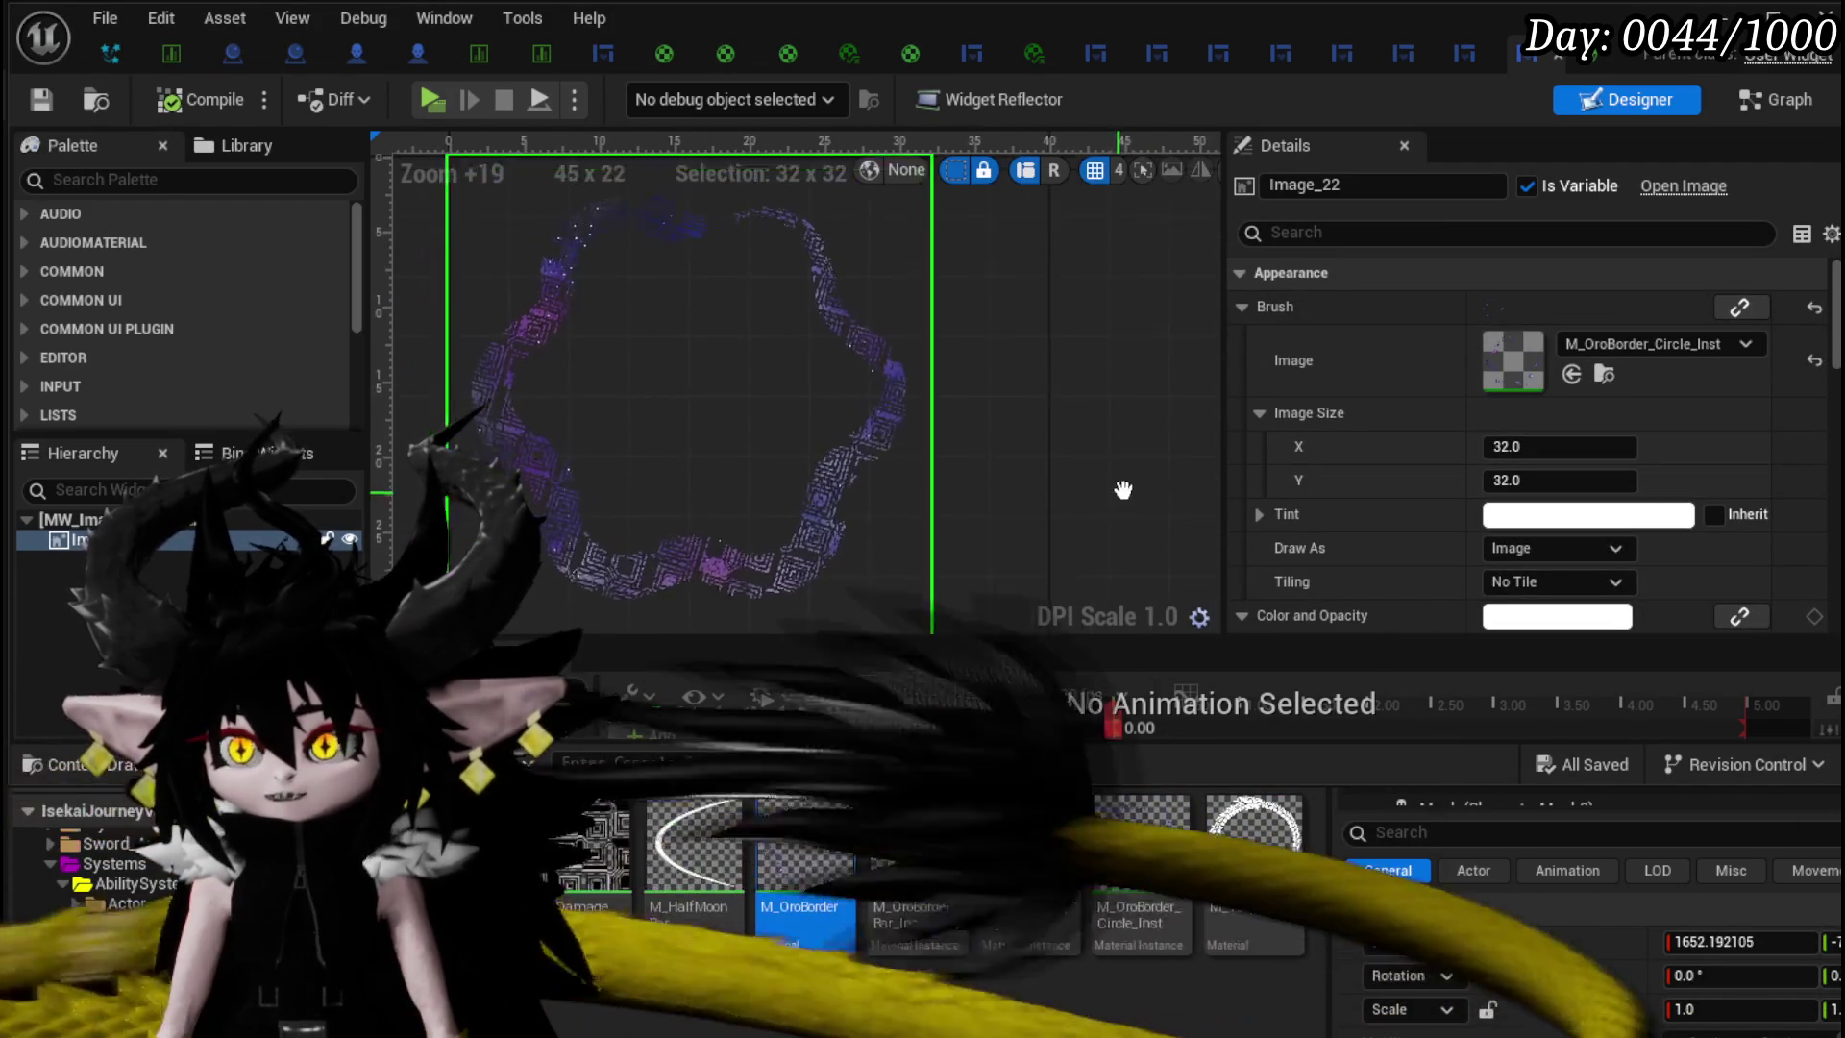
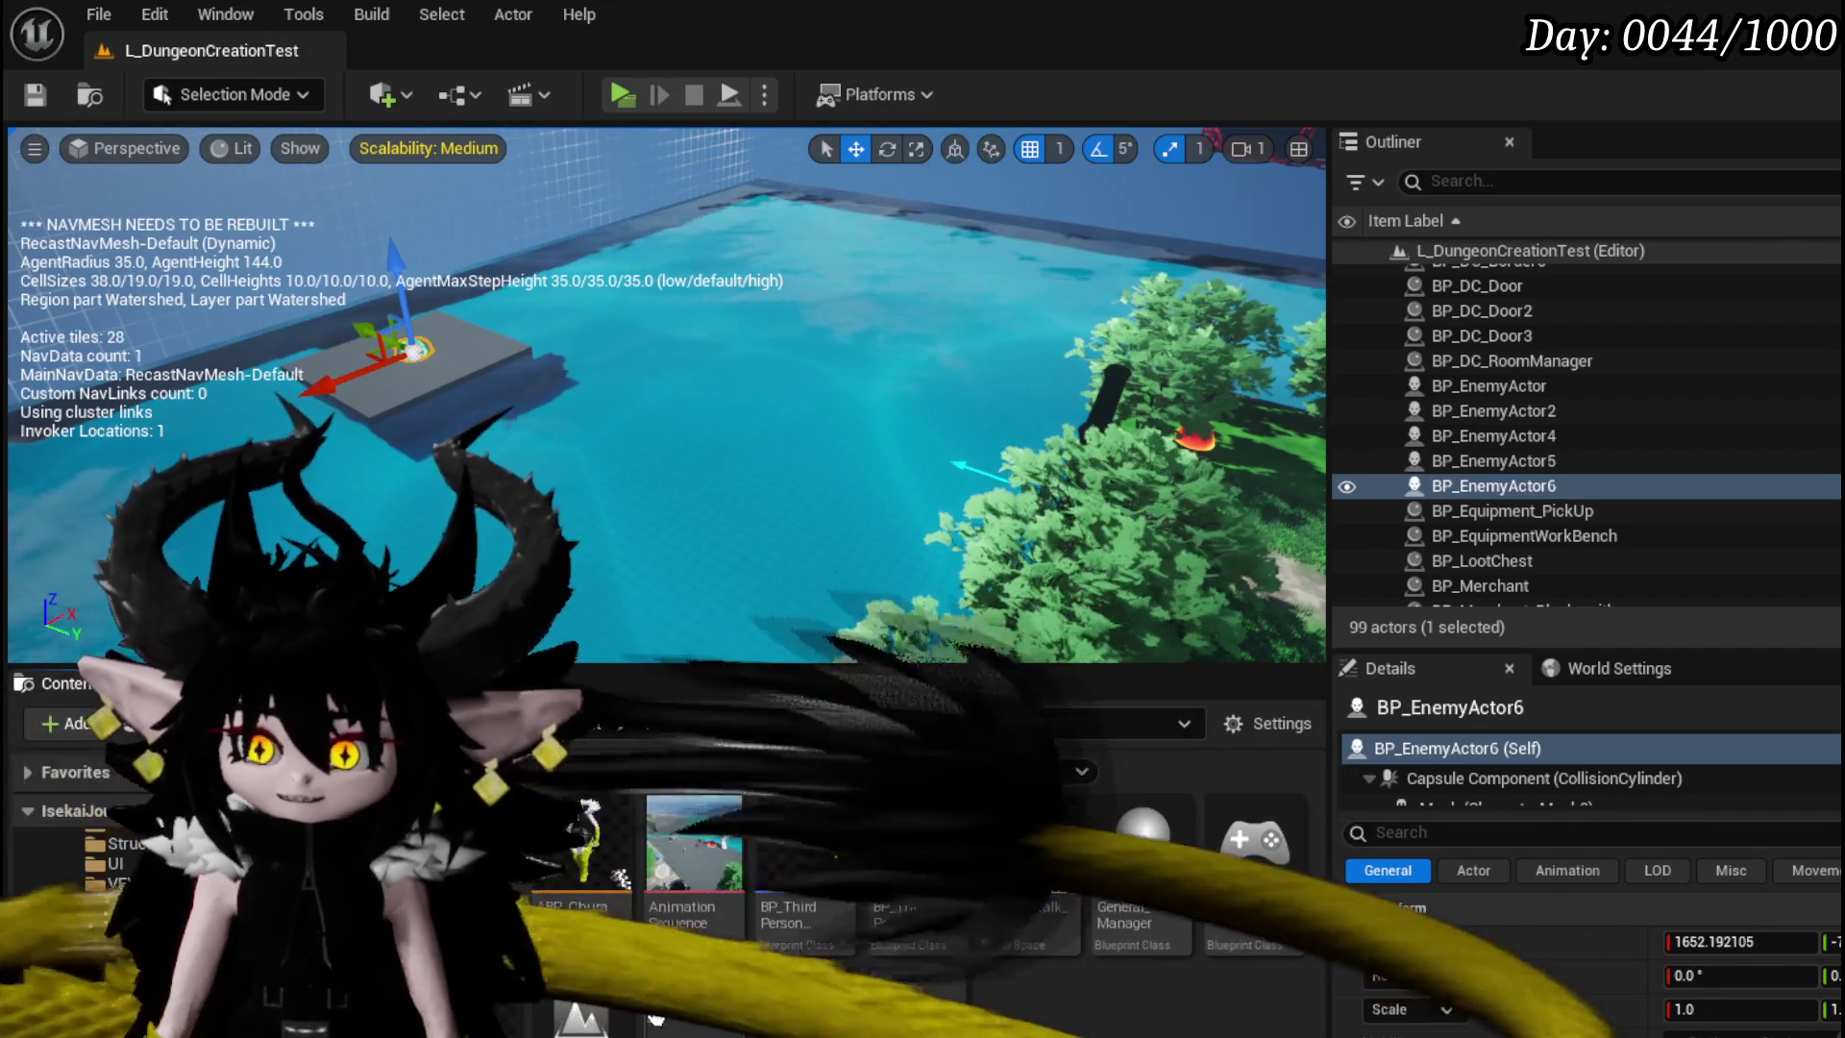
# - Open the W_Player widget blueprint and inspect its Image_83 element
pyautogui.doubleClick(656, 1019)
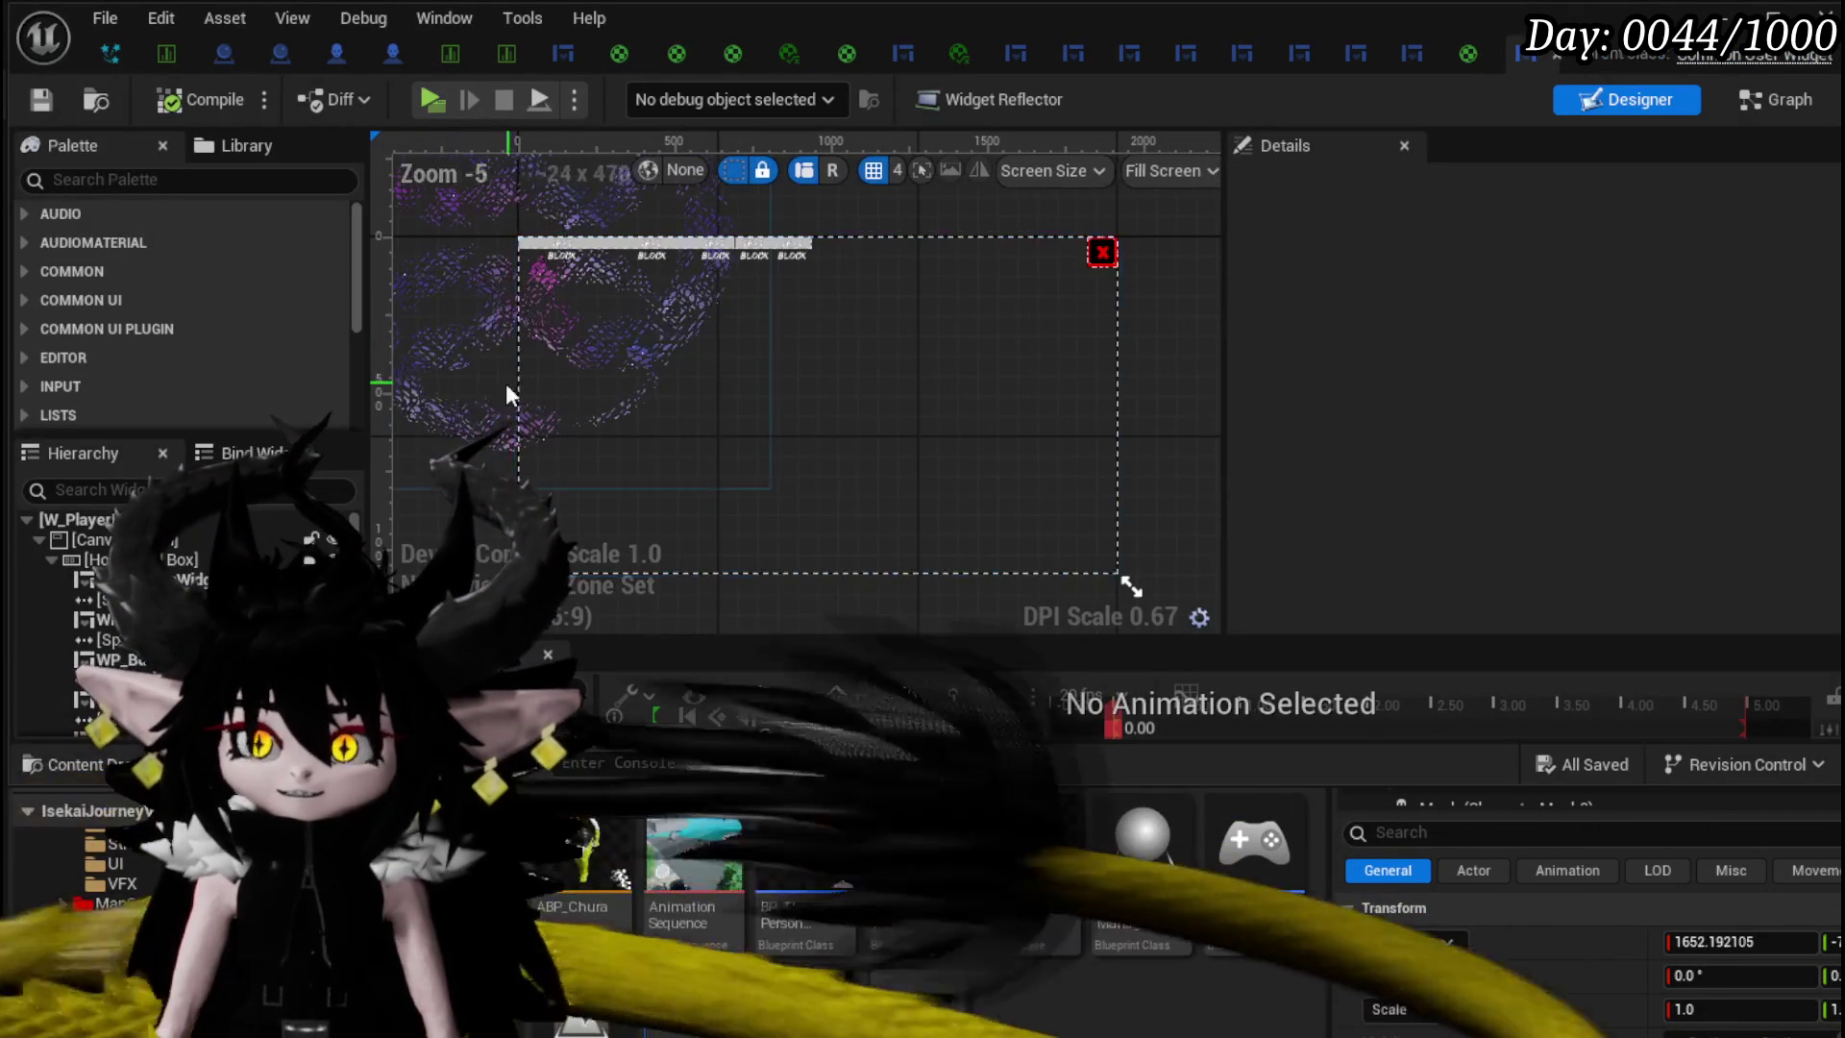
pyautogui.click(469, 396)
pyautogui.scroll(-8, 1451, 442)
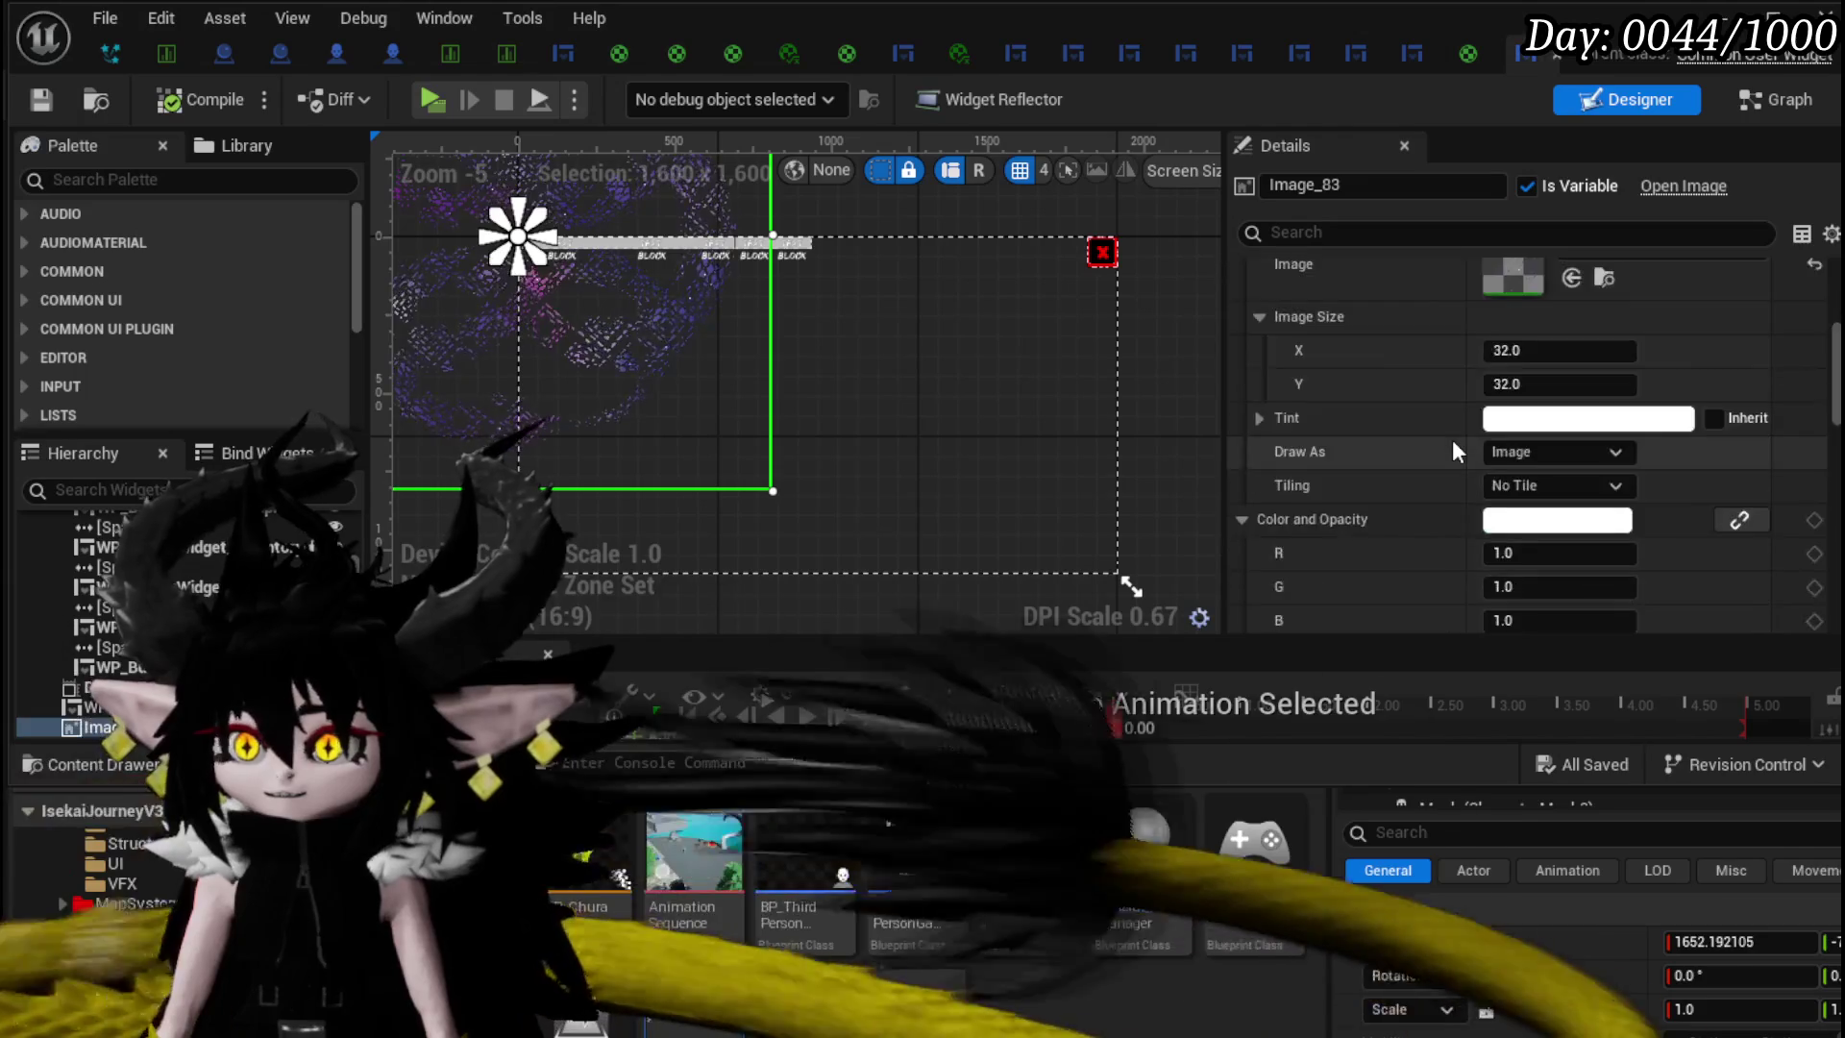
pyautogui.scroll(-10, 1453, 449)
pyautogui.scroll(2, 1462, 452)
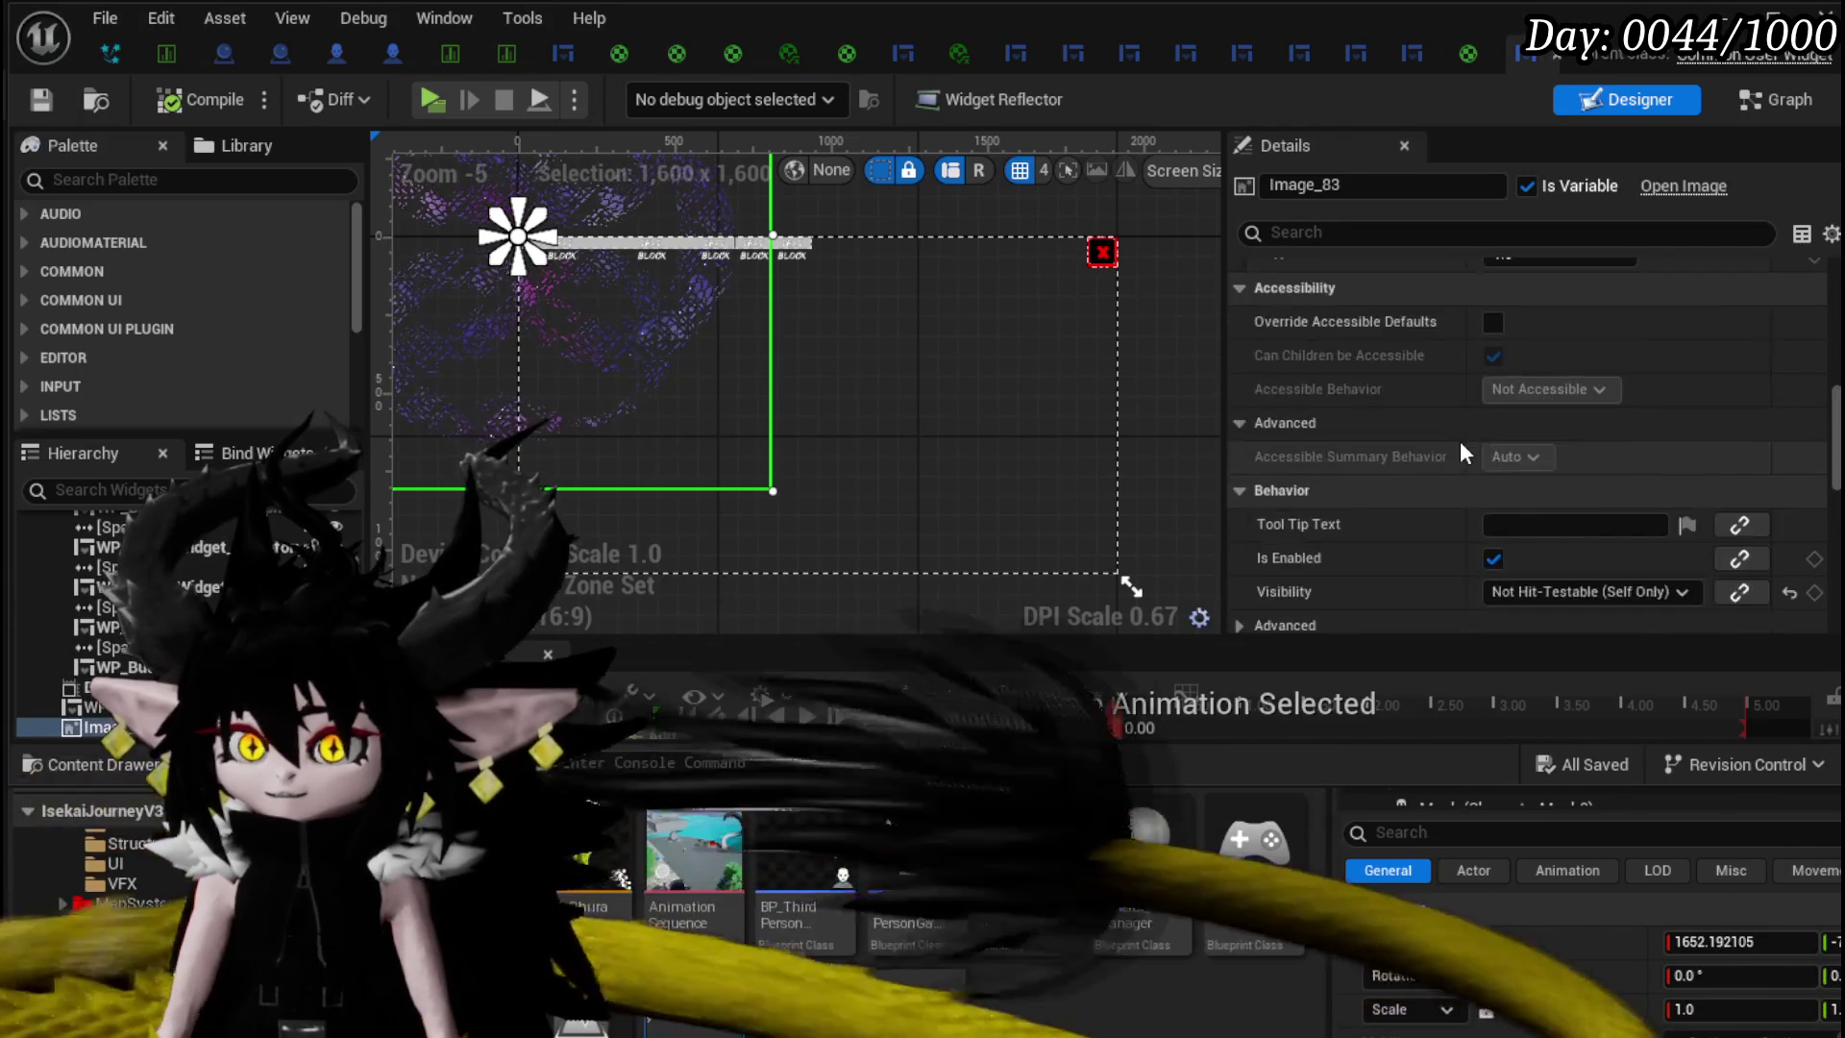
pyautogui.scroll(5, 1461, 440)
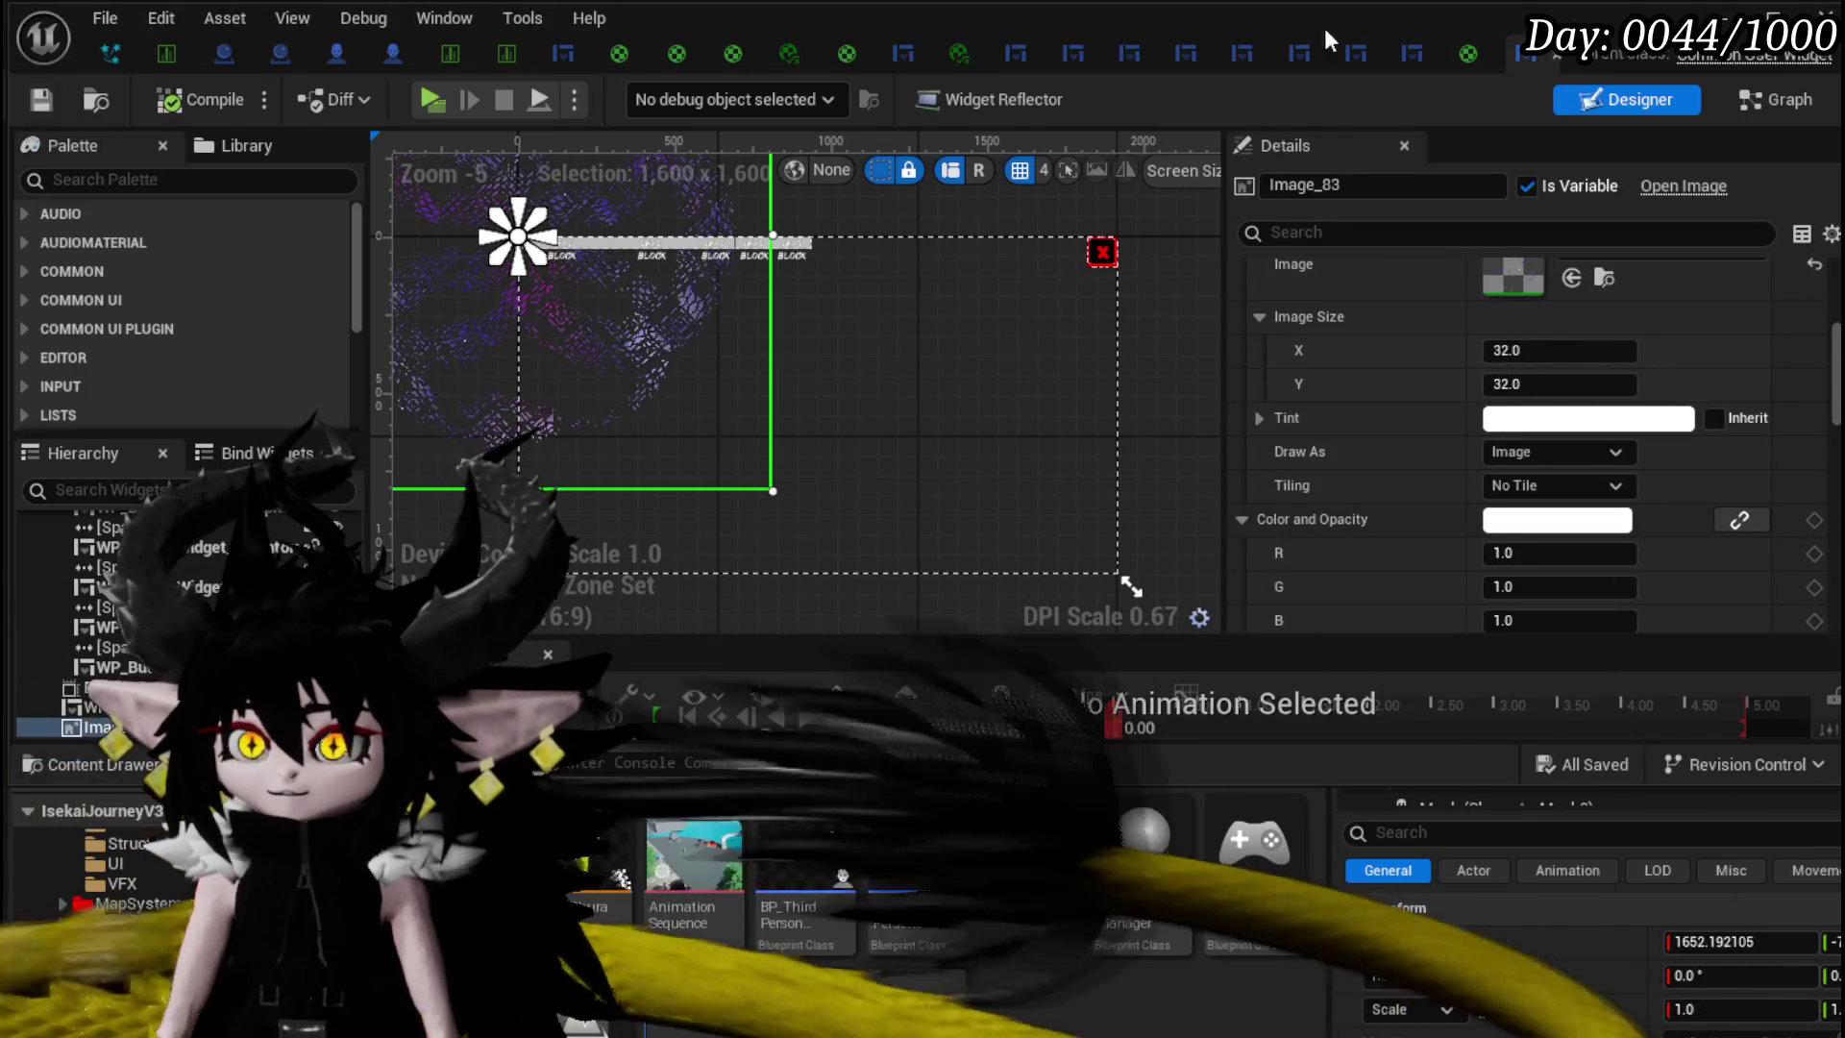
# - Browse the W_InventoryHUD, WP_EC_ResourceSelection and WP_ItemSlot widgets, then return to the level editor
pyautogui.click(1020, 60)
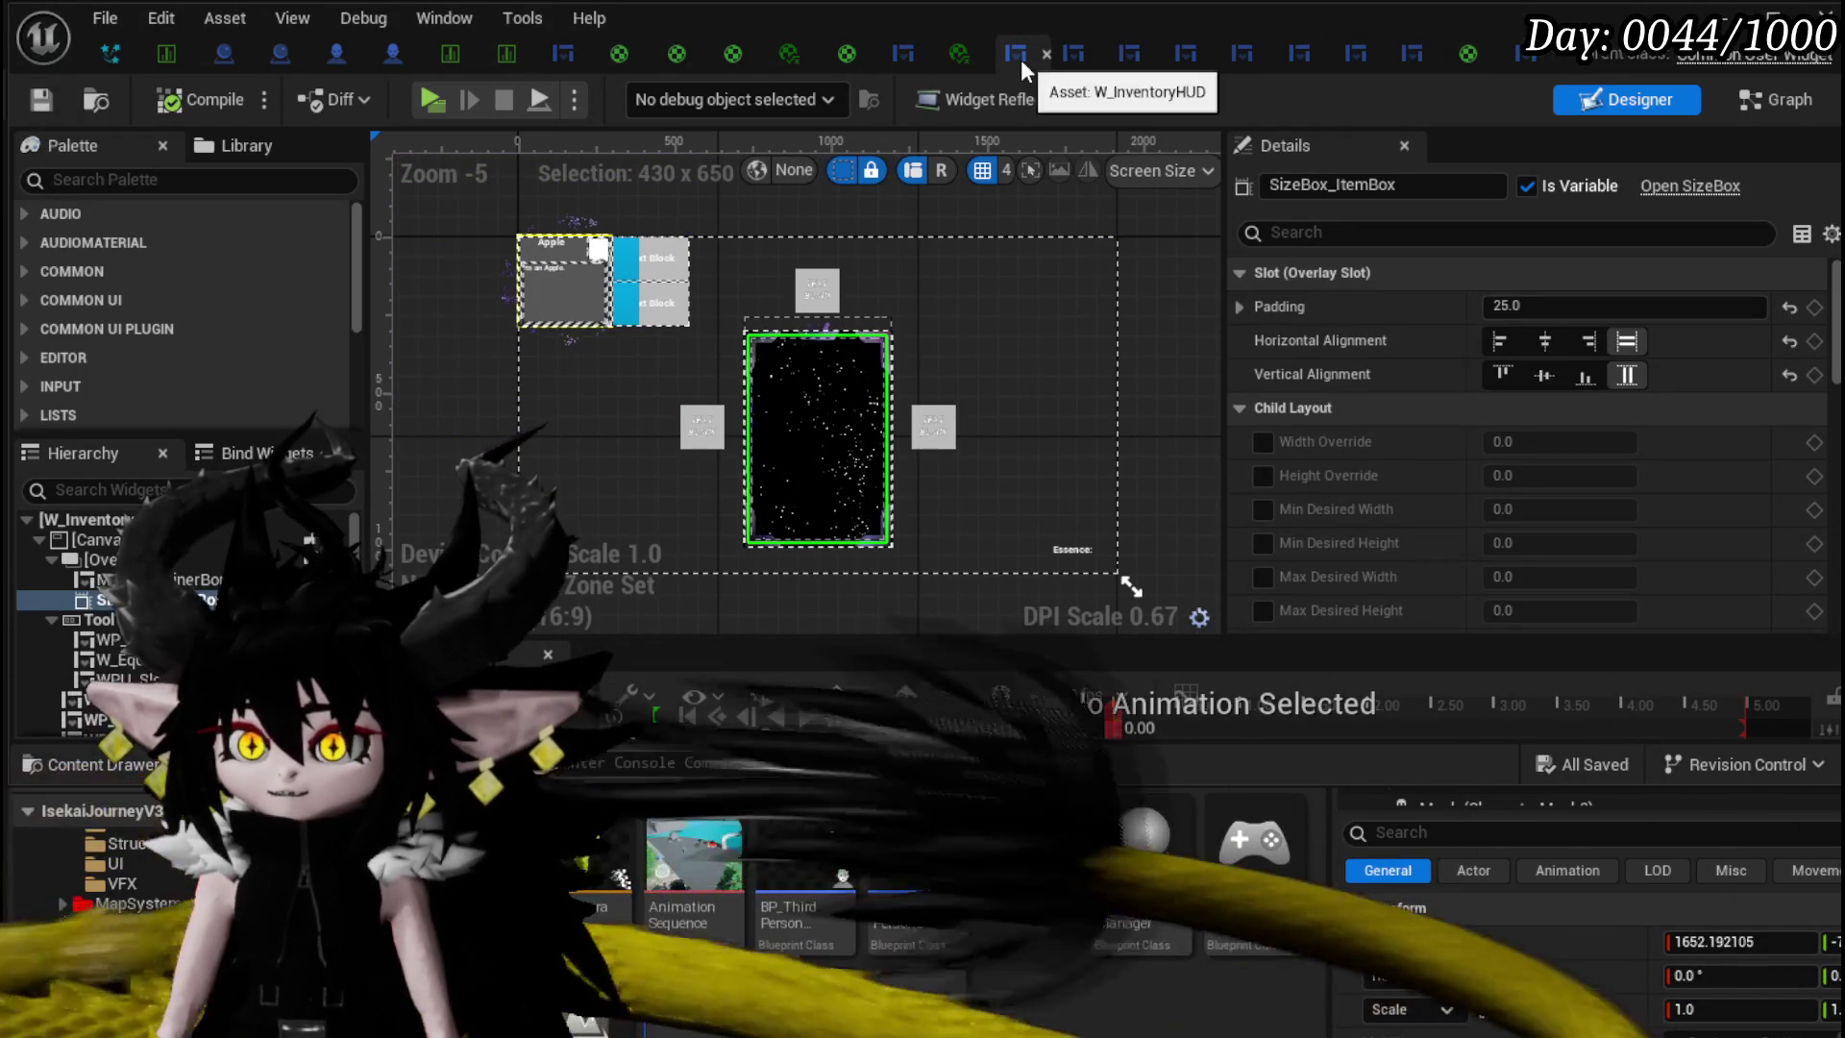
pyautogui.click(1070, 55)
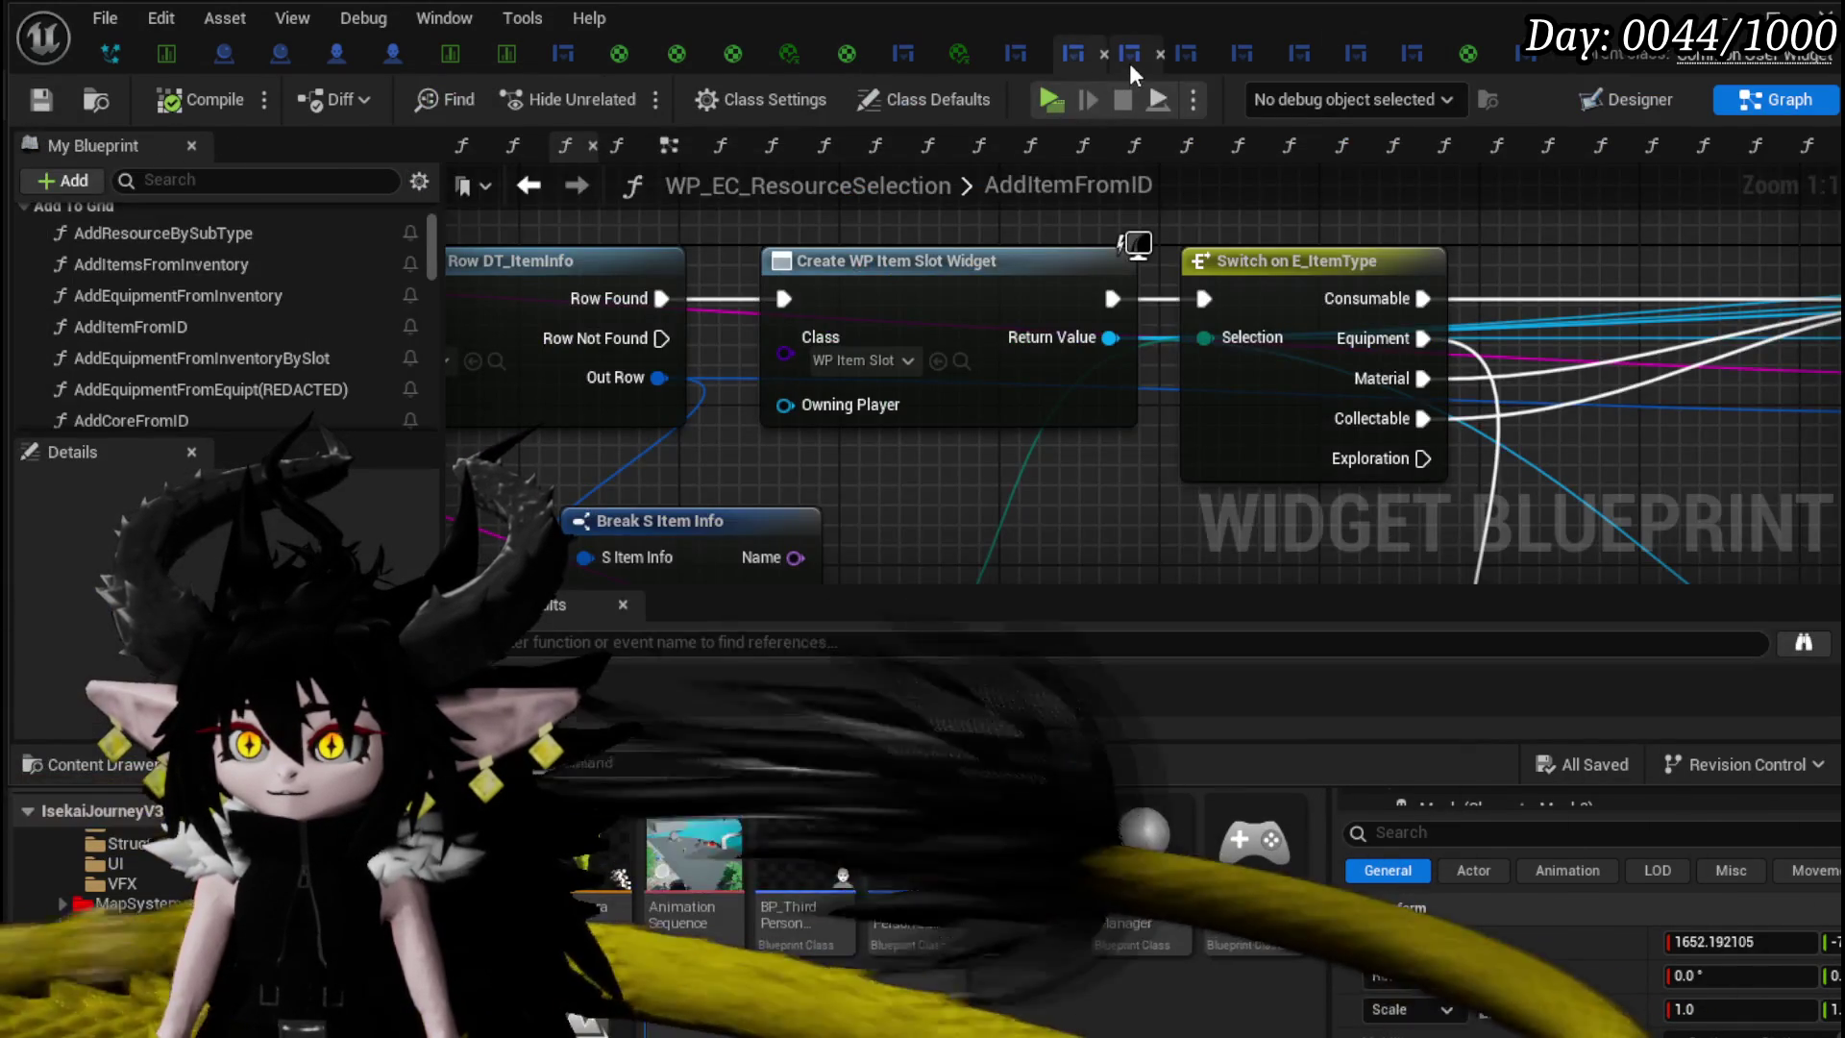
pyautogui.click(1128, 60)
pyautogui.hotkey('alt', 'Tab')
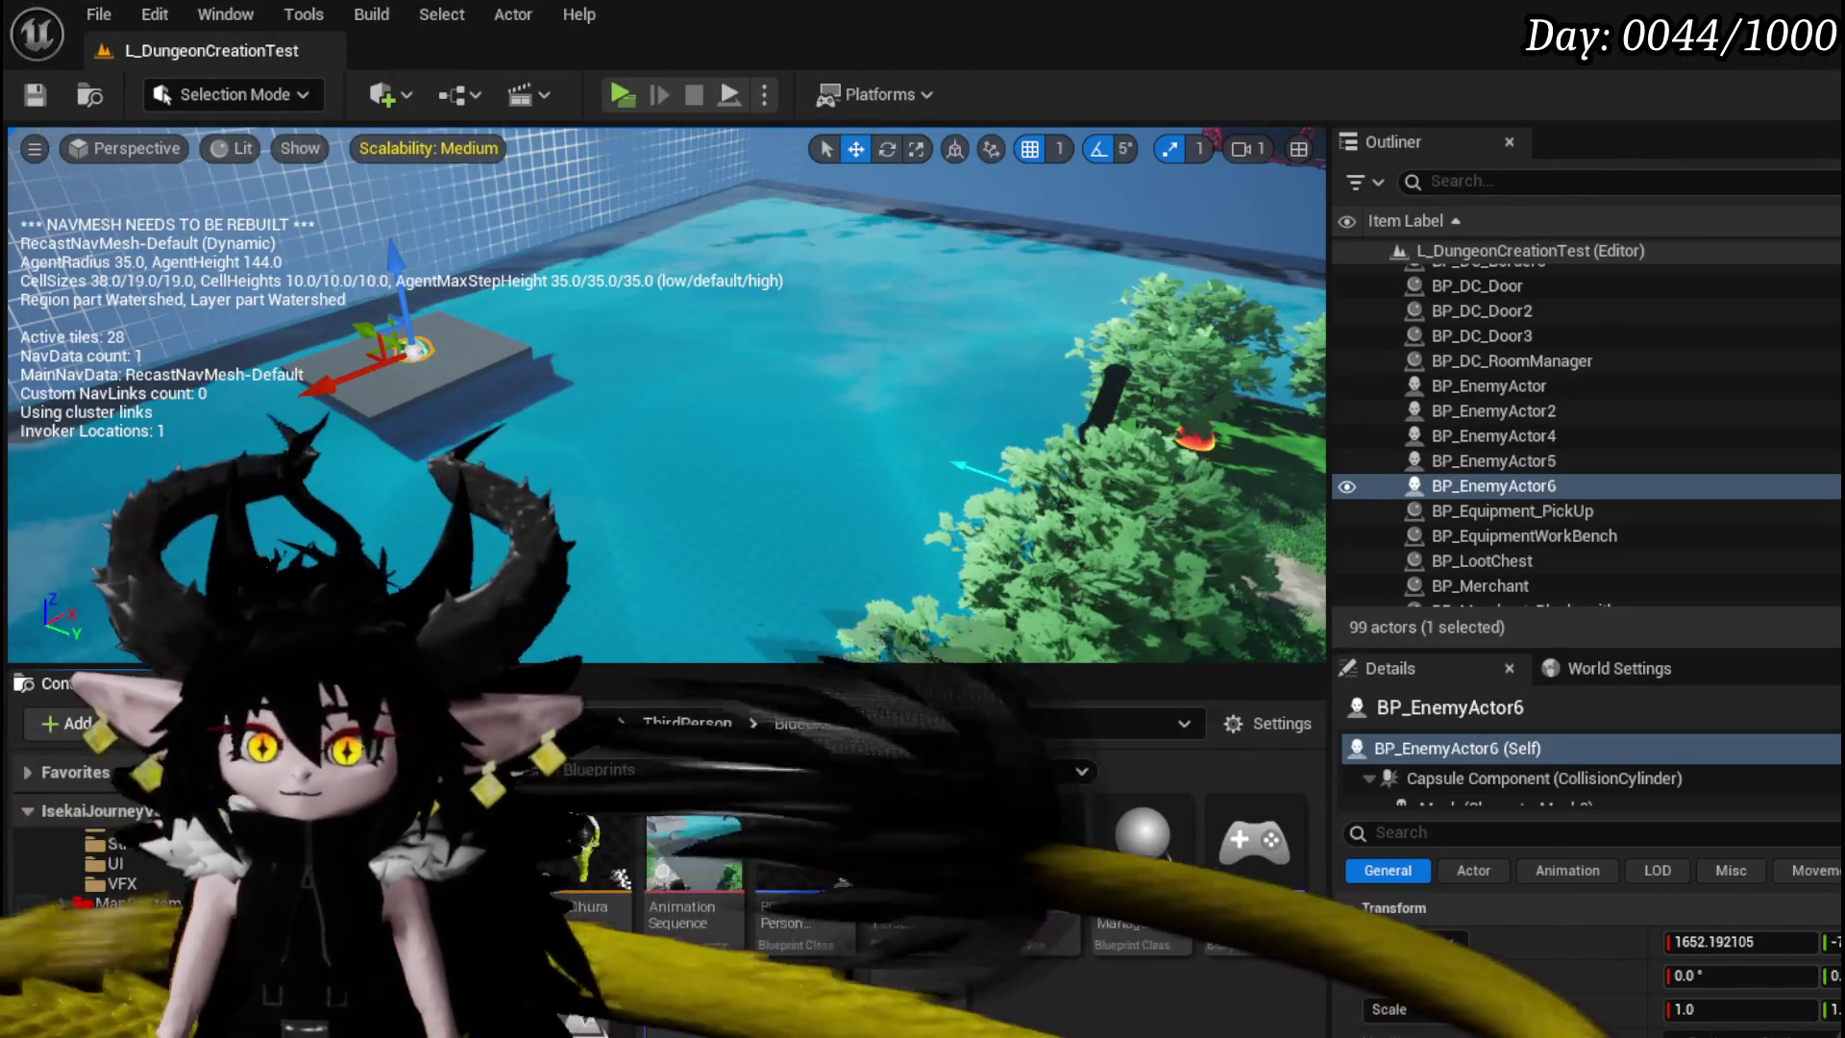
# - Expand the Player folder and open the WP_EquipmentUI widget blueprint
pyautogui.scroll(-5, 128, 937)
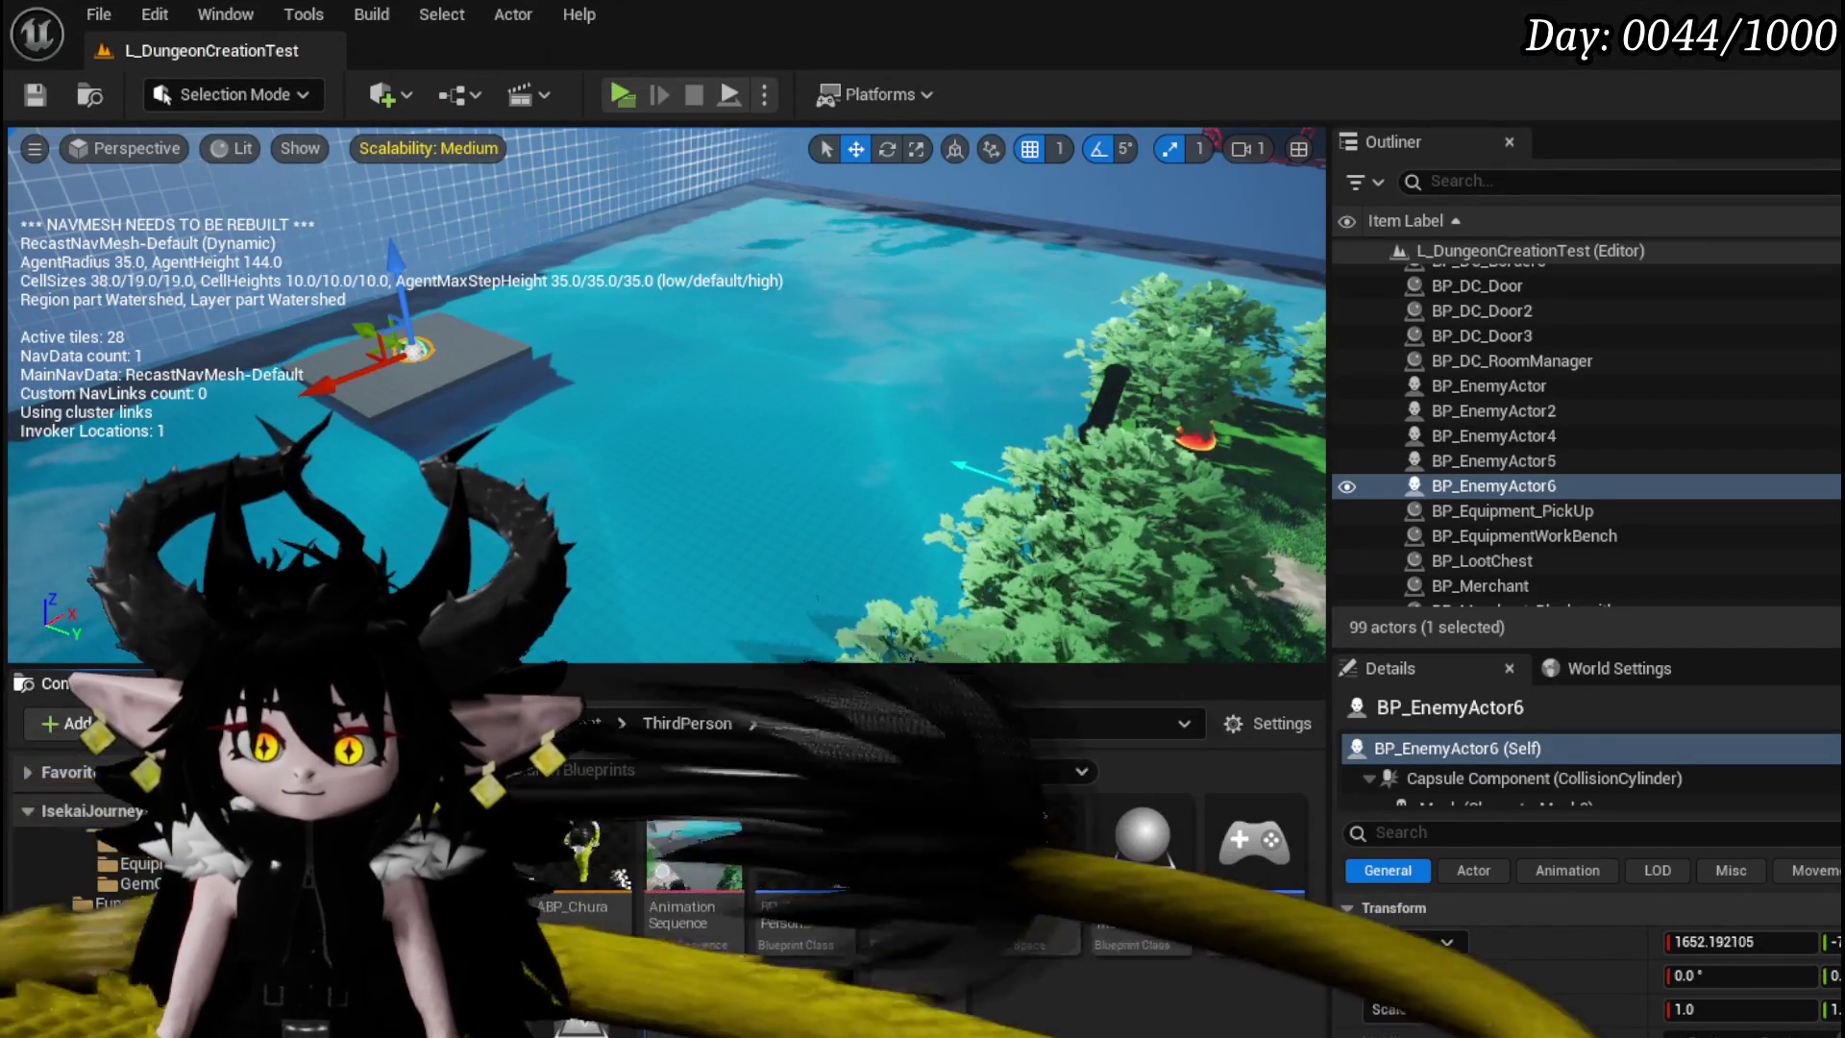
pyautogui.scroll(3, 106, 964)
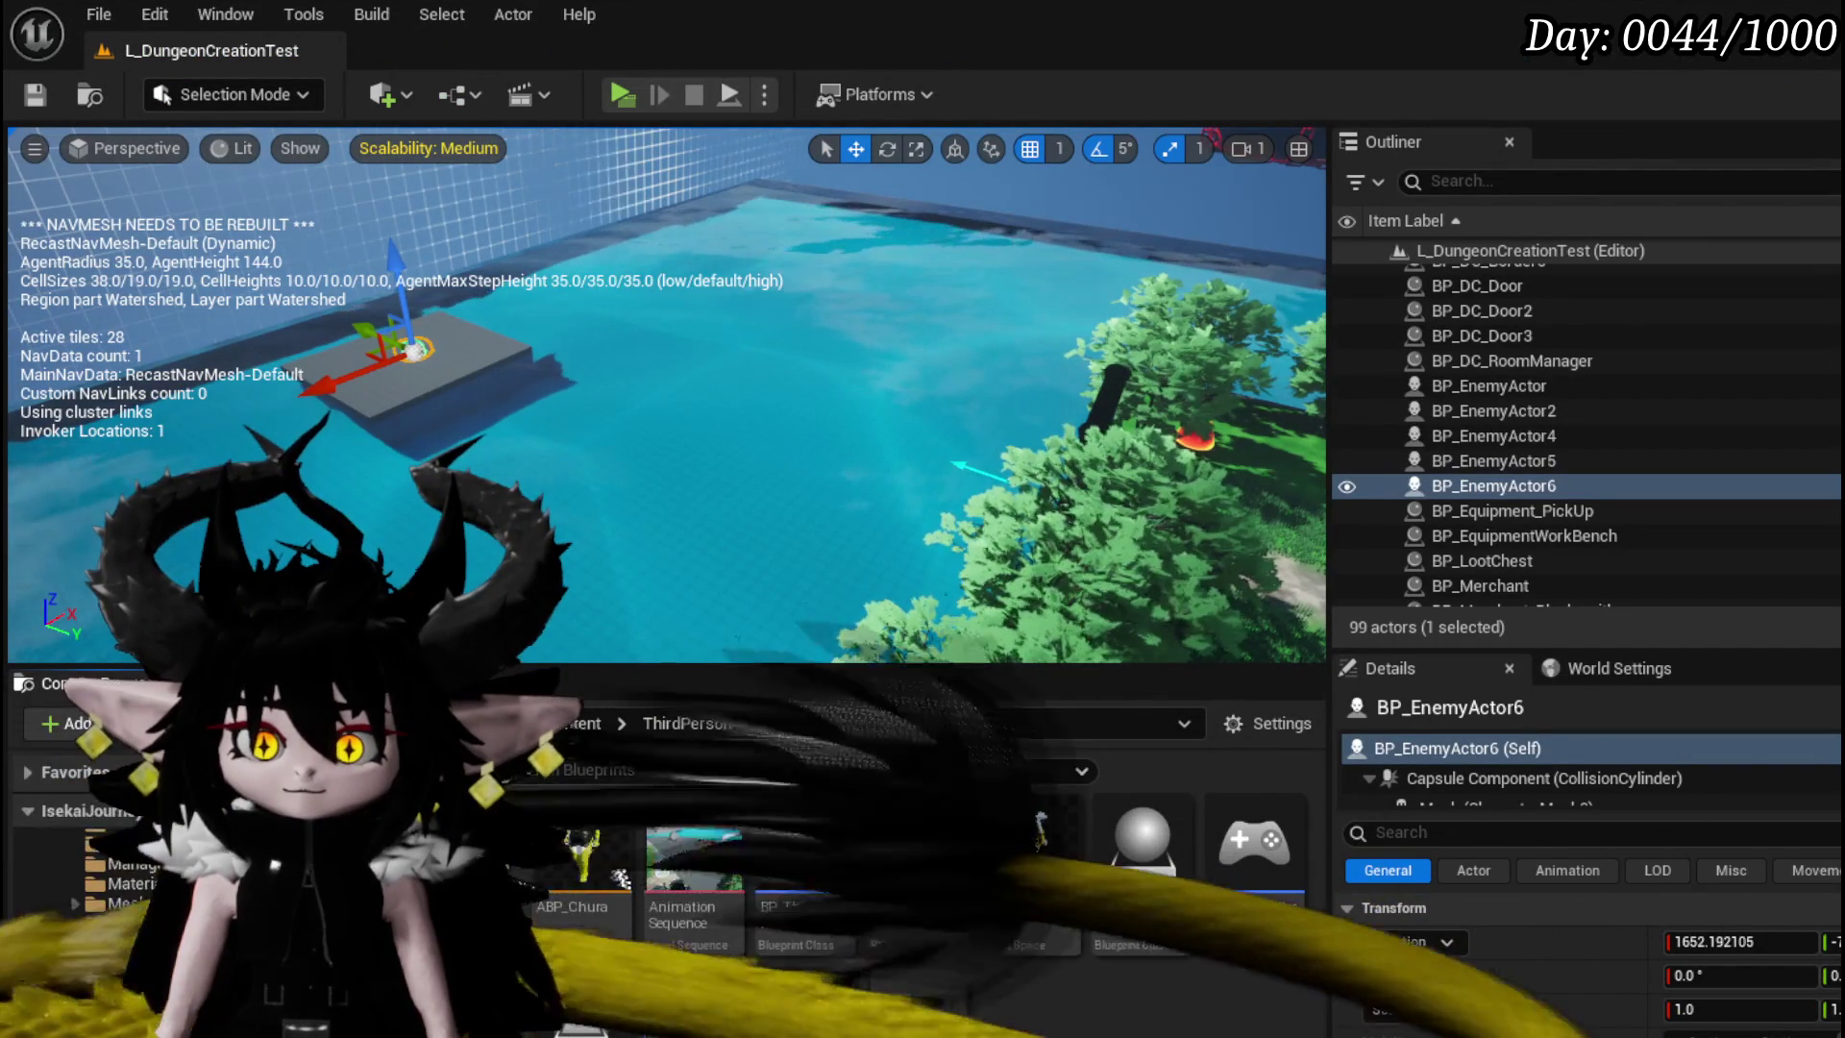
pyautogui.scroll(-4, 105, 961)
pyautogui.scroll(2, 106, 957)
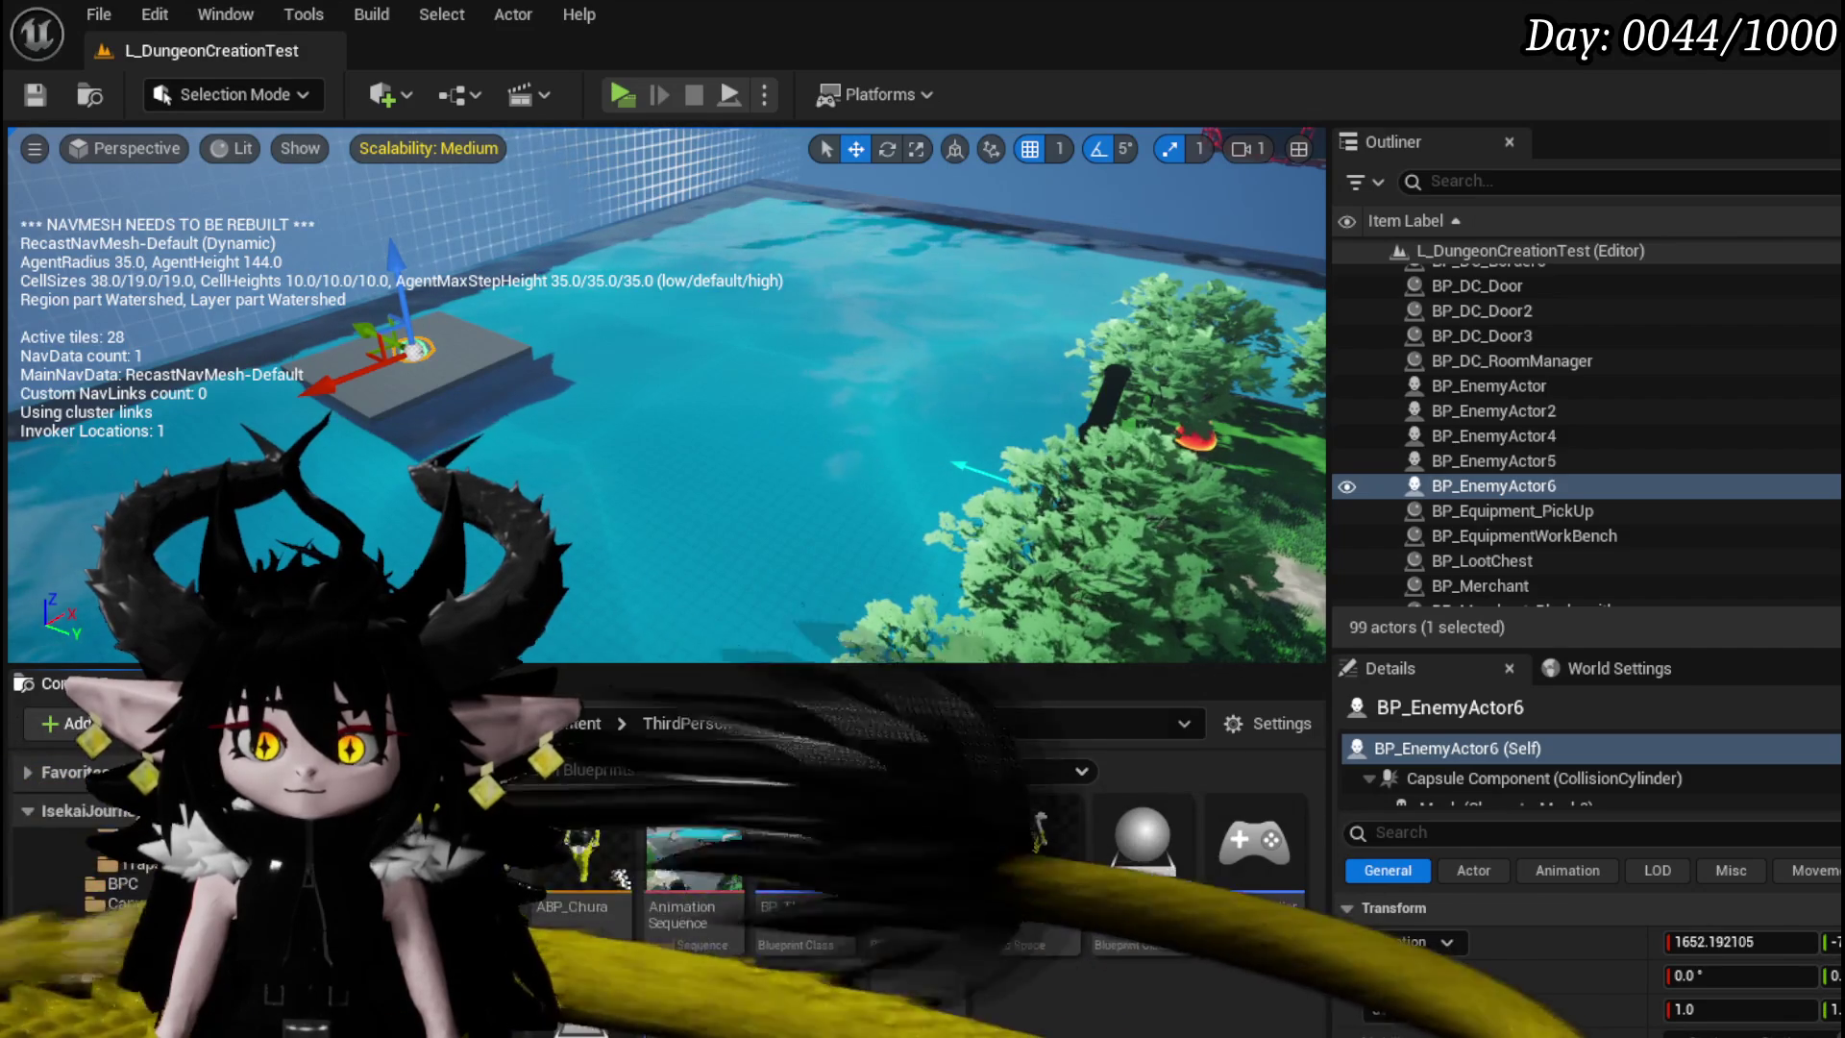
pyautogui.scroll(-3, 66, 944)
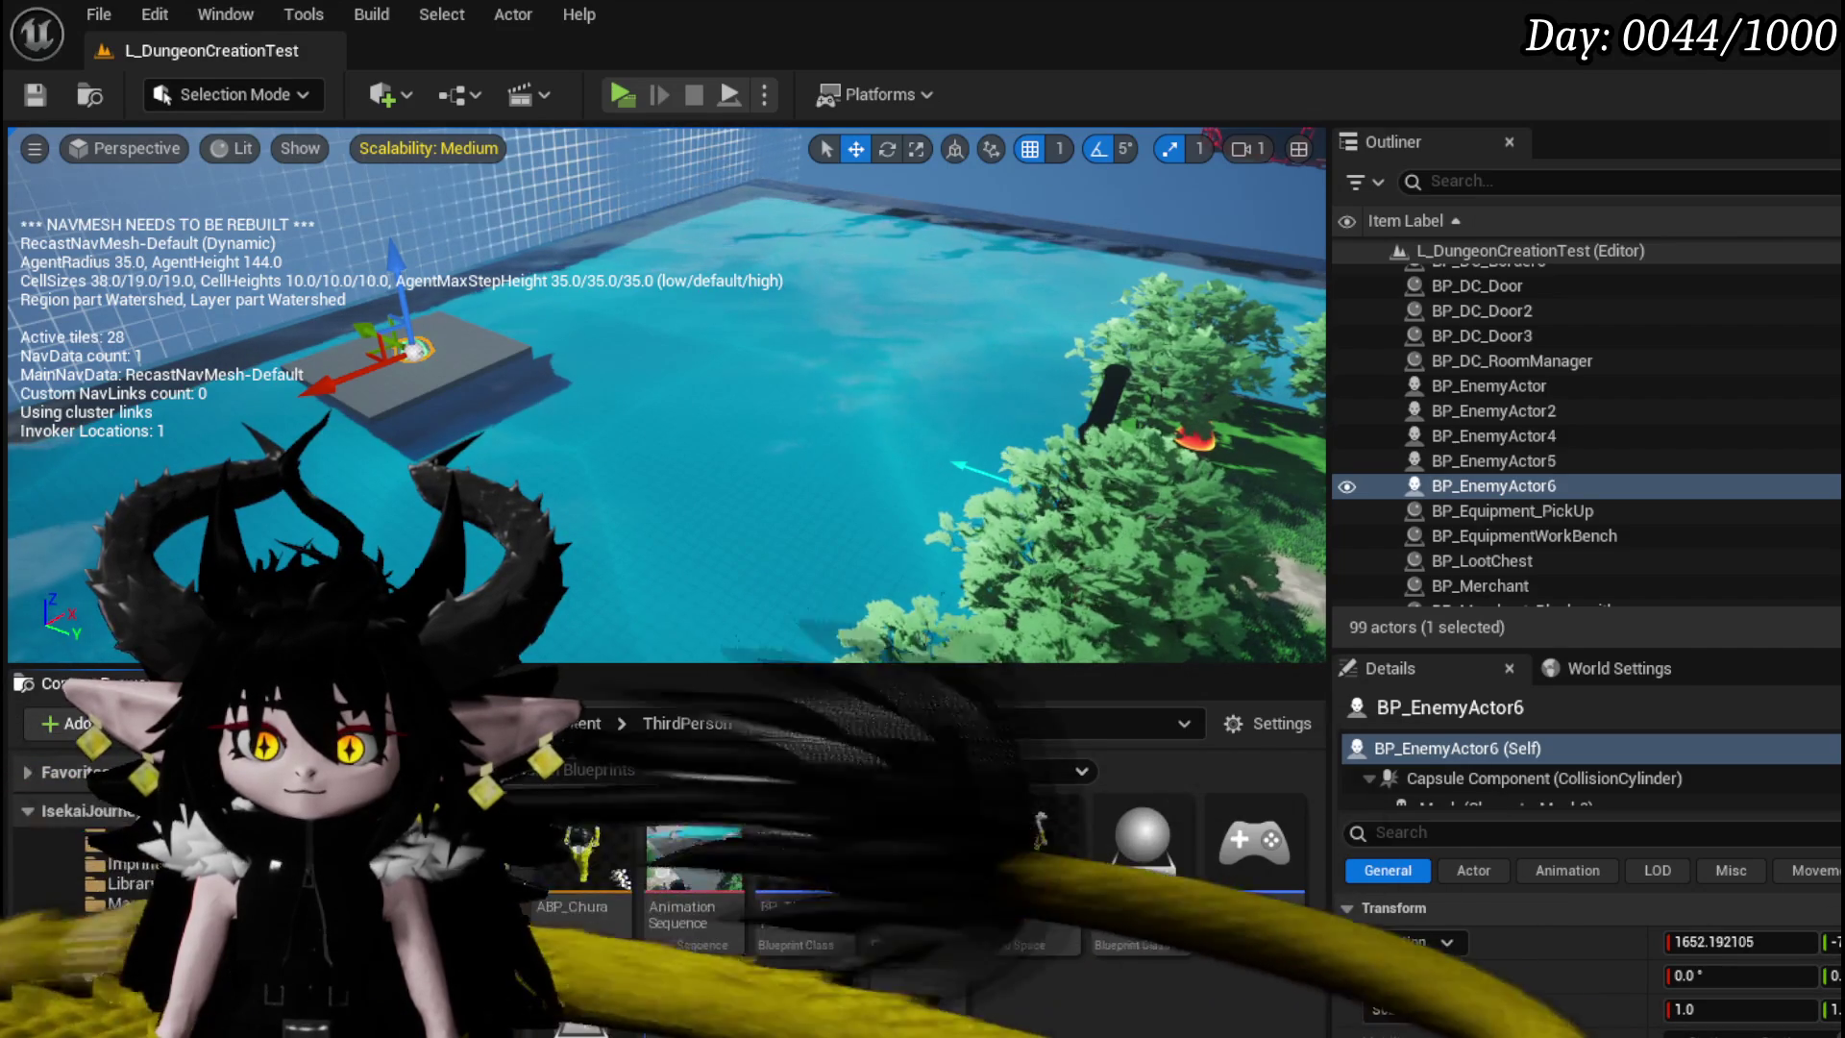
pyautogui.click(62, 903)
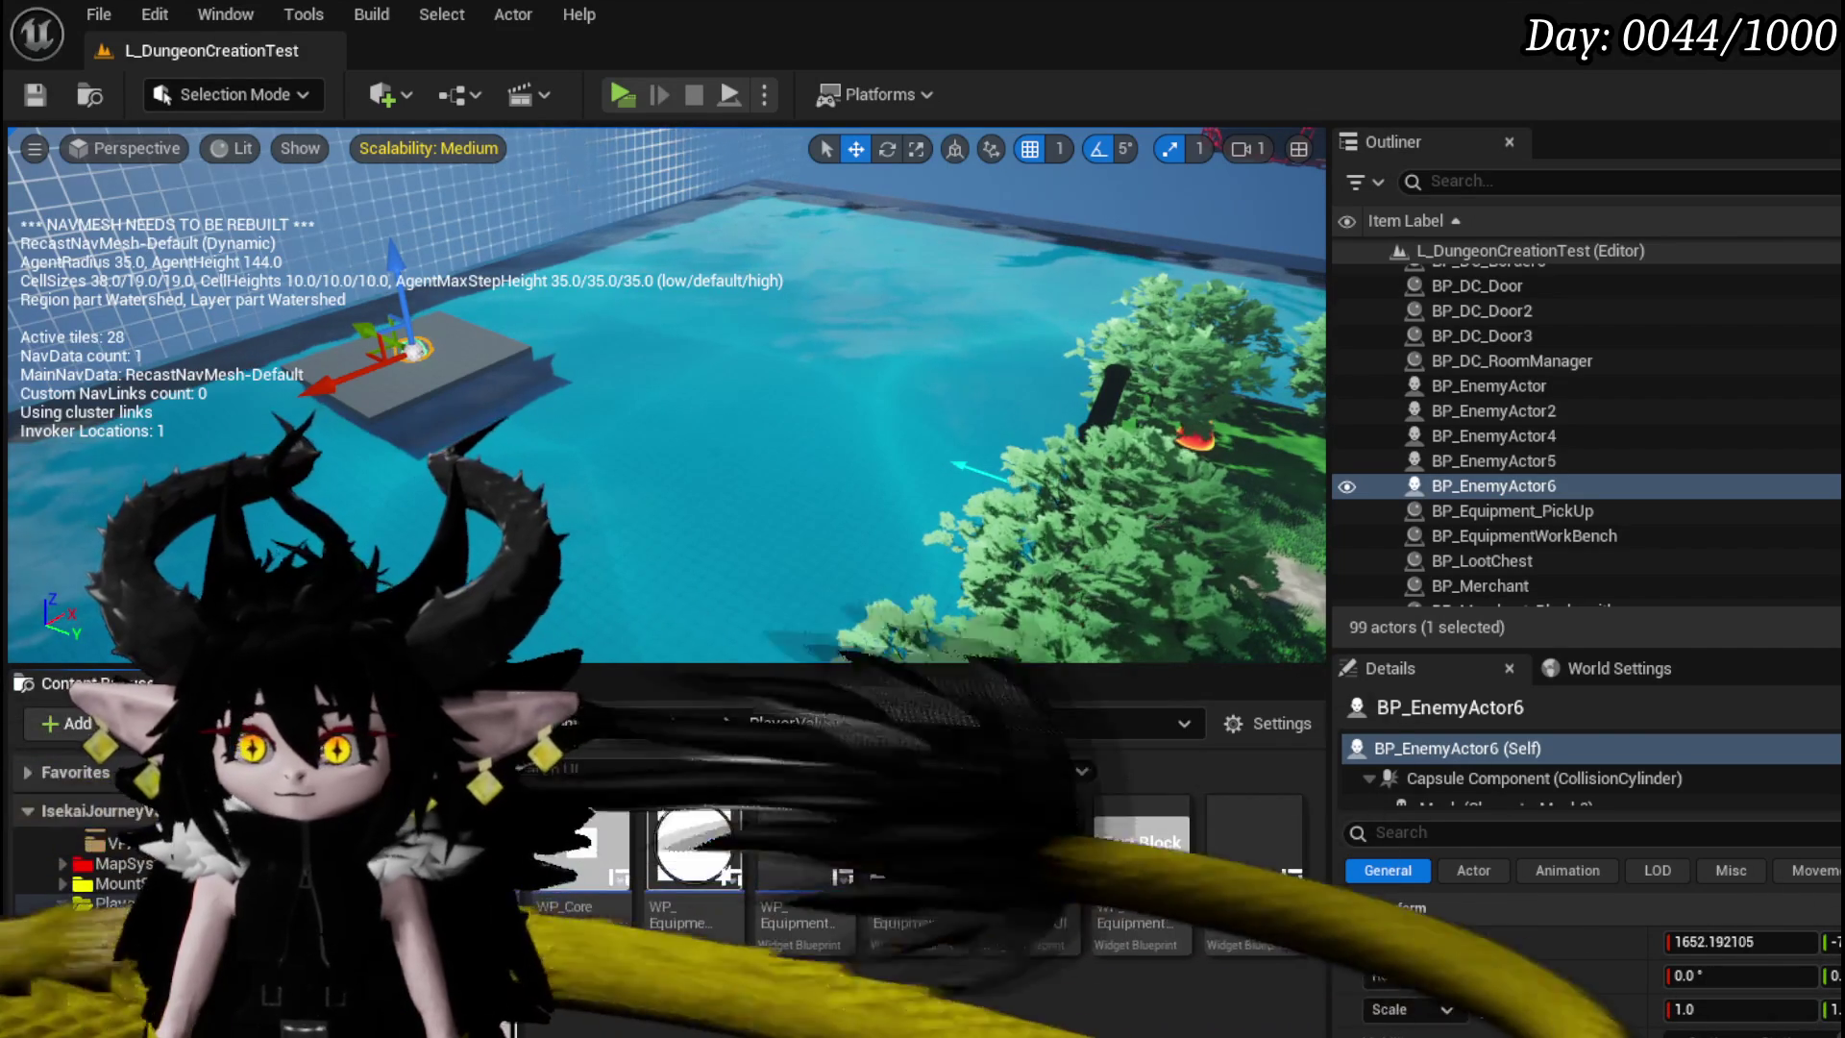
pyautogui.doubleClick(1029, 841)
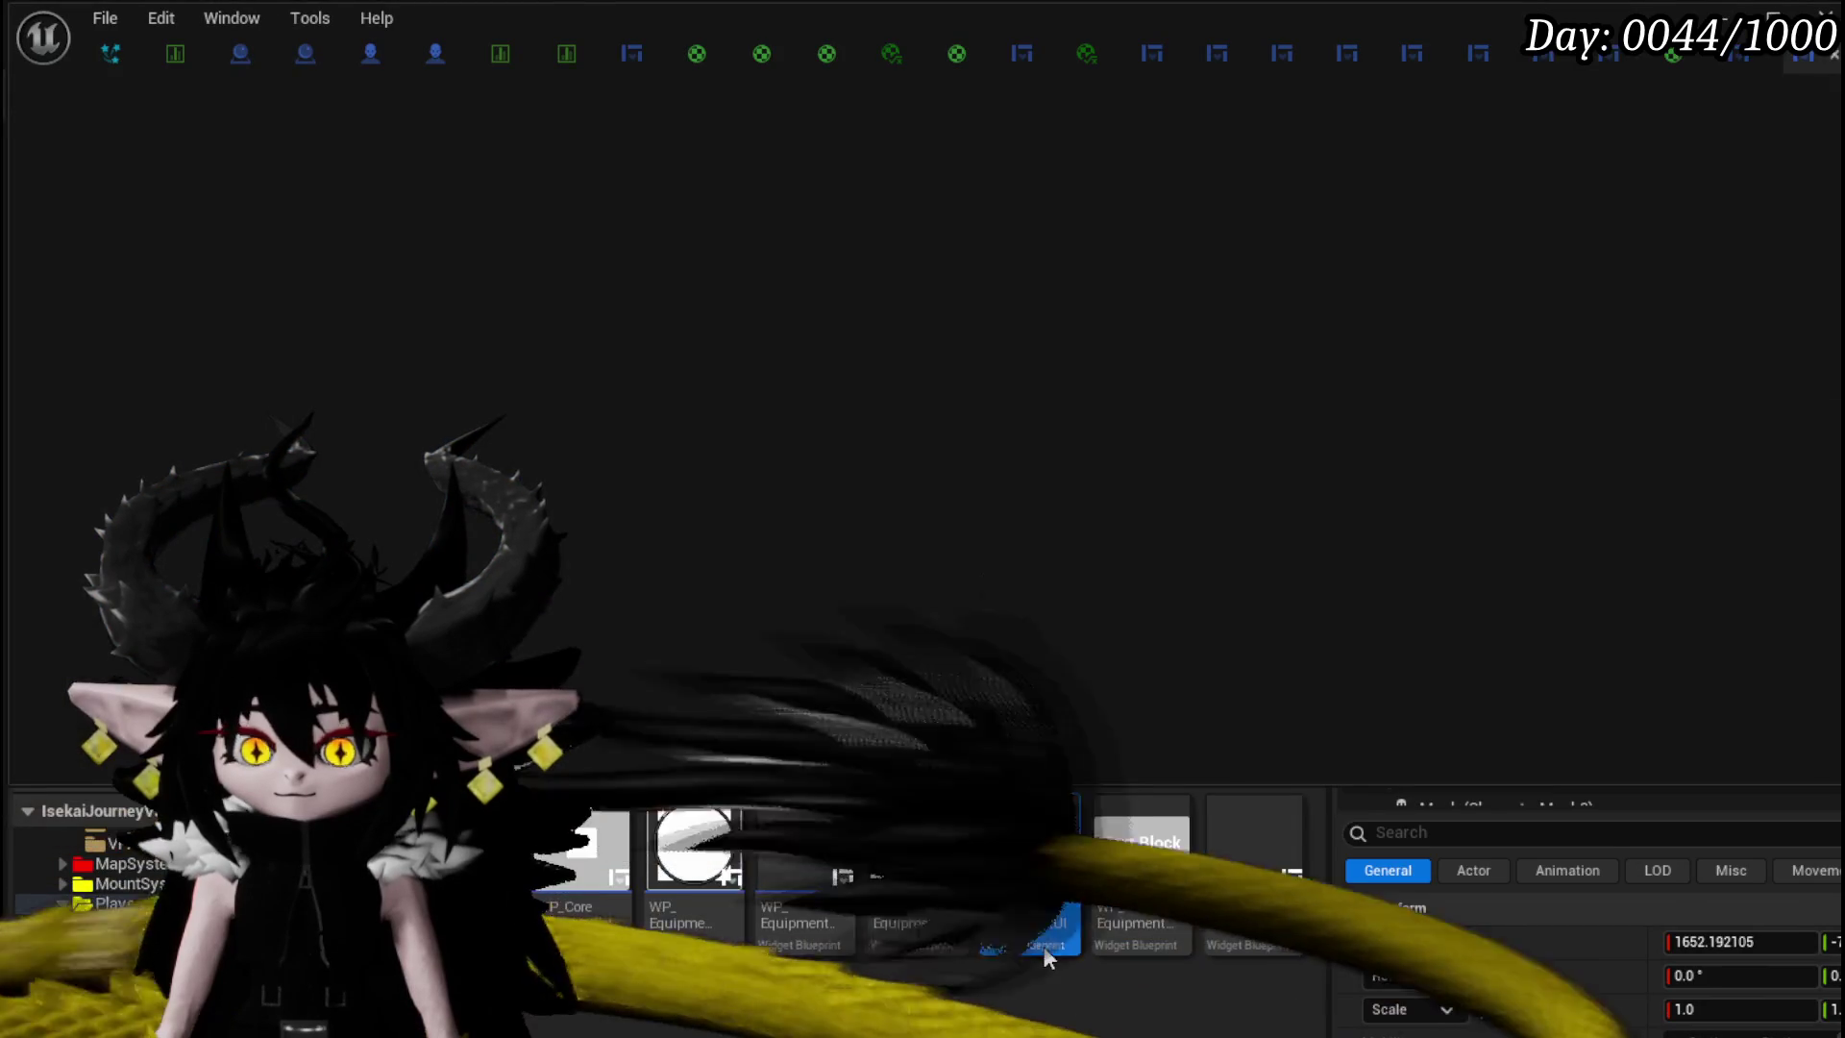
# - Change Border_0's tint from yellow to white (1,1,1)
pyautogui.scroll(-3, 441, 239)
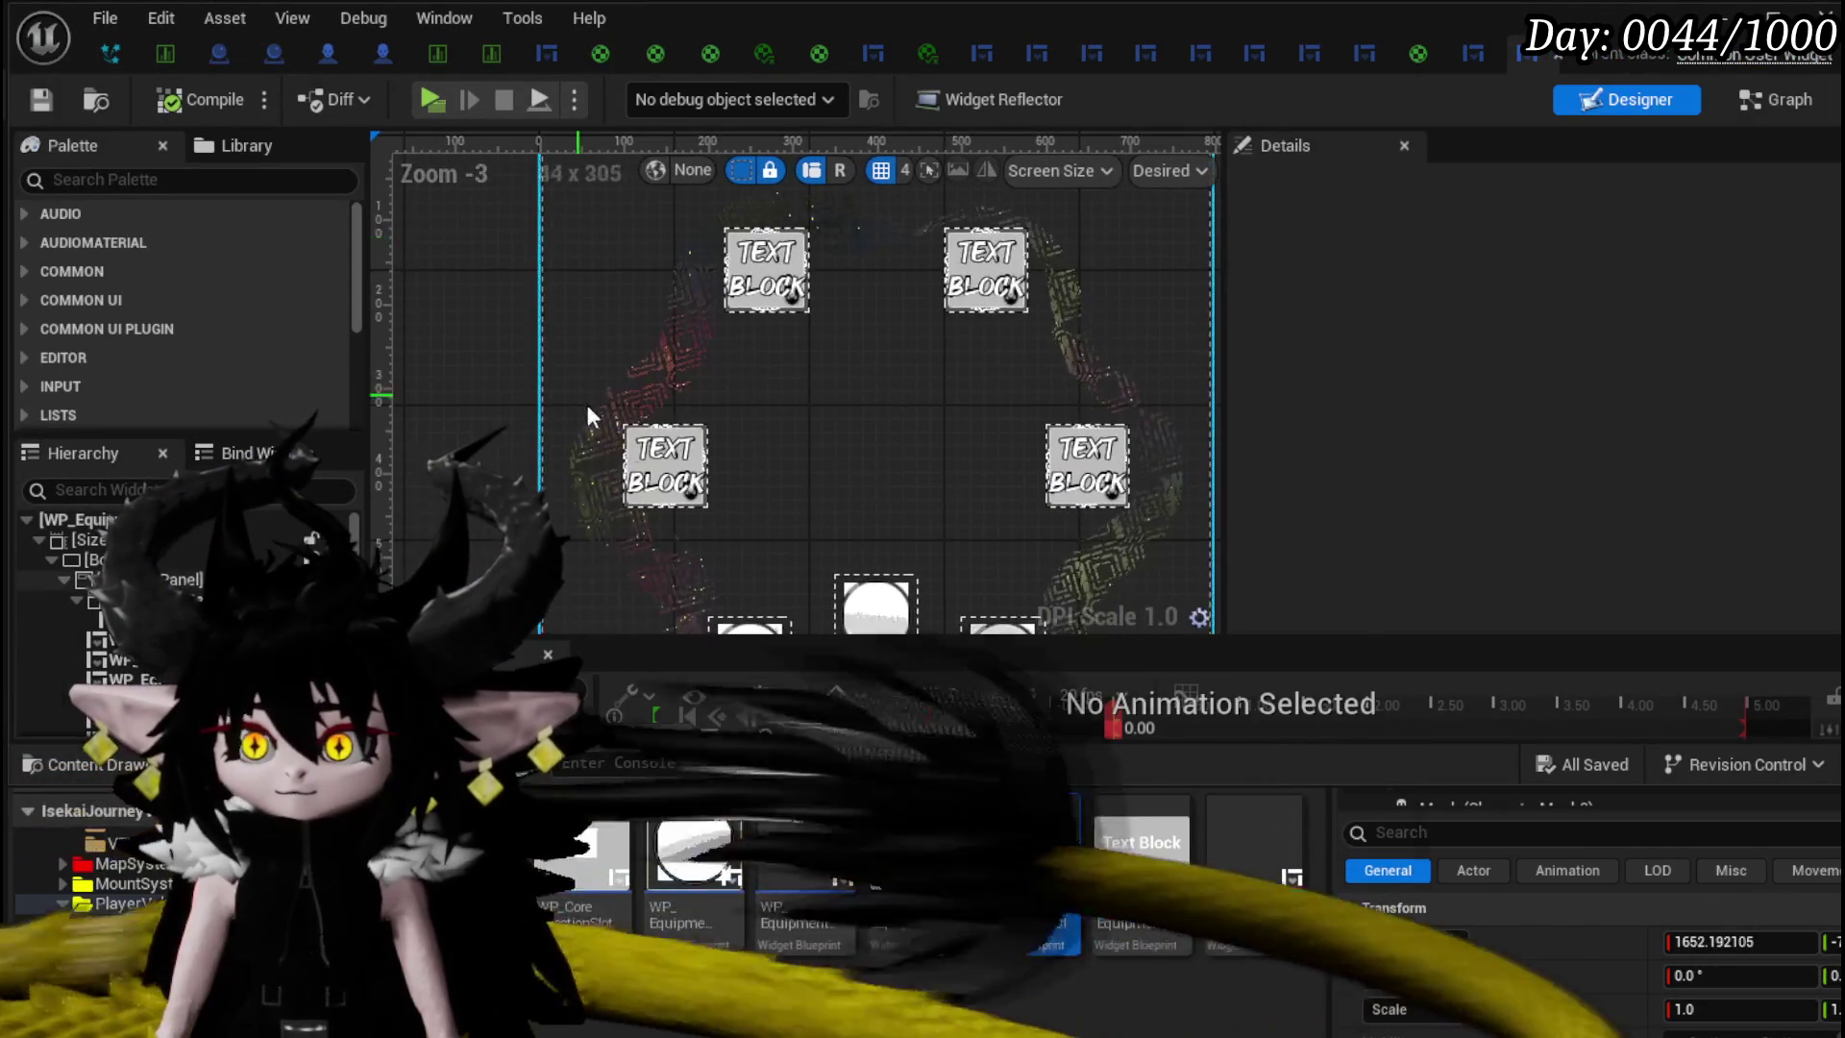
pyautogui.click(173, 579)
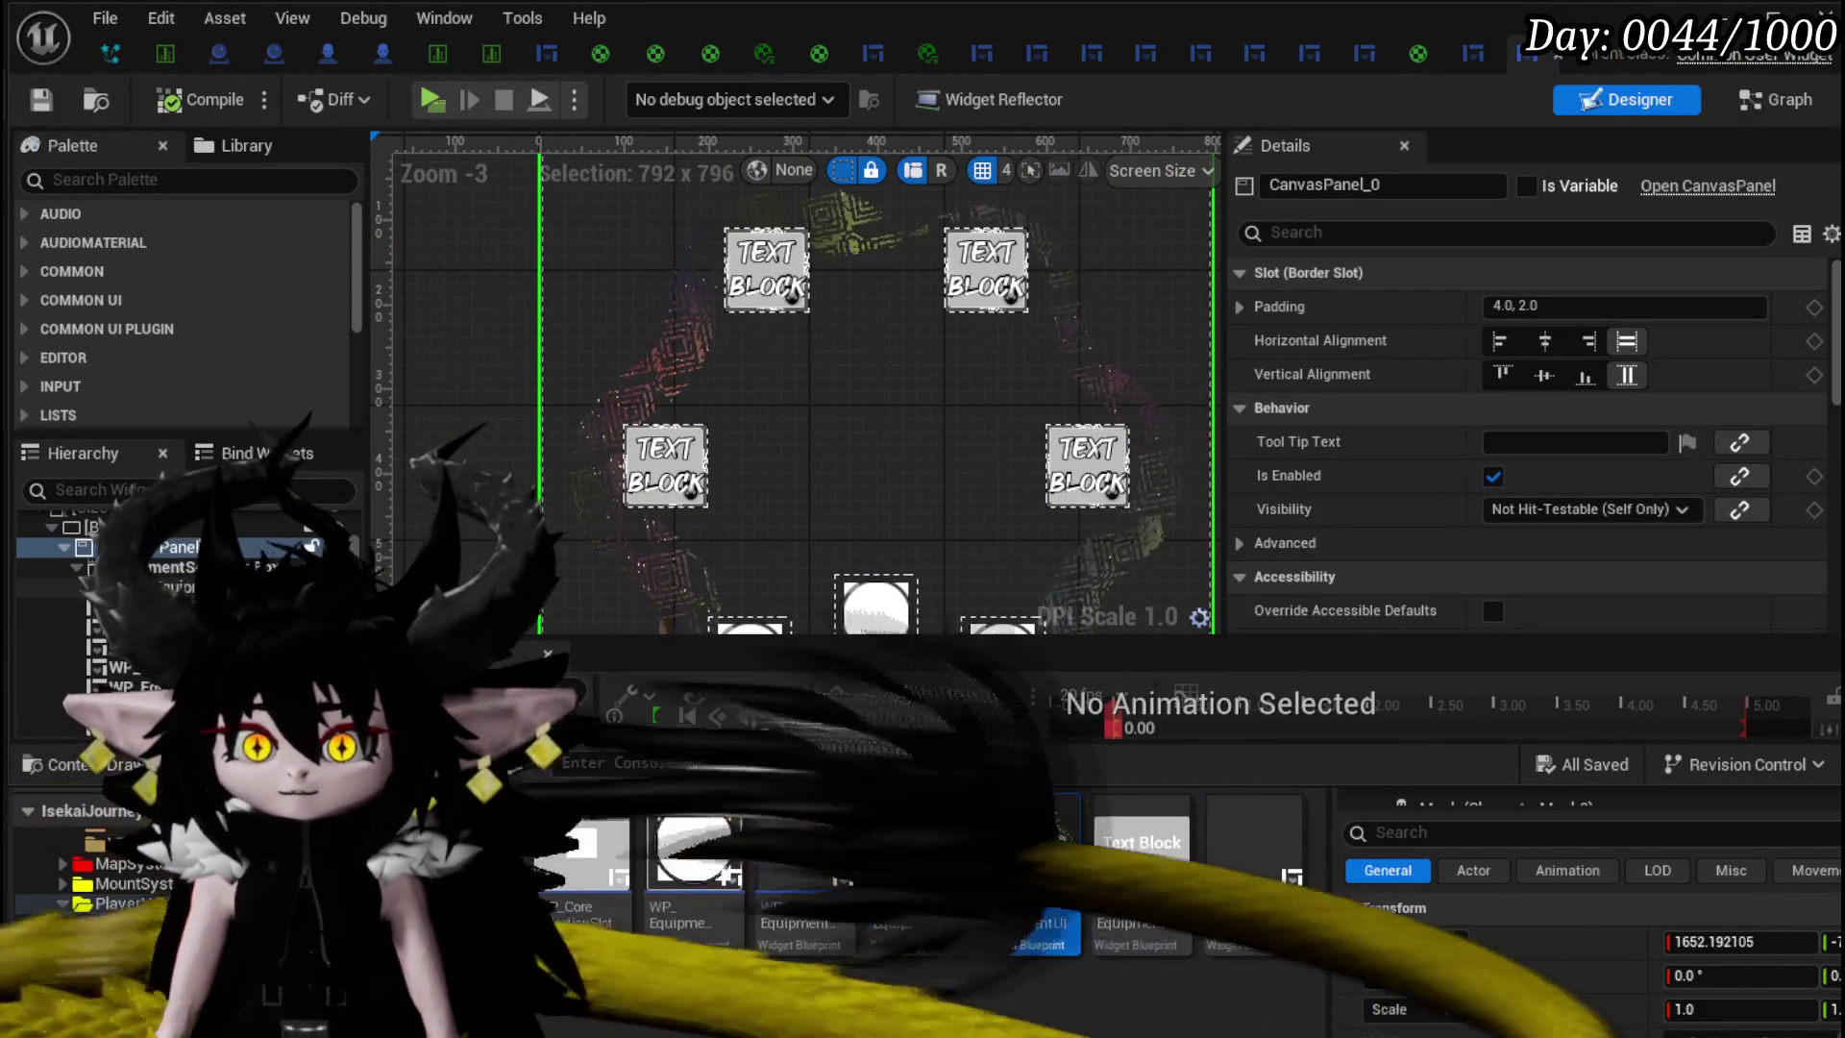
pyautogui.click(96, 527)
pyautogui.scroll(-5, 1652, 475)
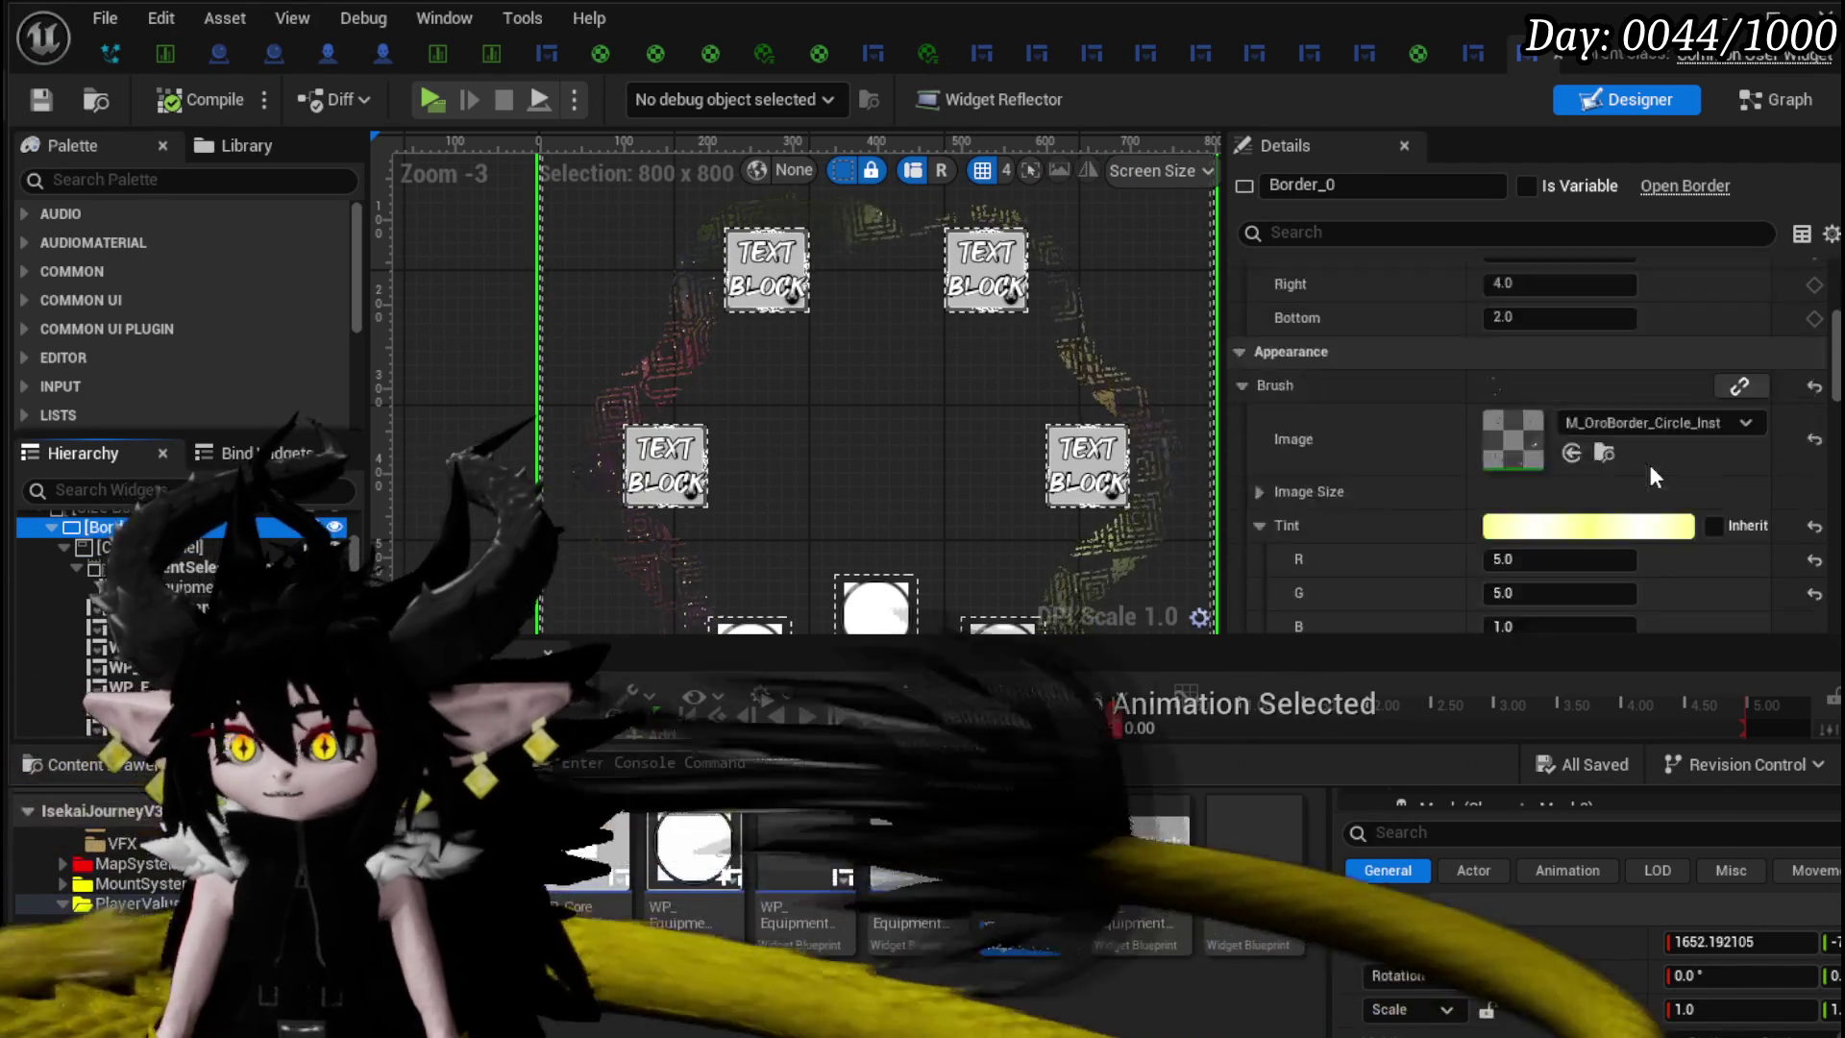
pyautogui.click(1653, 484)
pyautogui.moveTo(1782, 791); pyautogui.dragTo(1735, 707)
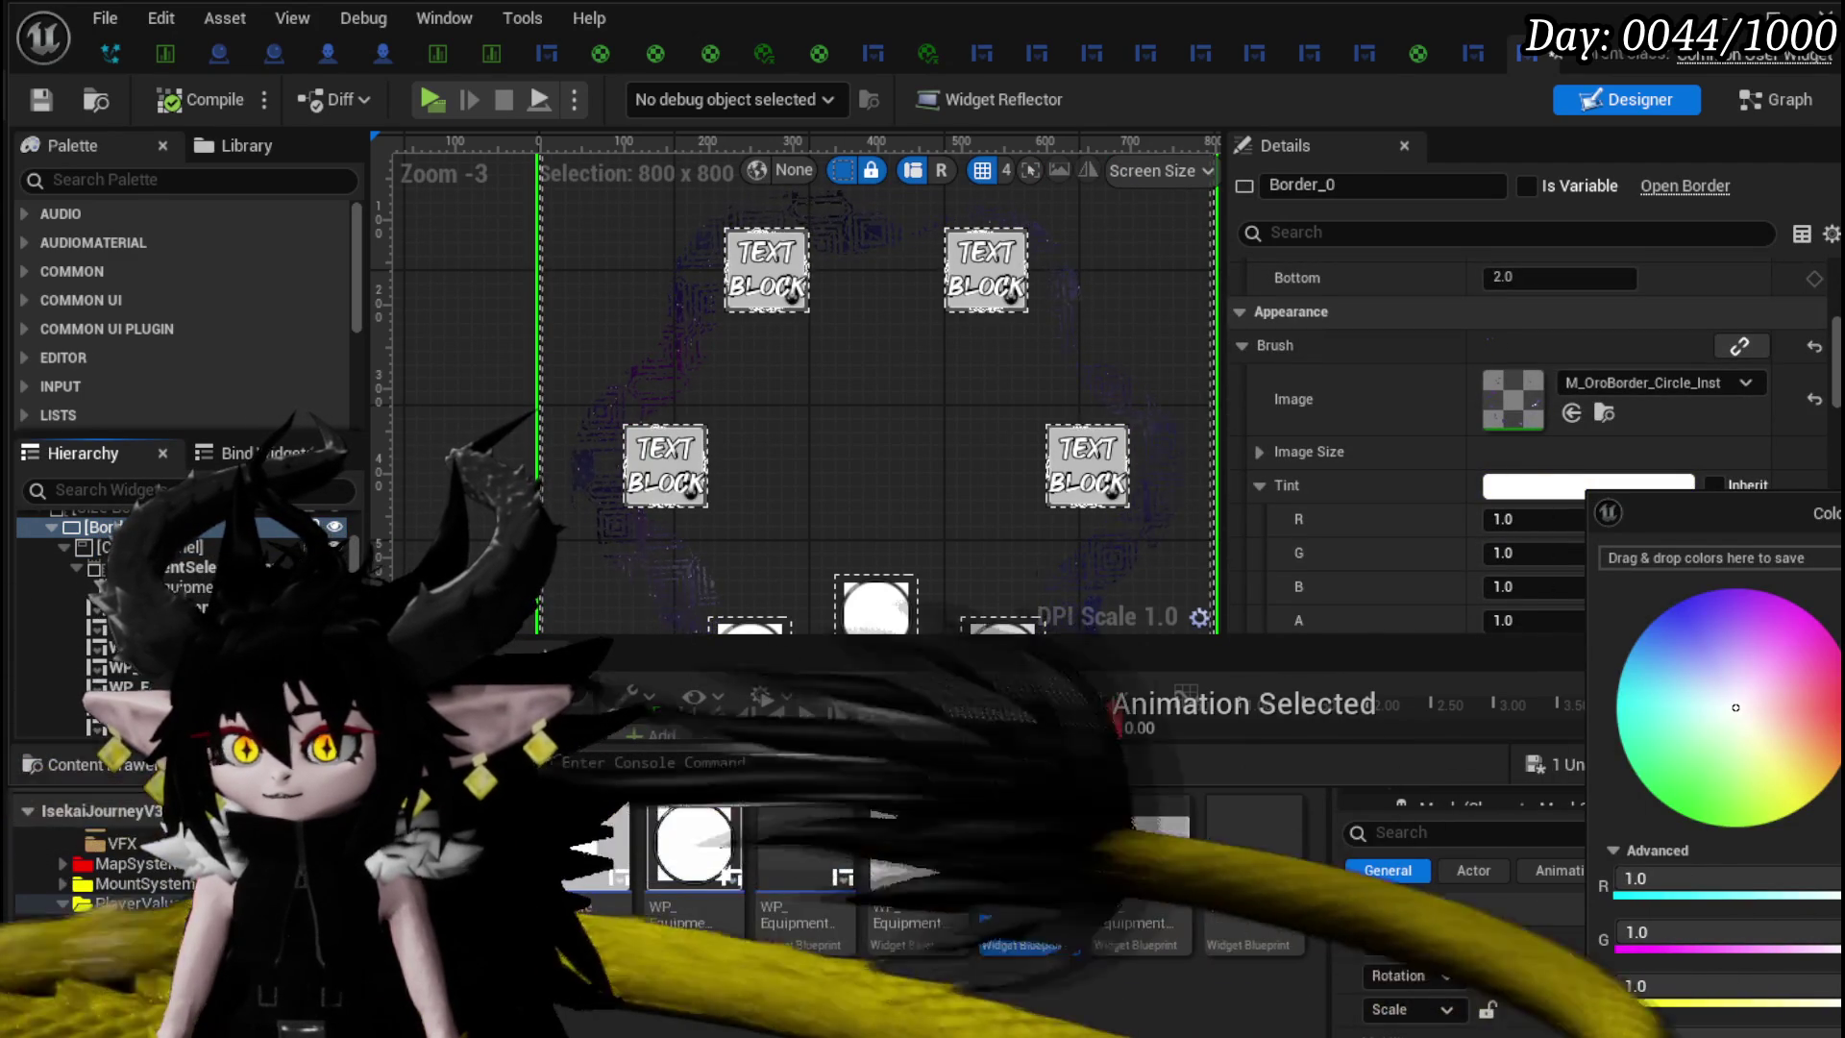
pyautogui.press('Return')
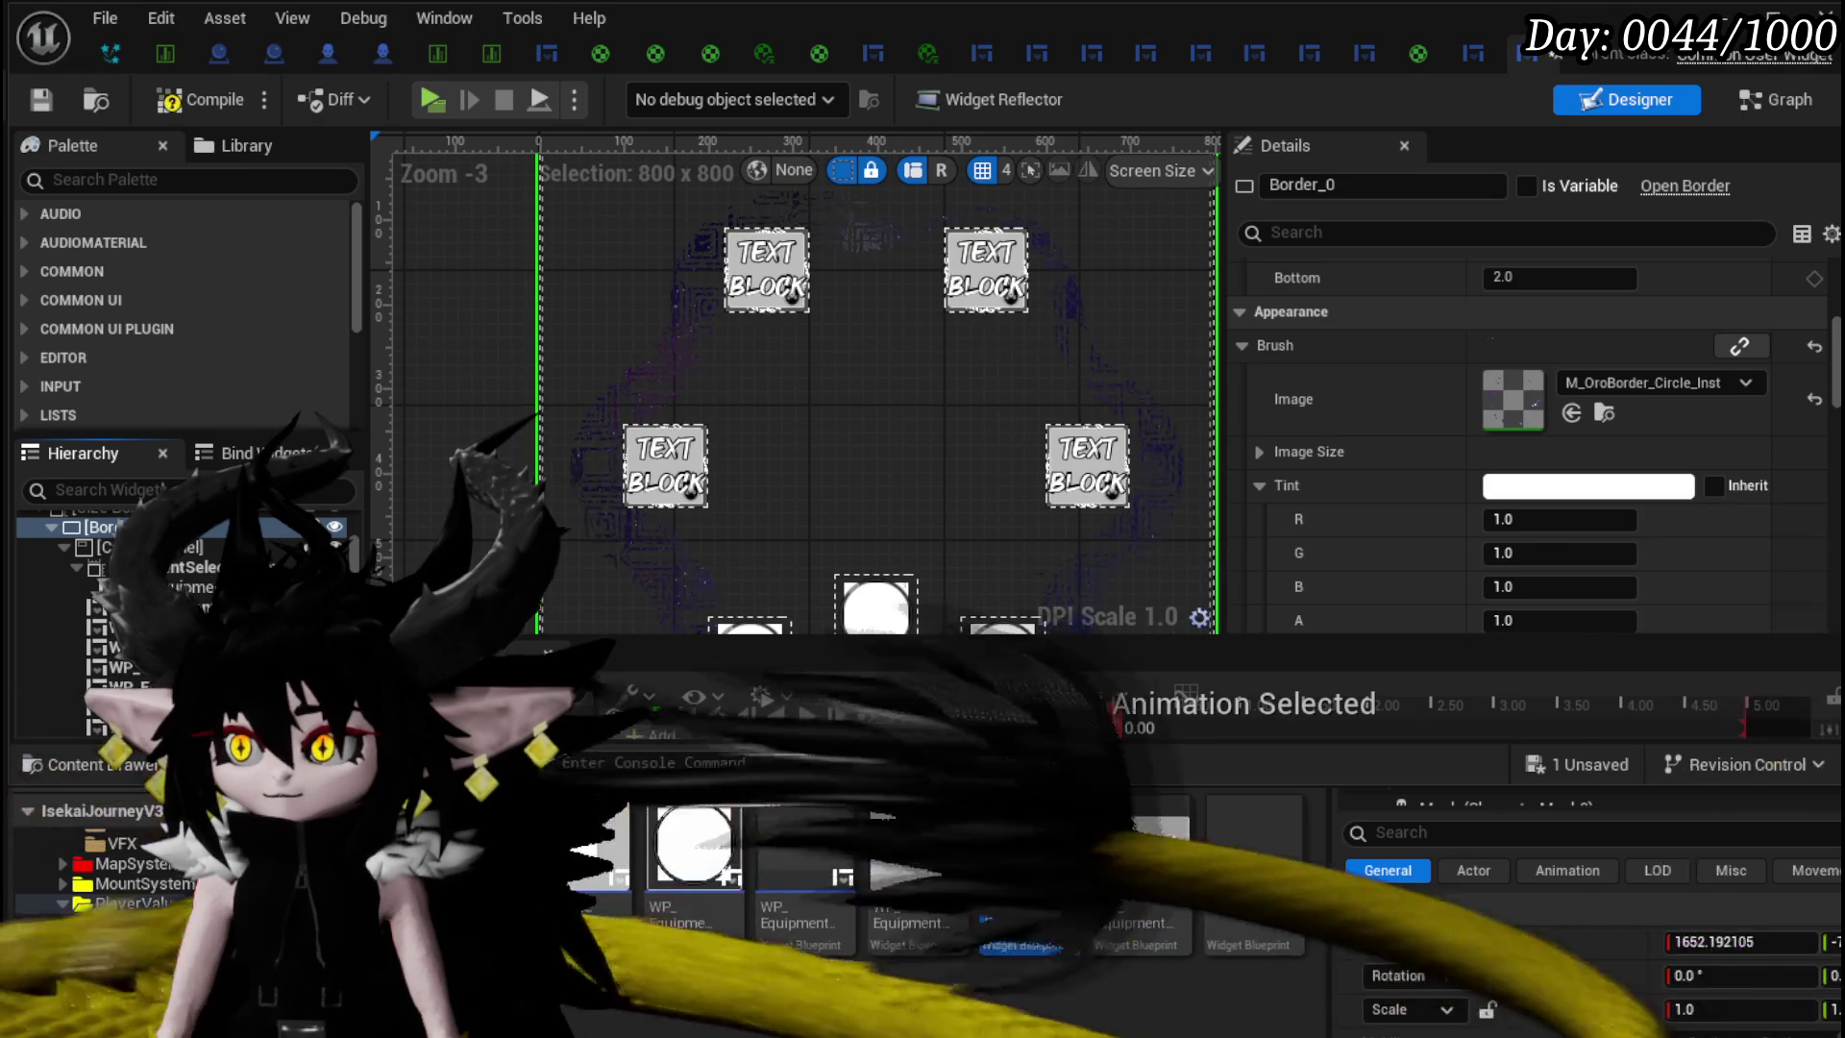
# - Confirm the brush colour at 1.0, compile and save, and start a play-in-editor preview
pyautogui.scroll(-4, 1383, 509)
pyautogui.click(1585, 522)
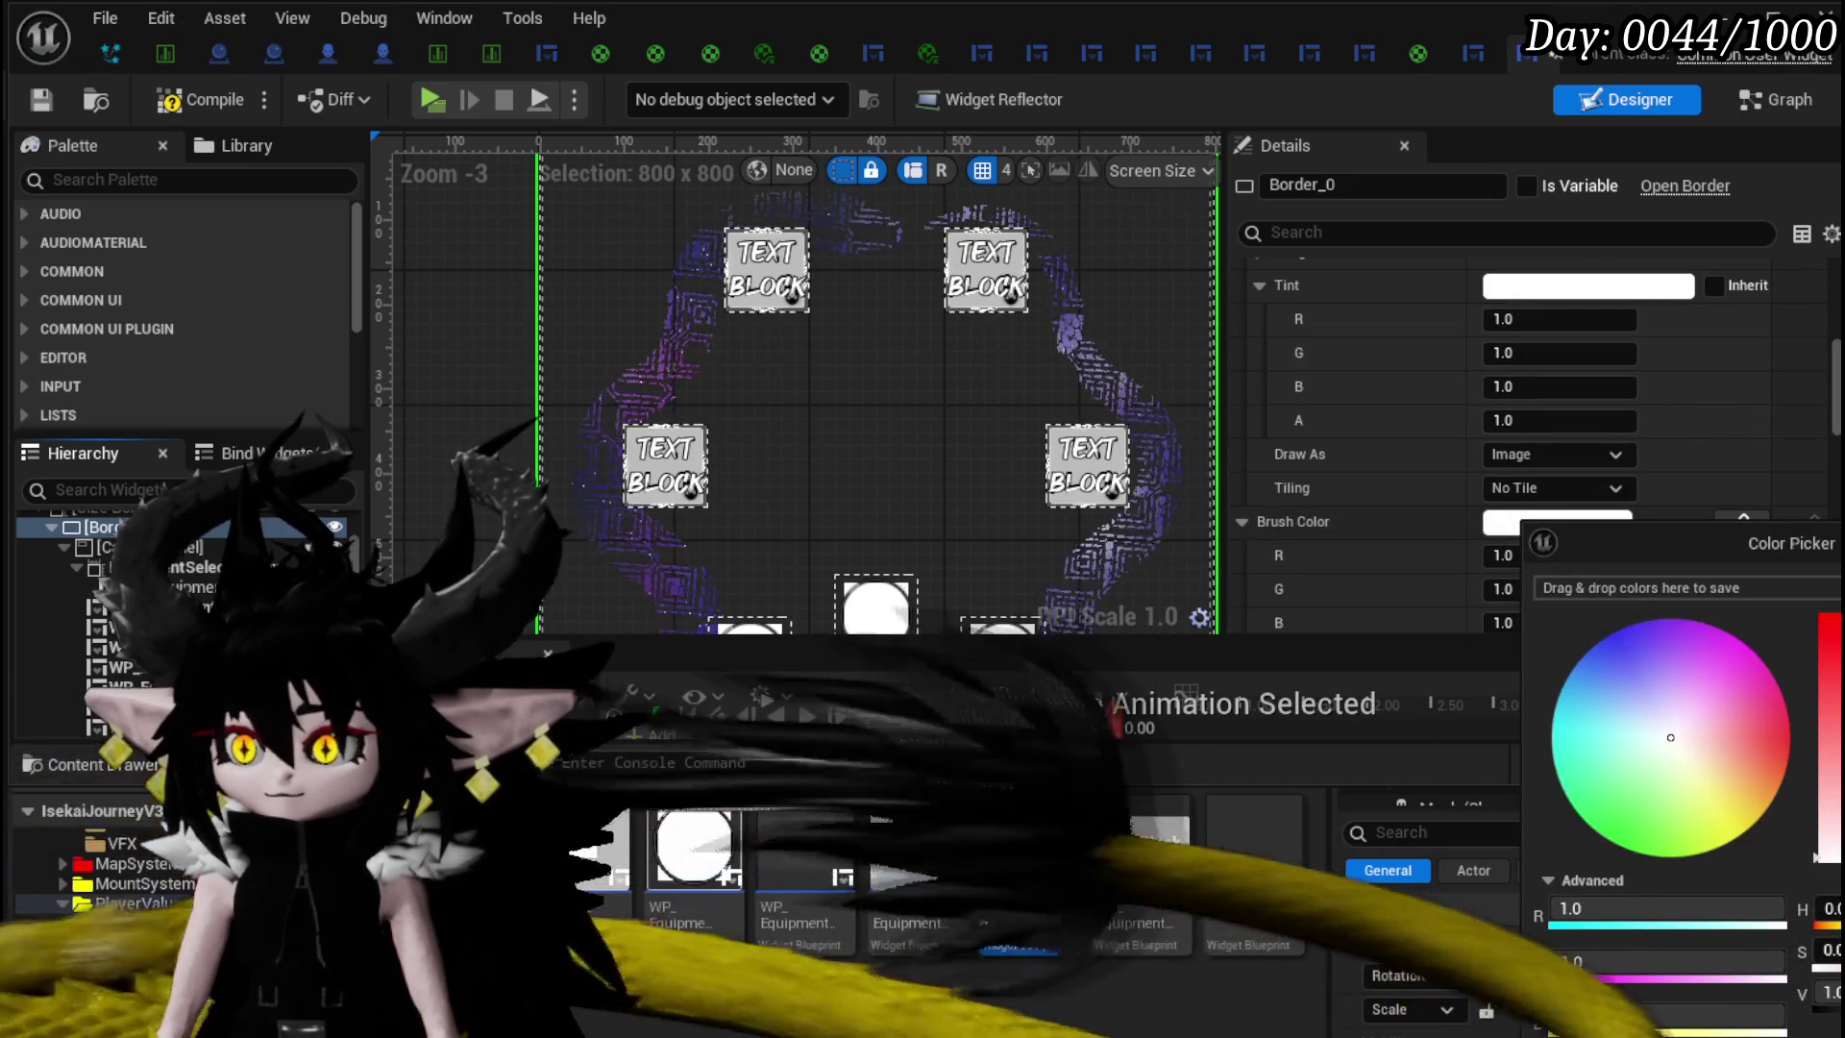
pyautogui.press('Return')
pyautogui.click(173, 115)
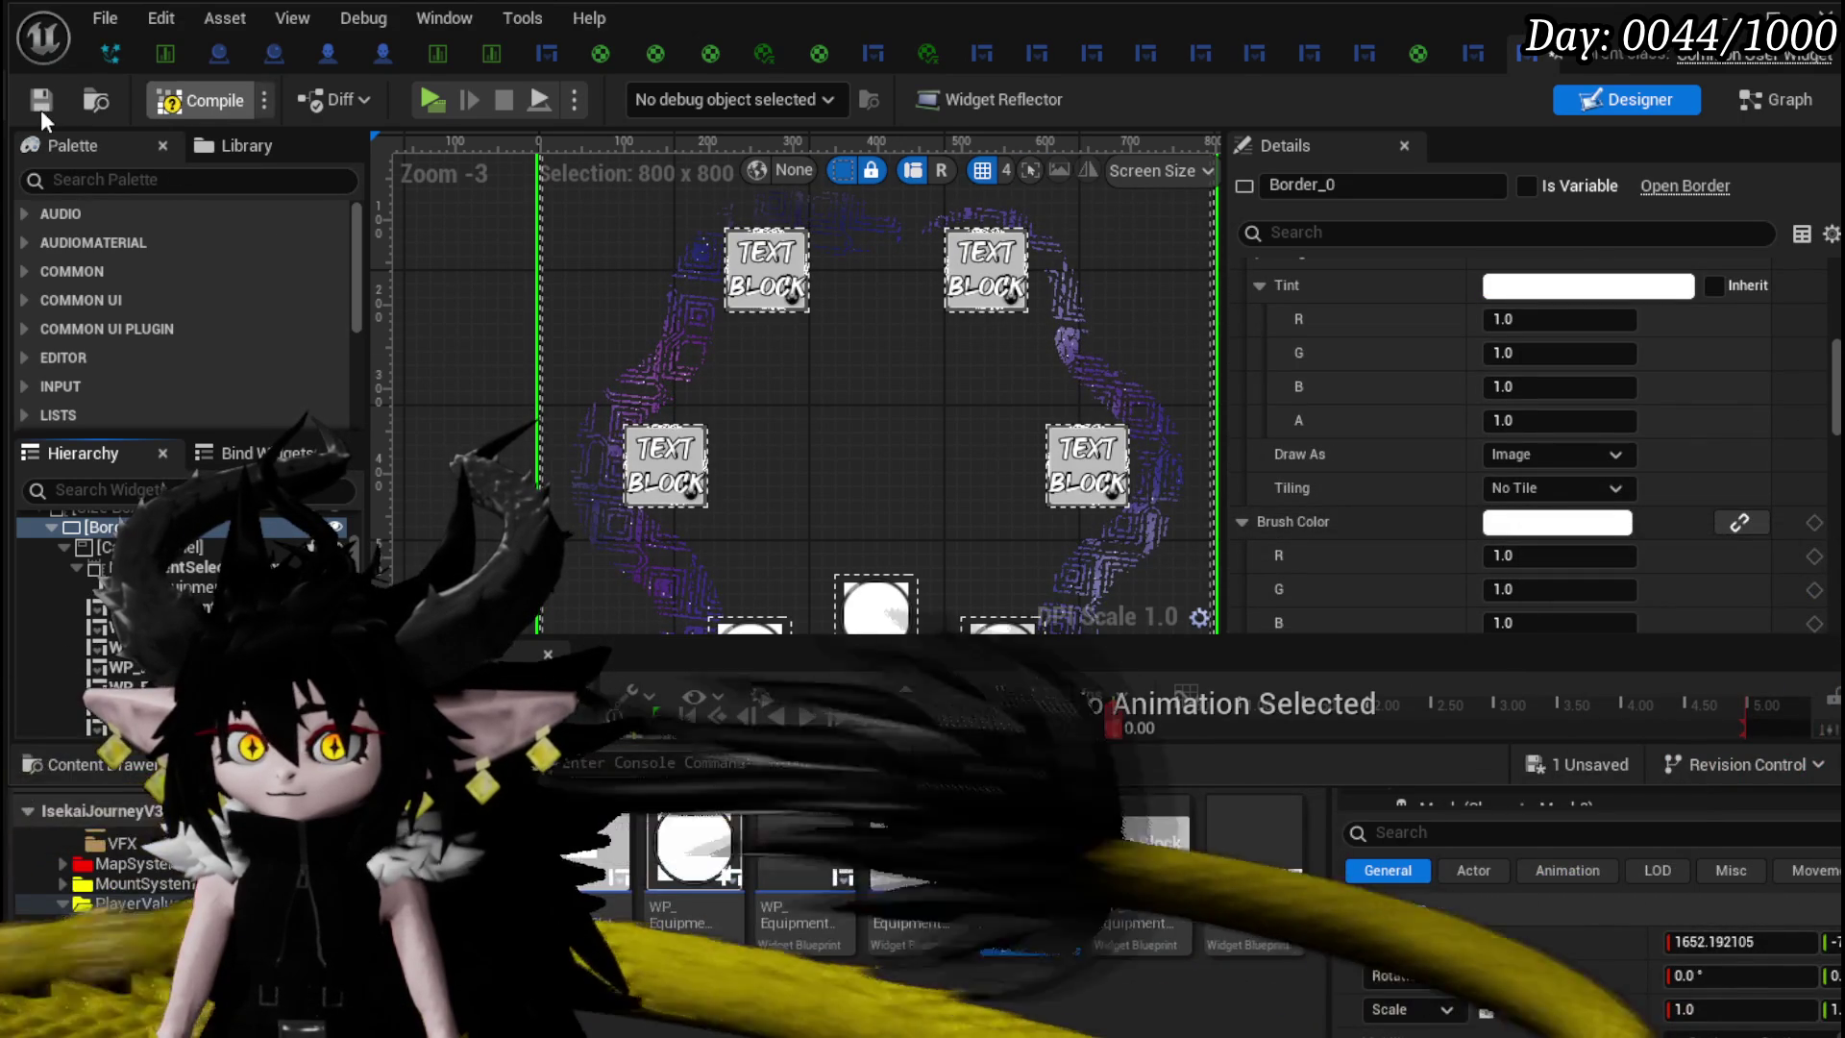
pyautogui.click(41, 105)
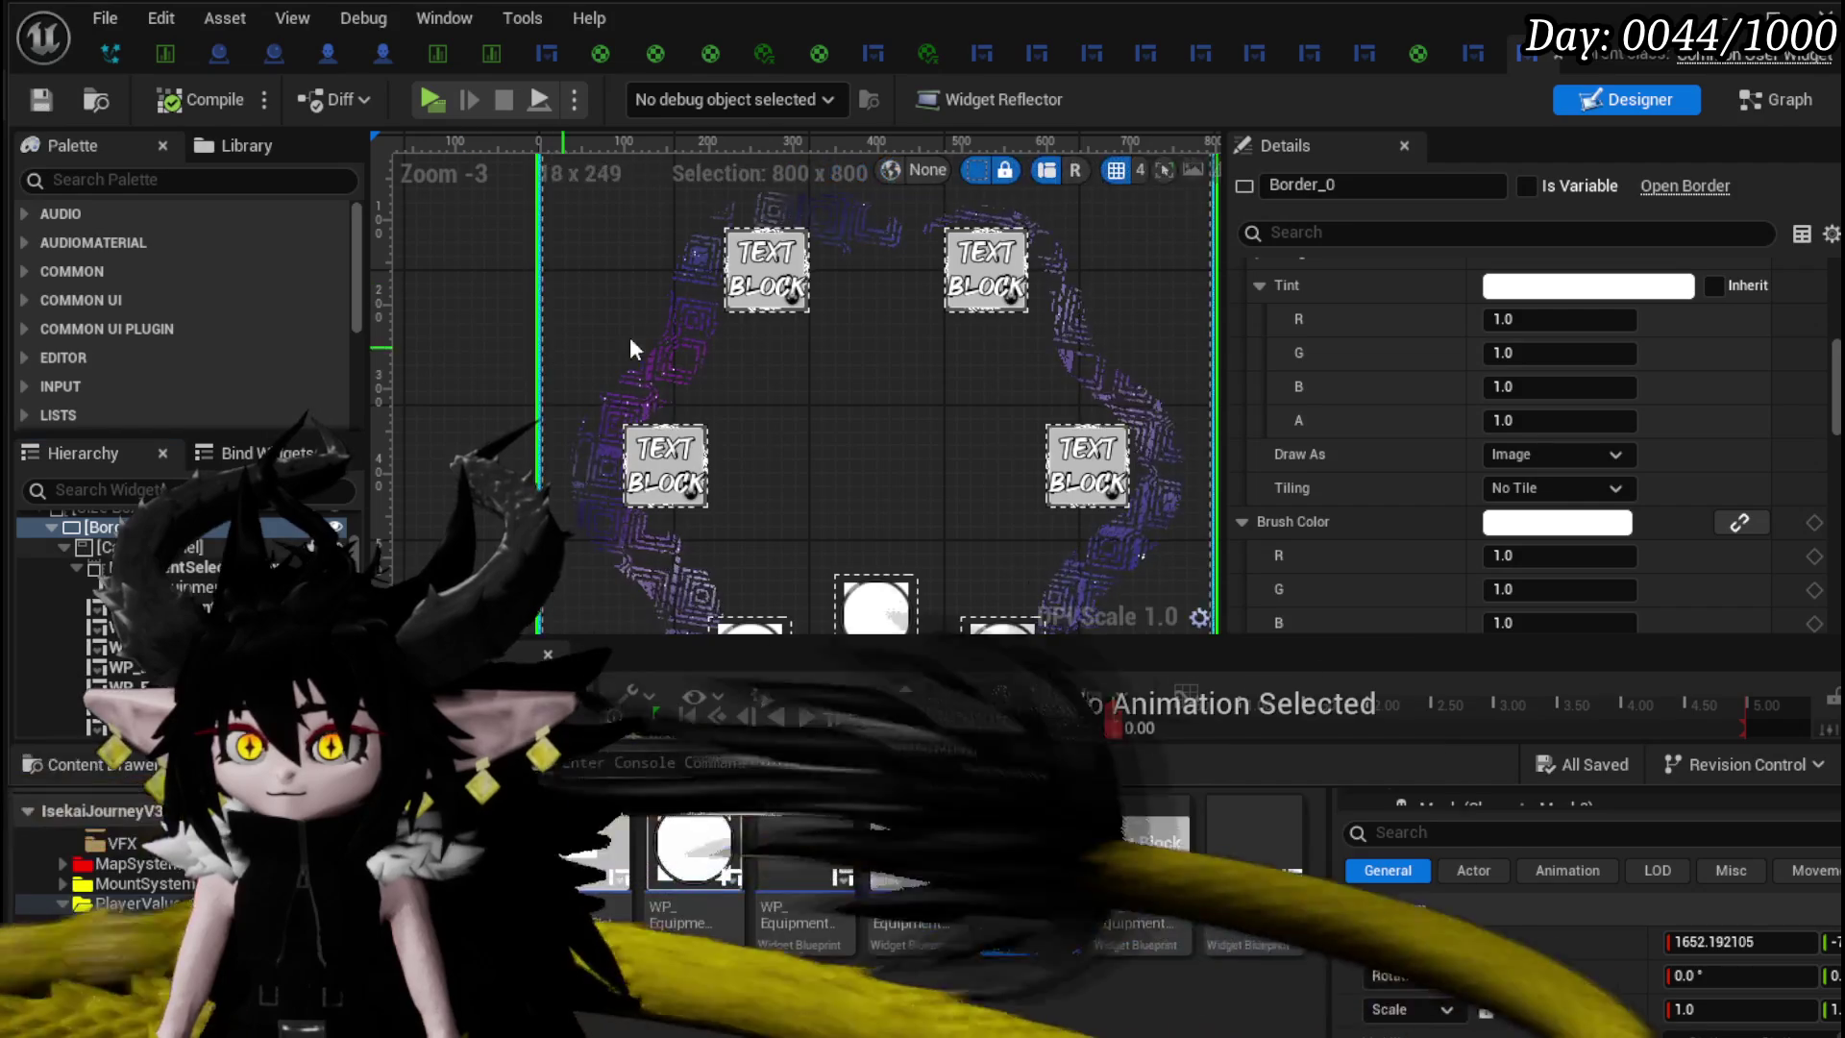
pyautogui.click(1635, 68)
pyautogui.click(622, 94)
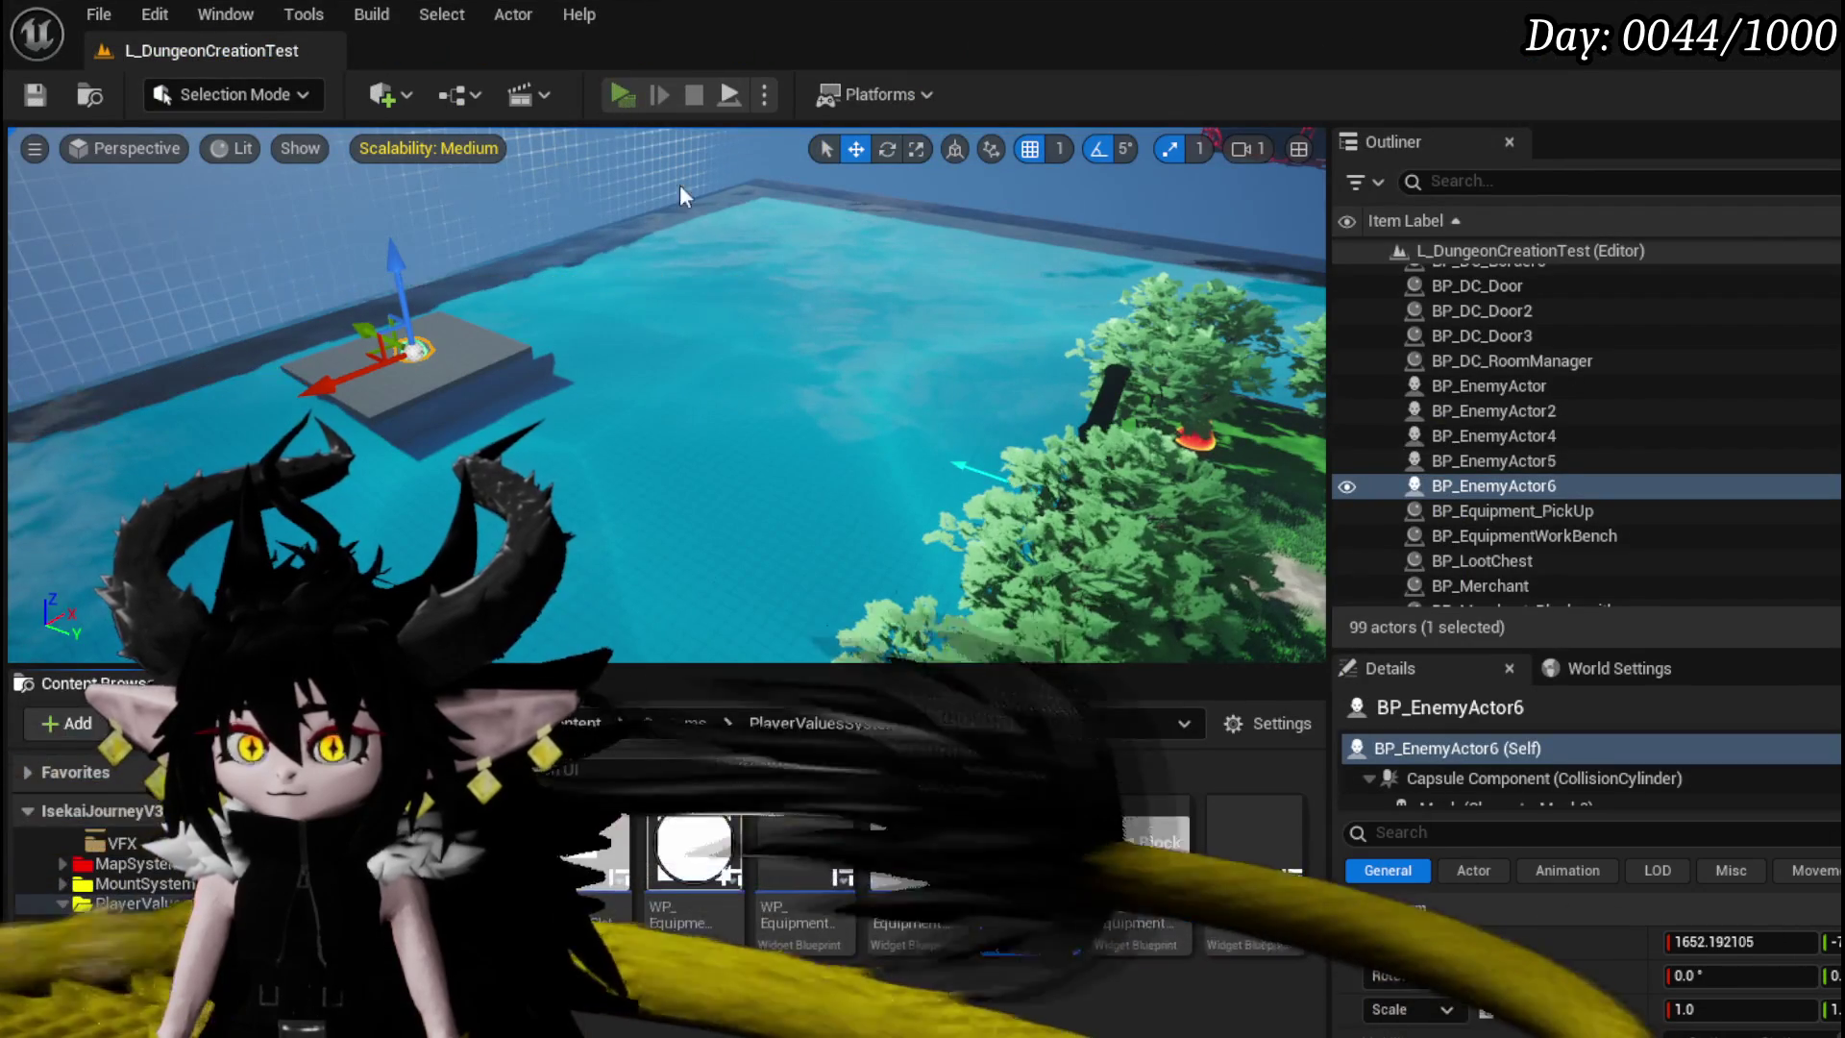
pyautogui.press('i')
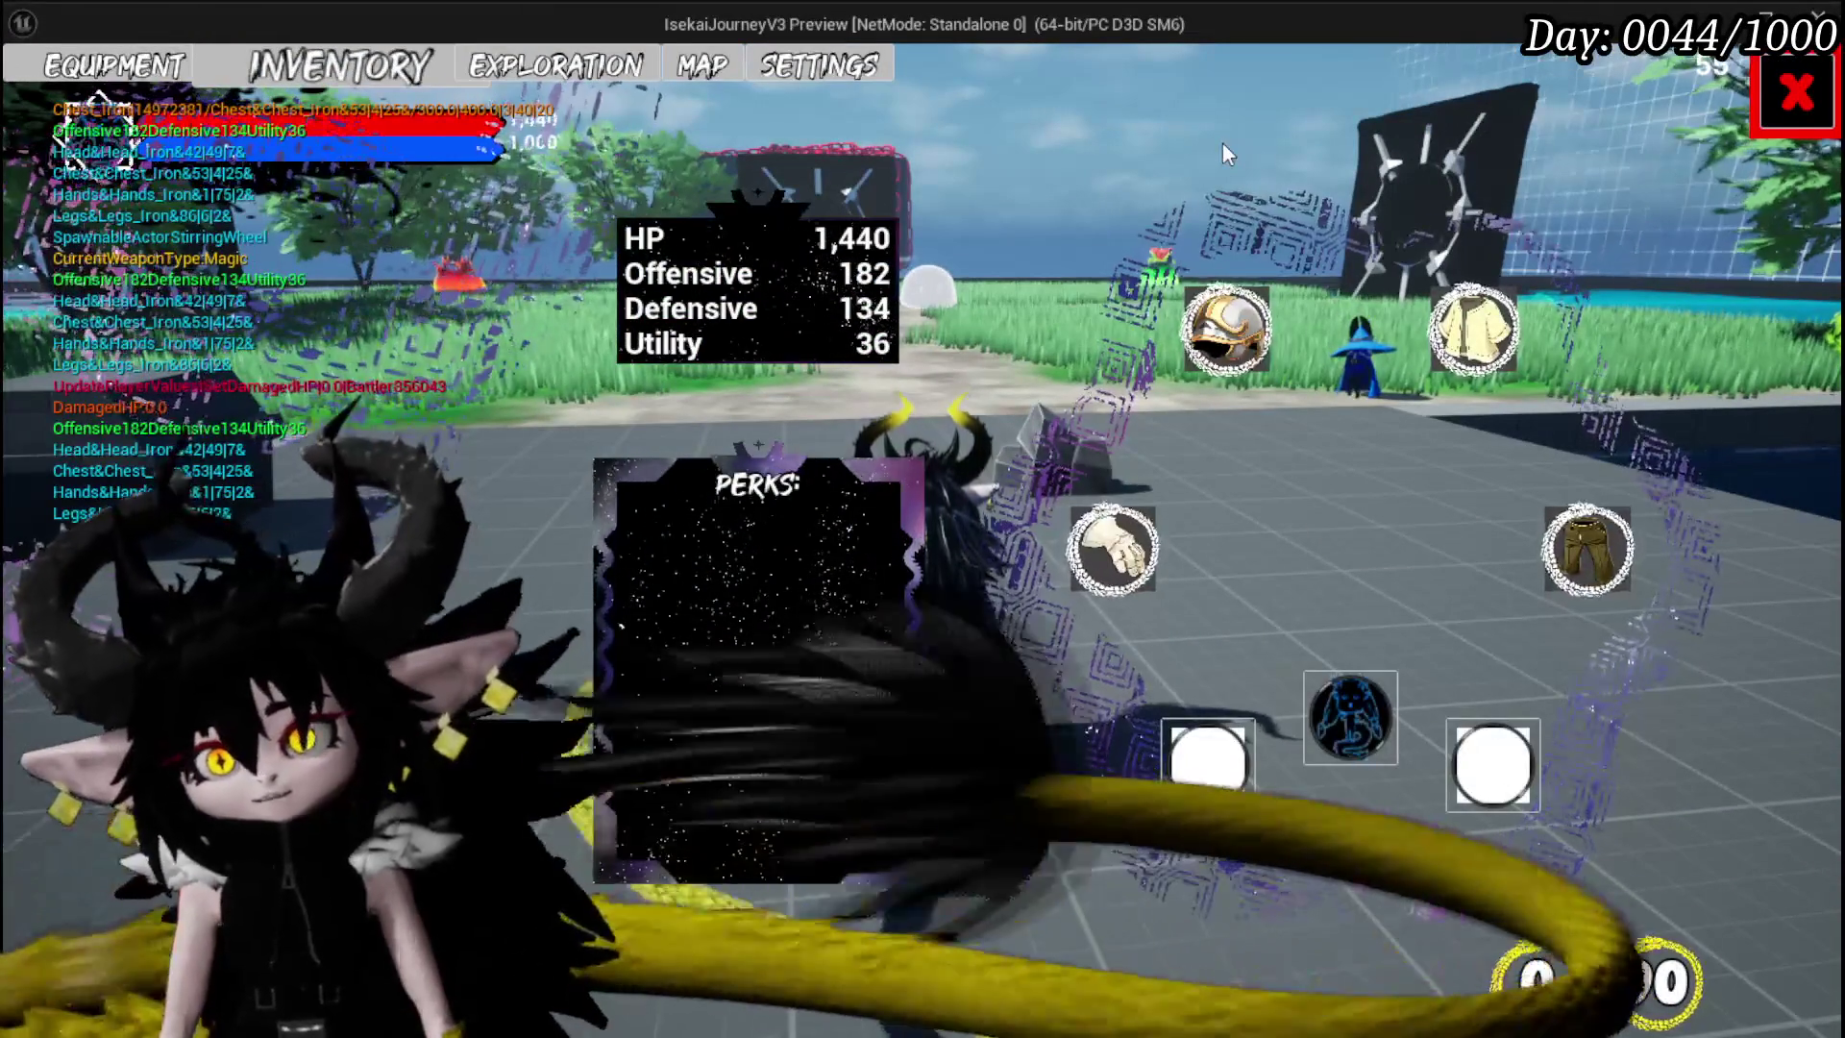
pyautogui.press('Escape')
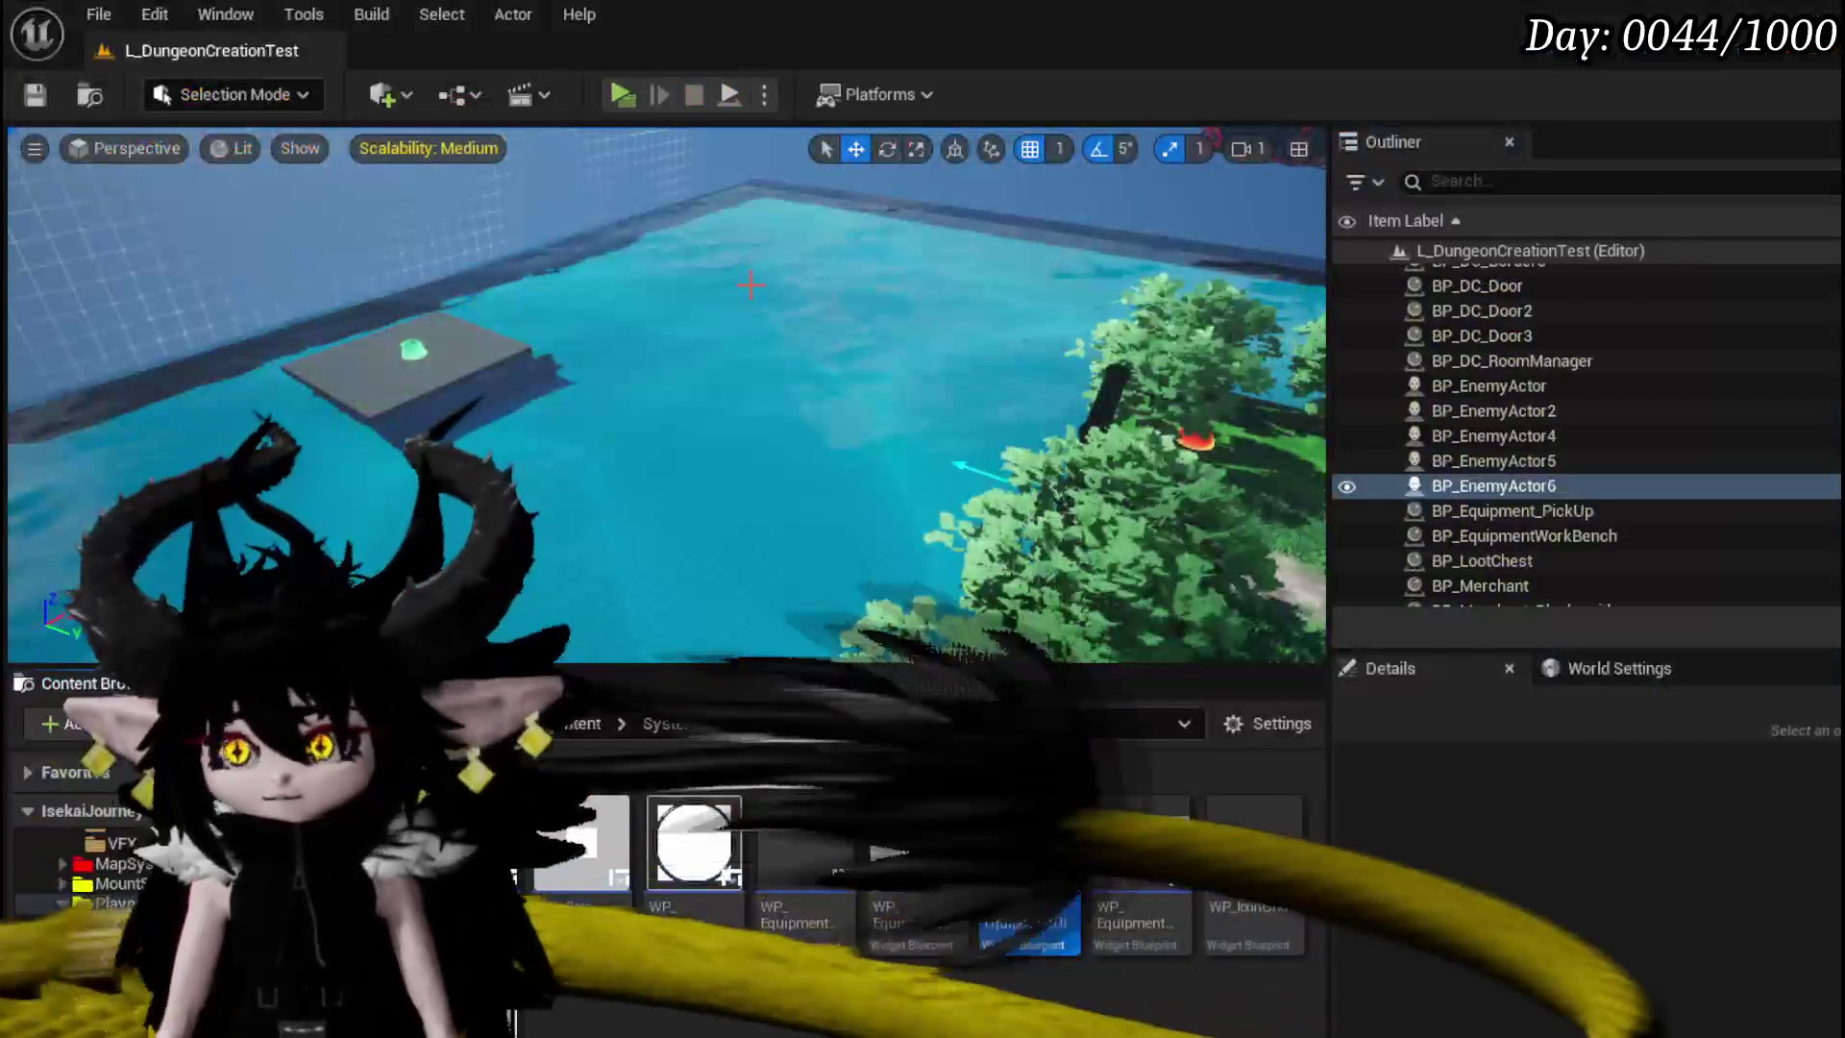
pyautogui.click(32, 96)
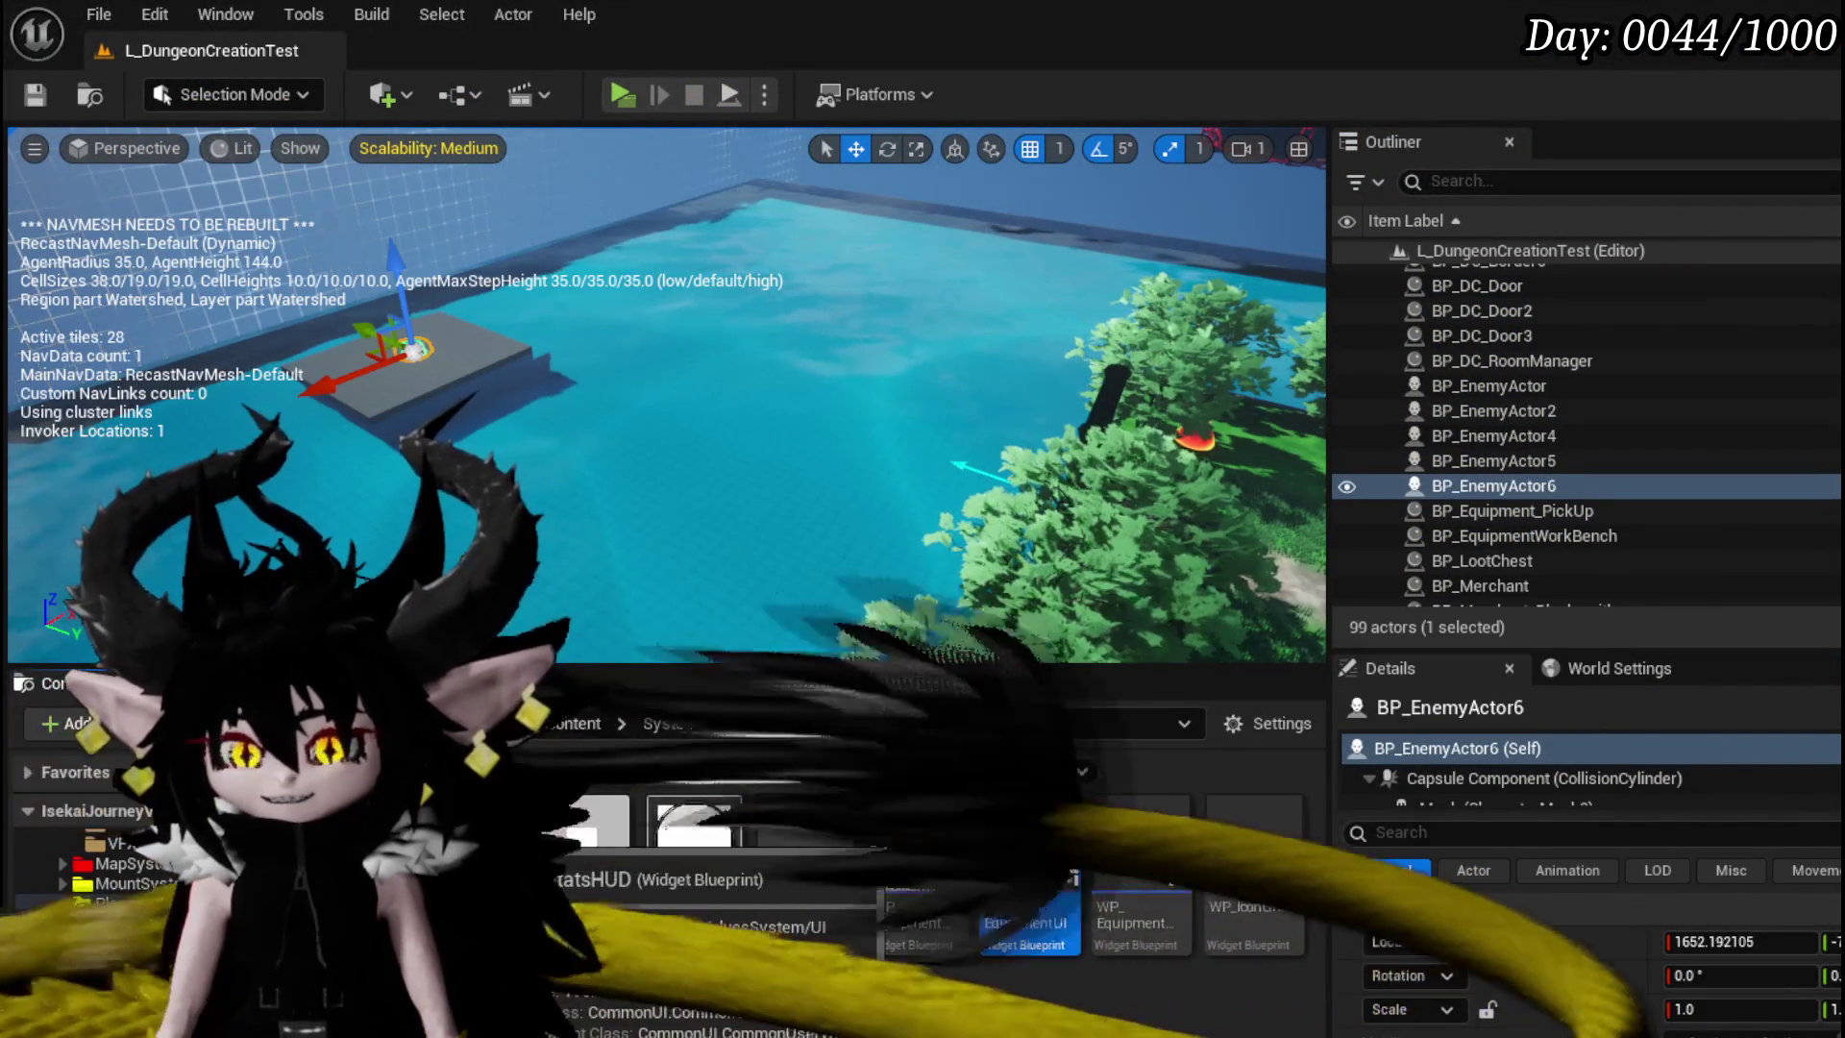
# - Inspect the HP stats box, Border_139 and neighbouring widgets in the hierarchy
pyautogui.scroll(5, 742, 383)
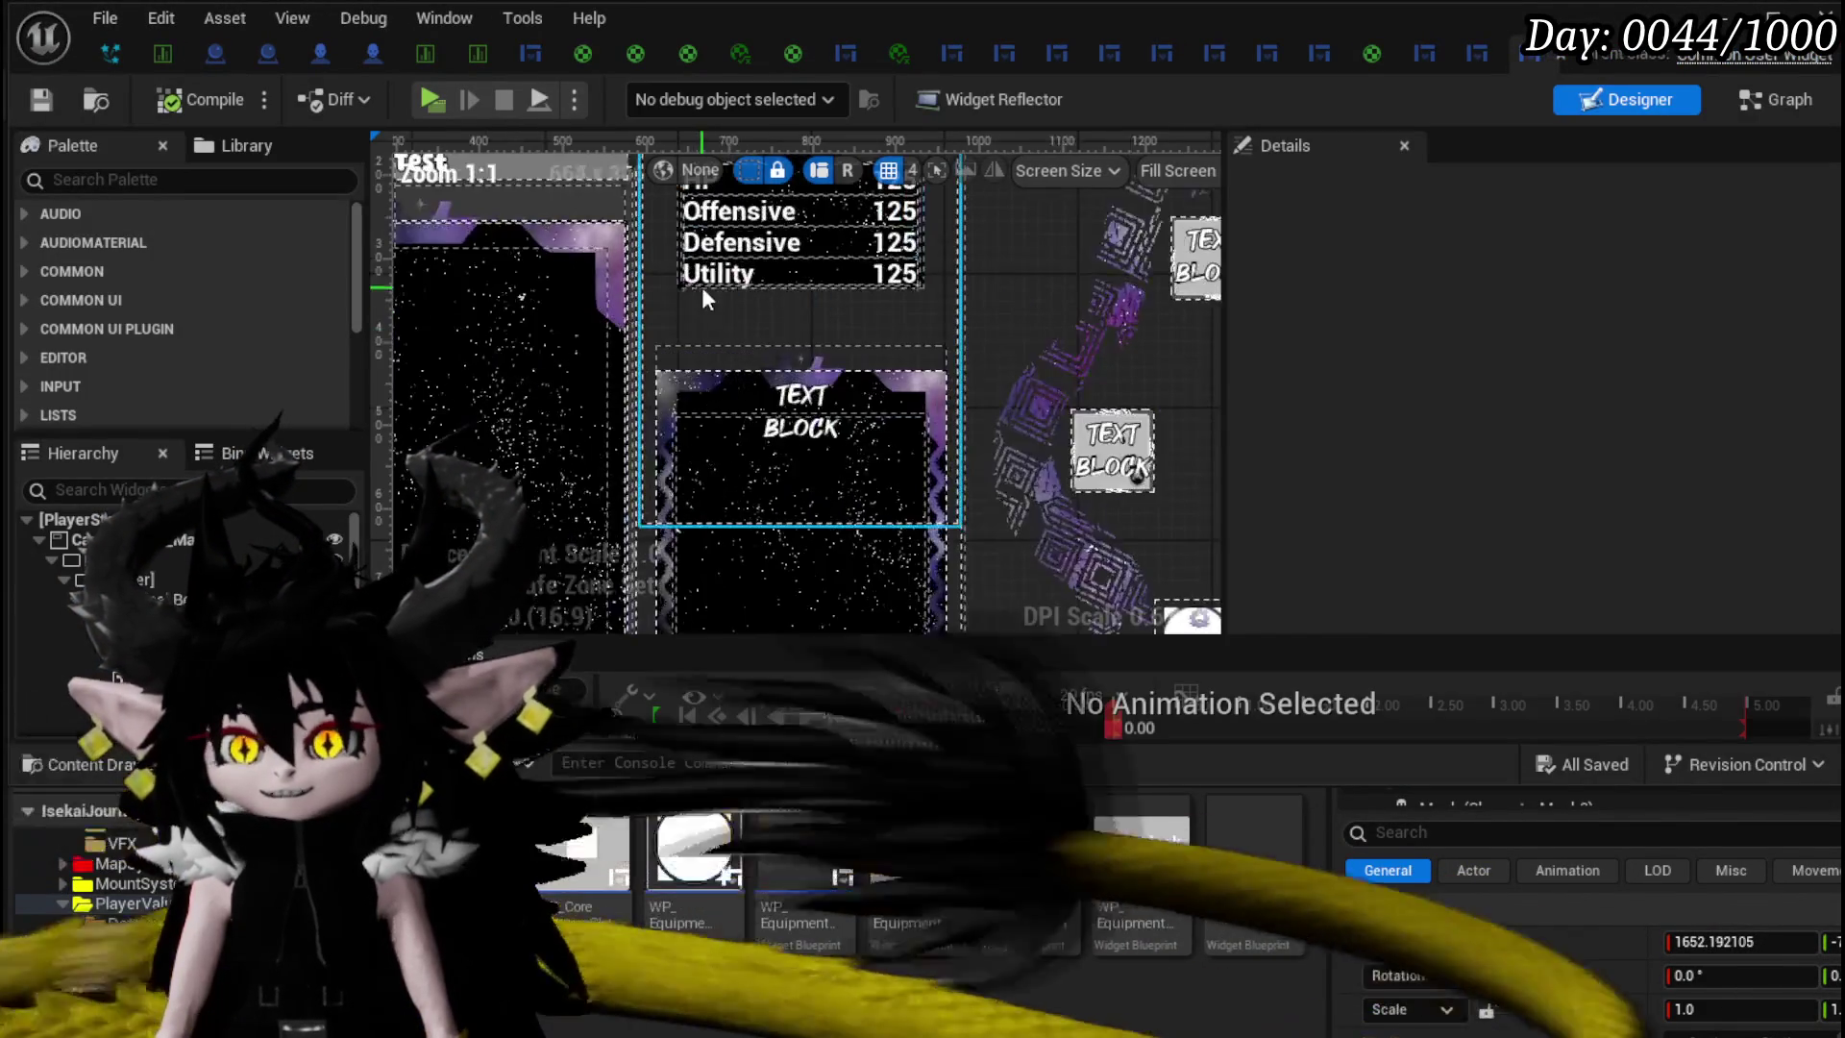
pyautogui.moveTo(712, 314); pyautogui.dragTo(701, 454)
pyautogui.click(701, 454)
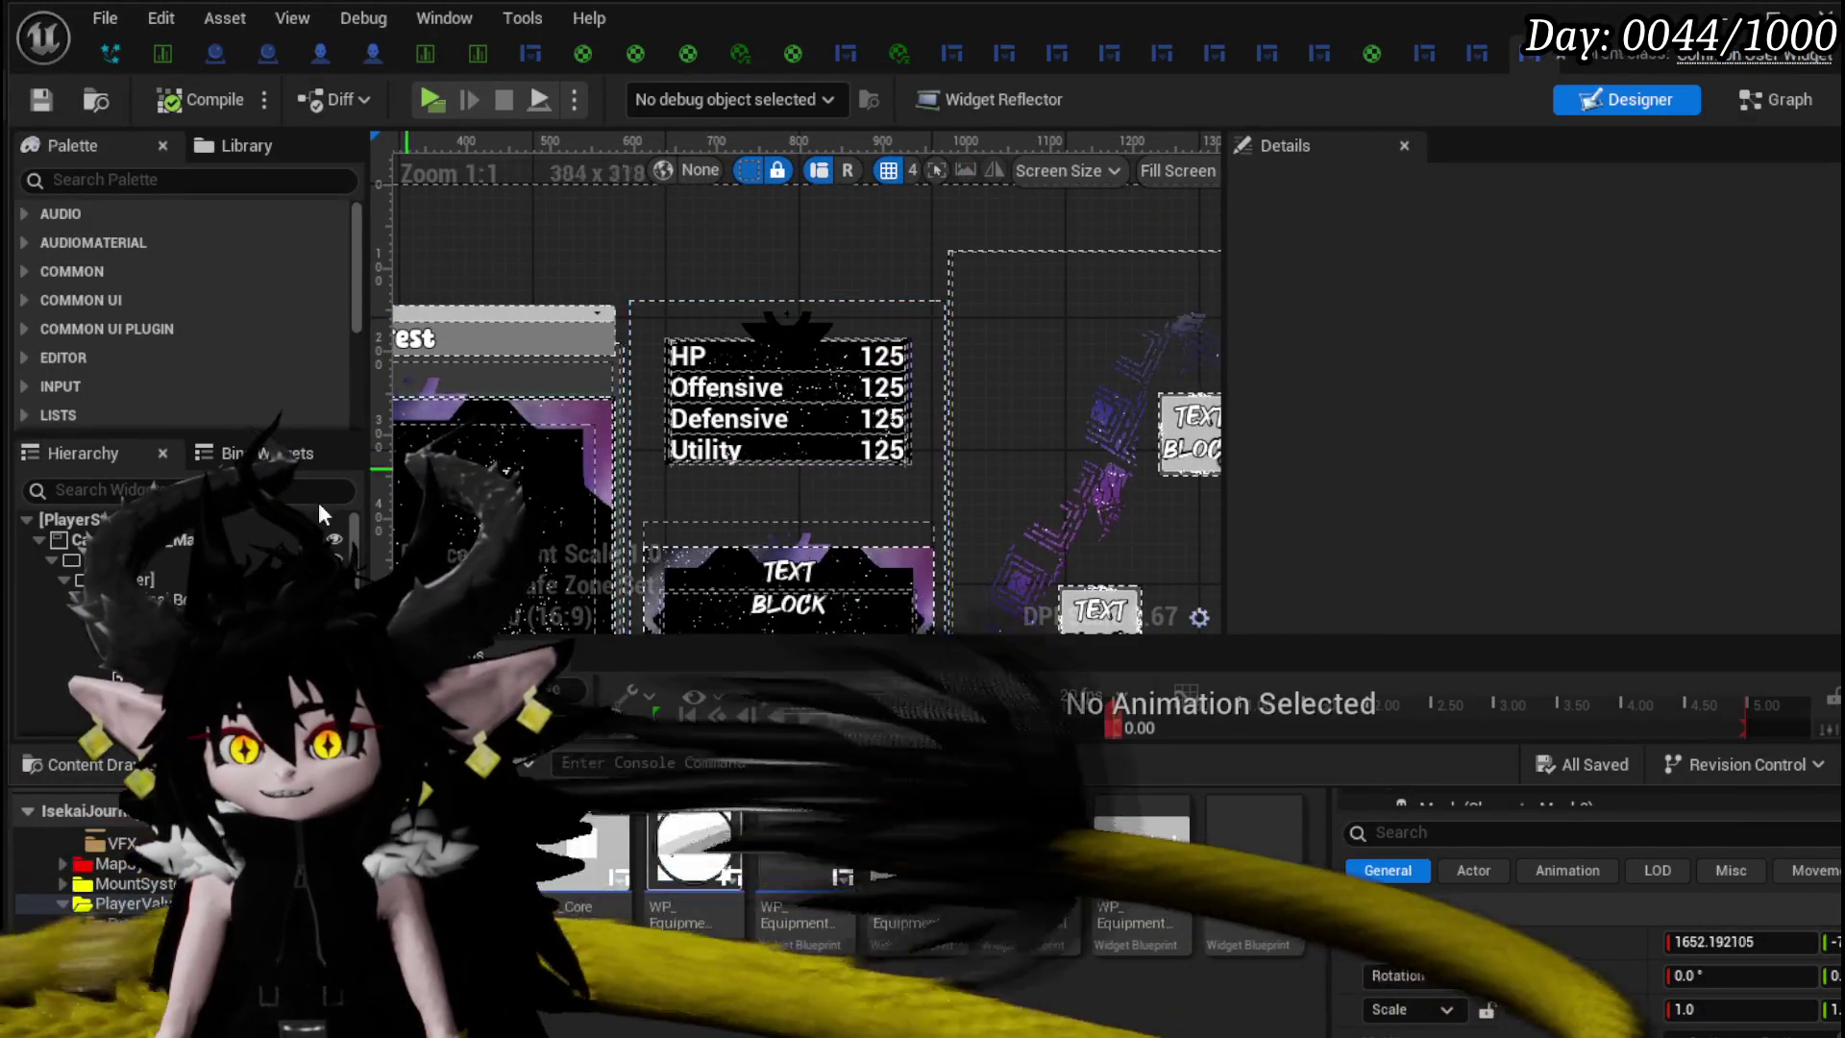
pyautogui.click(706, 355)
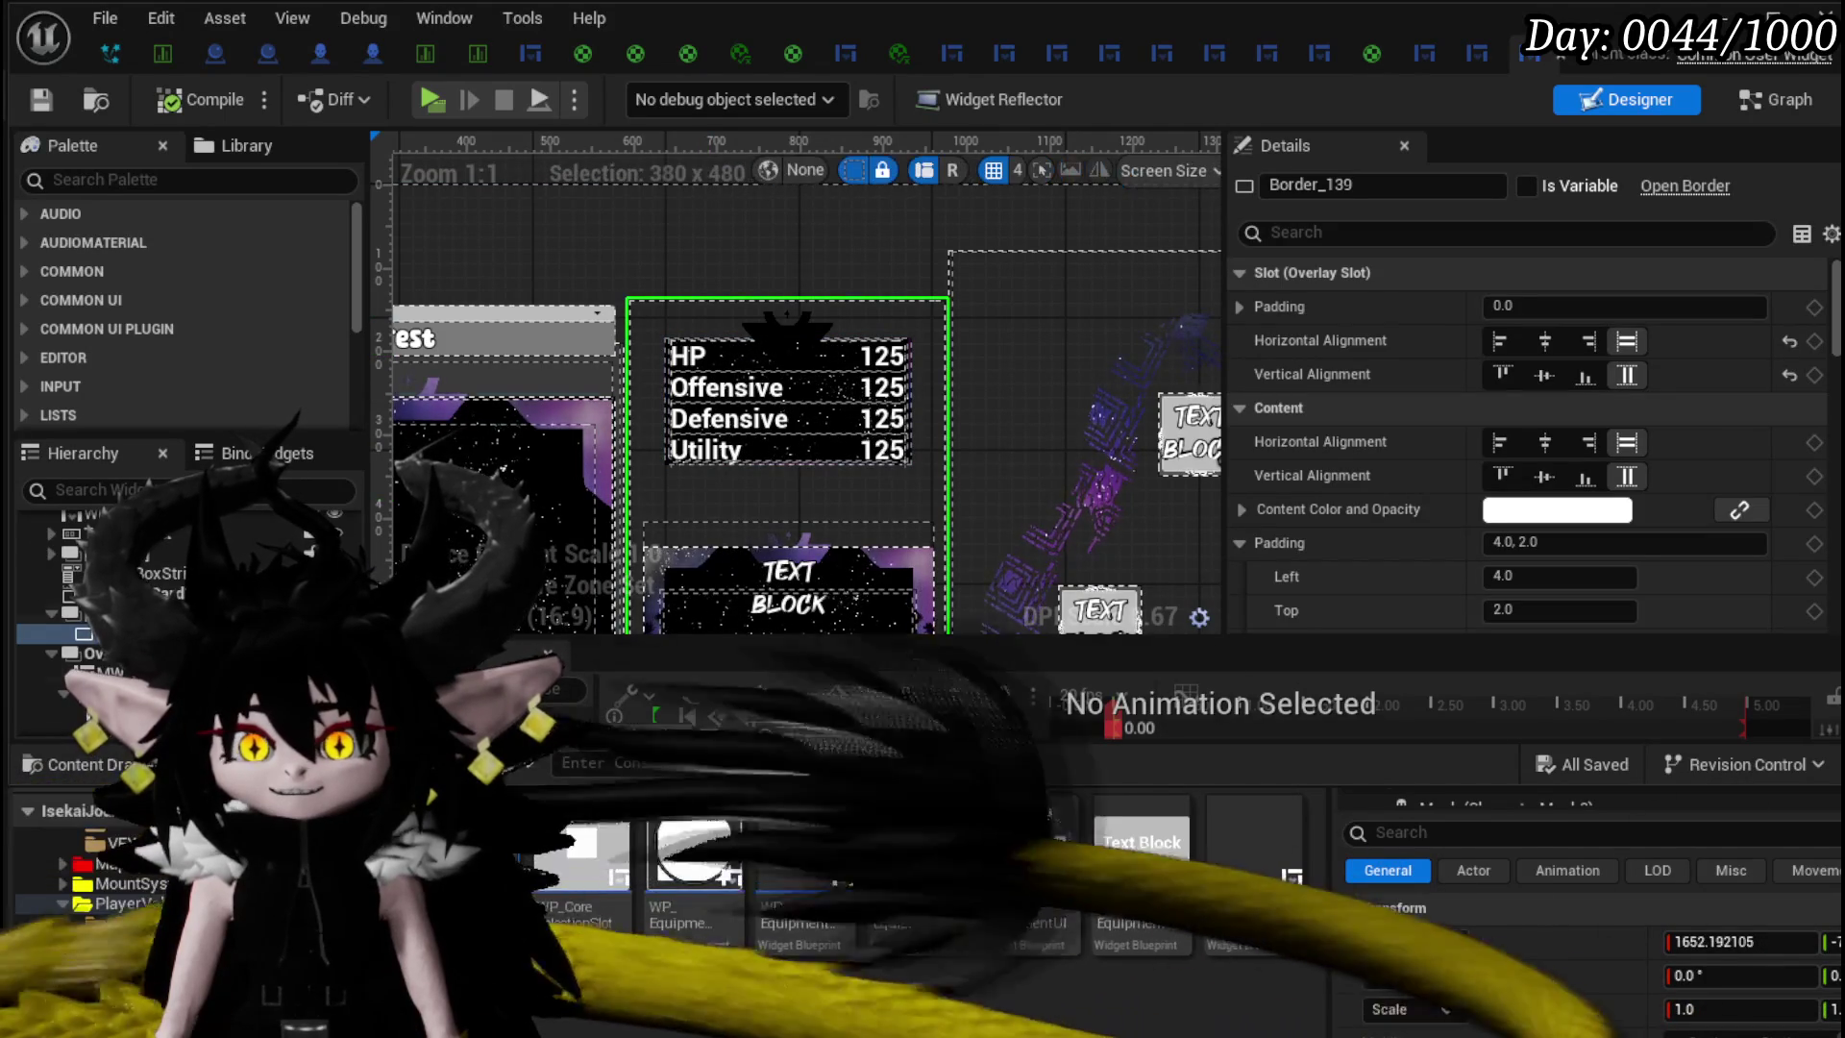
pyautogui.click(94, 653)
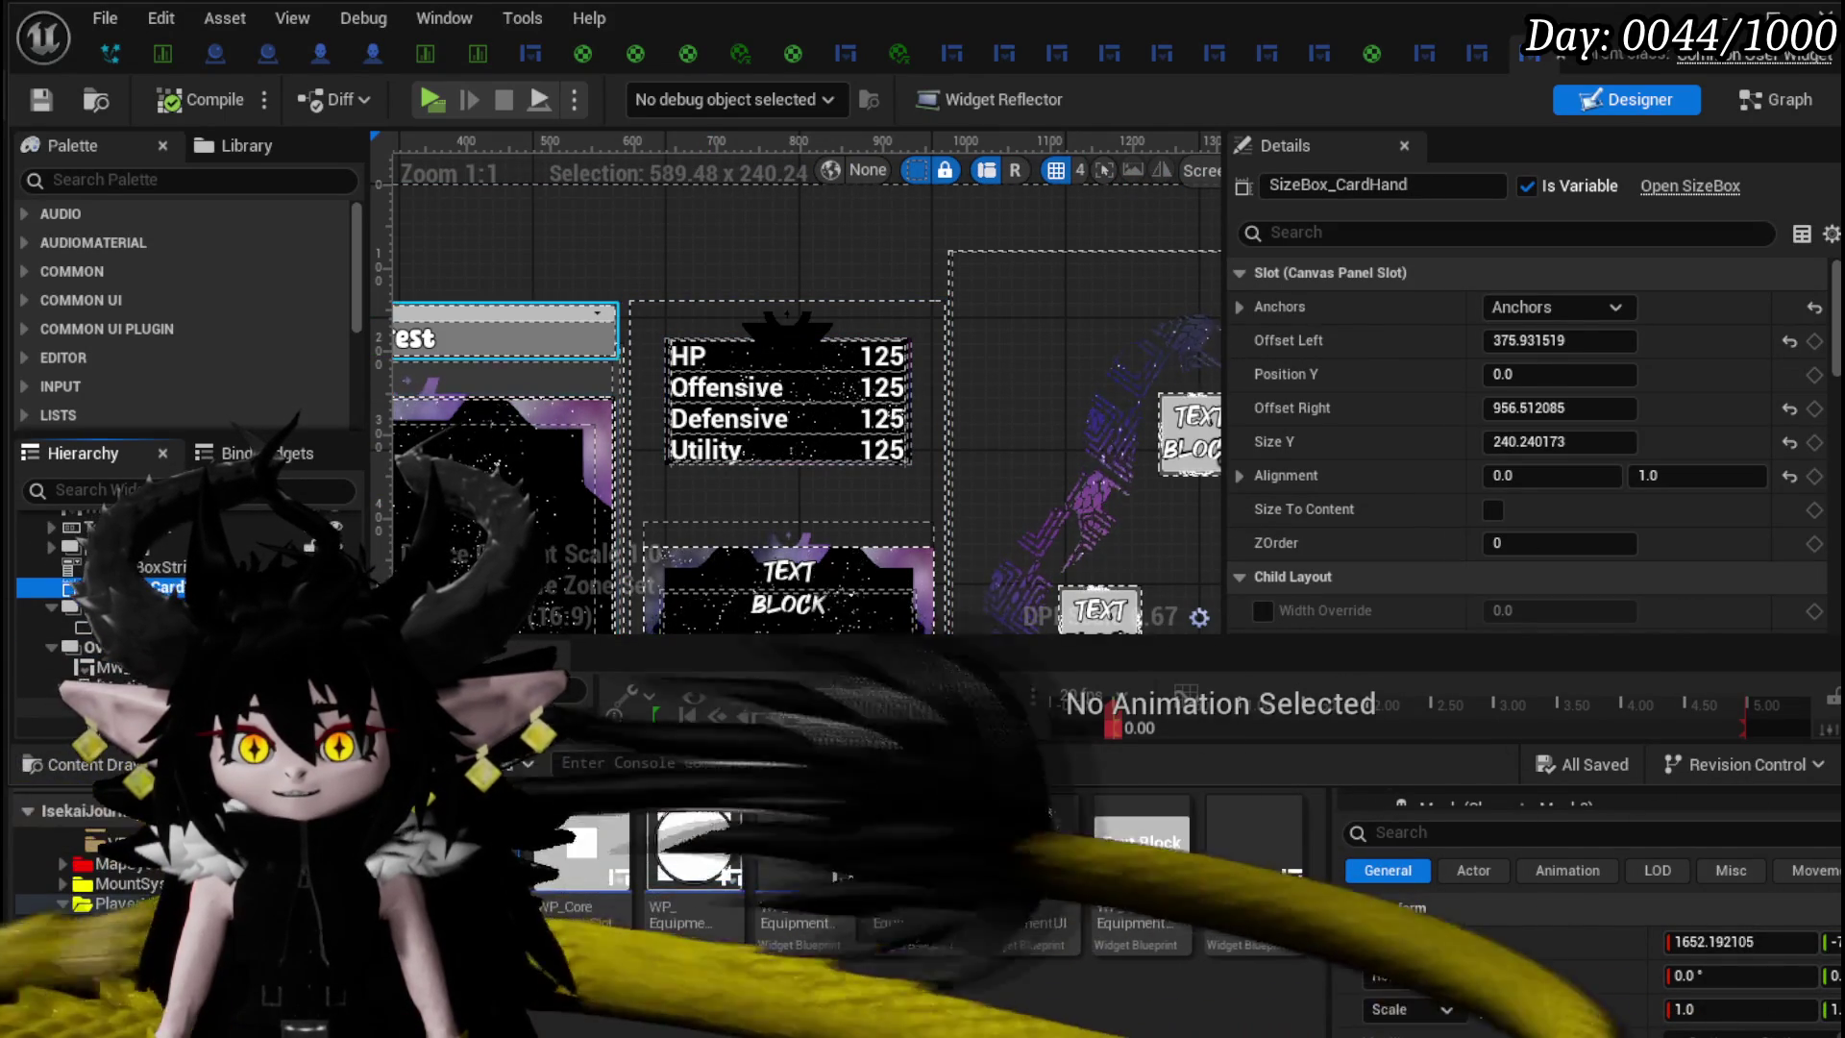
pyautogui.click(48, 707)
pyautogui.press('Up')
pyautogui.press('Up')
pyautogui.press('Up')
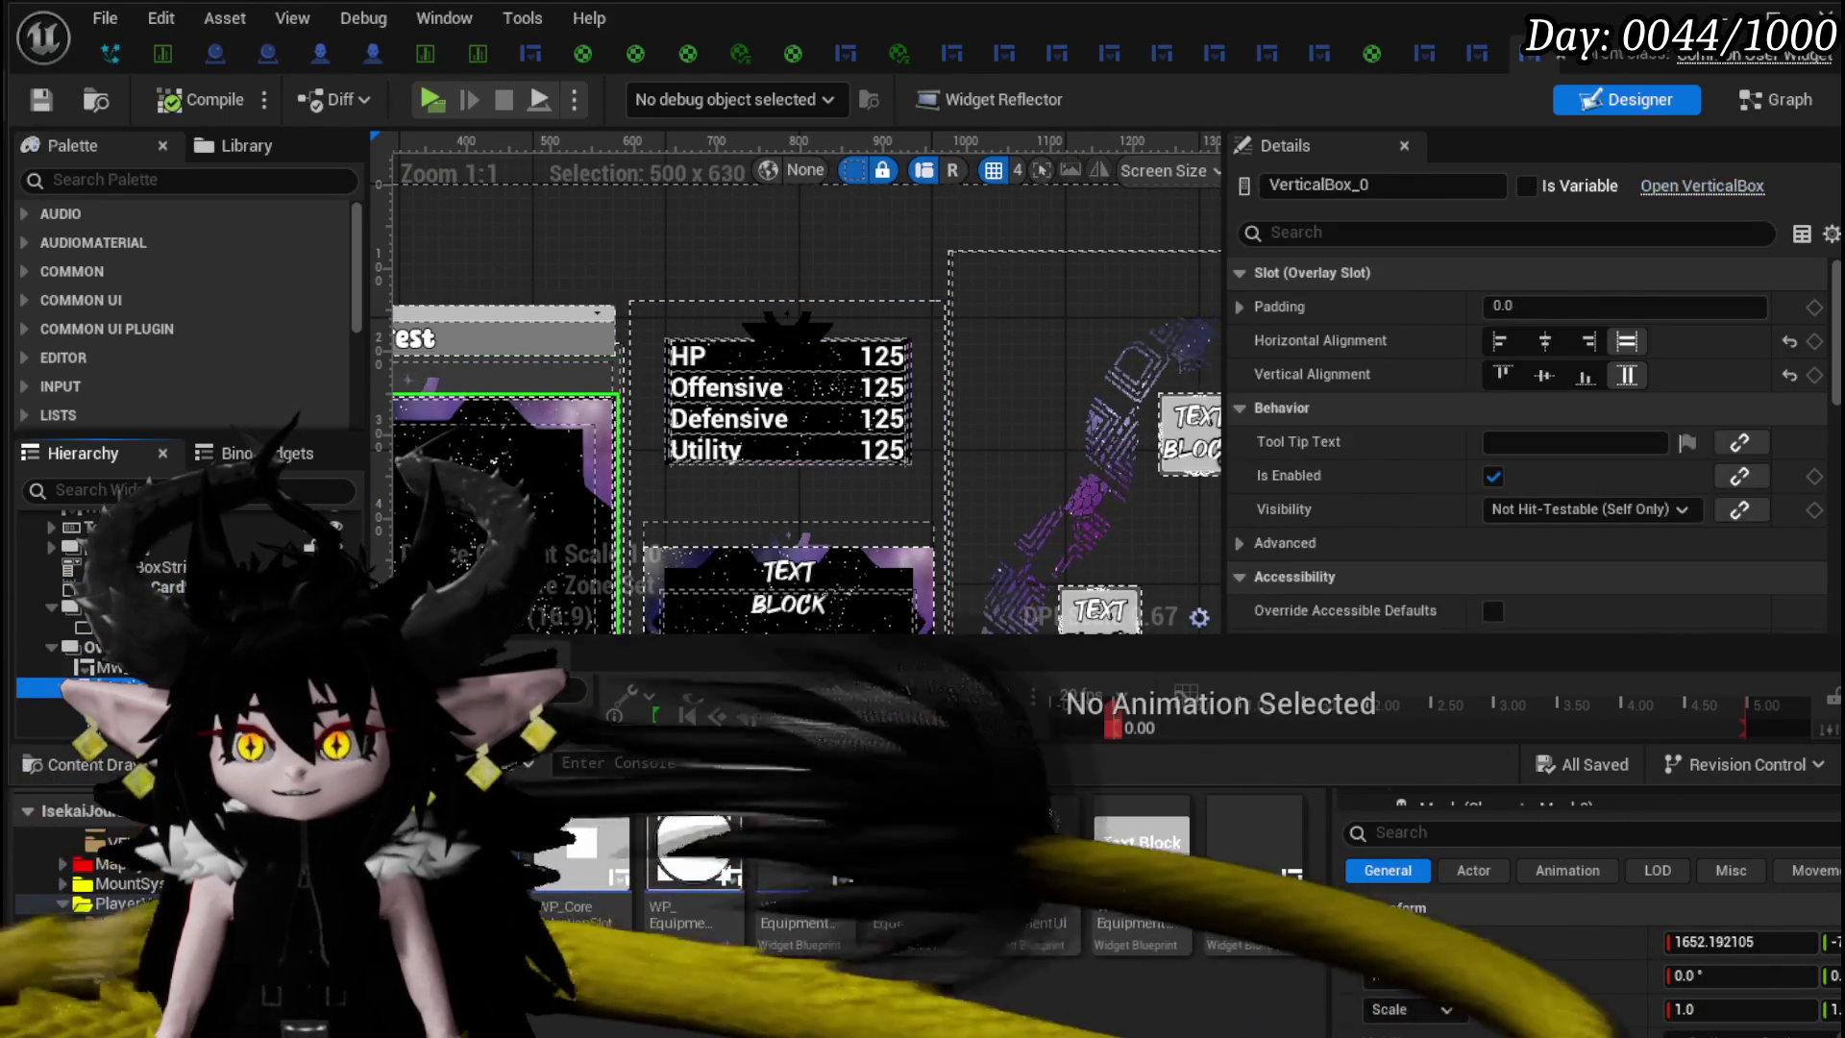
pyautogui.press('Up')
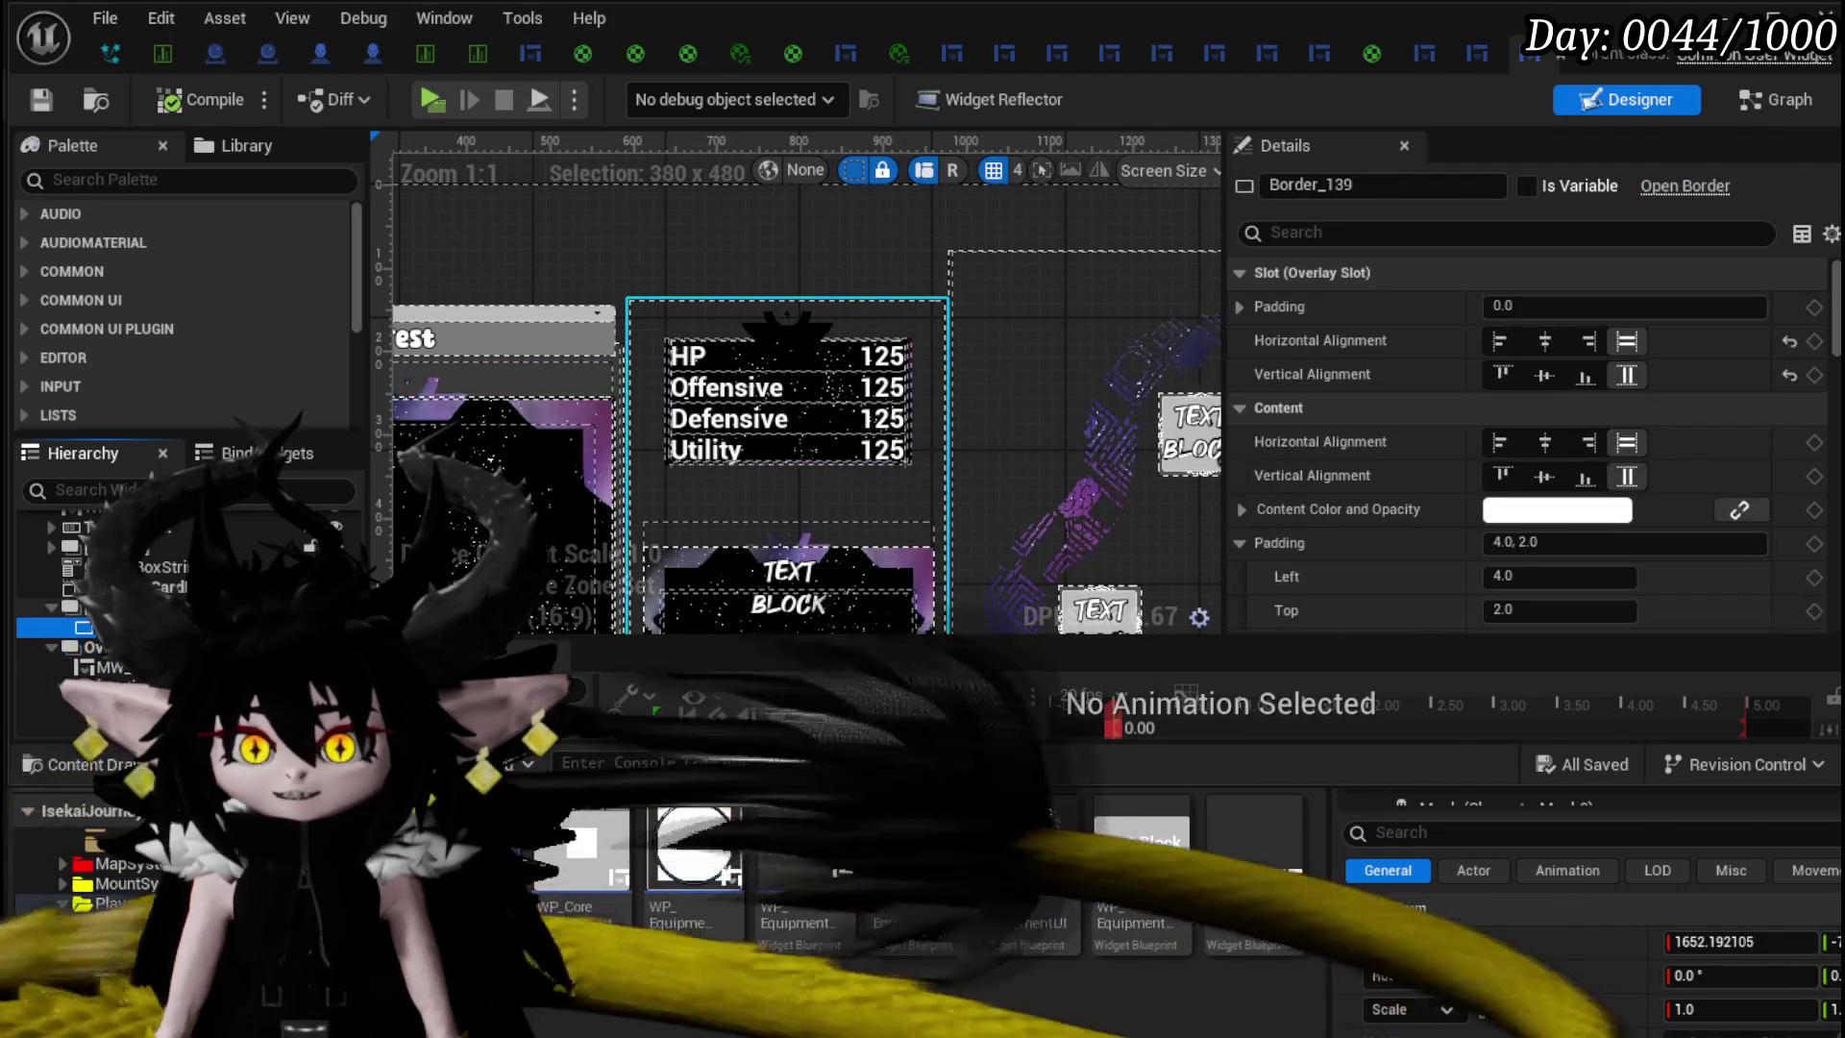
pyautogui.press('Up')
pyautogui.press('Up')
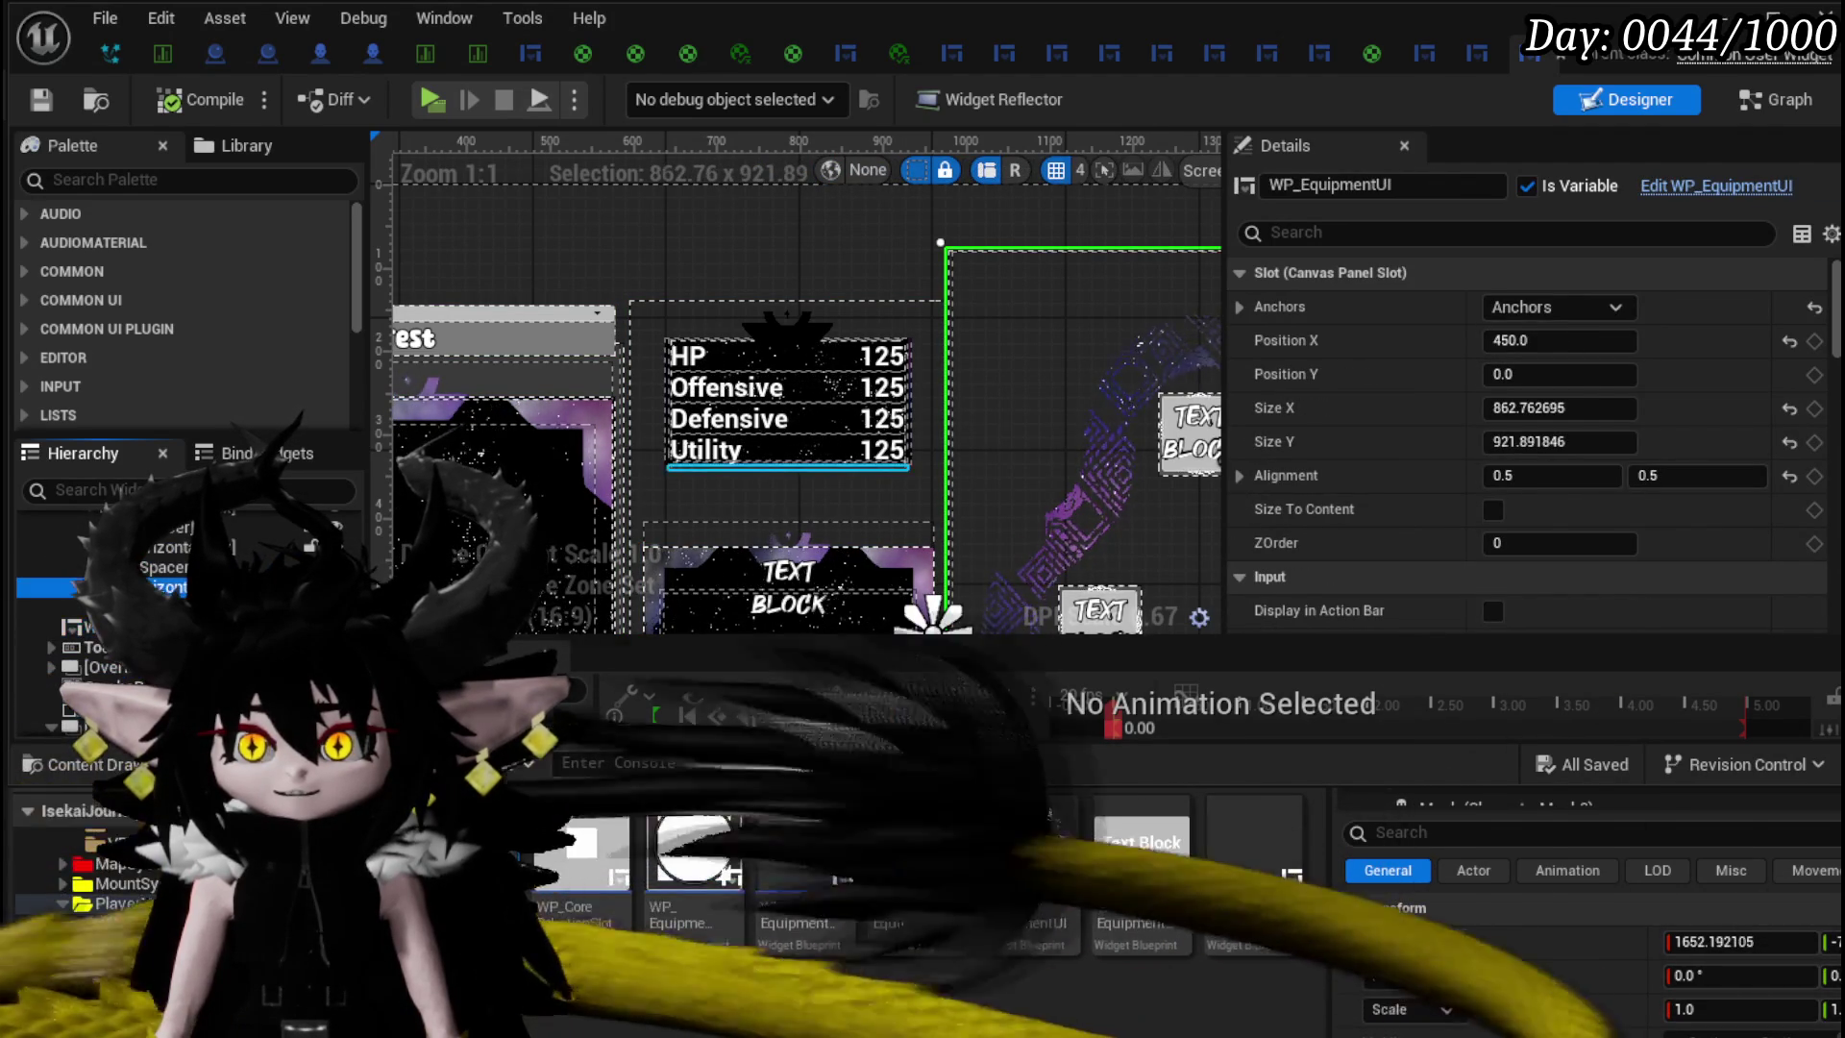
pyautogui.click(793, 467)
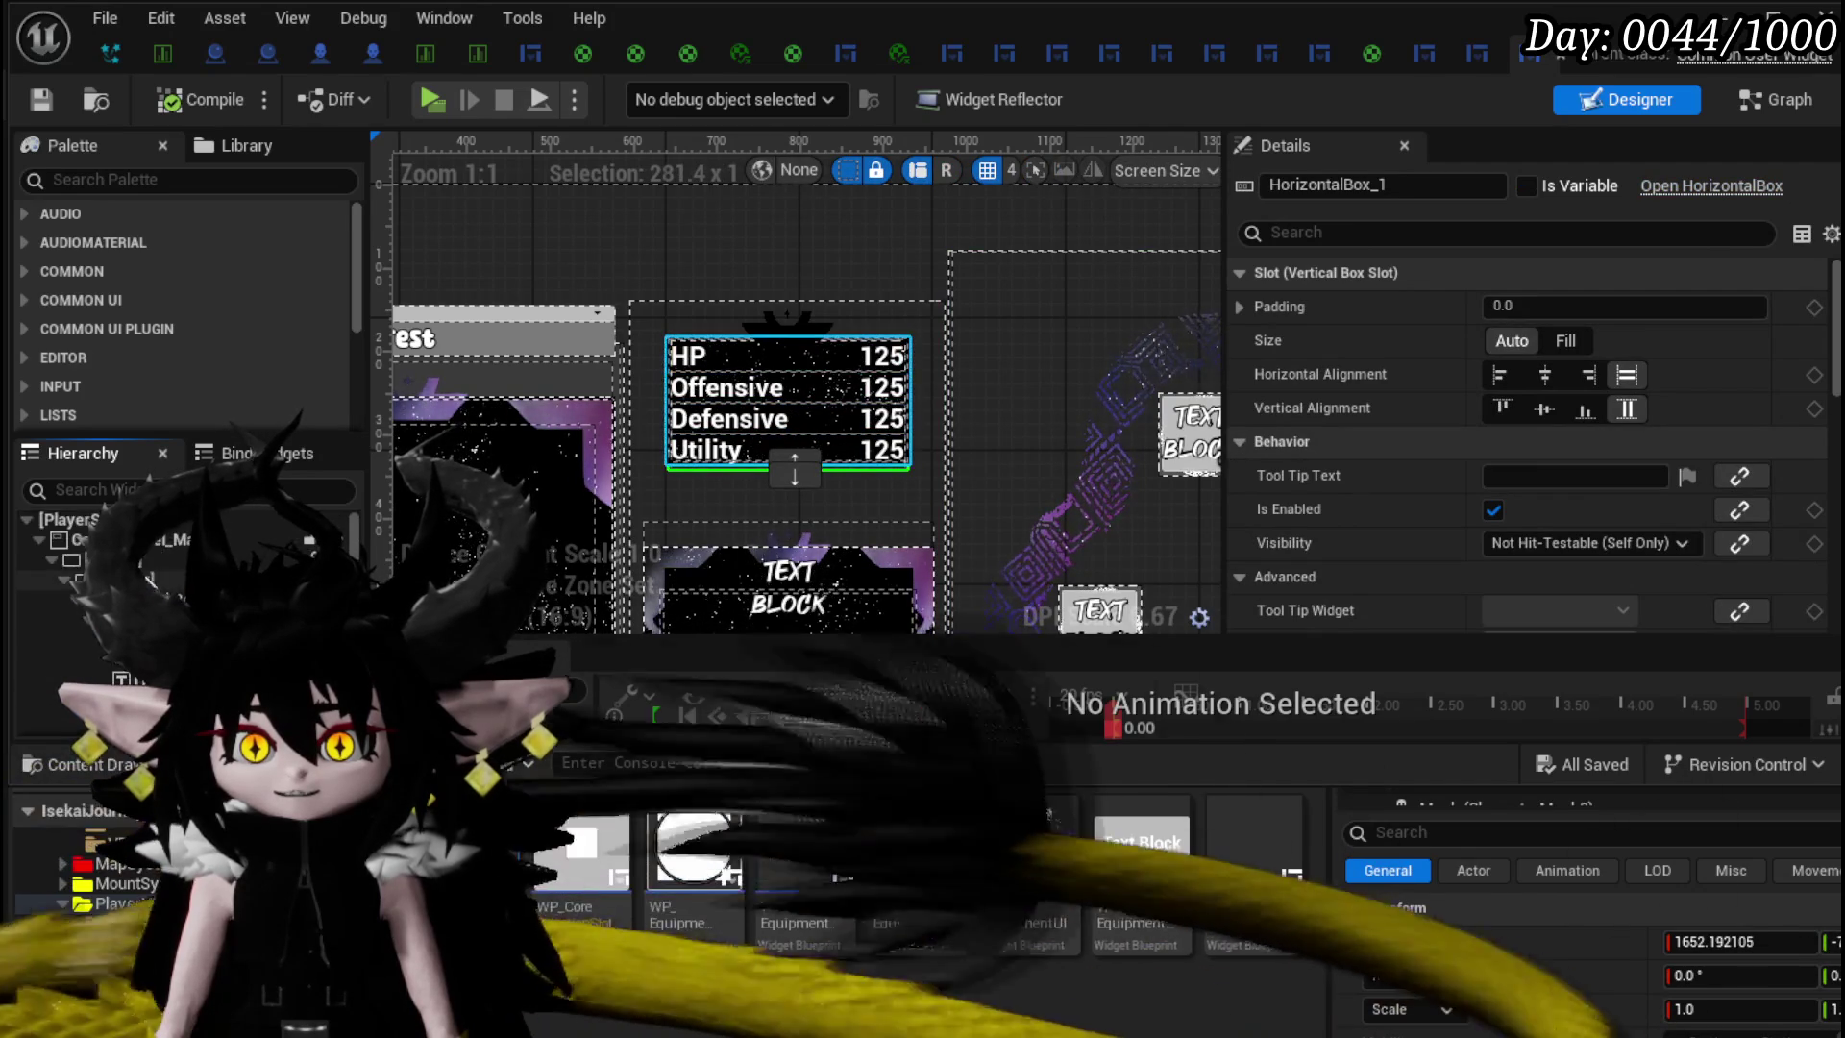
# - Remove the outer purple Border_36 wrapper from around the stats box
pyautogui.click(105, 578)
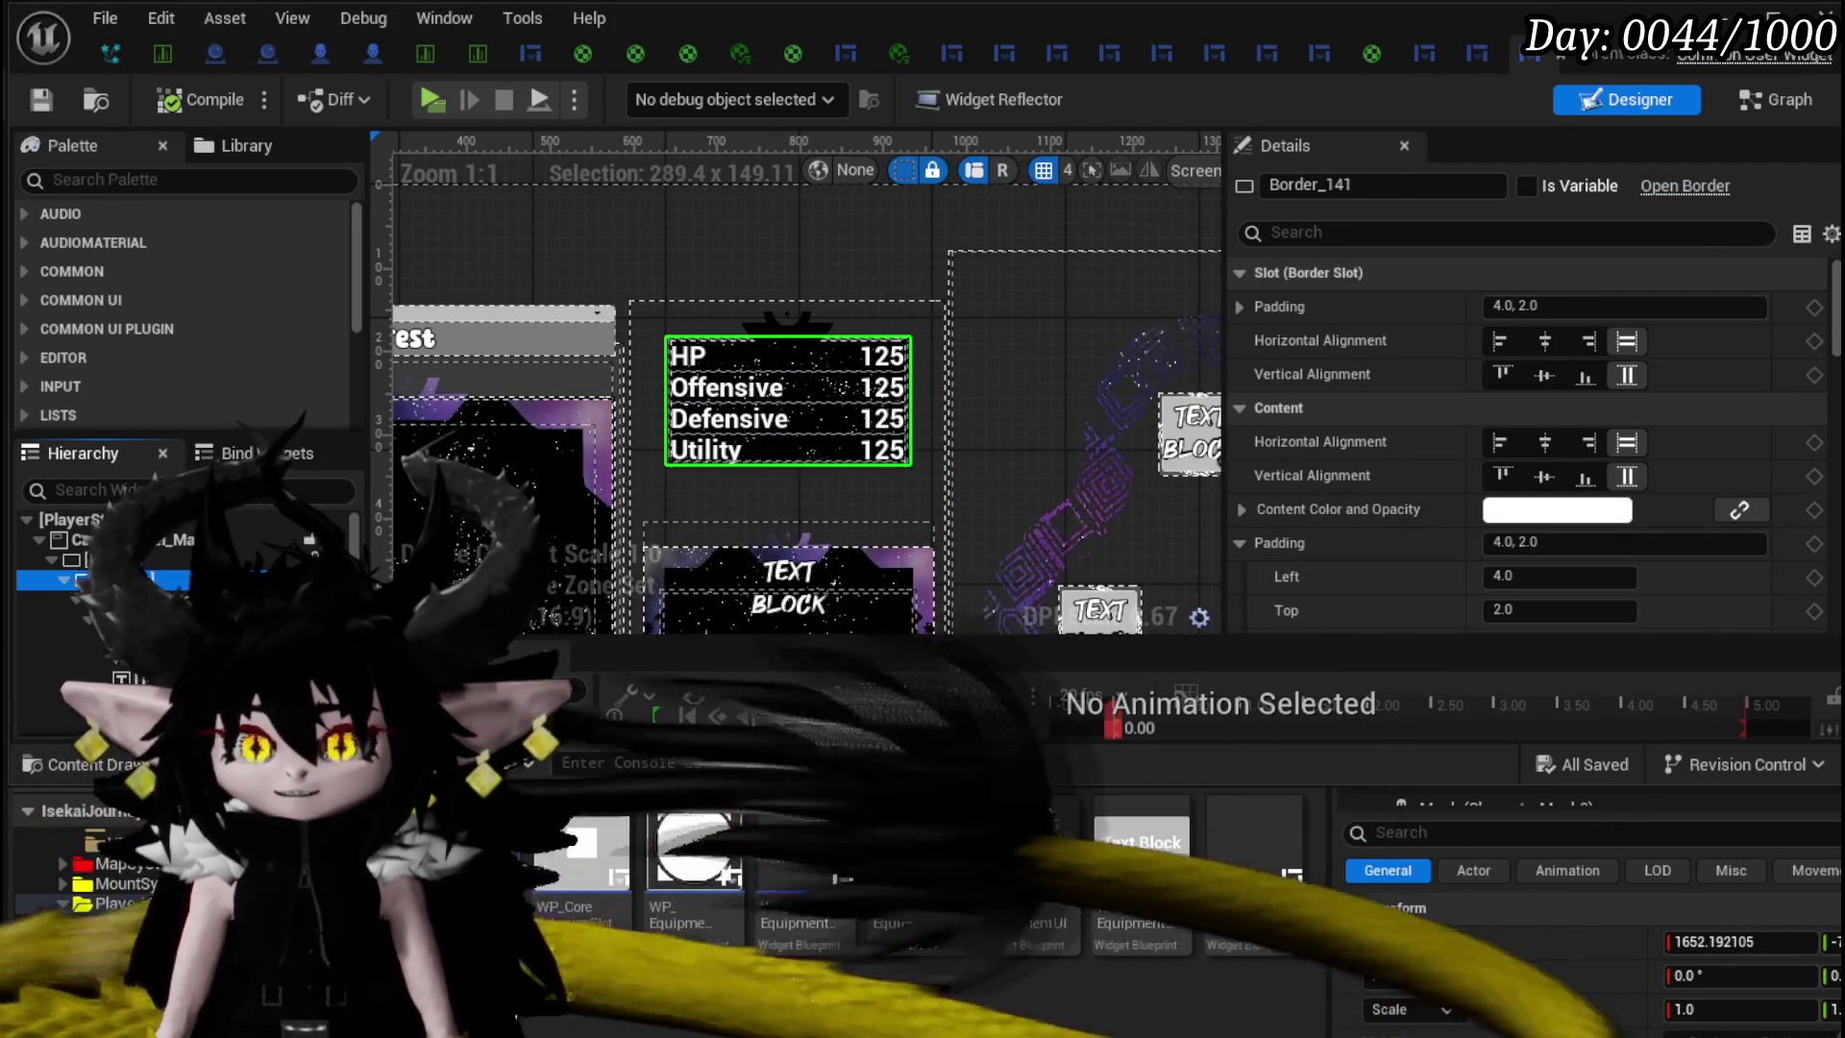
pyautogui.click(106, 560)
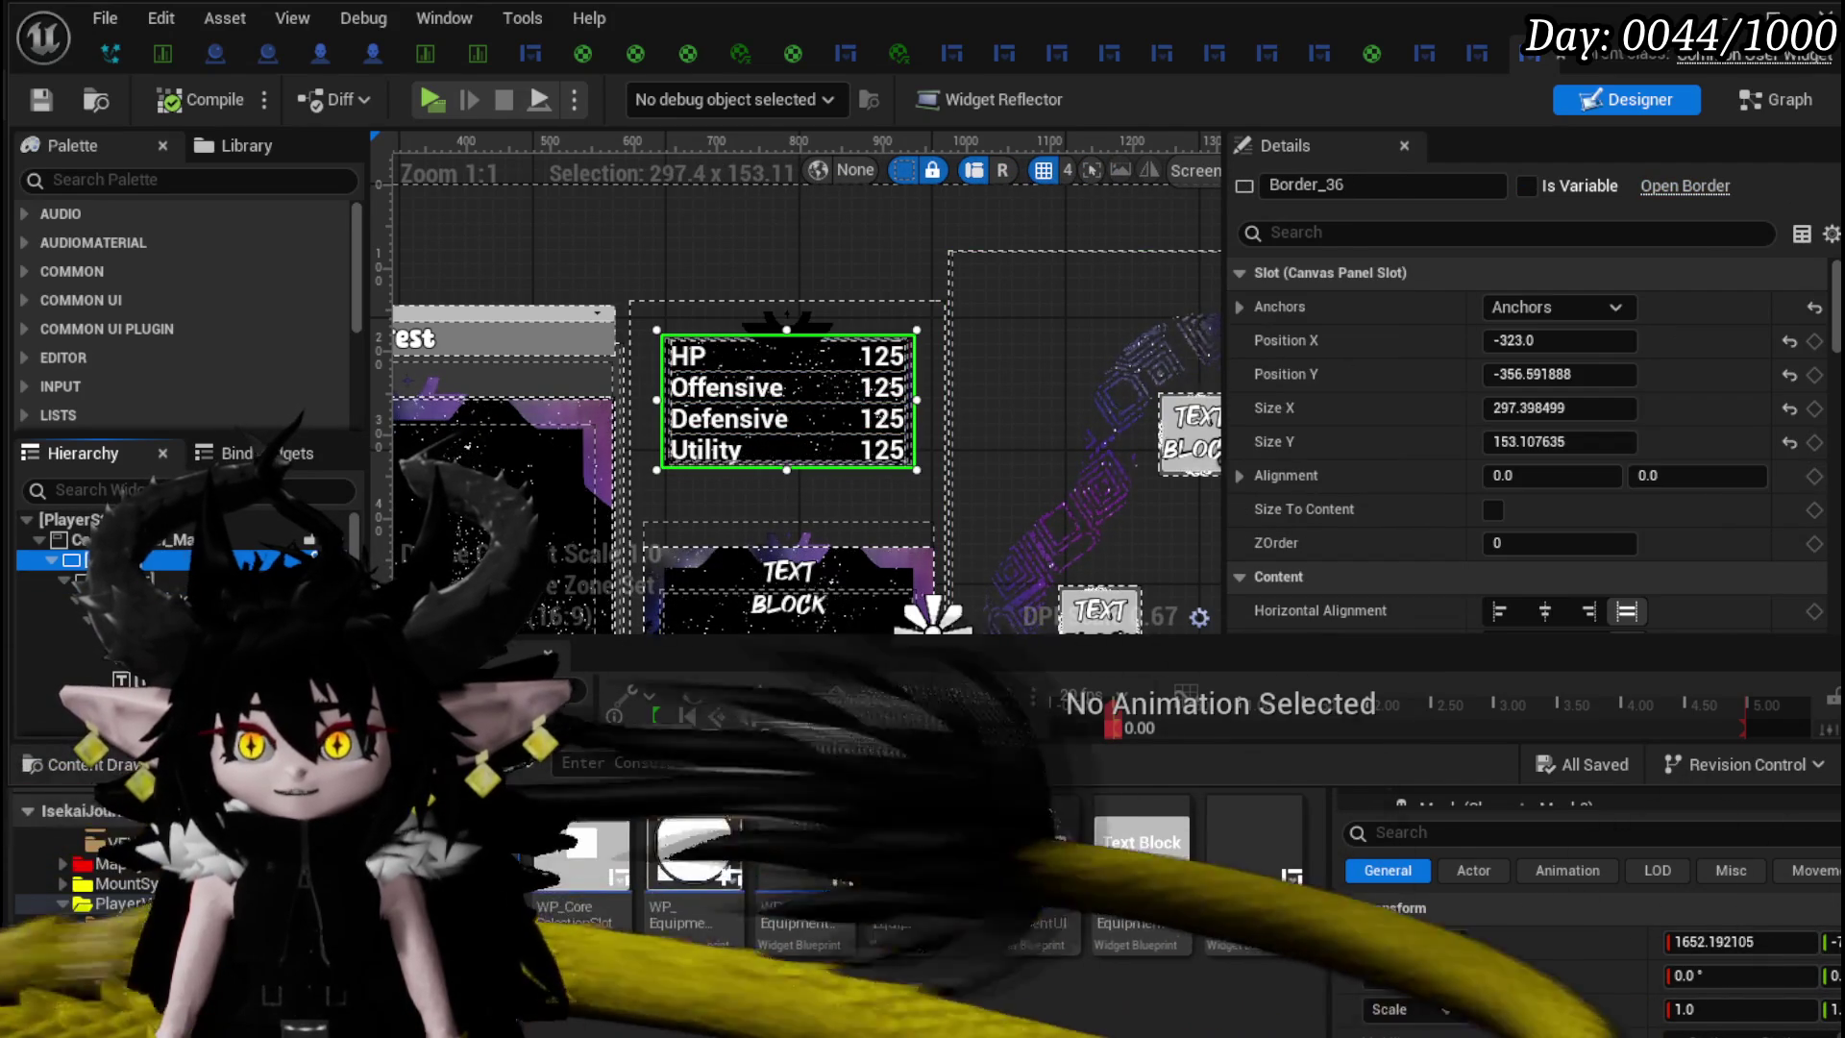
pyautogui.click(106, 578)
pyautogui.scroll(-2, 1356, 503)
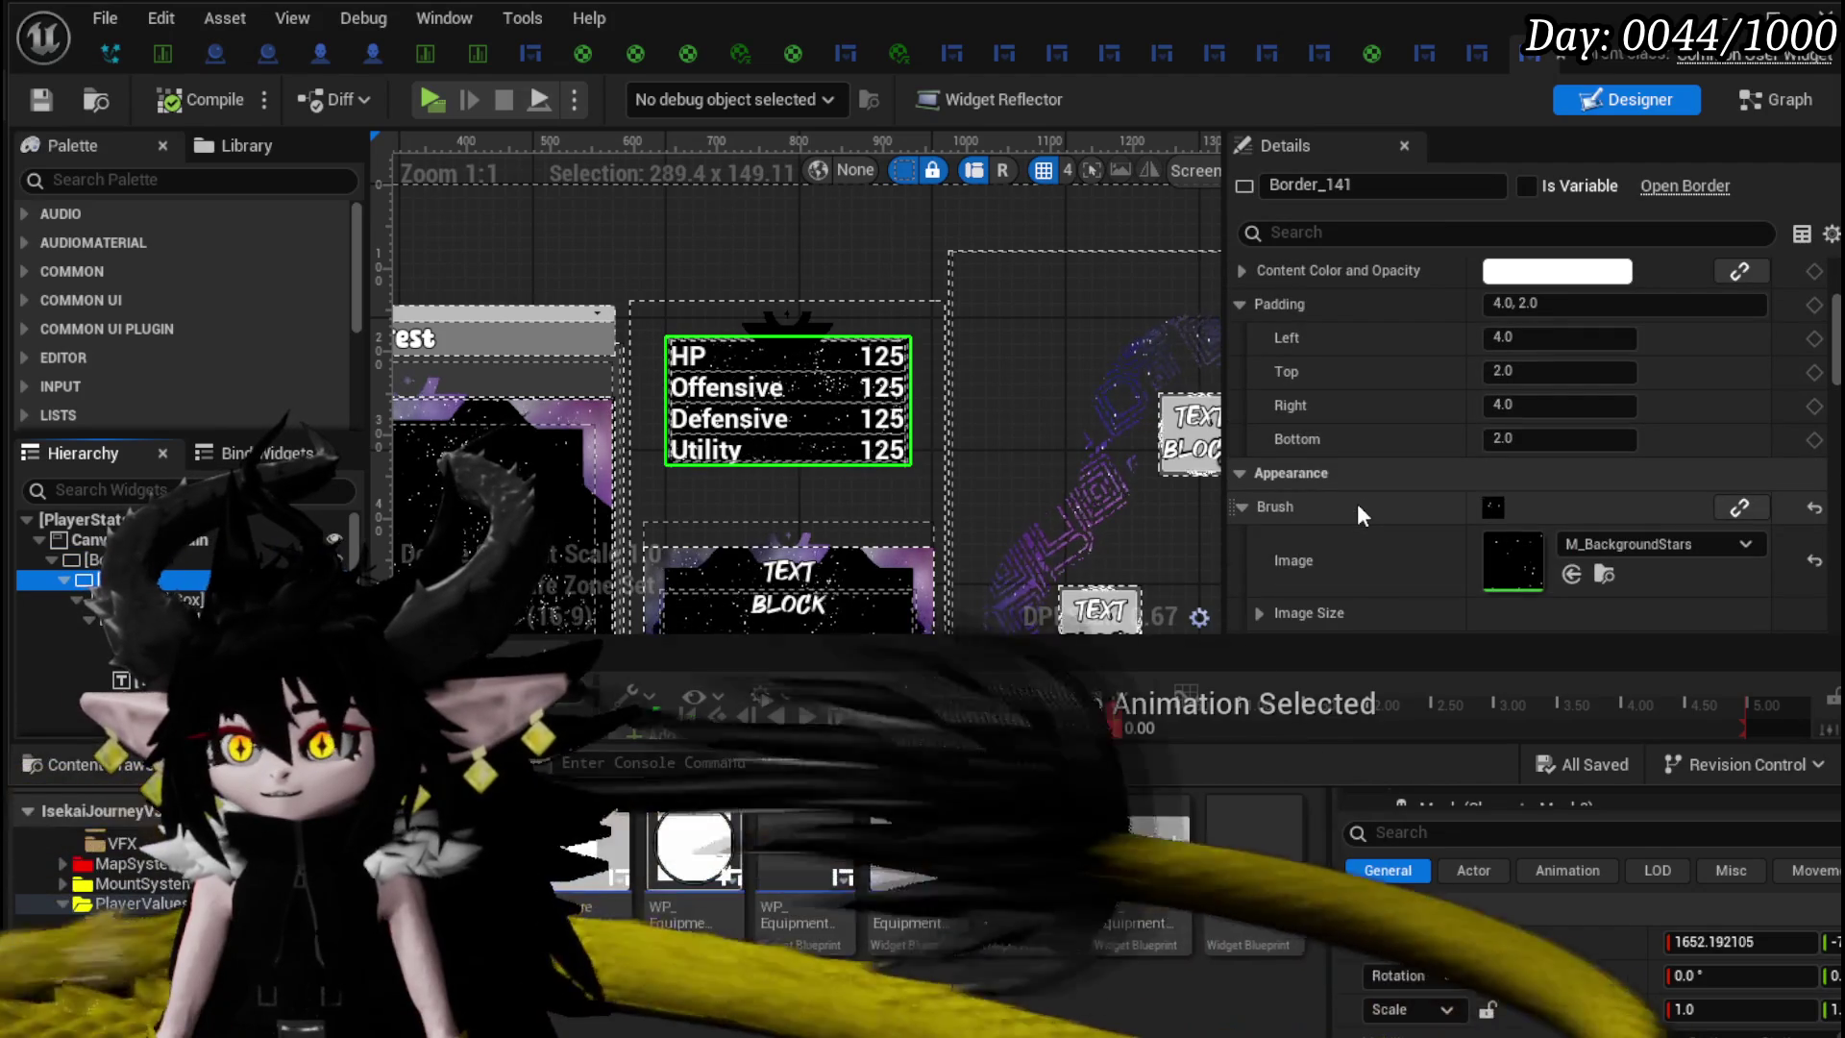
pyautogui.click(106, 560)
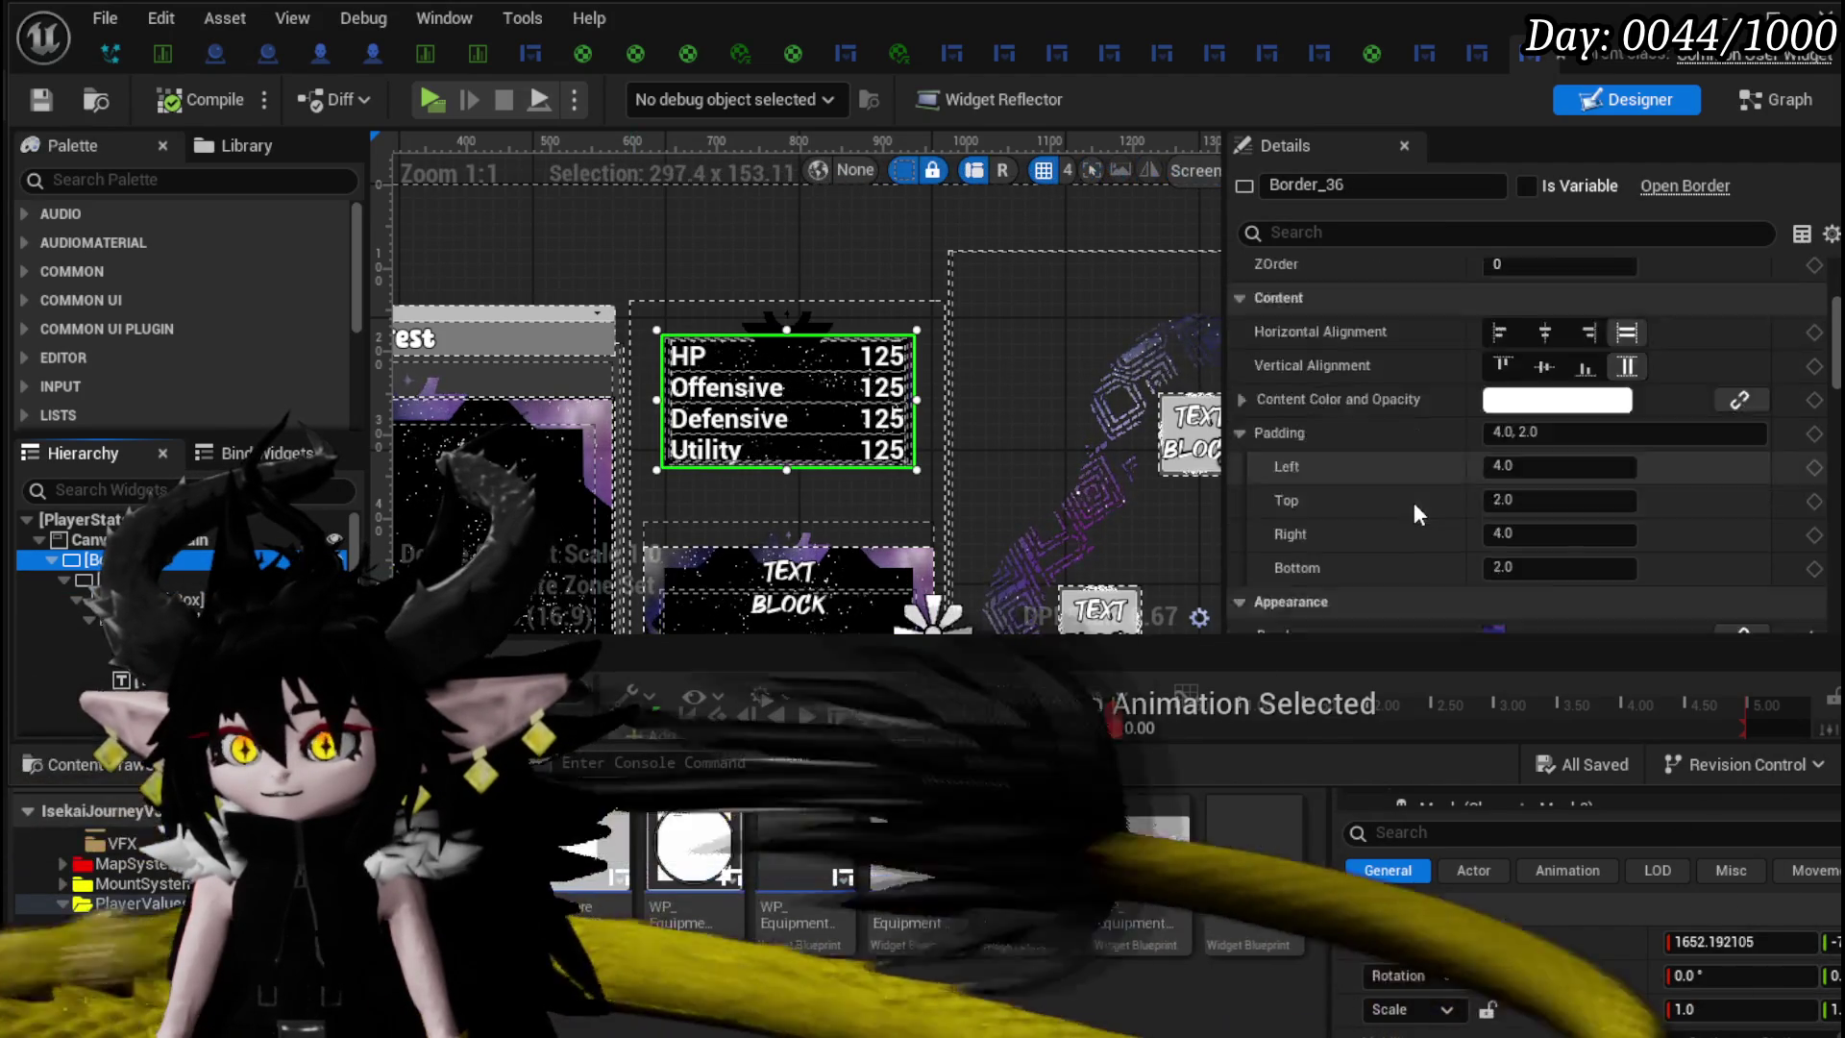
pyautogui.scroll(-2, 1414, 501)
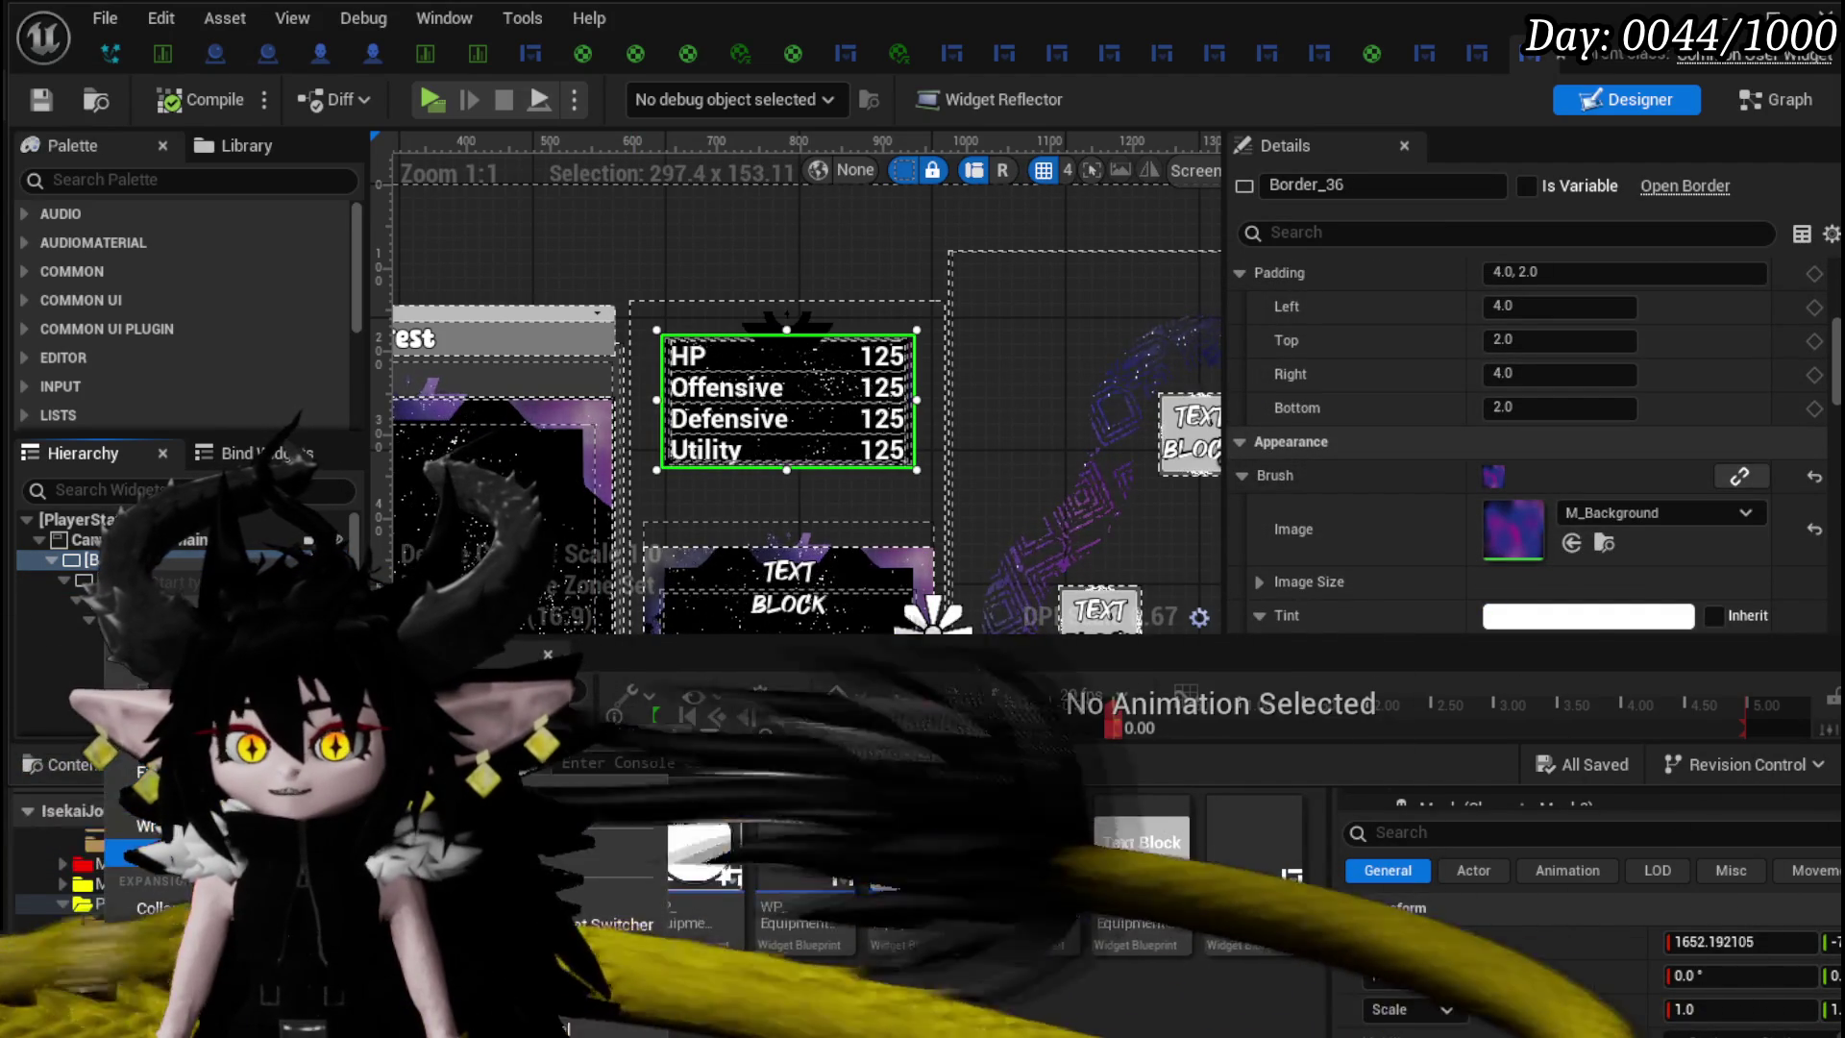
pyautogui.moveTo(144, 826)
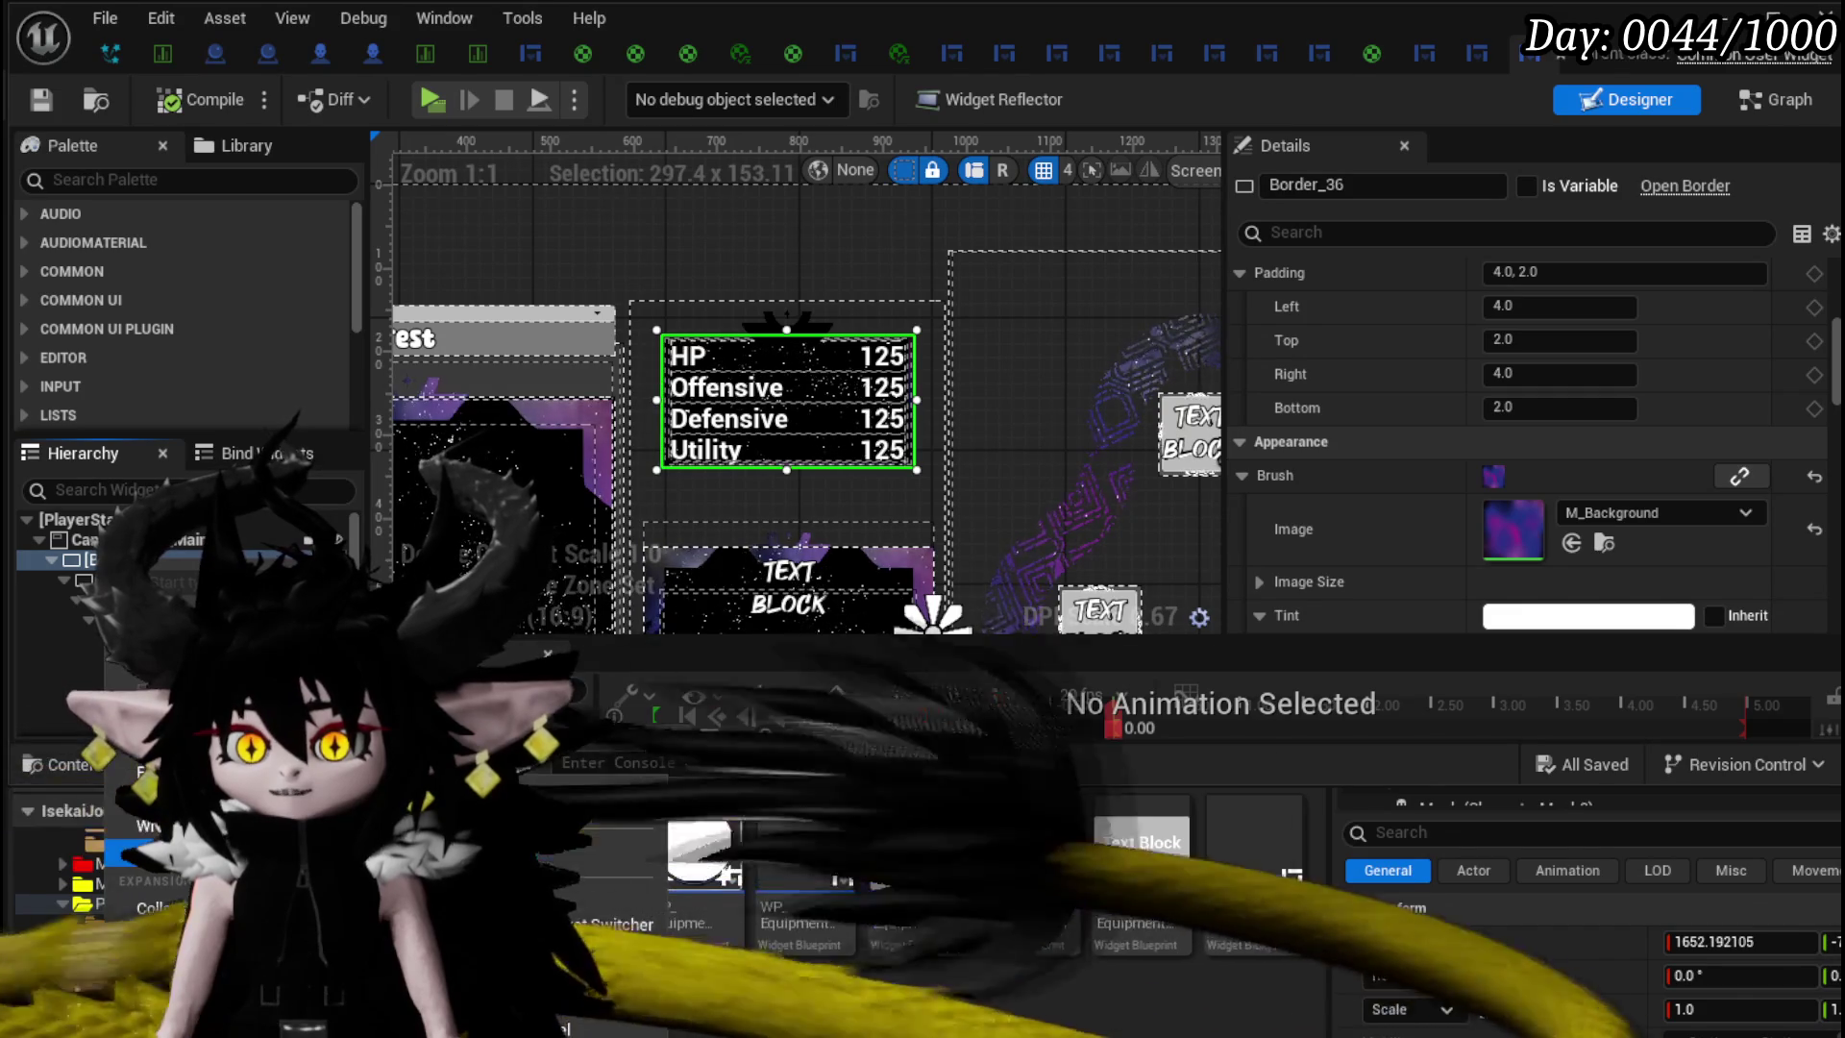
pyautogui.click(615, 855)
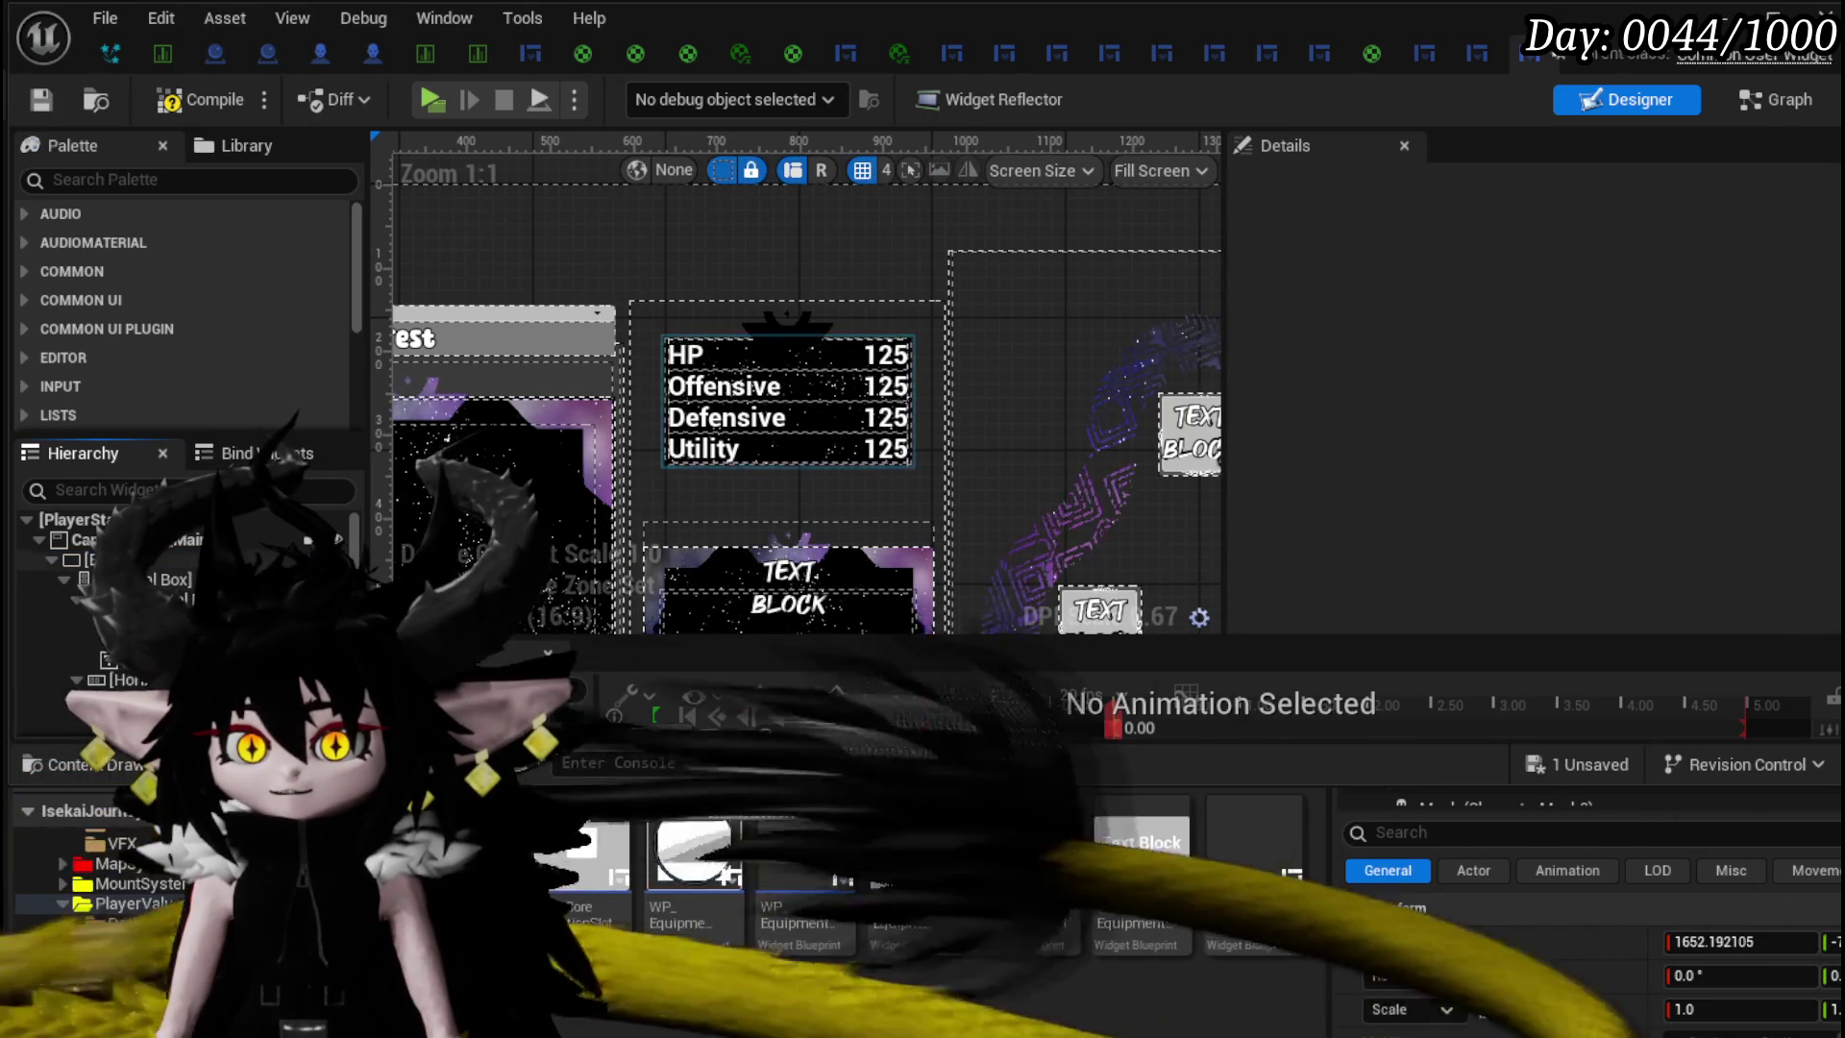
# - Select the remaining Border_141 and check its M_BackgroundStars brush
pyautogui.click(788, 449)
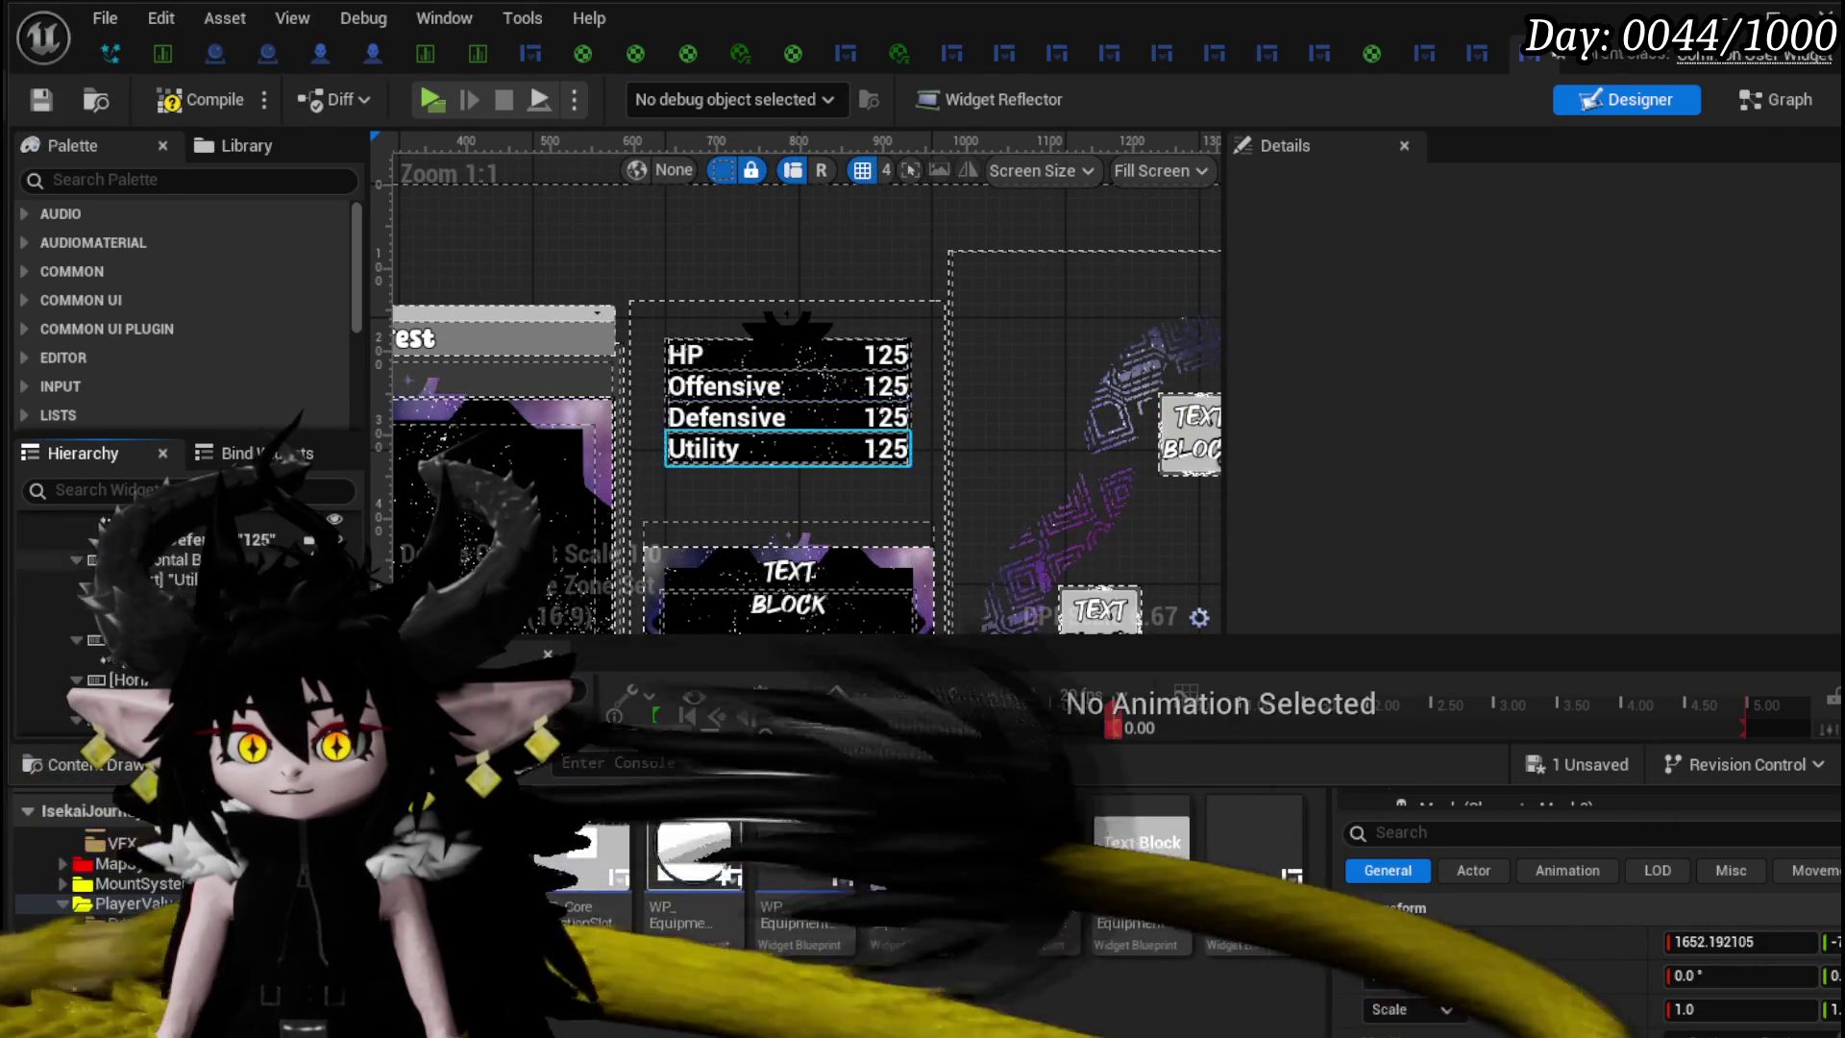
pyautogui.click(764, 329)
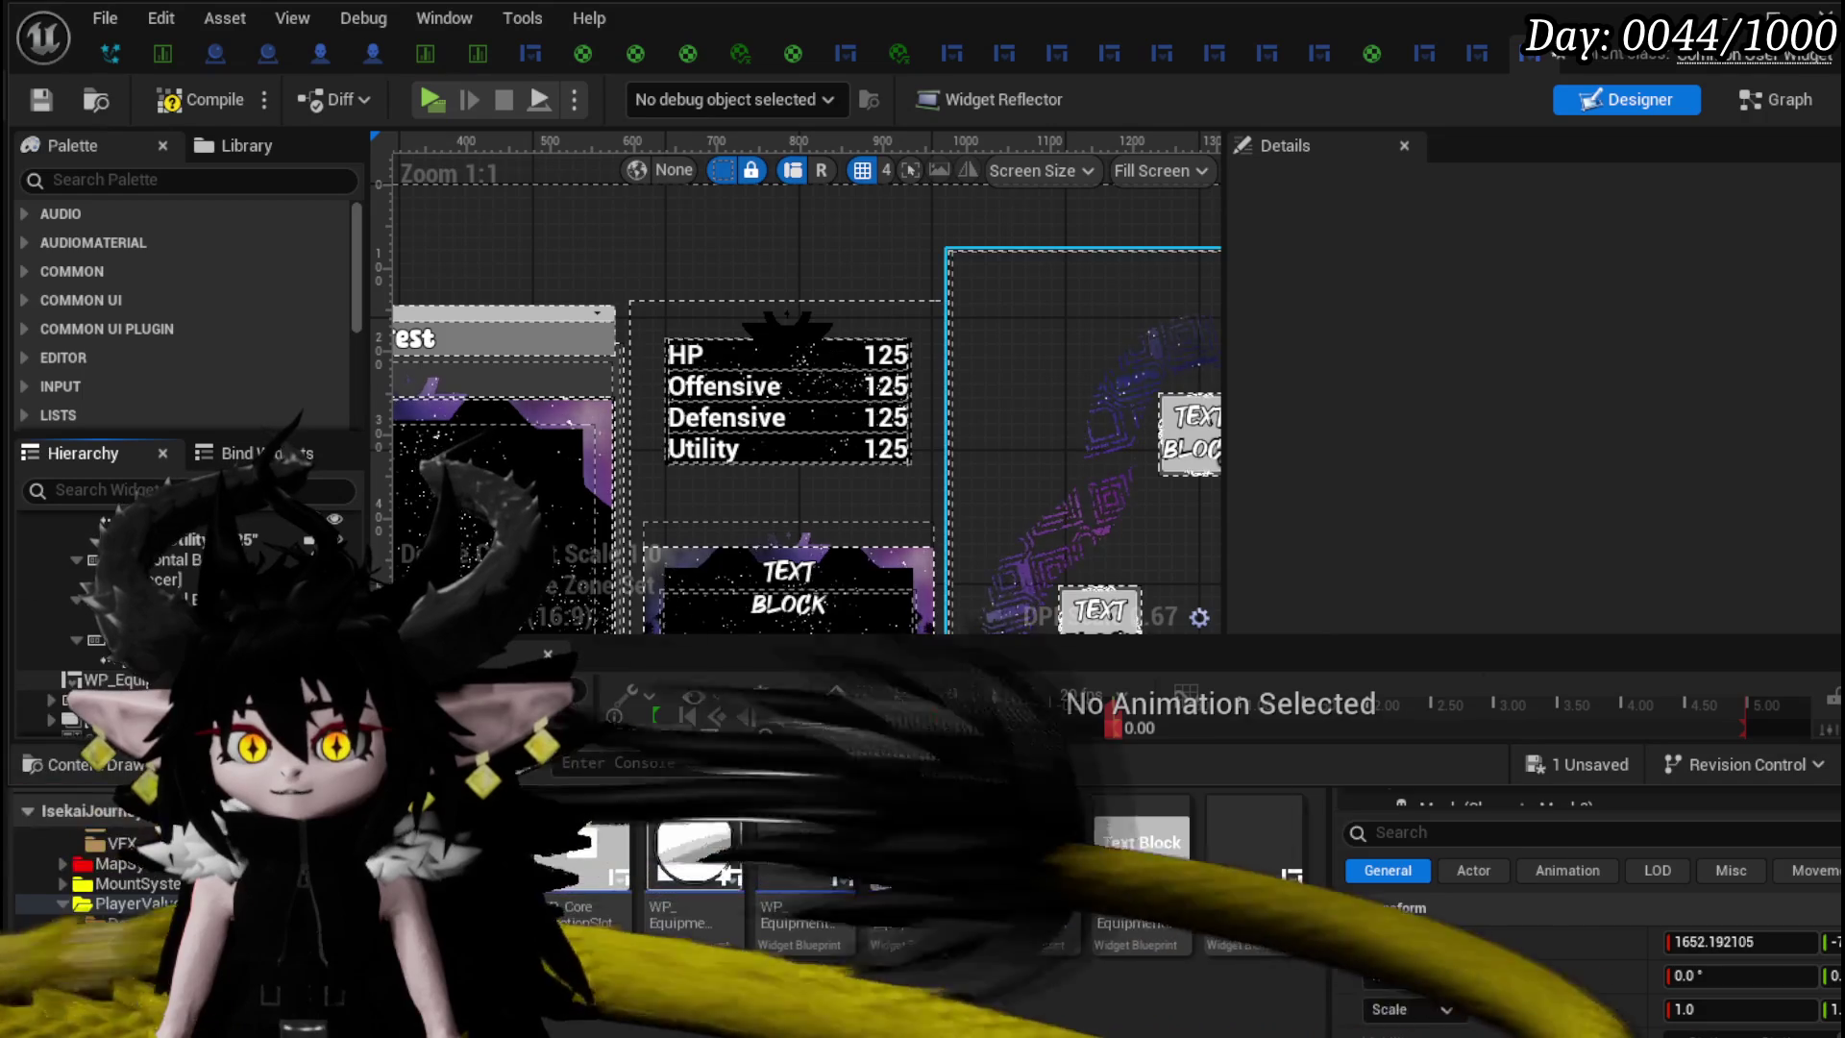
pyautogui.click(788, 401)
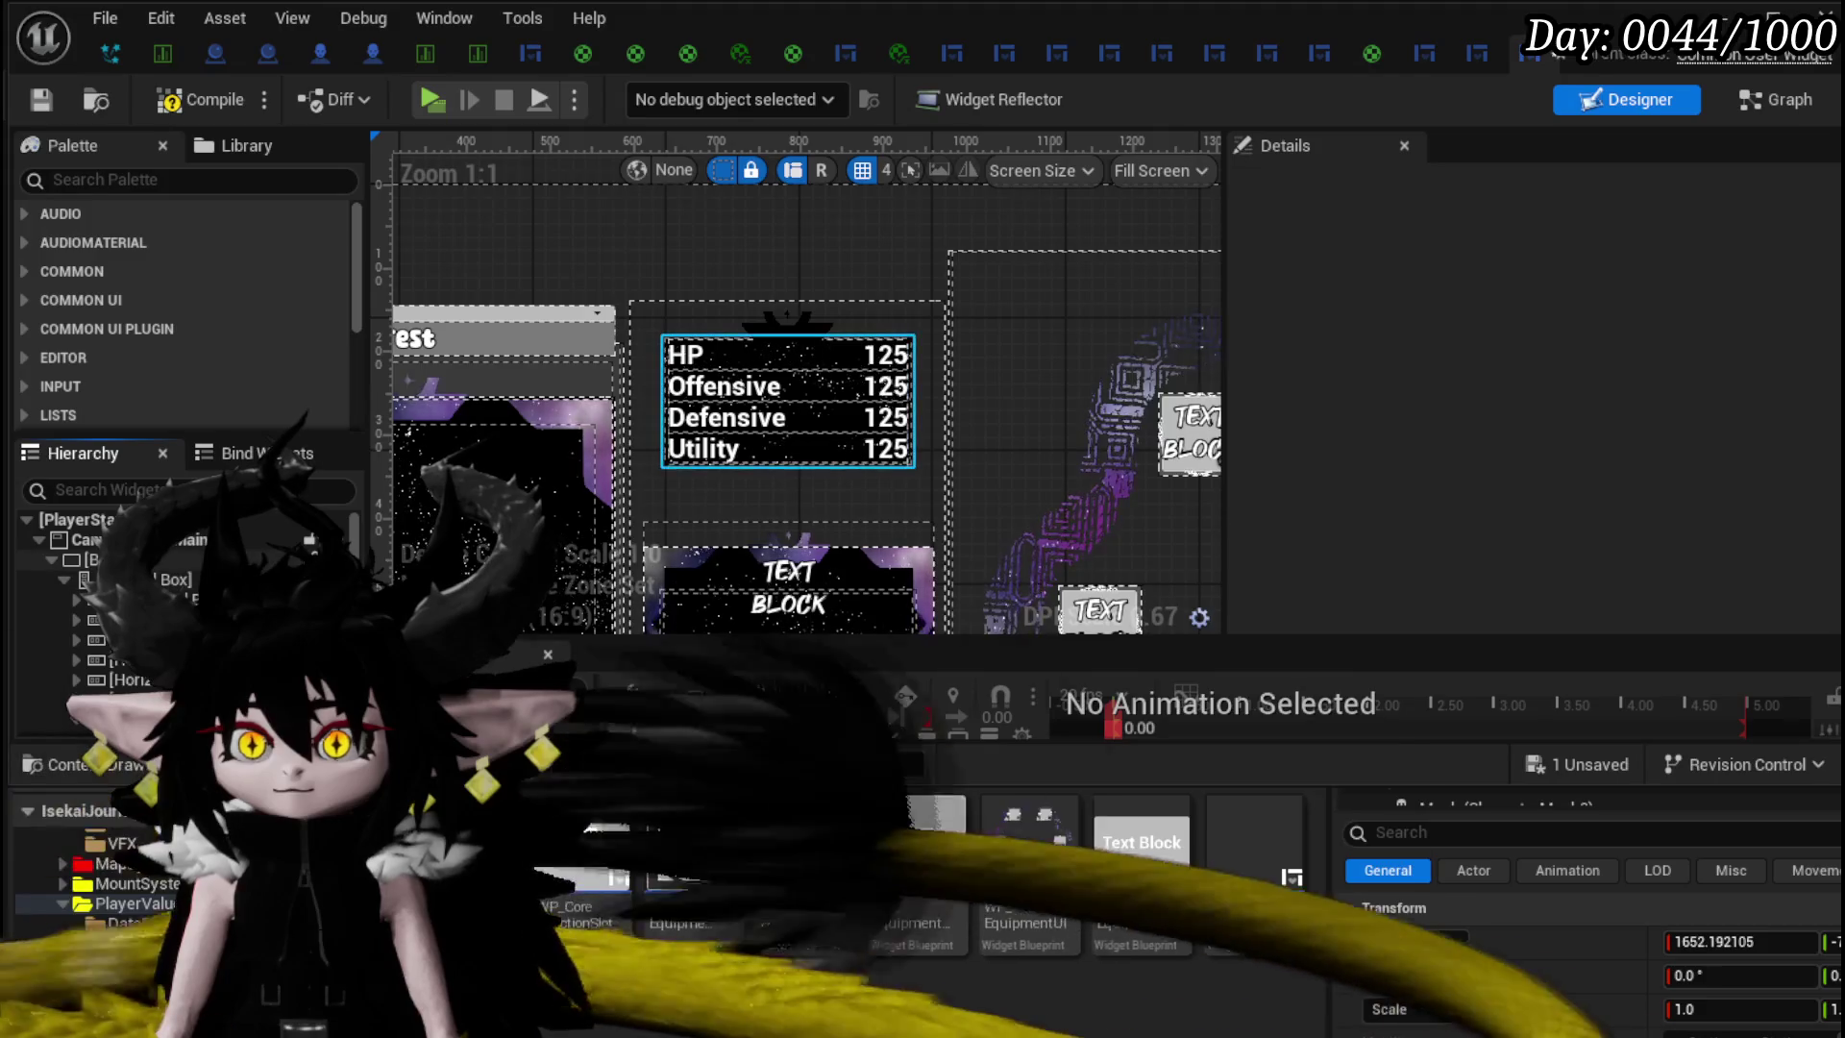
pyautogui.click(853, 443)
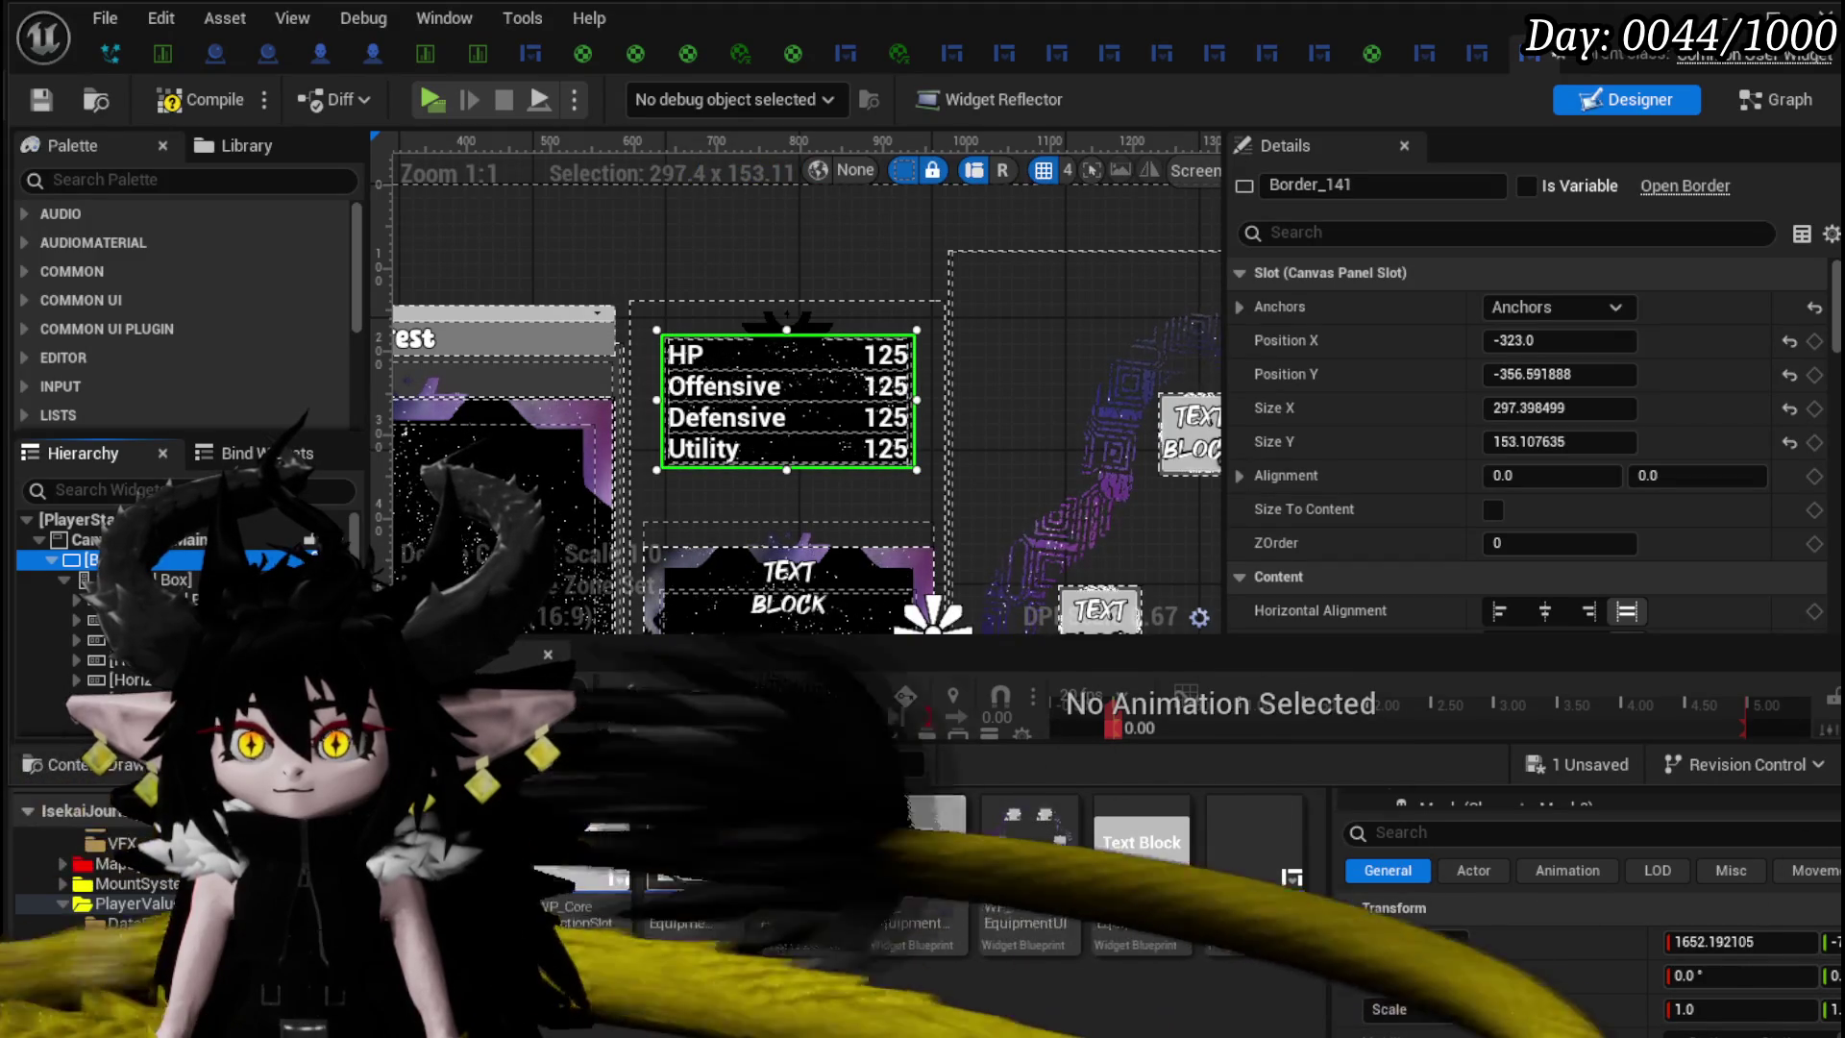
pyautogui.scroll(-10, 1595, 434)
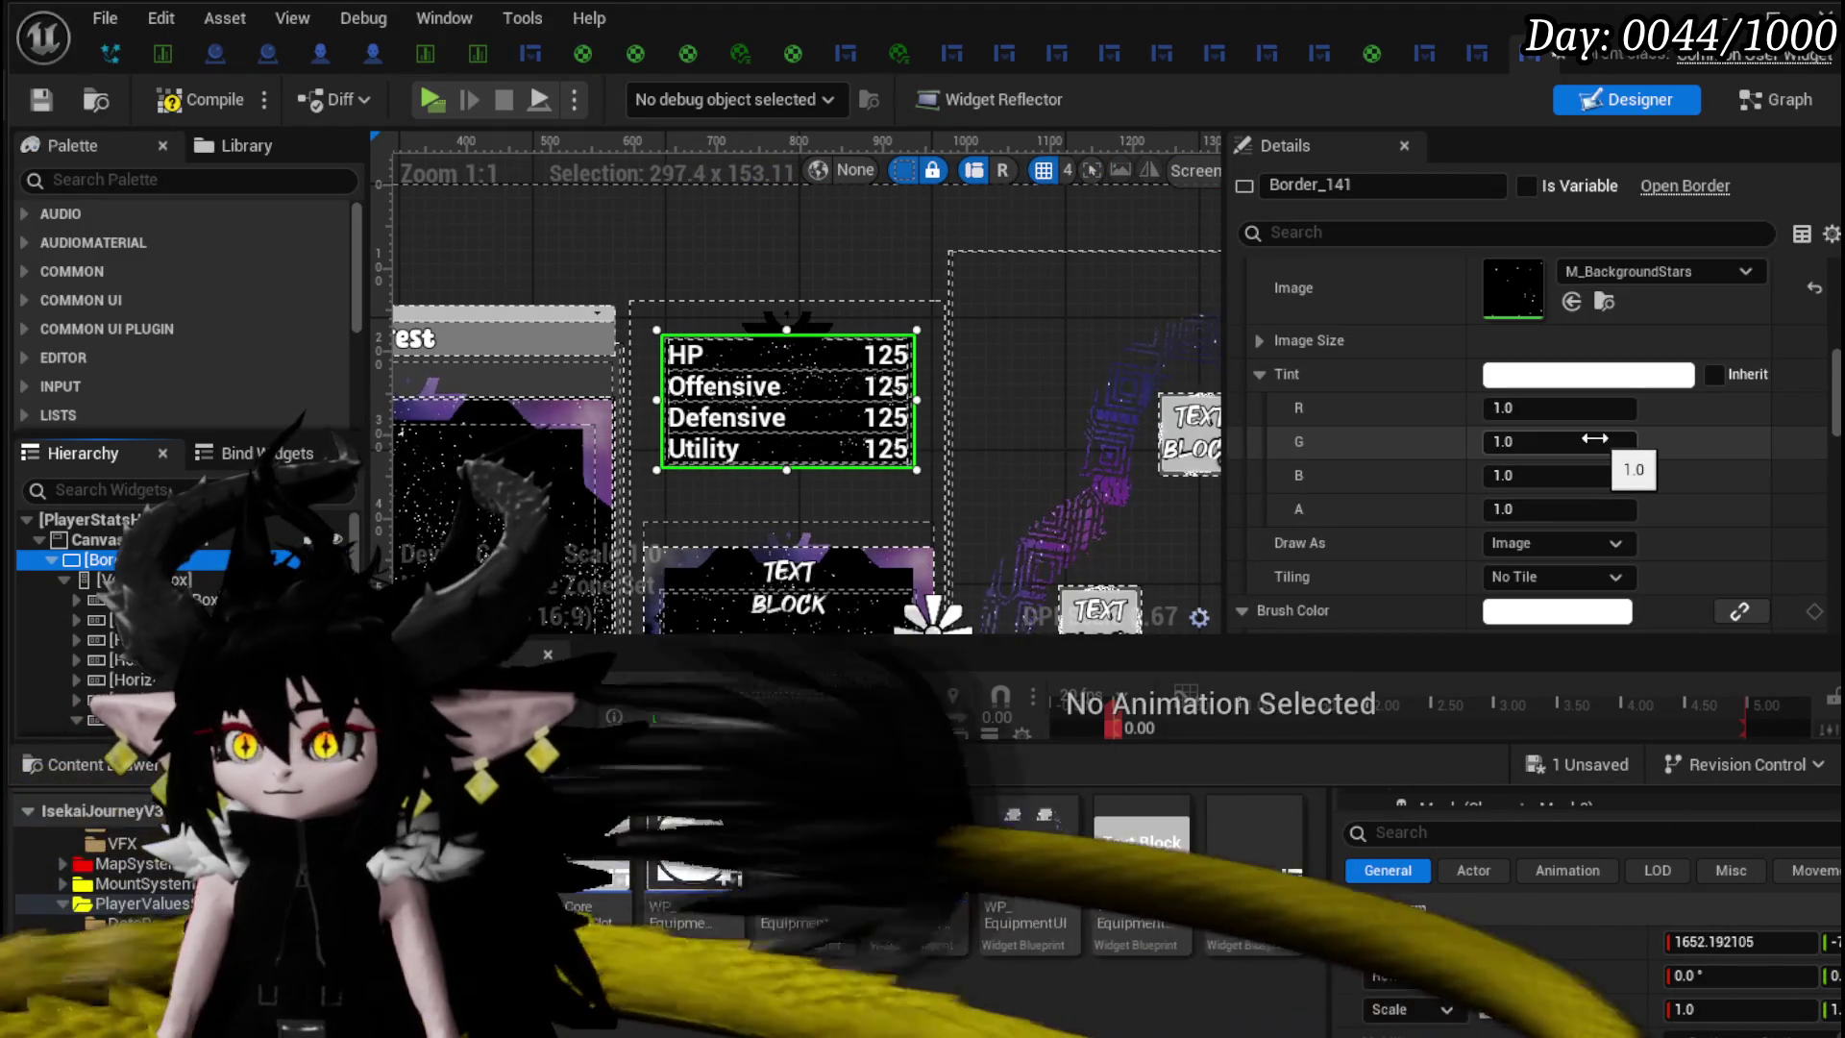
pyautogui.scroll(-5, 1594, 438)
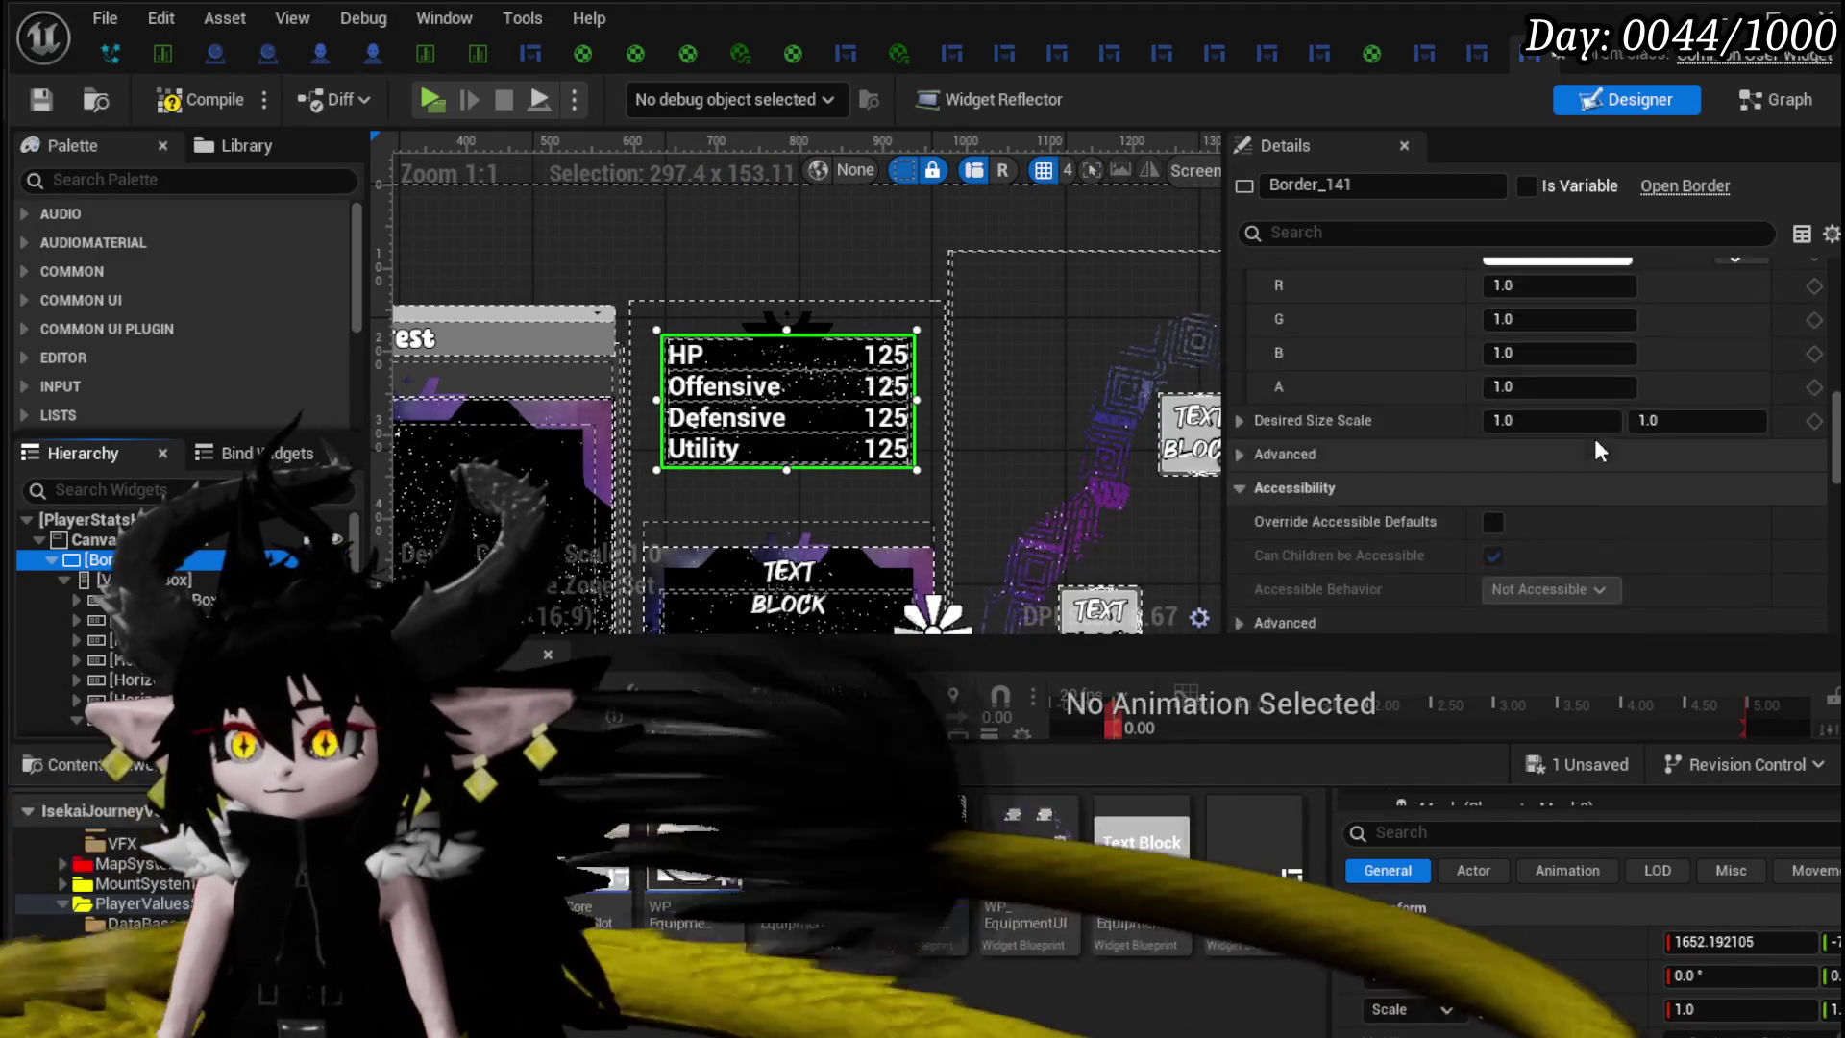
pyautogui.scroll(5, 1594, 438)
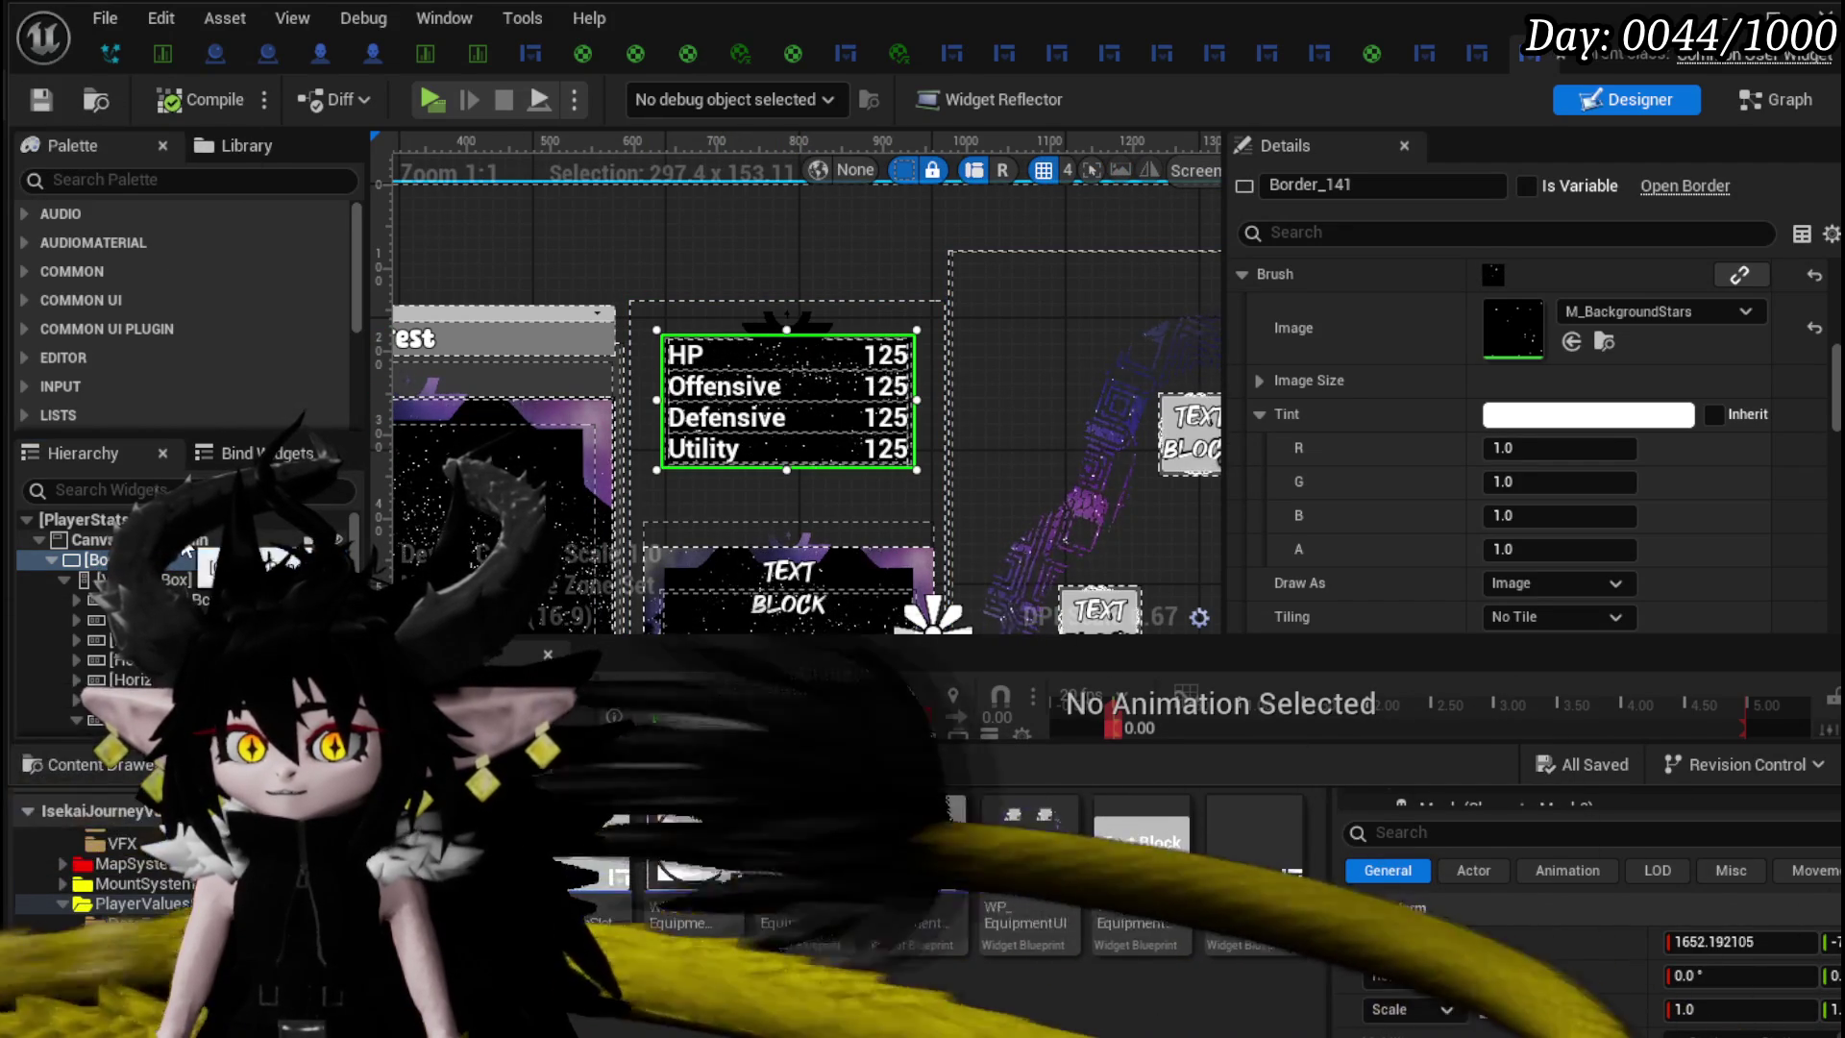
# - Toggle the stats border's visibility off and on to compare the result
pyautogui.click(49, 561)
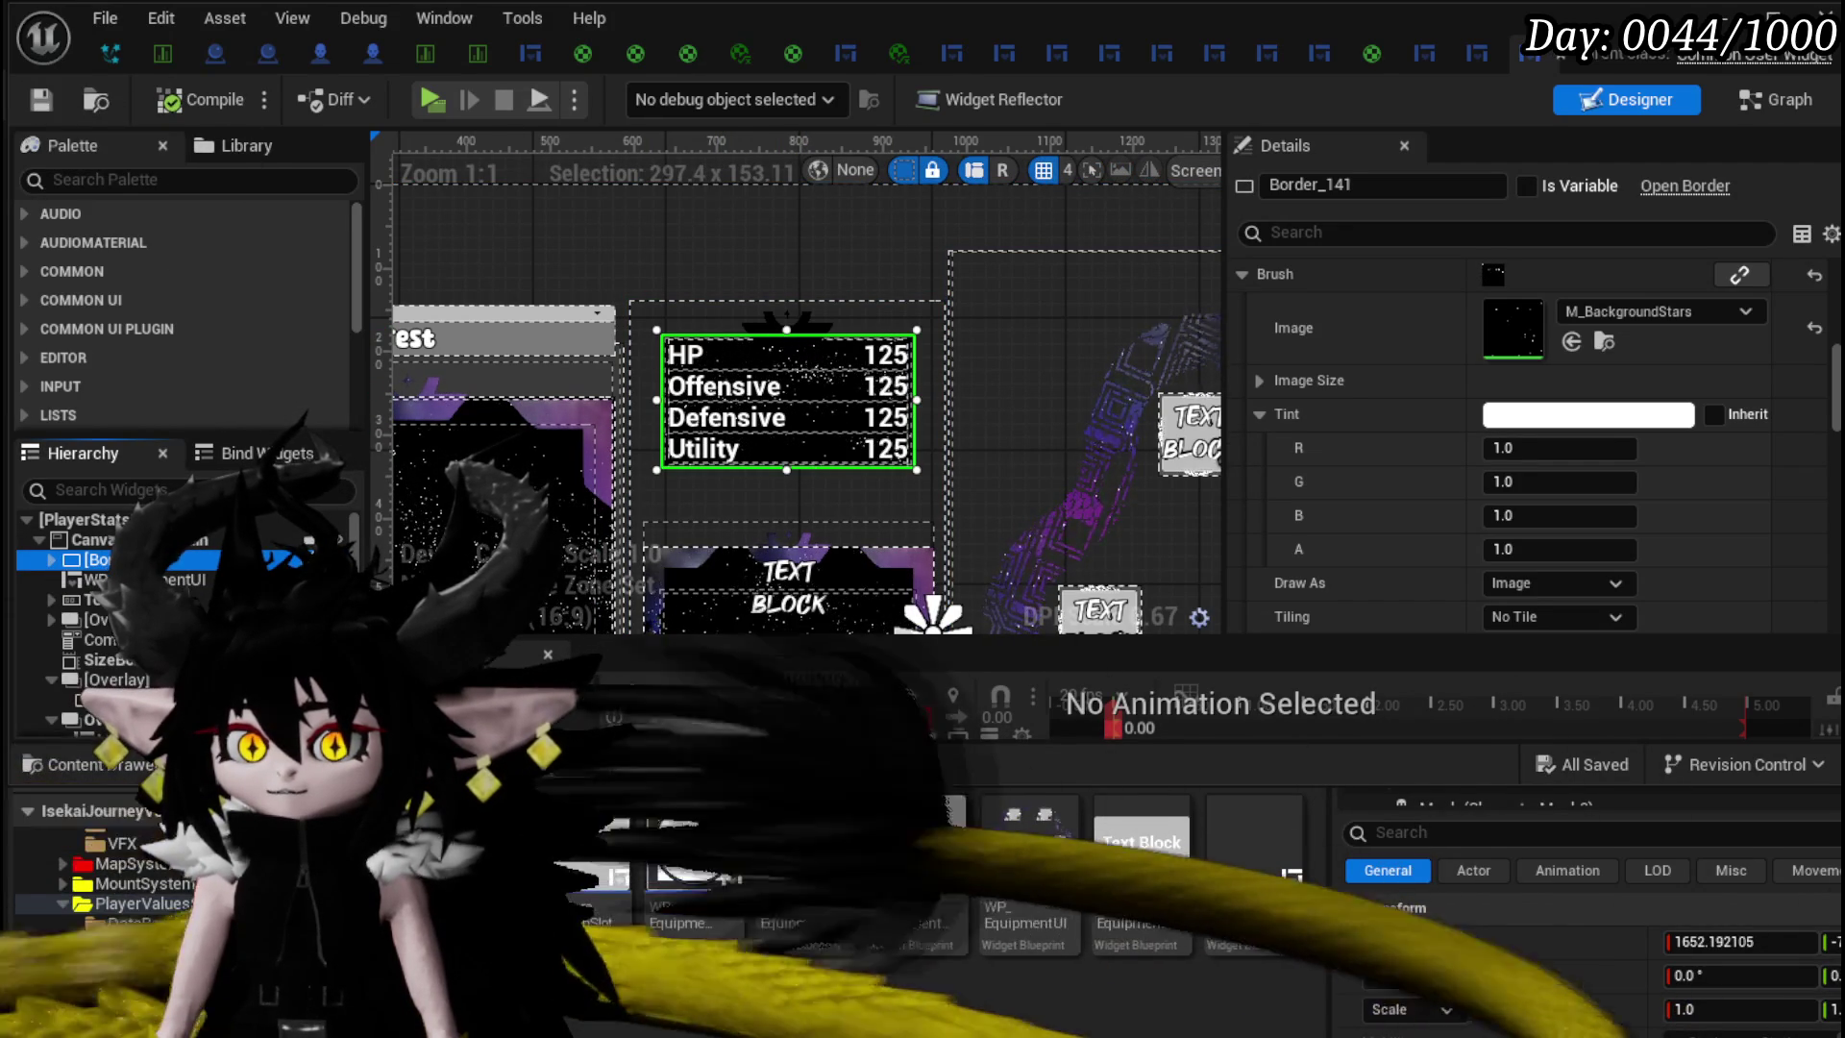
pyautogui.click(309, 560)
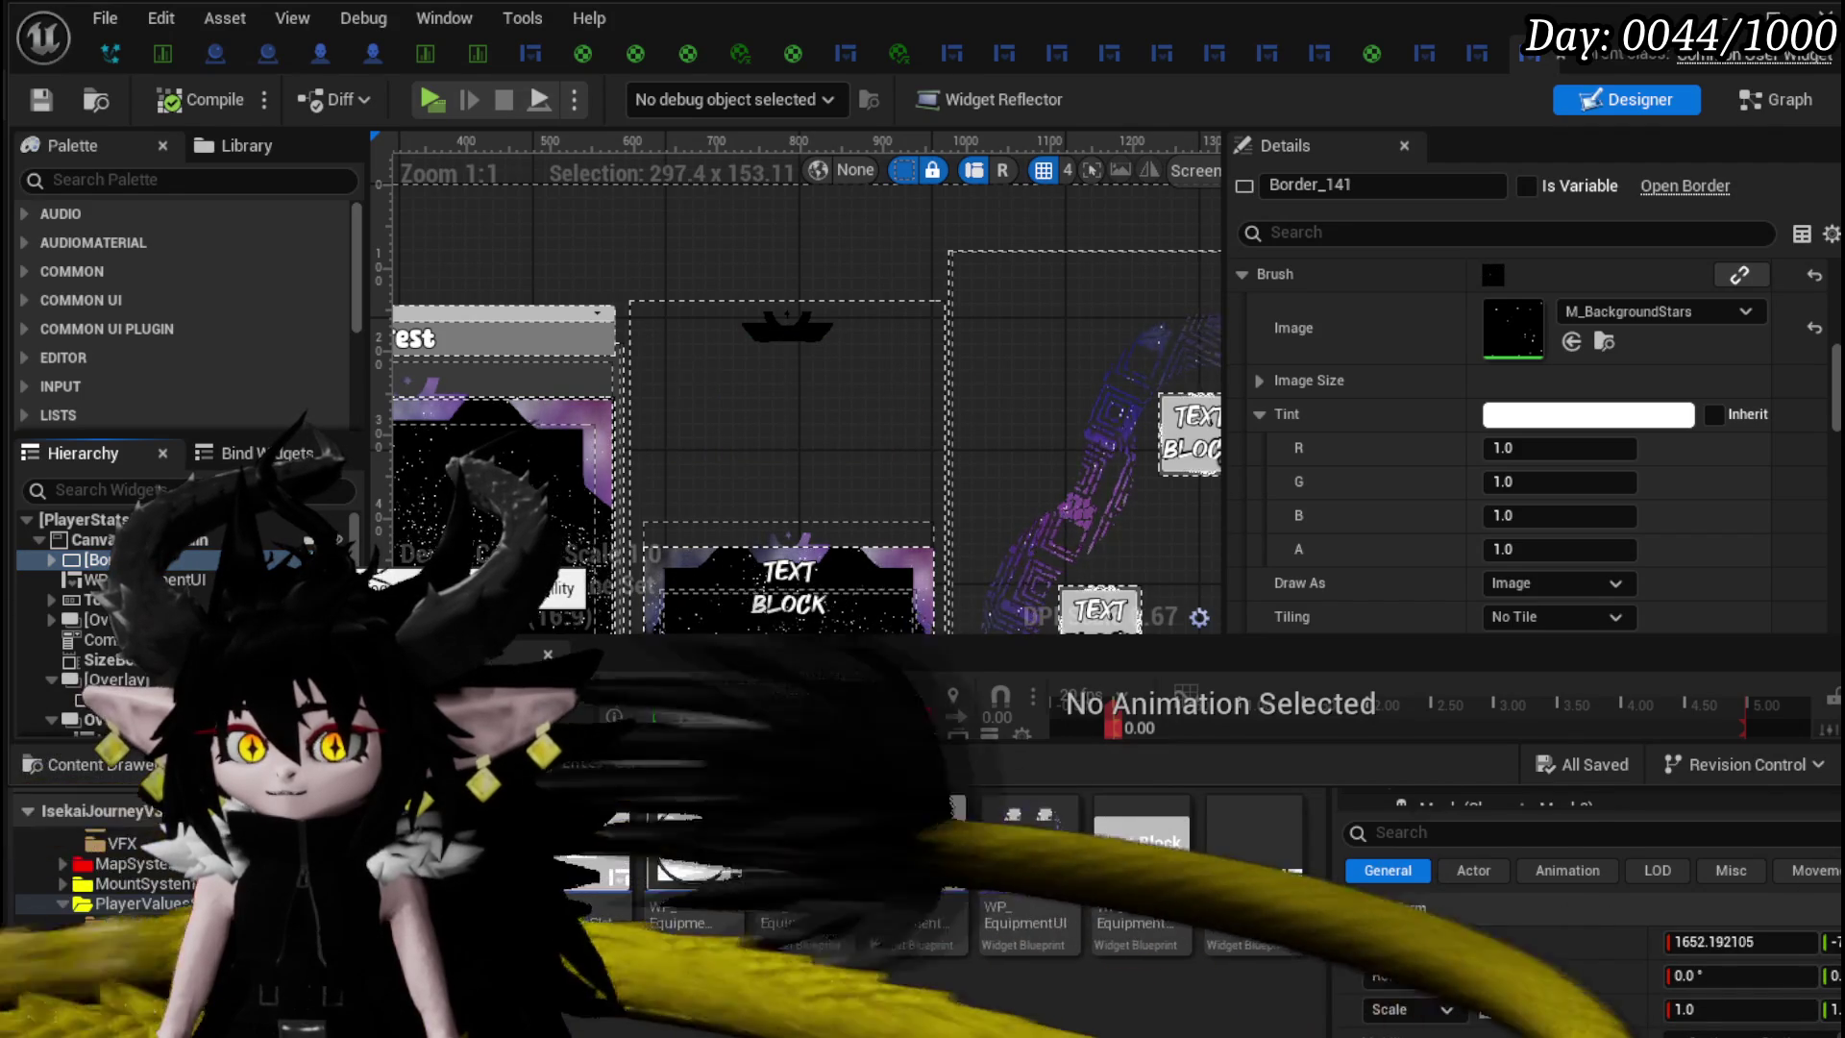
pyautogui.click(310, 557)
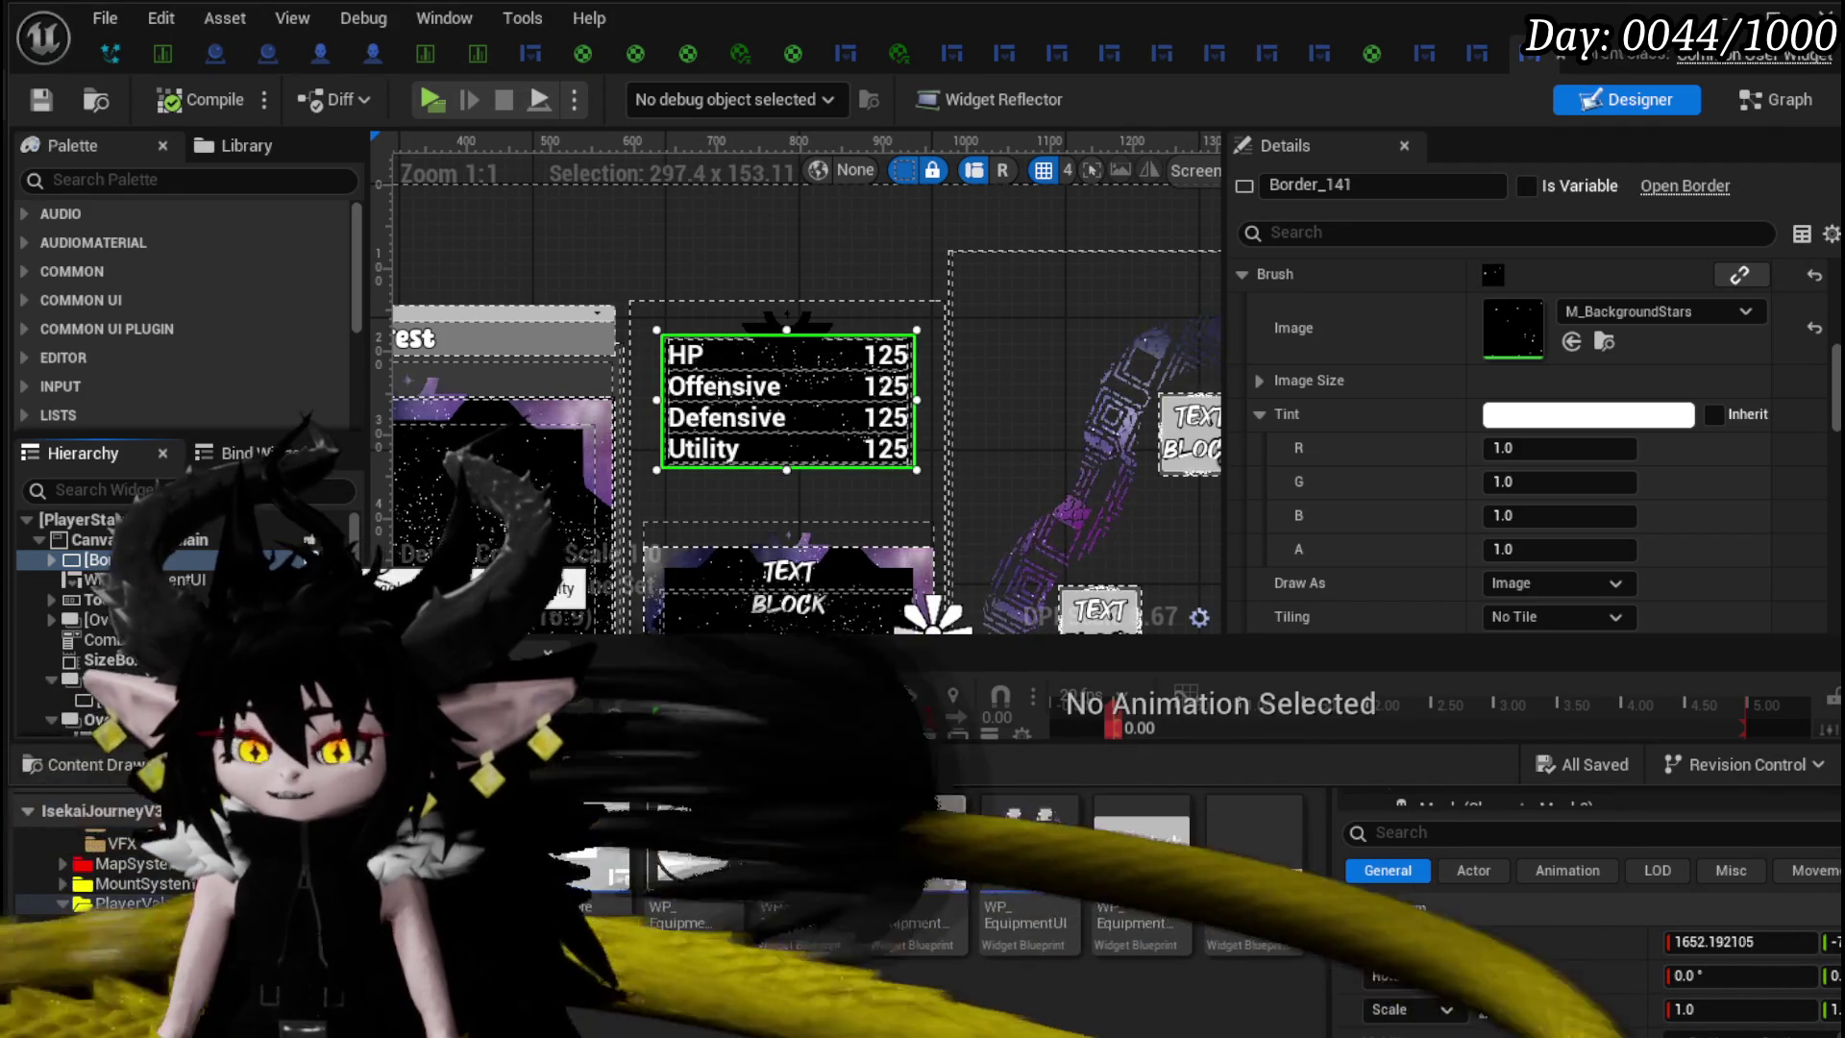
pyautogui.scroll(-1, 182, 596)
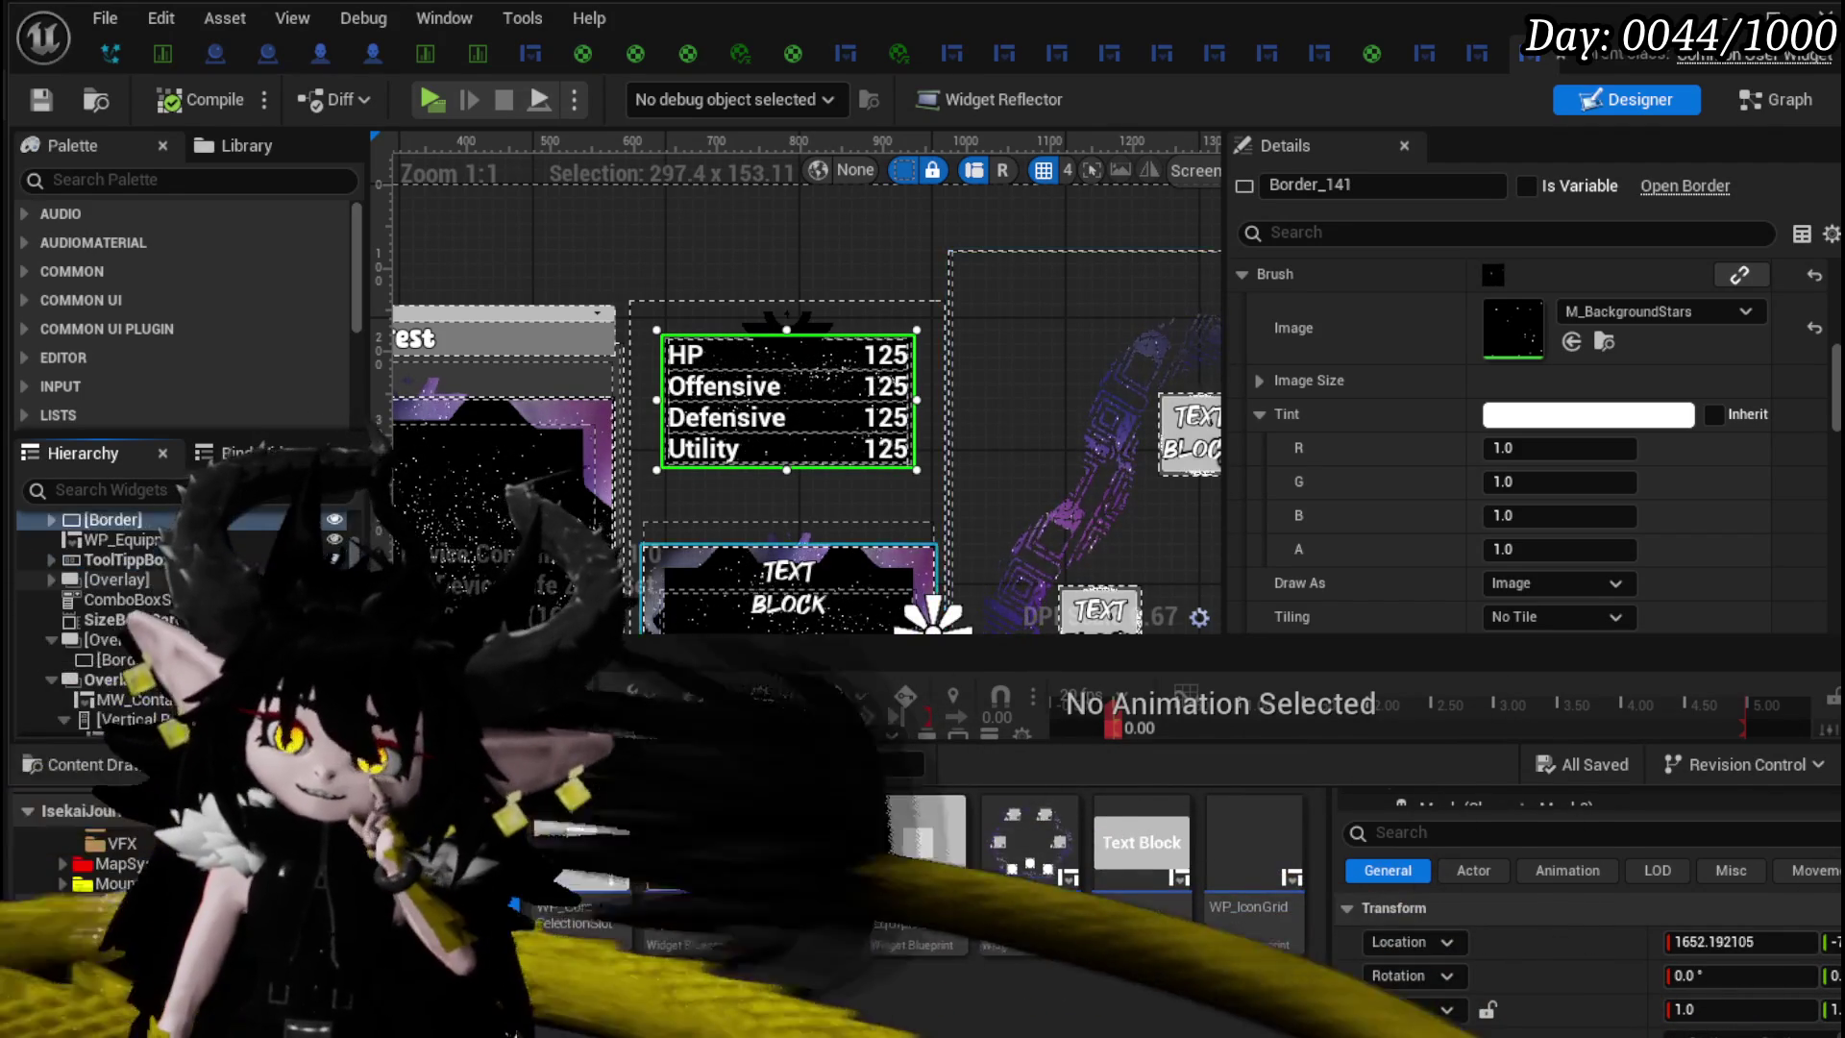
pyautogui.click(103, 580)
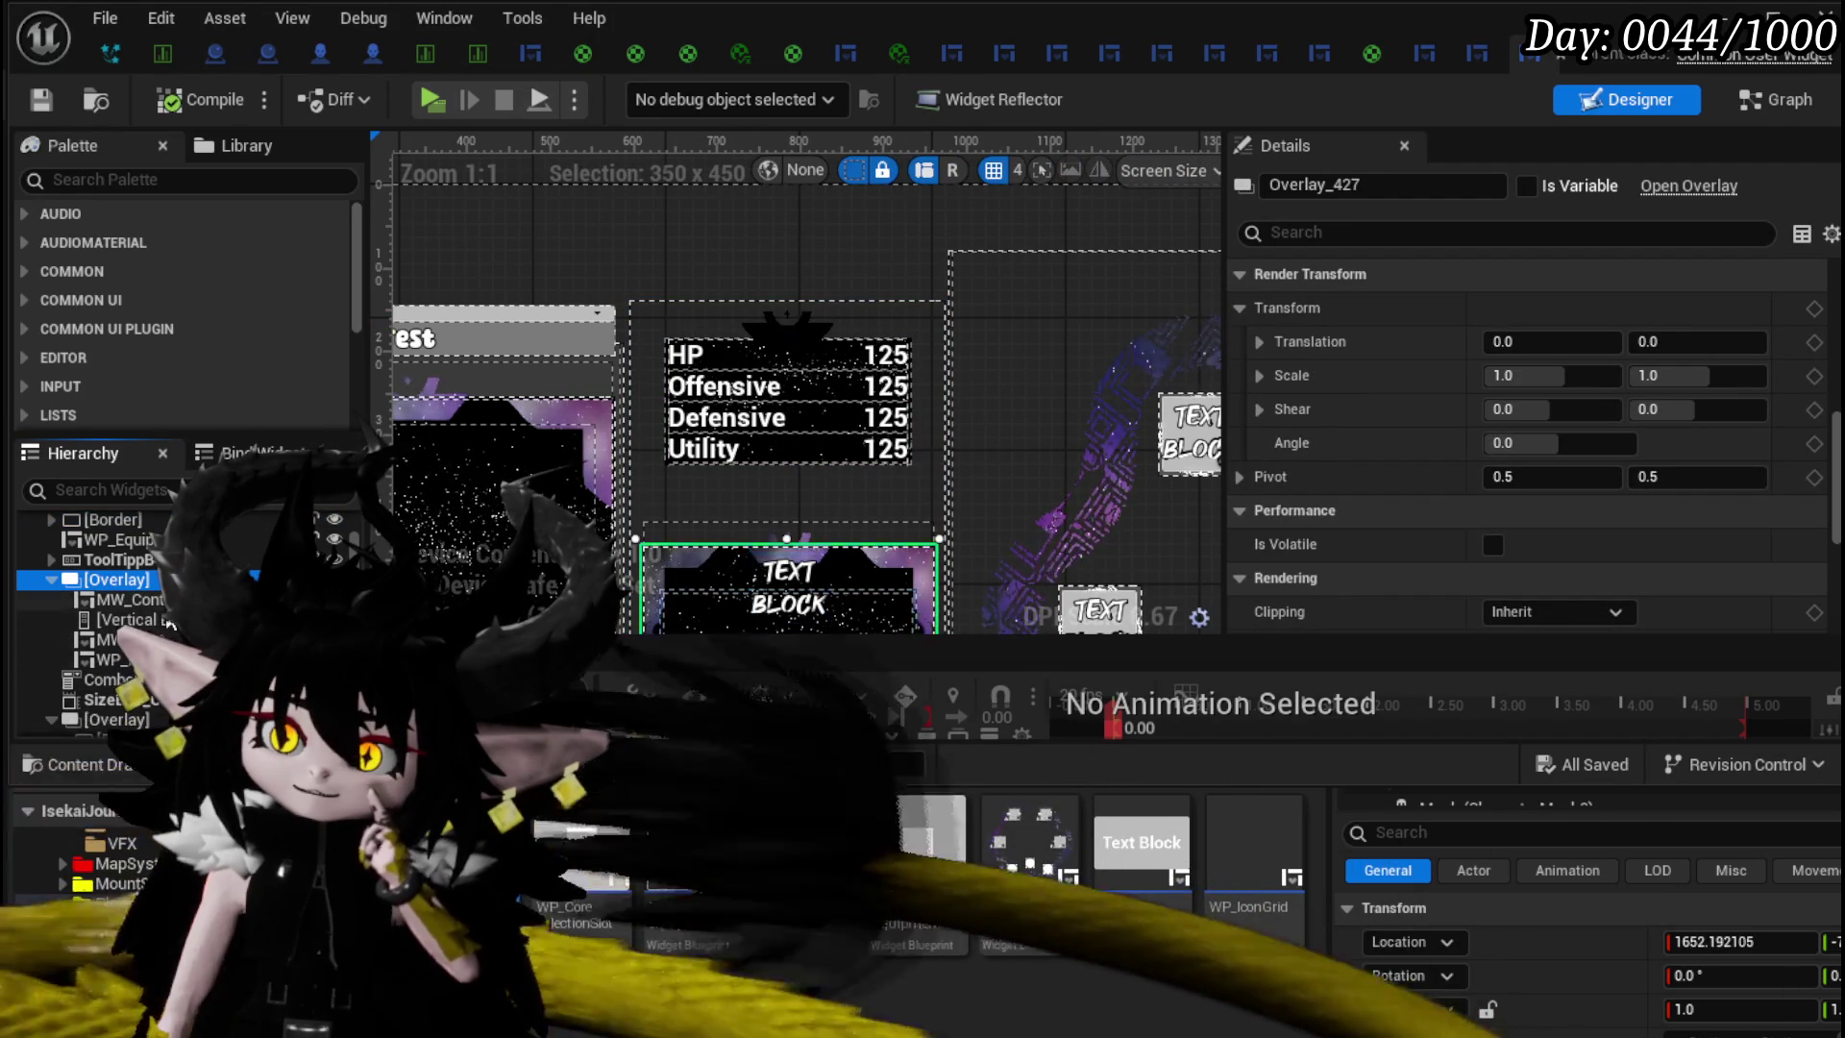
# - Tint Border_139's M_Border_Mask brush white, save, and minimize the widget editor
pyautogui.click(51, 579)
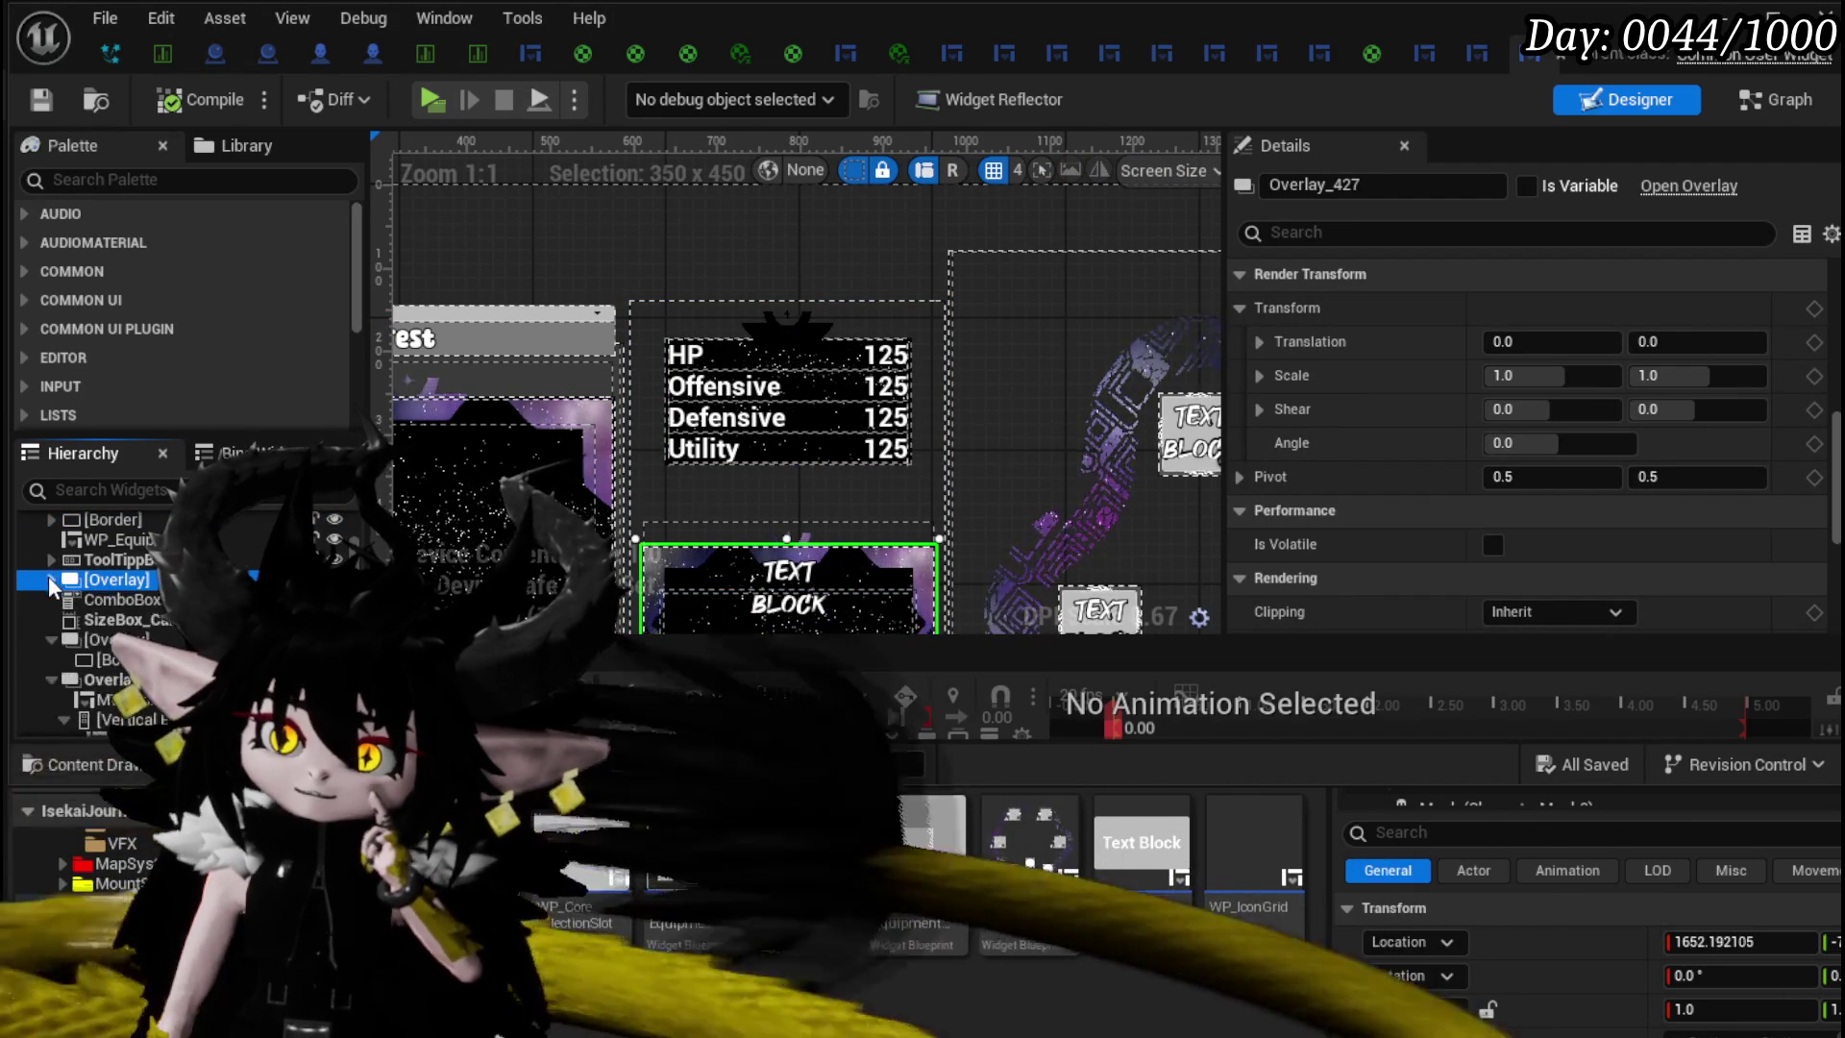
pyautogui.scroll(-1, 154, 595)
pyautogui.click(125, 626)
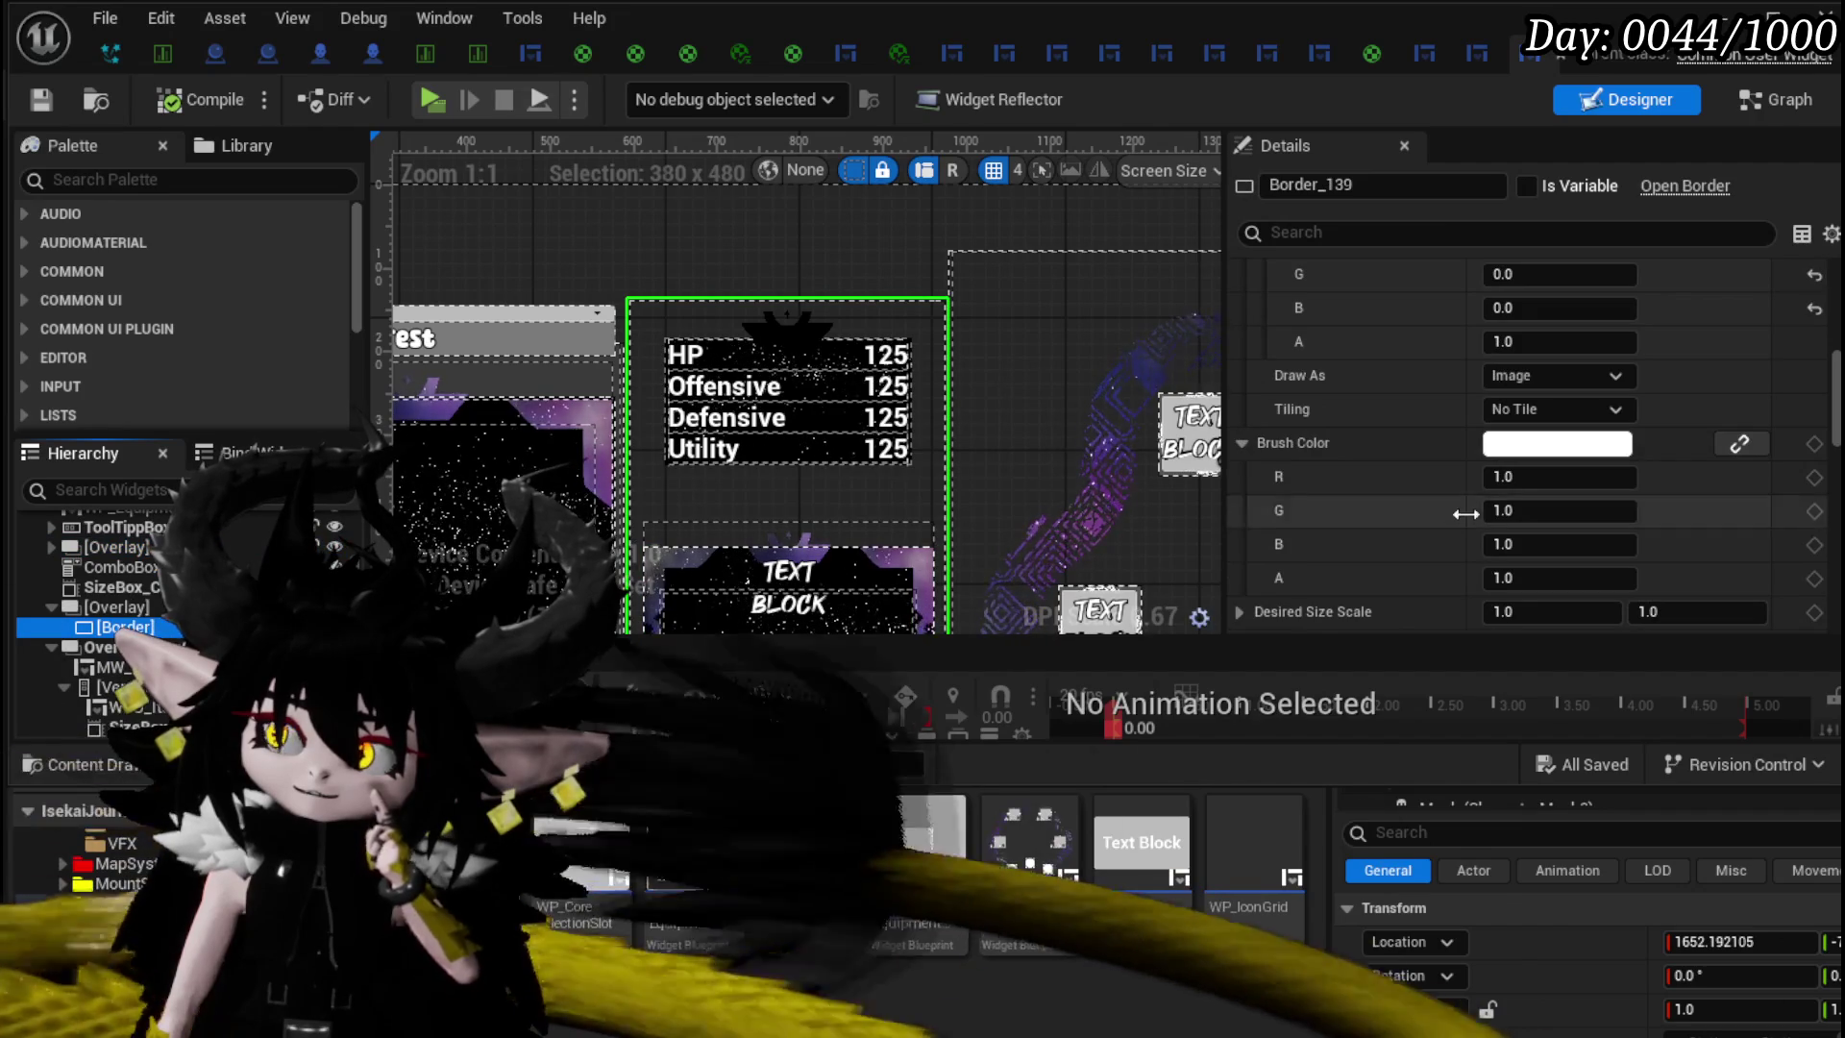
pyautogui.scroll(3, 1465, 505)
pyautogui.scroll(-3, 1465, 505)
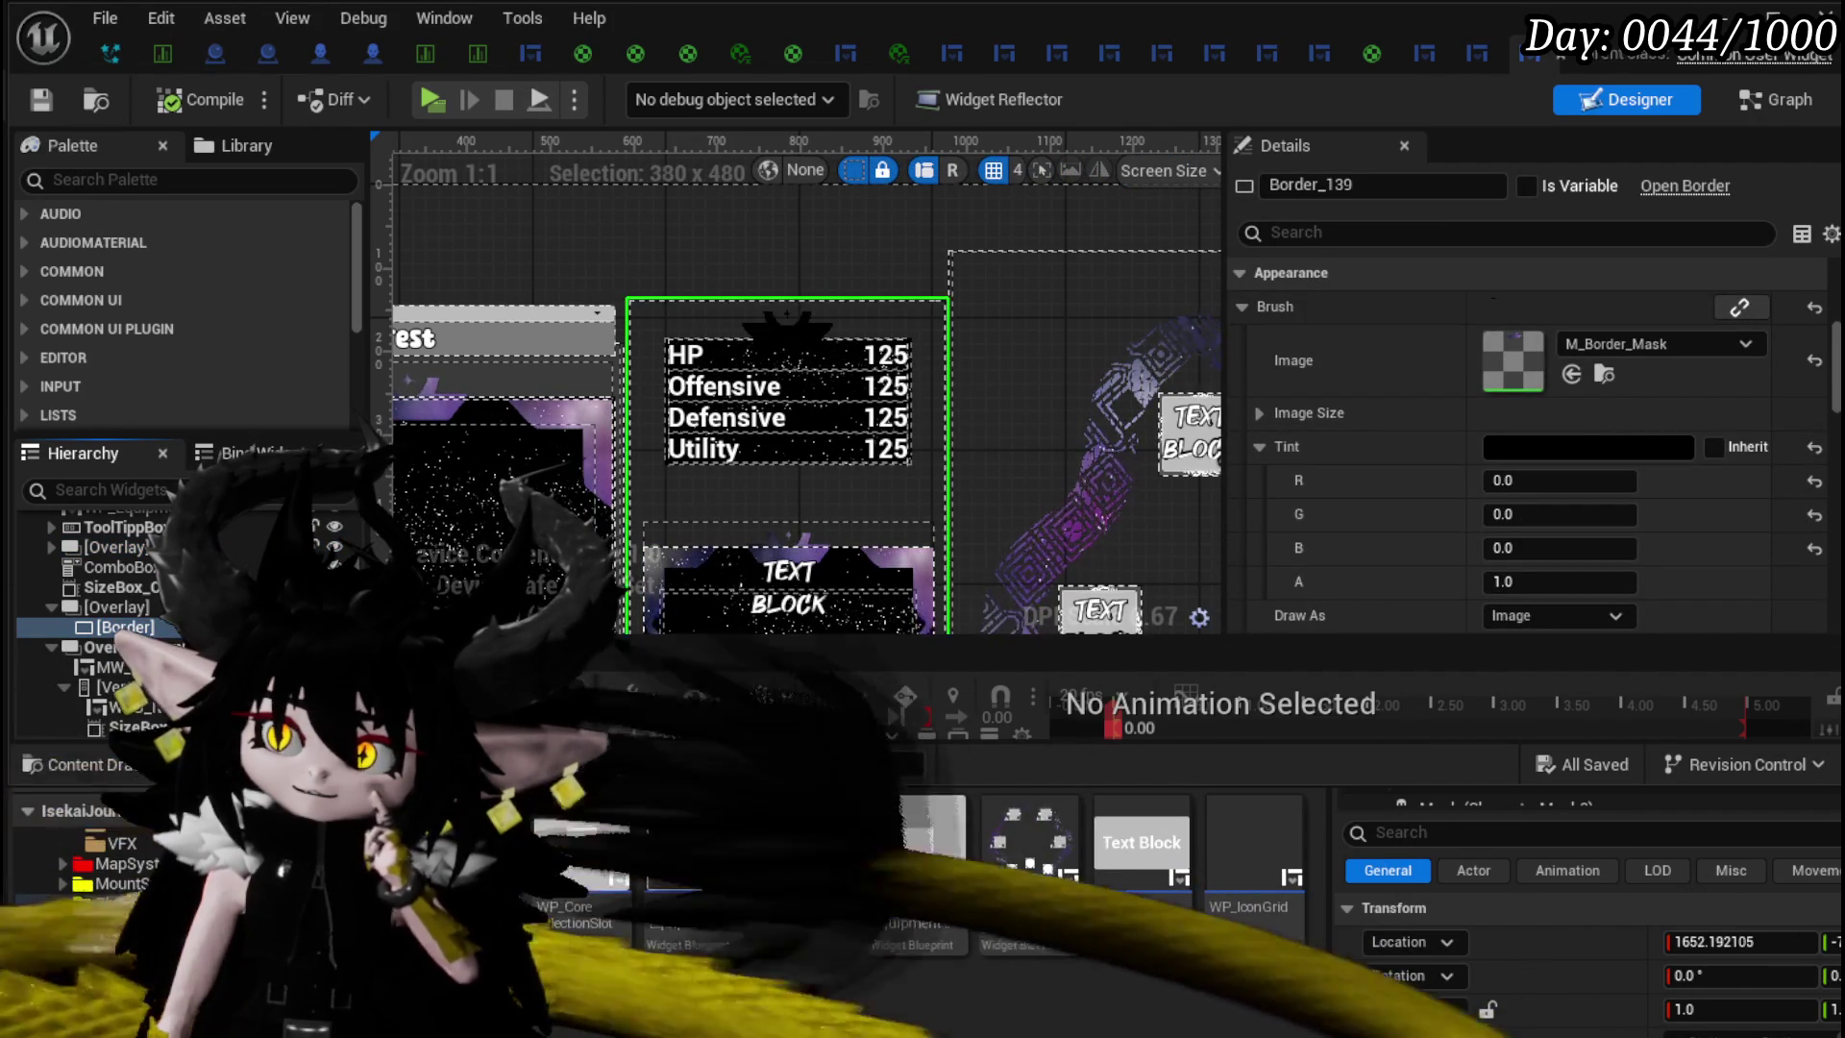
pyautogui.click(1590, 447)
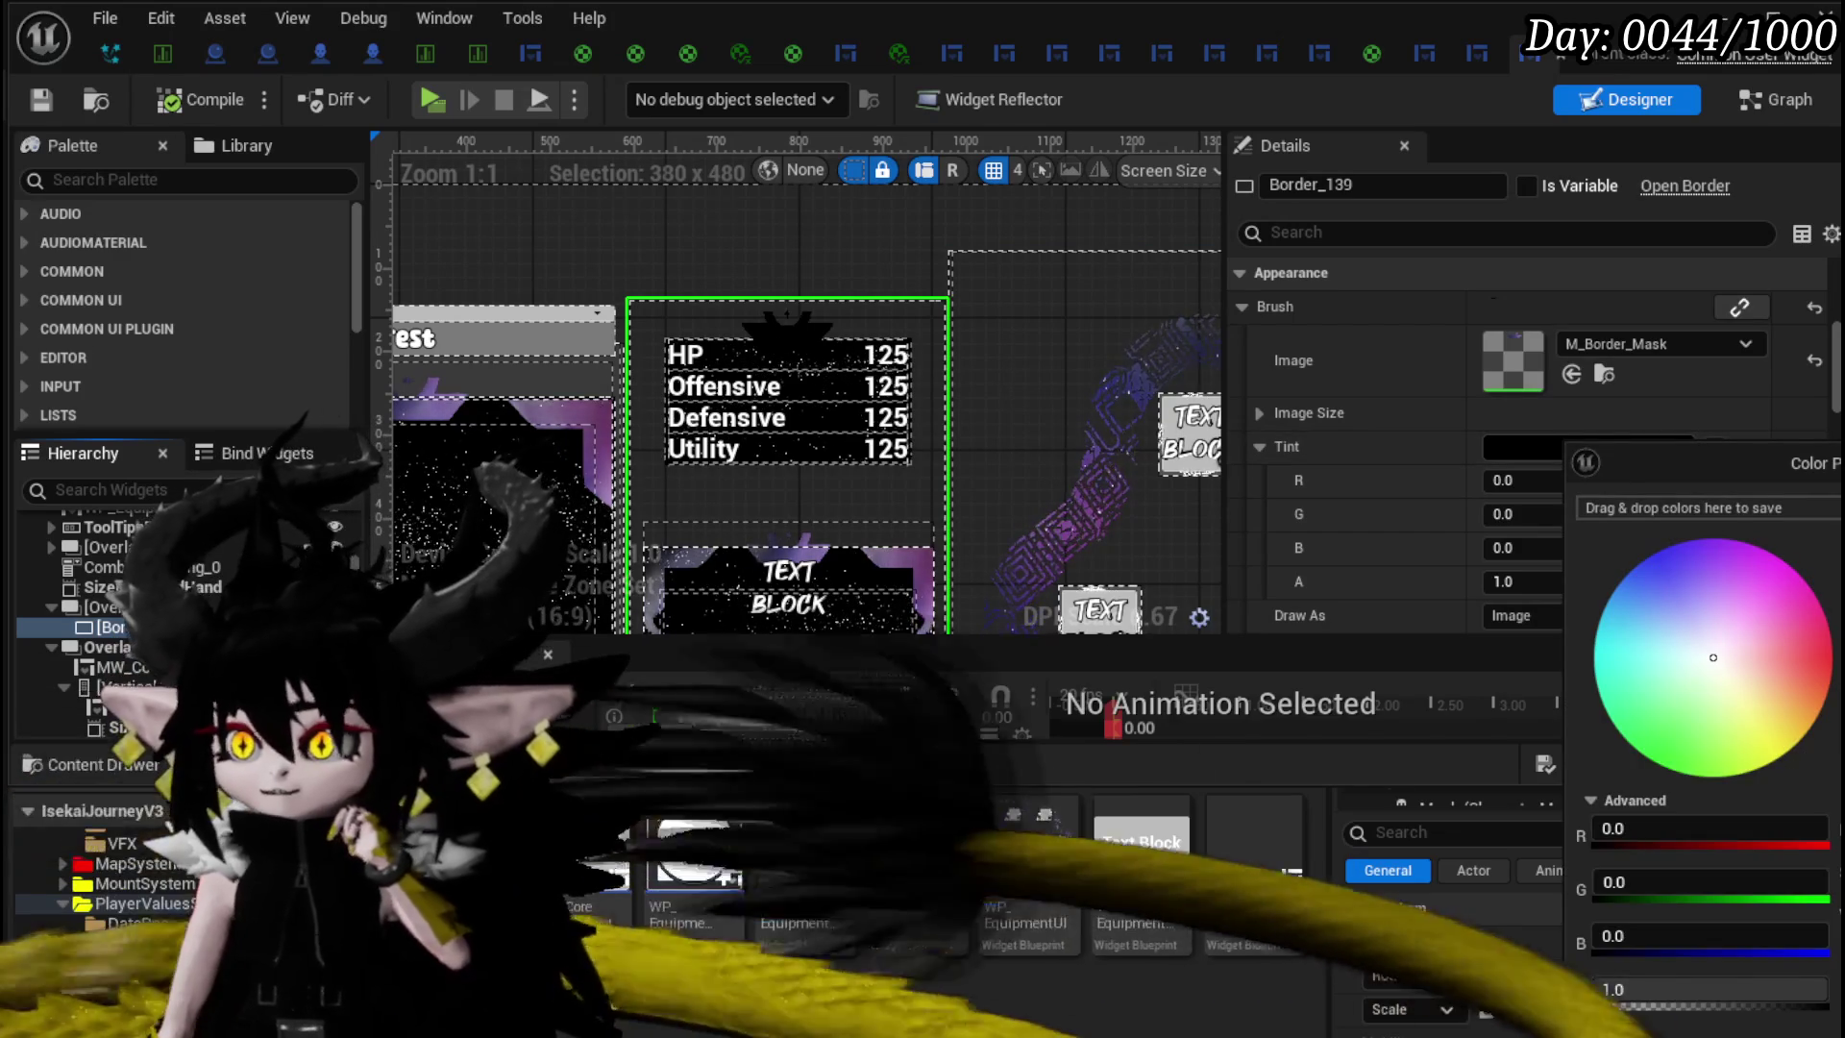
pyautogui.click(114, 87)
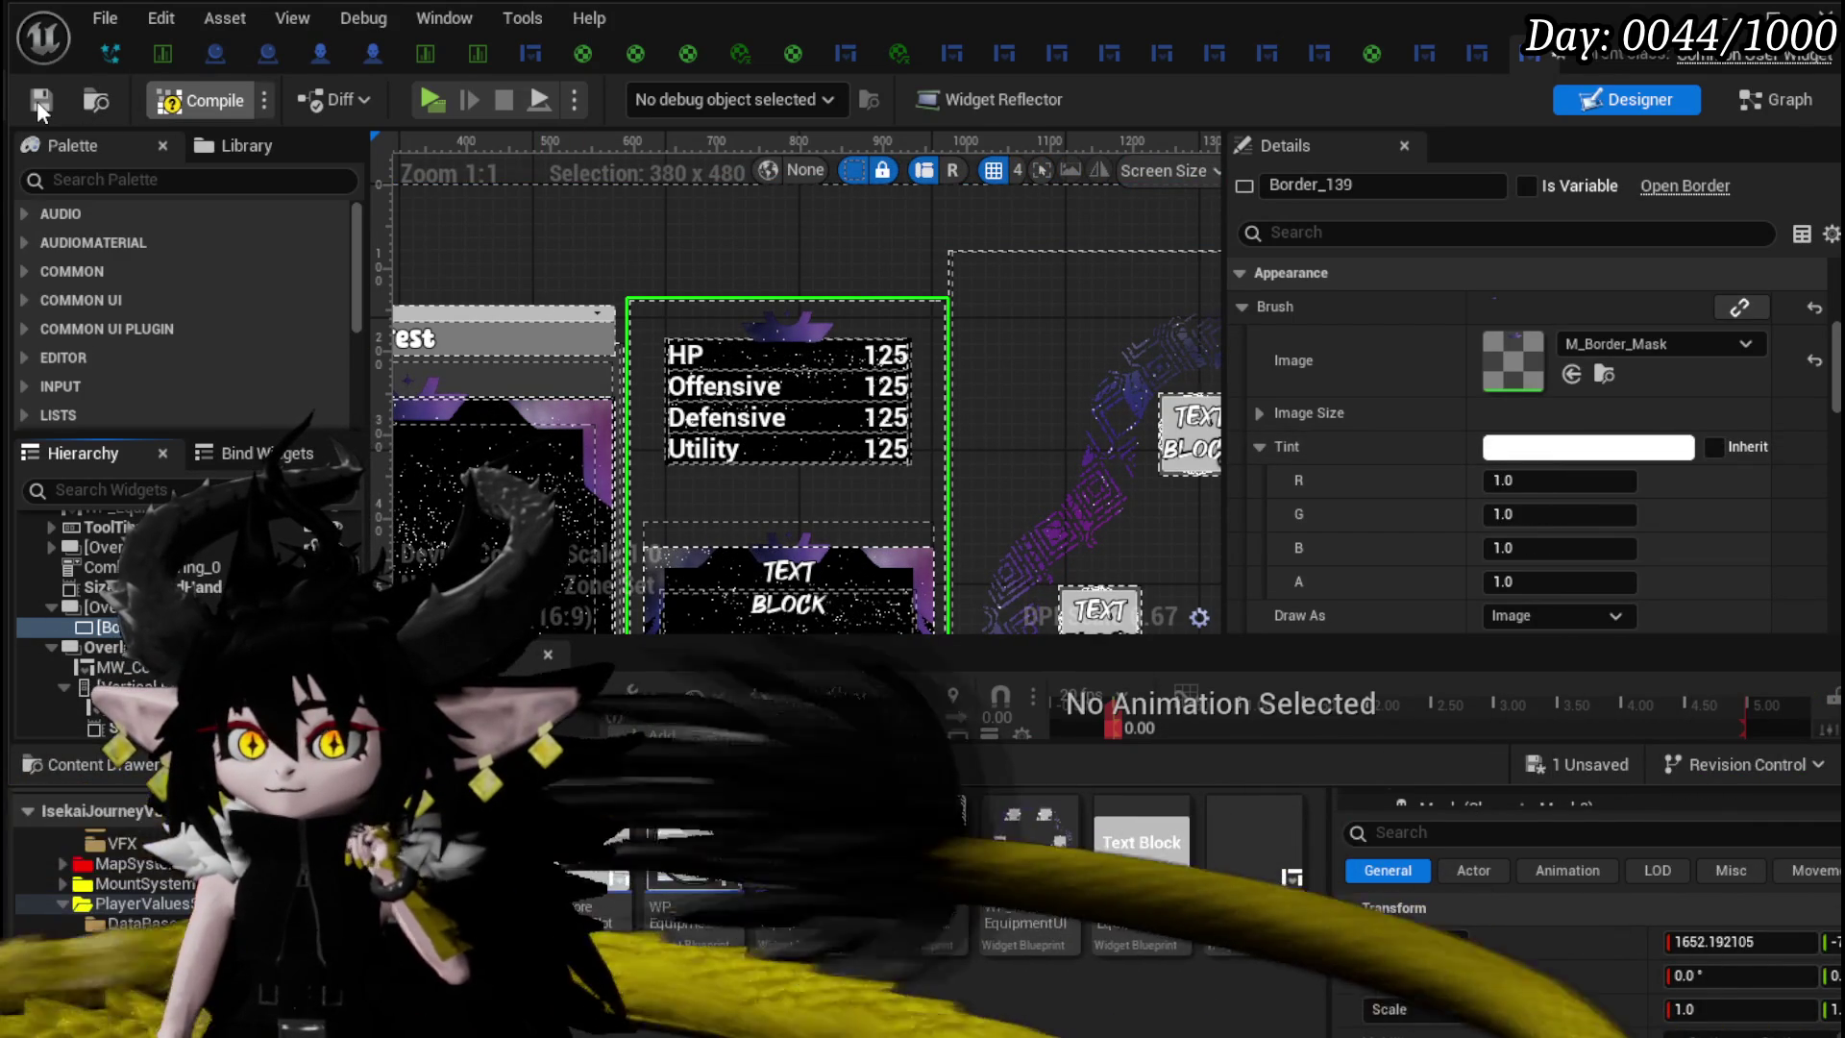
pyautogui.click(39, 100)
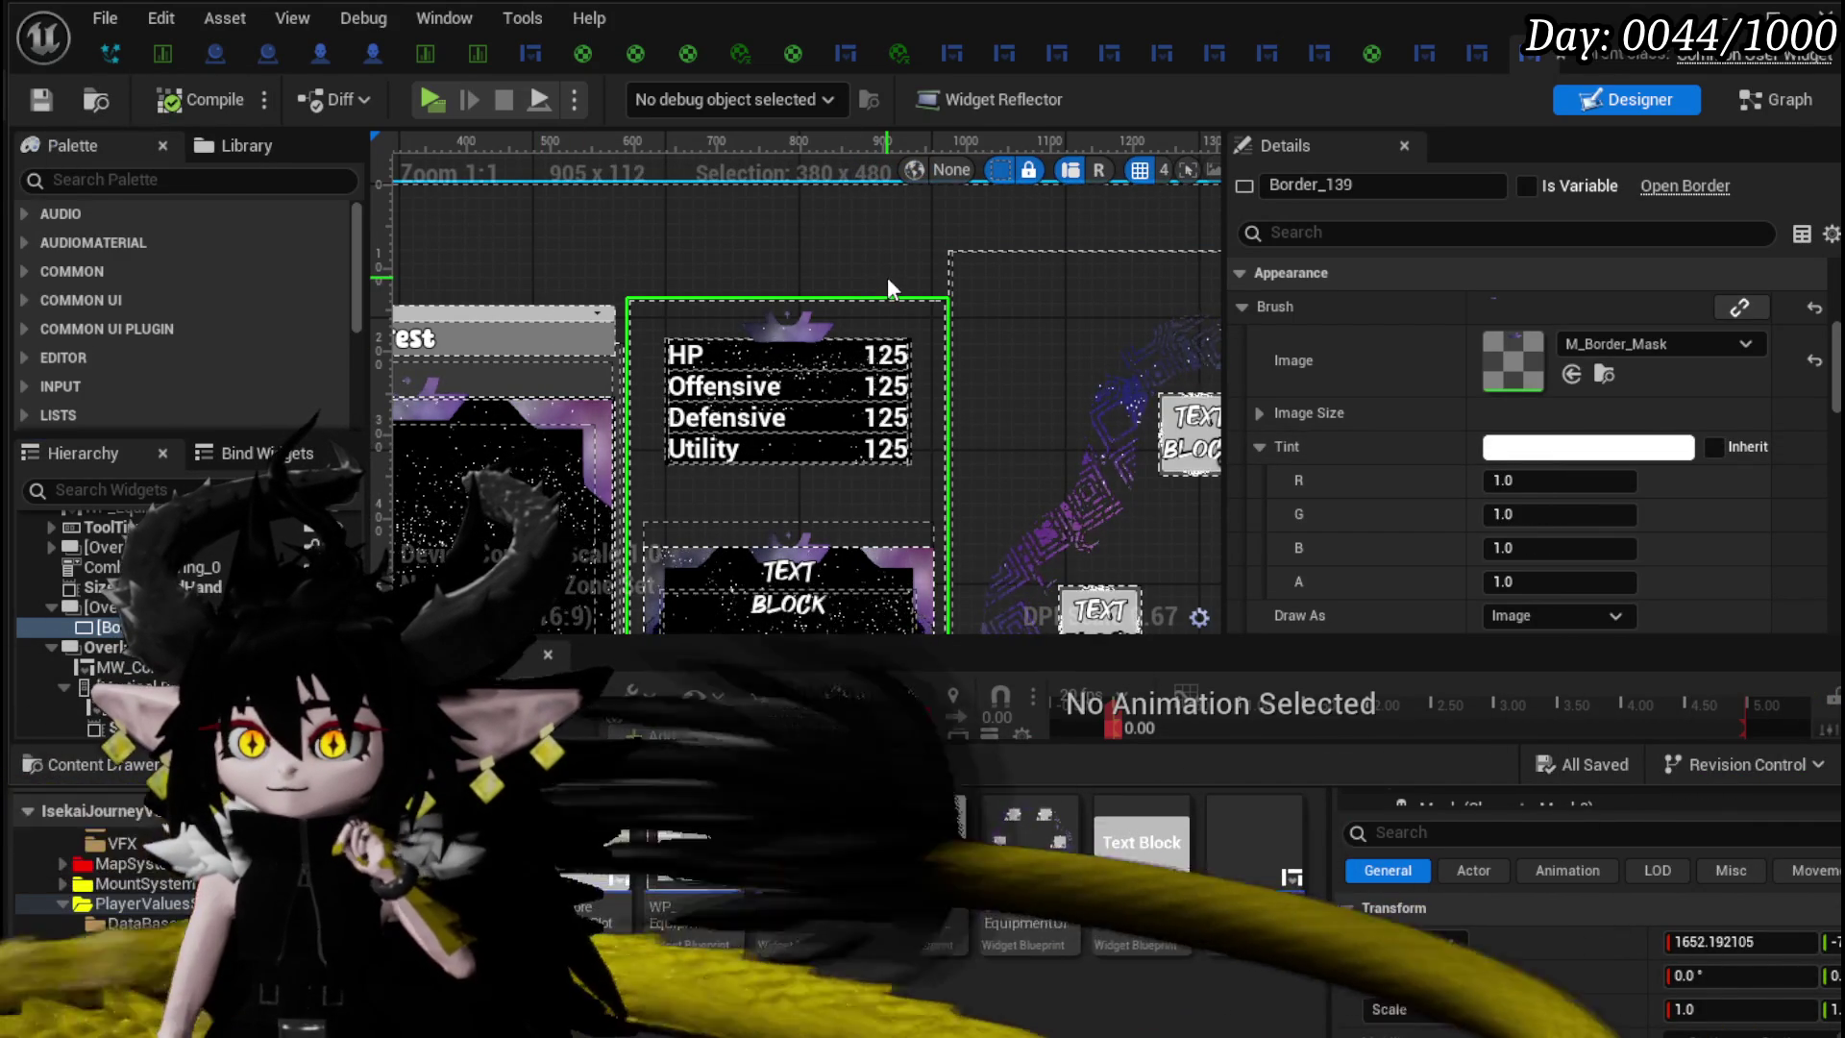
pyautogui.click(1773, 19)
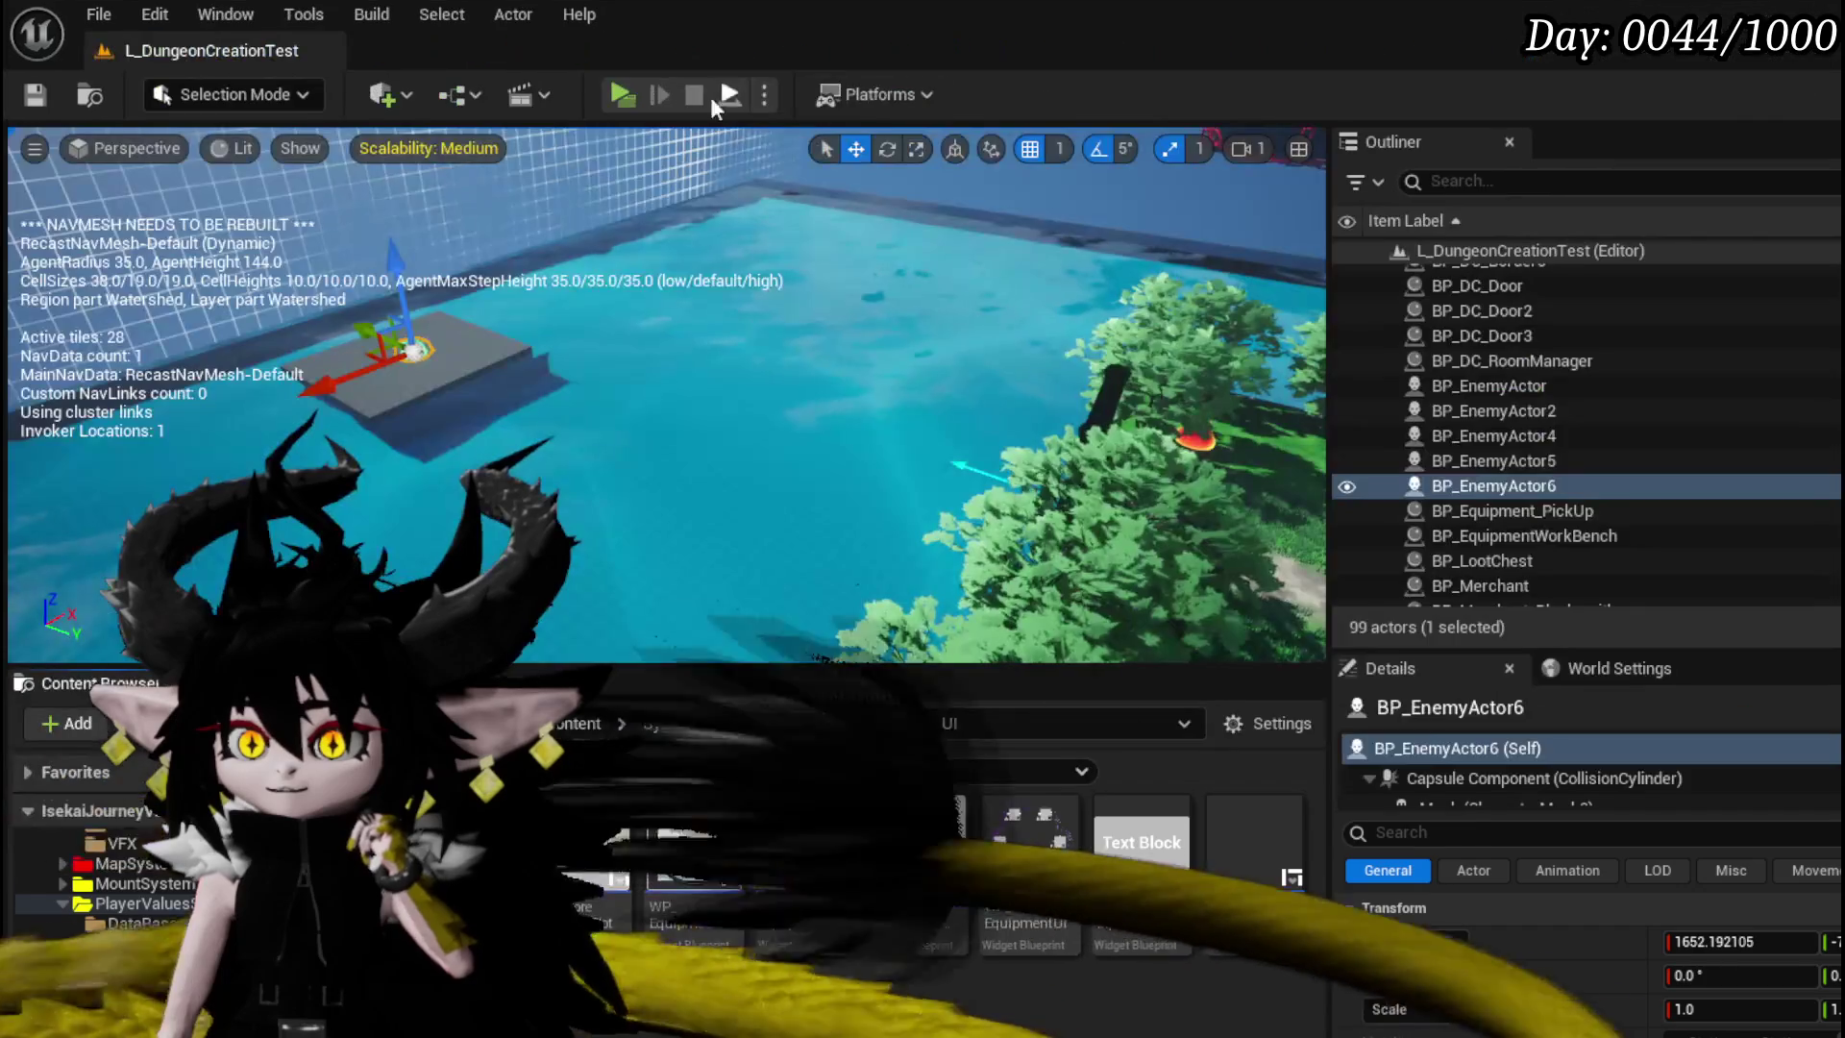
pyautogui.hotkey('alt', 'p')
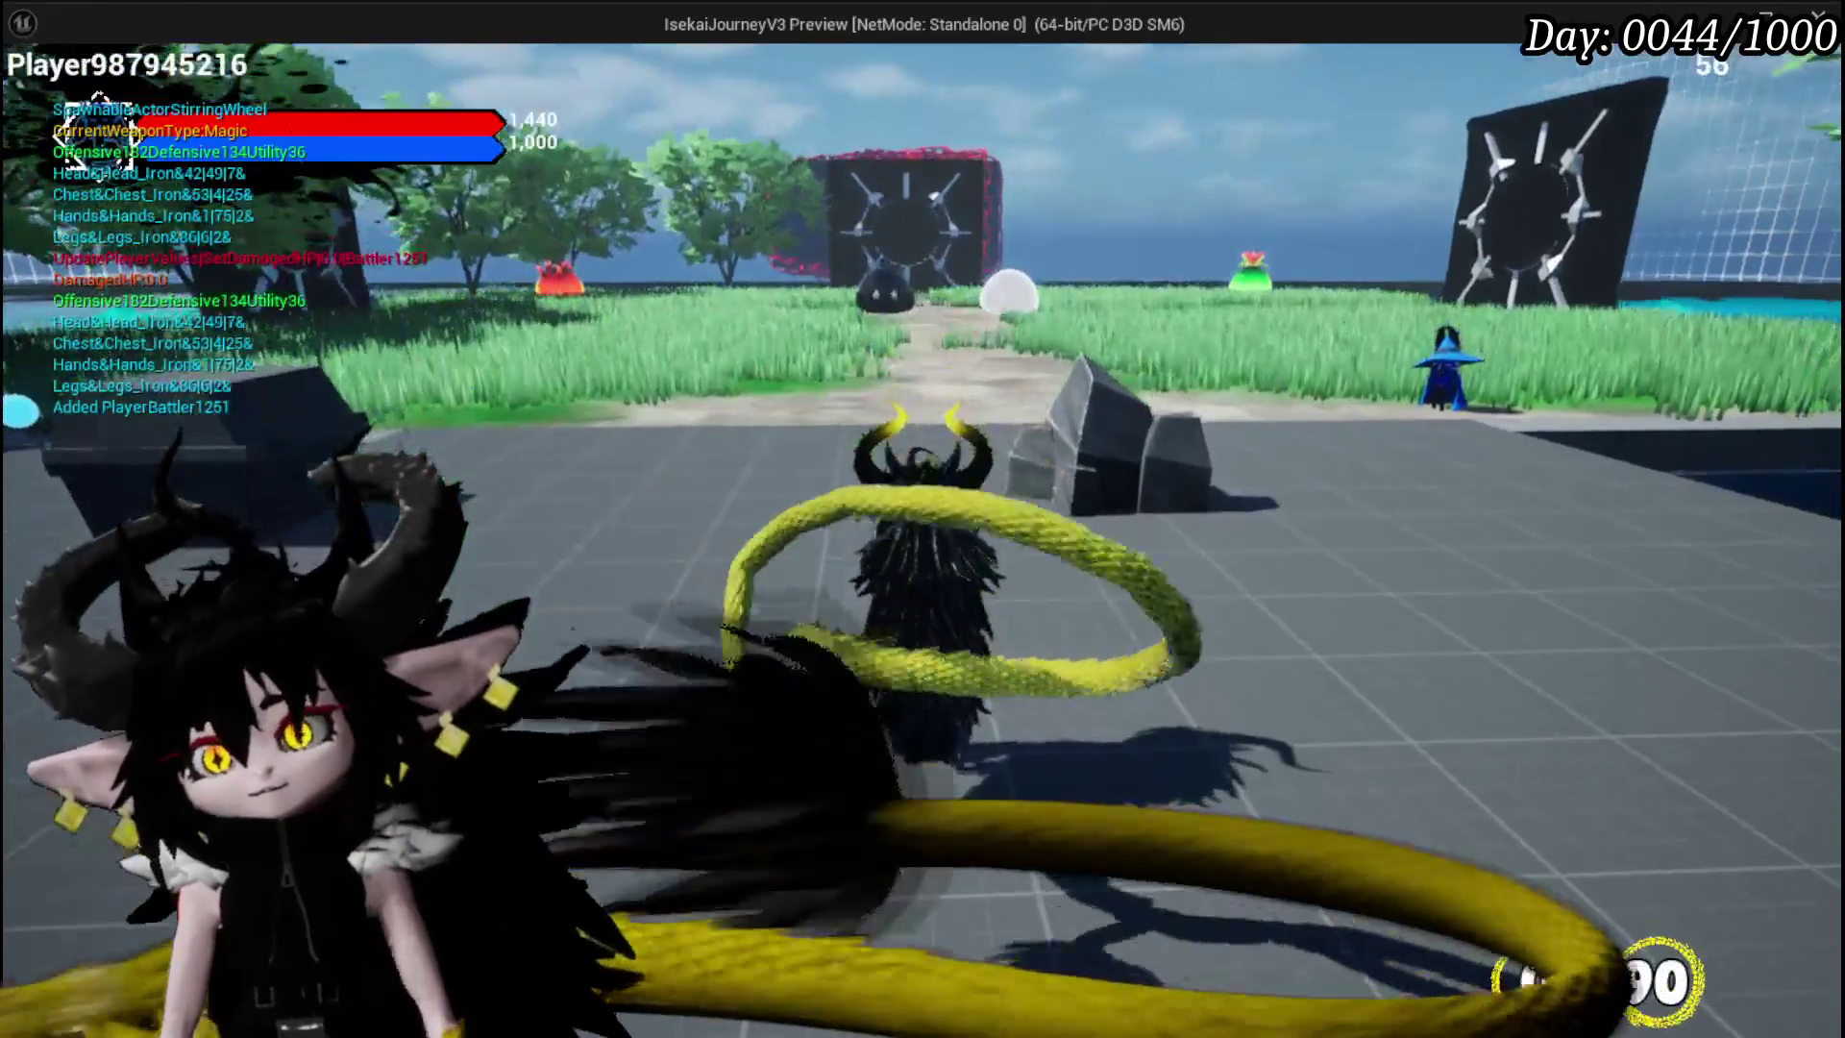
pyautogui.click(137, 67)
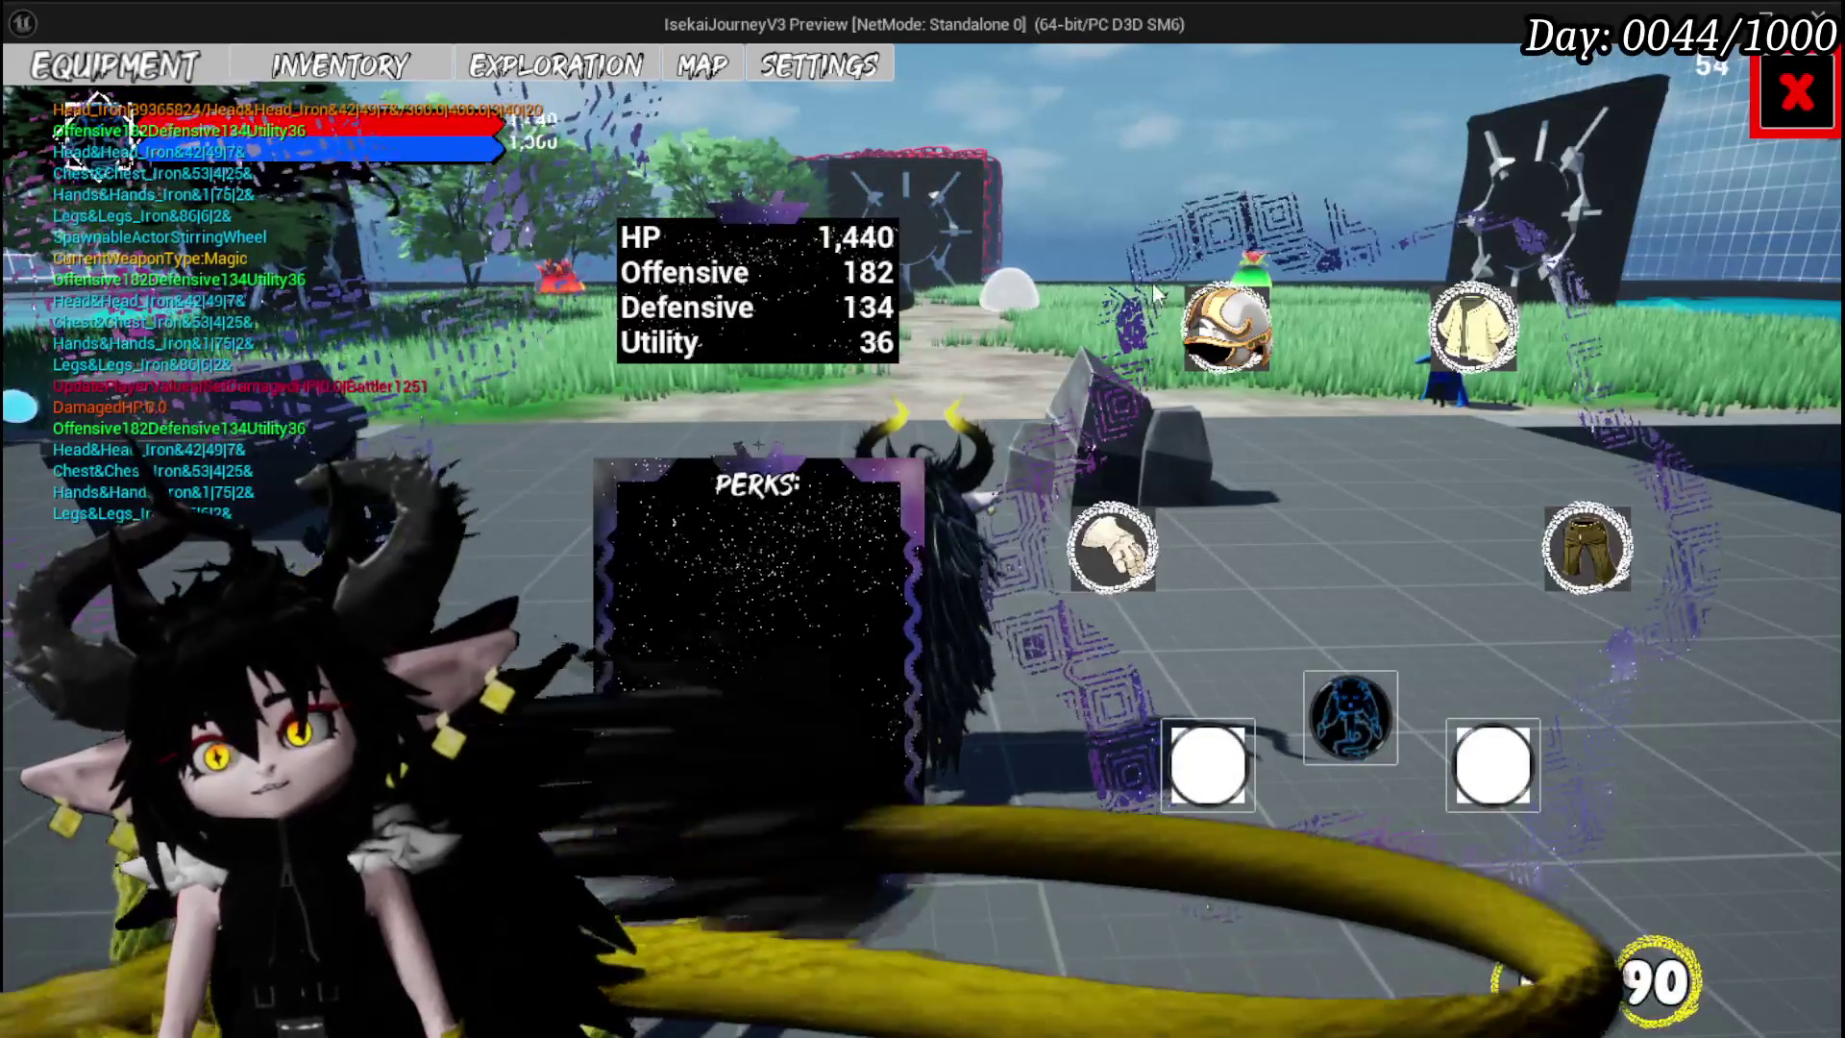
pyautogui.click(846, 83)
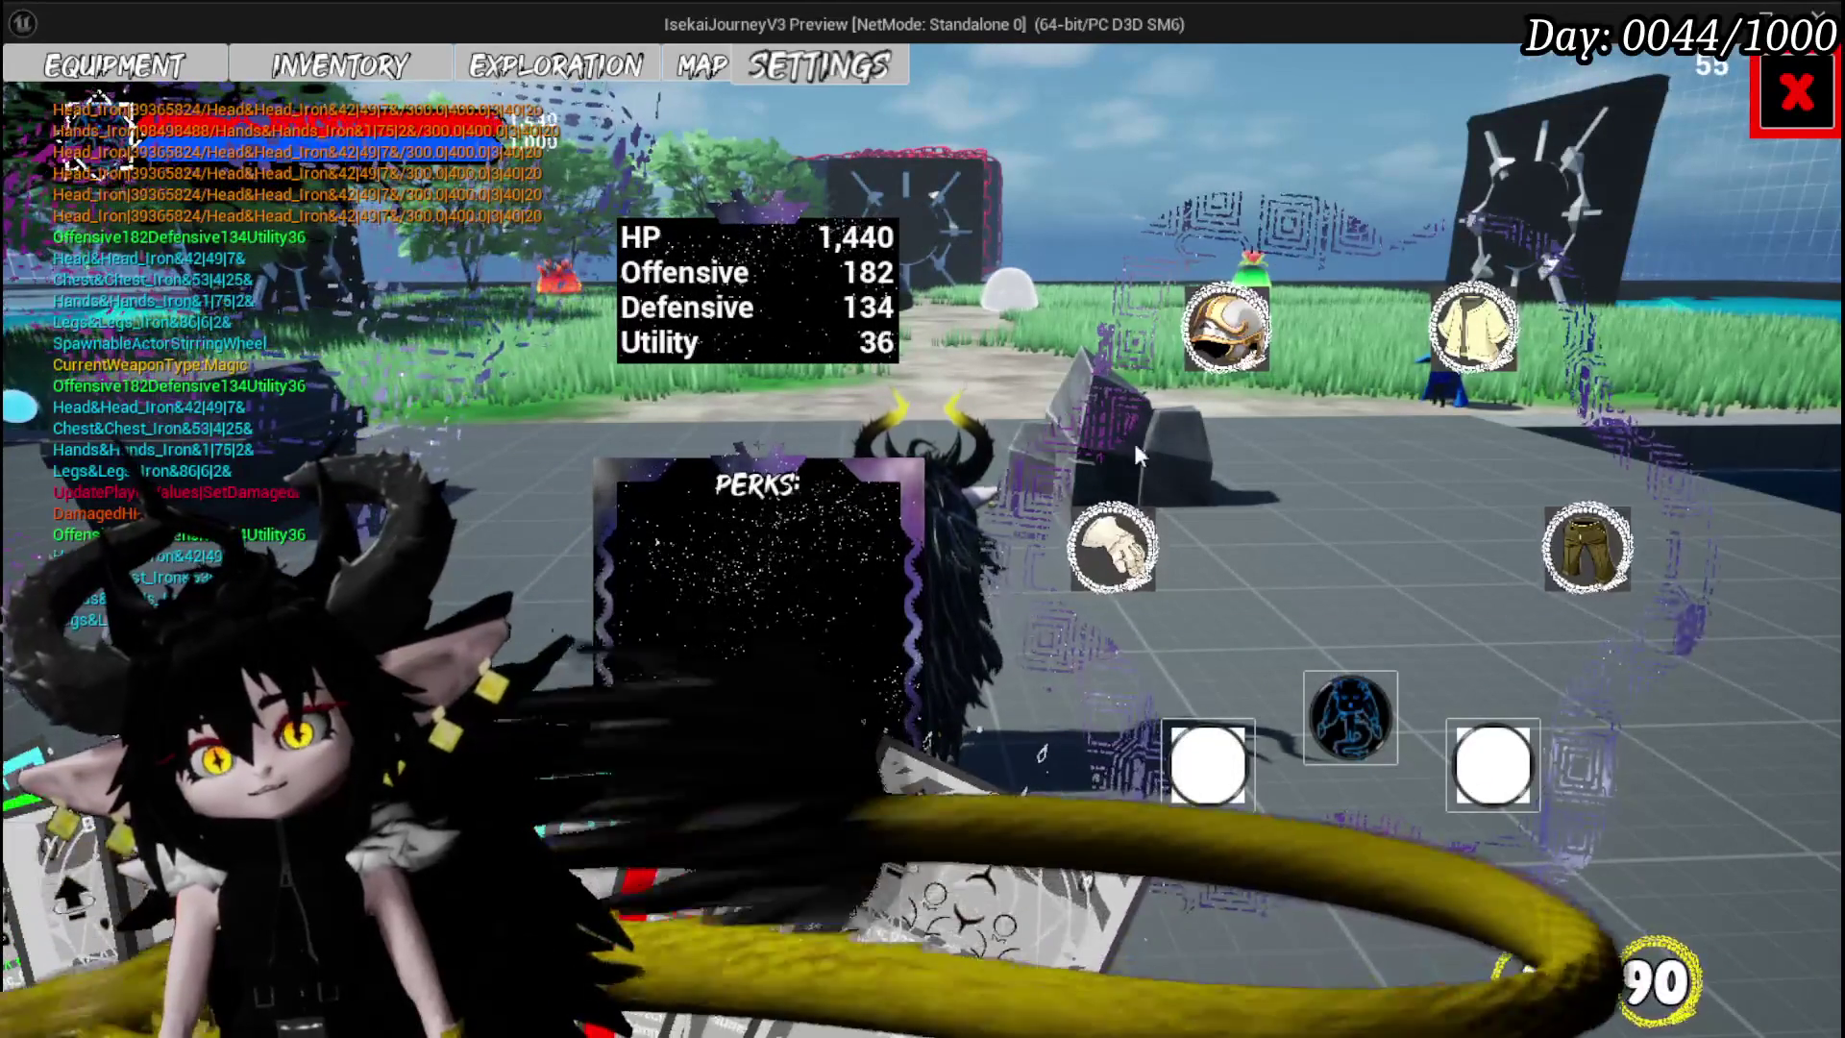
pyautogui.click(1225, 327)
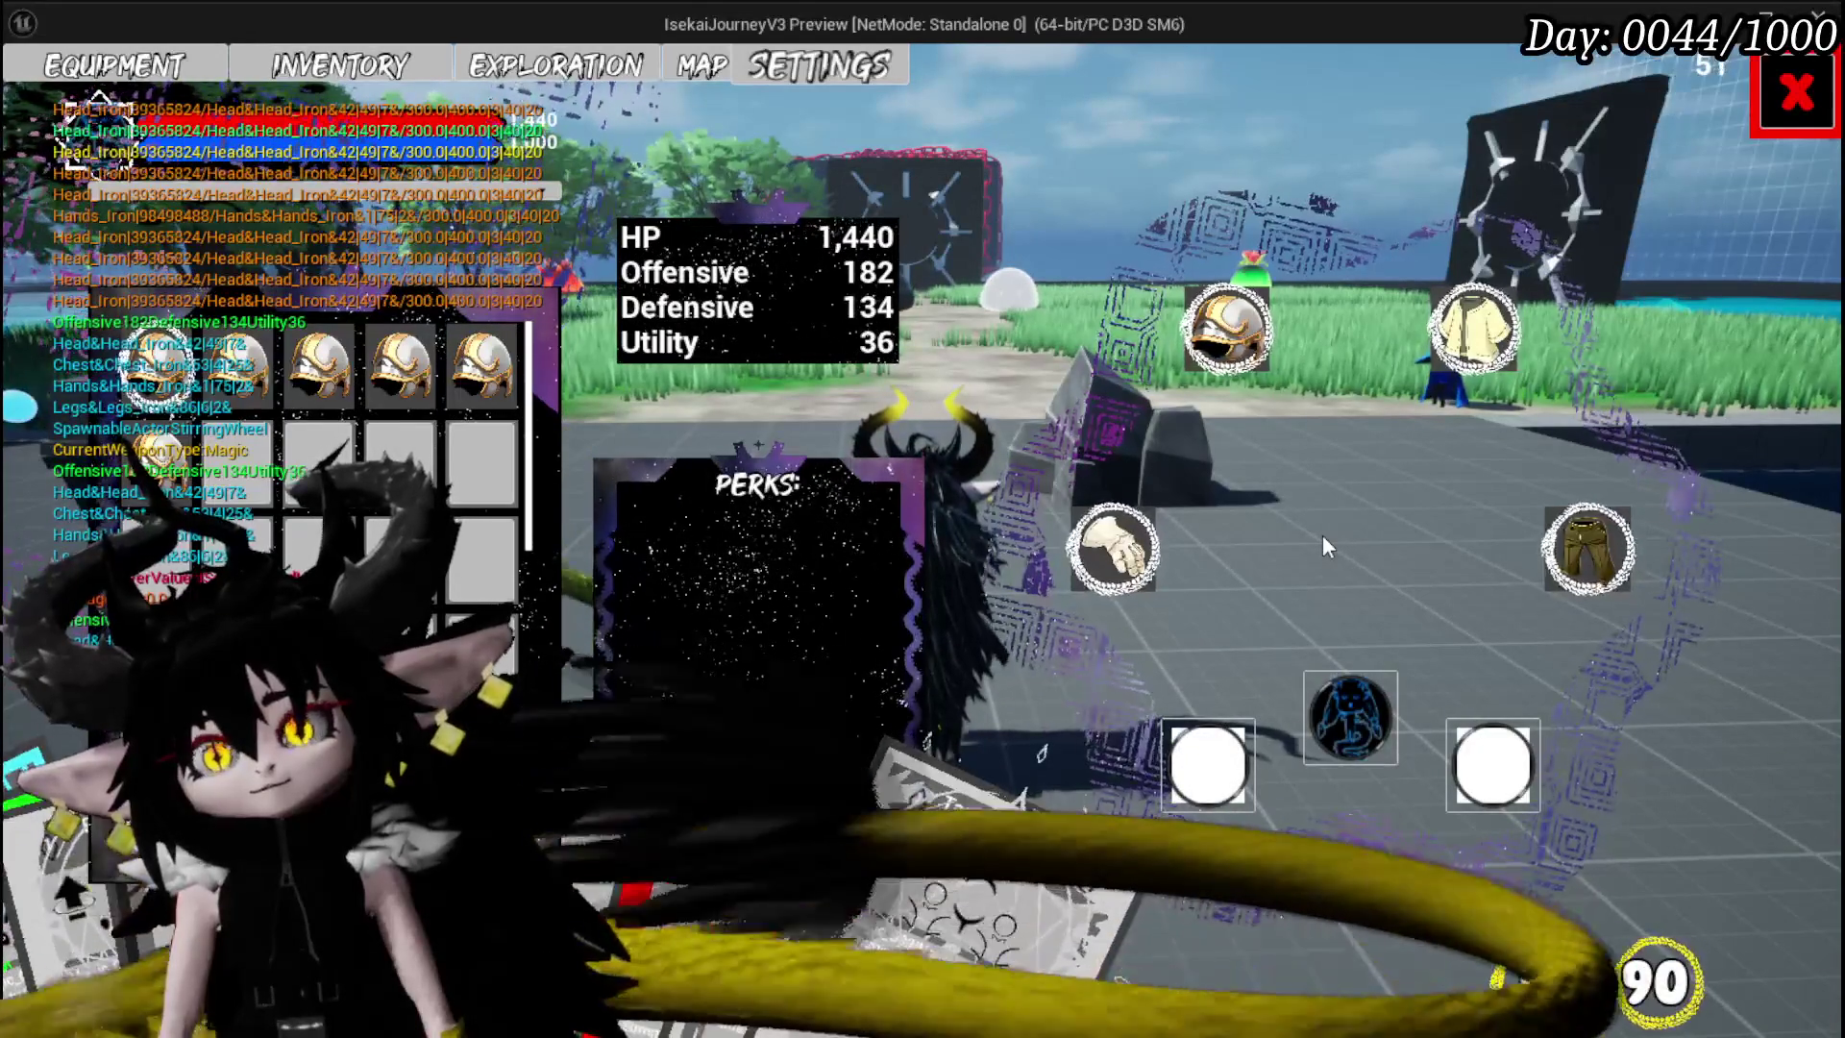
pyautogui.press('Tab')
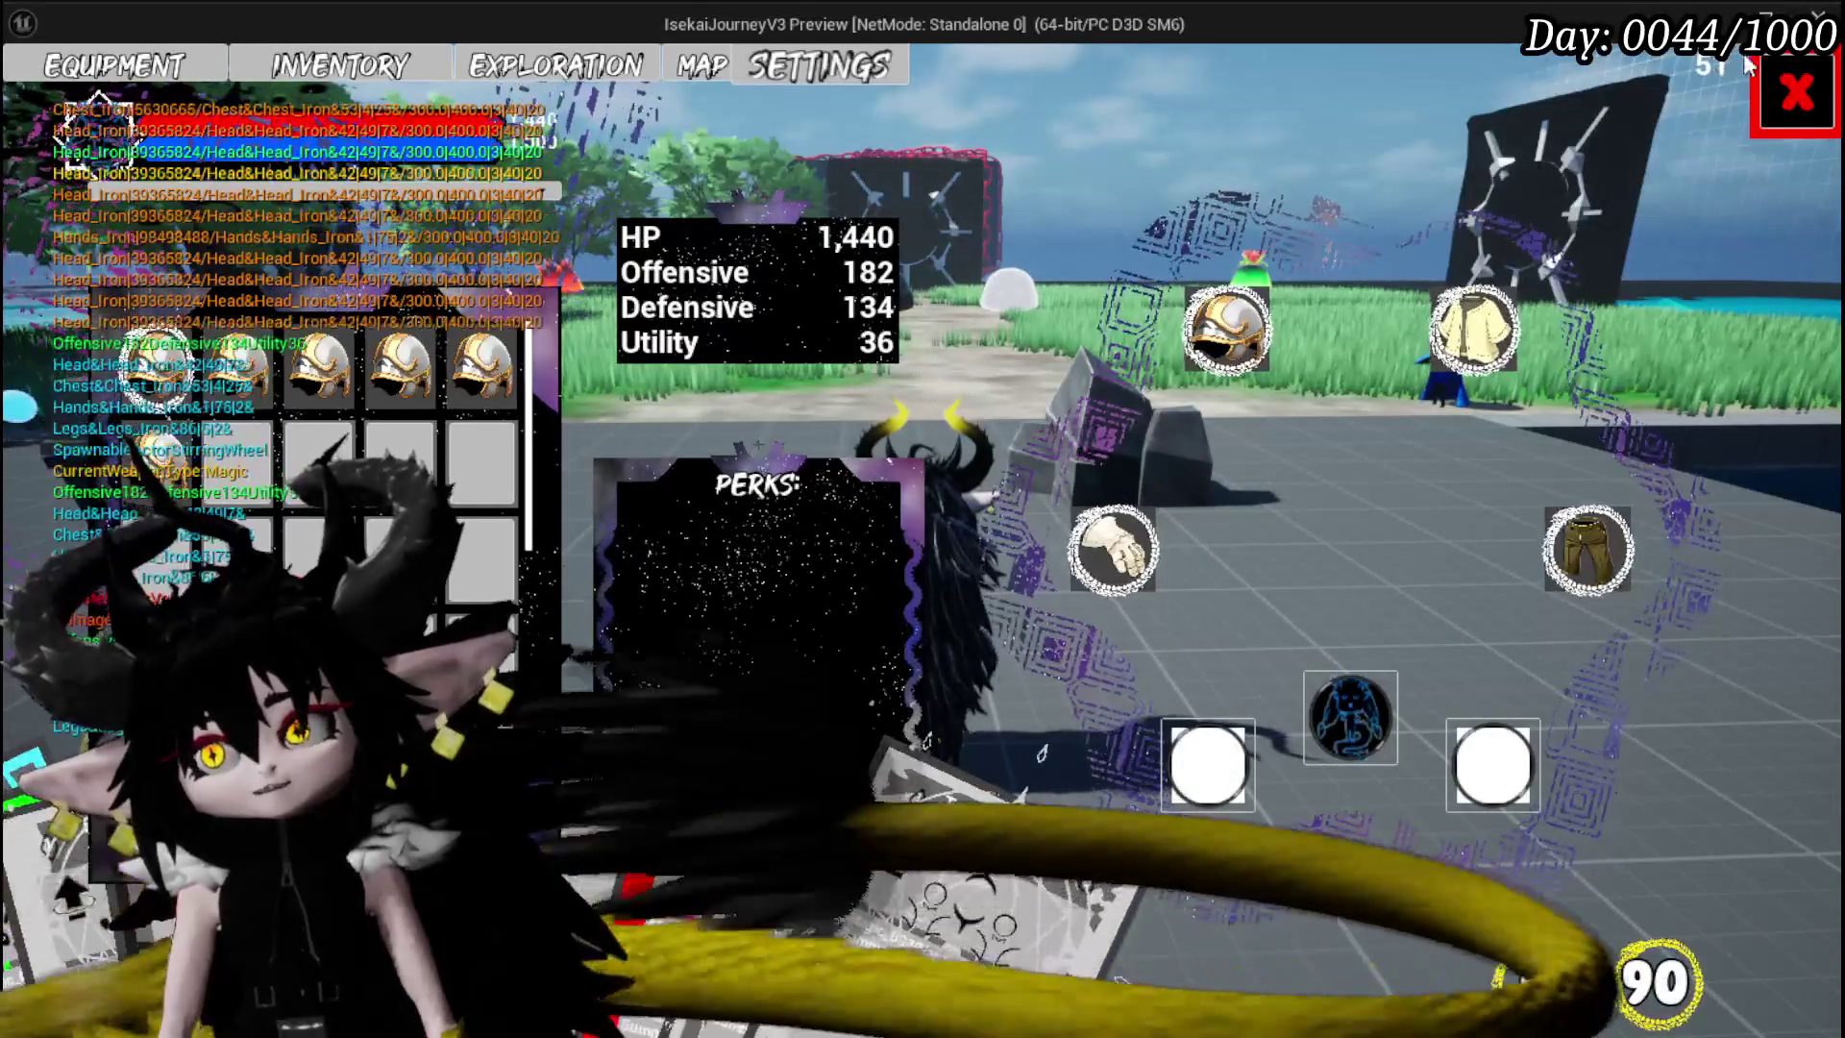
pyautogui.press('Escape')
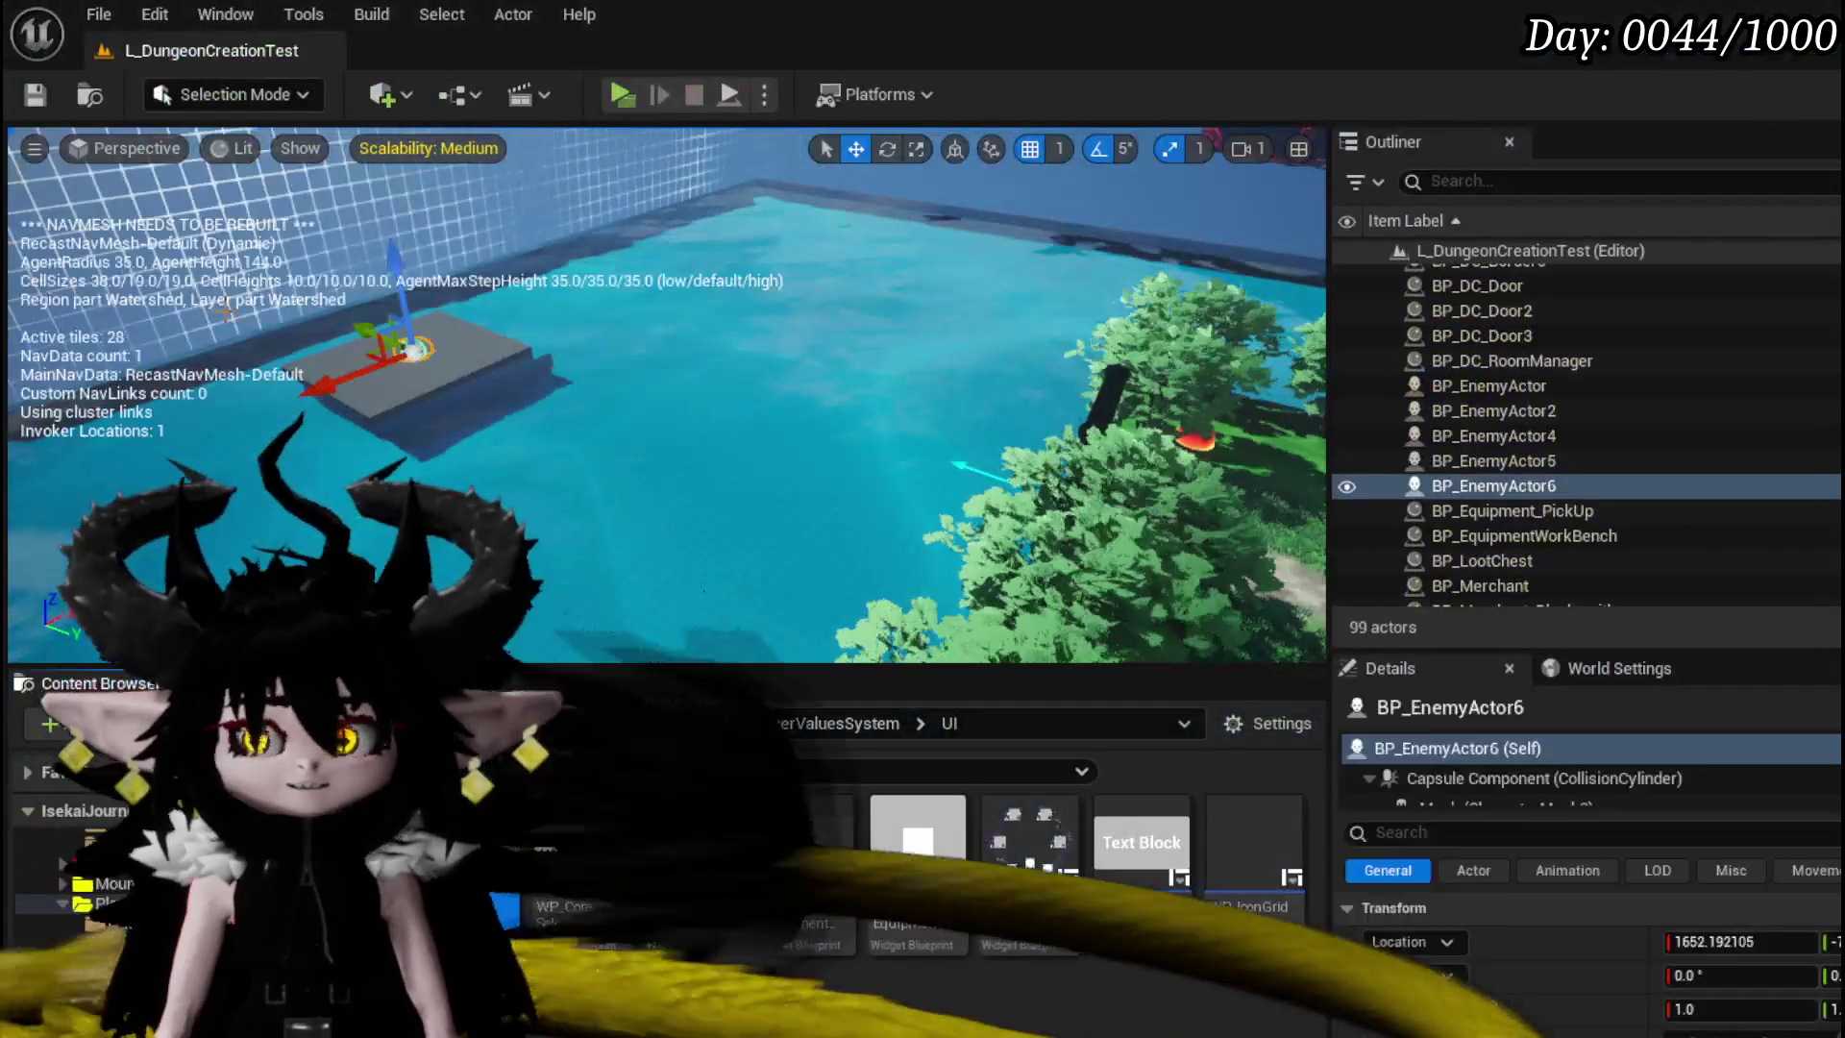
# - Save all packages and add a Background Blur from the Palette to the menu canvas
pyautogui.hotkey('ctrl', 's')
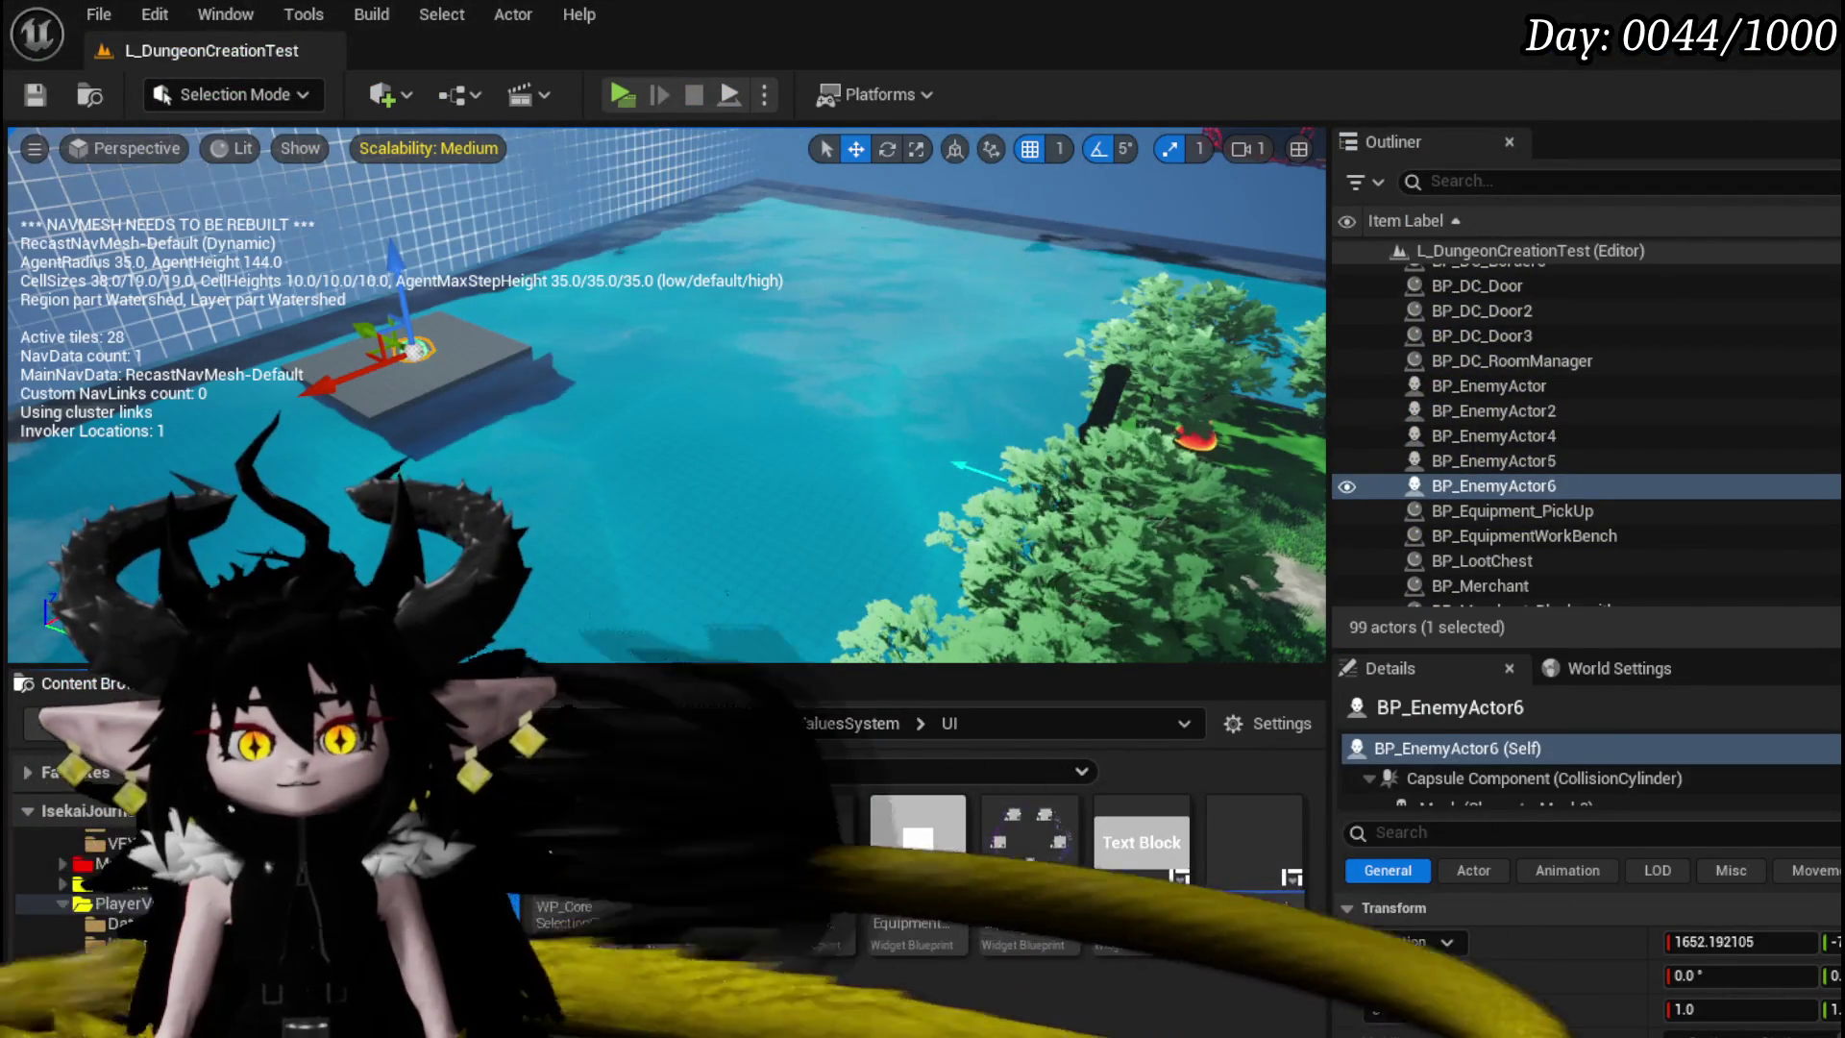
pyautogui.hotkey('alt', 'Tab')
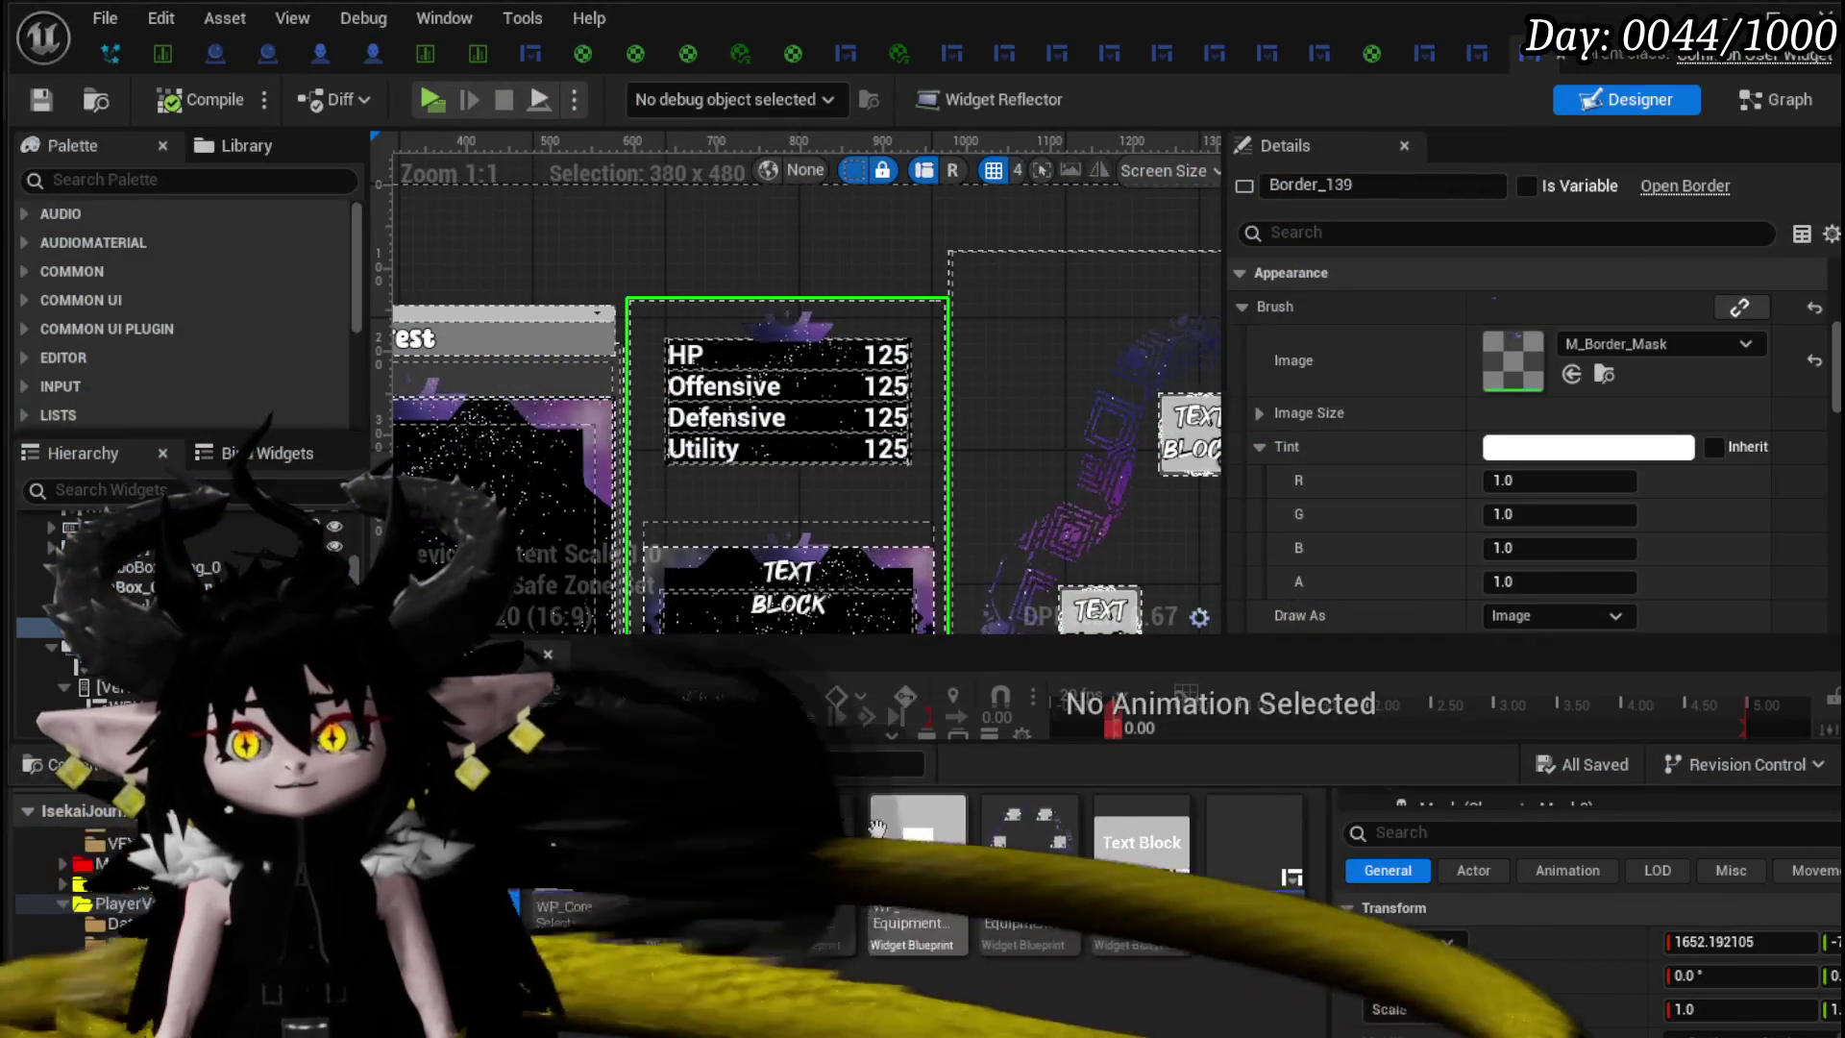
pyautogui.scroll(-1, 668, 351)
pyautogui.click(886, 296)
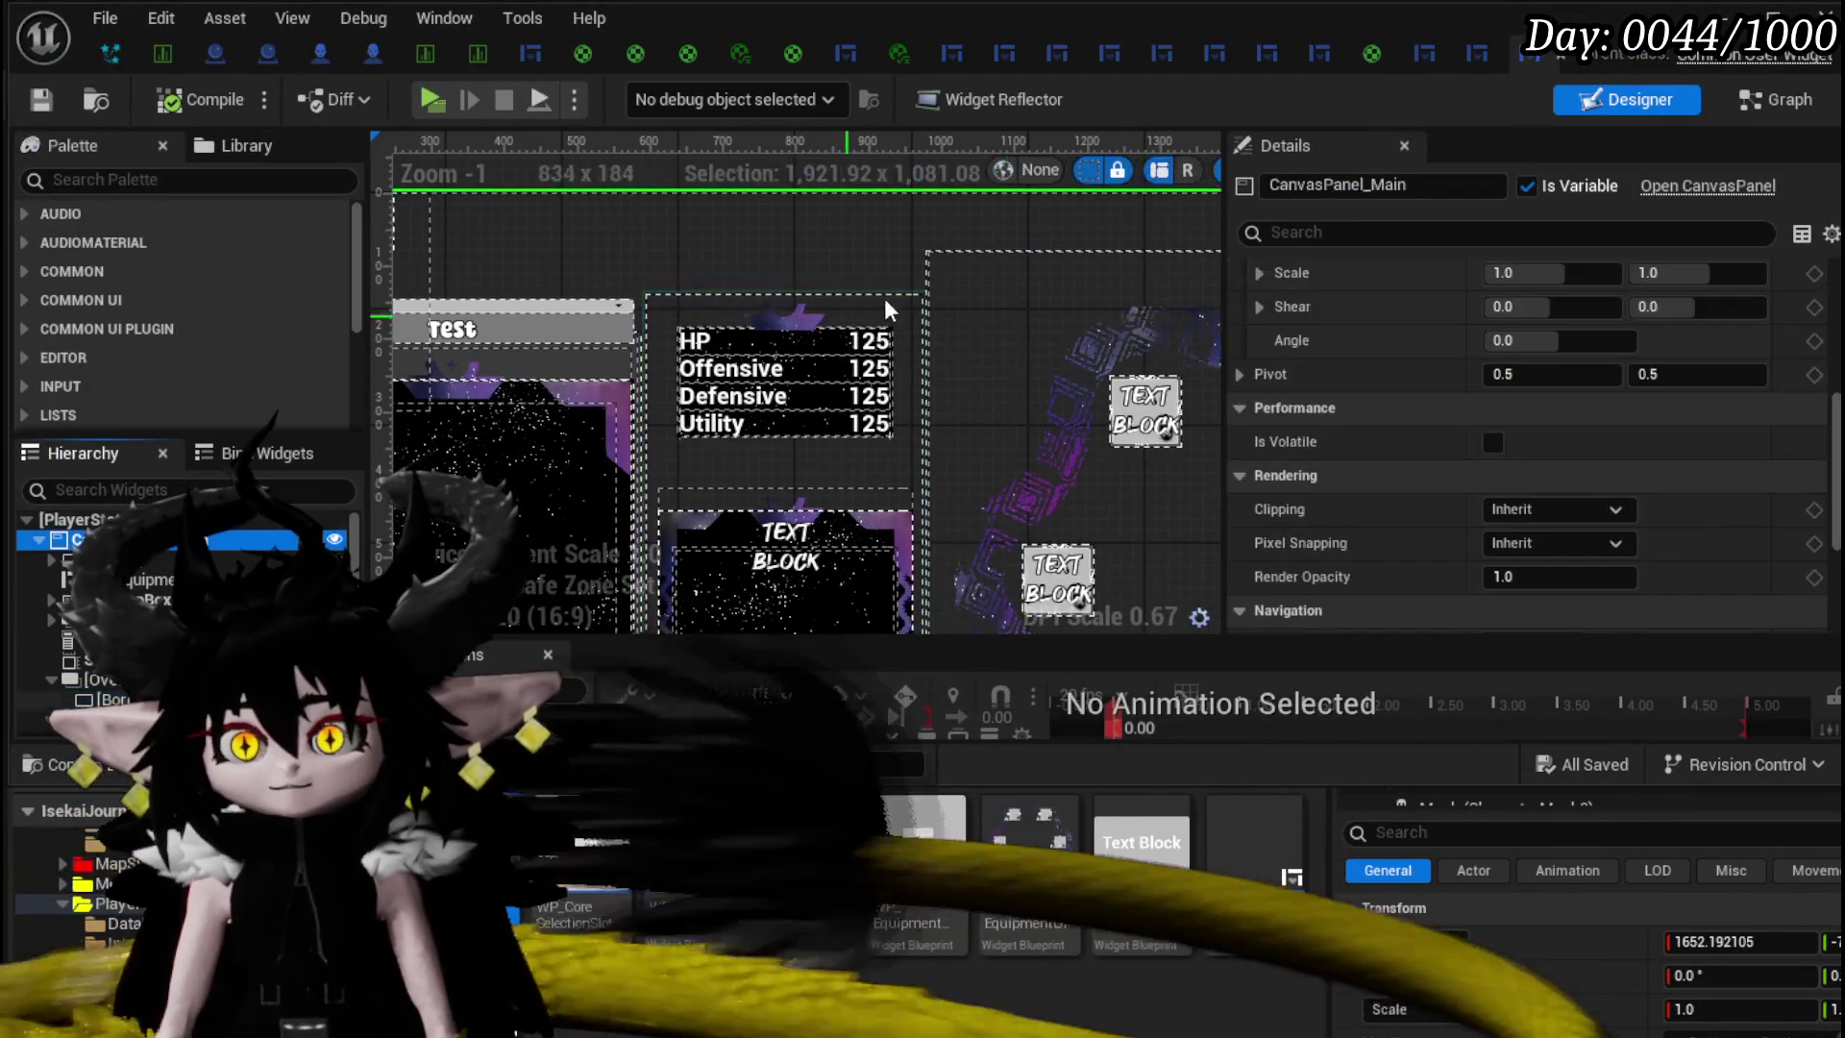
pyautogui.scroll(-5, 887, 294)
pyautogui.scroll(3, 852, 471)
pyautogui.click(106, 183)
pyautogui.write('Blu')
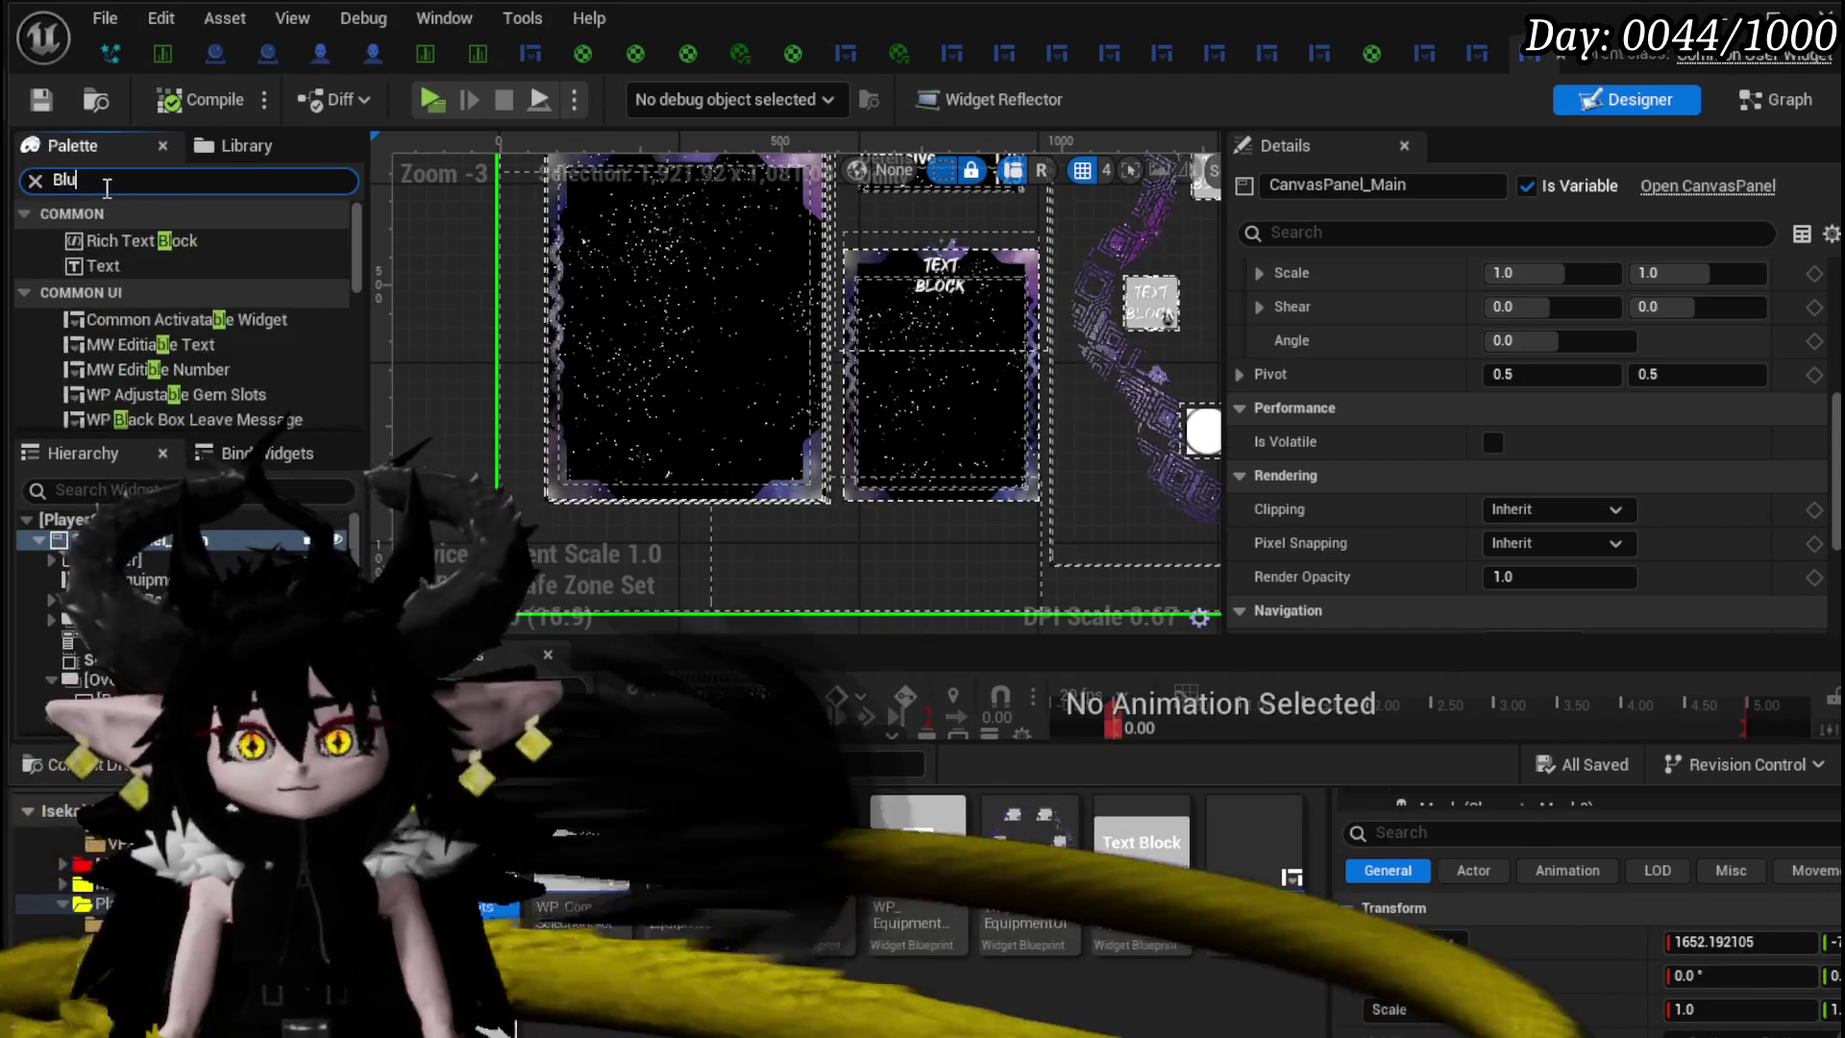
pyautogui.moveTo(122, 253); pyautogui.dragTo(166, 561)
pyautogui.moveTo(307, 557); pyautogui.dragTo(310, 538)
# - Set the blur strength to 53.6 and stretch its anchors to fill the screen
pyautogui.click(1558, 475)
pyautogui.scroll(-5, 926, 464)
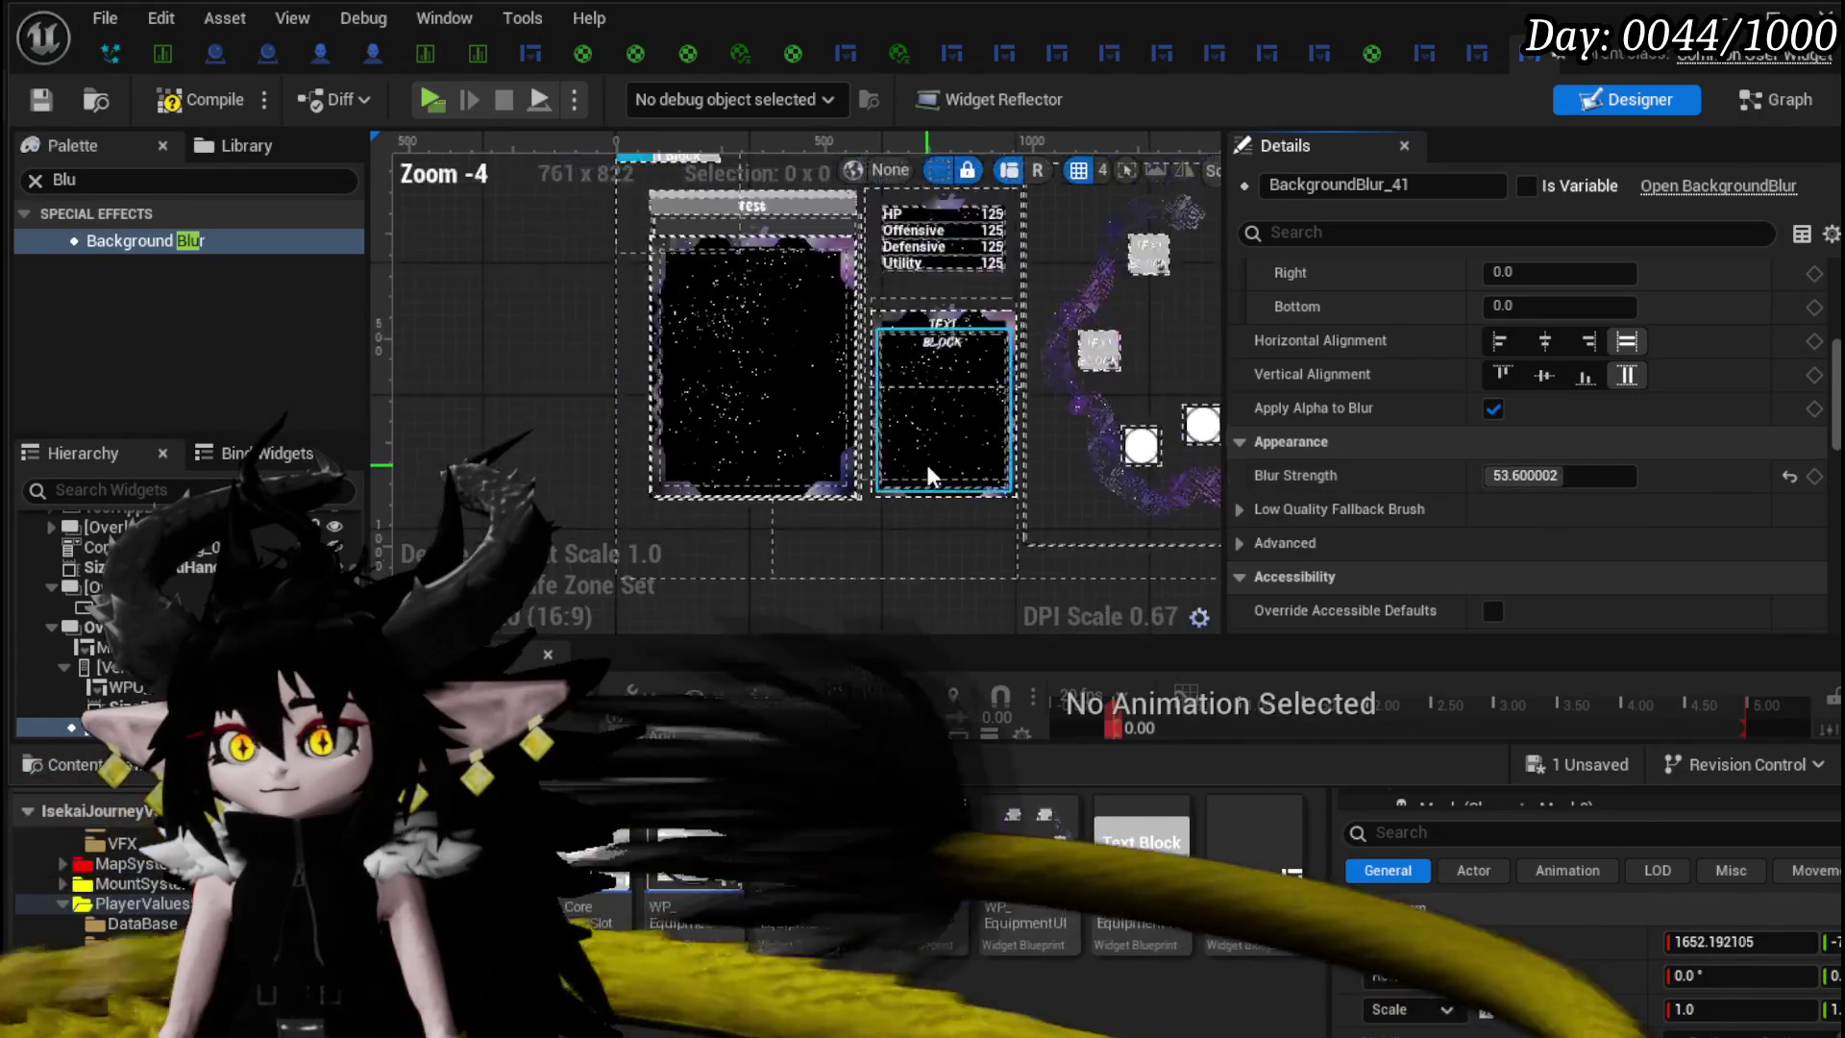
pyautogui.scroll(5, 1547, 384)
pyautogui.scroll(1, 1547, 368)
pyautogui.click(1556, 306)
pyautogui.click(1758, 497)
# - Set the blur's ZOrder to -5 so it sits behind the menus
pyautogui.scroll(4, 1168, 509)
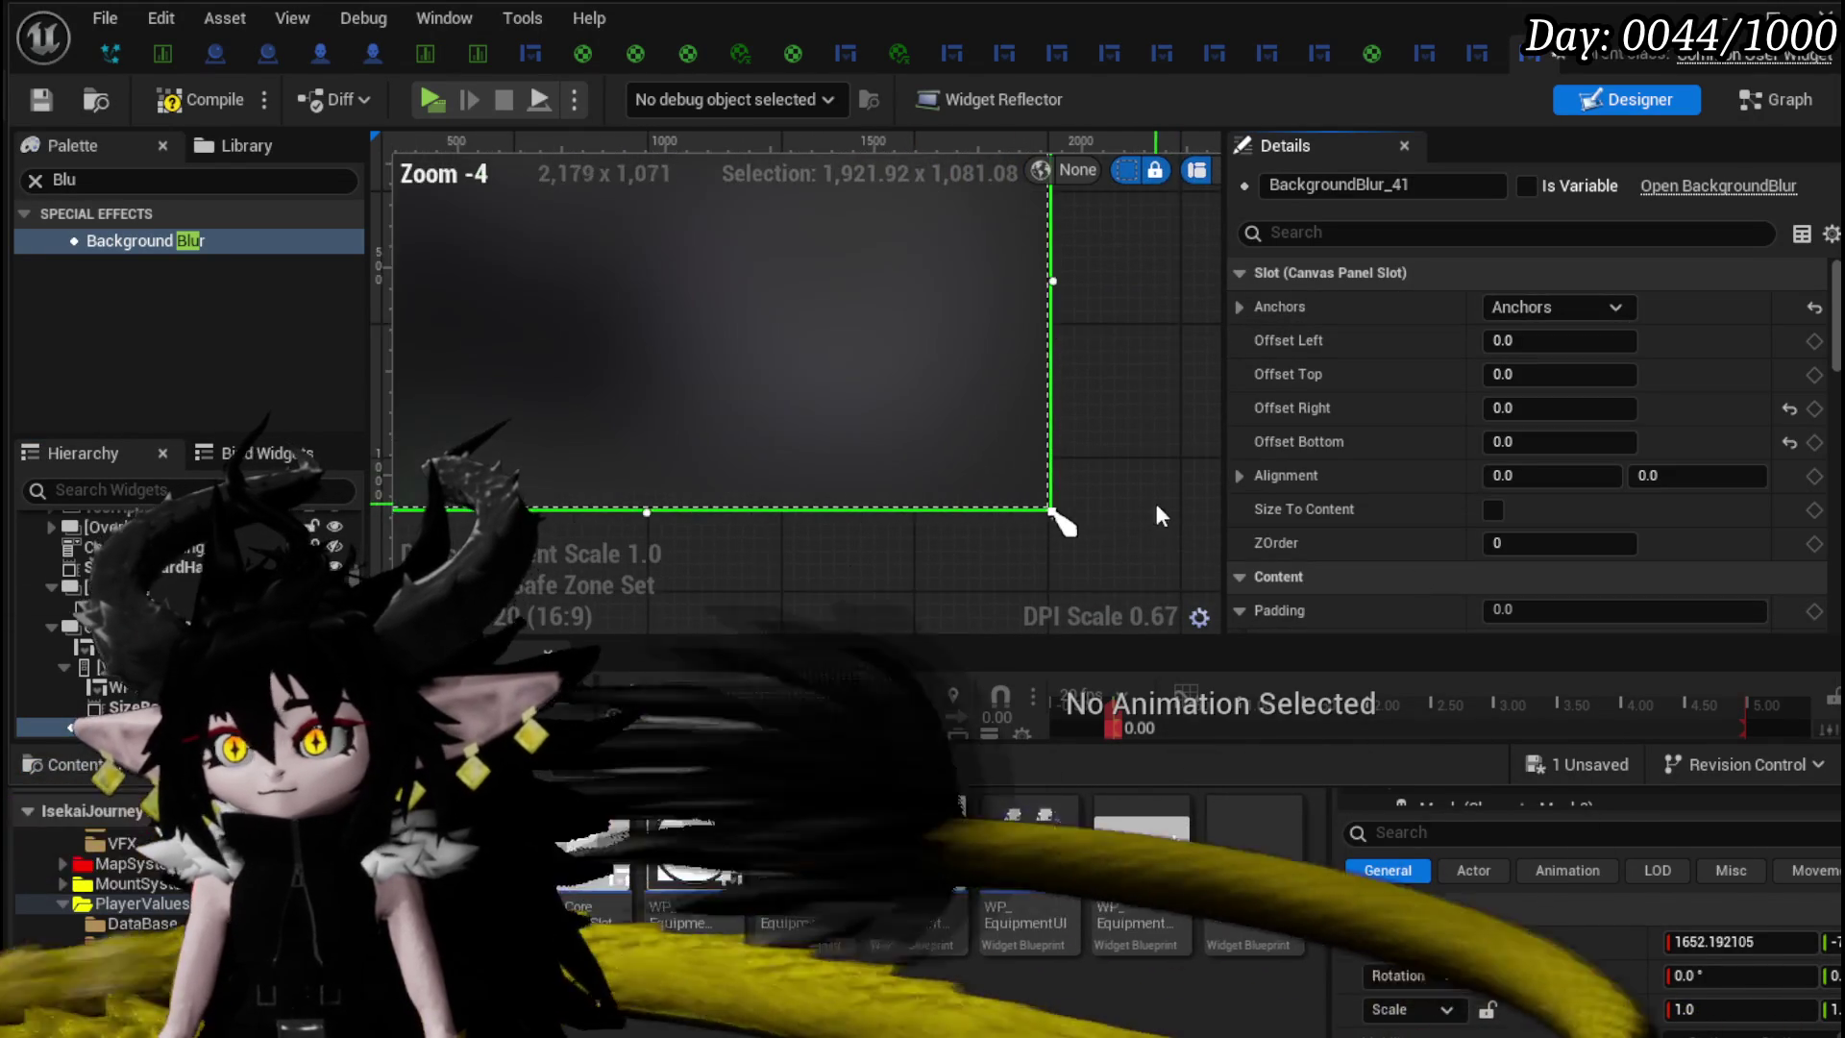
pyautogui.scroll(-2, 845, 505)
pyautogui.click(1568, 543)
pyautogui.write('-')
pyautogui.press('Return')
pyautogui.scroll(2, 878, 488)
pyautogui.scroll(-1, 930, 561)
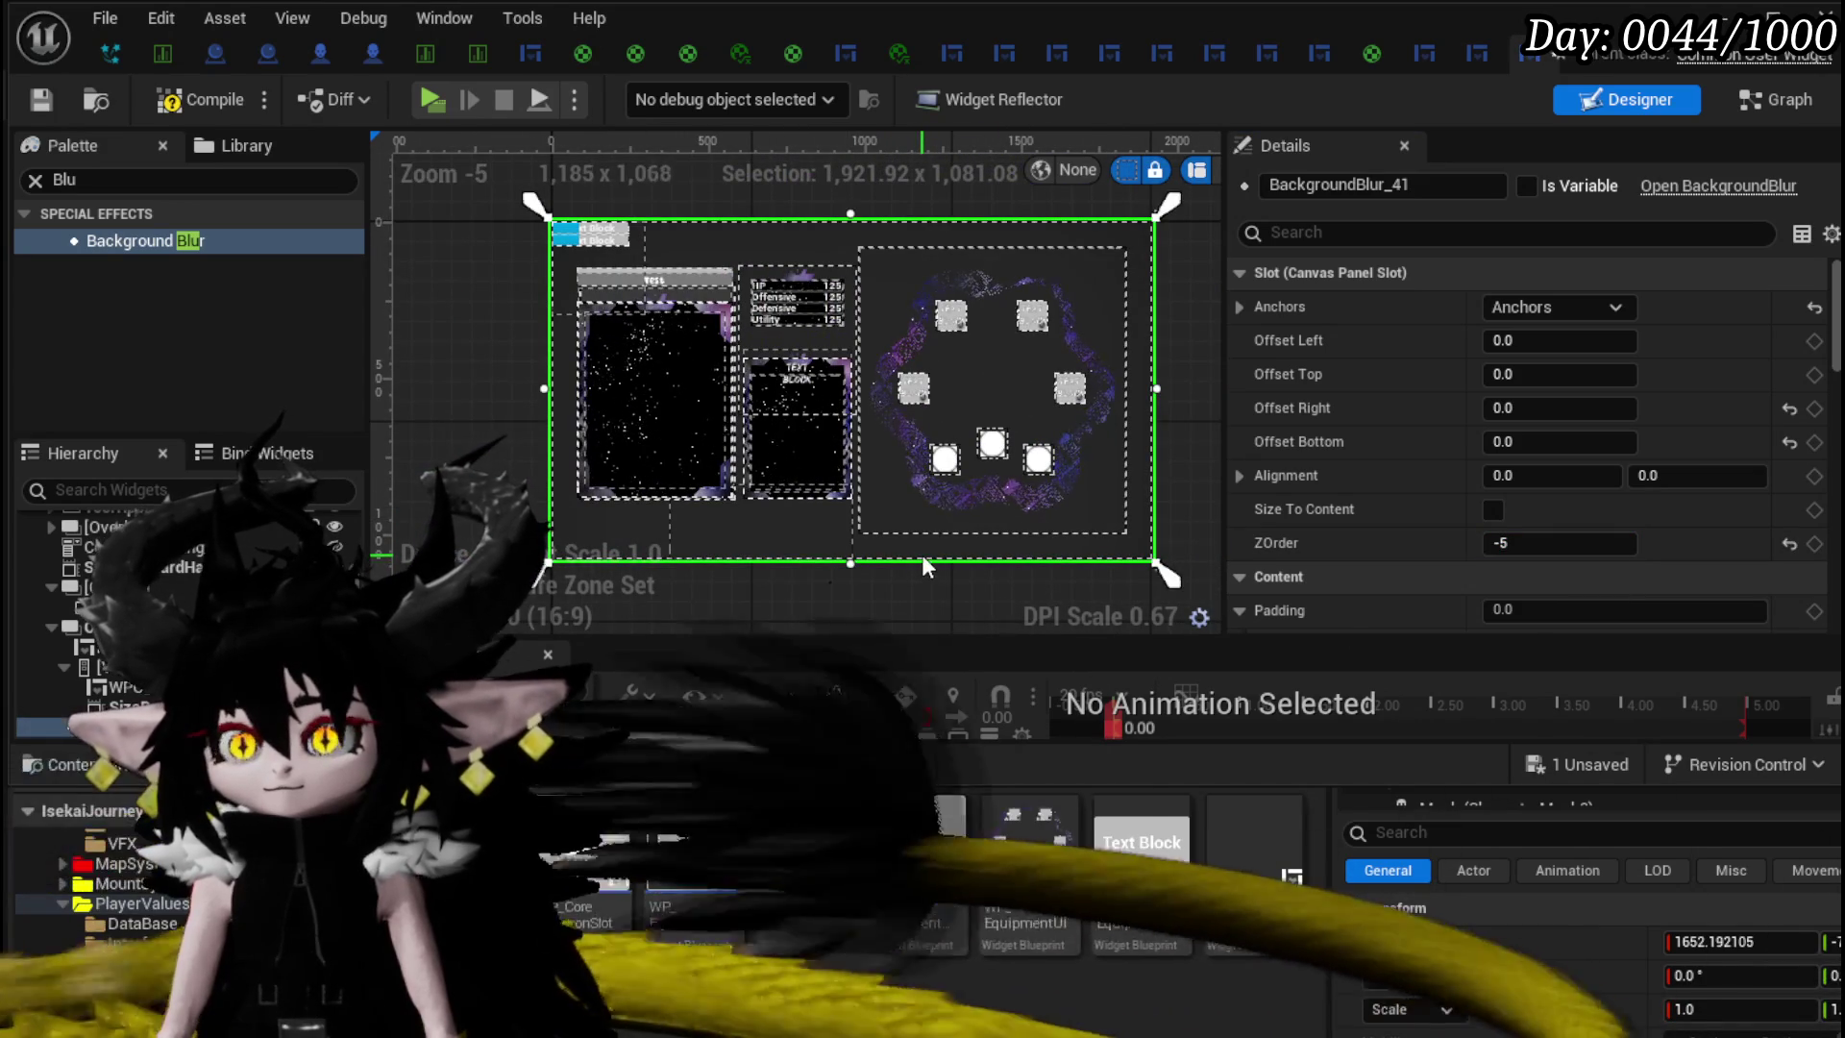
# - Compile and save the menu widget, then launch a game preview
pyautogui.click(41, 106)
pyautogui.scroll(-8, 1513, 432)
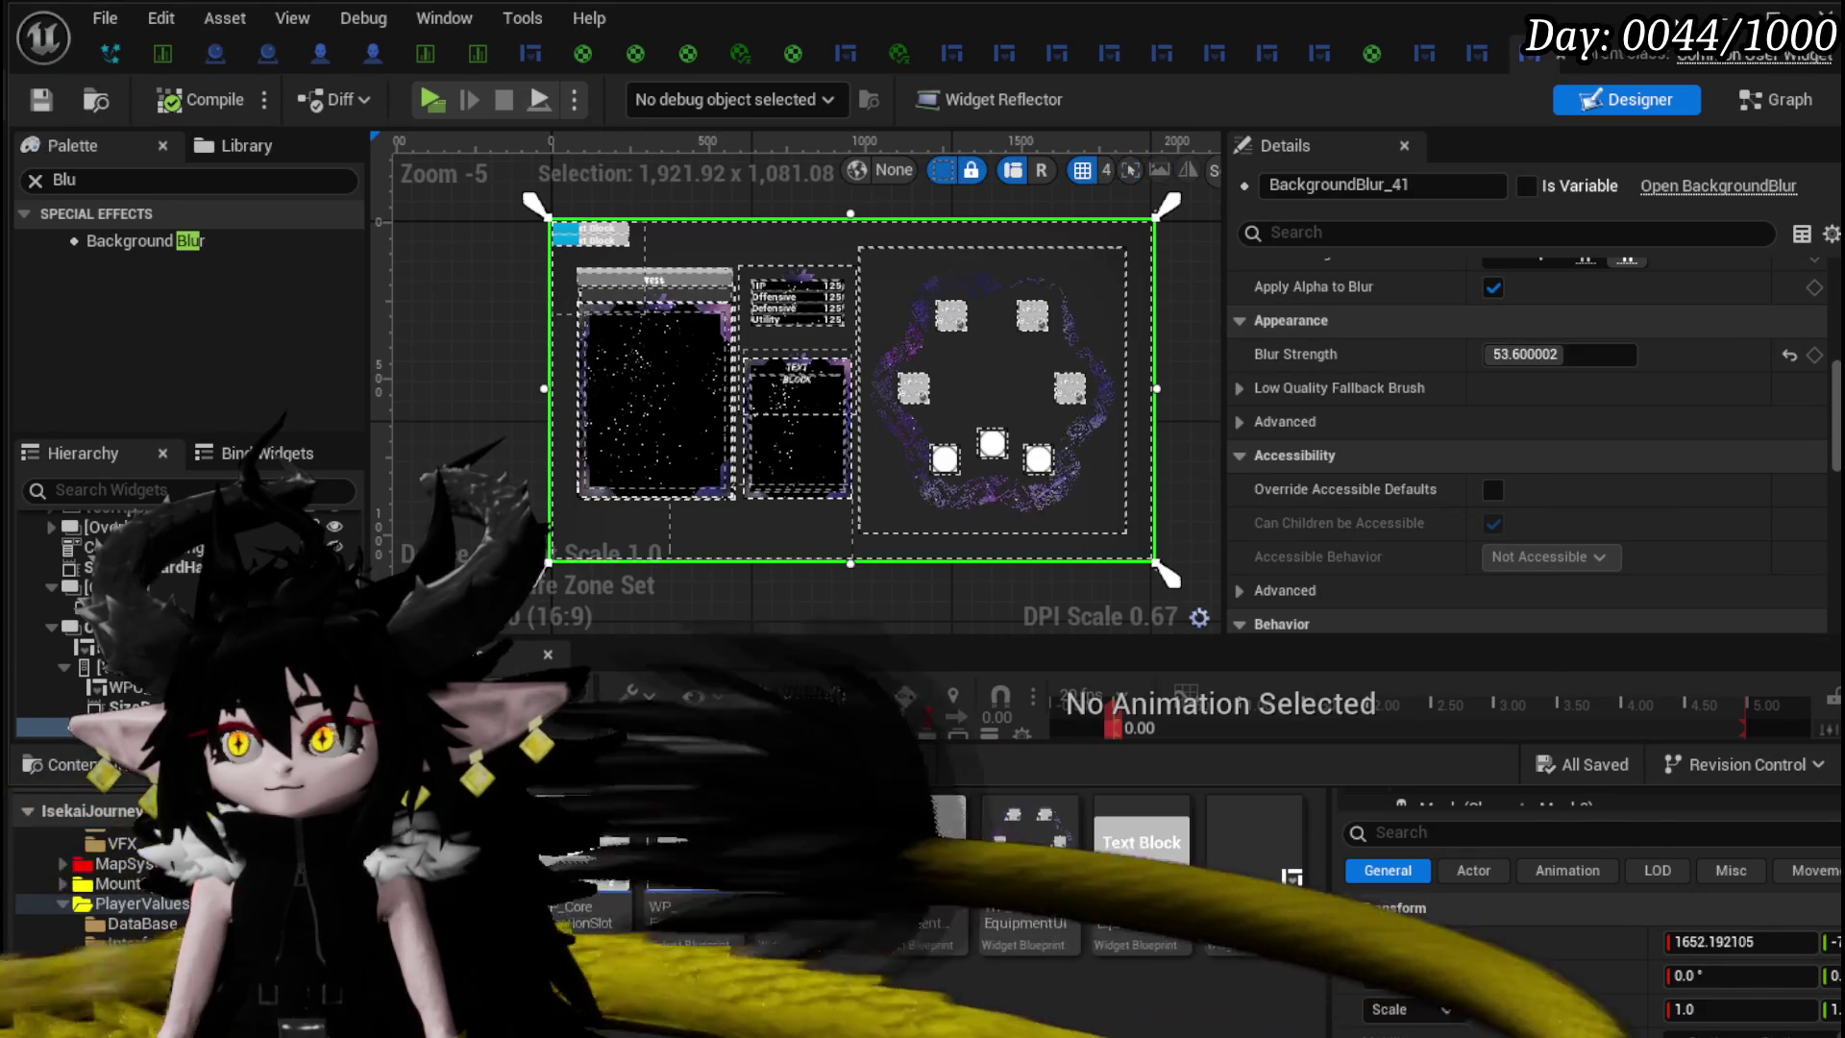
pyautogui.hotkey('alt', 'Tab')
pyautogui.hotkey('alt', 'p')
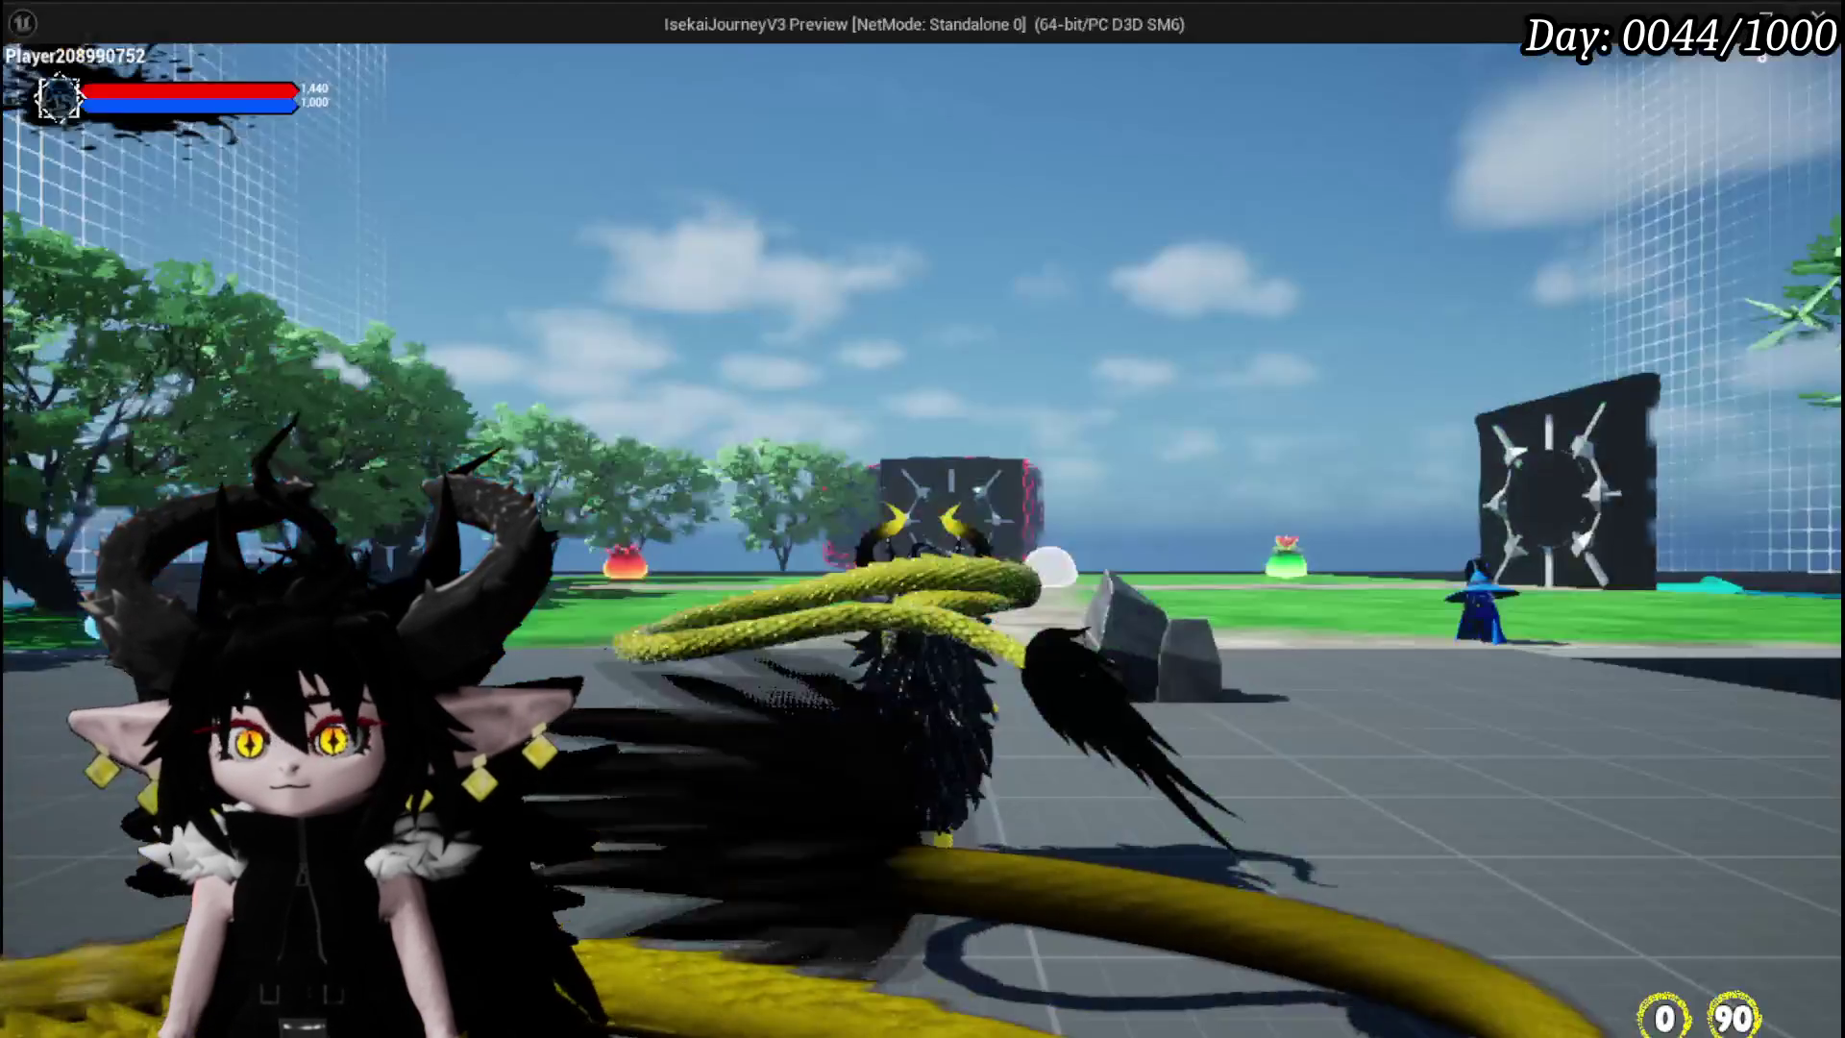
# - Open the in-game equipment menu to check the blur, stop the preview and save the map
pyautogui.click(103, 71)
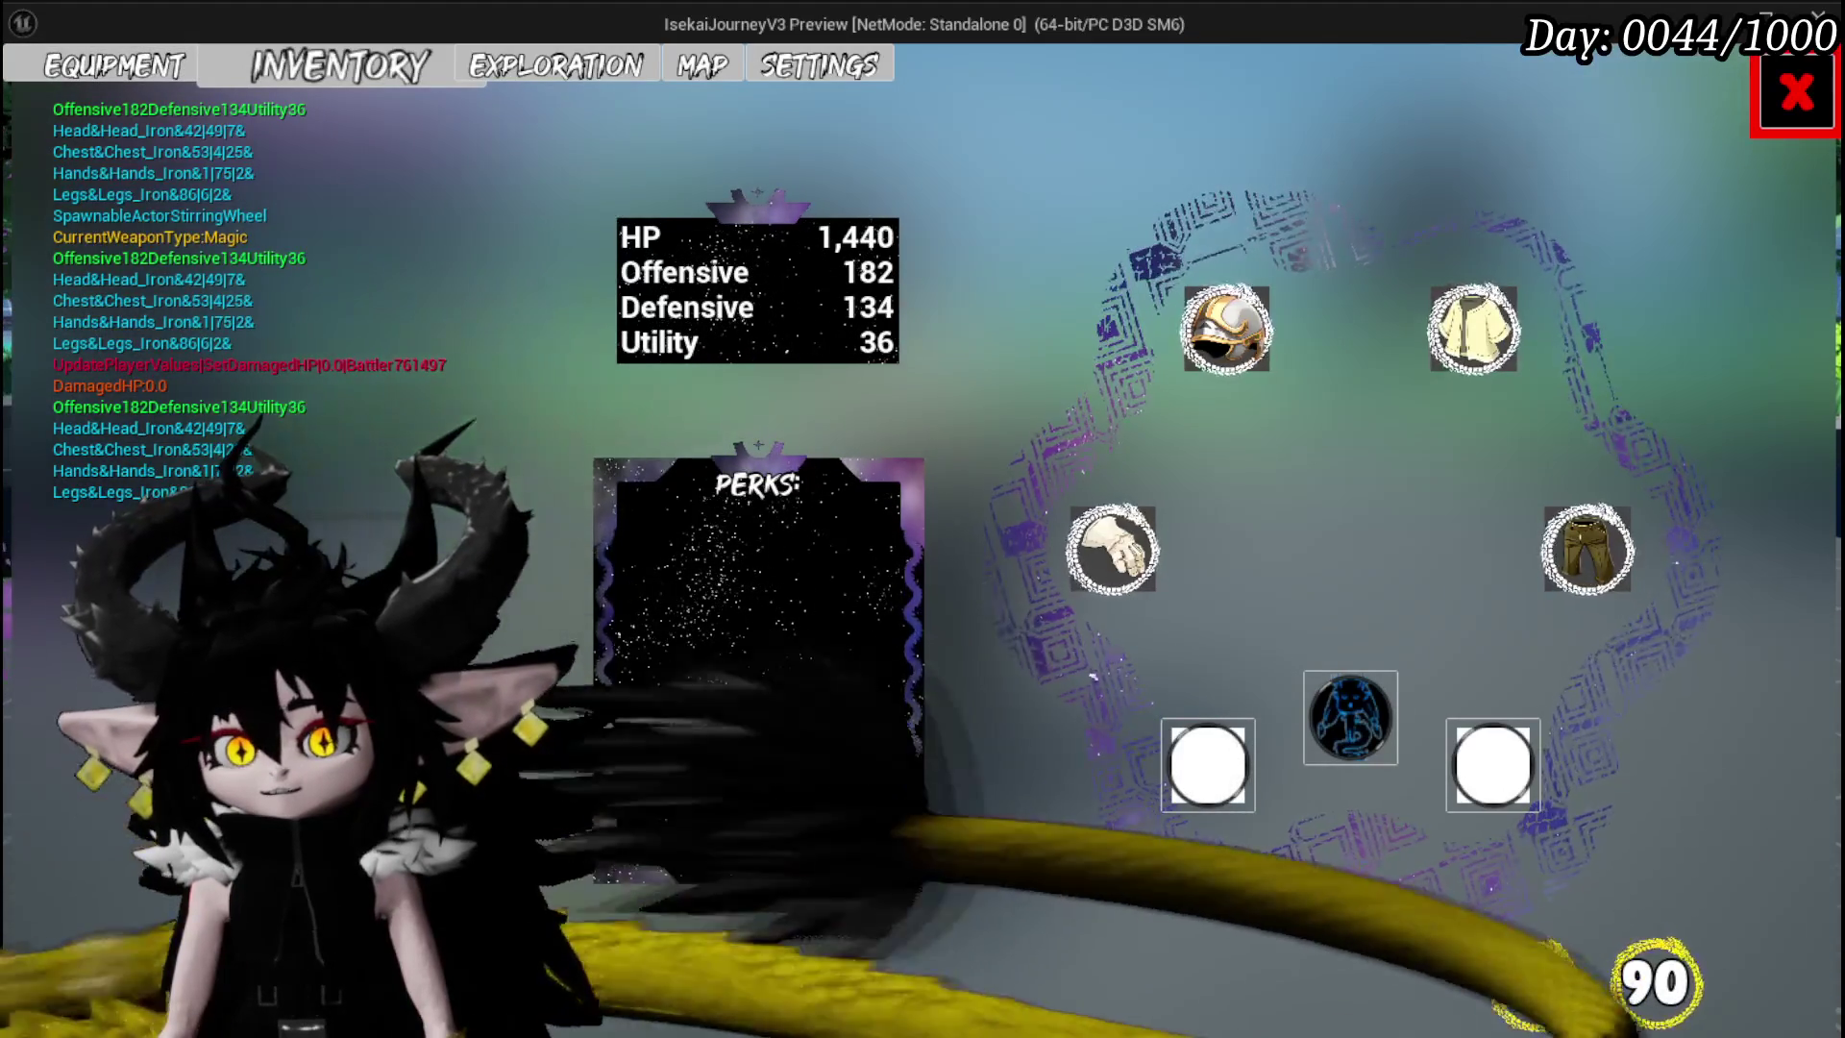
pyautogui.press('Escape')
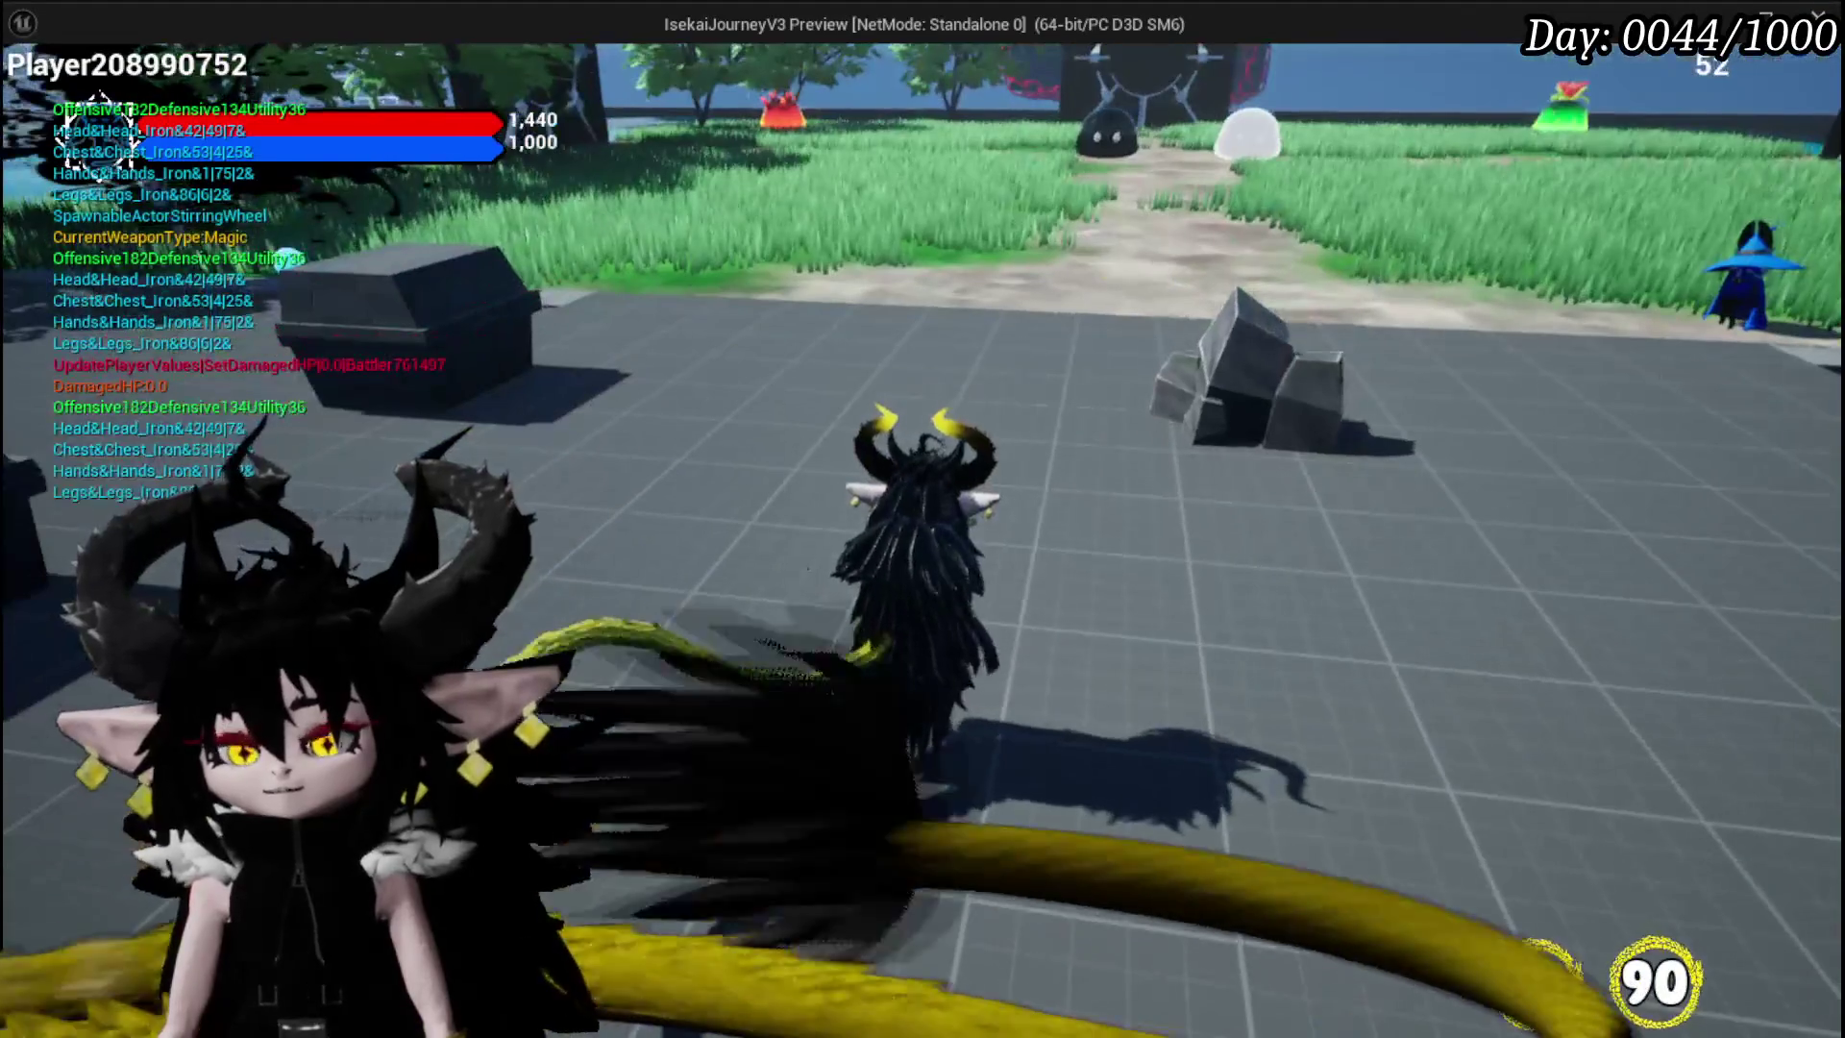
pyautogui.press('Escape')
pyautogui.click(37, 94)
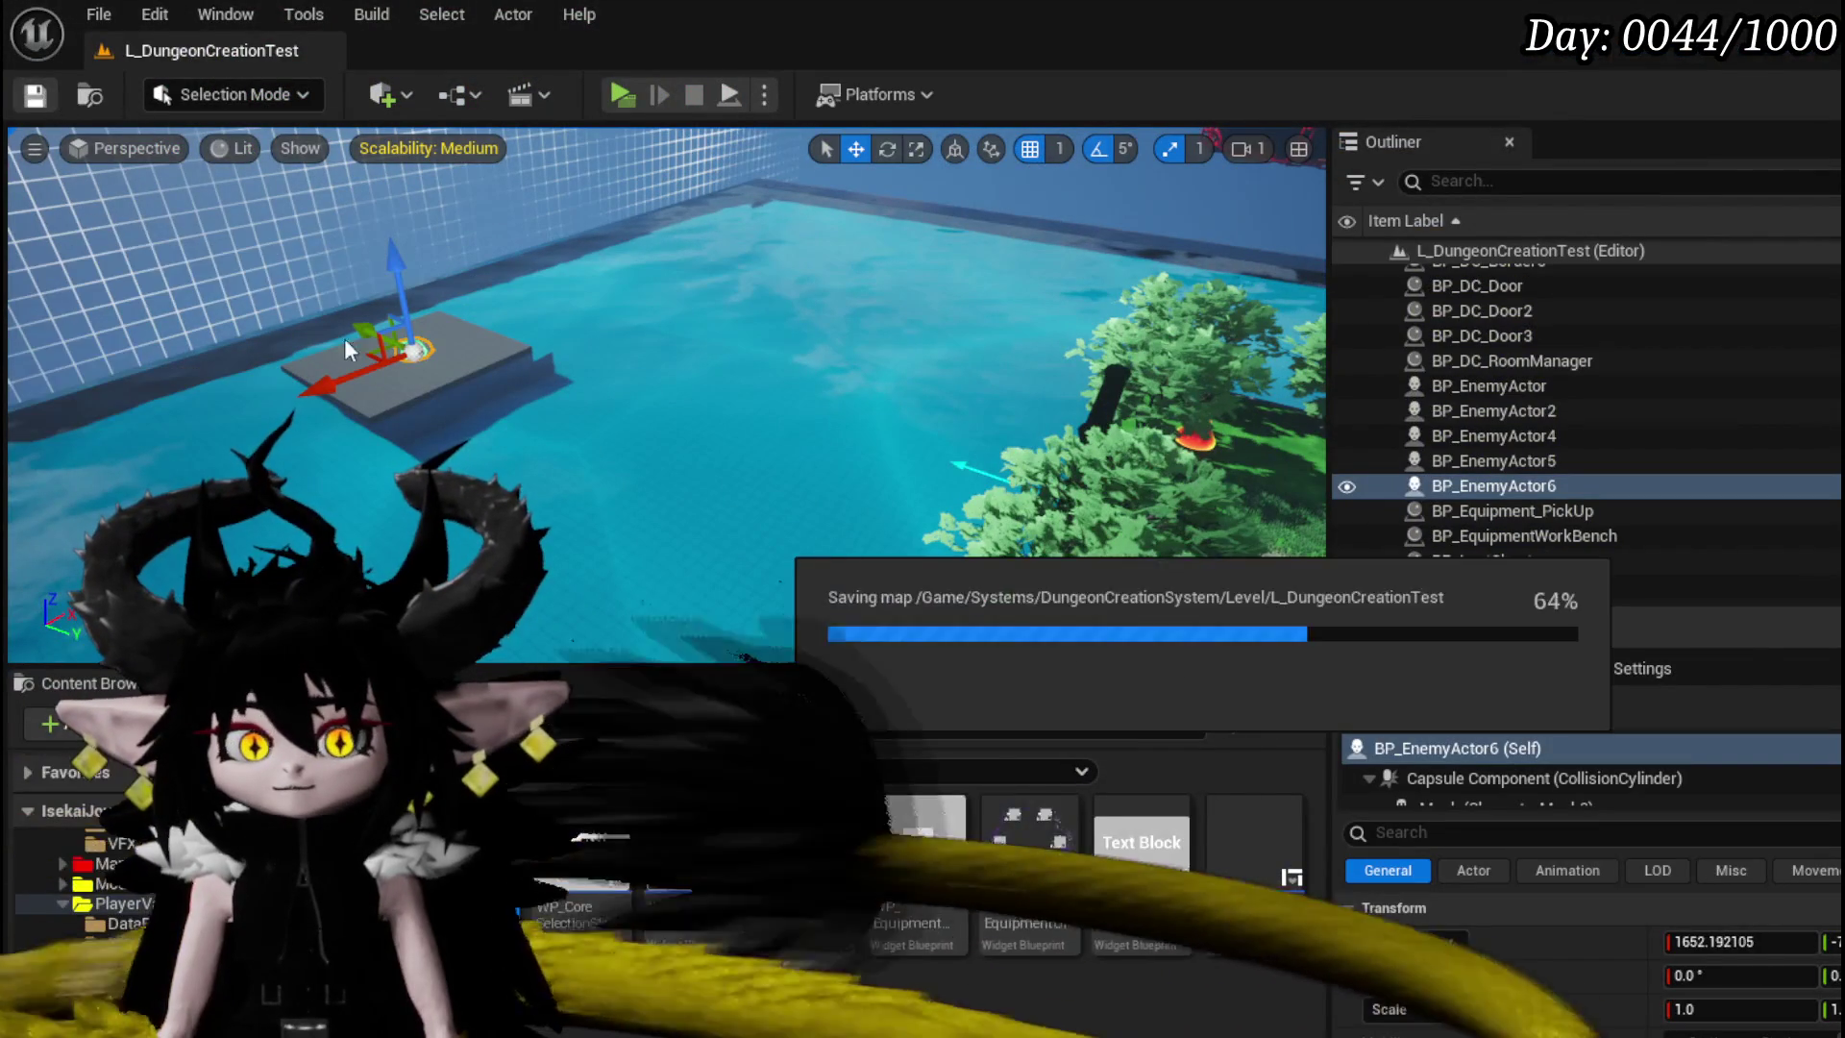
# - Reopen the menu widget blueprint, compile and save it, then restart the game preview
pyautogui.doubleClick(805, 838)
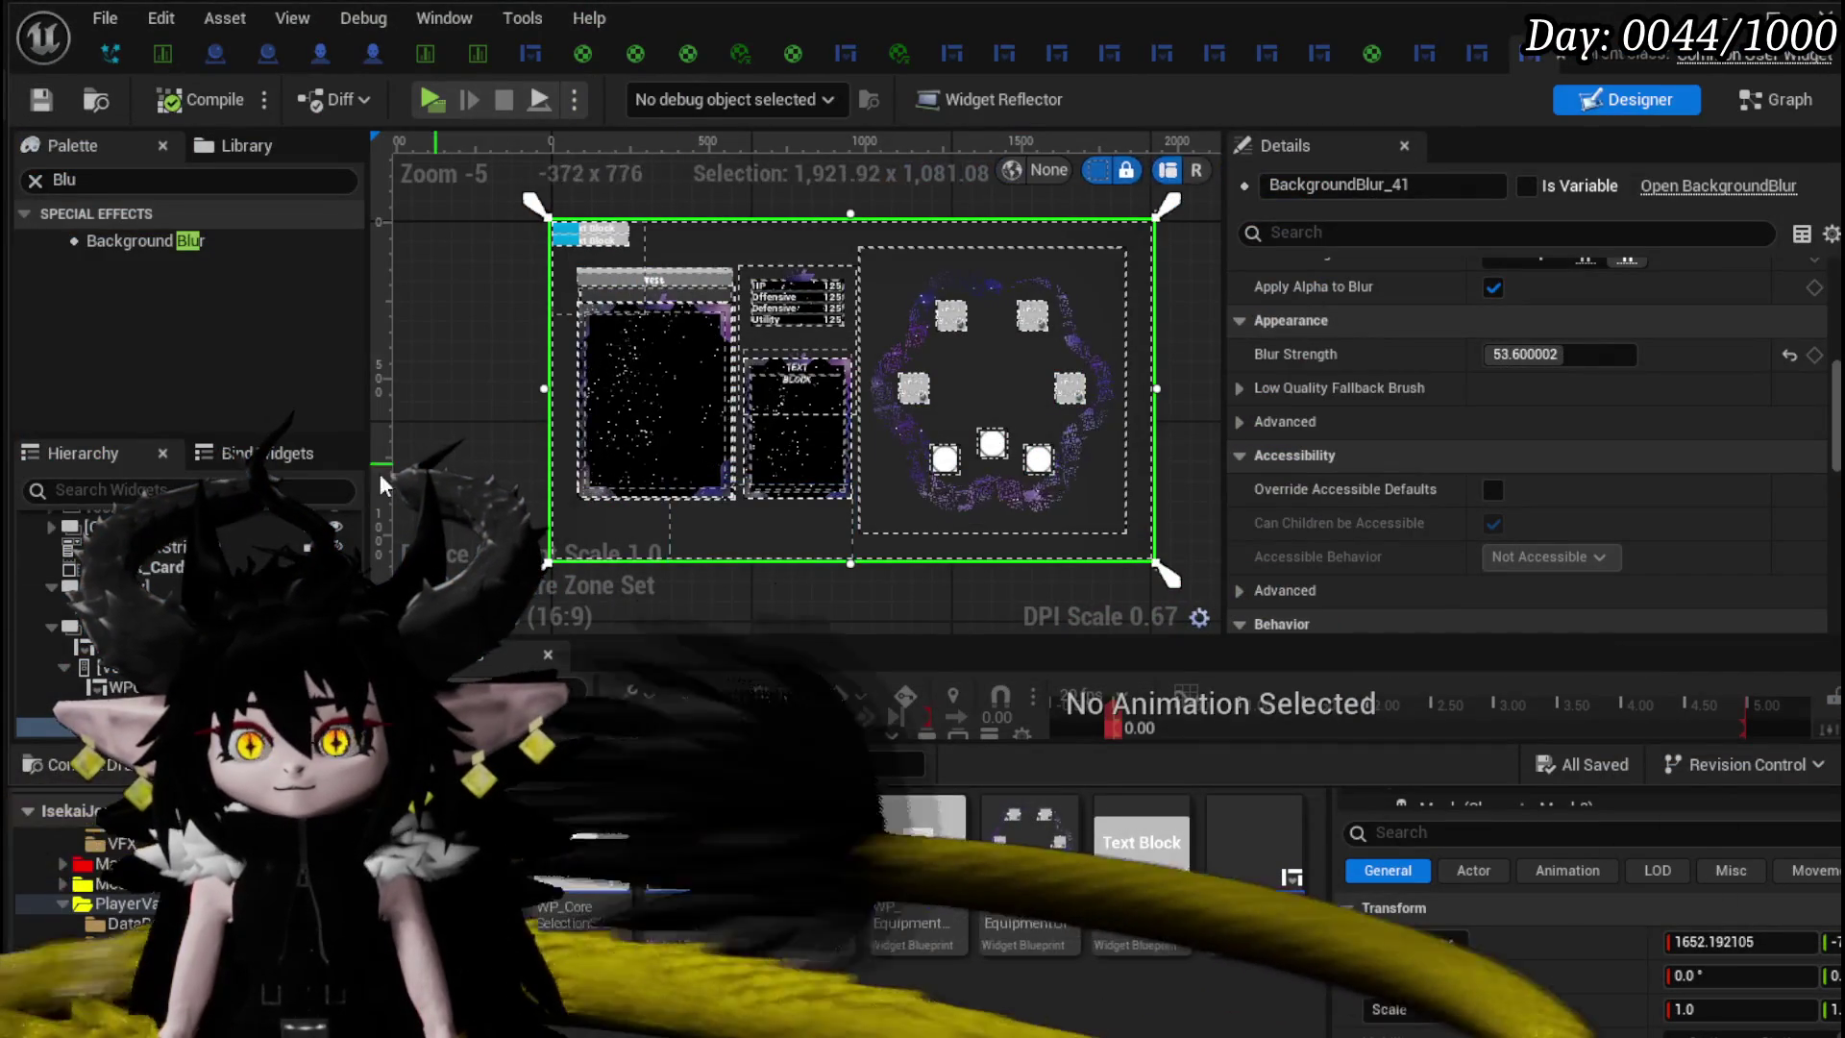
pyautogui.click(1165, 574)
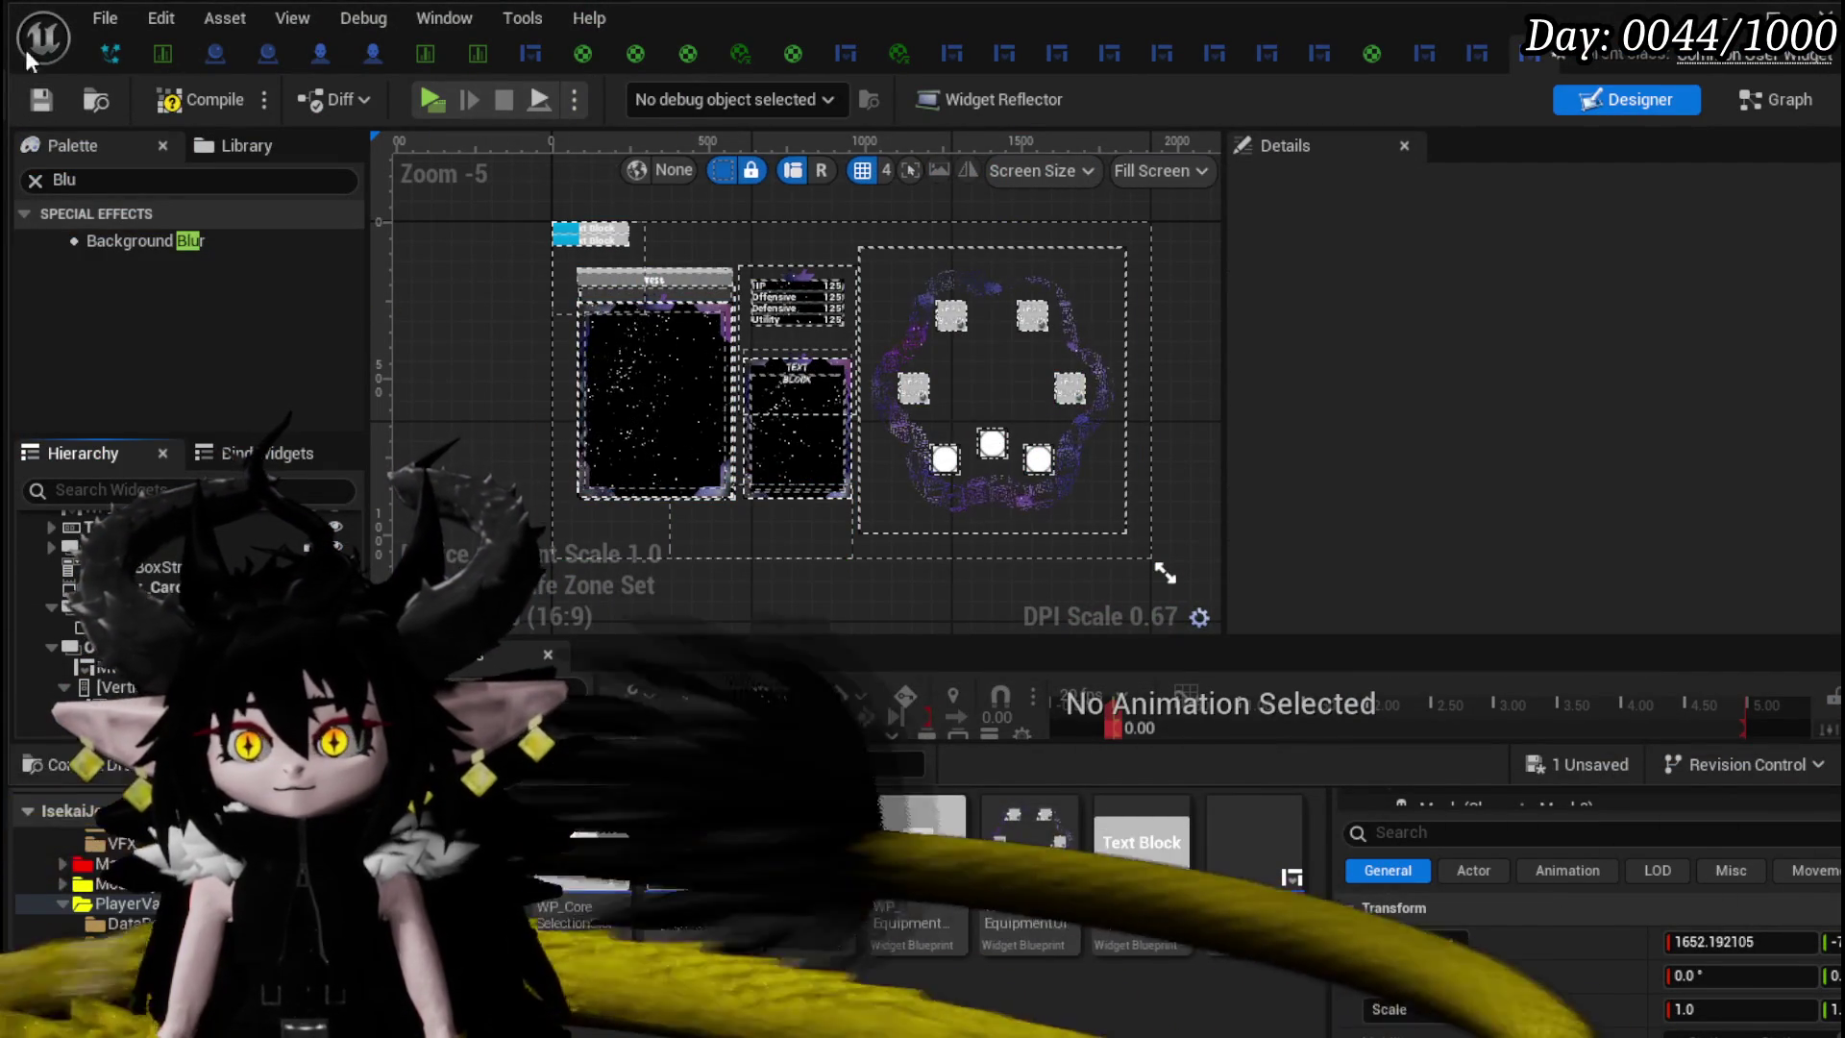
pyautogui.click(29, 101)
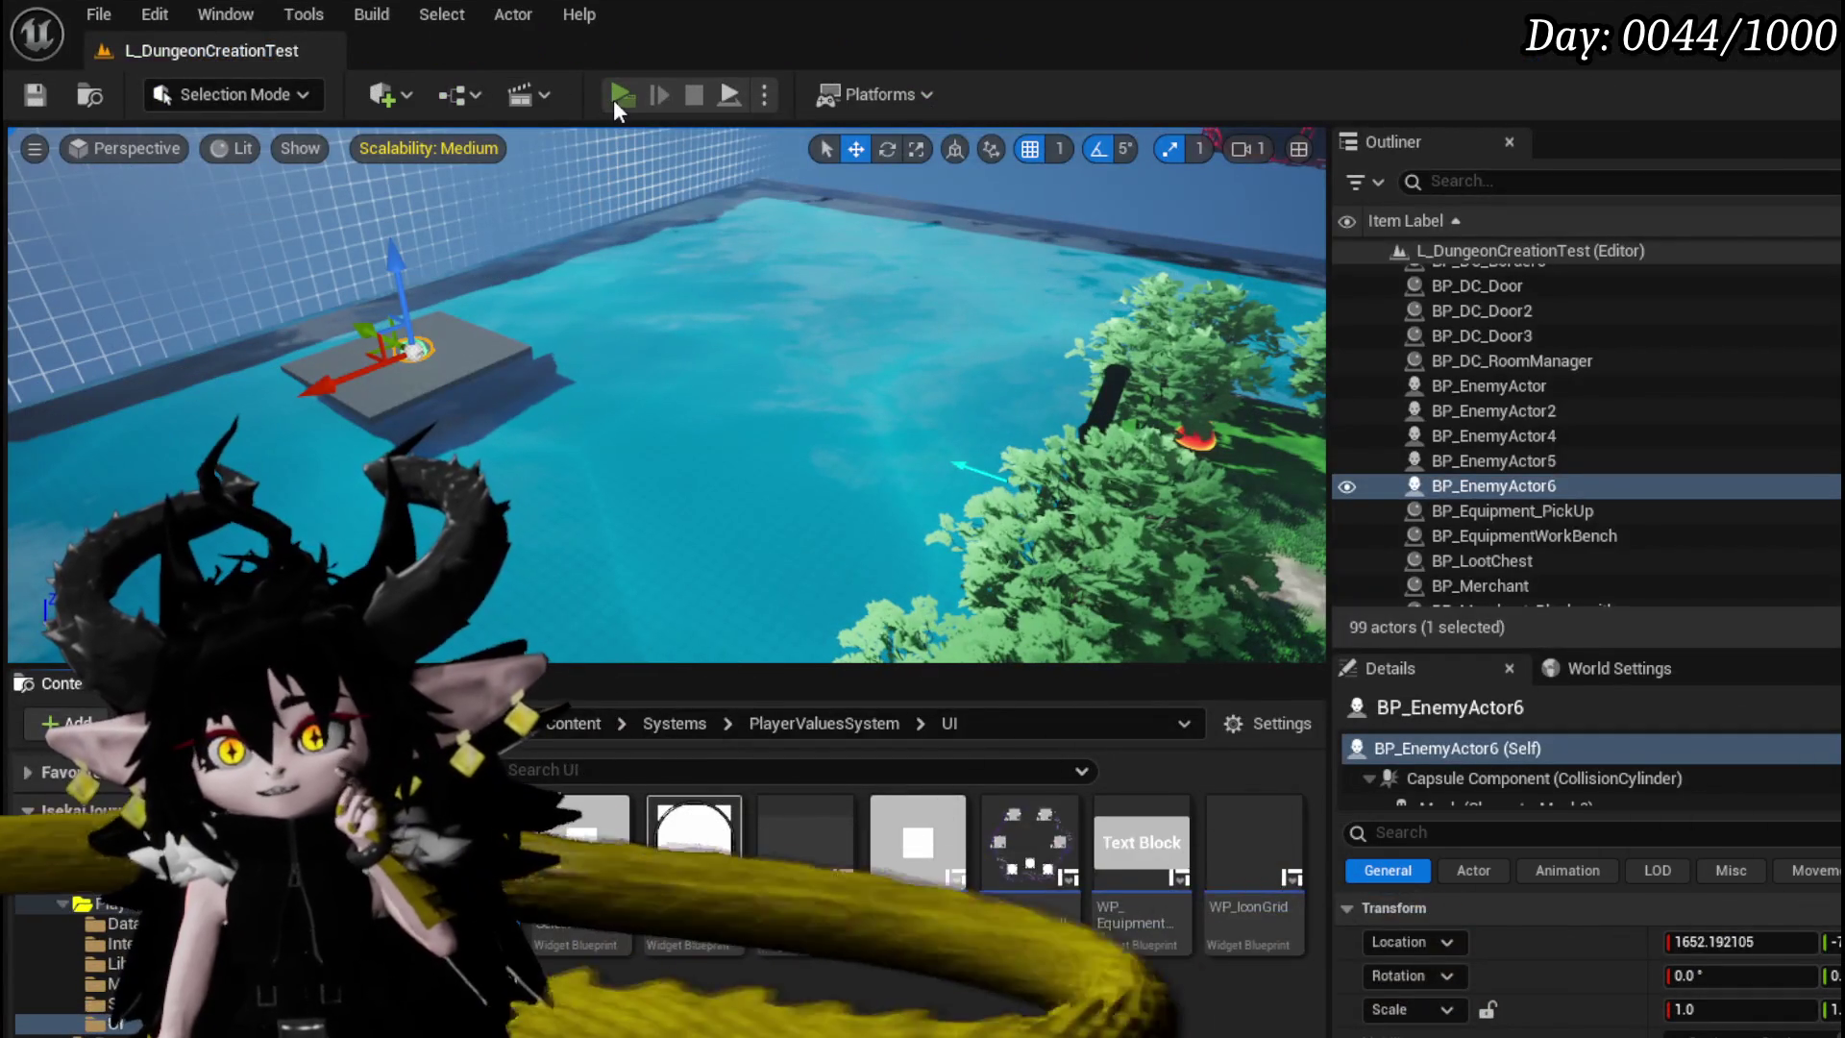
pyautogui.click(615, 97)
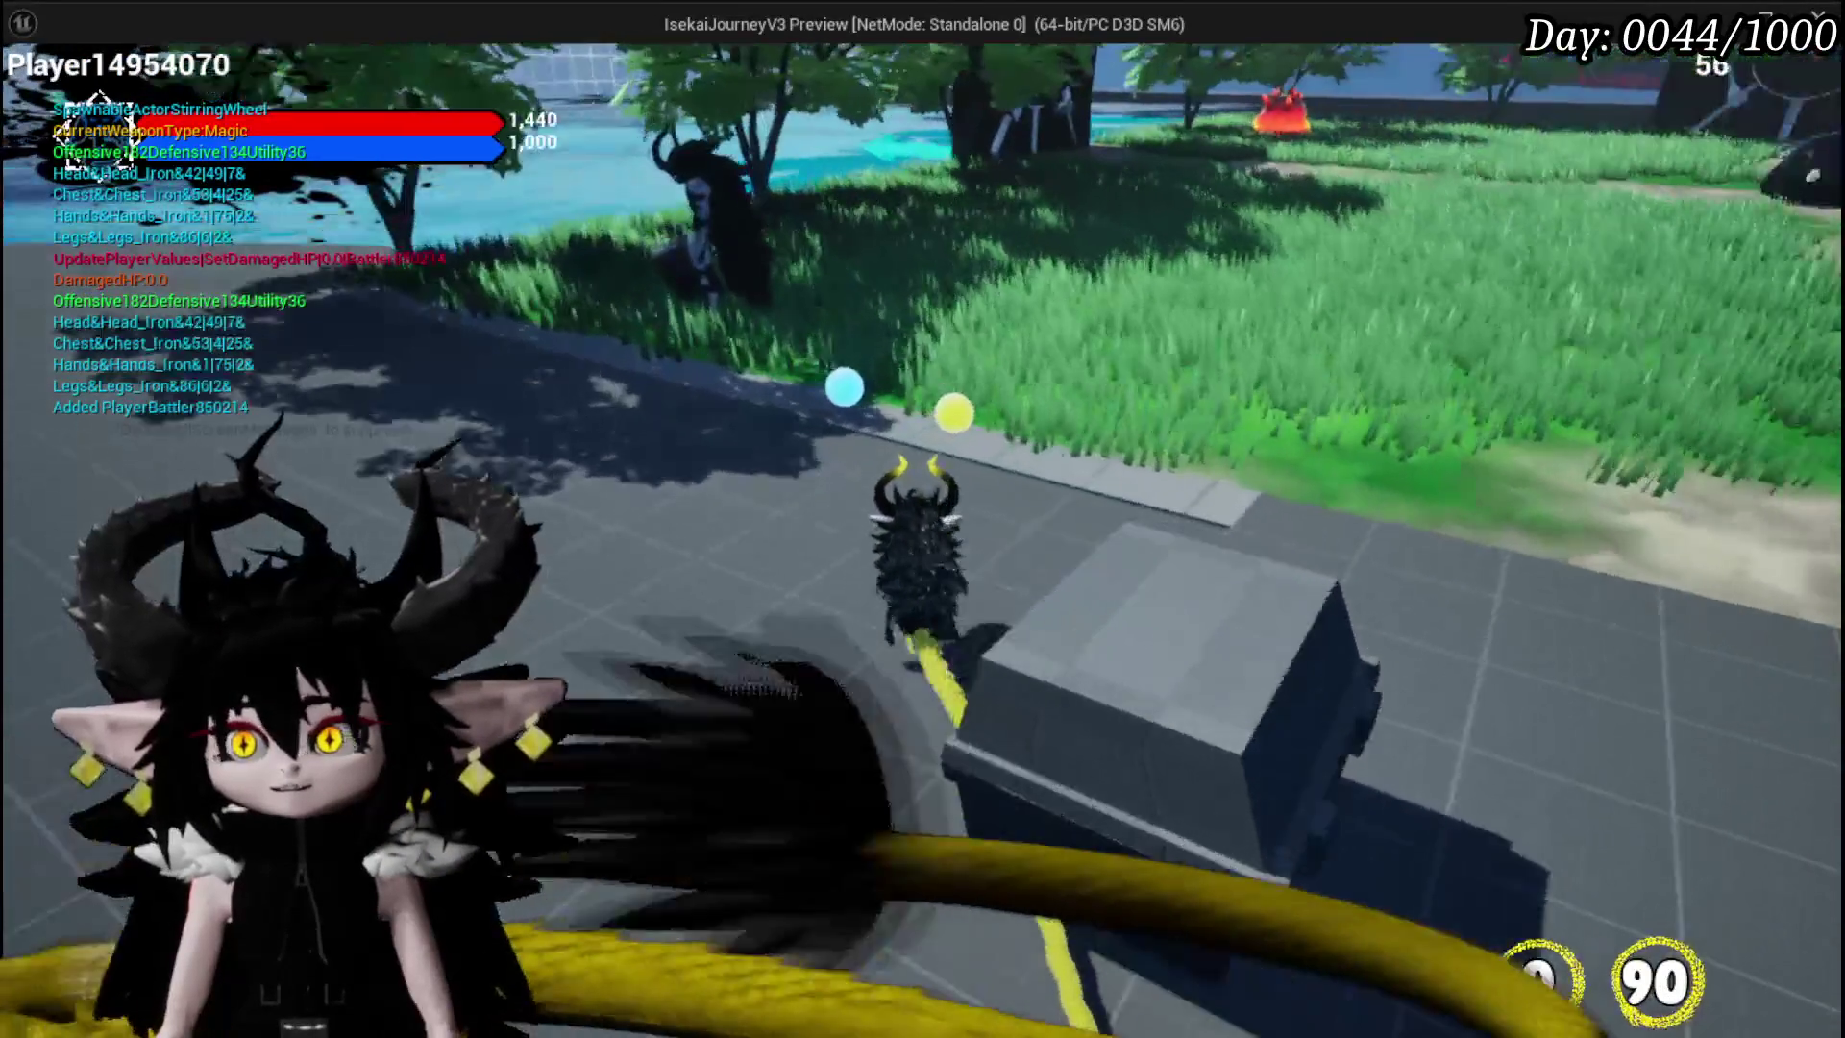
# - Walk forward, bring up the in-game menu with Tab and switch to the Inventory page
pyautogui.press('w')
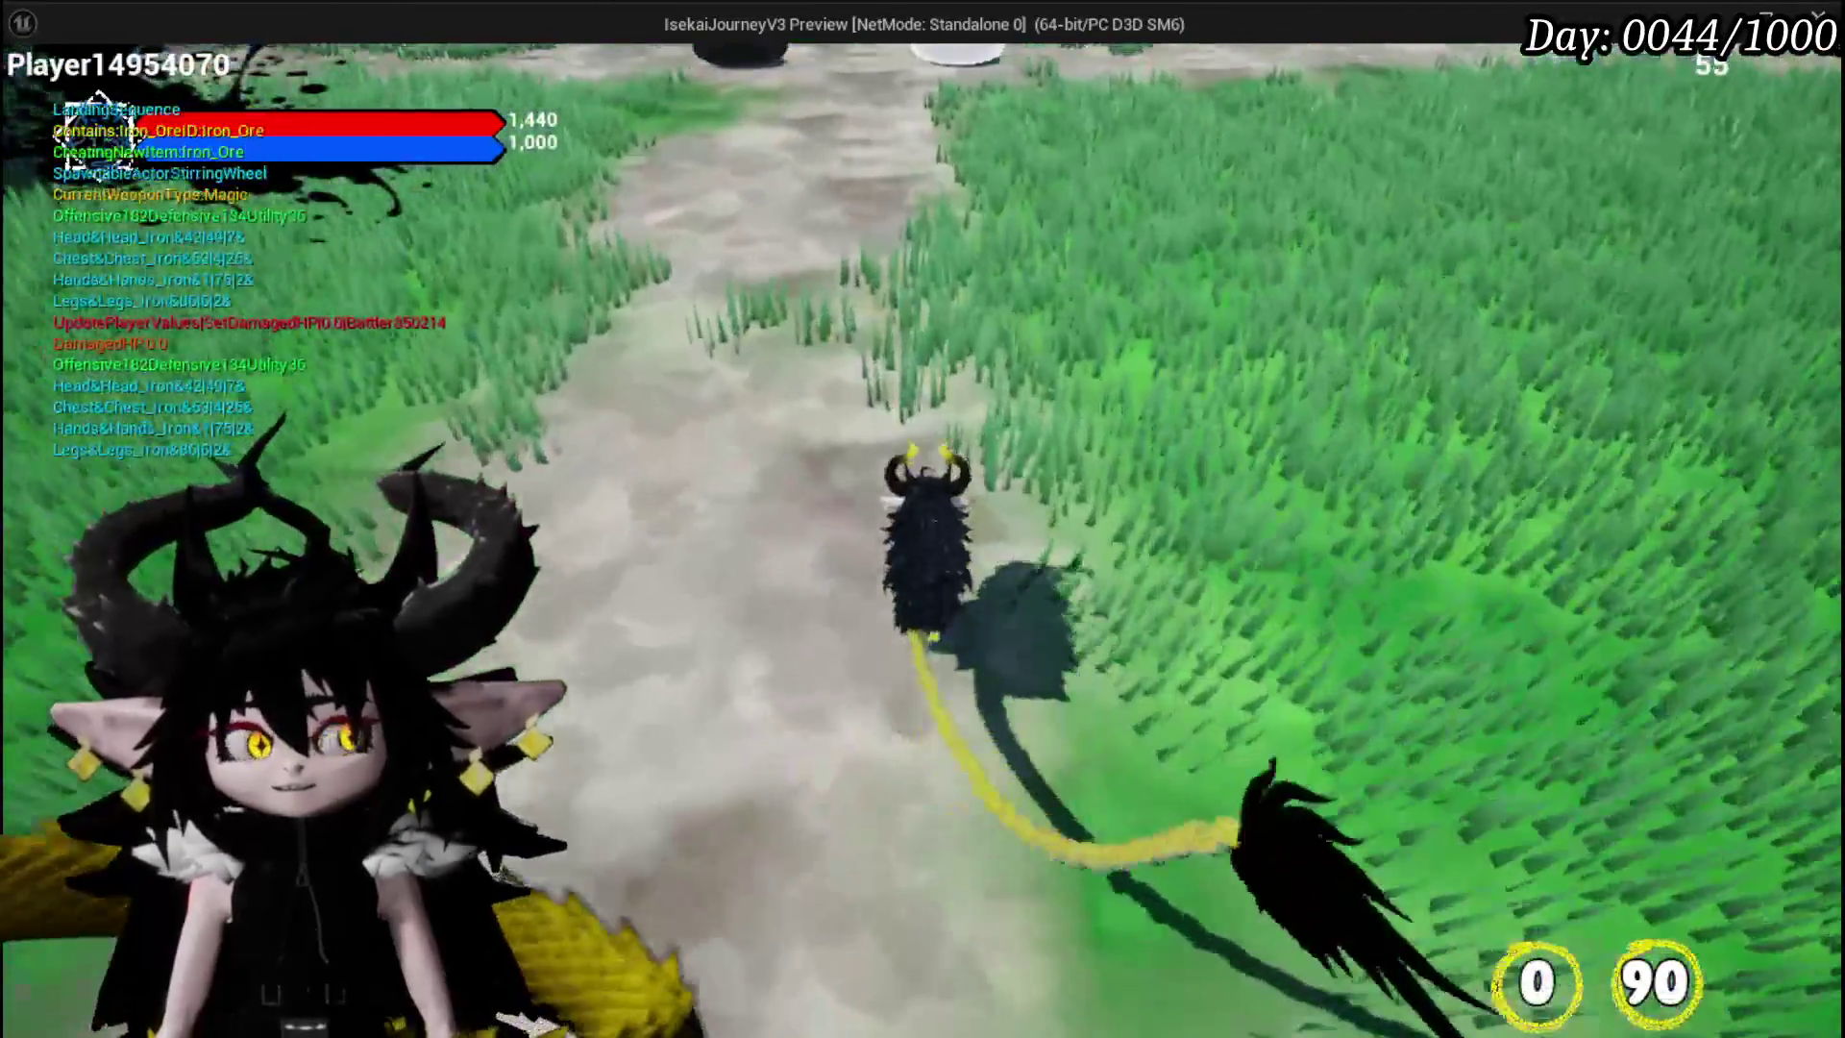
pyautogui.press('Tab')
pyautogui.click(339, 65)
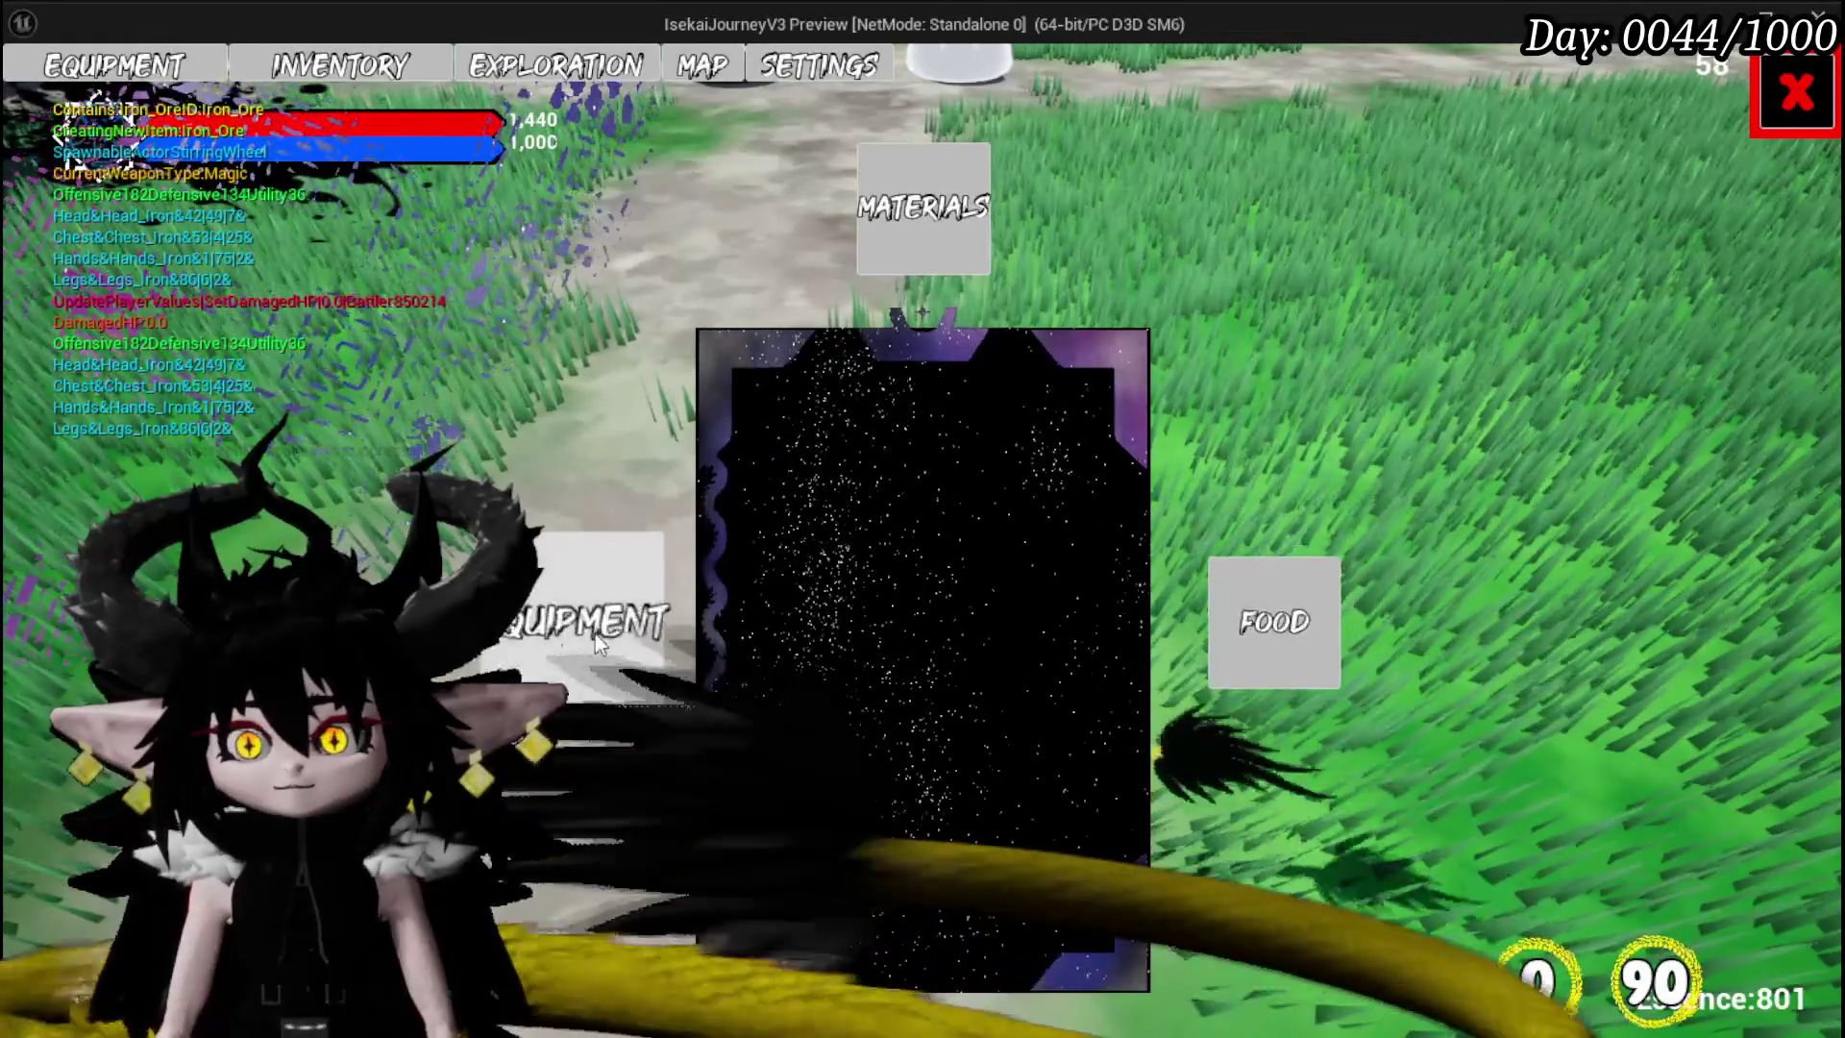
# - View the inventory's Materials, switch to the Equipment screen, then close the menu
pyautogui.click(923, 206)
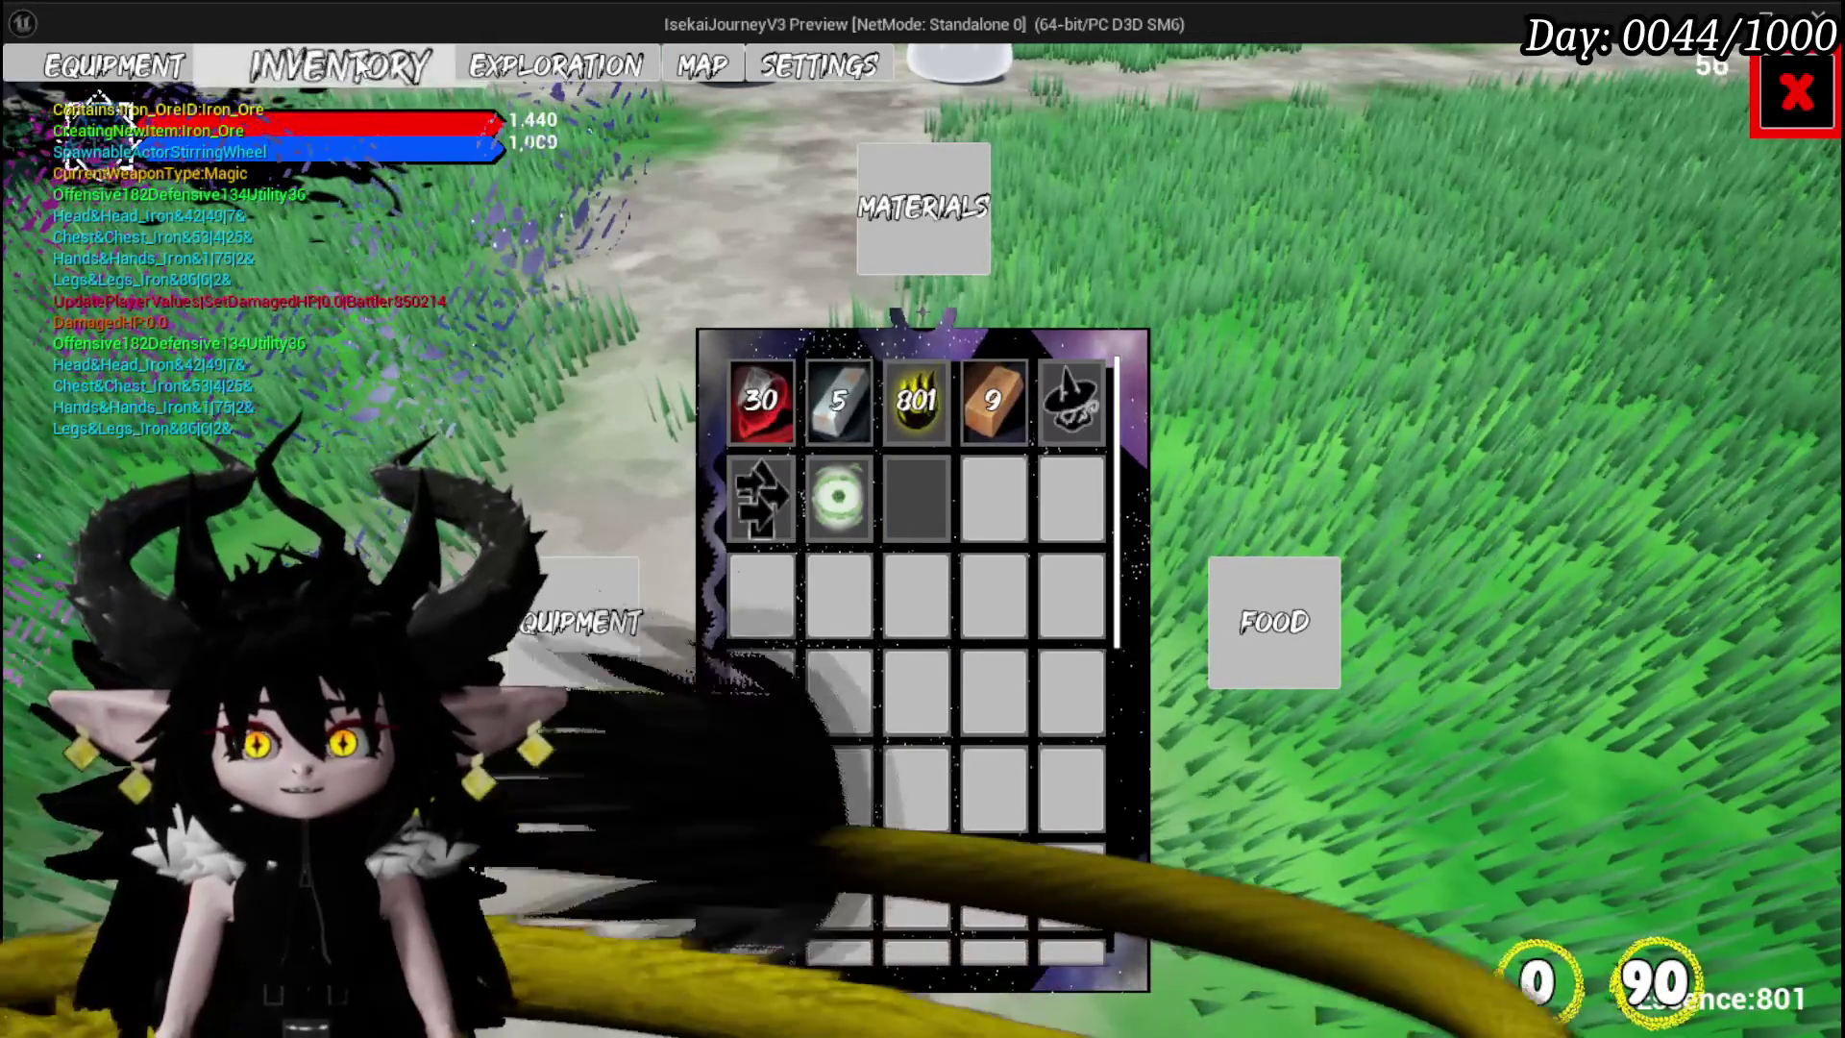
pyautogui.click(113, 65)
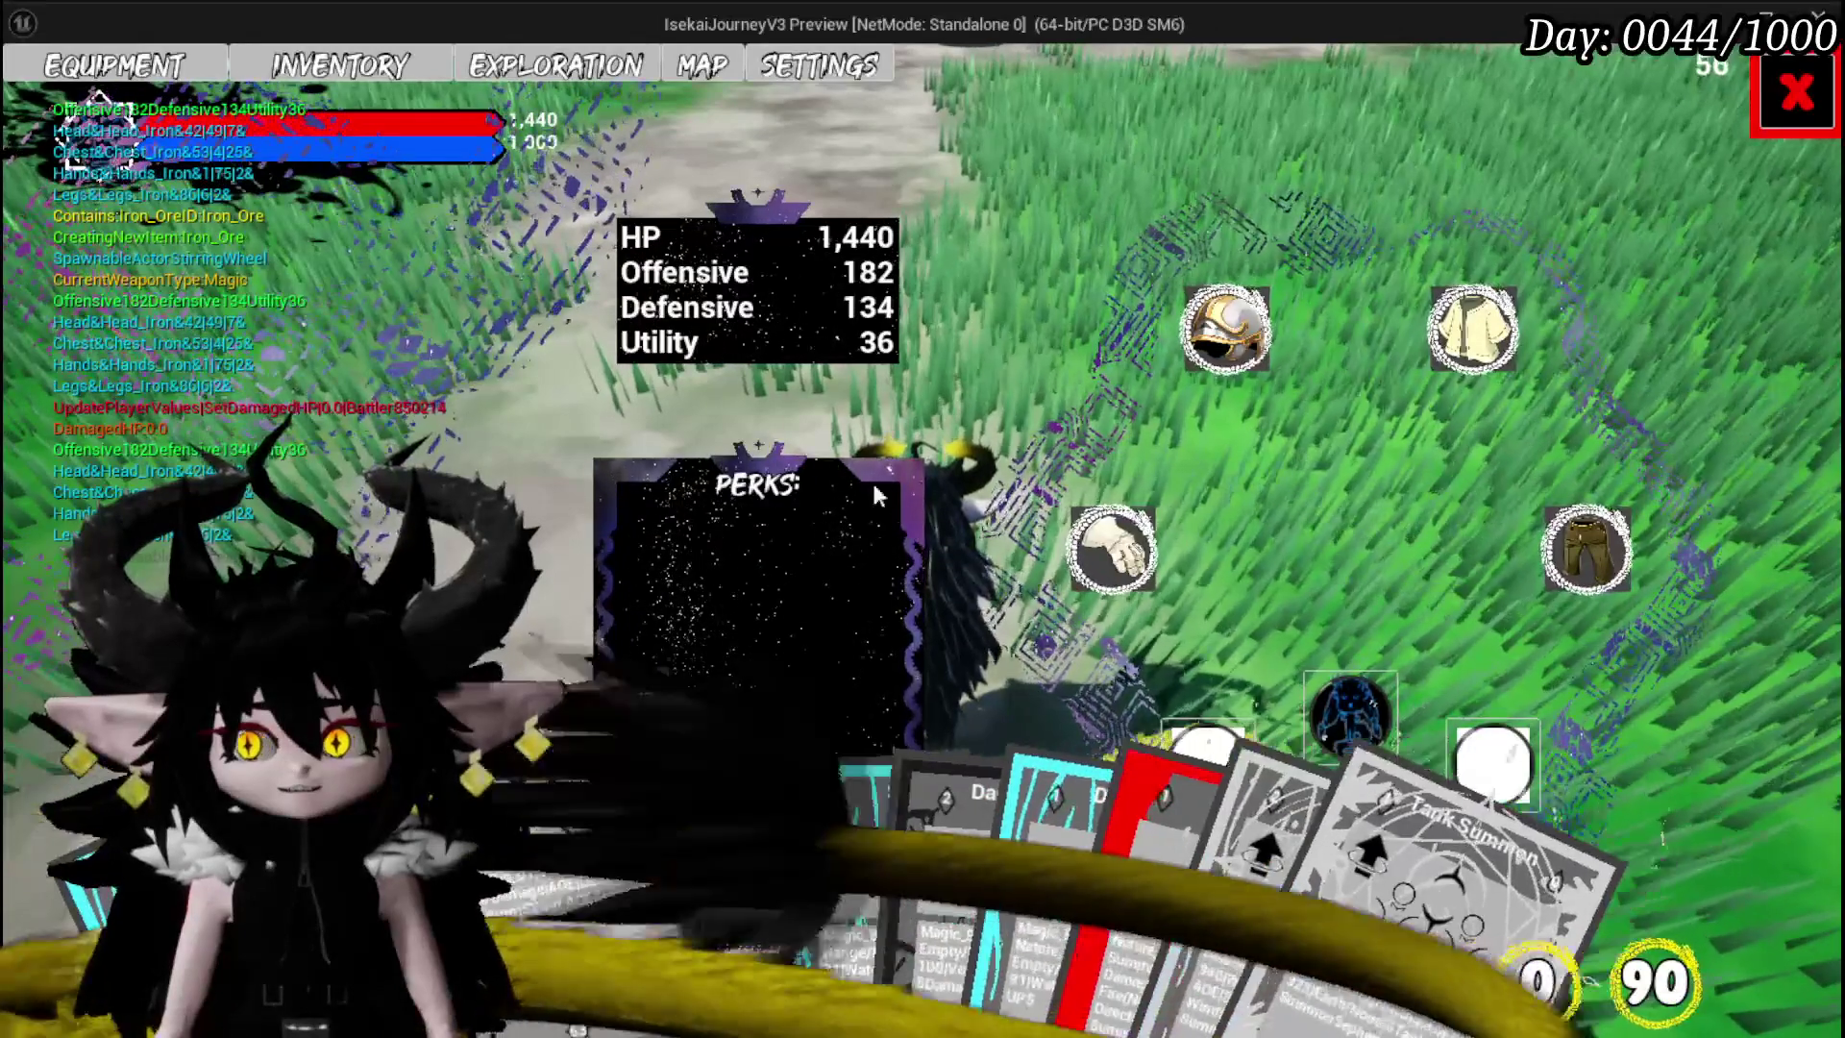
pyautogui.click(1795, 92)
# - Reopen the inventory with I, inspect the Copper Ingot, then view the Equipment screen and close it
pyautogui.press('w')
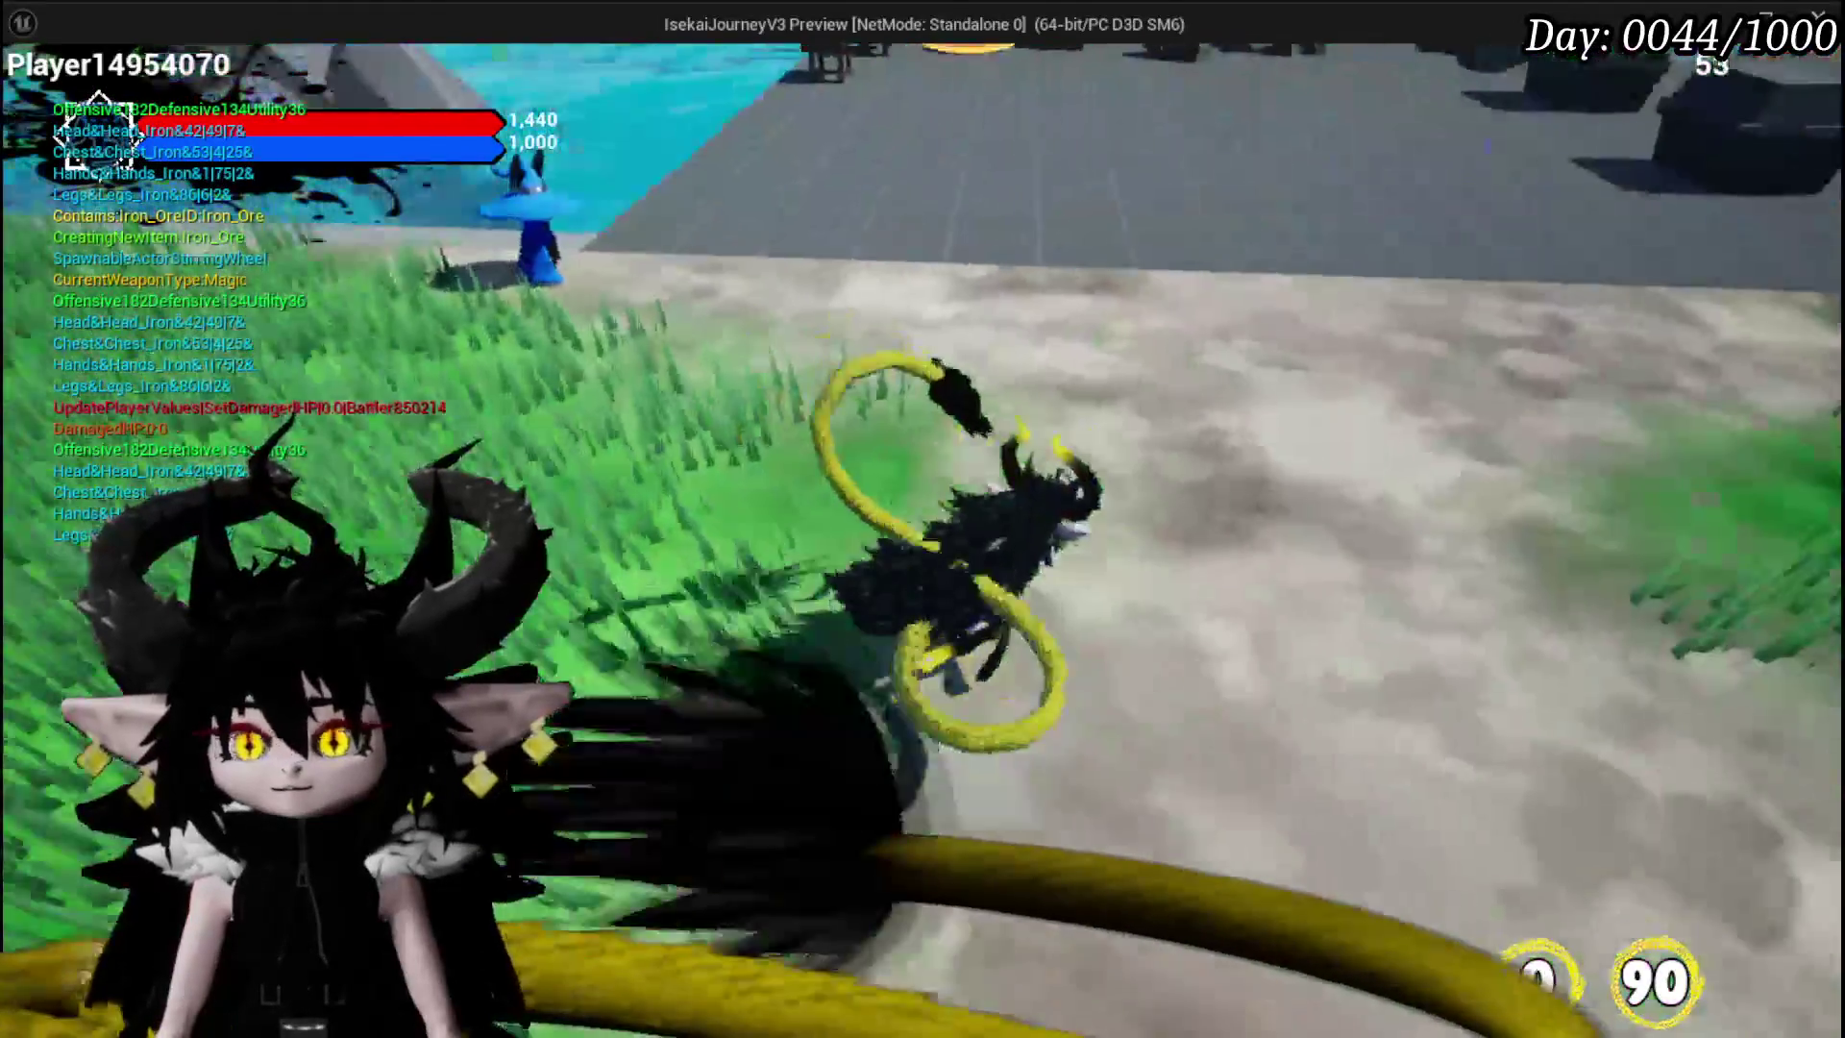
pyautogui.press('i')
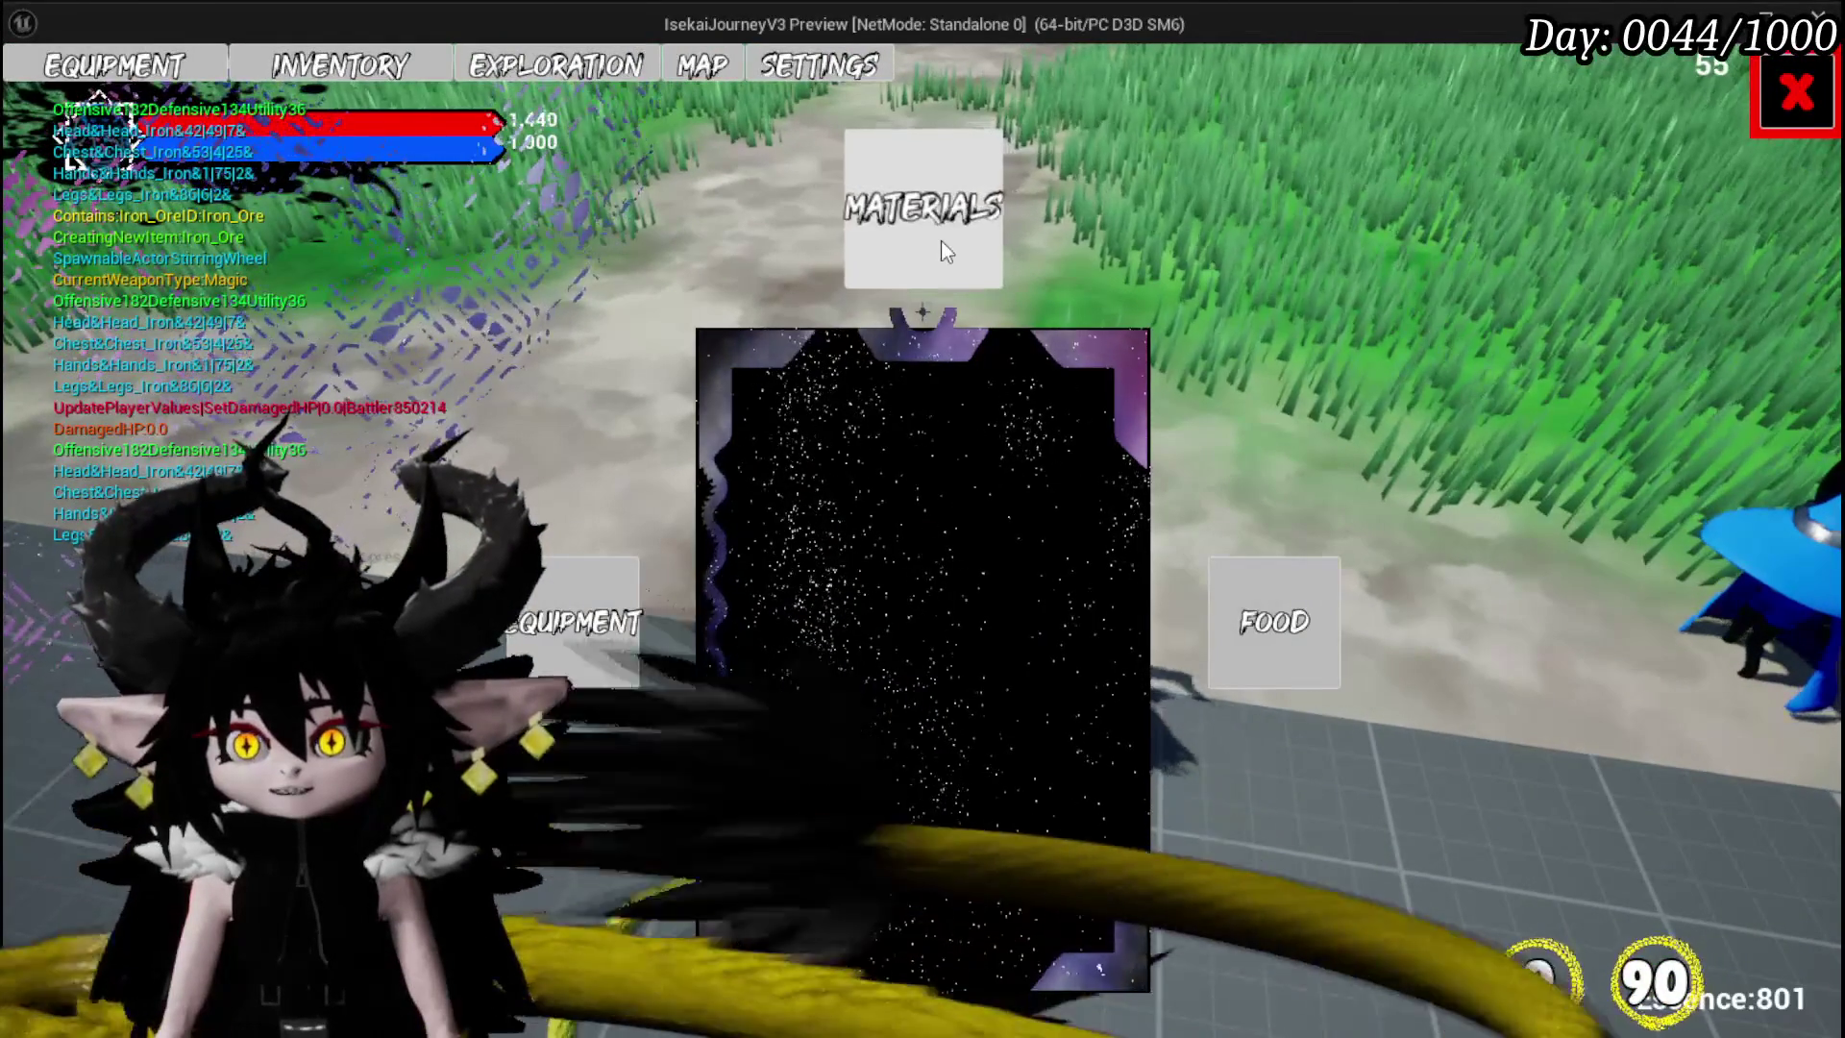
pyautogui.click(941, 245)
pyautogui.click(999, 422)
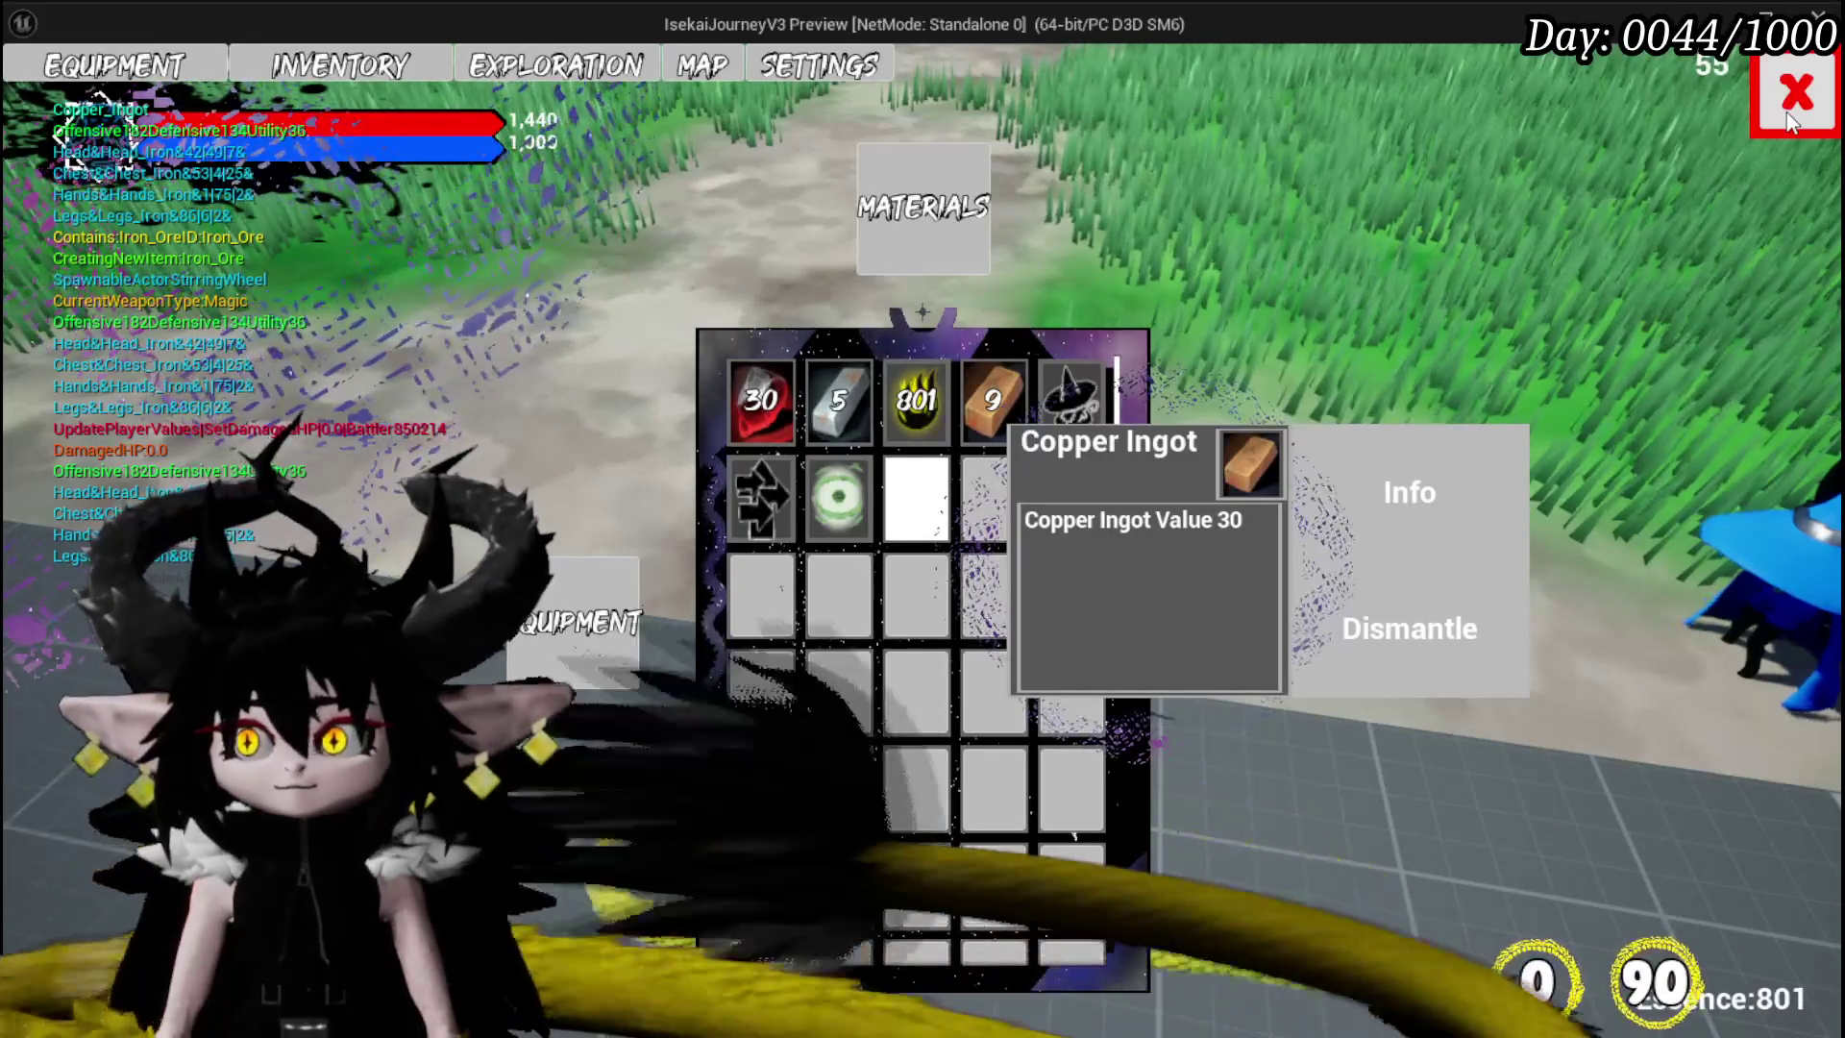
pyautogui.click(148, 76)
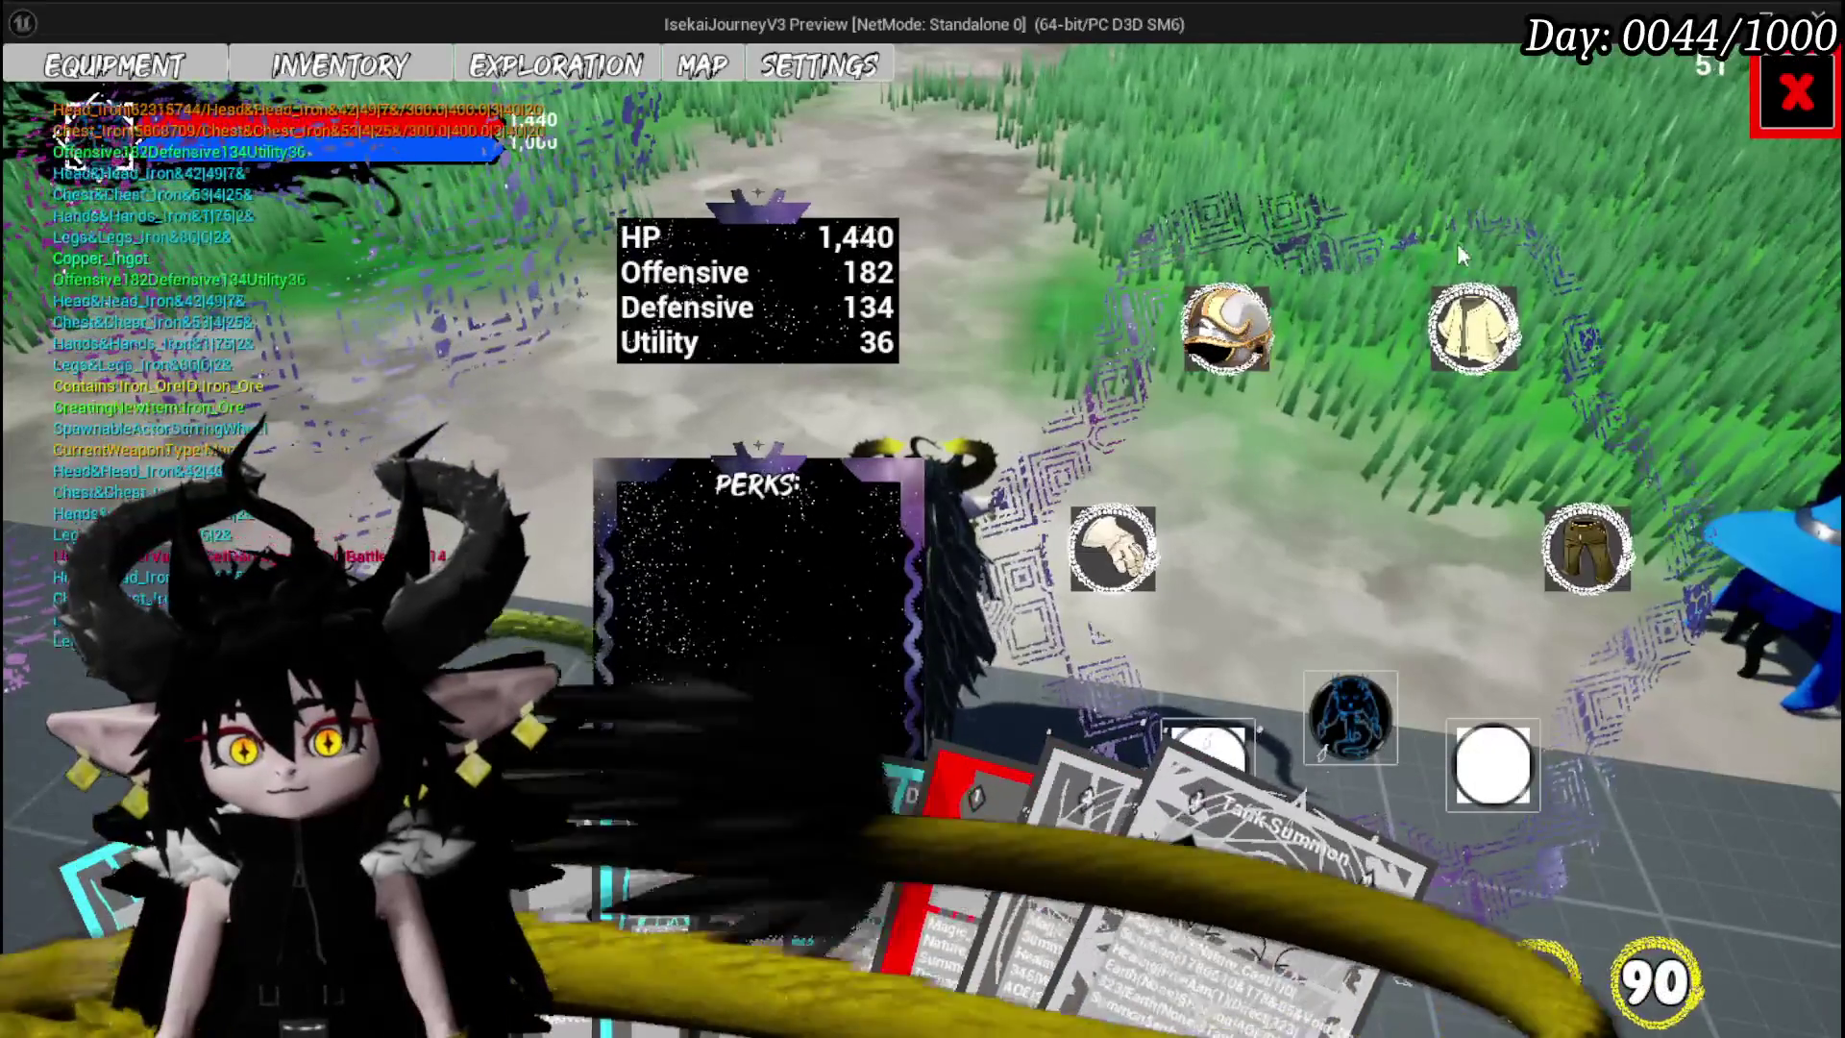
pyautogui.click(1768, 89)
# - Load the Magic|ChuraMagicSummon|001 ability and open its Void Movement card for editing
pyautogui.press('w')
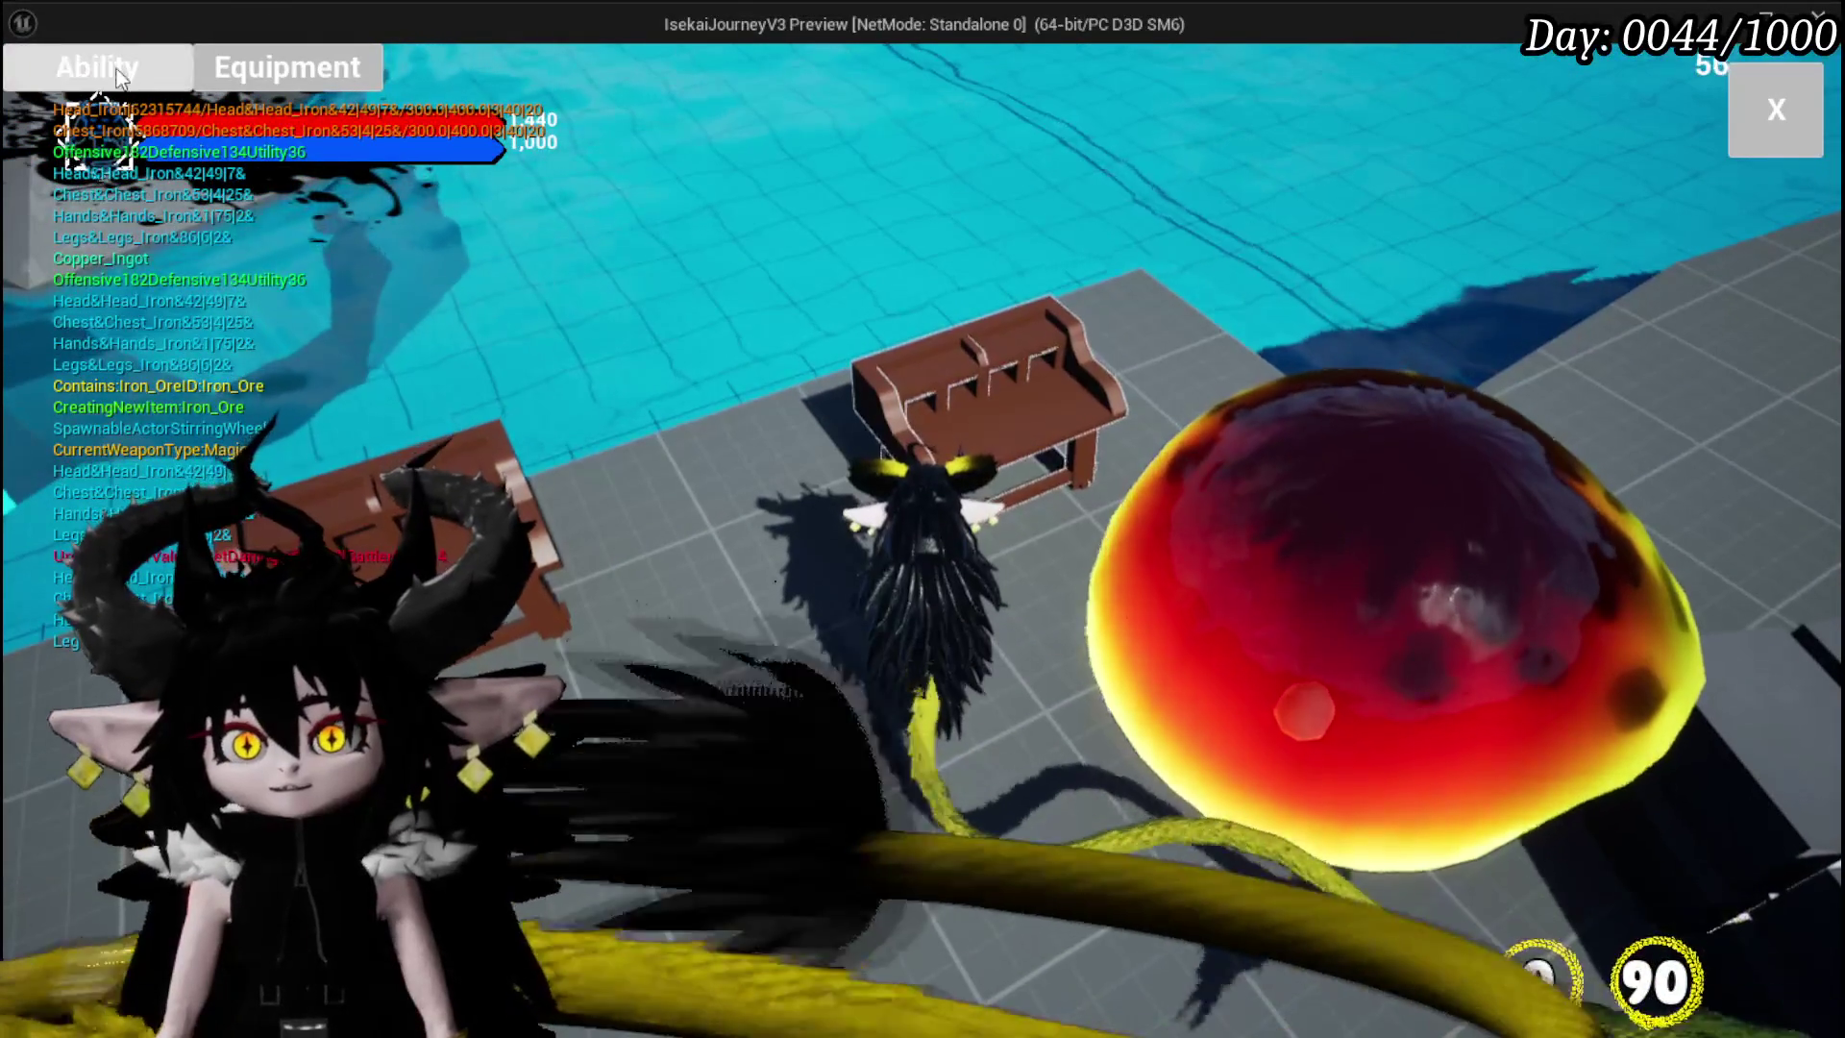
pyautogui.click(306, 206)
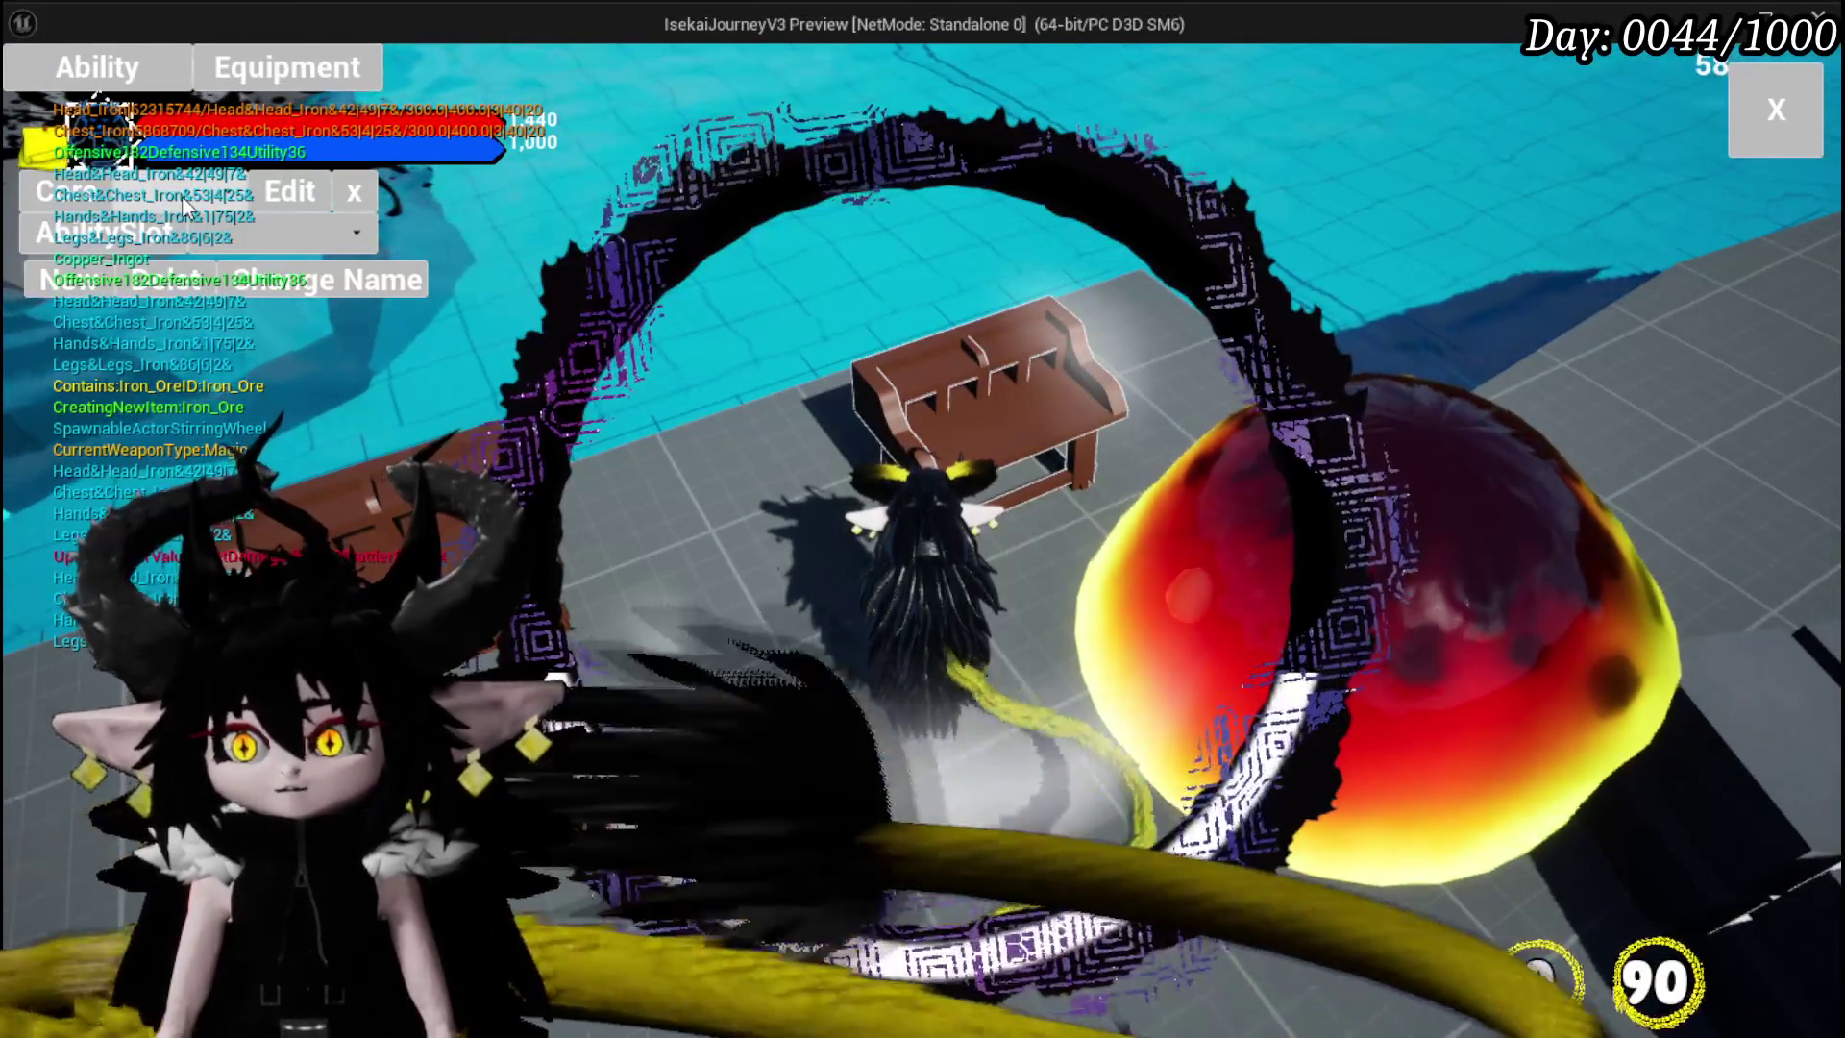
pyautogui.click(229, 248)
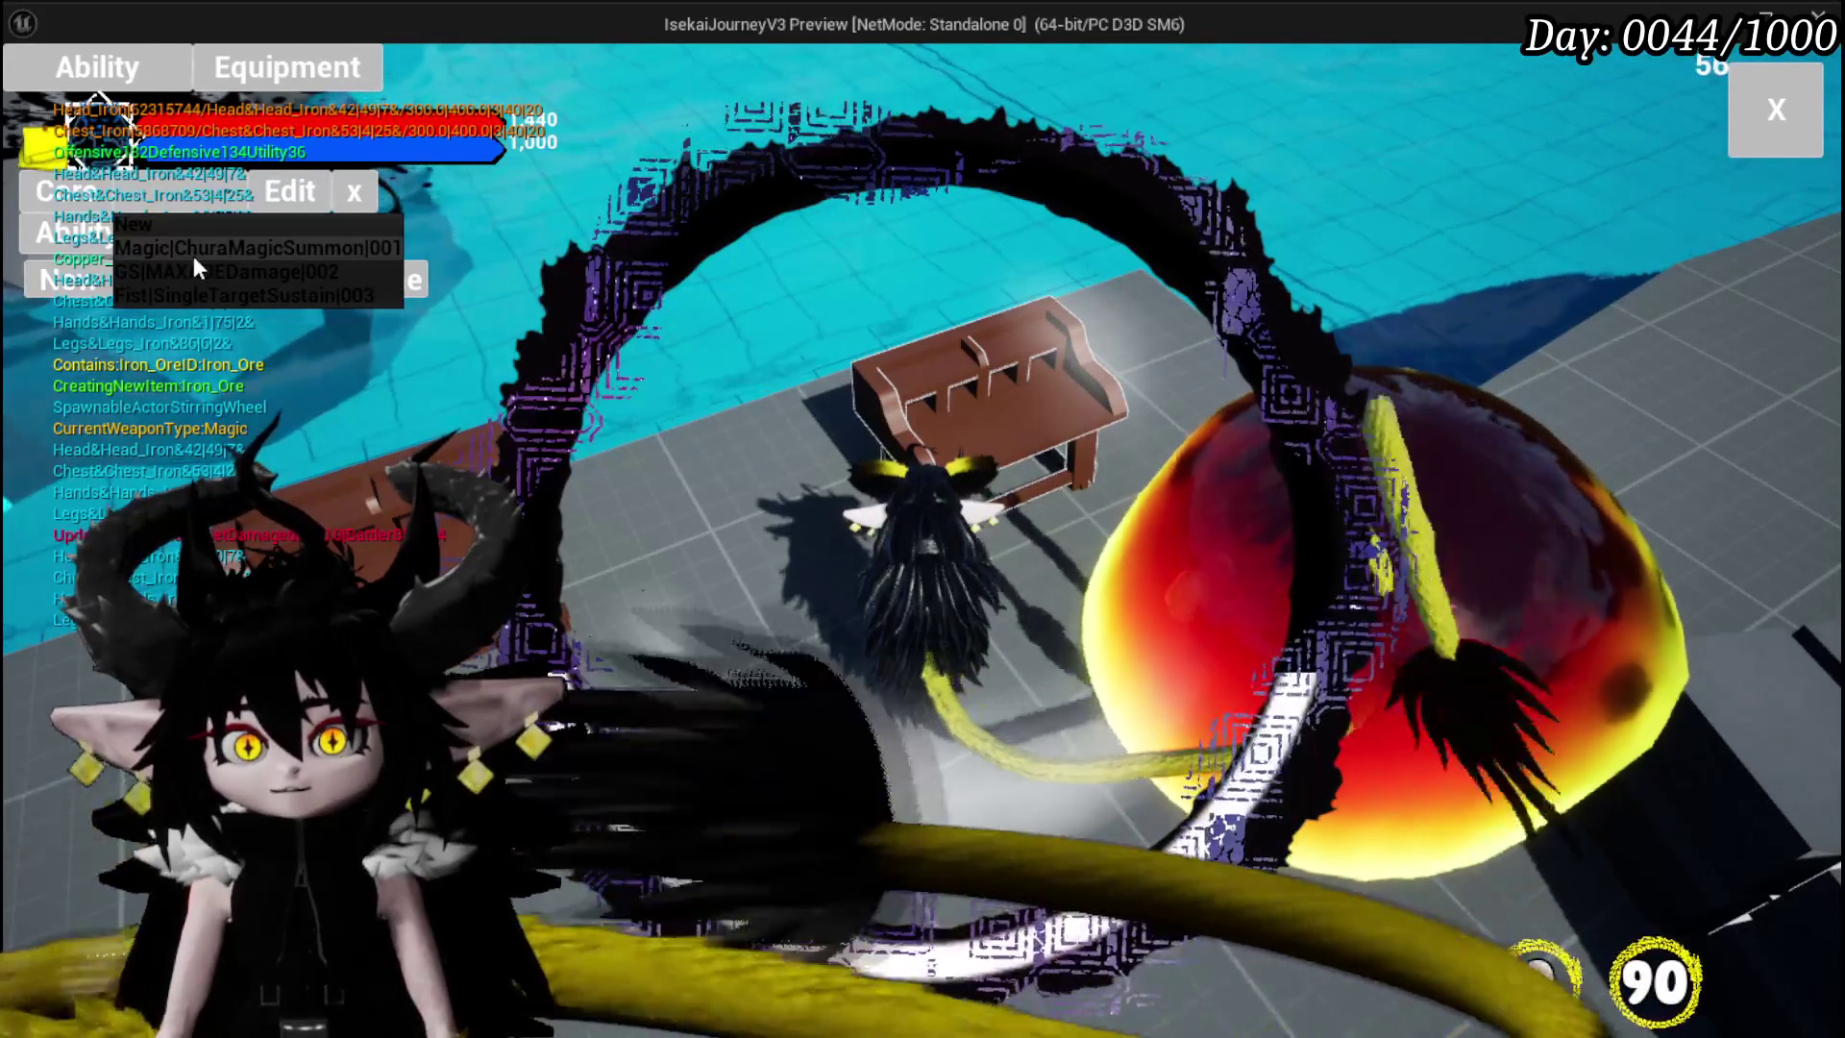
pyautogui.click(193, 255)
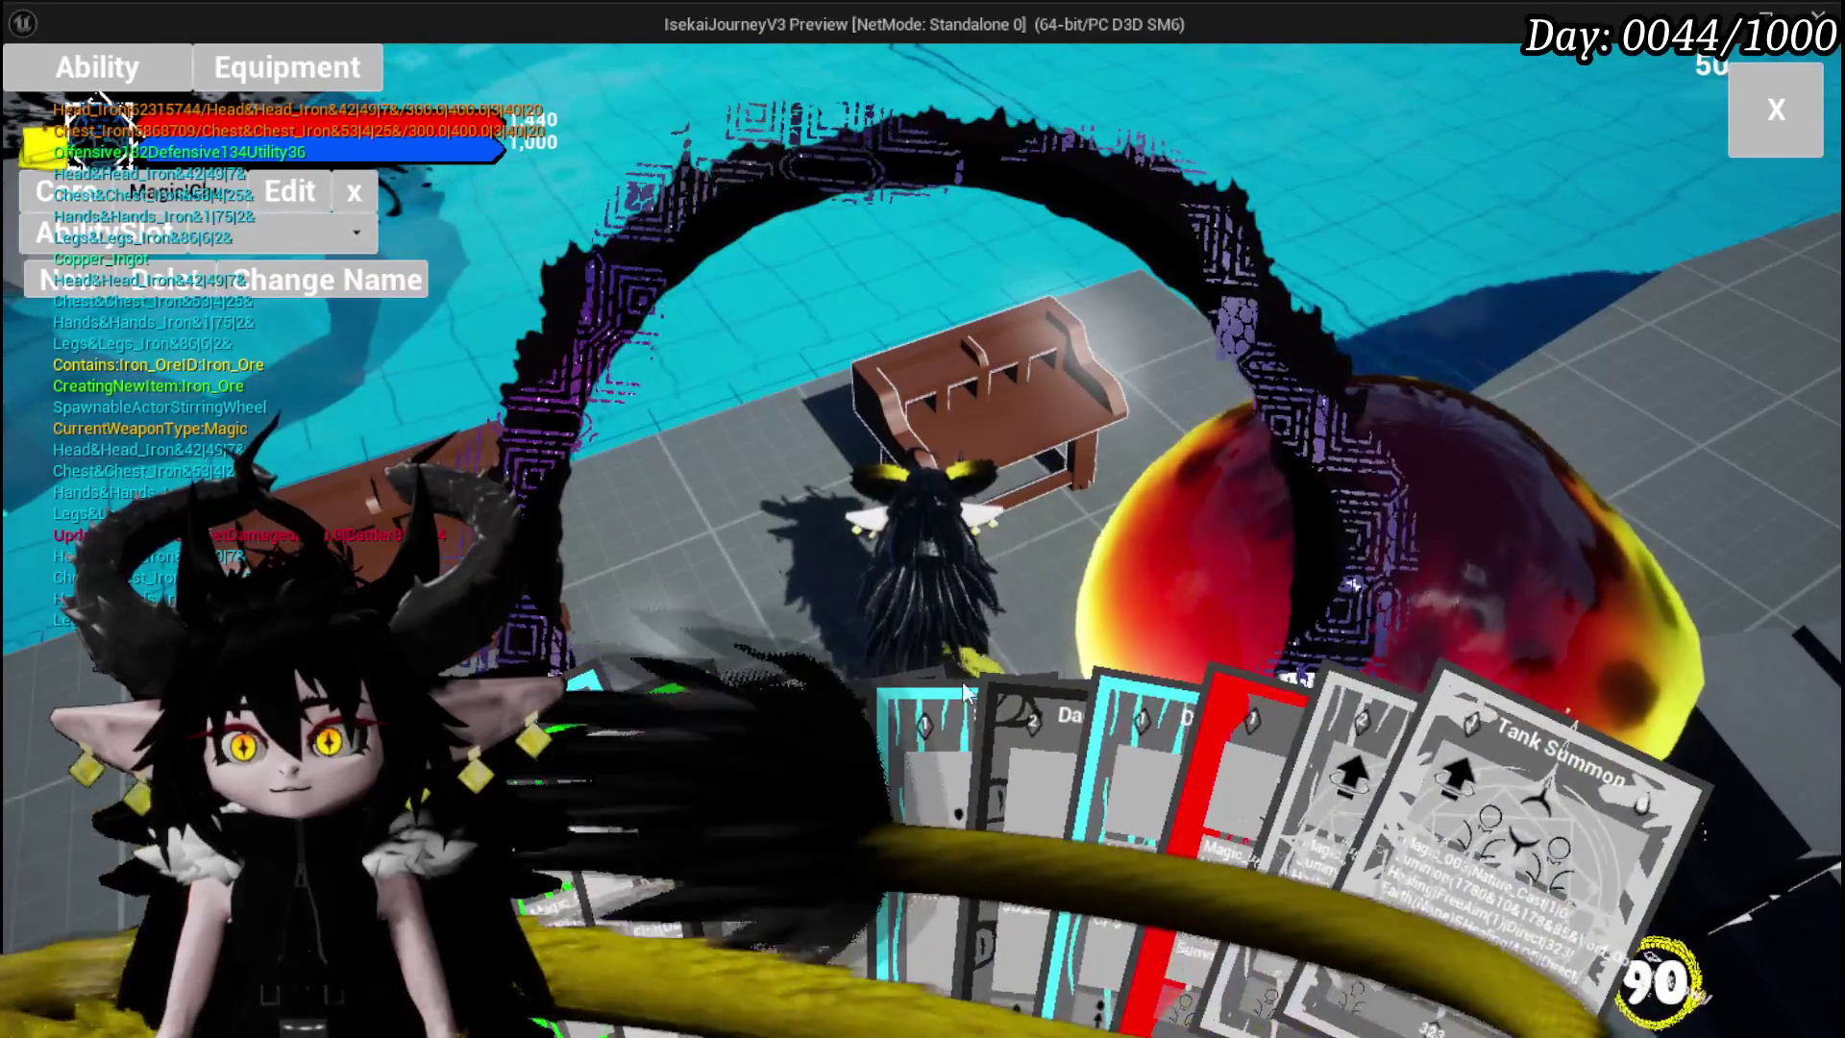
pyautogui.moveTo(846, 764)
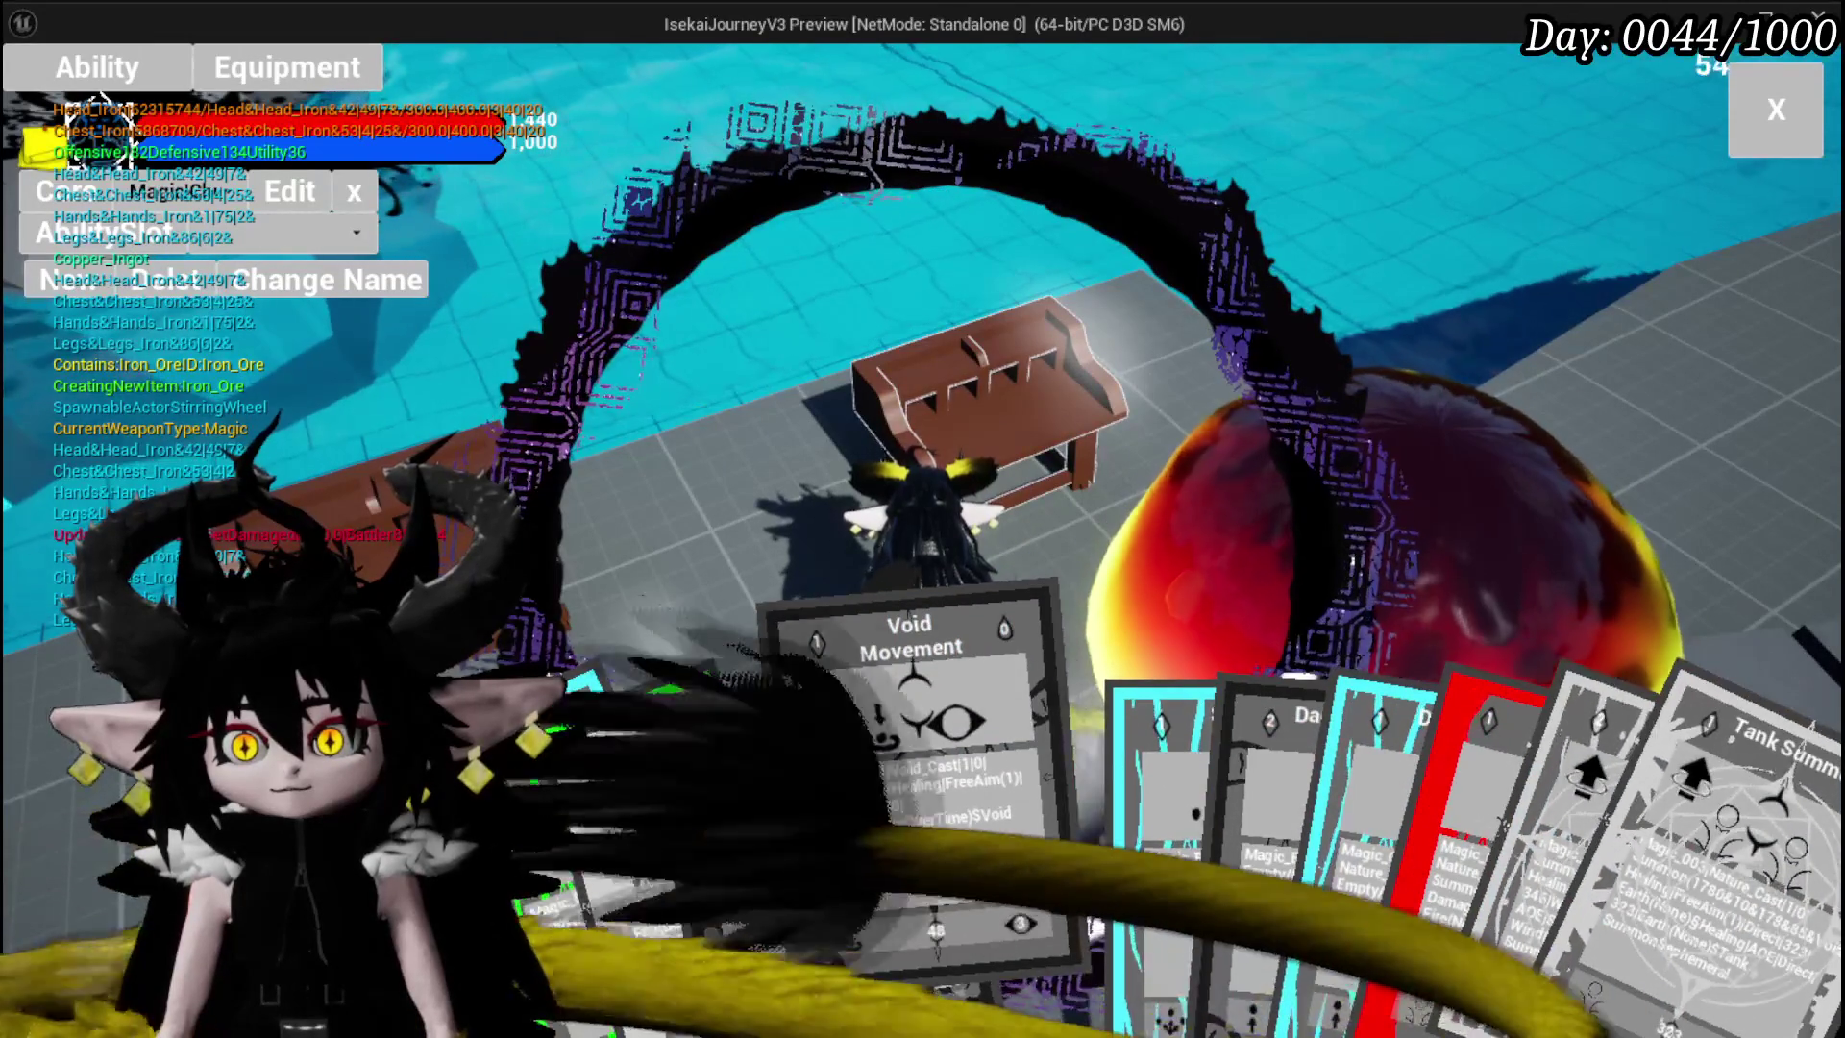
pyautogui.click(894, 768)
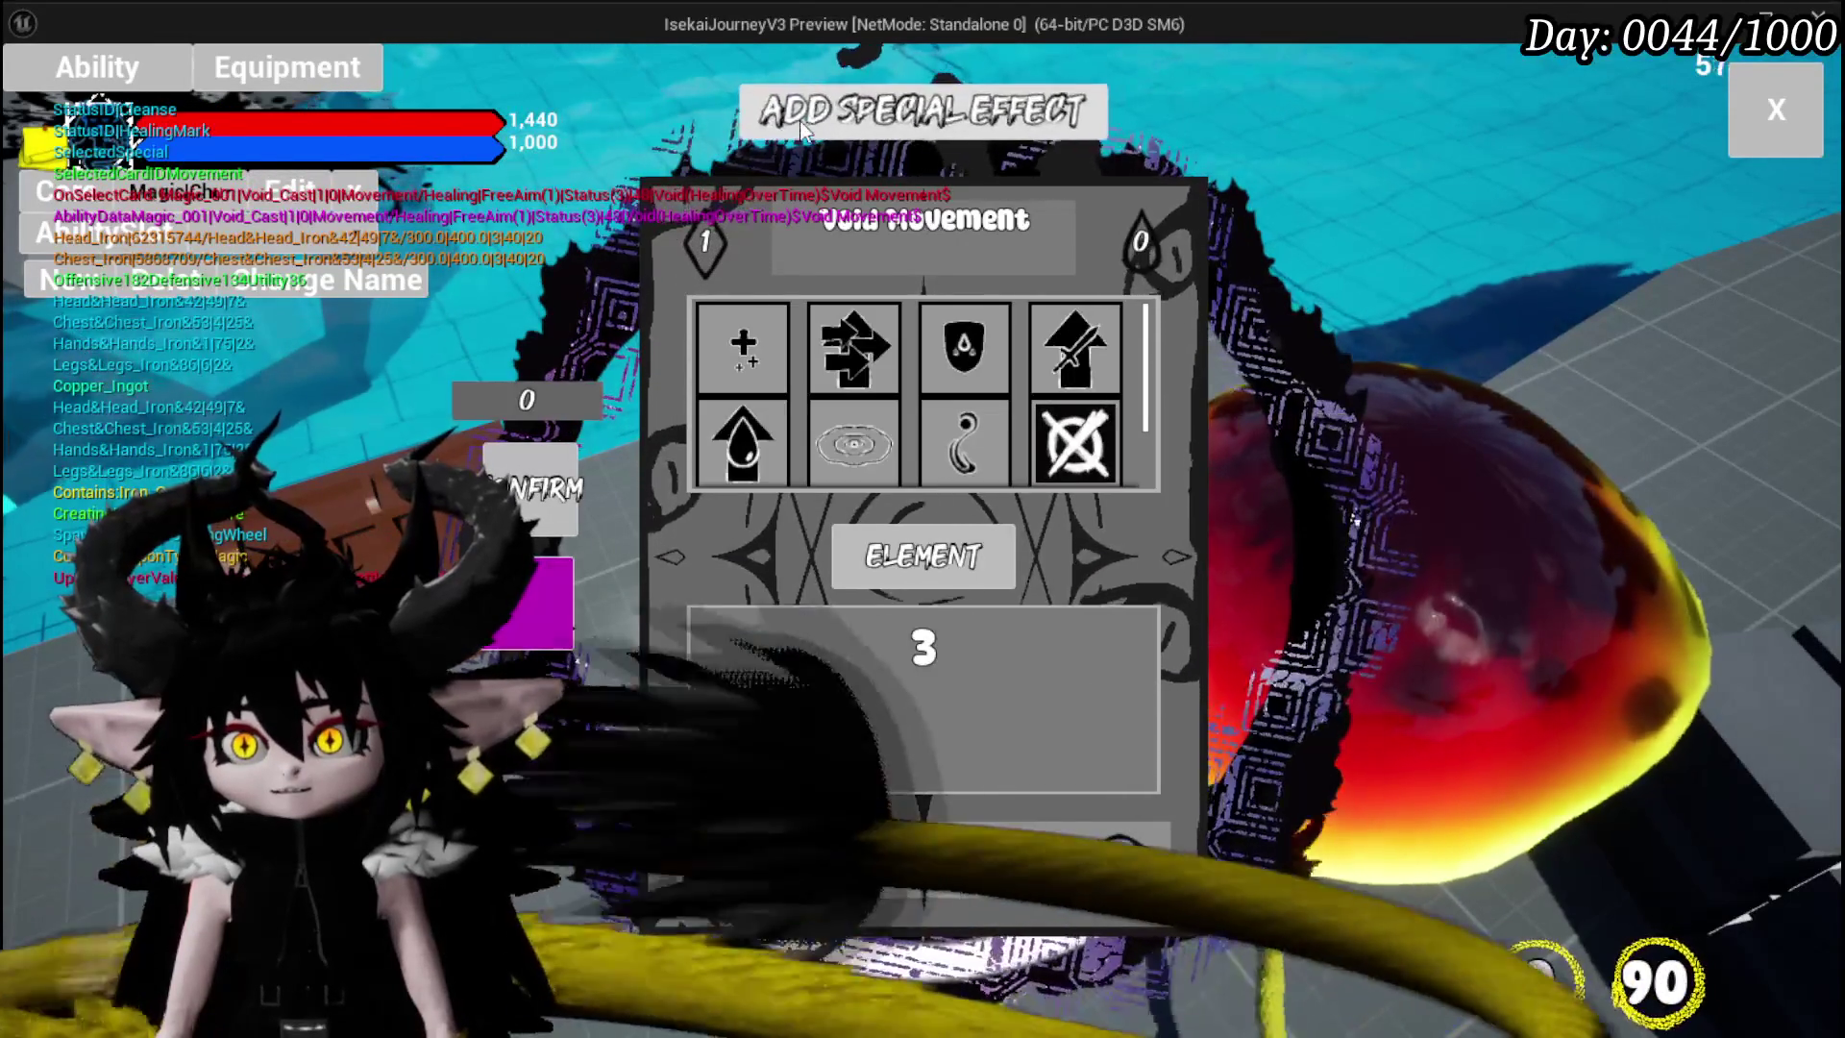
# - Switch the Void Movement card to its special effects and read the Ephemeral and Empower tooltips
pyautogui.click(803, 130)
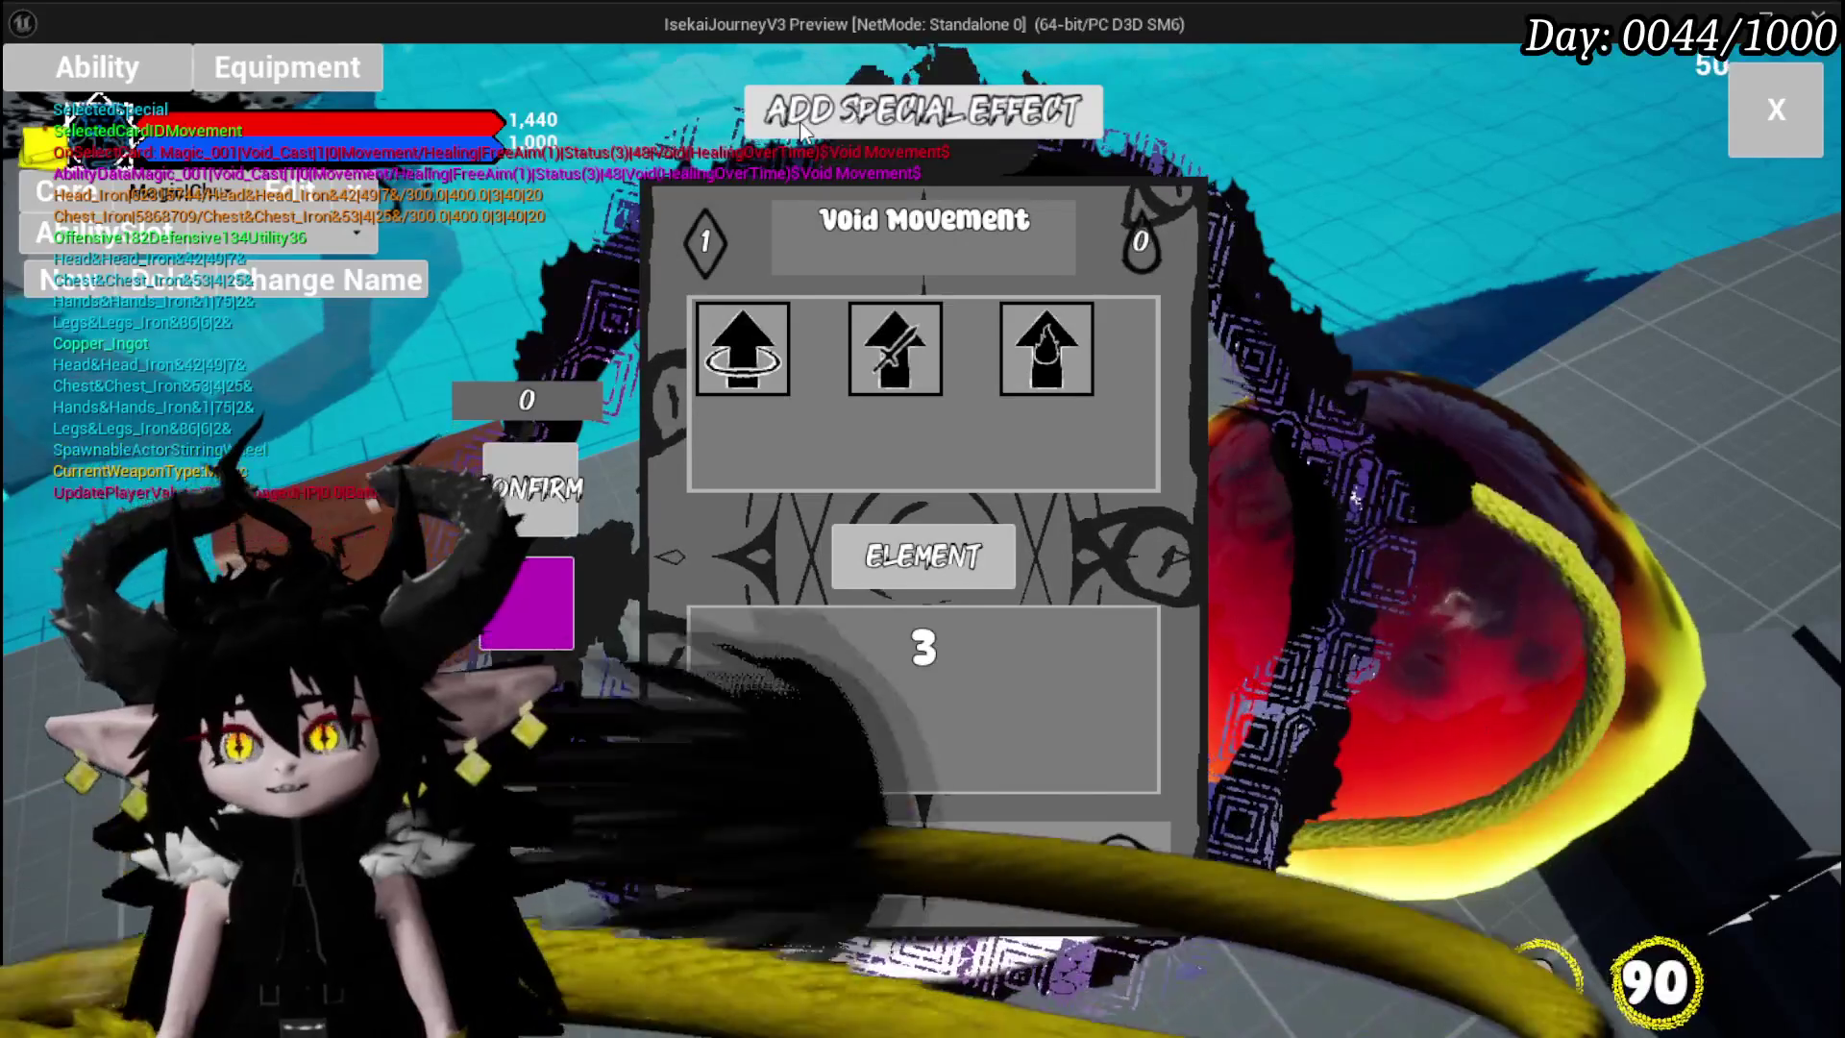
pyautogui.moveTo(769, 402)
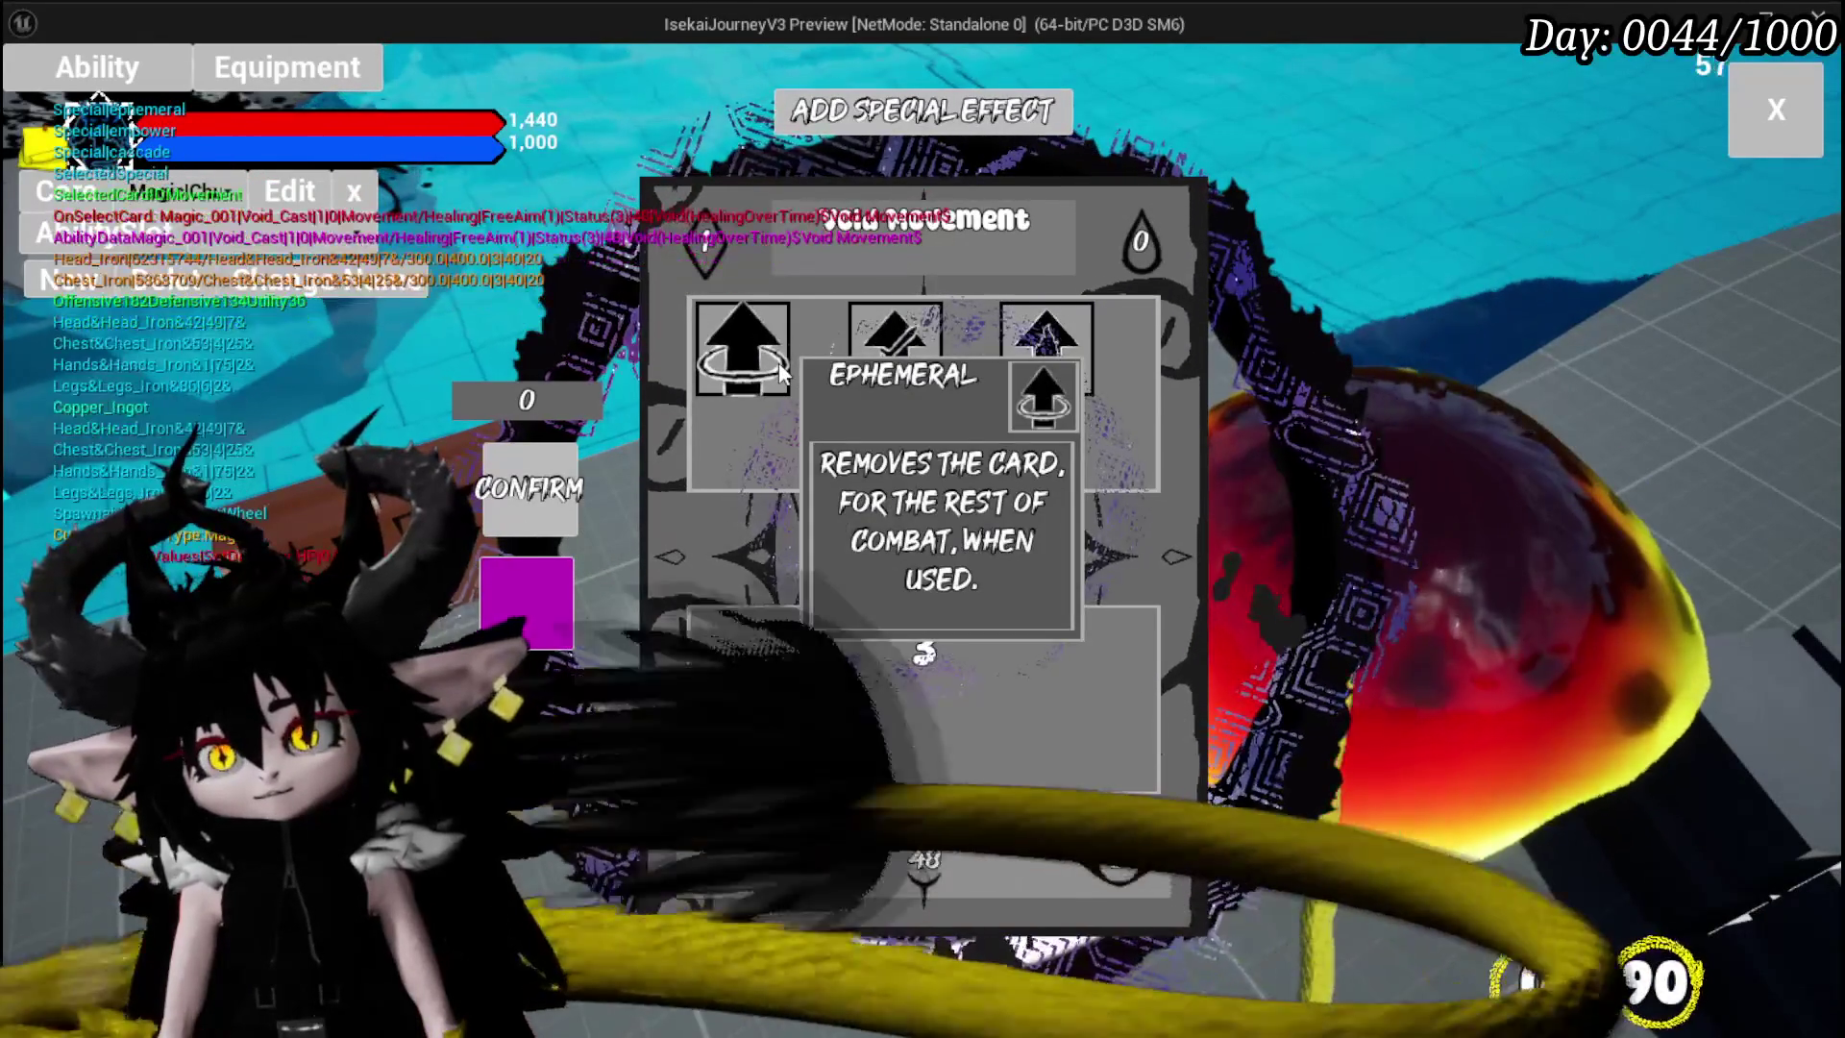
pyautogui.moveTo(895, 365)
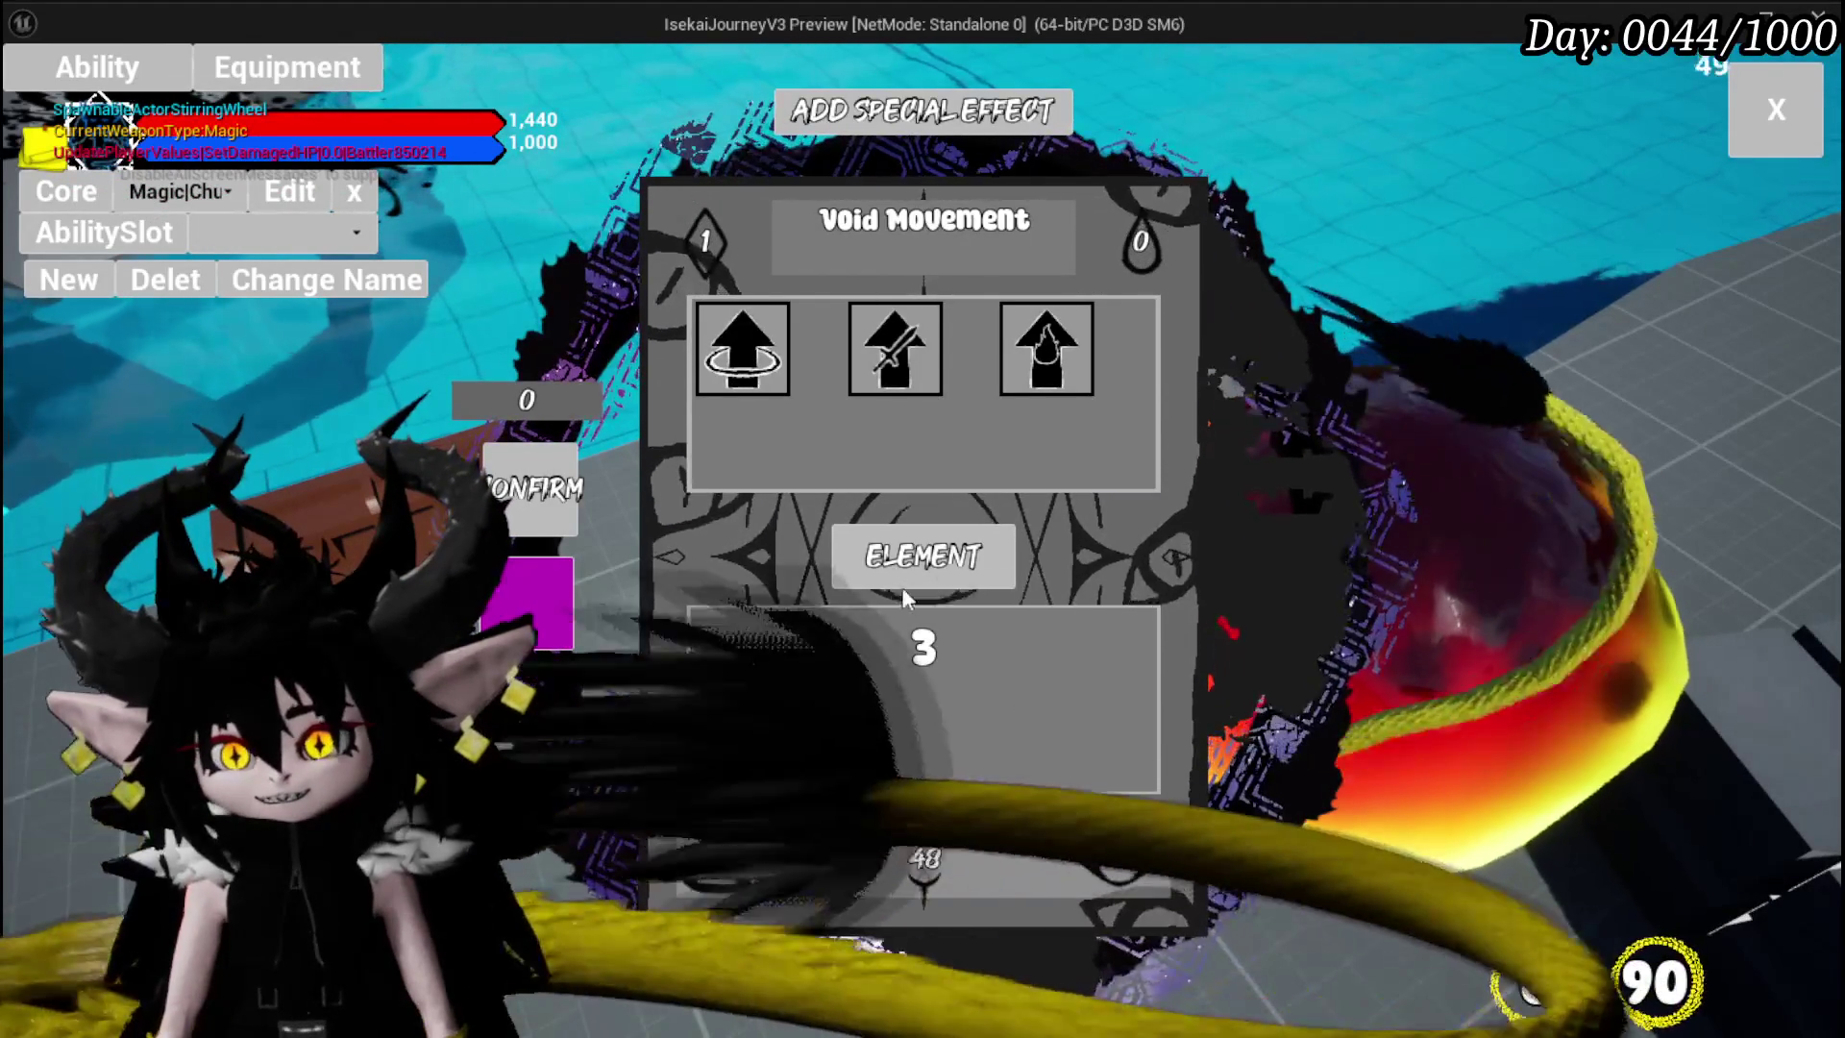
# - Set the Void Movement card's element to Fire, trying Earth first
pyautogui.click(899, 561)
pyautogui.click(961, 347)
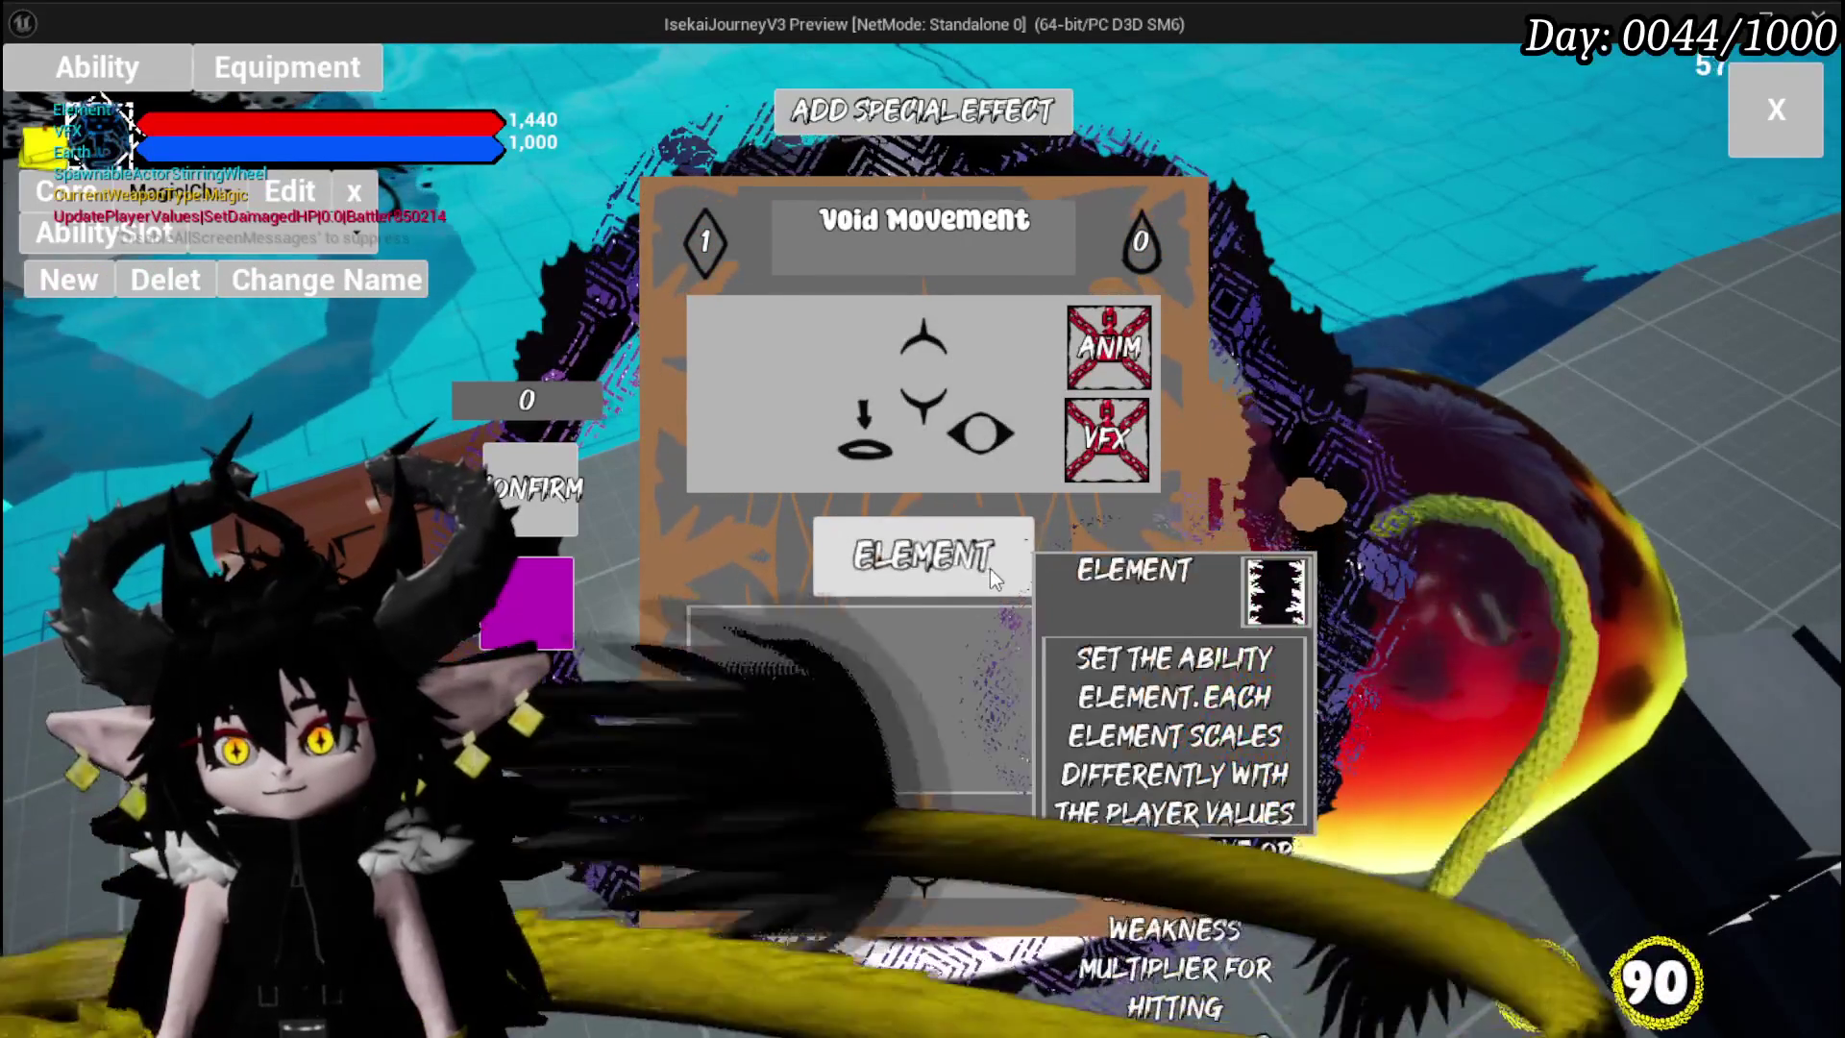
pyautogui.click(989, 568)
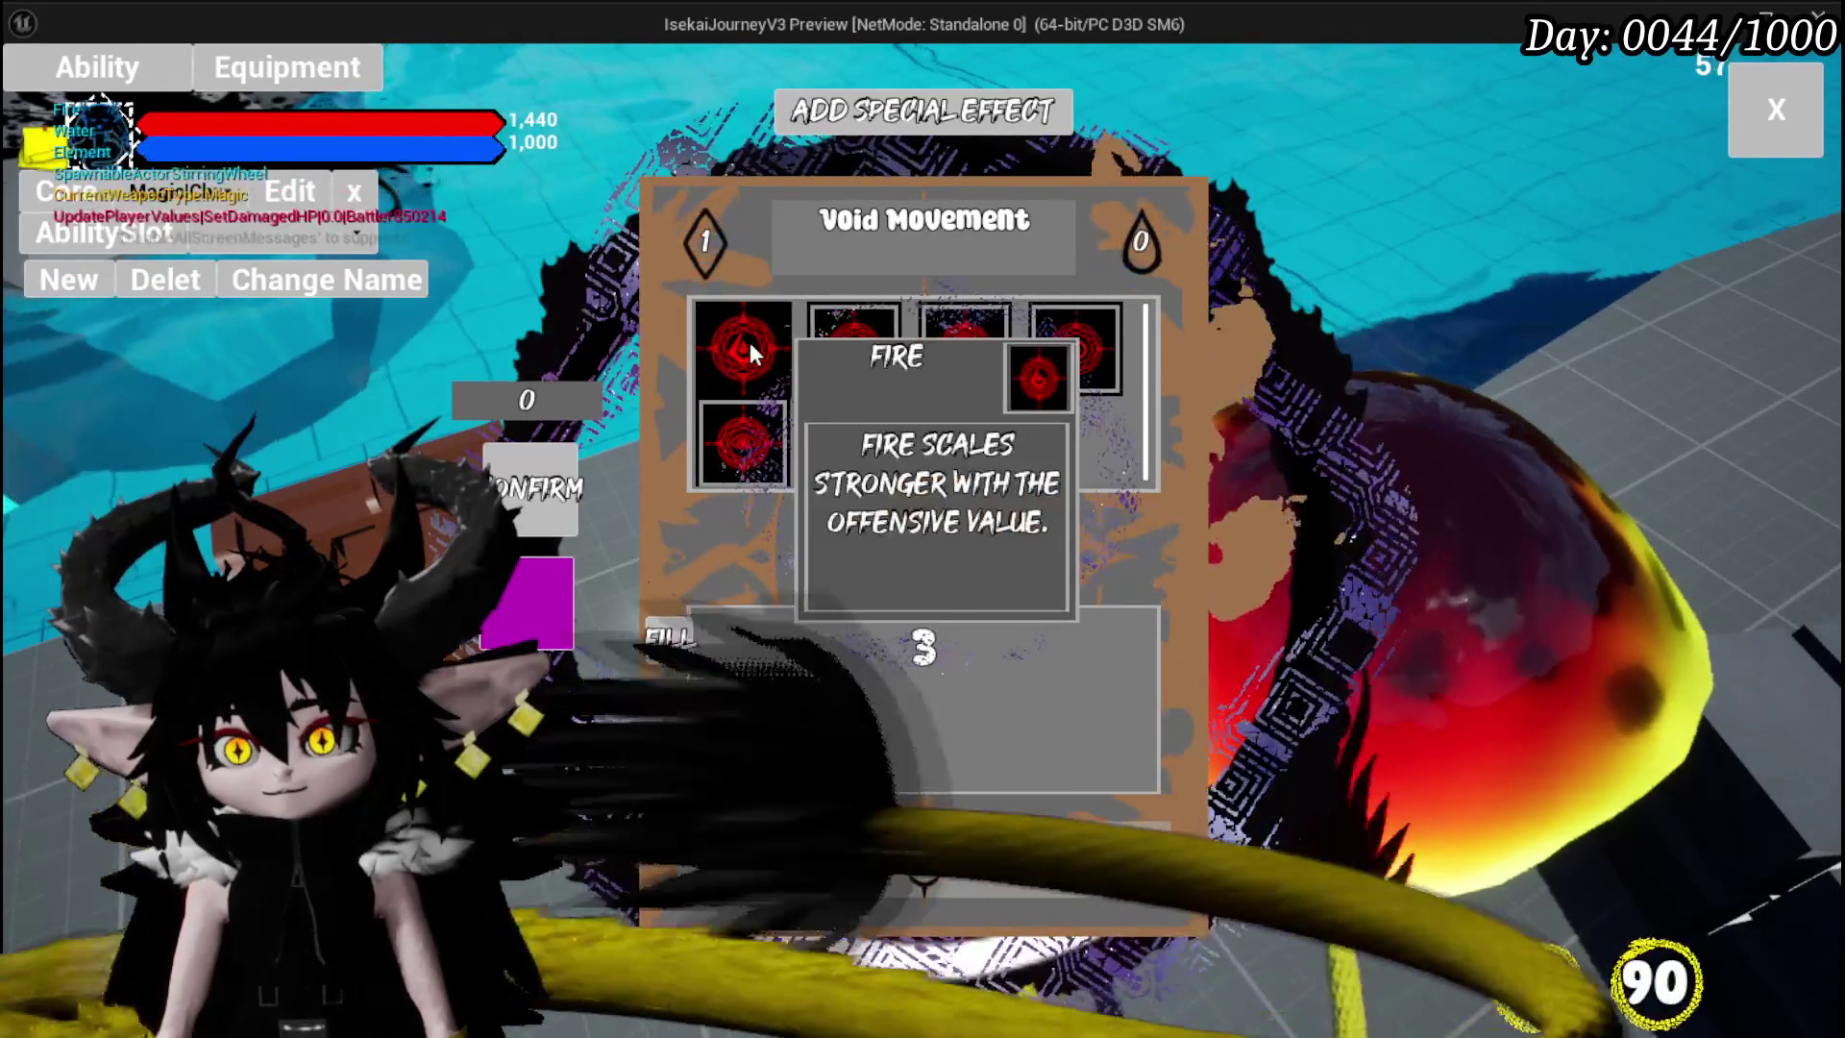
pyautogui.click(750, 344)
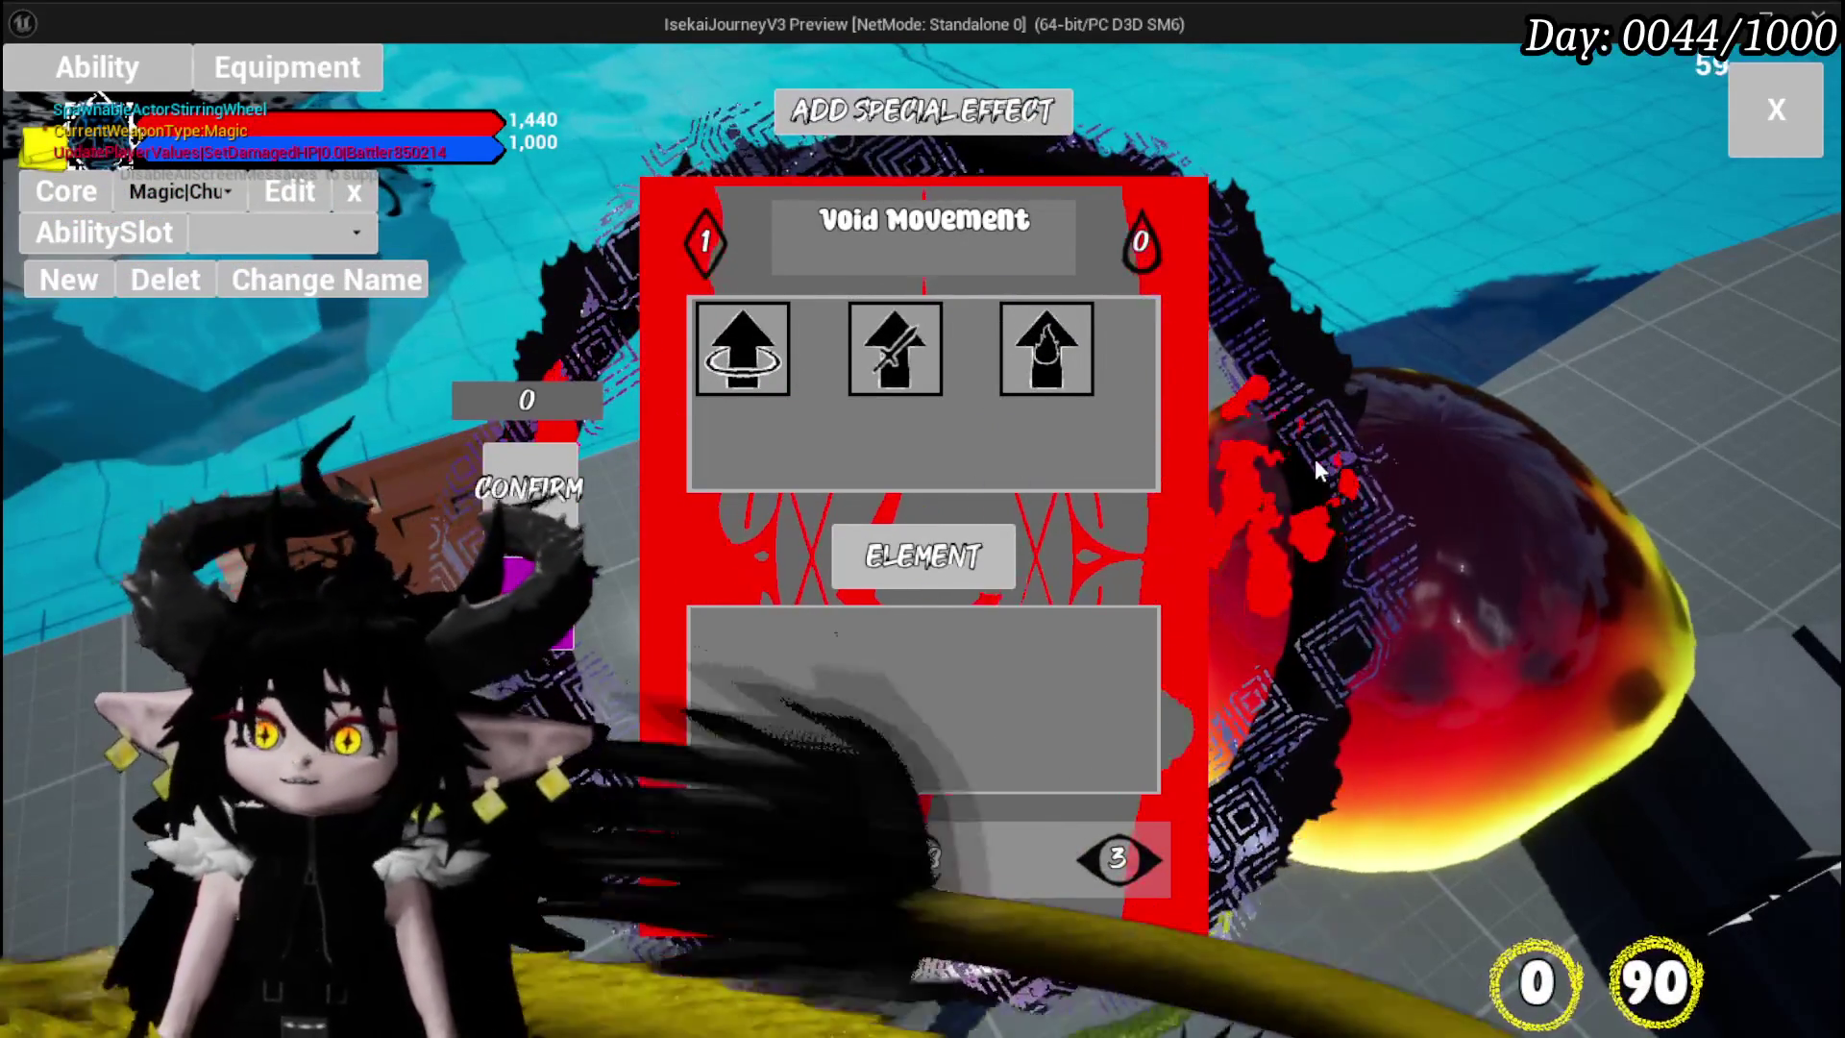
# - Close the card editor and return to gameplay
pyautogui.moveTo(925, 339)
pyautogui.moveTo(1057, 325)
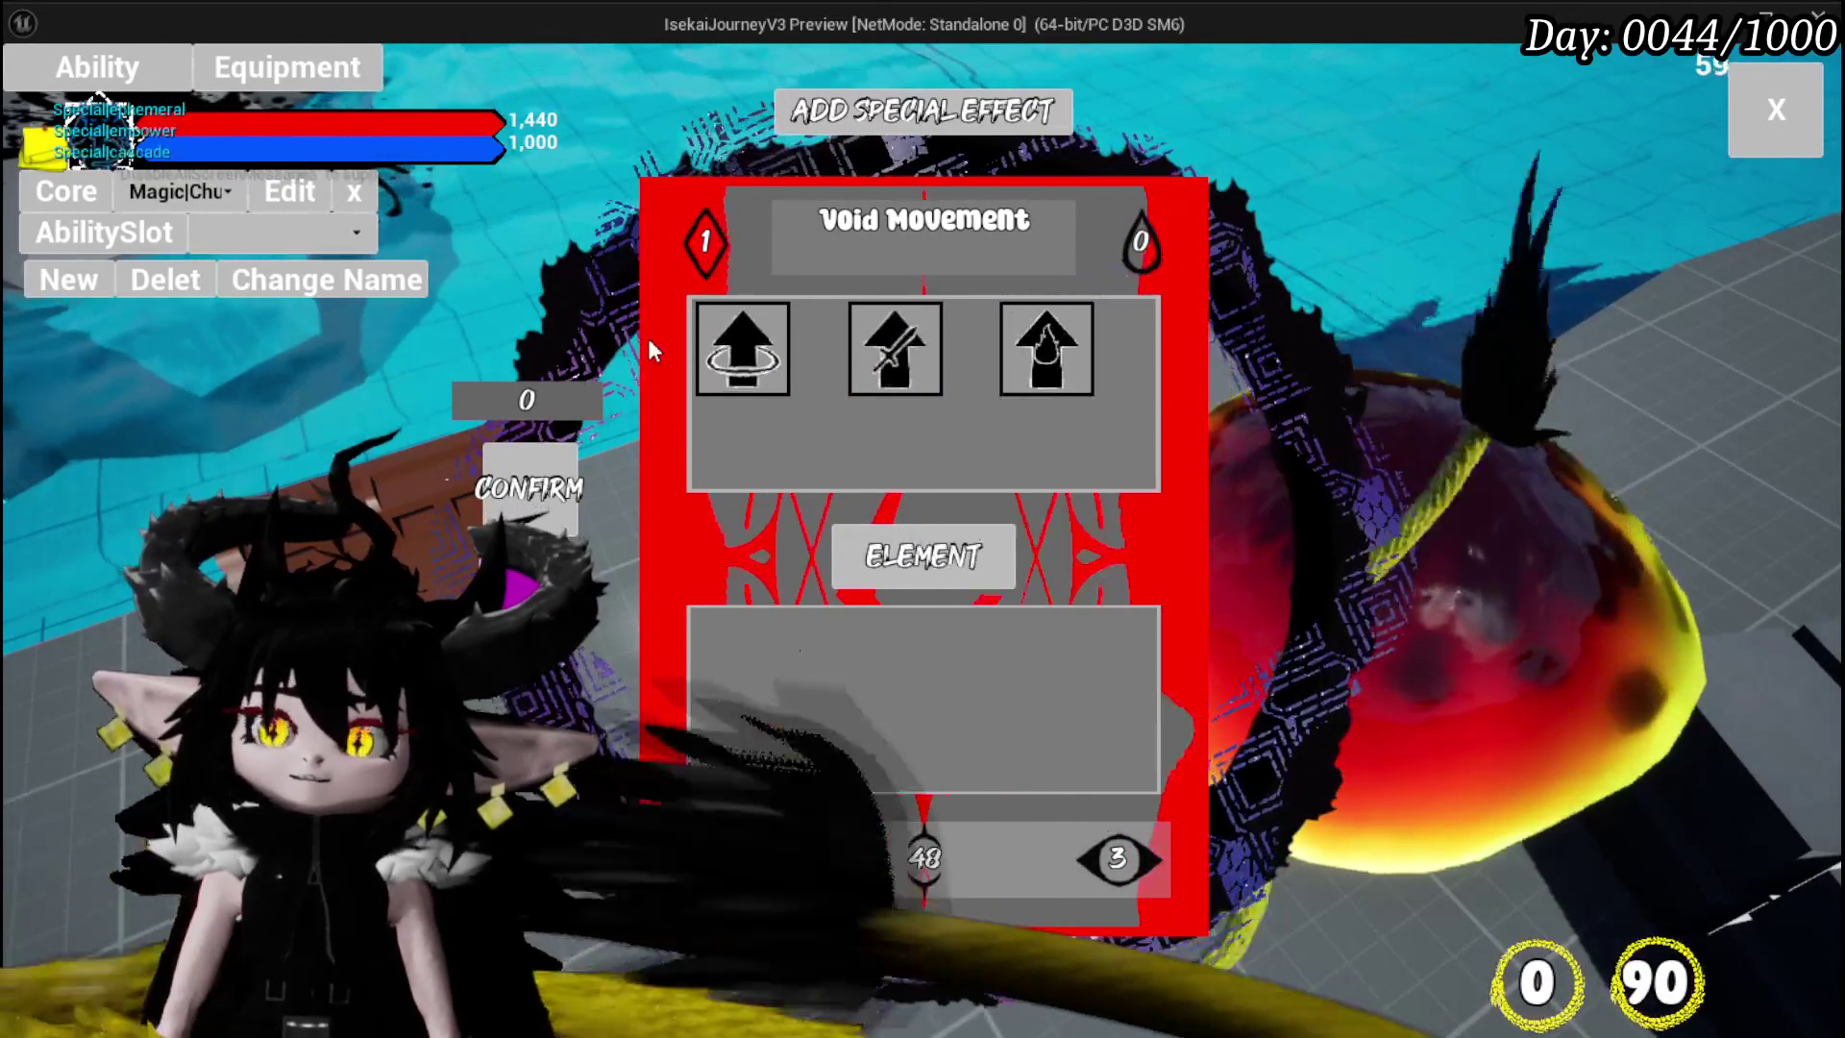
pyautogui.moveTo(713, 343)
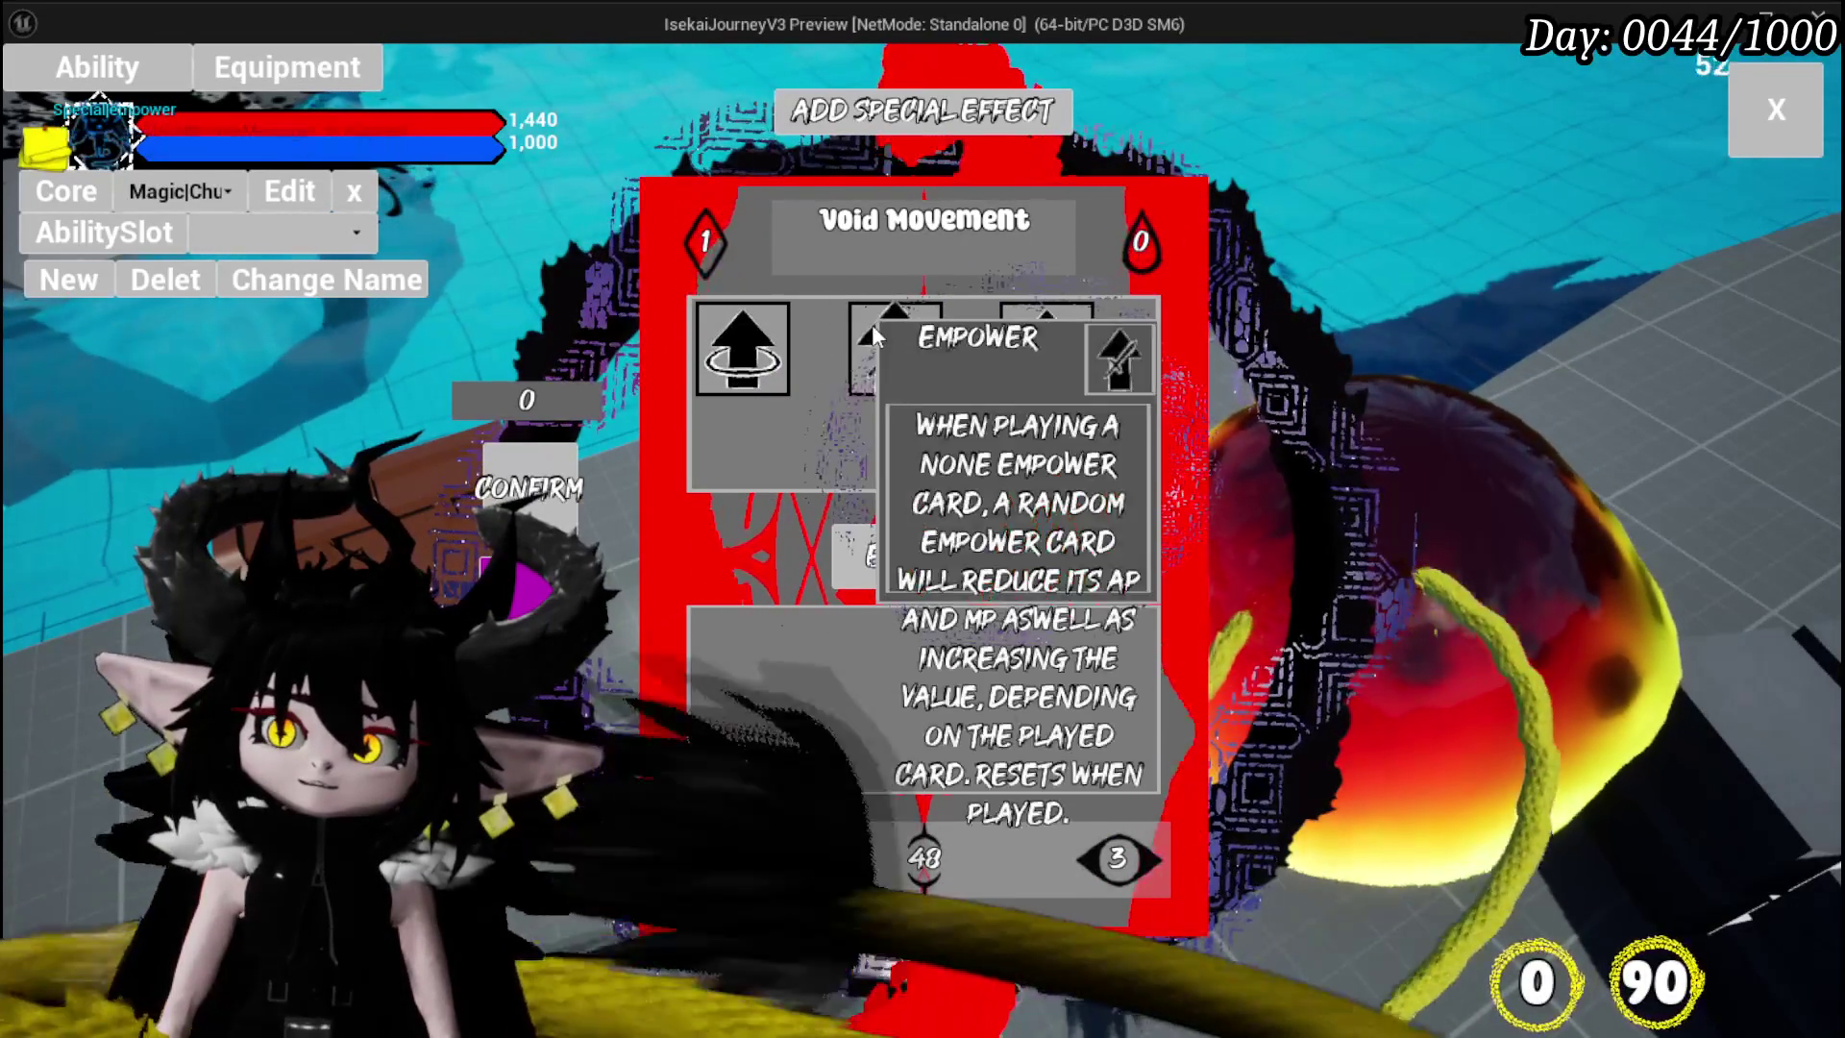
pyautogui.click(1744, 113)
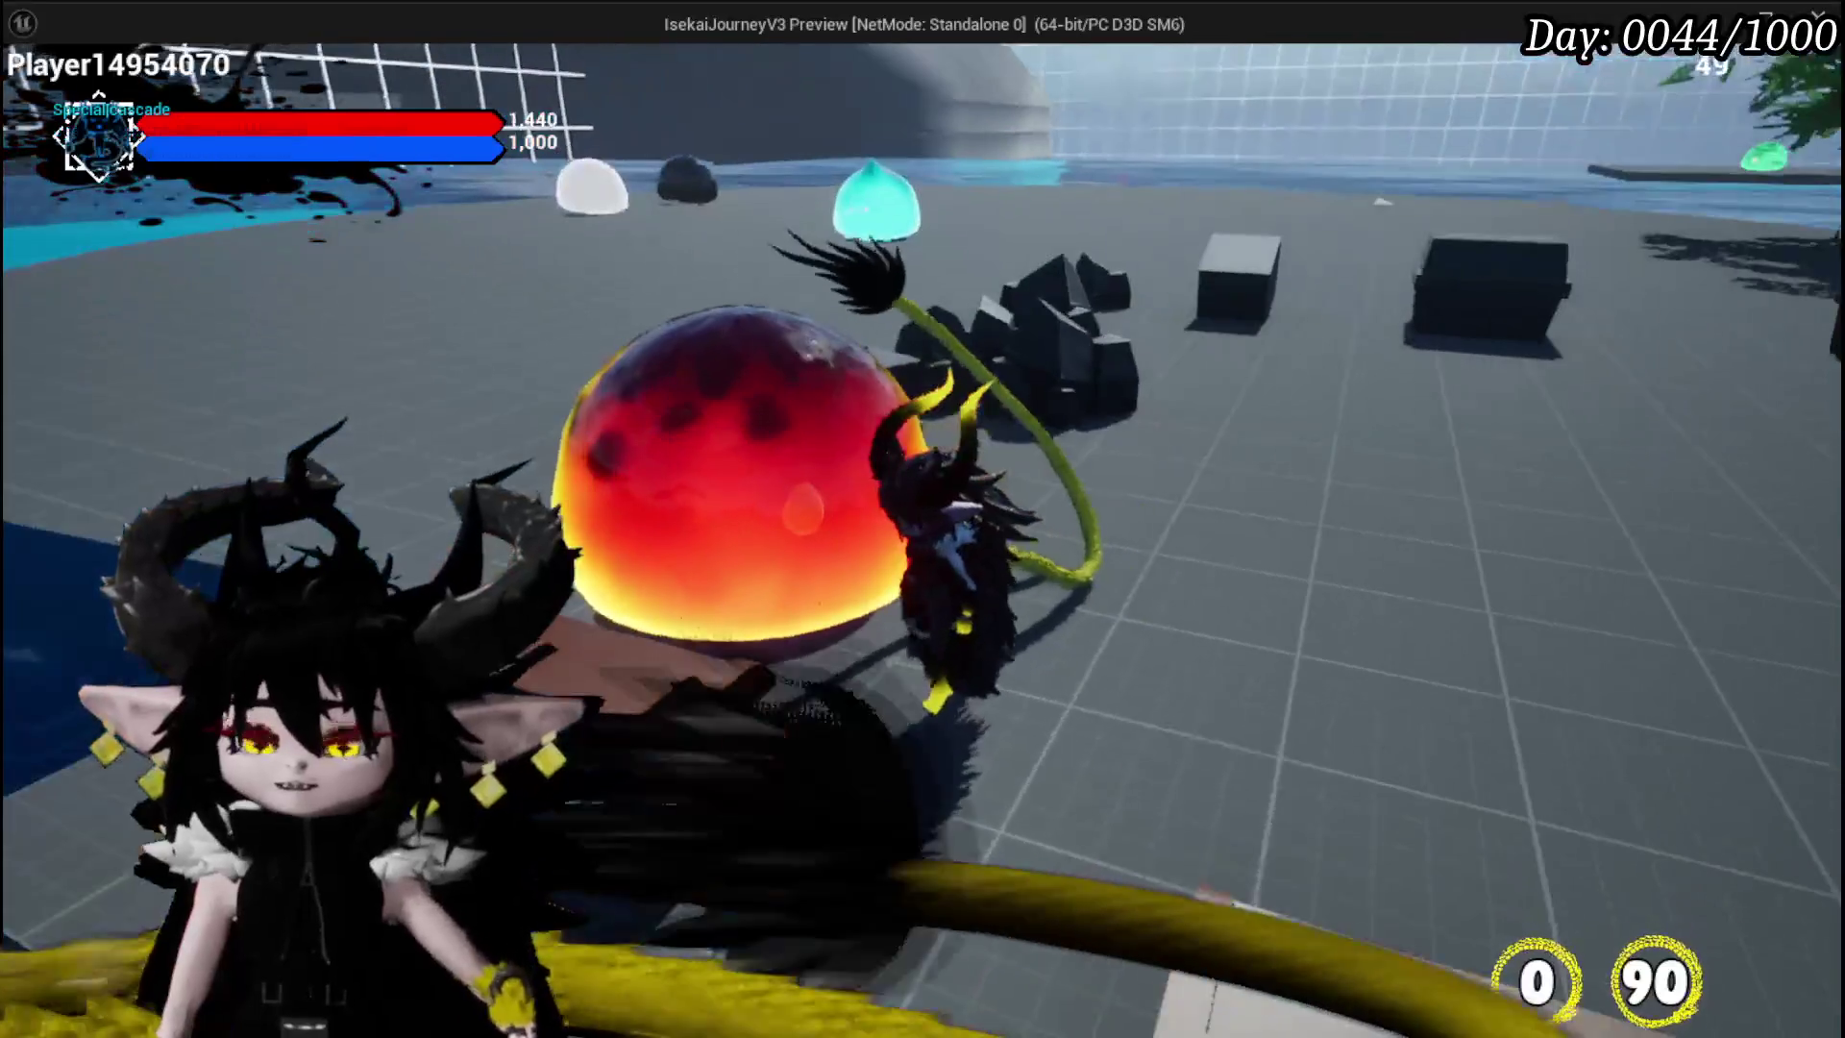
# - Run to the slimes and test the ability on the cyan slime, then end play and save all
pyautogui.press('w')
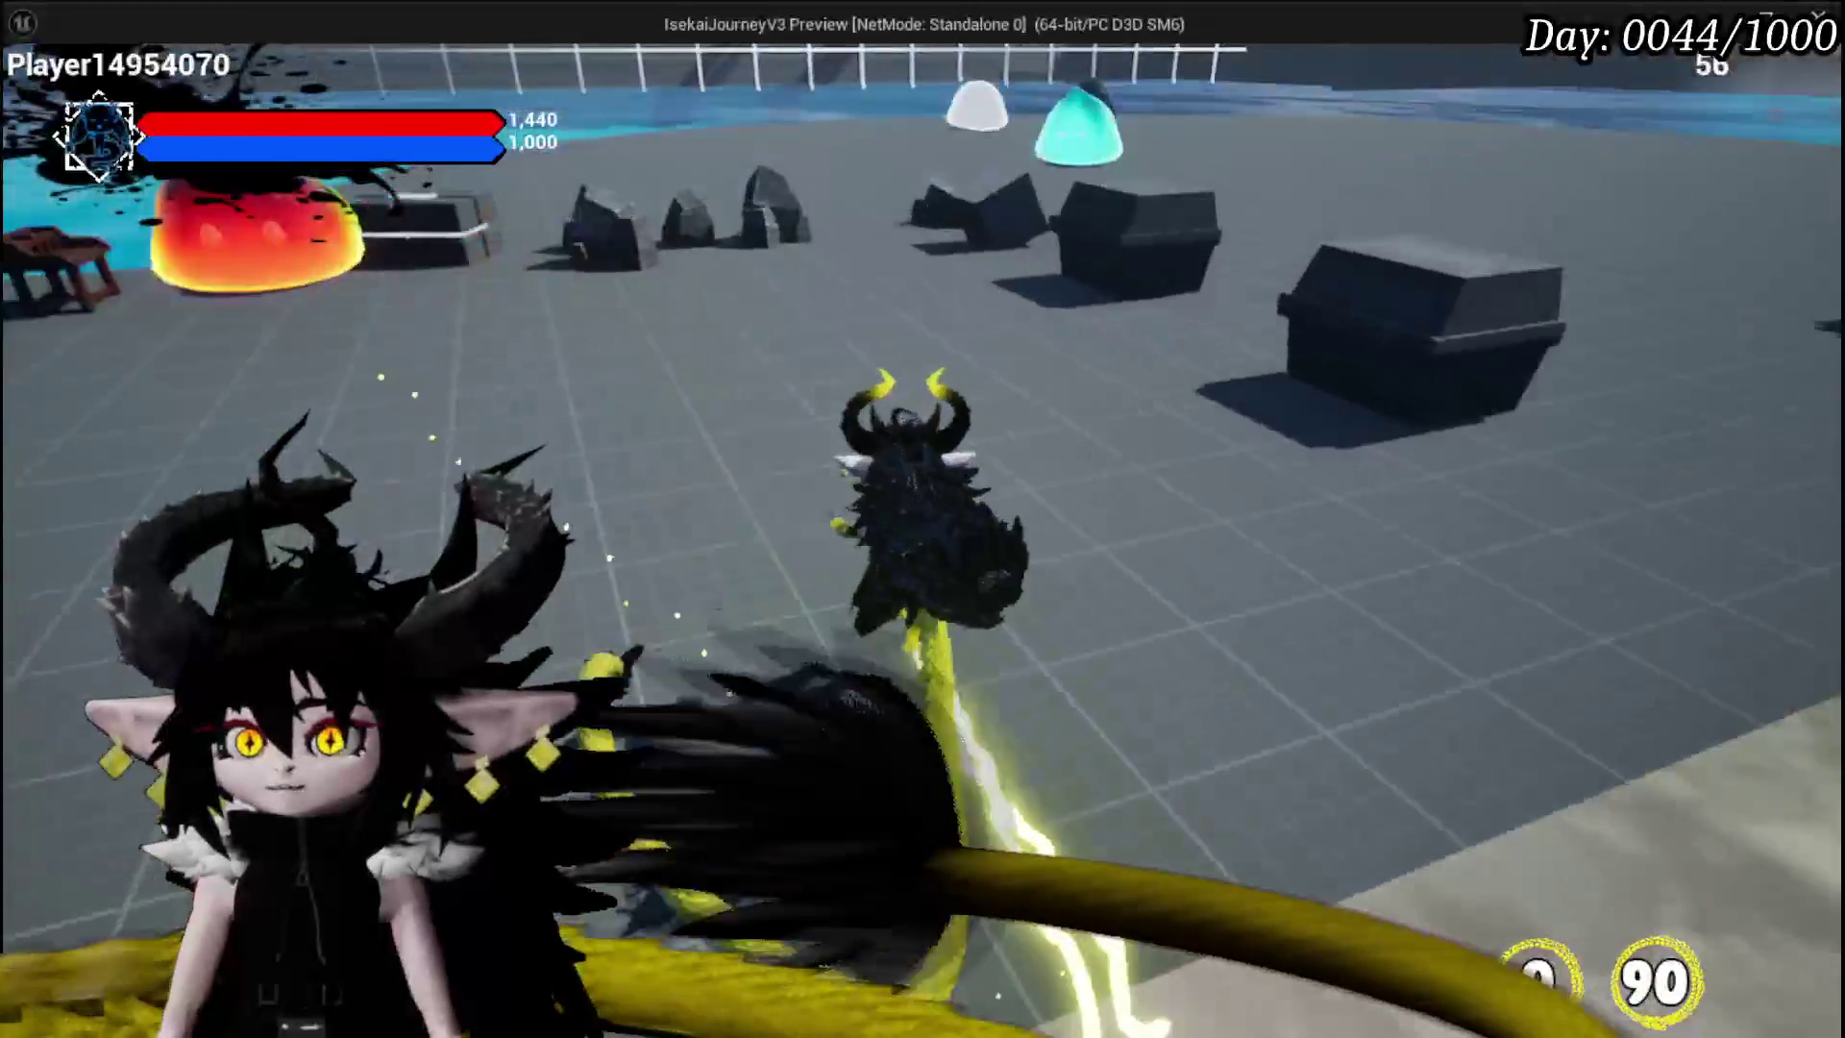
pyautogui.press('w')
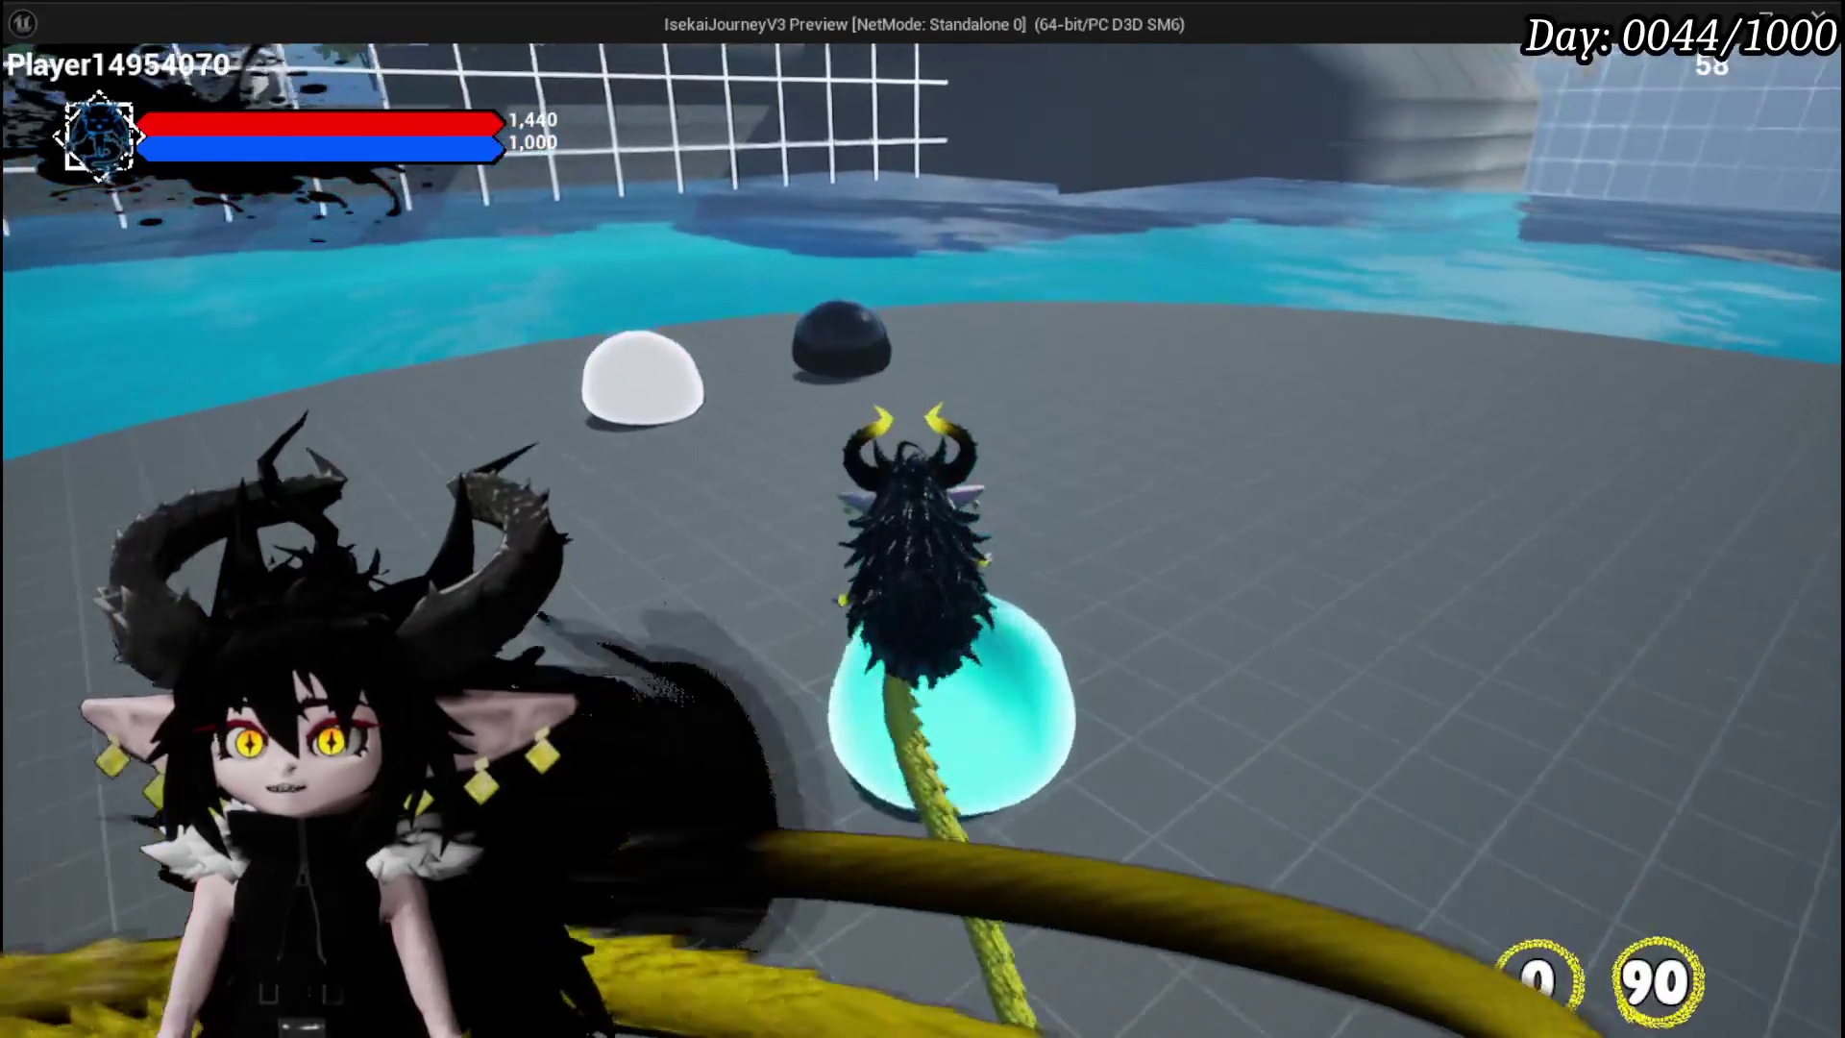
pyautogui.press('w')
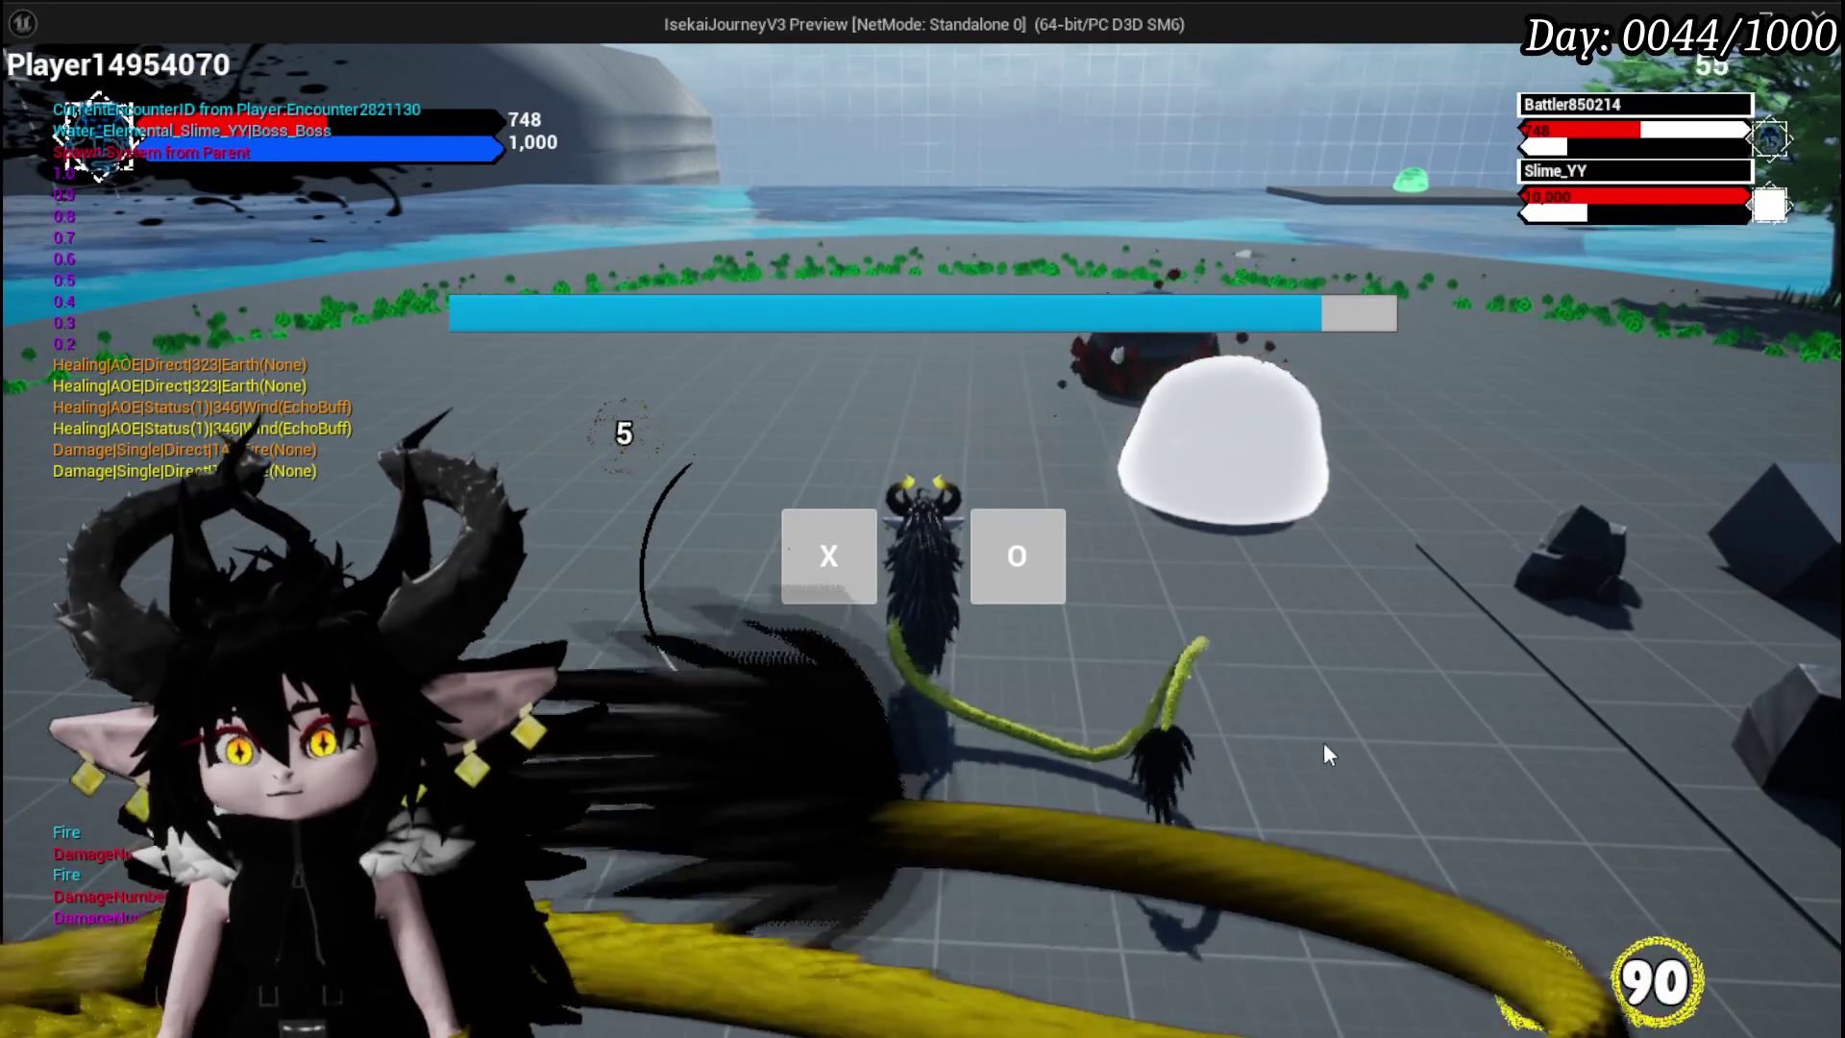
pyautogui.press('Escape')
pyautogui.click(35, 94)
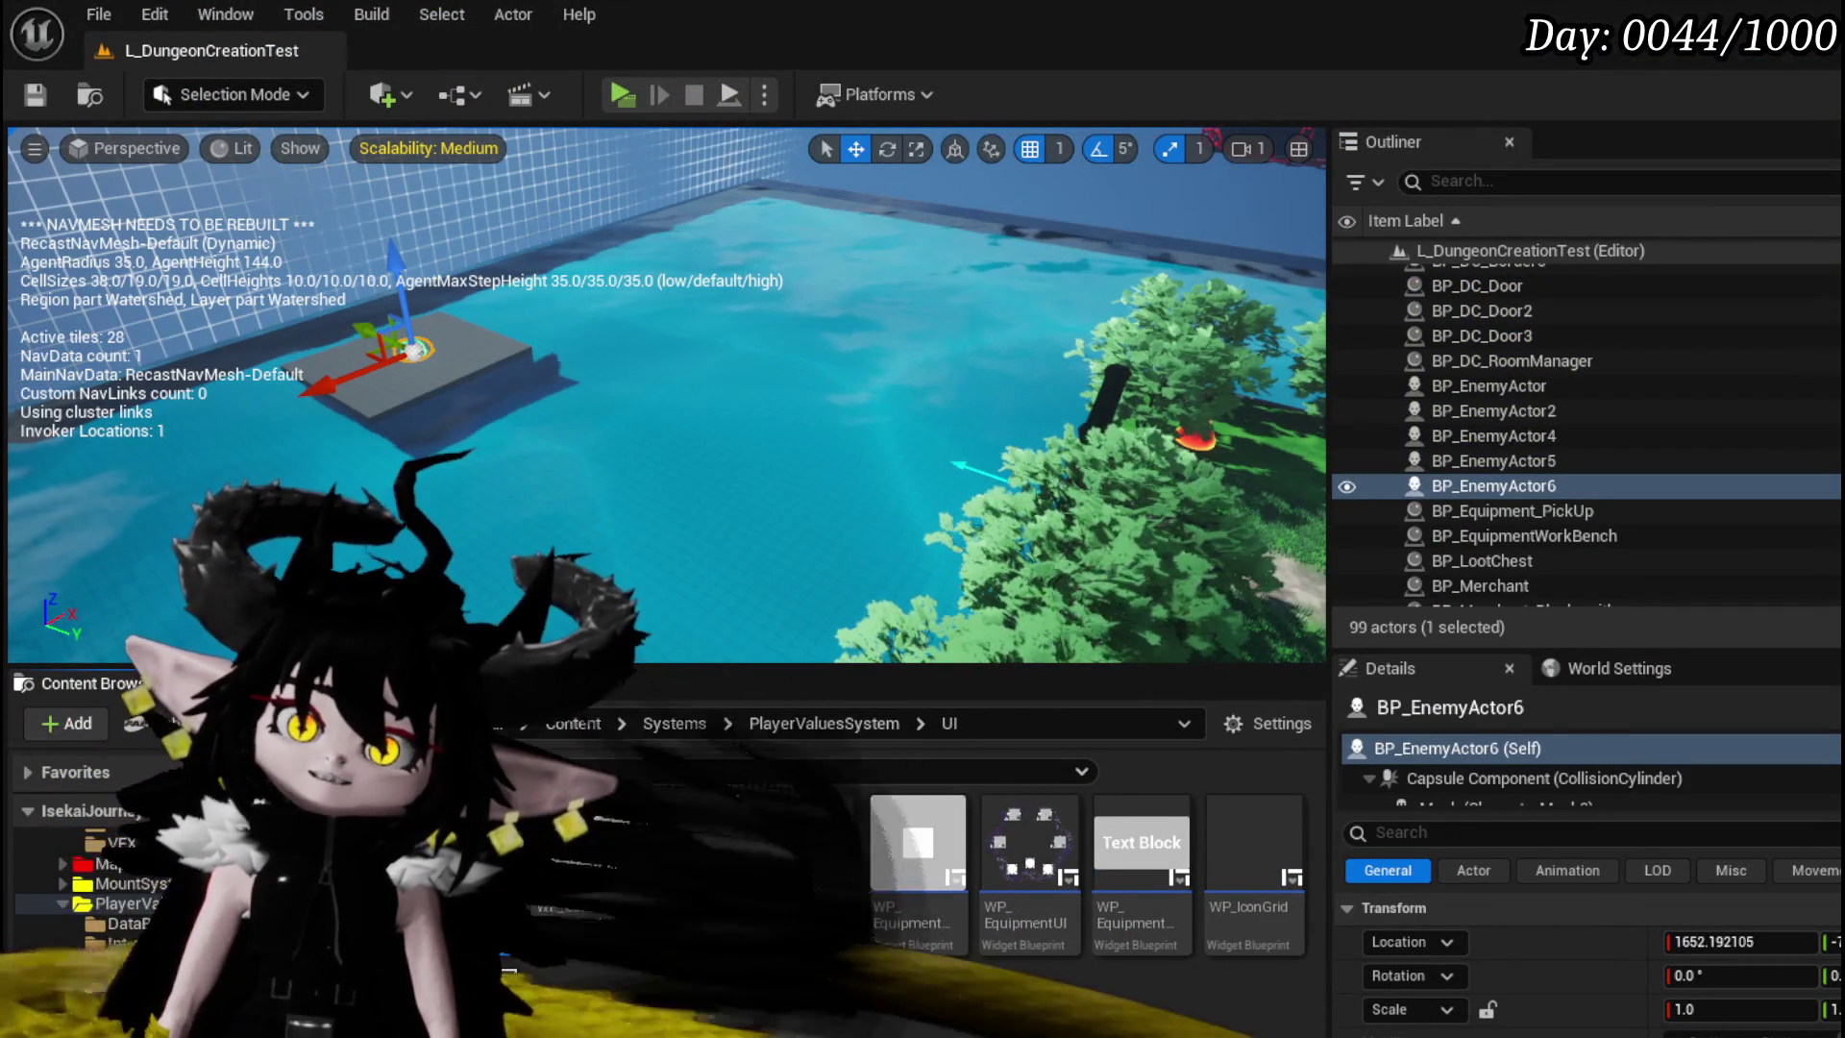
# - Frame BP_EnemyActor6 in the viewport and save the L_DungeonCreationTest map
pyautogui.press('f')
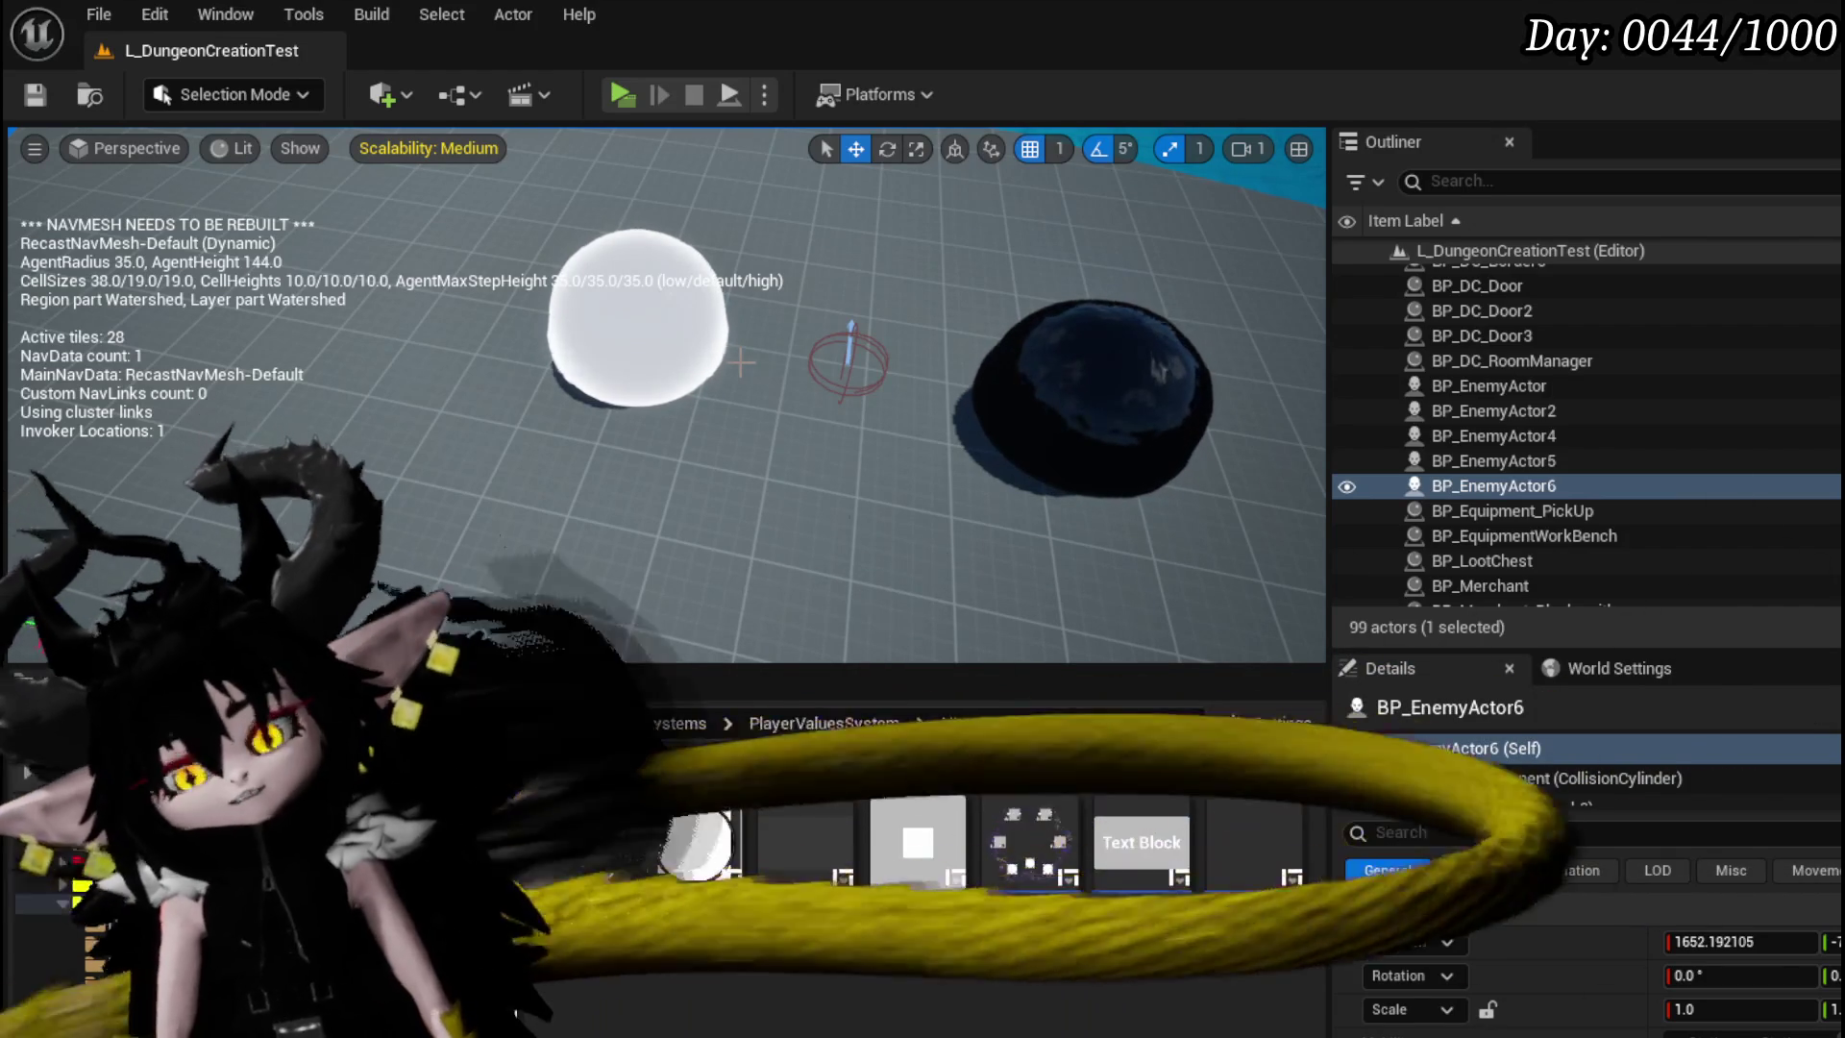
pyautogui.click(37, 94)
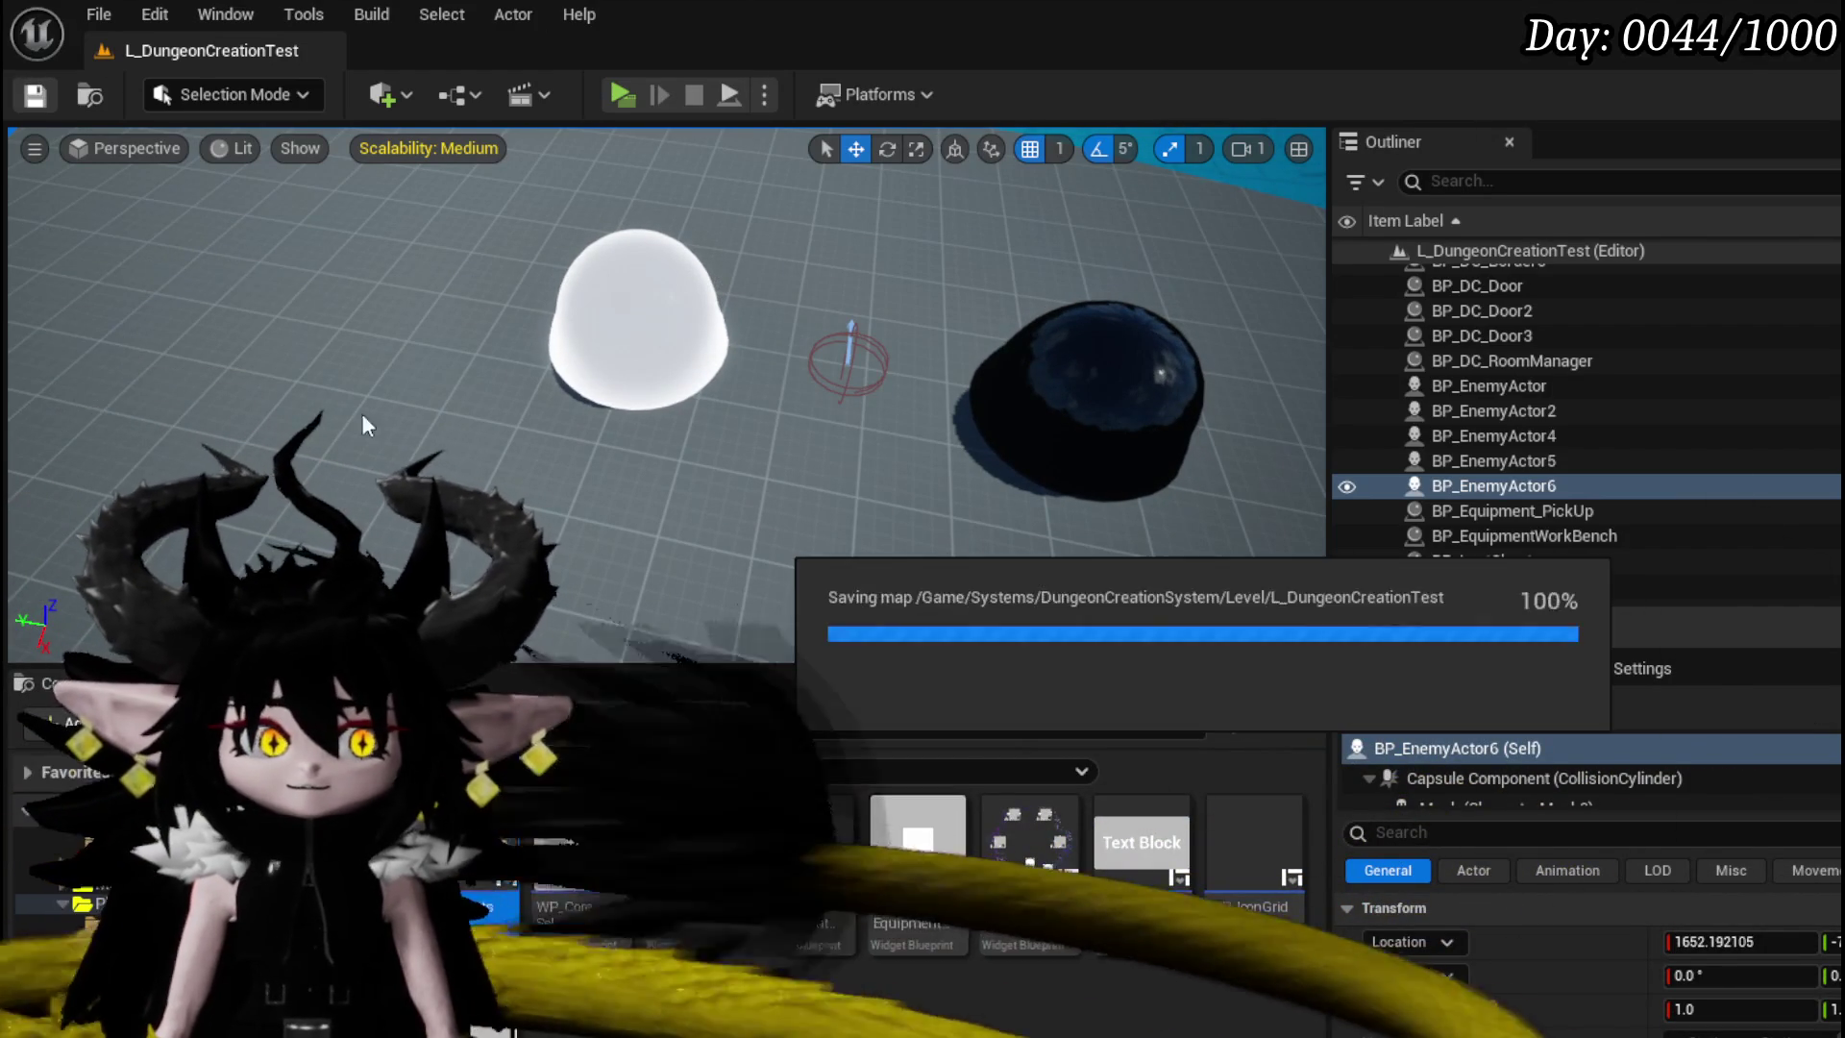
pyautogui.press('w')
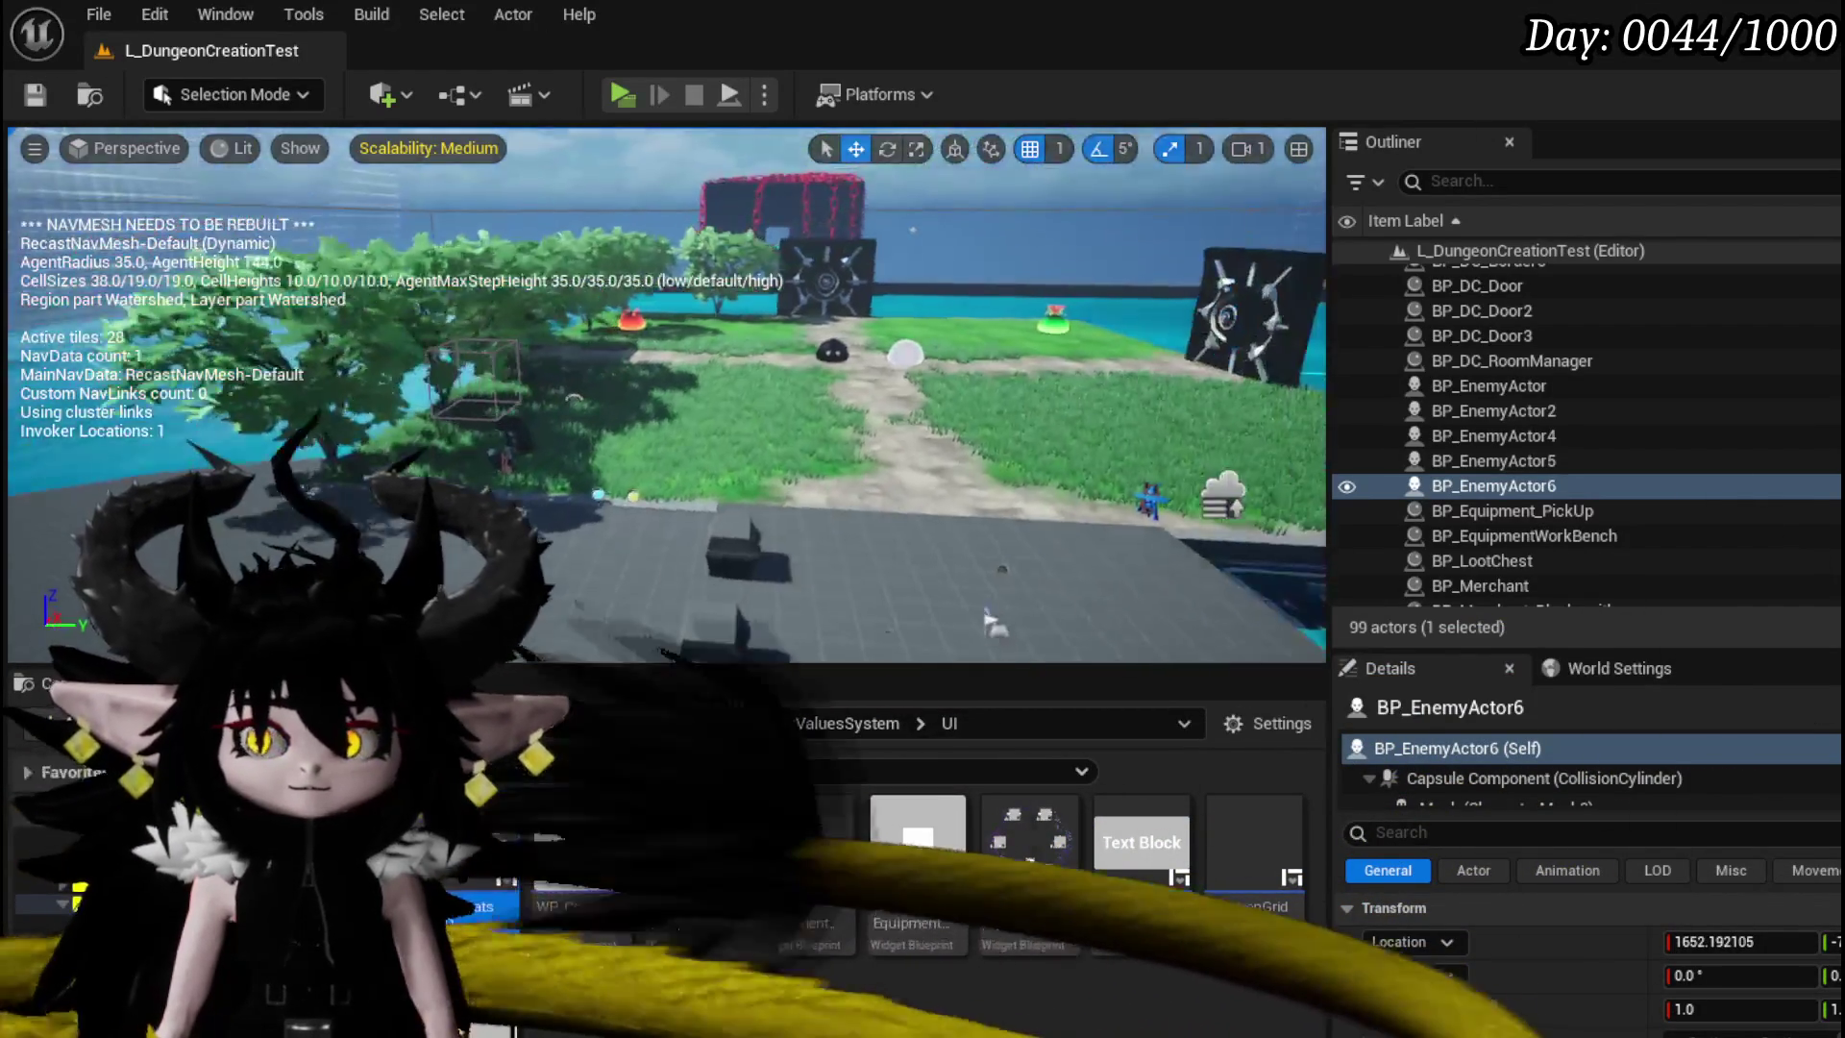
pyautogui.press('w')
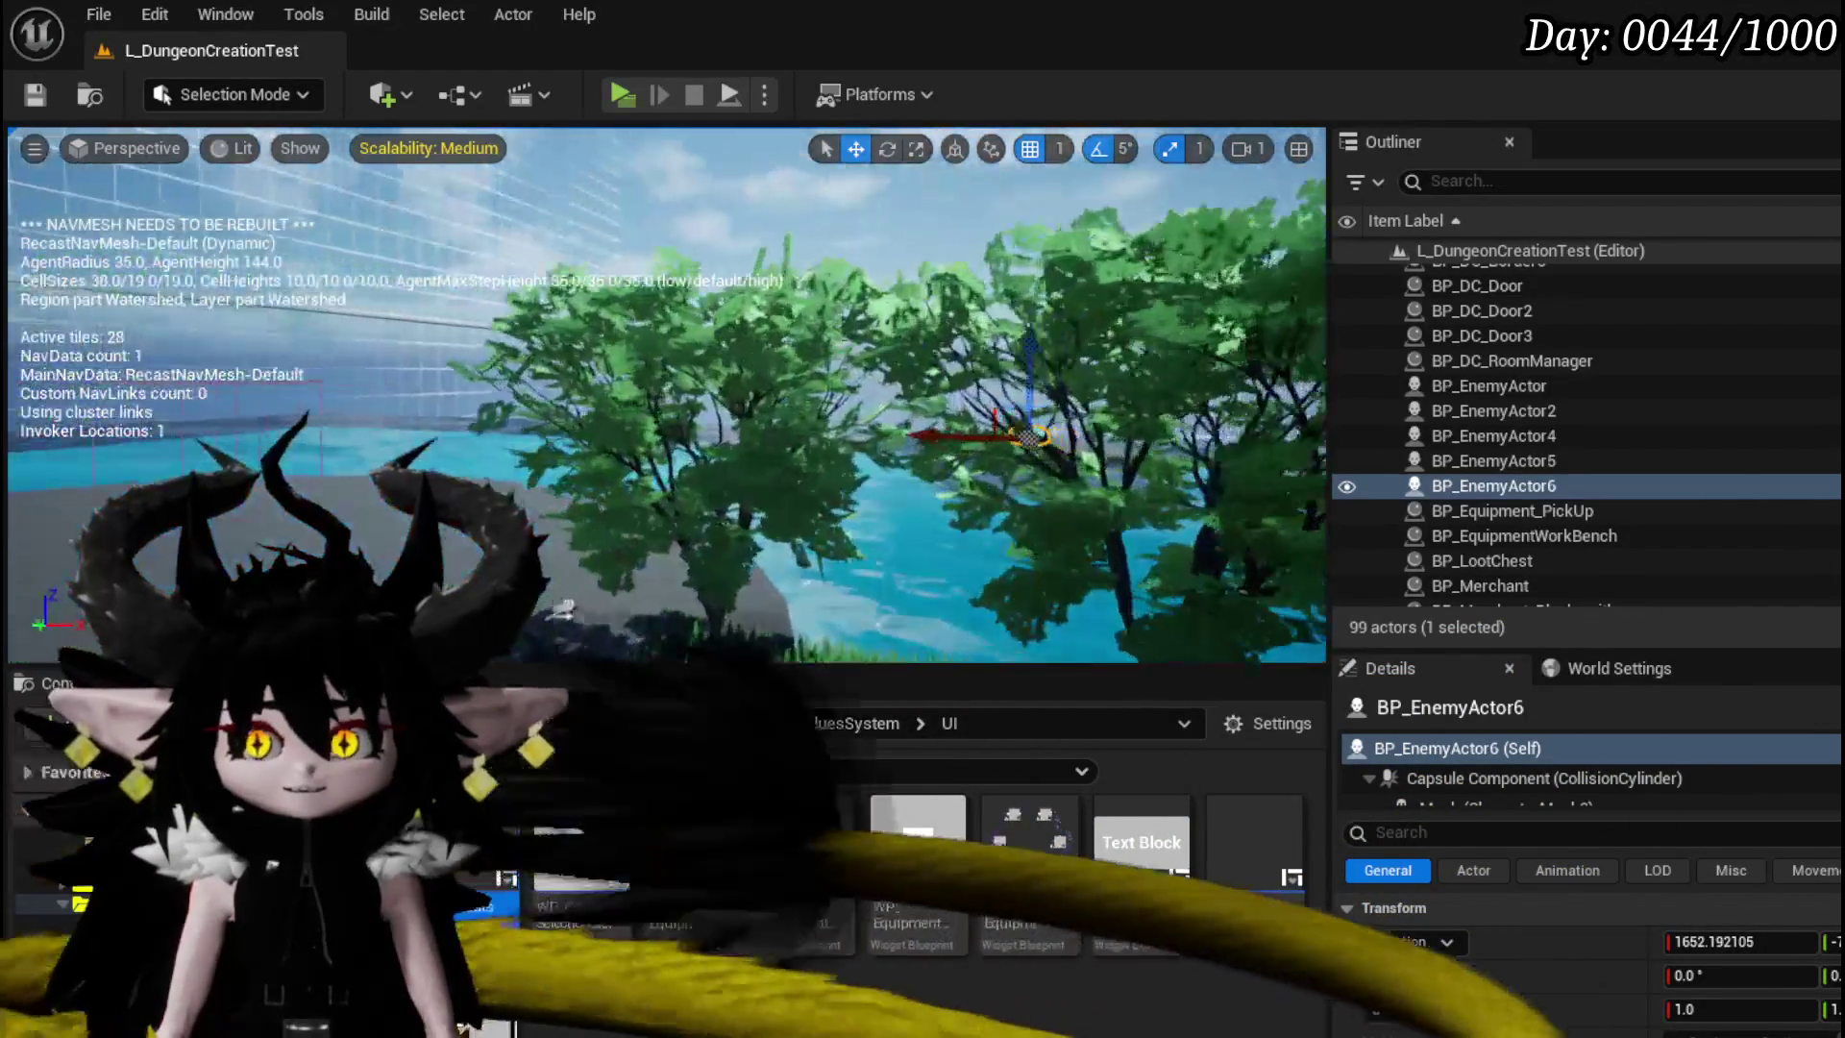
pyautogui.press('w')
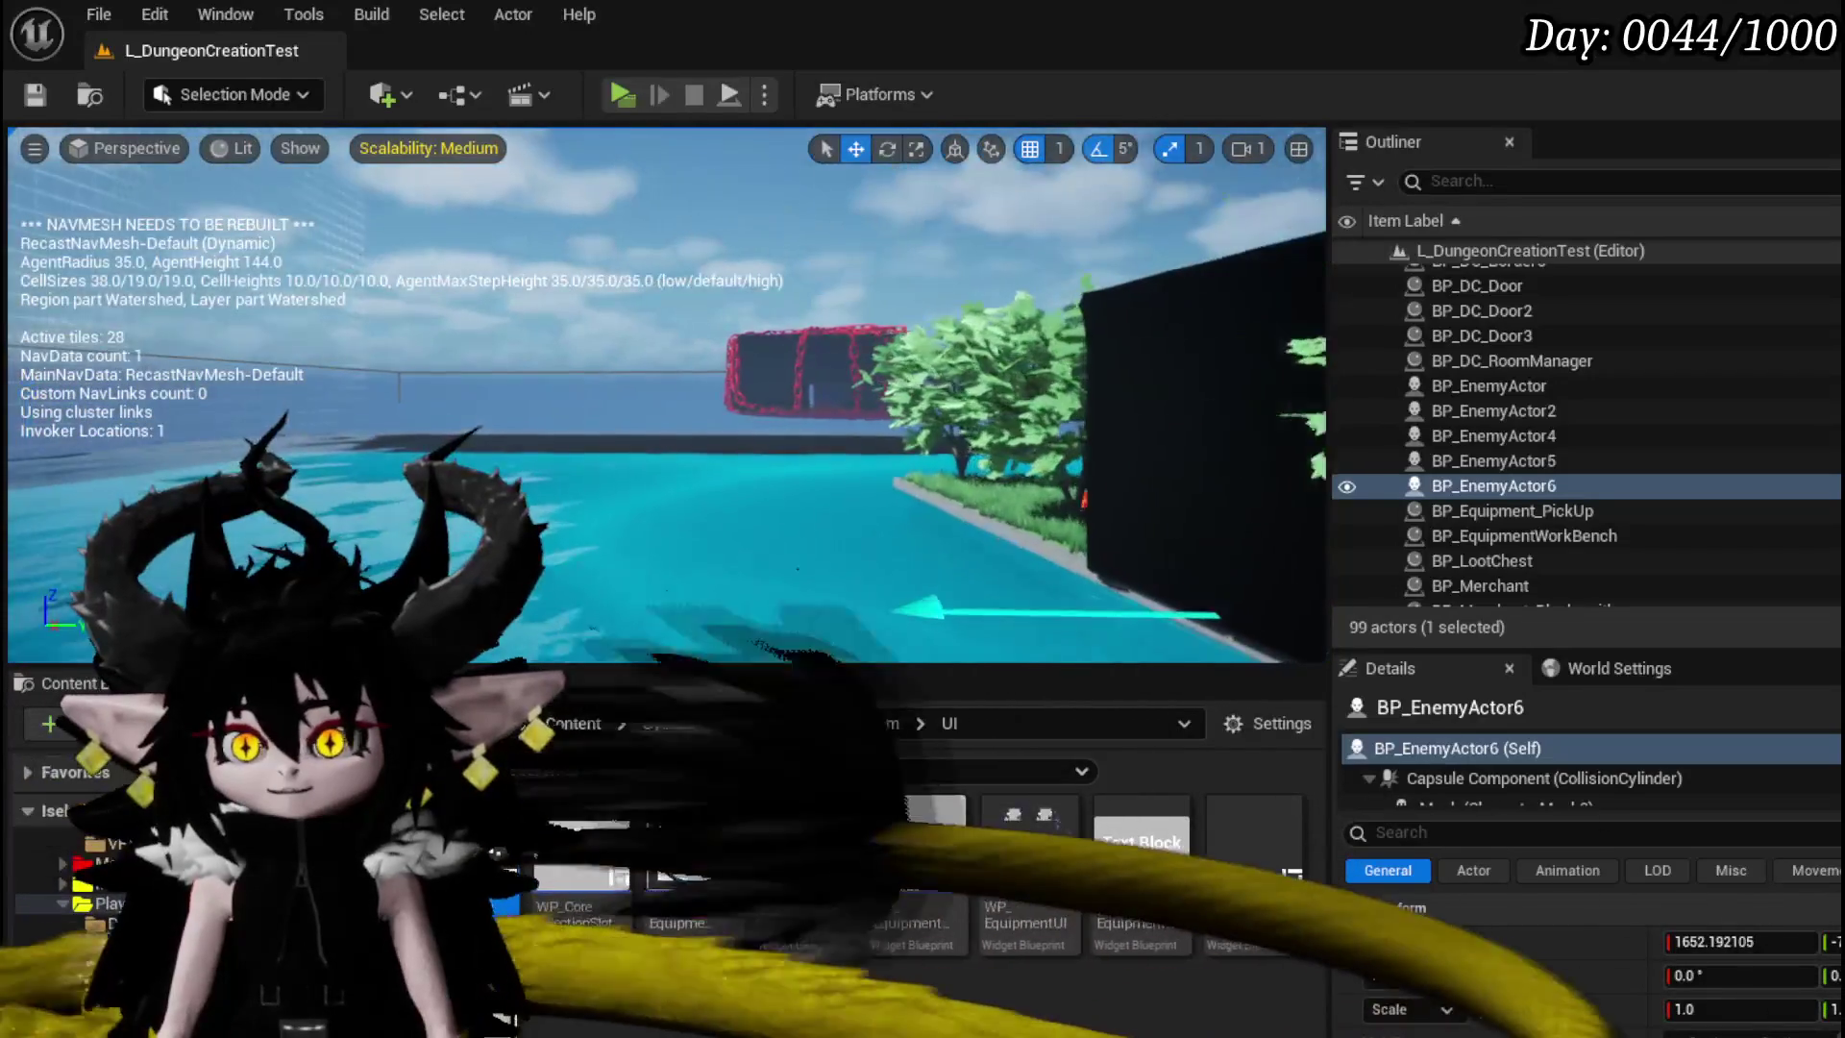
pyautogui.press('w')
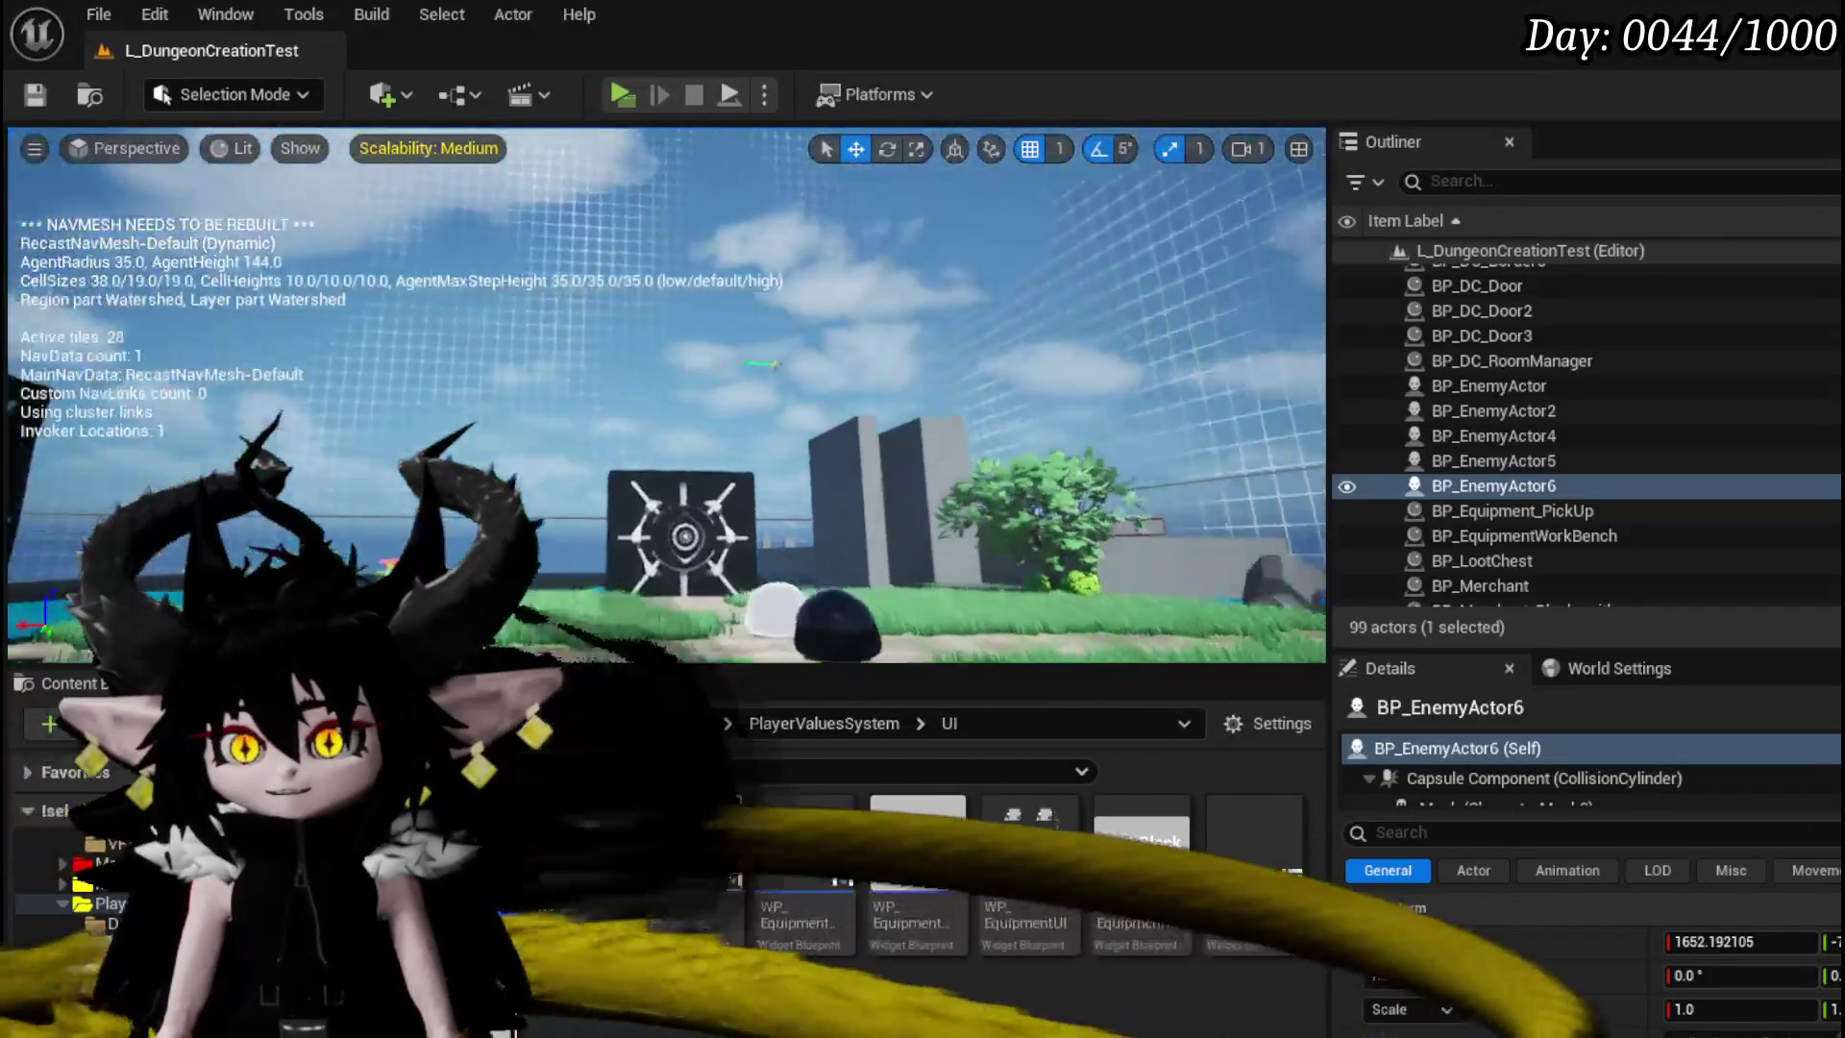
pyautogui.press('w')
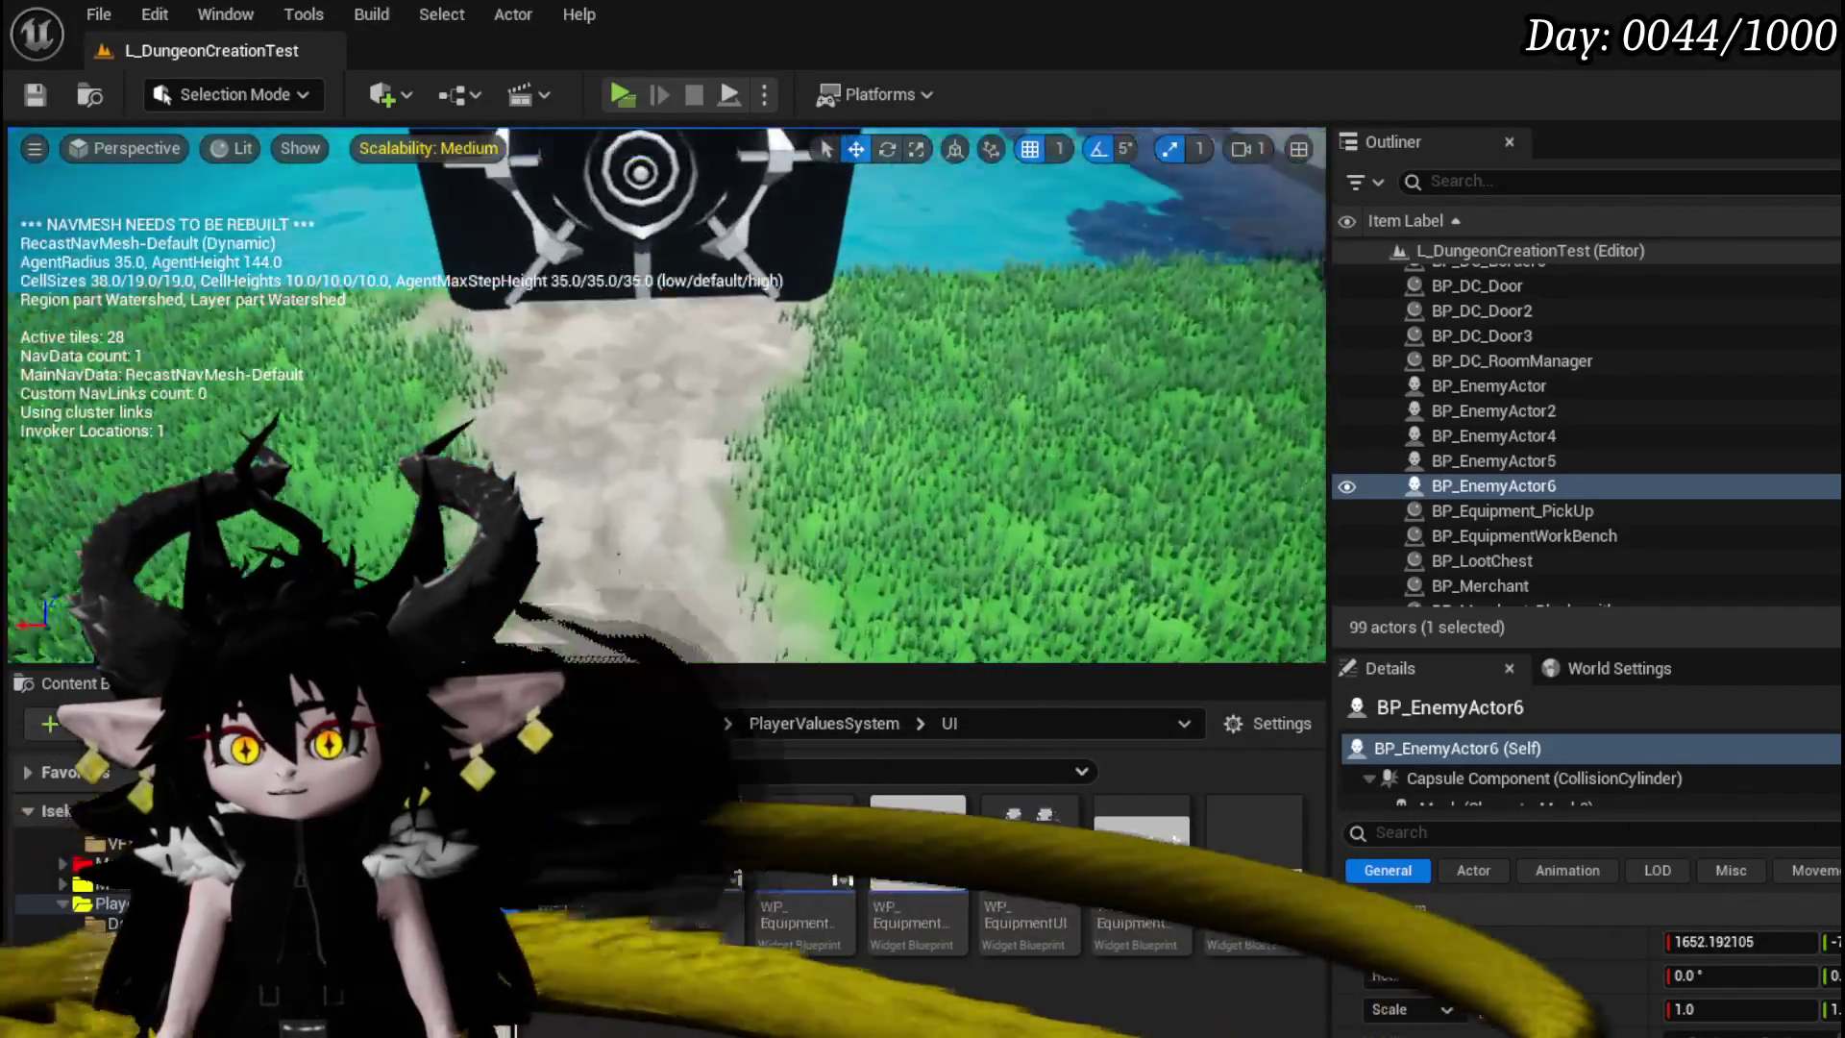
pyautogui.press('w')
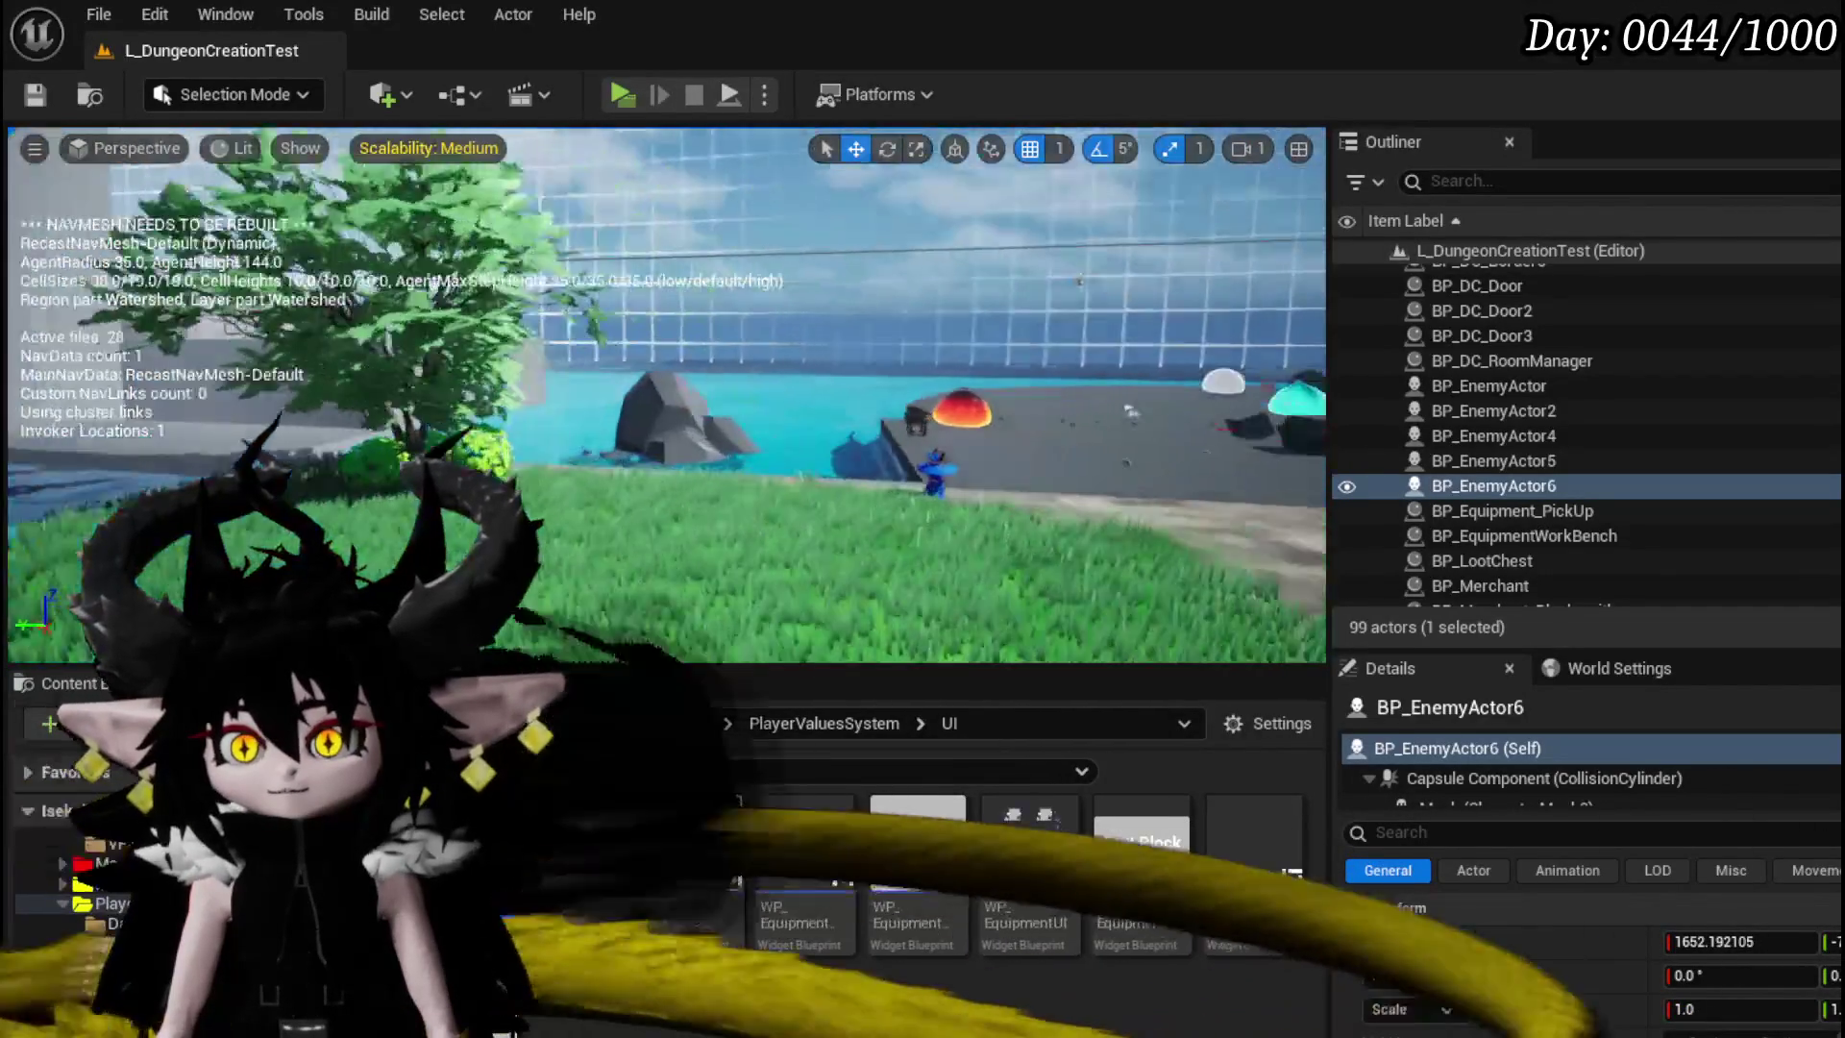
pyautogui.press('w')
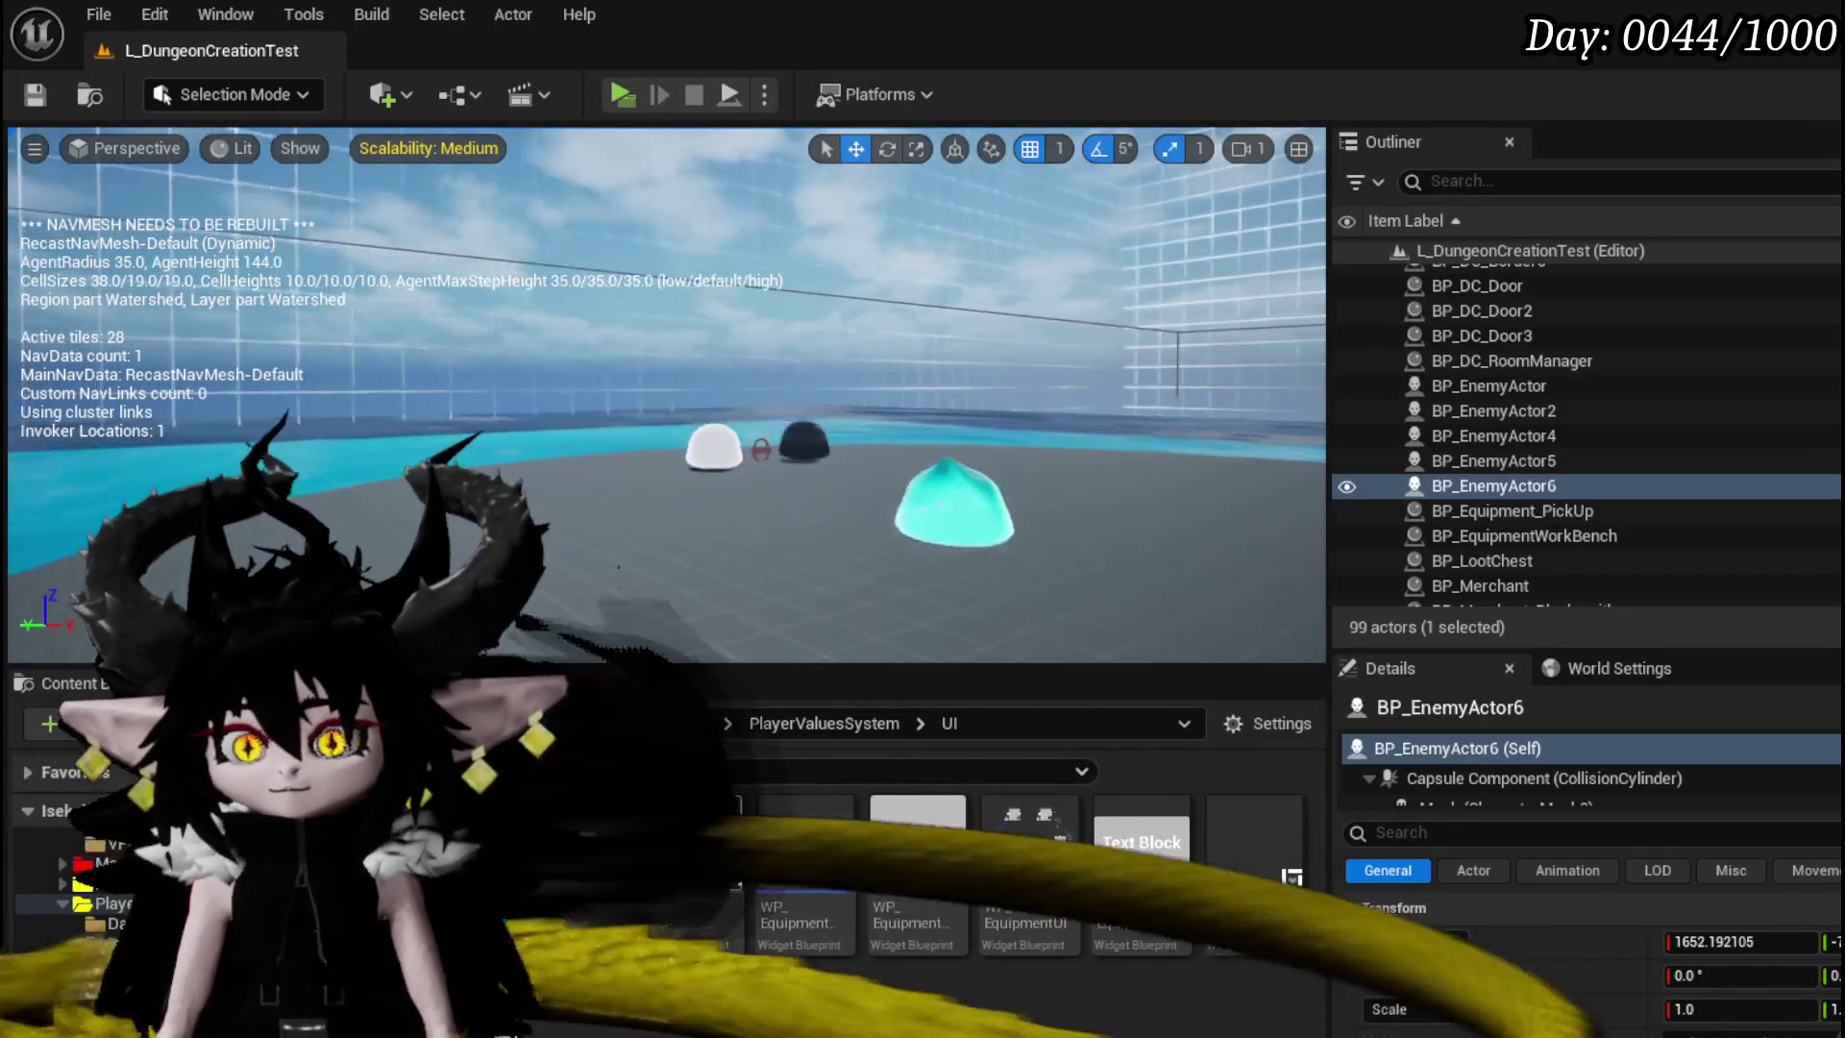
pyautogui.press('w')
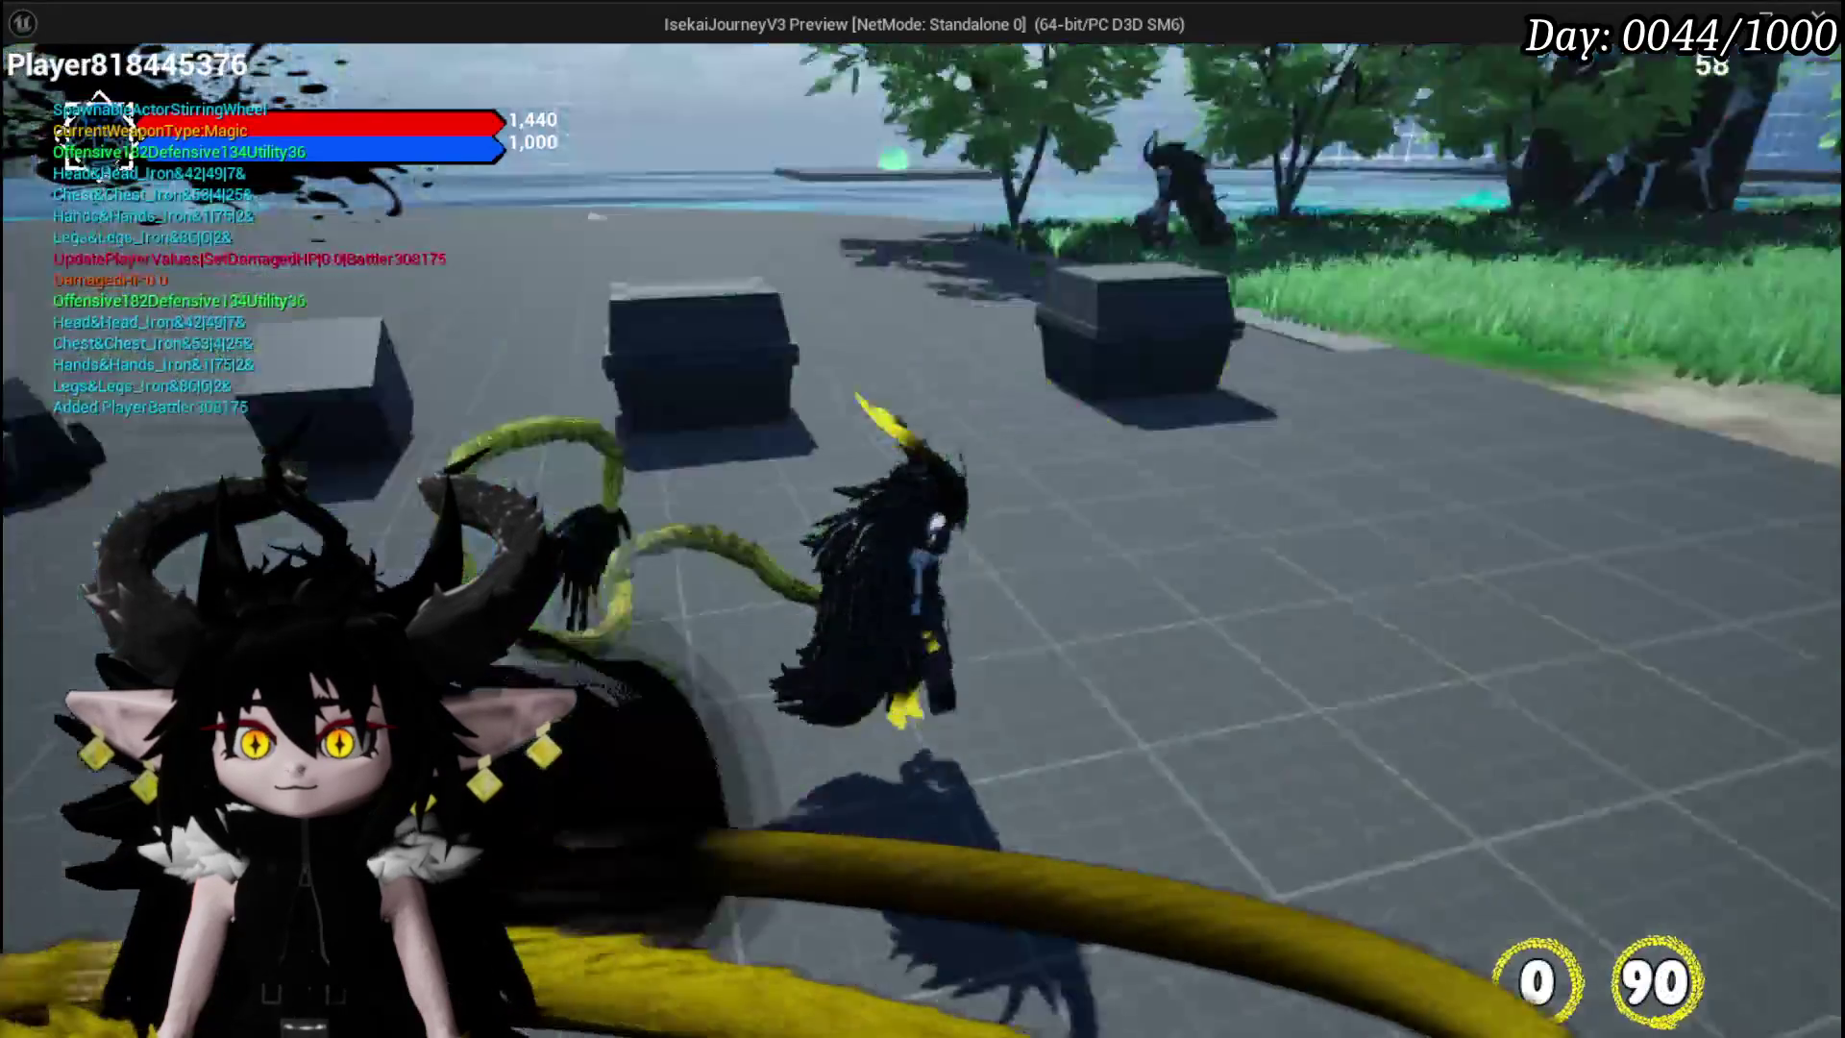
# - Walk up to the cyan slime and tail-attack it repeatedly, knocking it airborne
pyautogui.press('w')
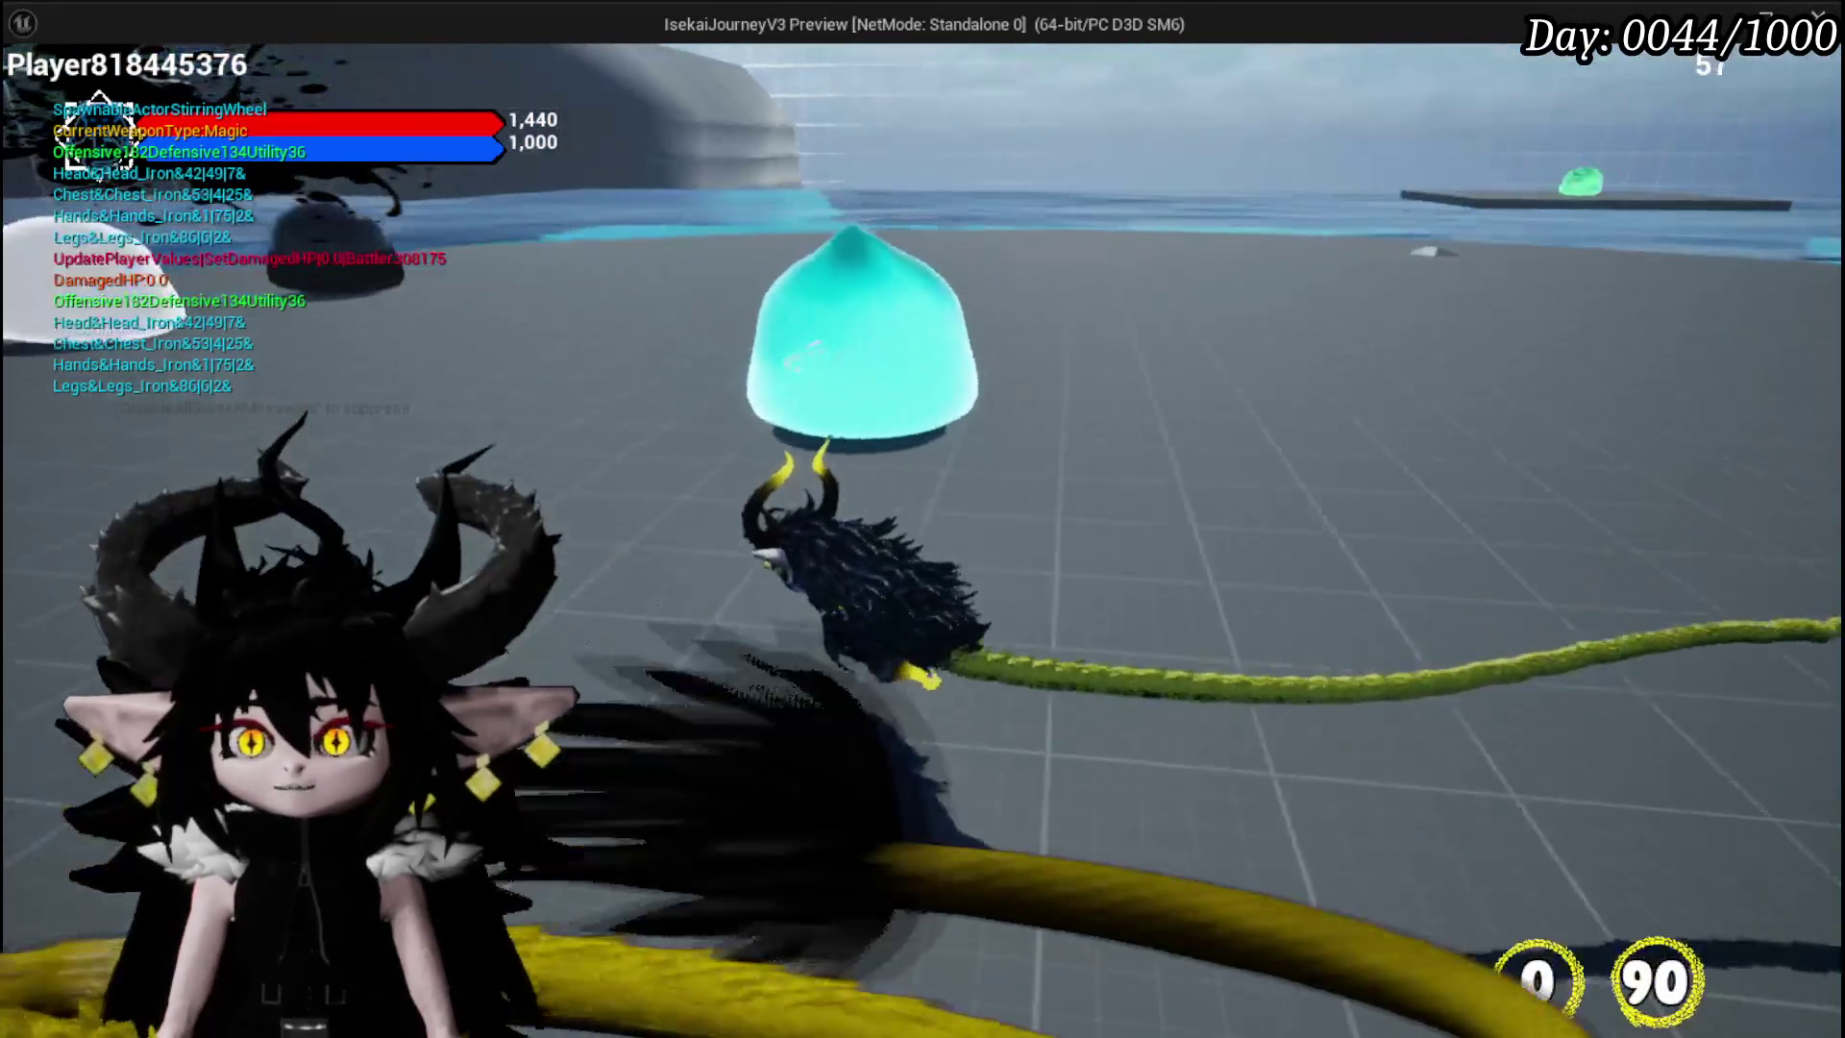
pyautogui.click(707, 391)
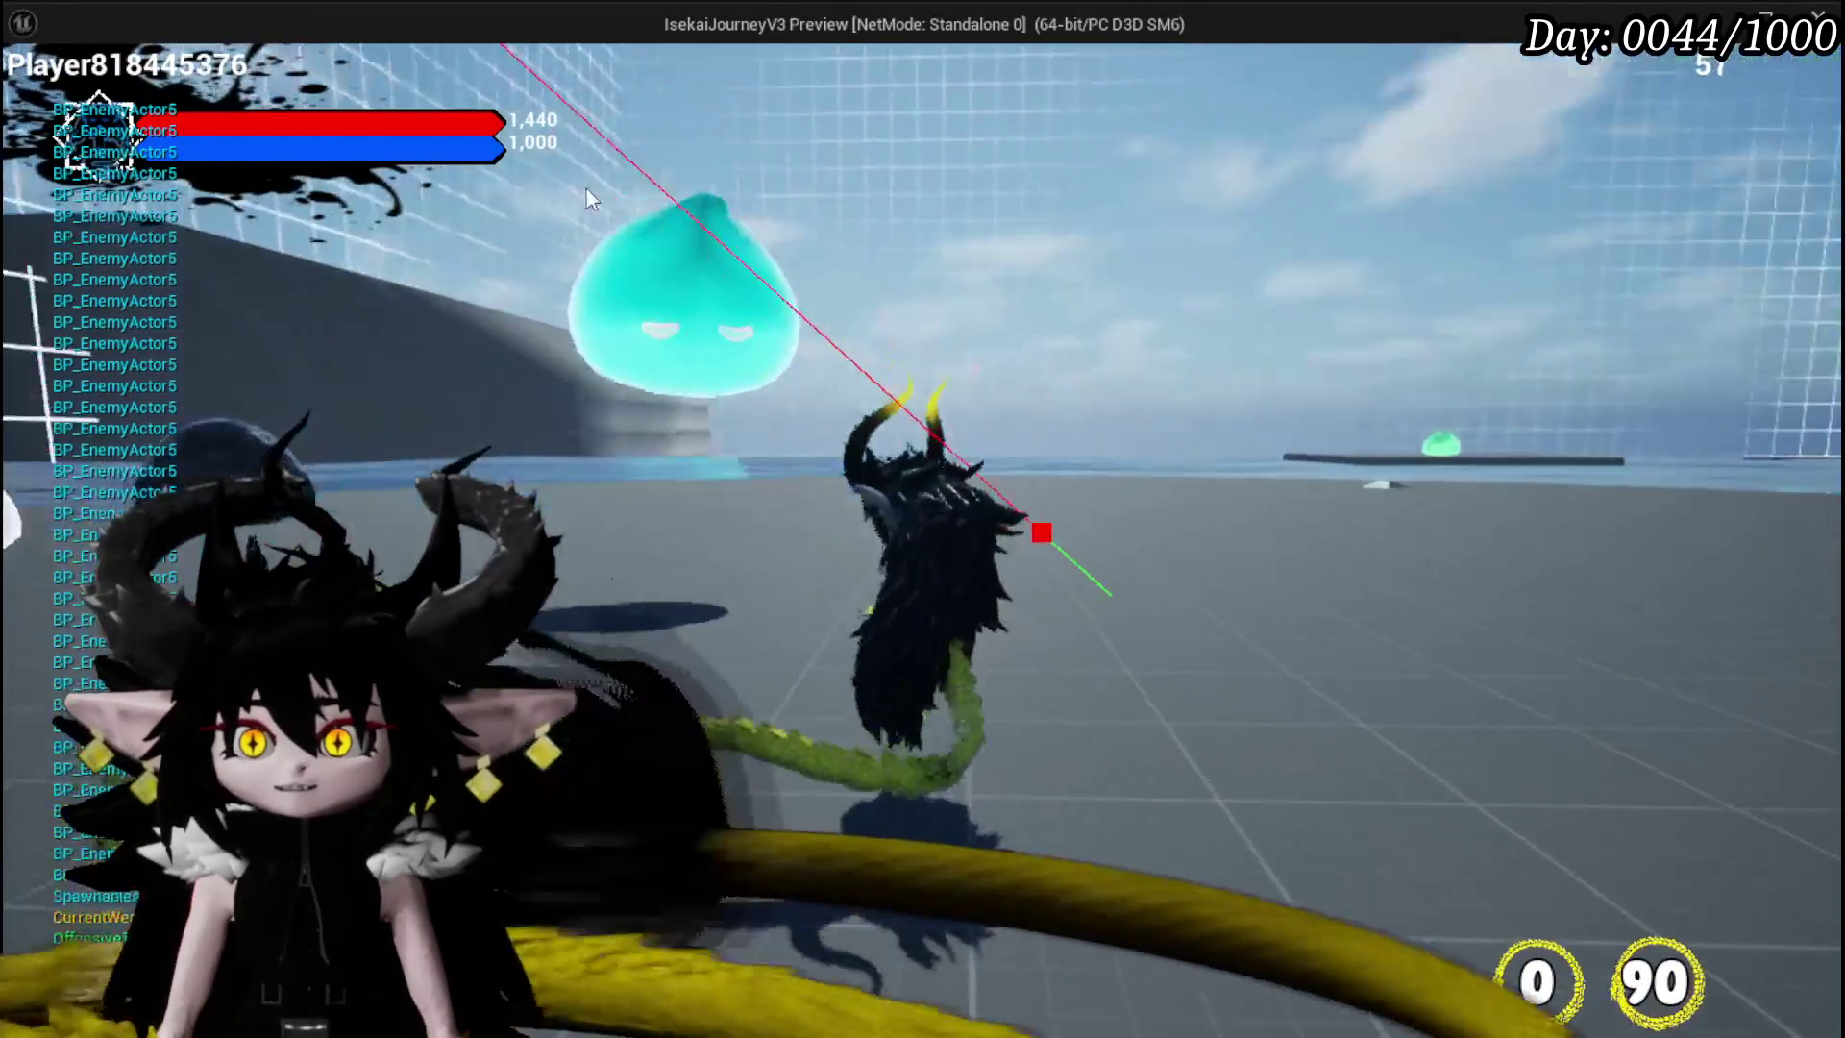
pyautogui.click(1180, 175)
pyautogui.click(1085, 471)
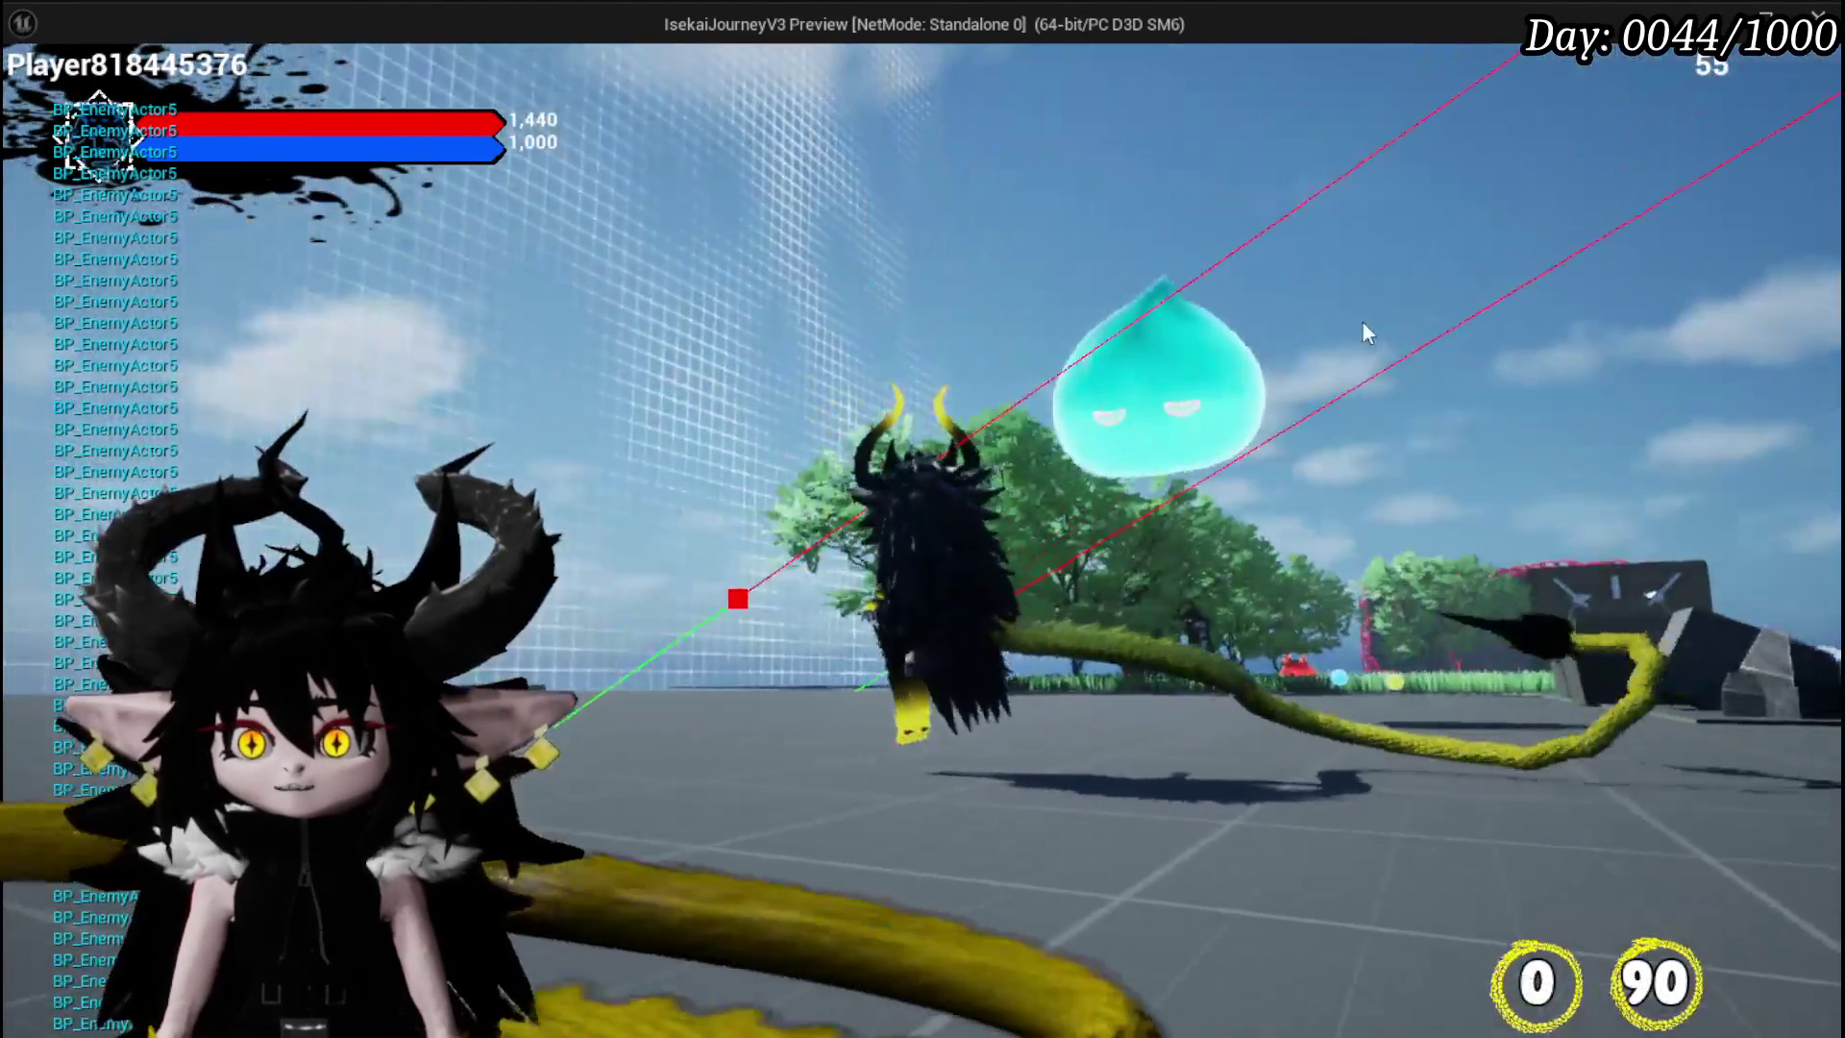
pyautogui.click(1355, 319)
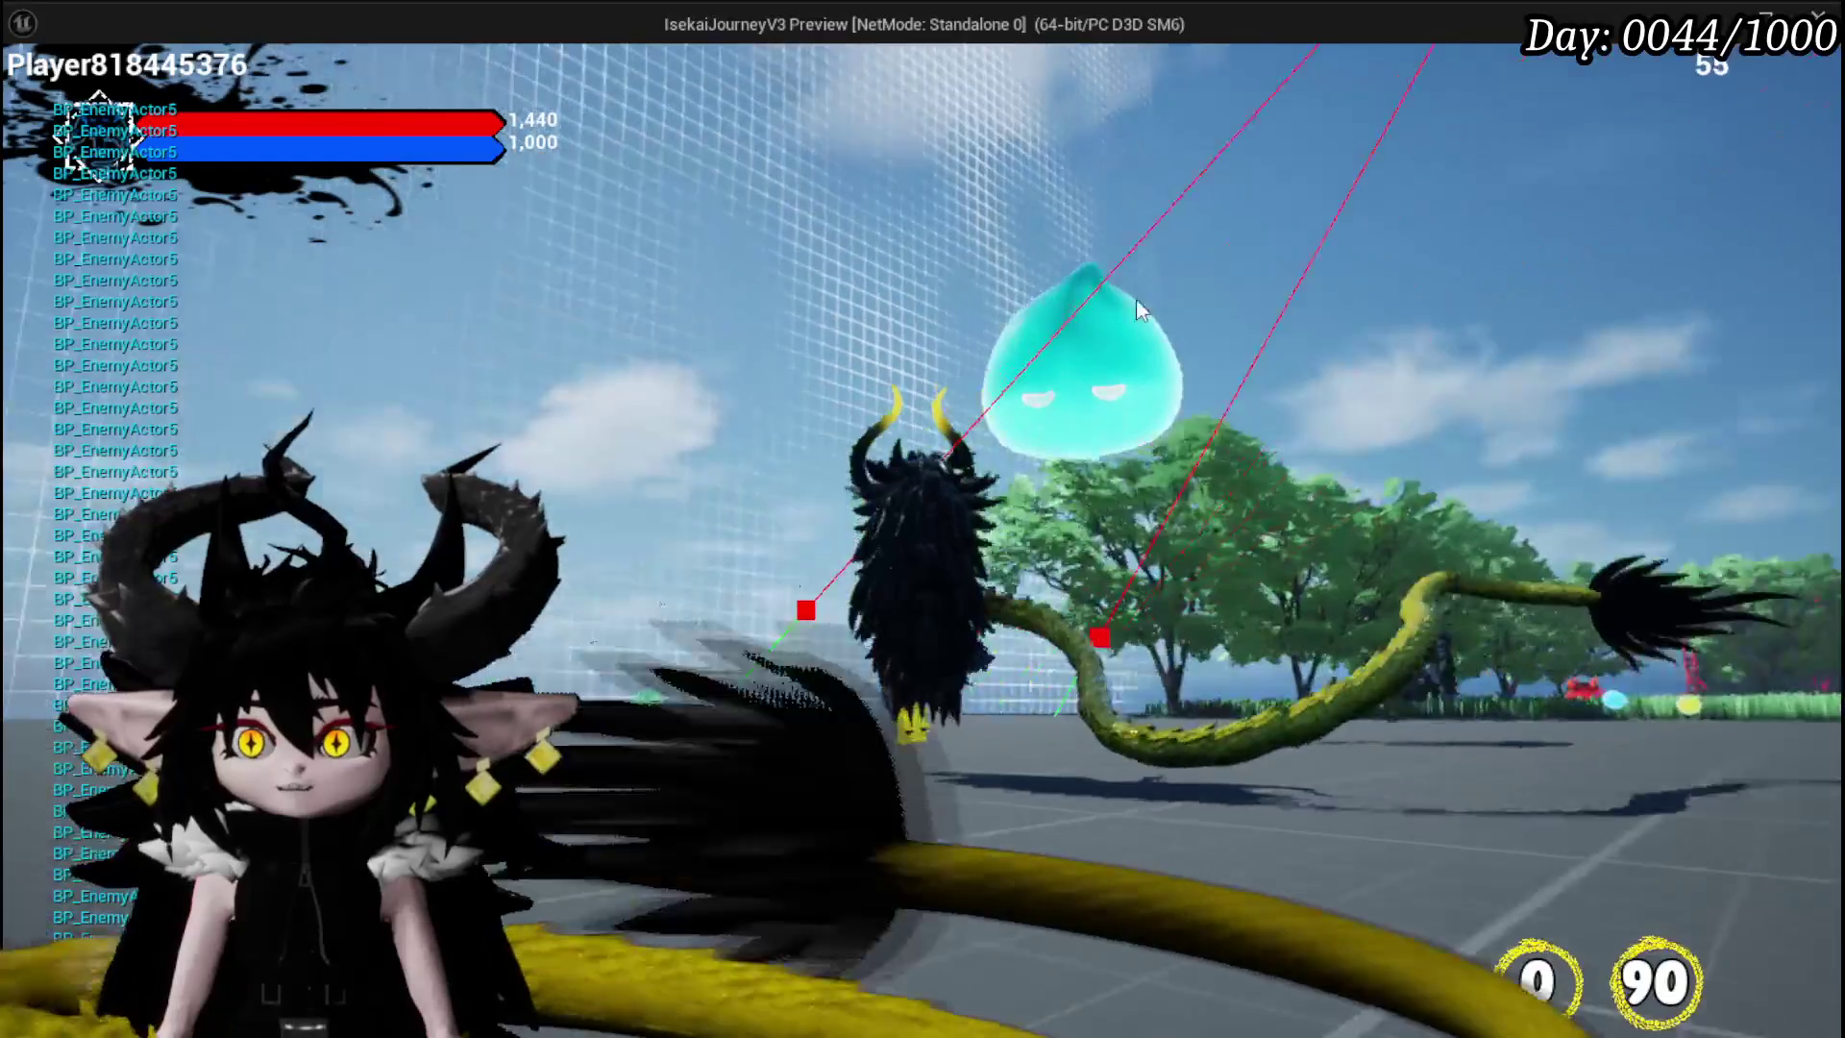
pyautogui.click(1166, 290)
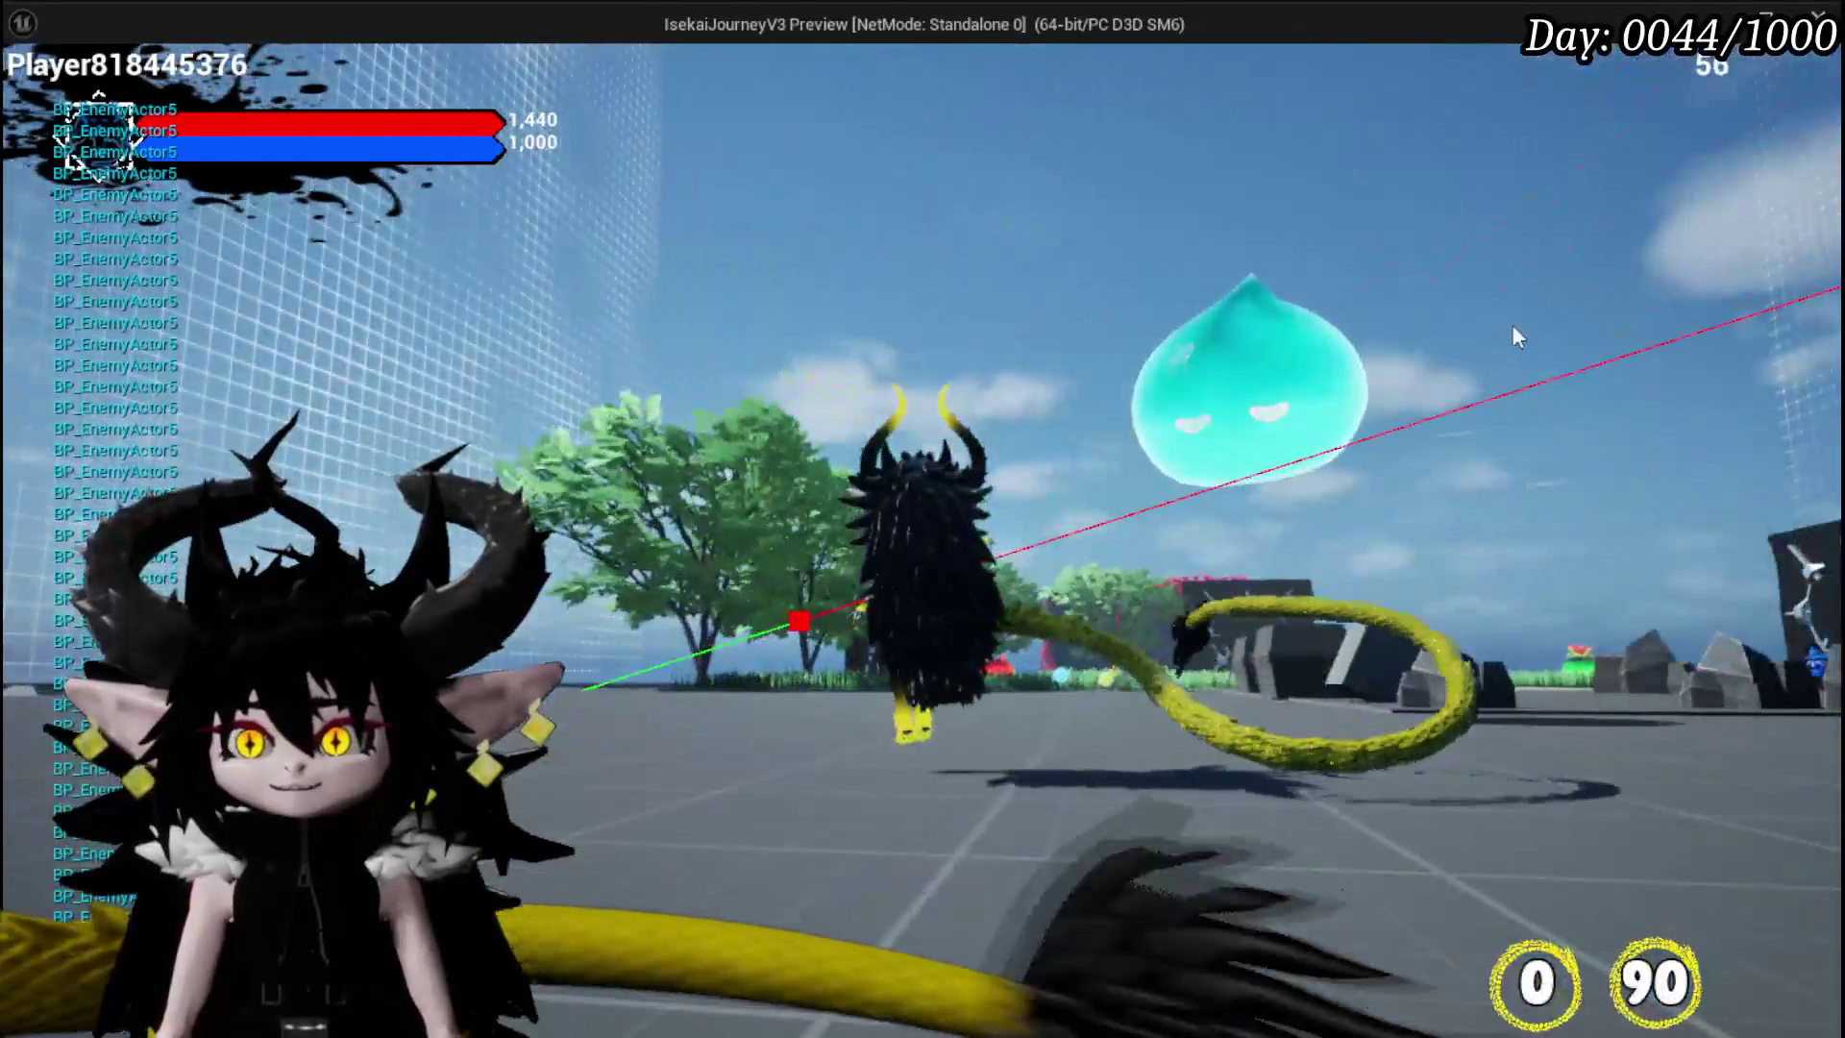
pyautogui.click(1512, 324)
pyautogui.click(1424, 320)
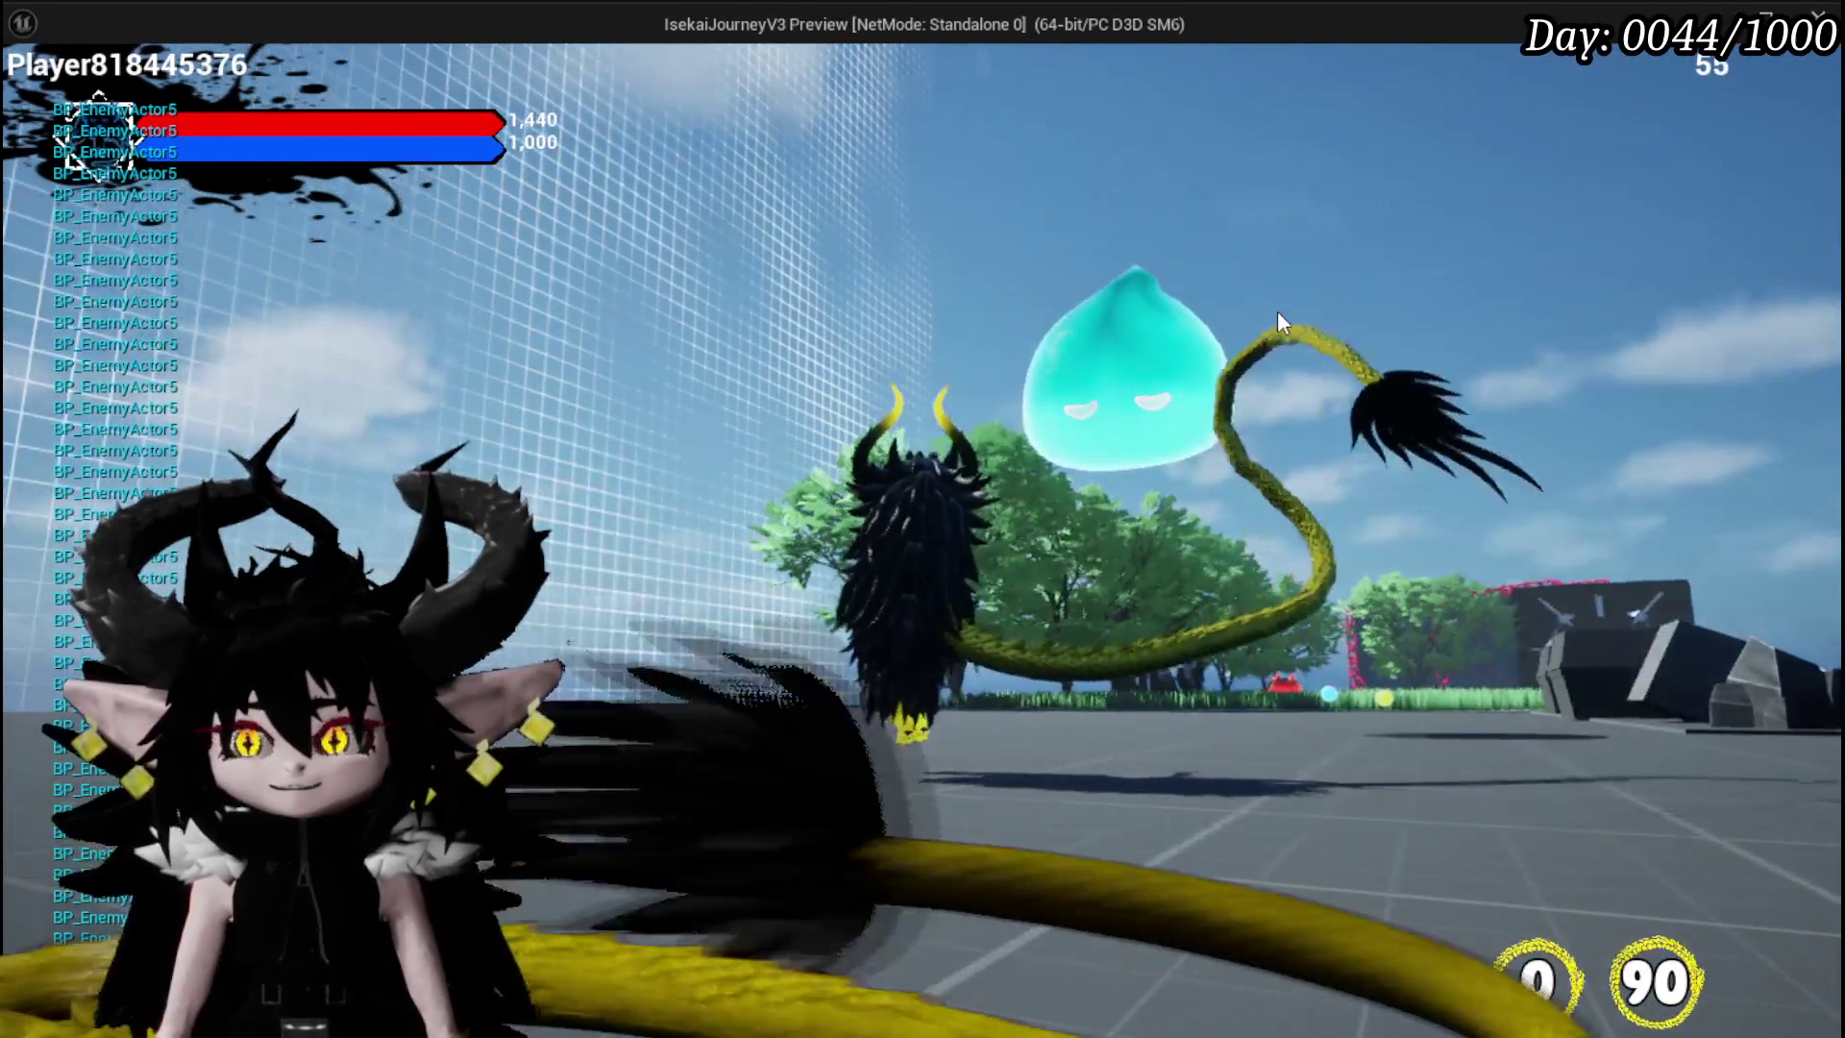
pyautogui.click(1277, 309)
pyautogui.click(636, 319)
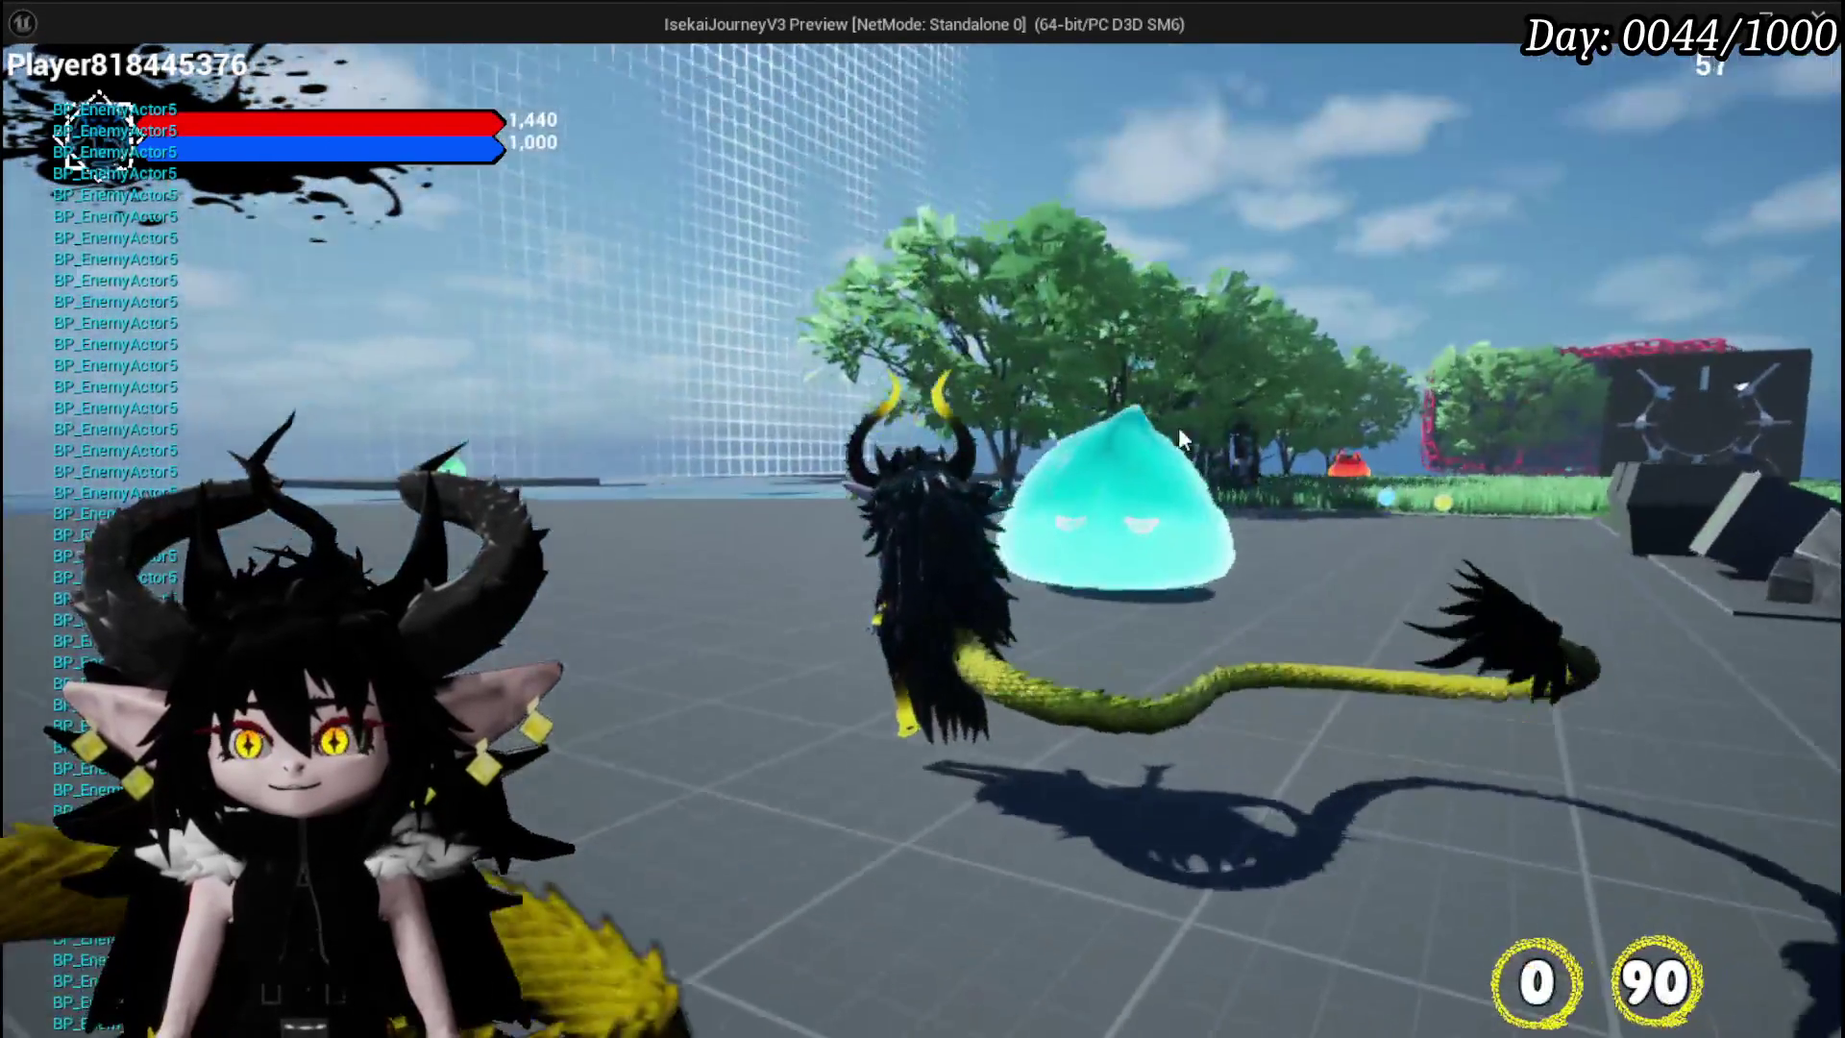
pyautogui.click(1069, 254)
pyautogui.click(999, 278)
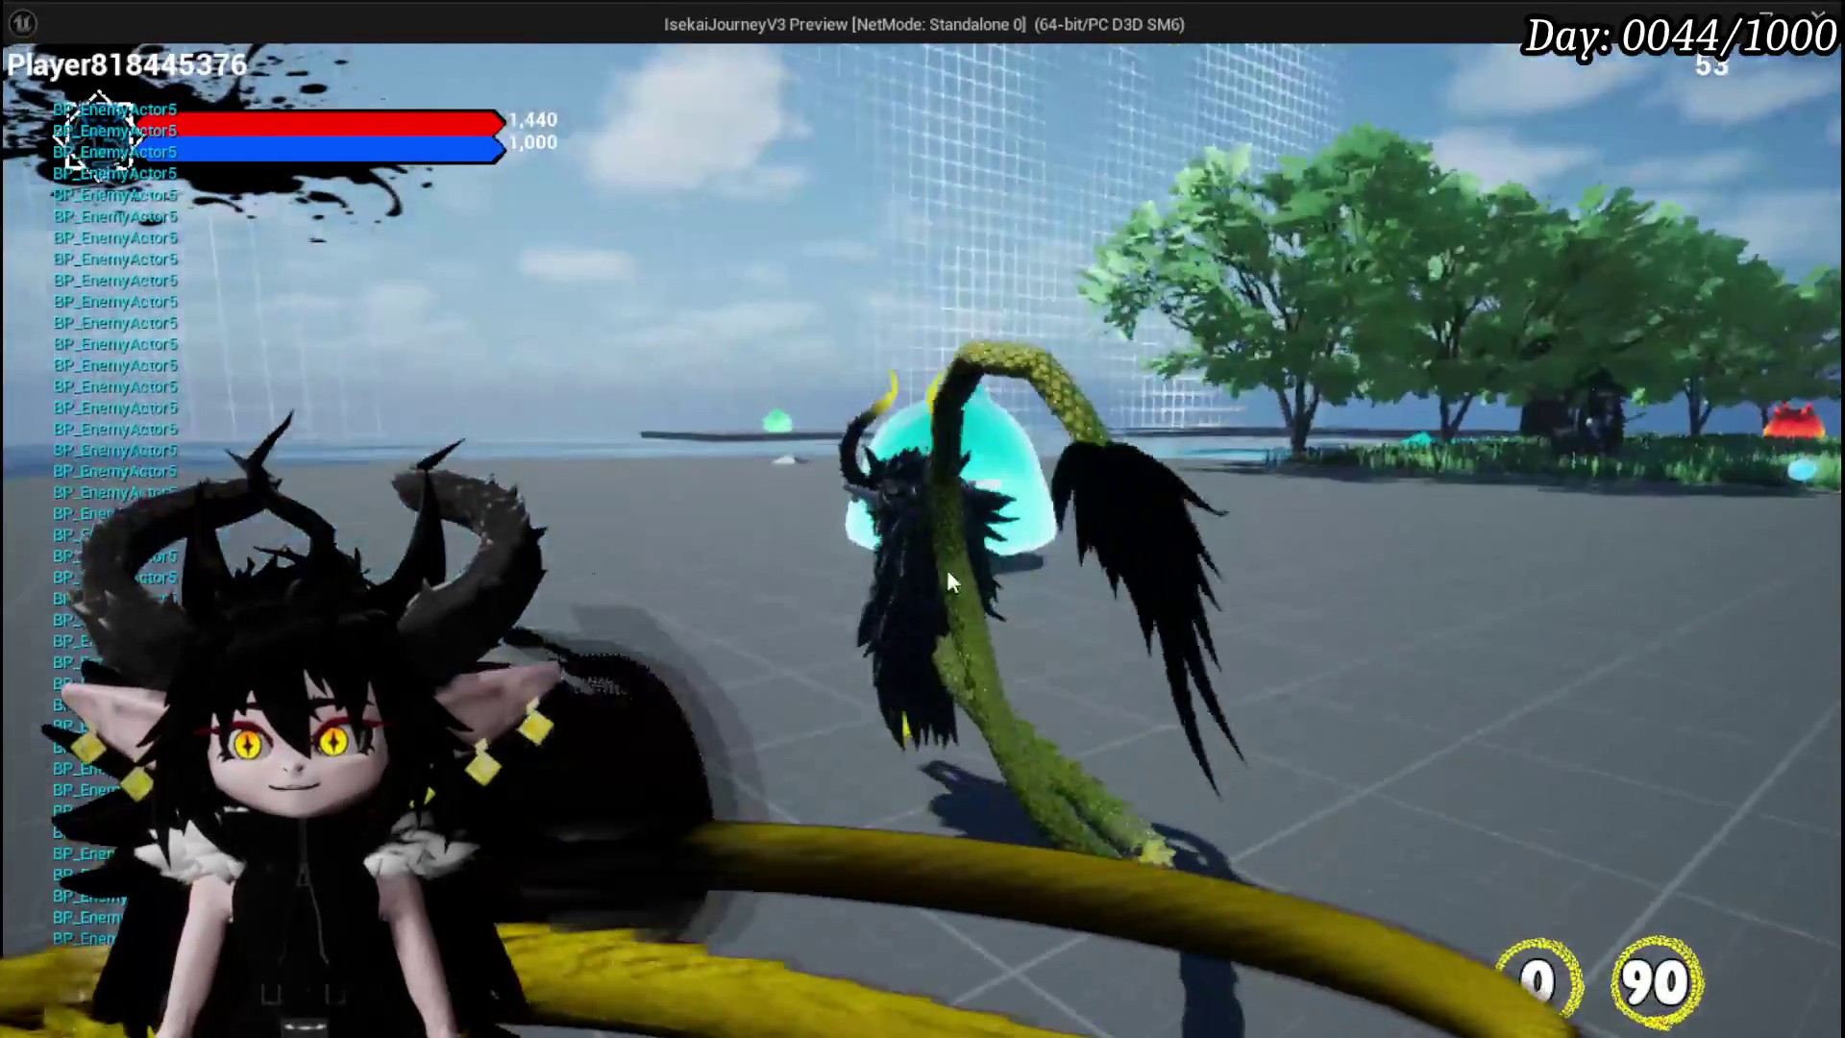
pyautogui.click(932, 303)
pyautogui.click(865, 322)
pyautogui.click(804, 356)
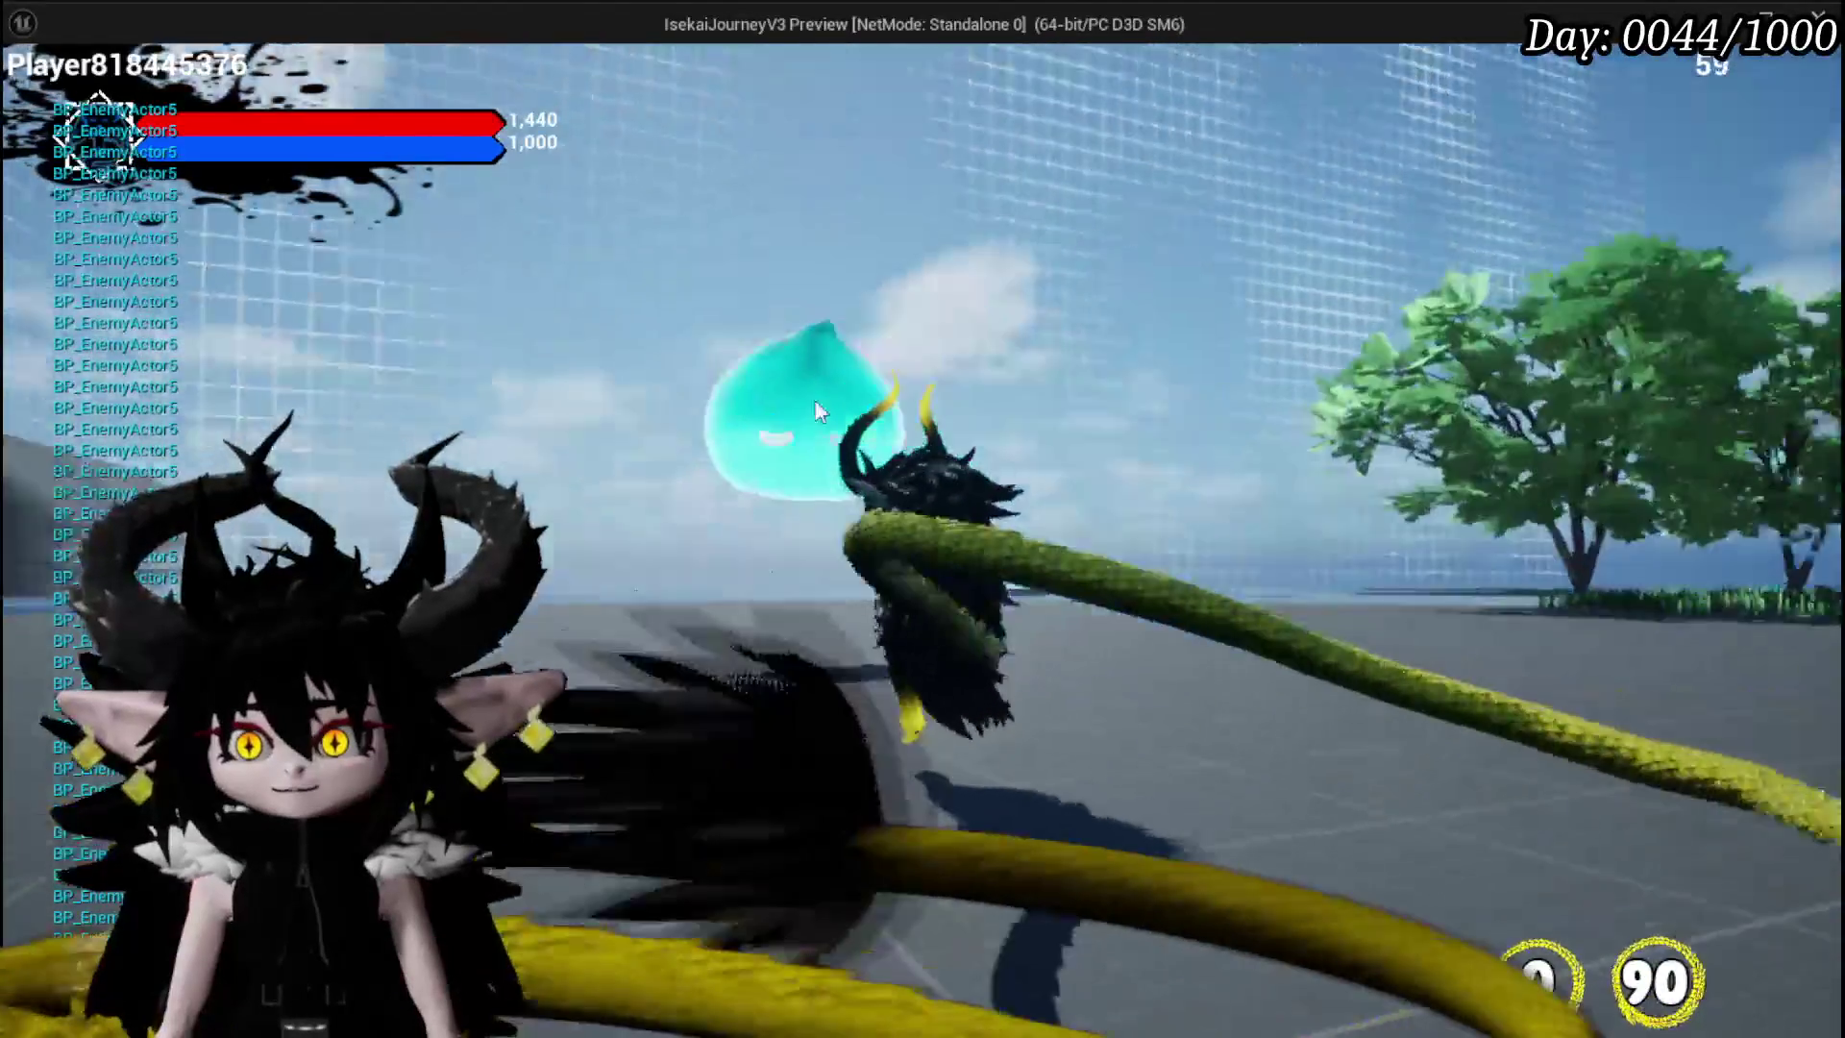
pyautogui.click(845, 538)
pyautogui.click(899, 538)
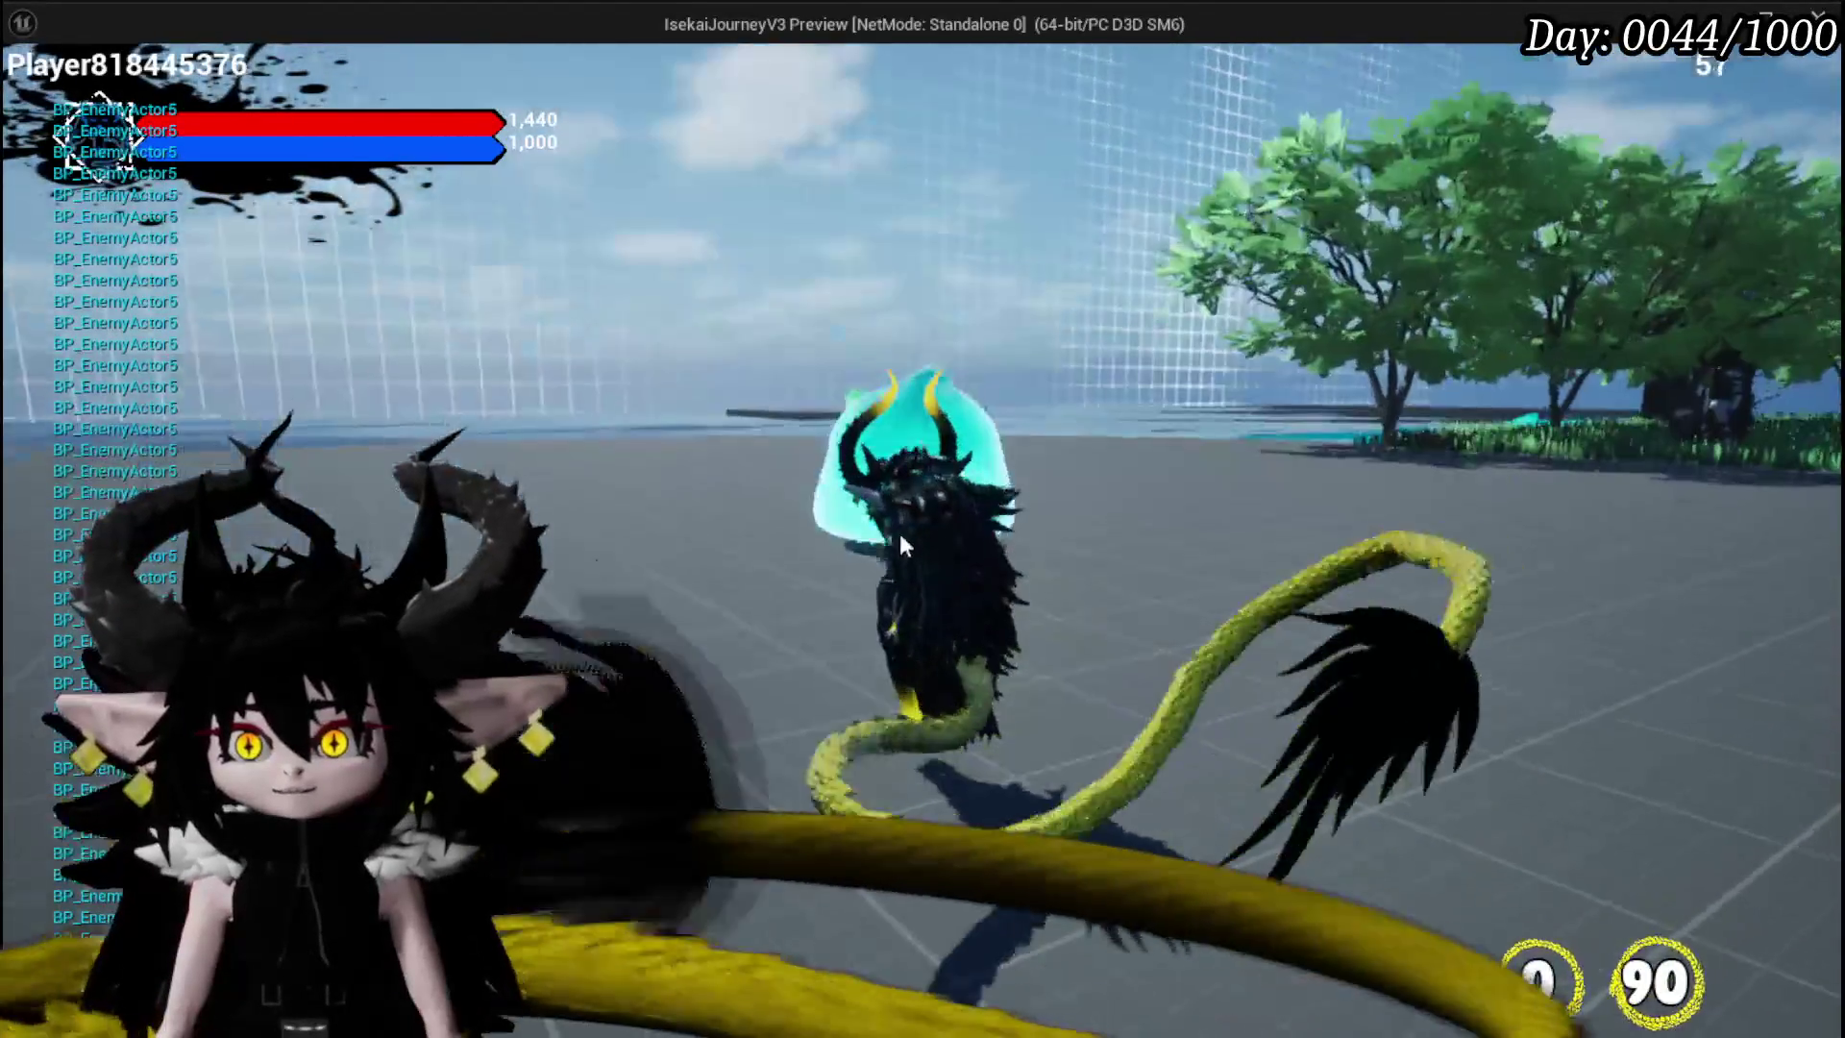
pyautogui.click(1220, 349)
pyautogui.click(1035, 415)
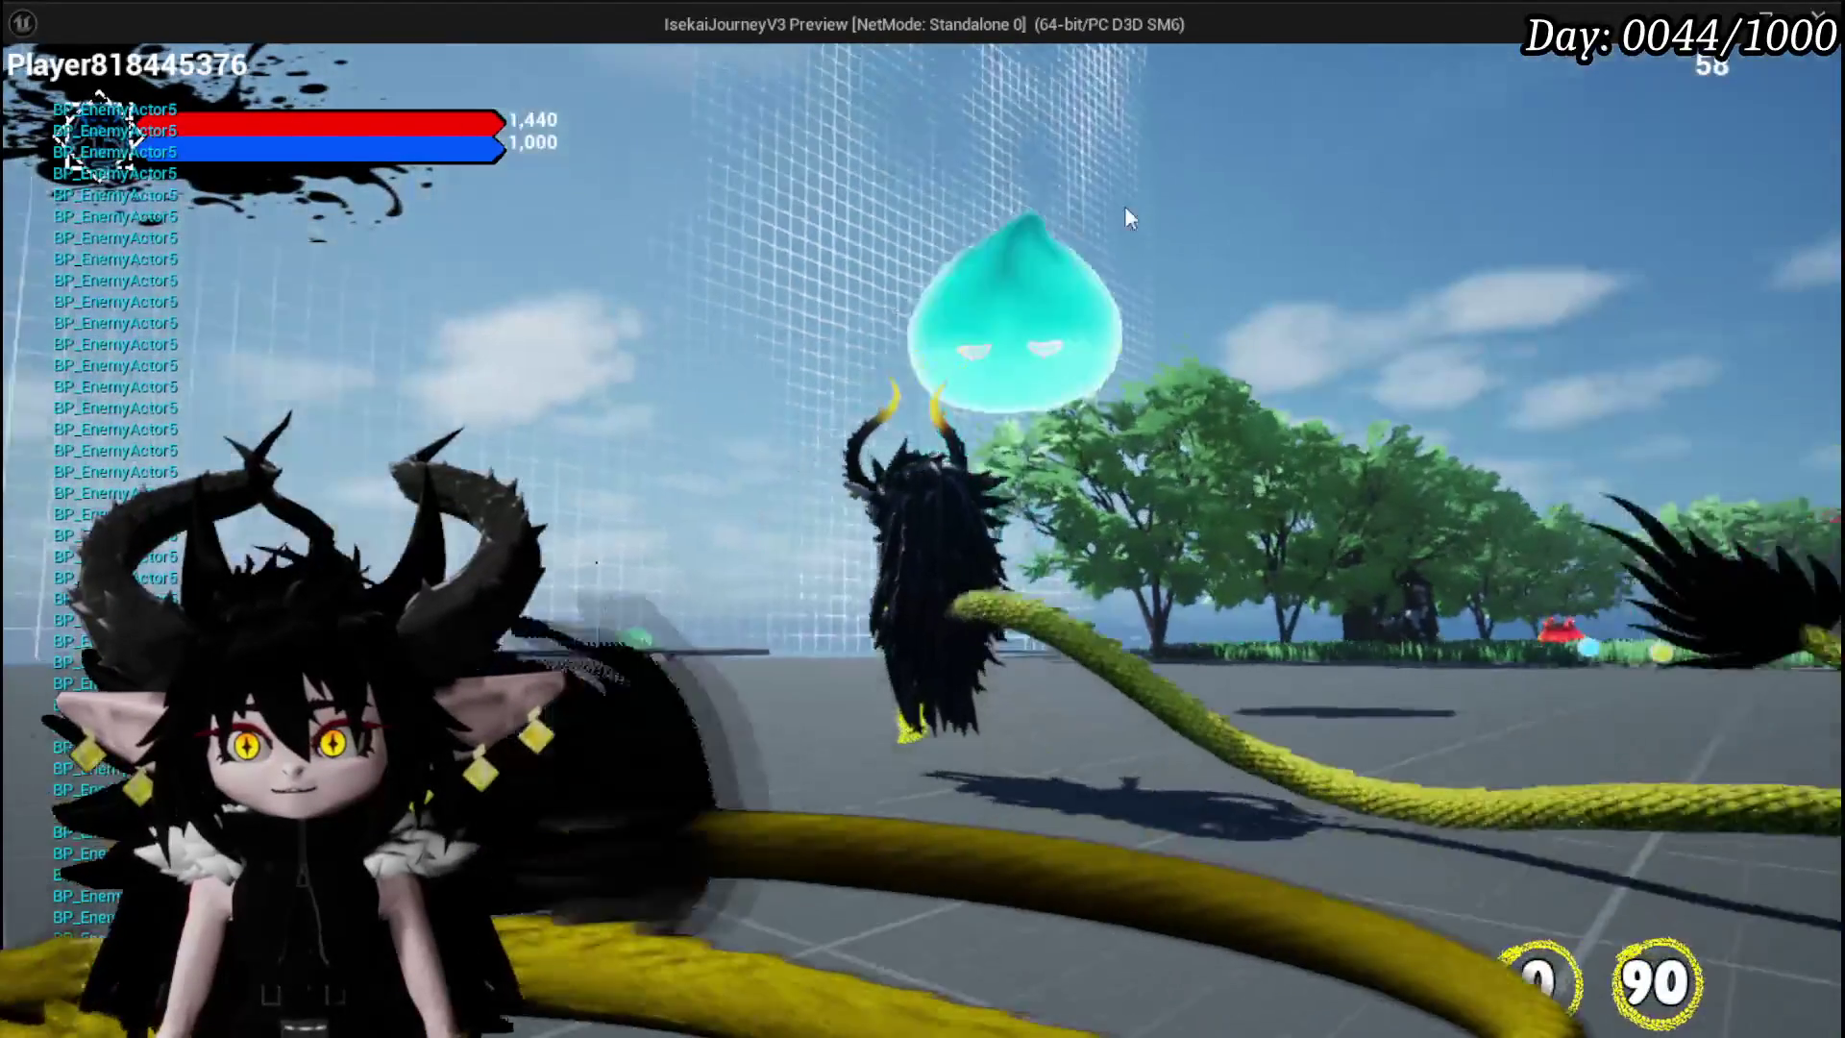
pyautogui.click(1034, 411)
# - Turn on the black and white slimes and strike them with a chain of tail attacks
pyautogui.click(1191, 740)
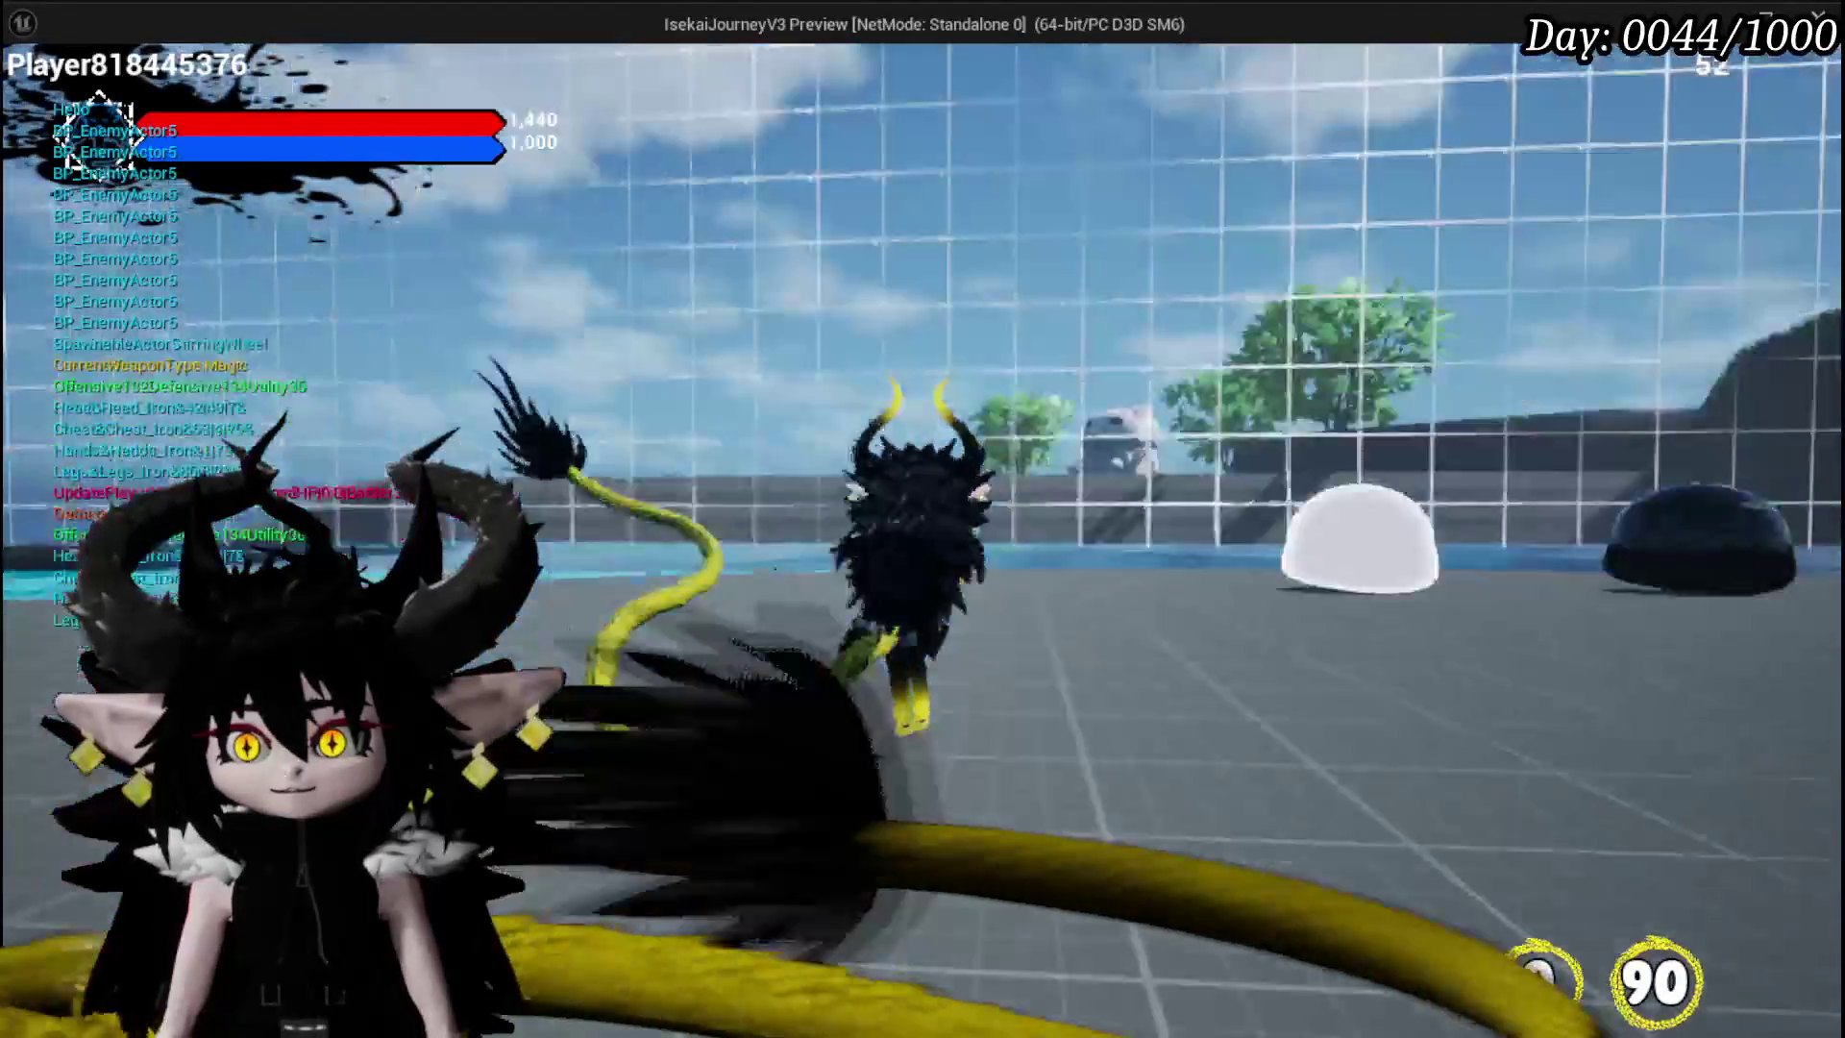
pyautogui.click(1191, 740)
pyautogui.click(914, 301)
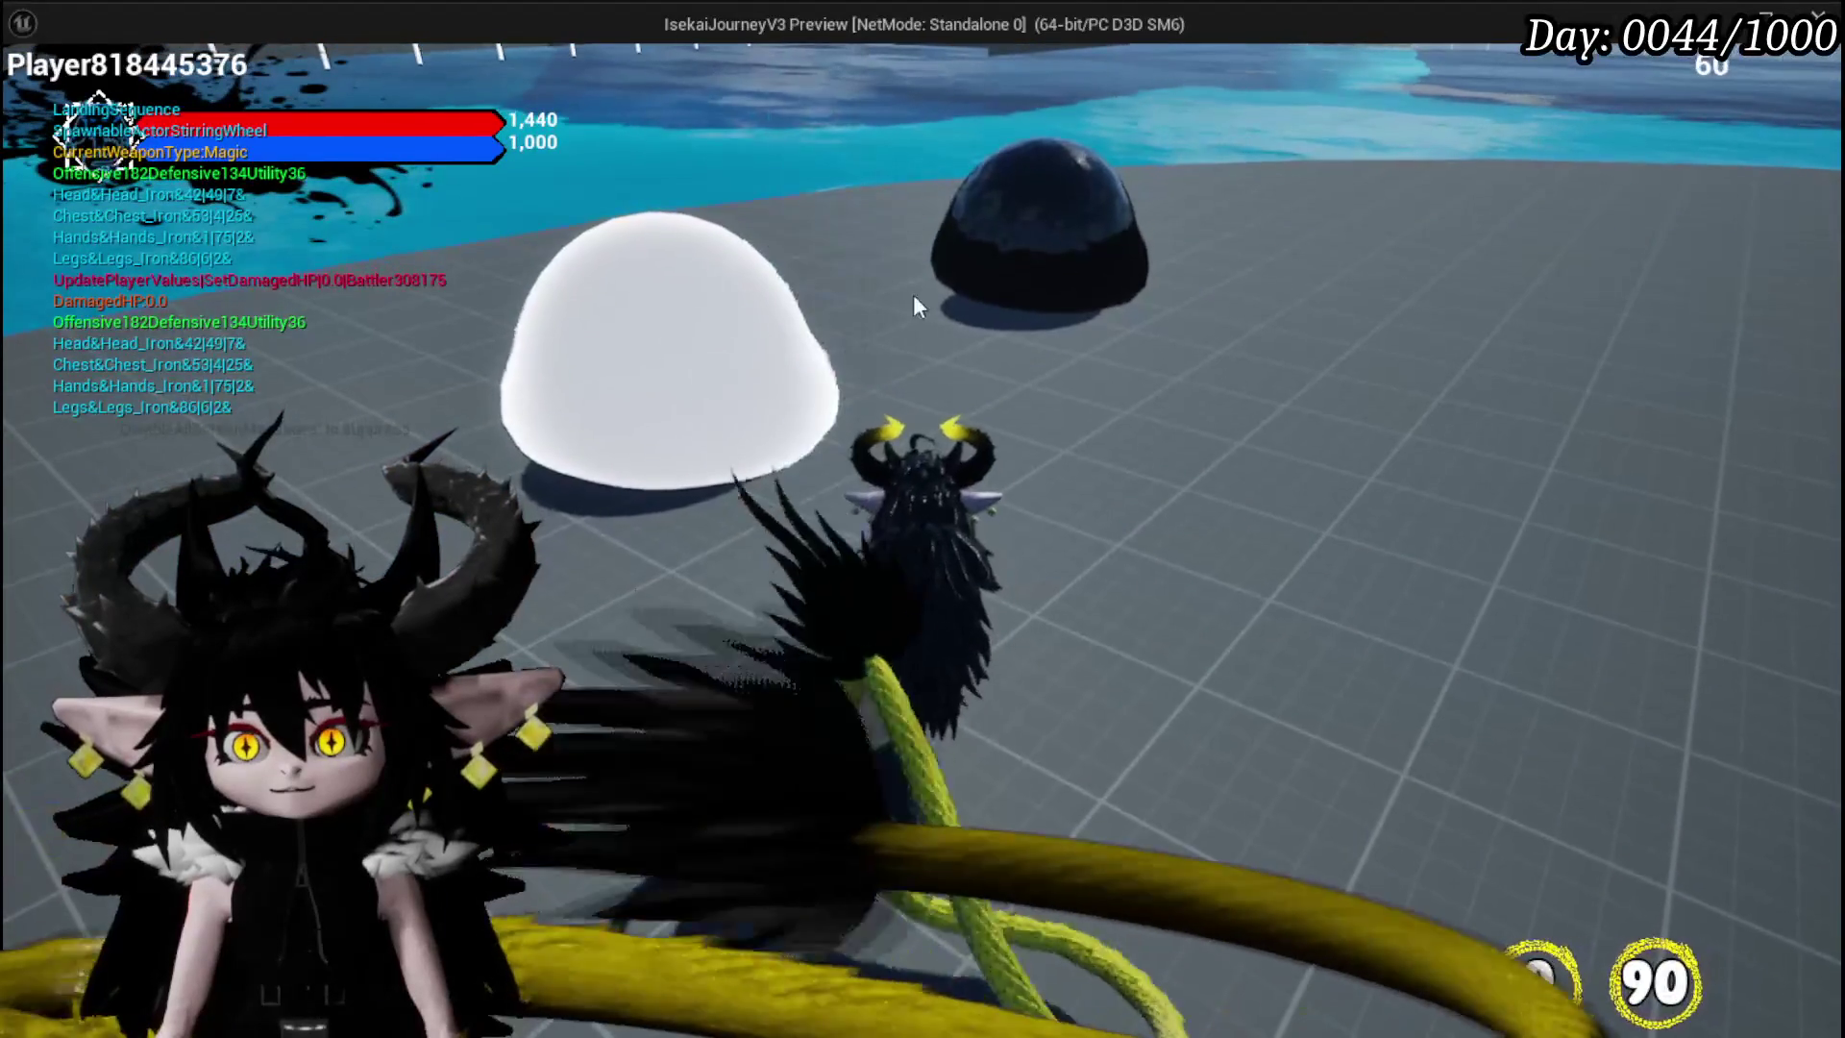
pyautogui.click(967, 246)
pyautogui.click(1078, 167)
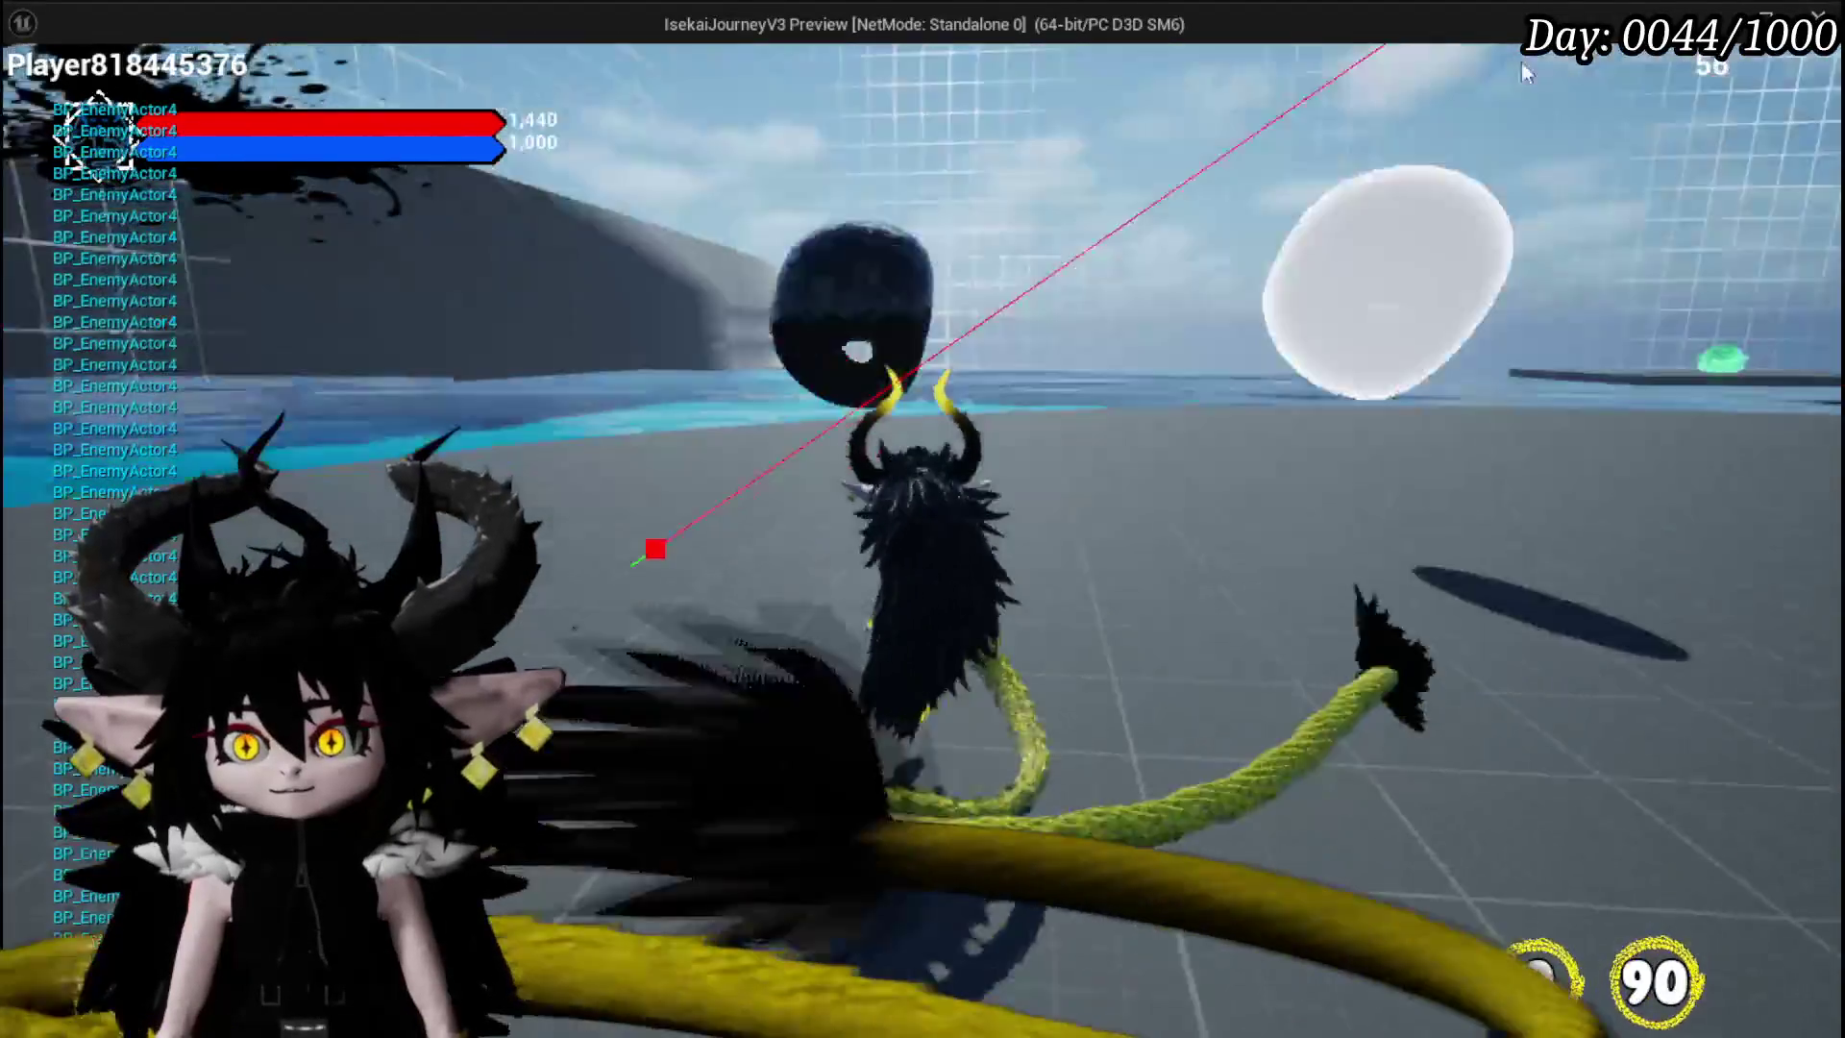
pyautogui.click(1185, 65)
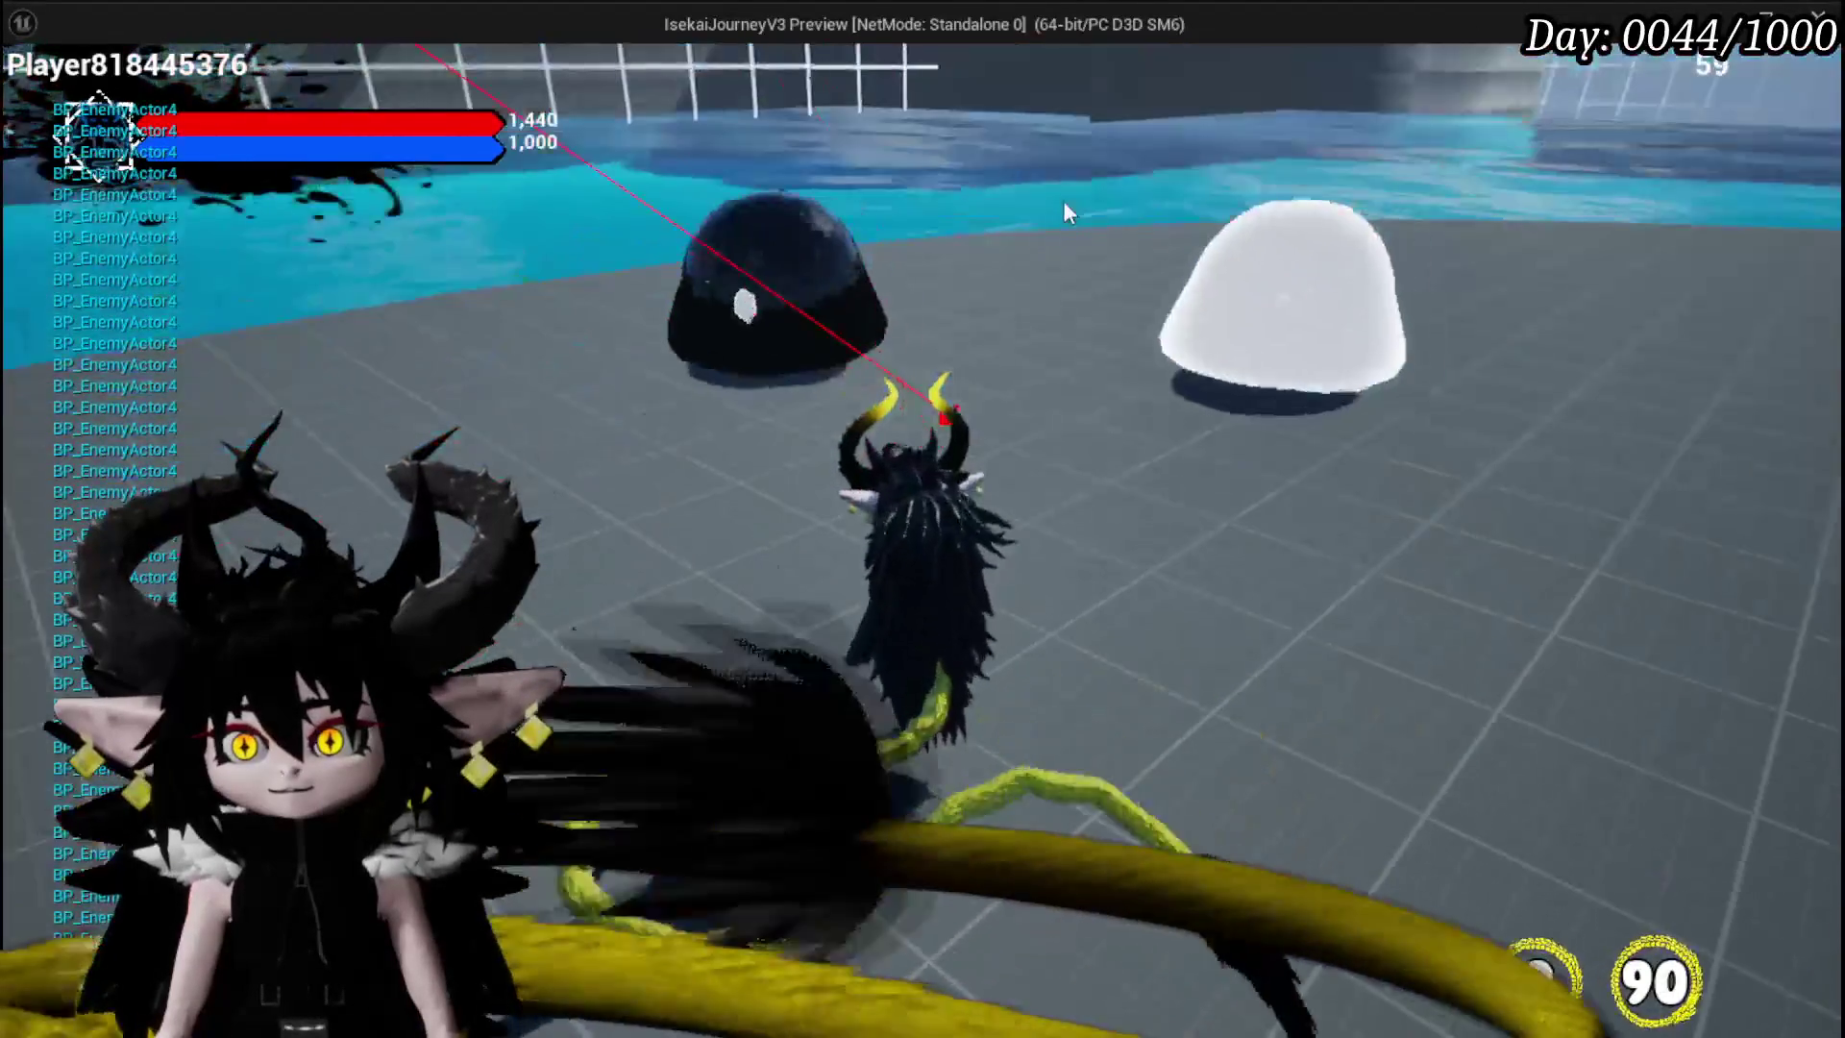
pyautogui.click(1062, 200)
pyautogui.click(721, 135)
pyautogui.click(762, 100)
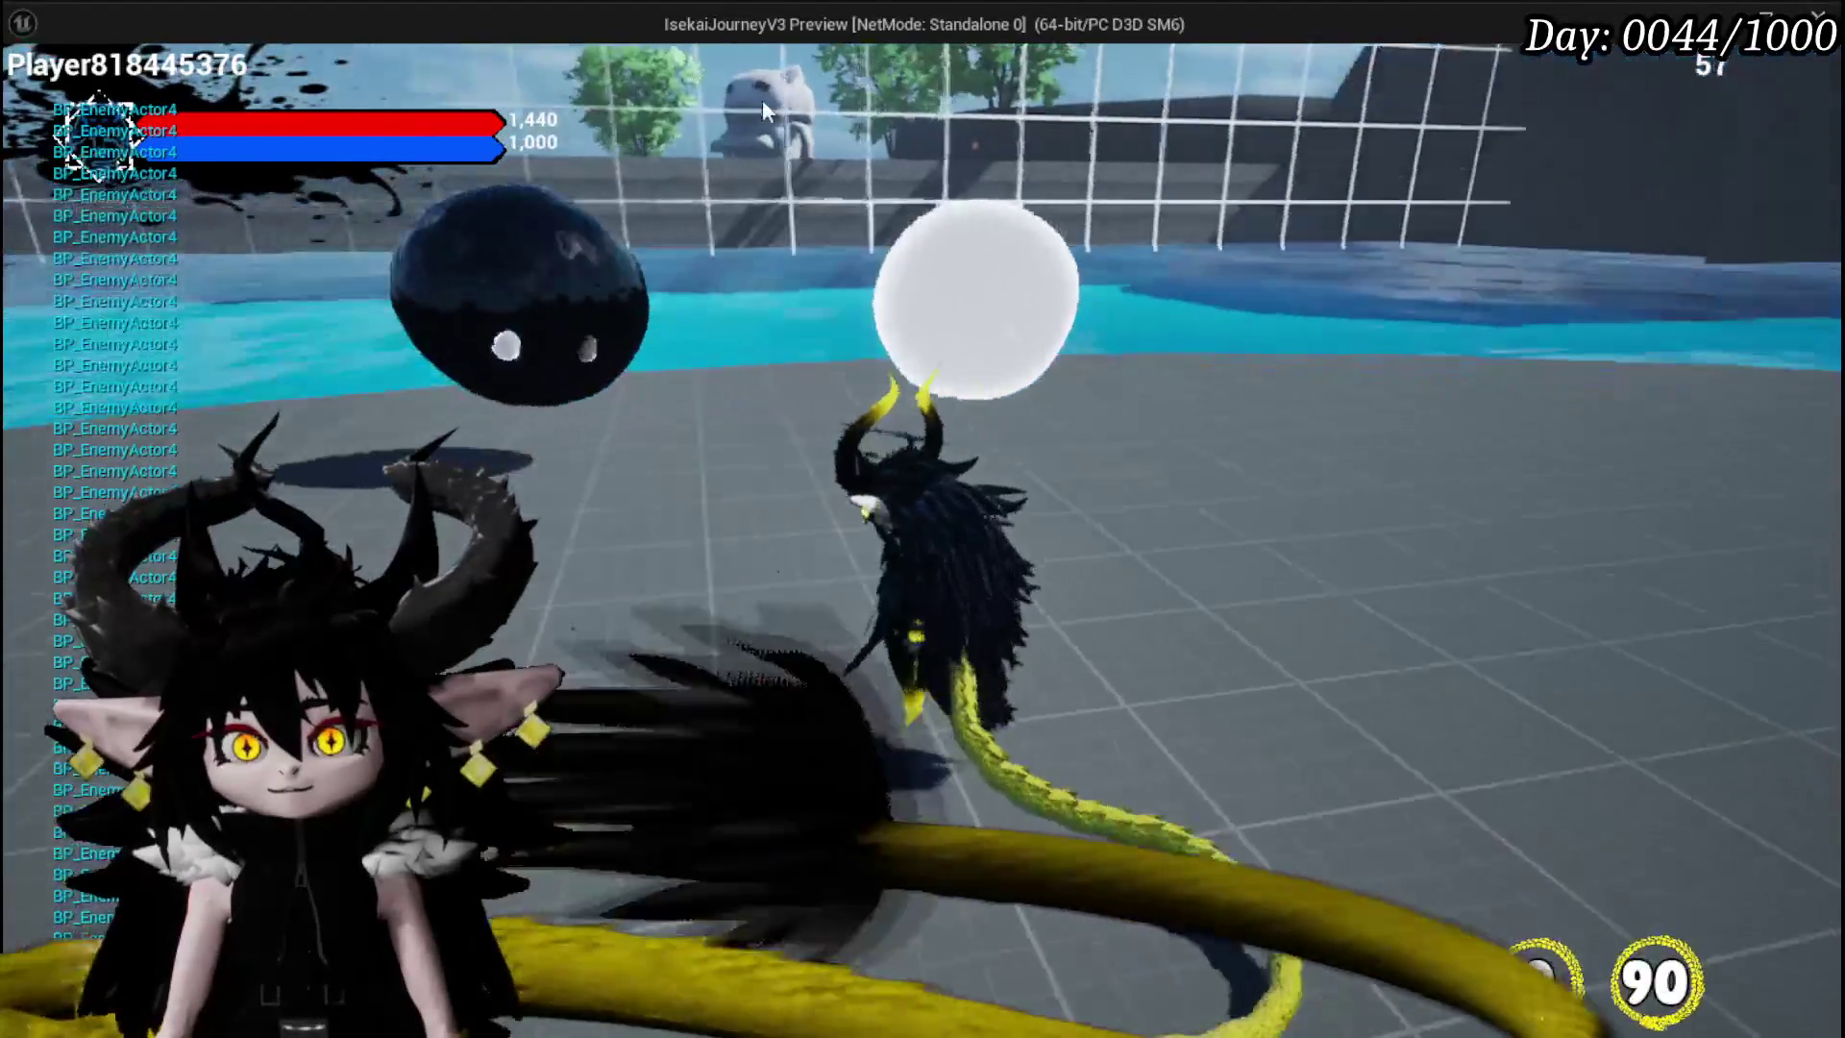
pyautogui.click(1601, 156)
pyautogui.click(940, 130)
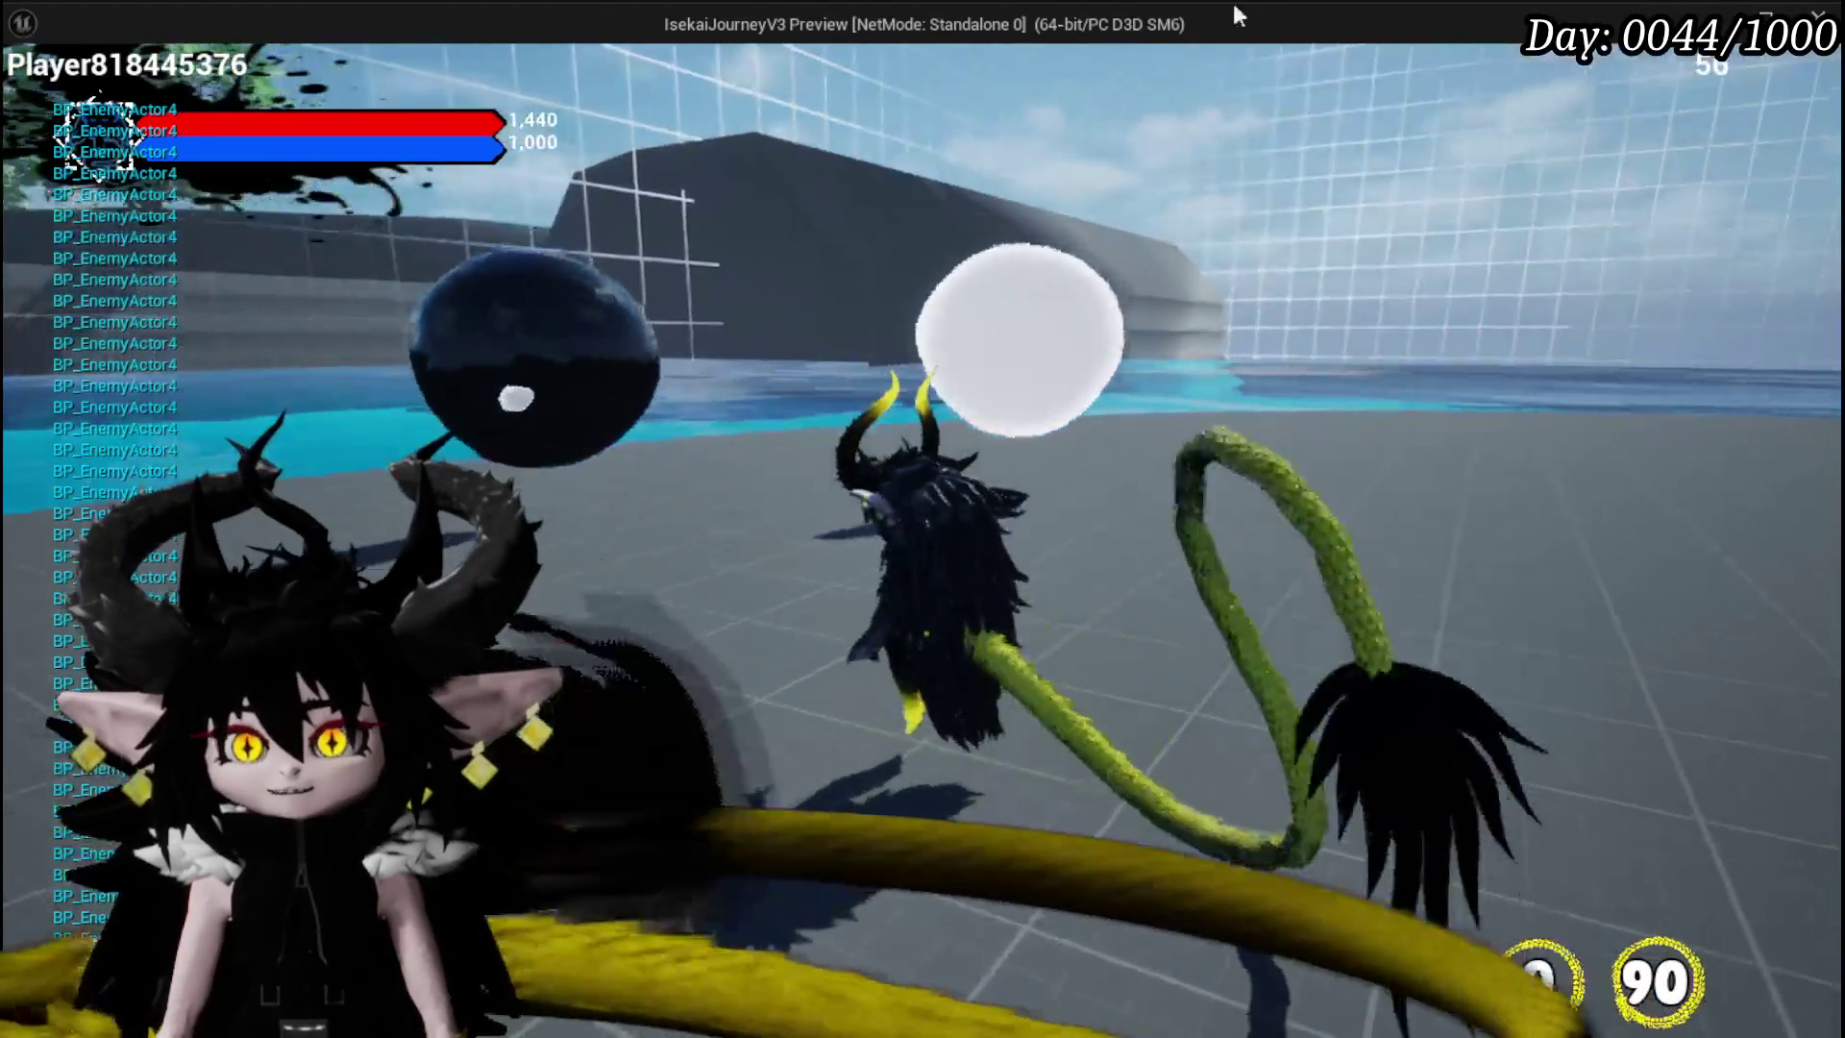
pyautogui.click(970, 178)
pyautogui.click(969, 177)
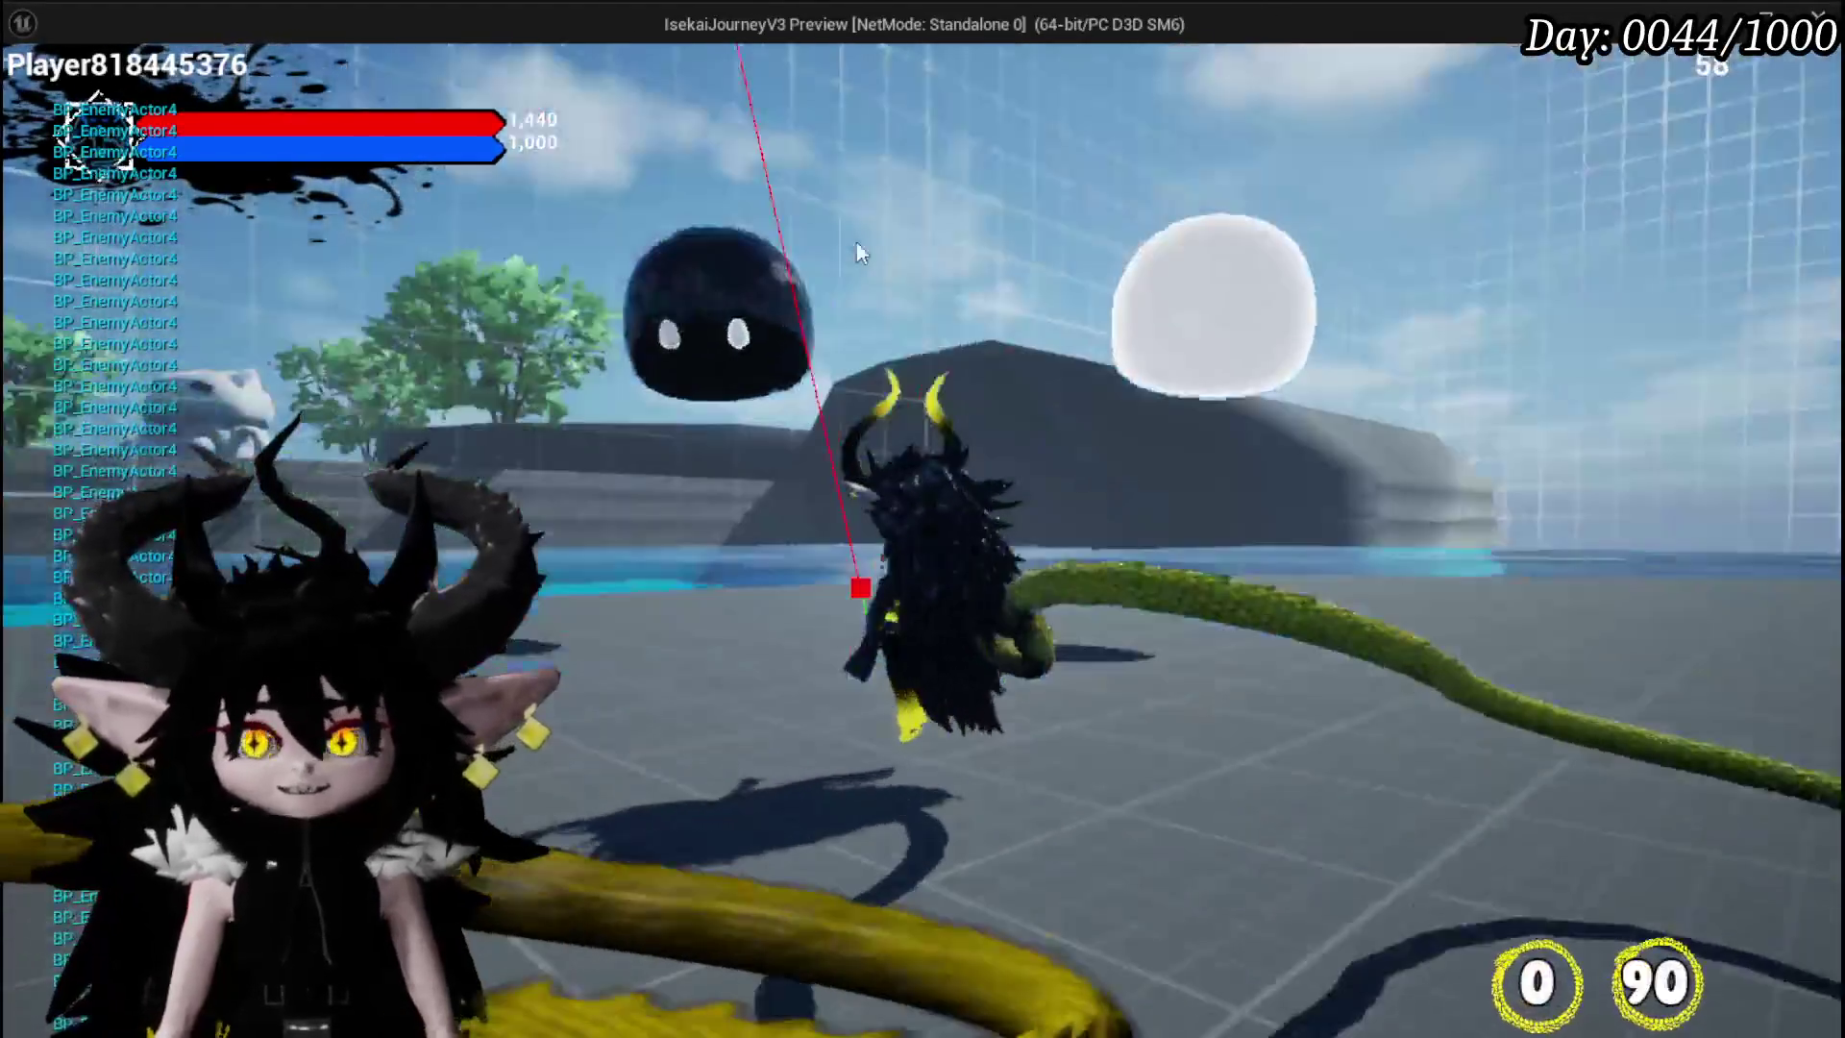
pyautogui.click(865, 247)
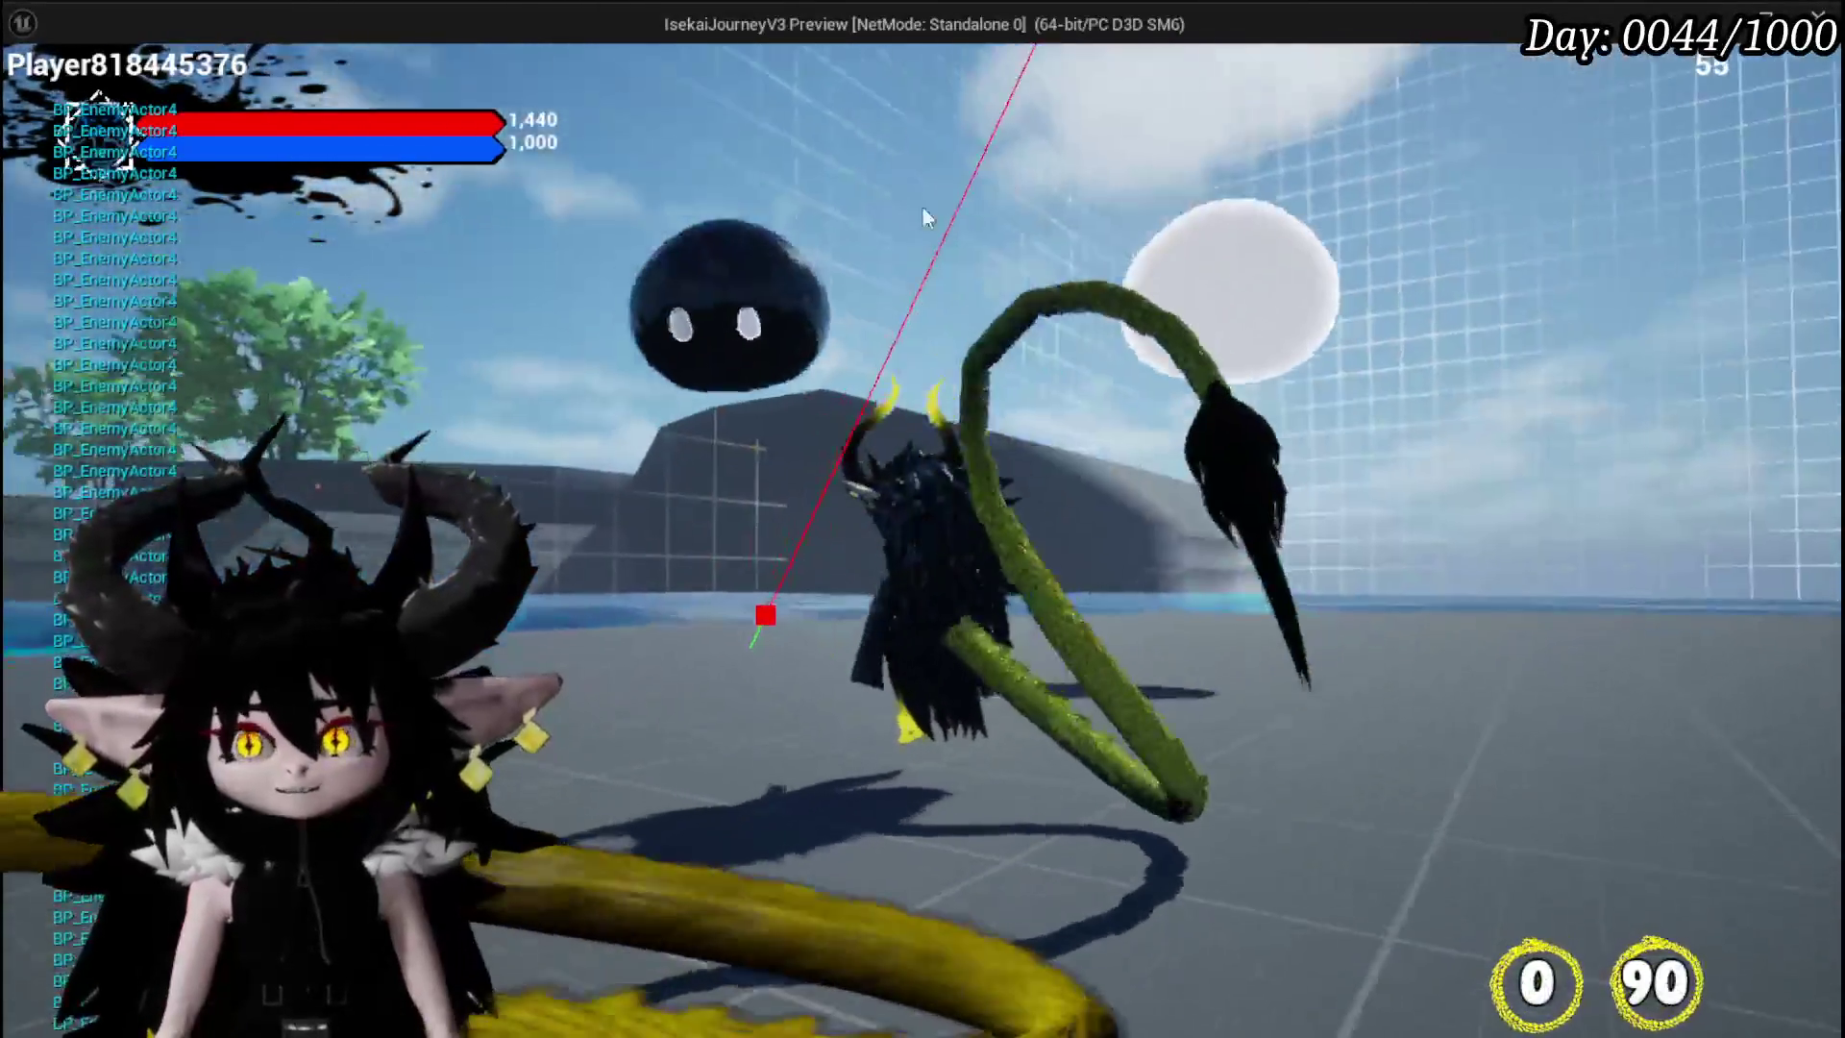
pyautogui.click(922, 209)
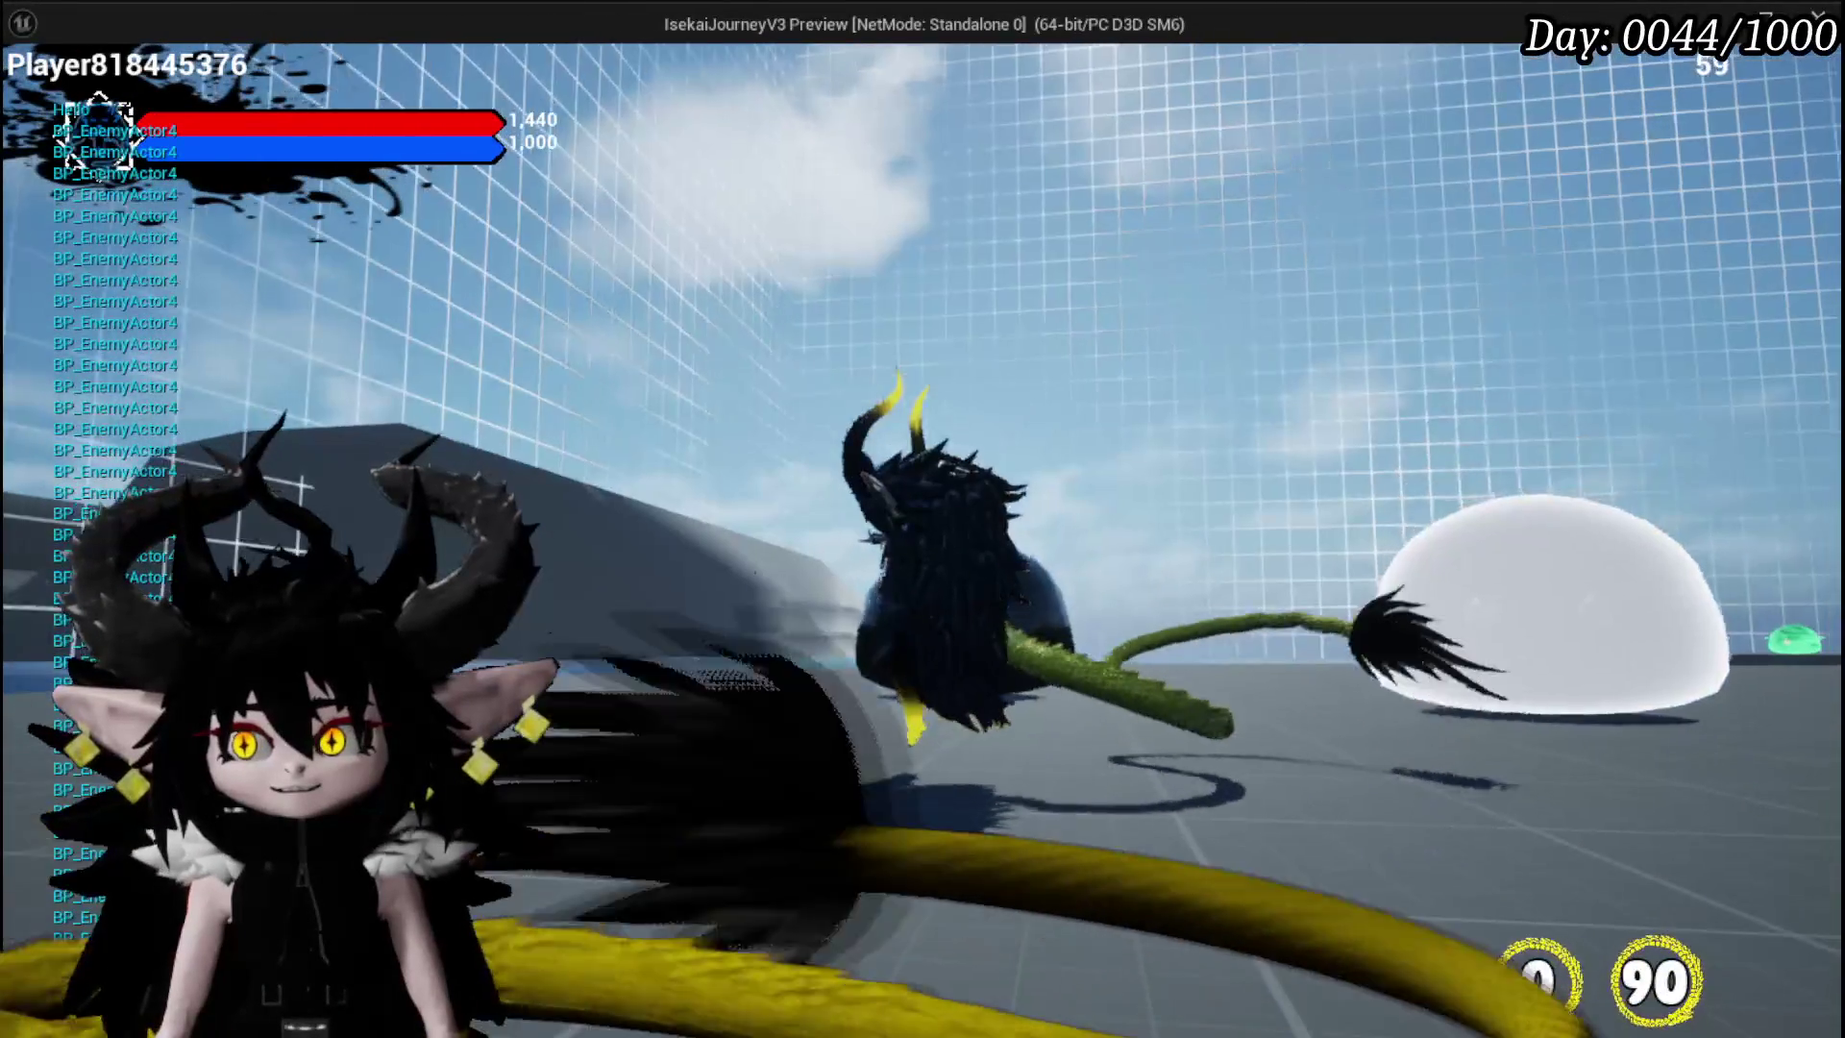
# - Run along the path past the slimes to the grid floor, then end play and save the level
pyautogui.press('w')
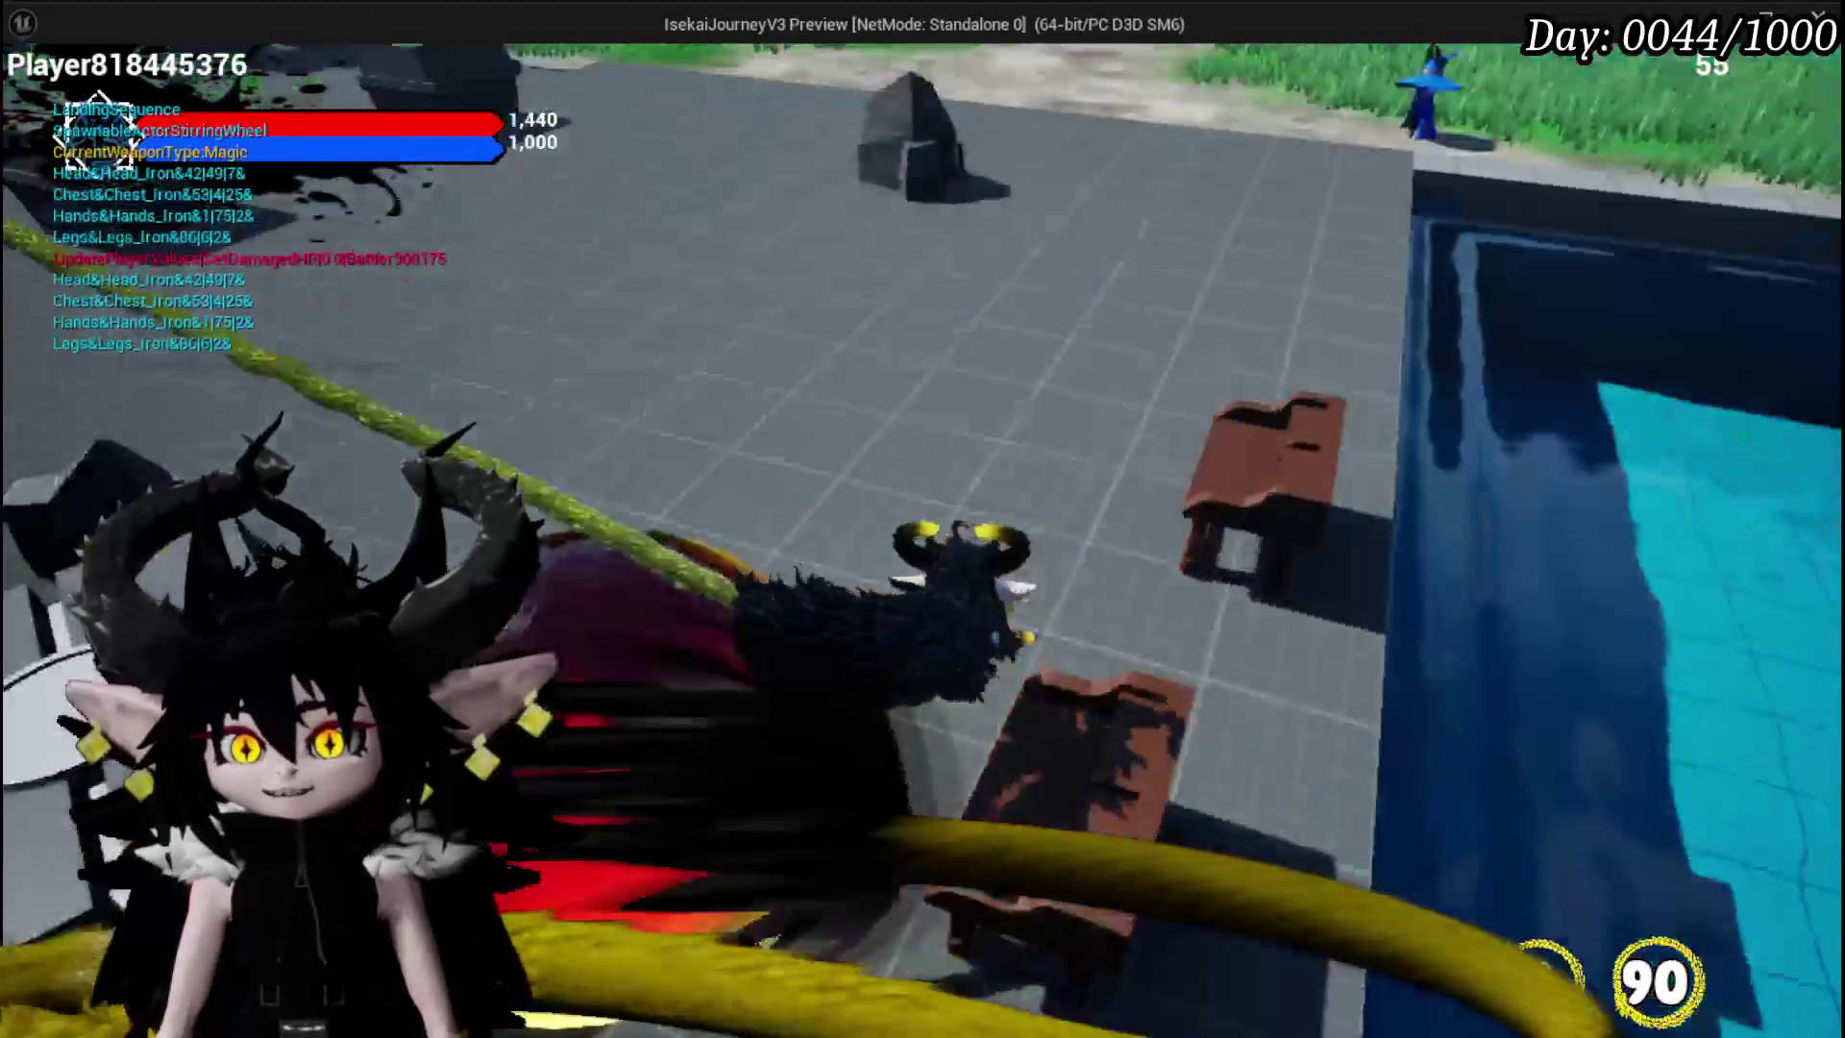
pyautogui.press('w')
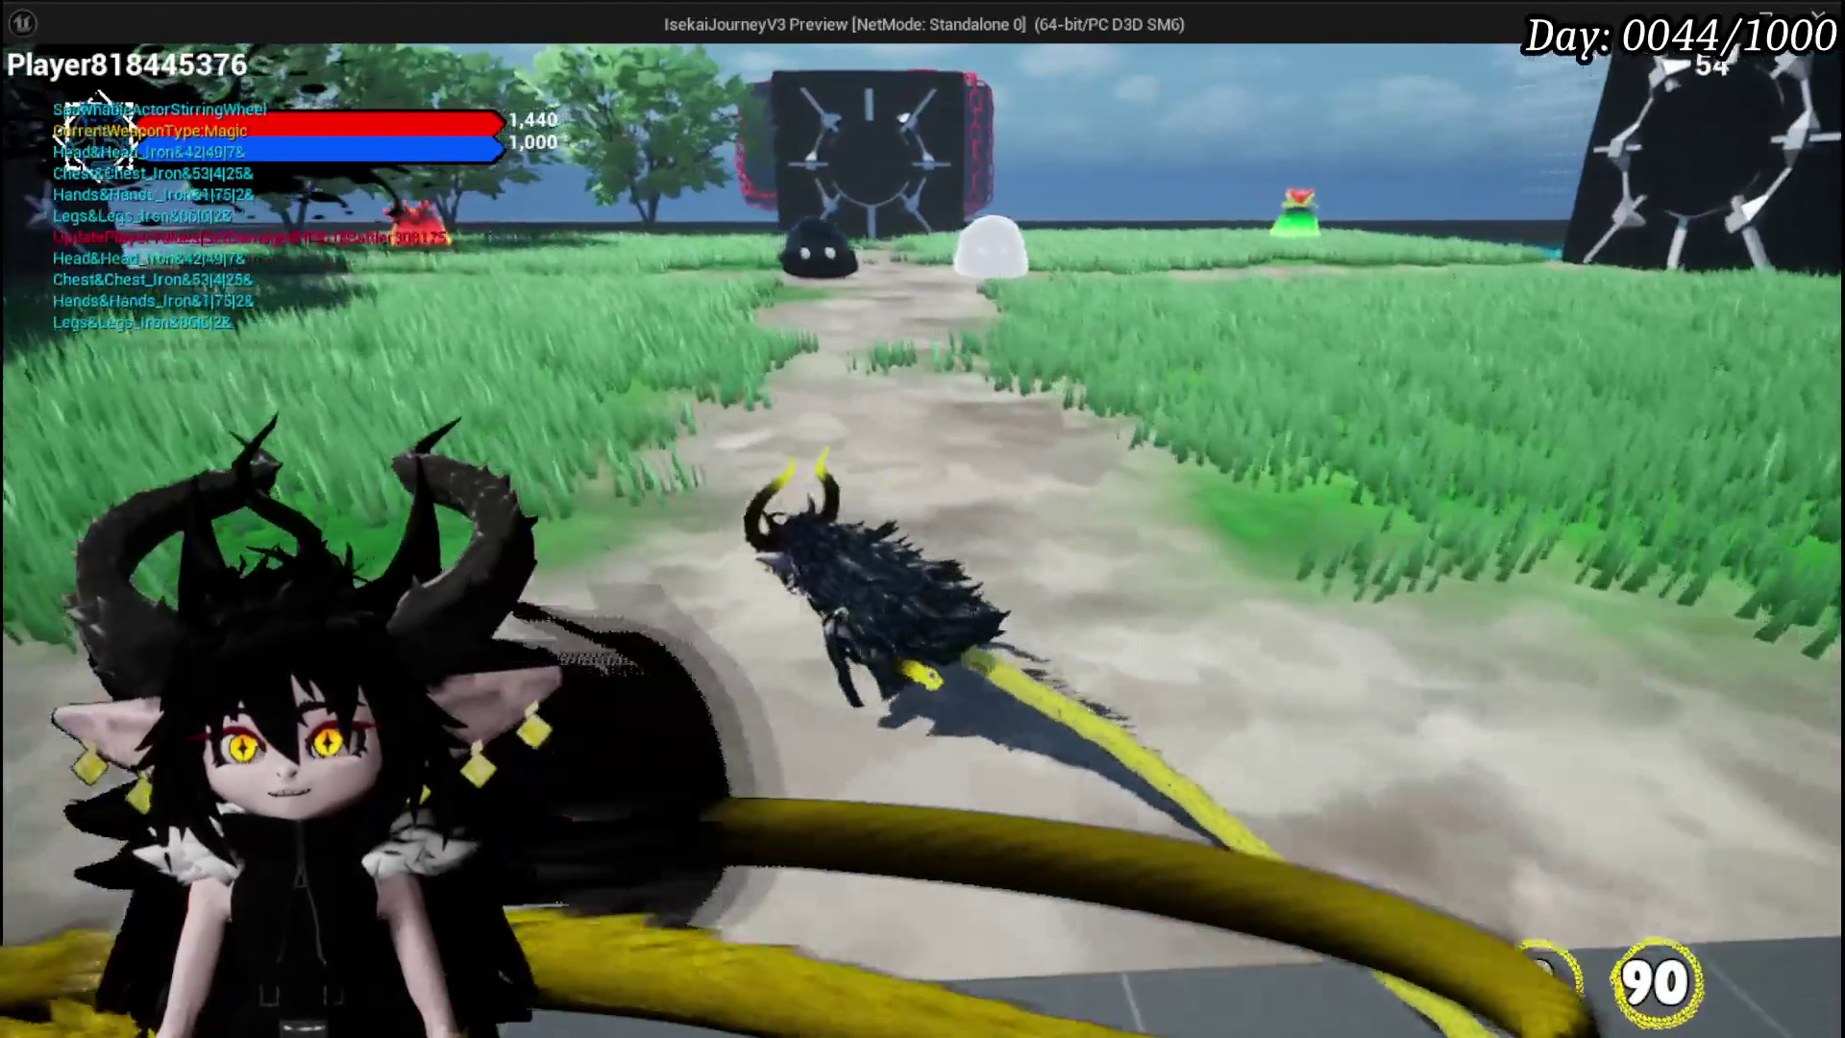
pyautogui.press('w')
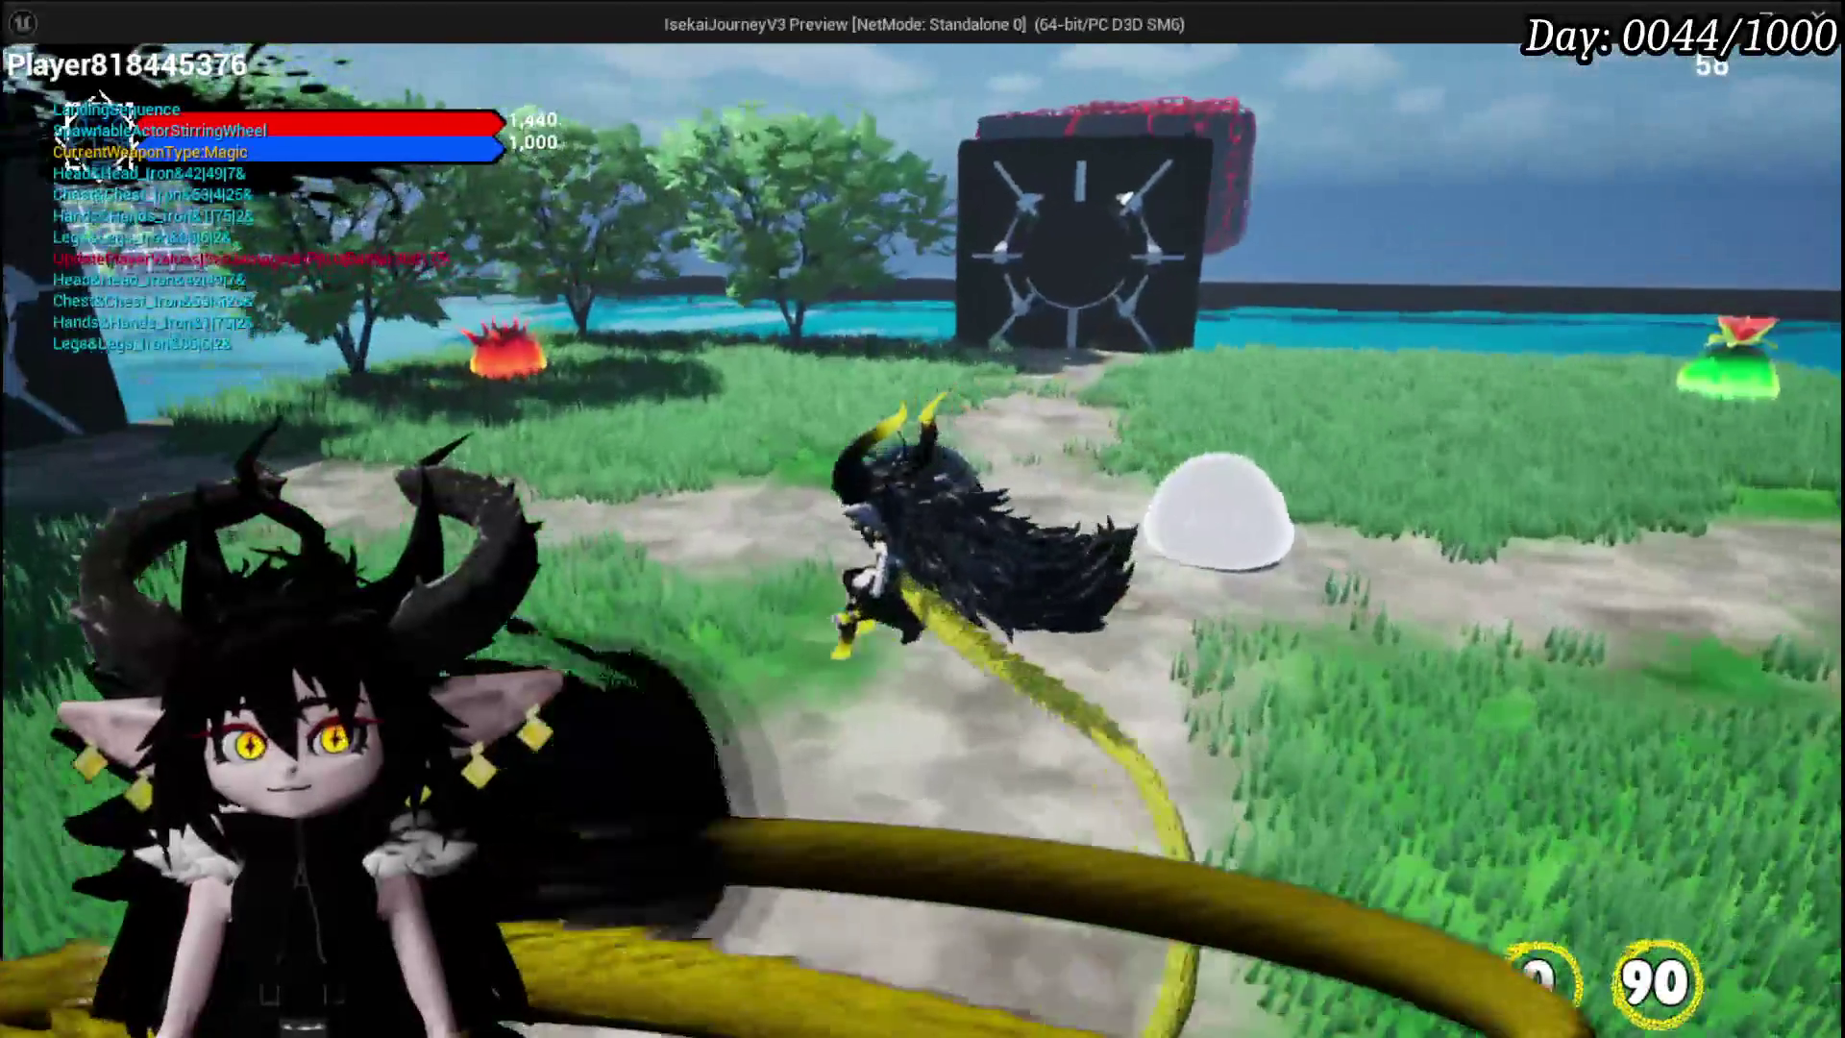
pyautogui.press('w')
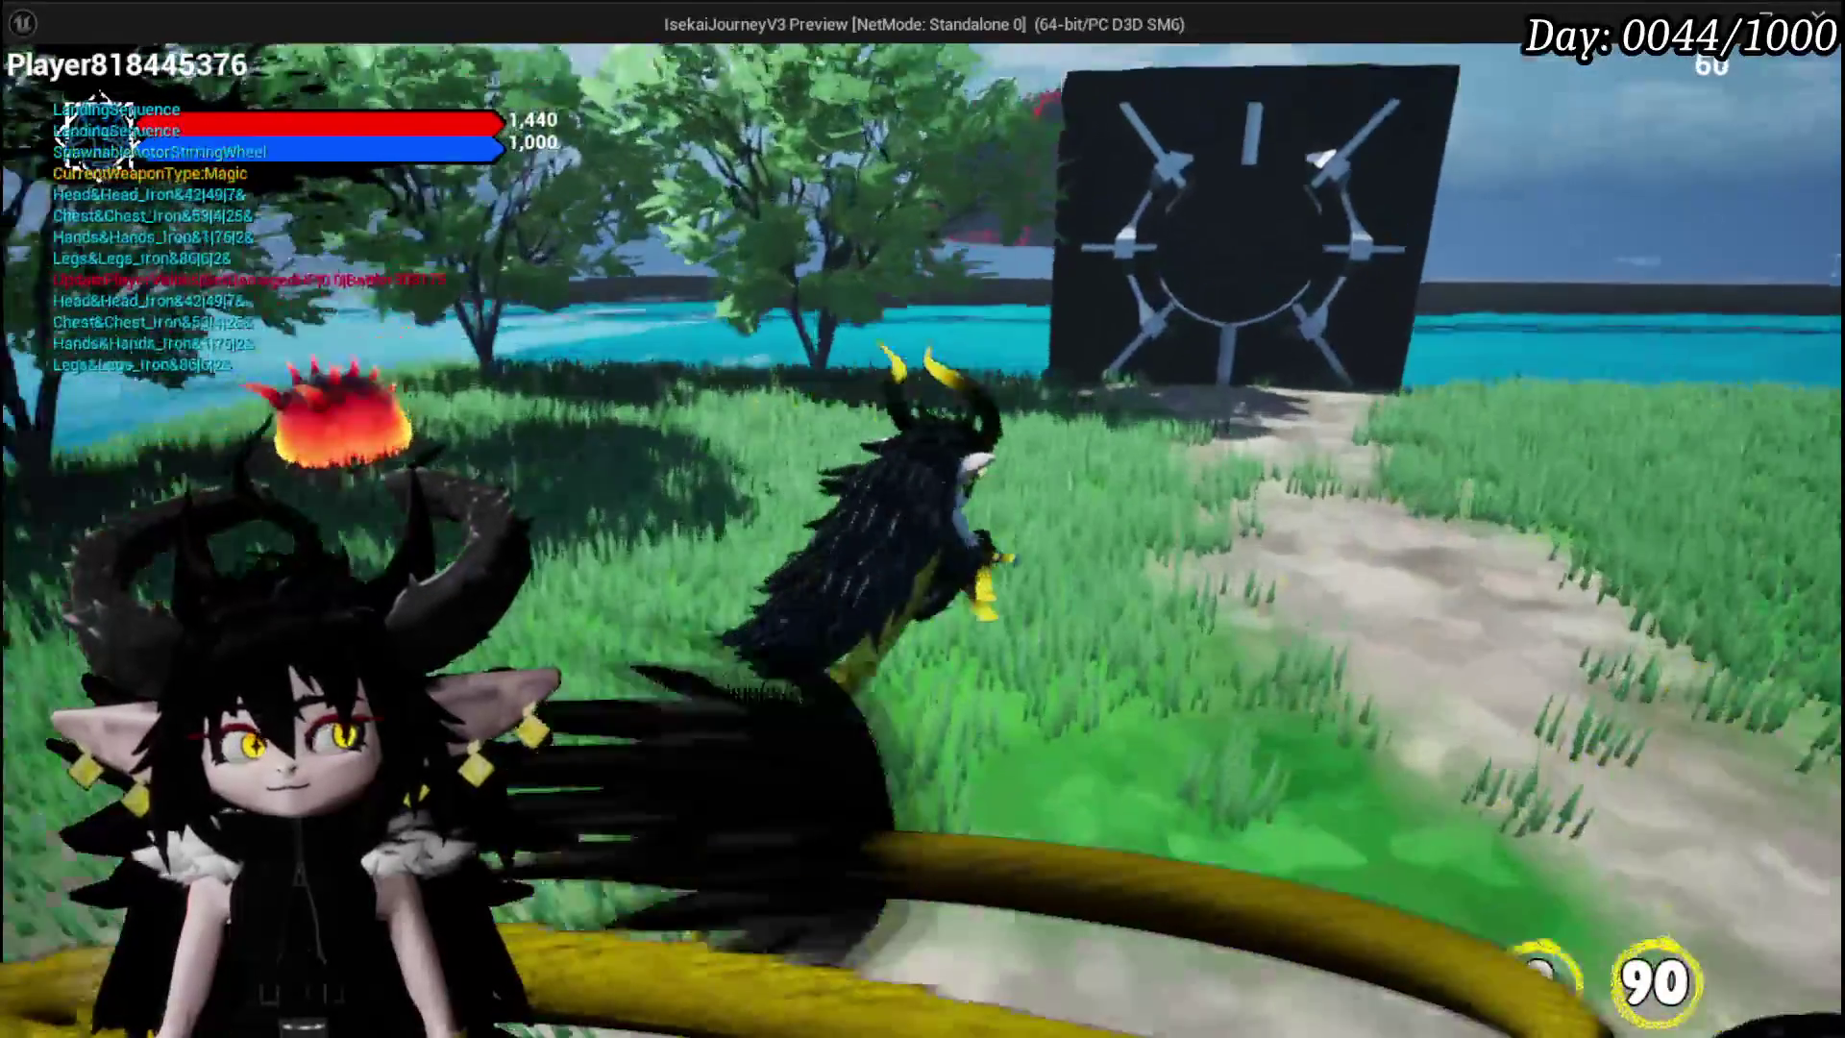
pyautogui.press('w')
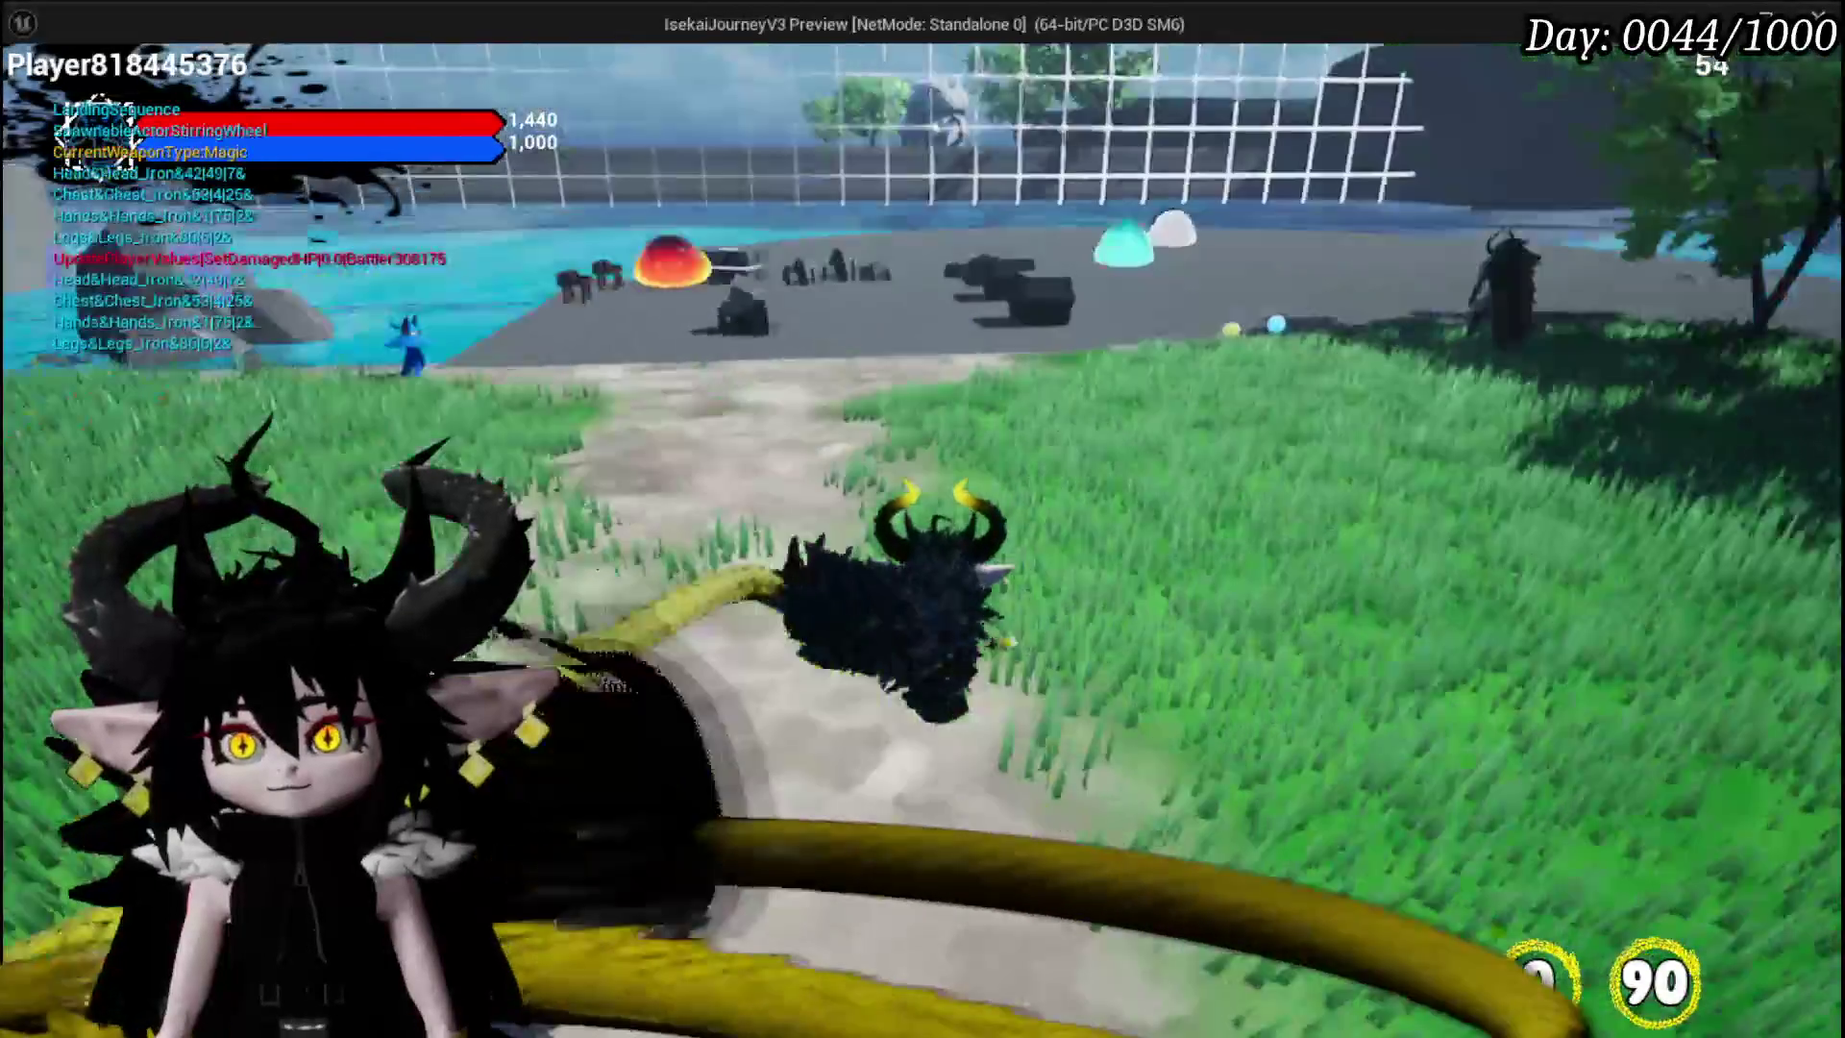
pyautogui.press('w')
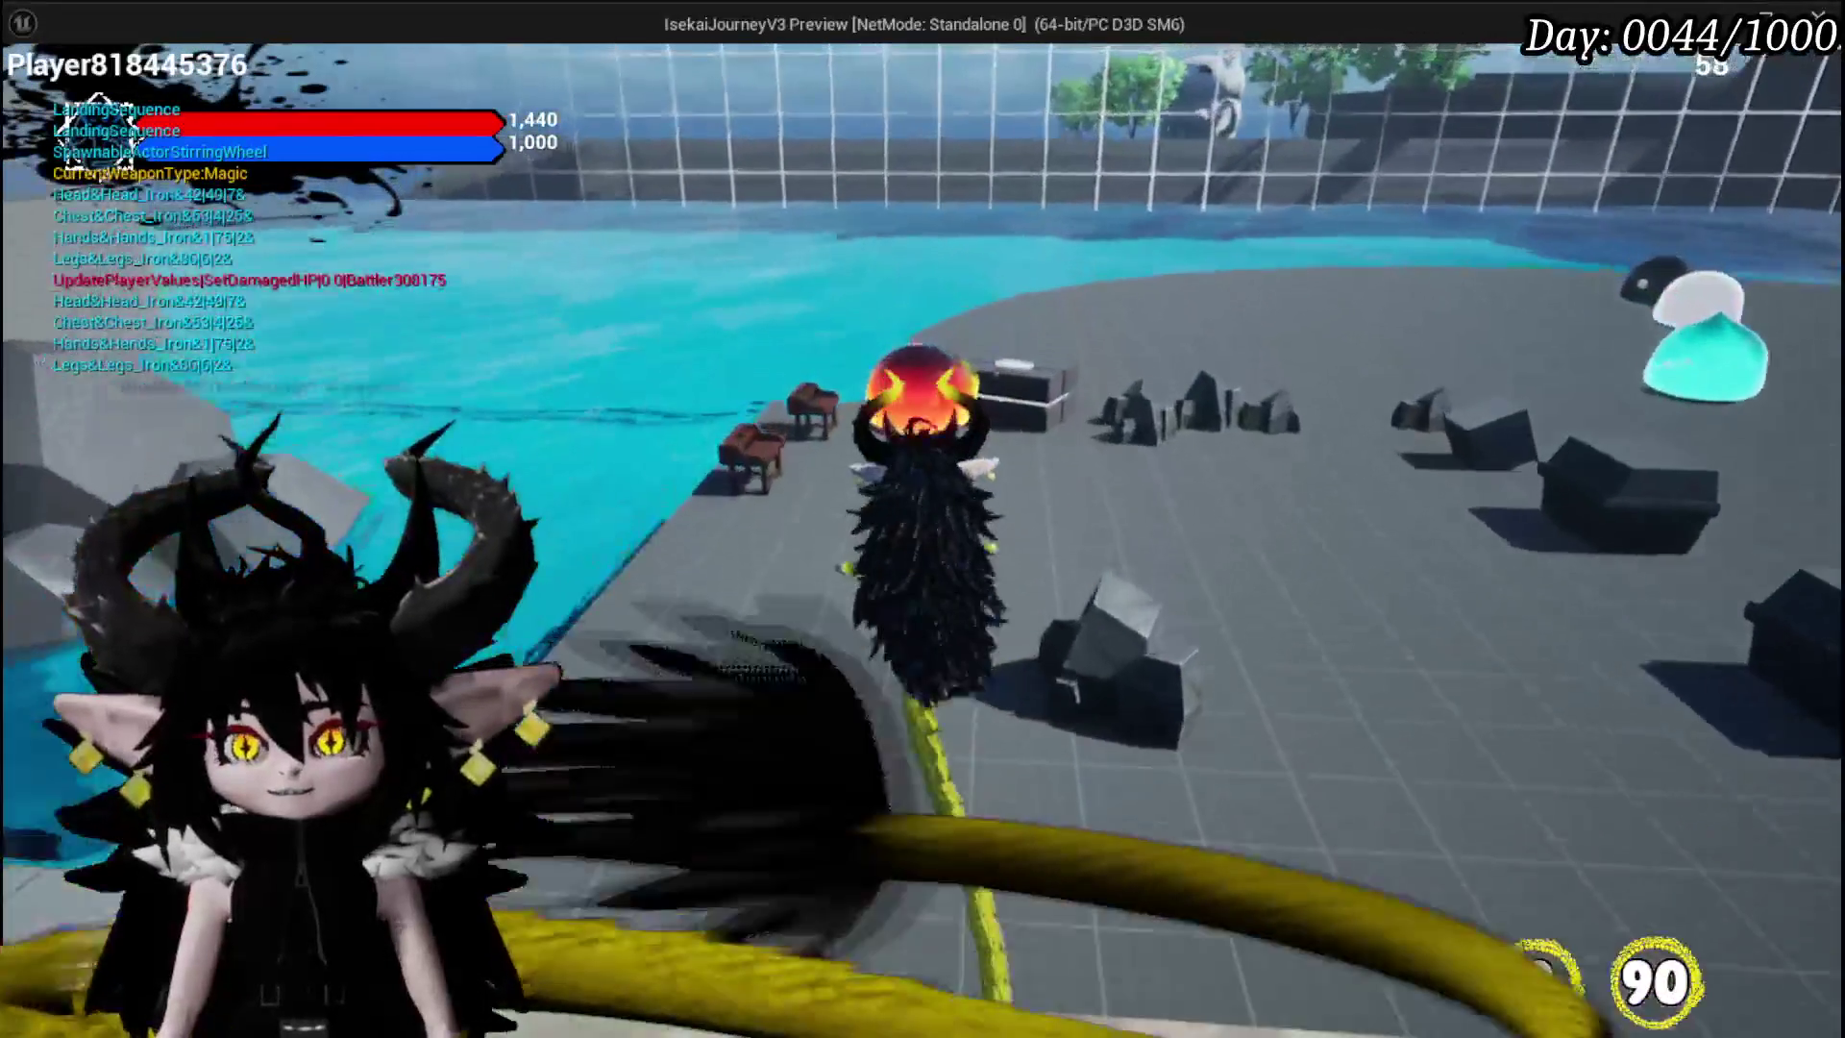
pyautogui.press('w')
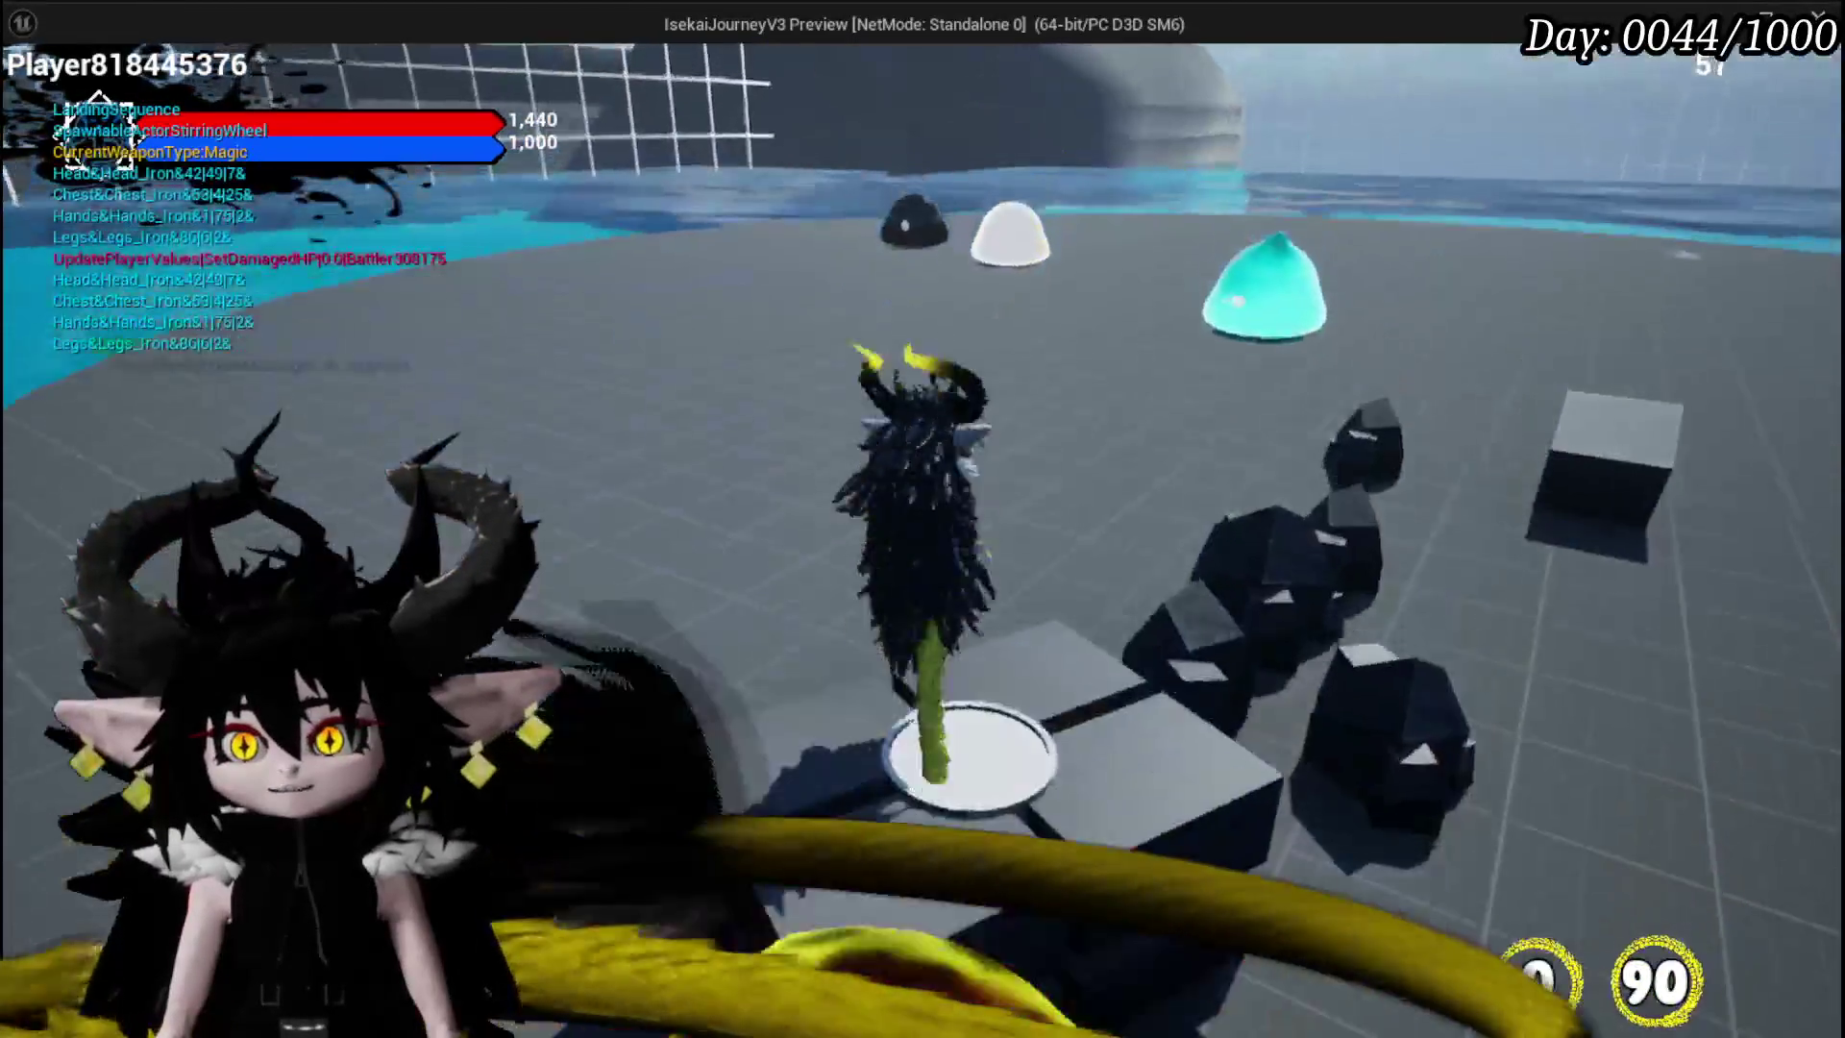
pyautogui.press('w')
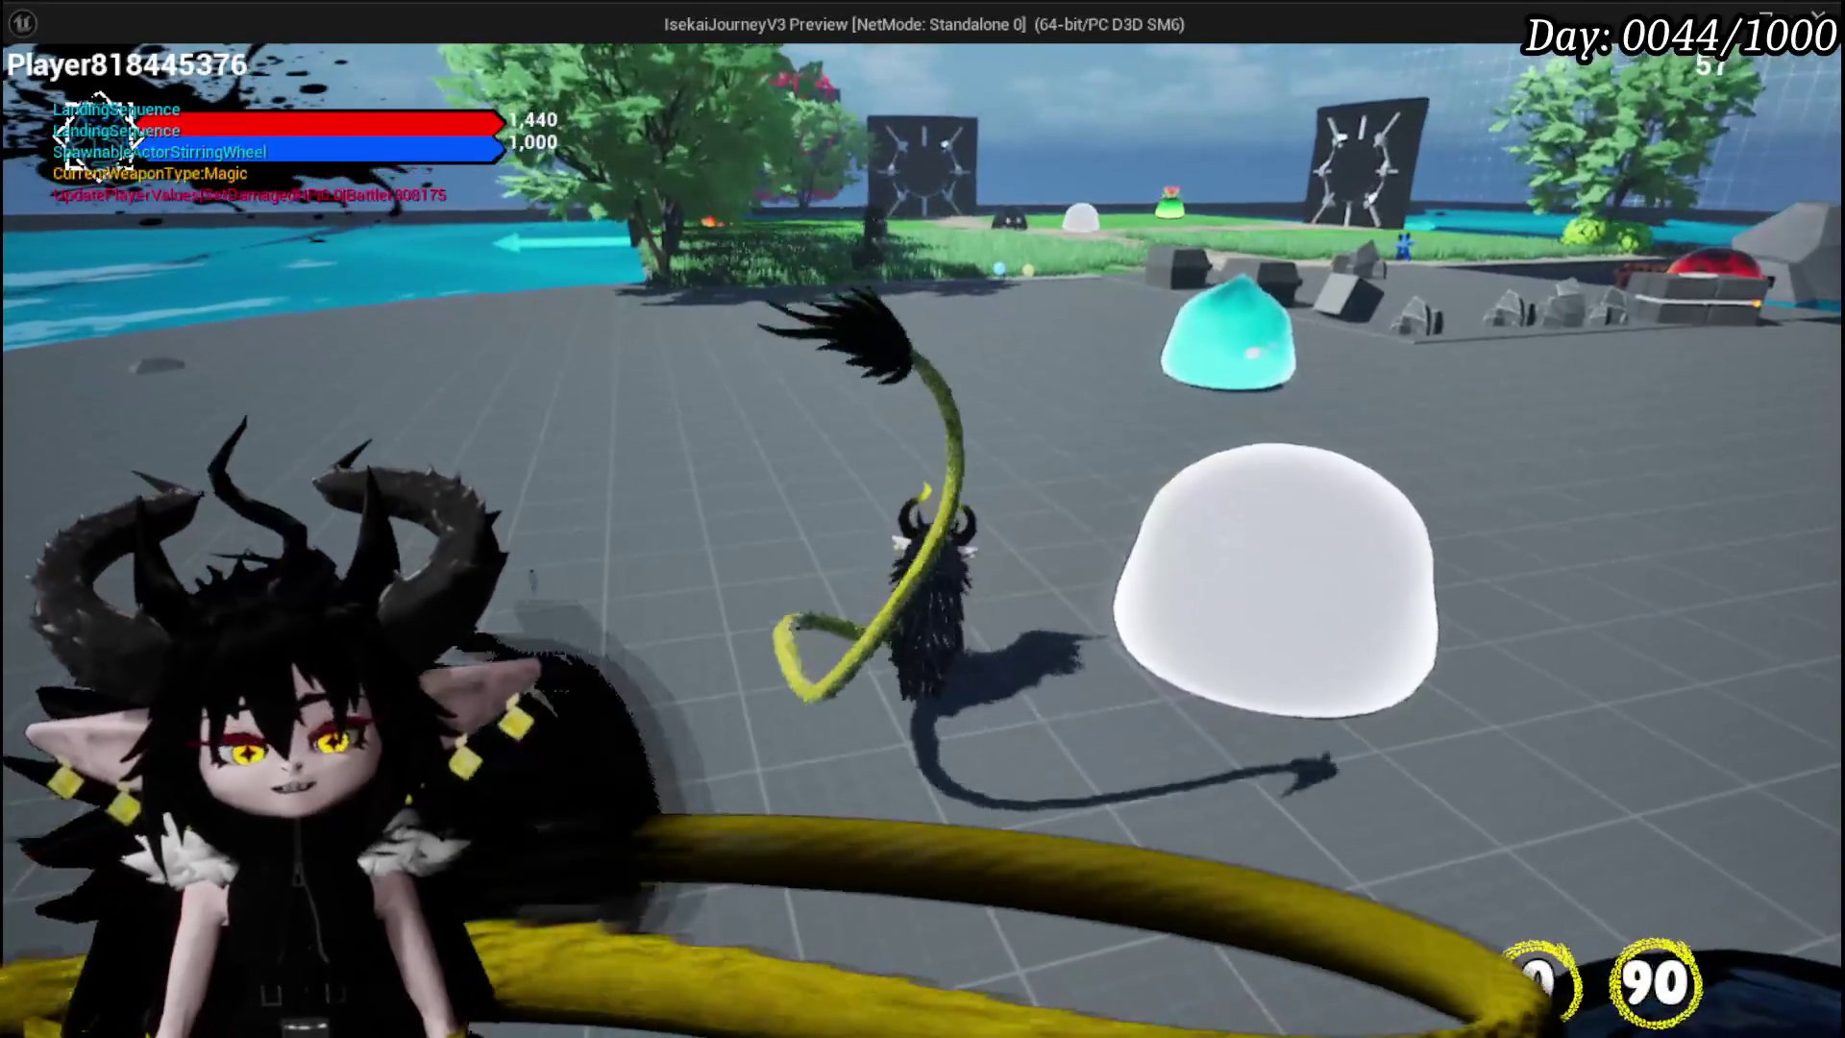
pyautogui.press('Escape')
pyautogui.click(44, 91)
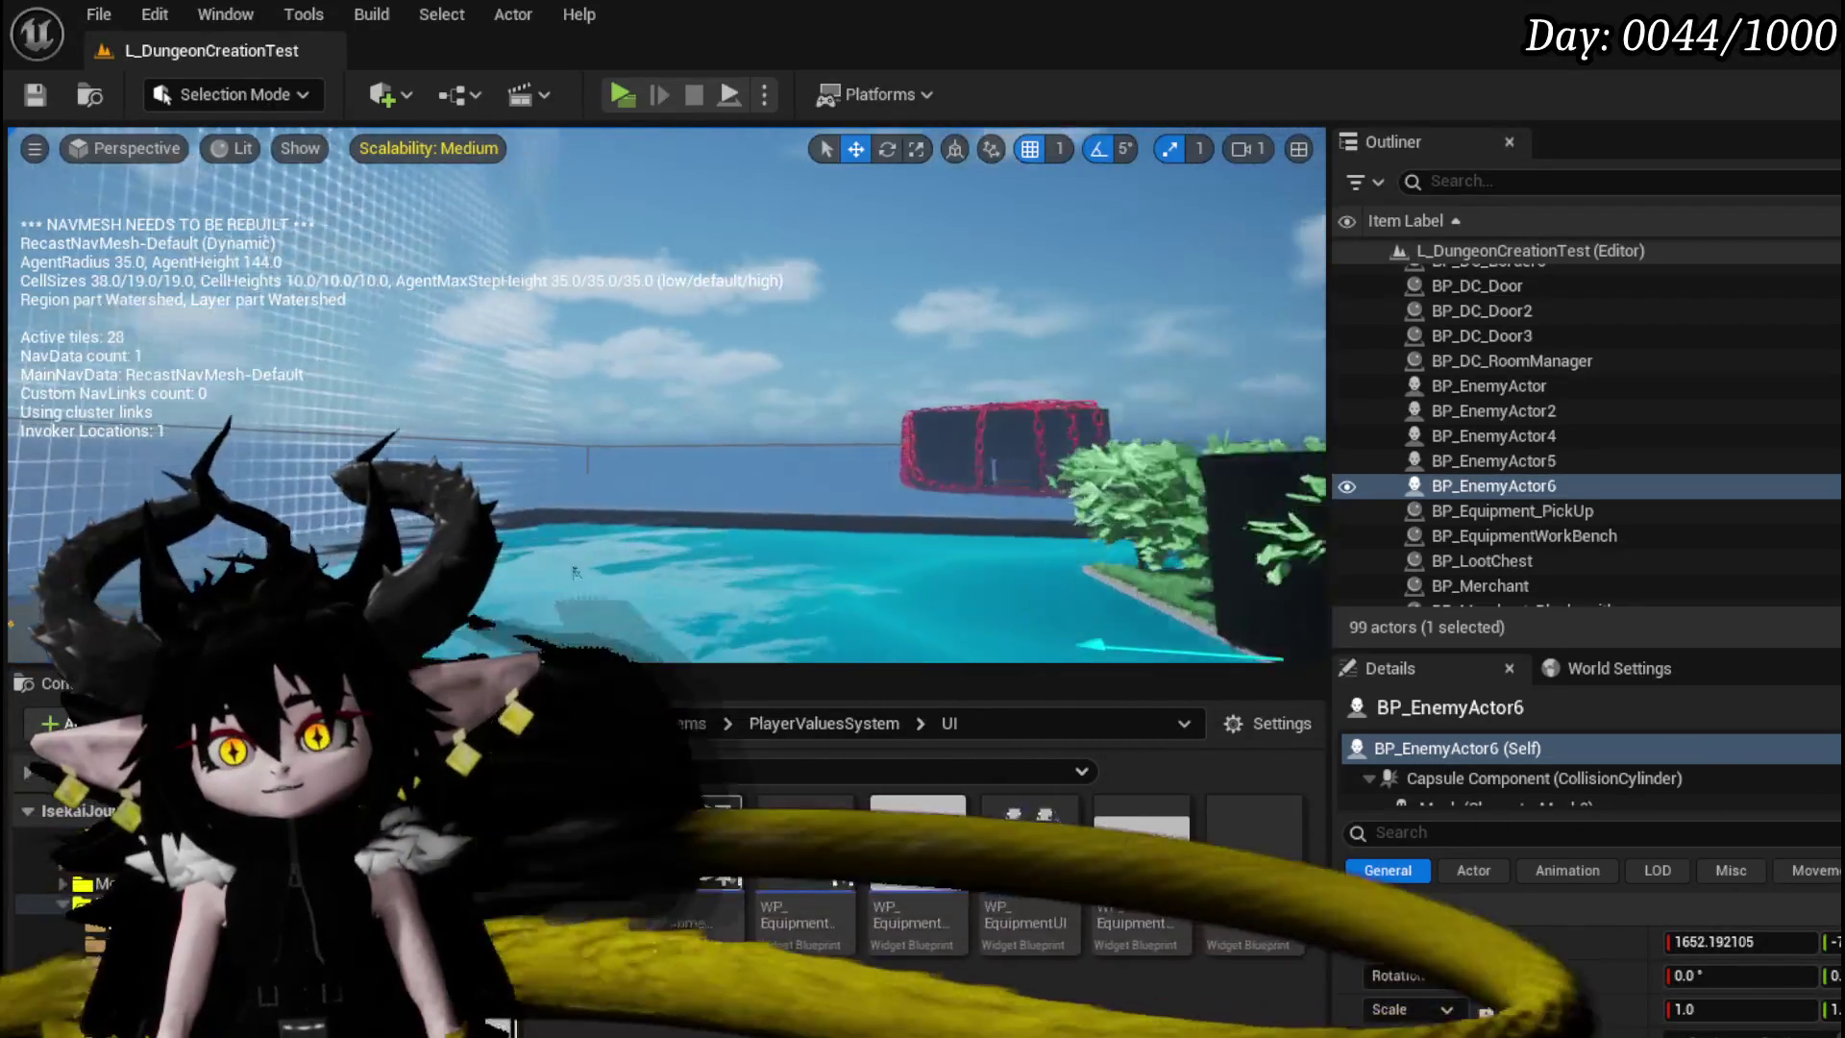
# - Fly the editor camera over the water to the grassy area with the gate
pyautogui.press('f')
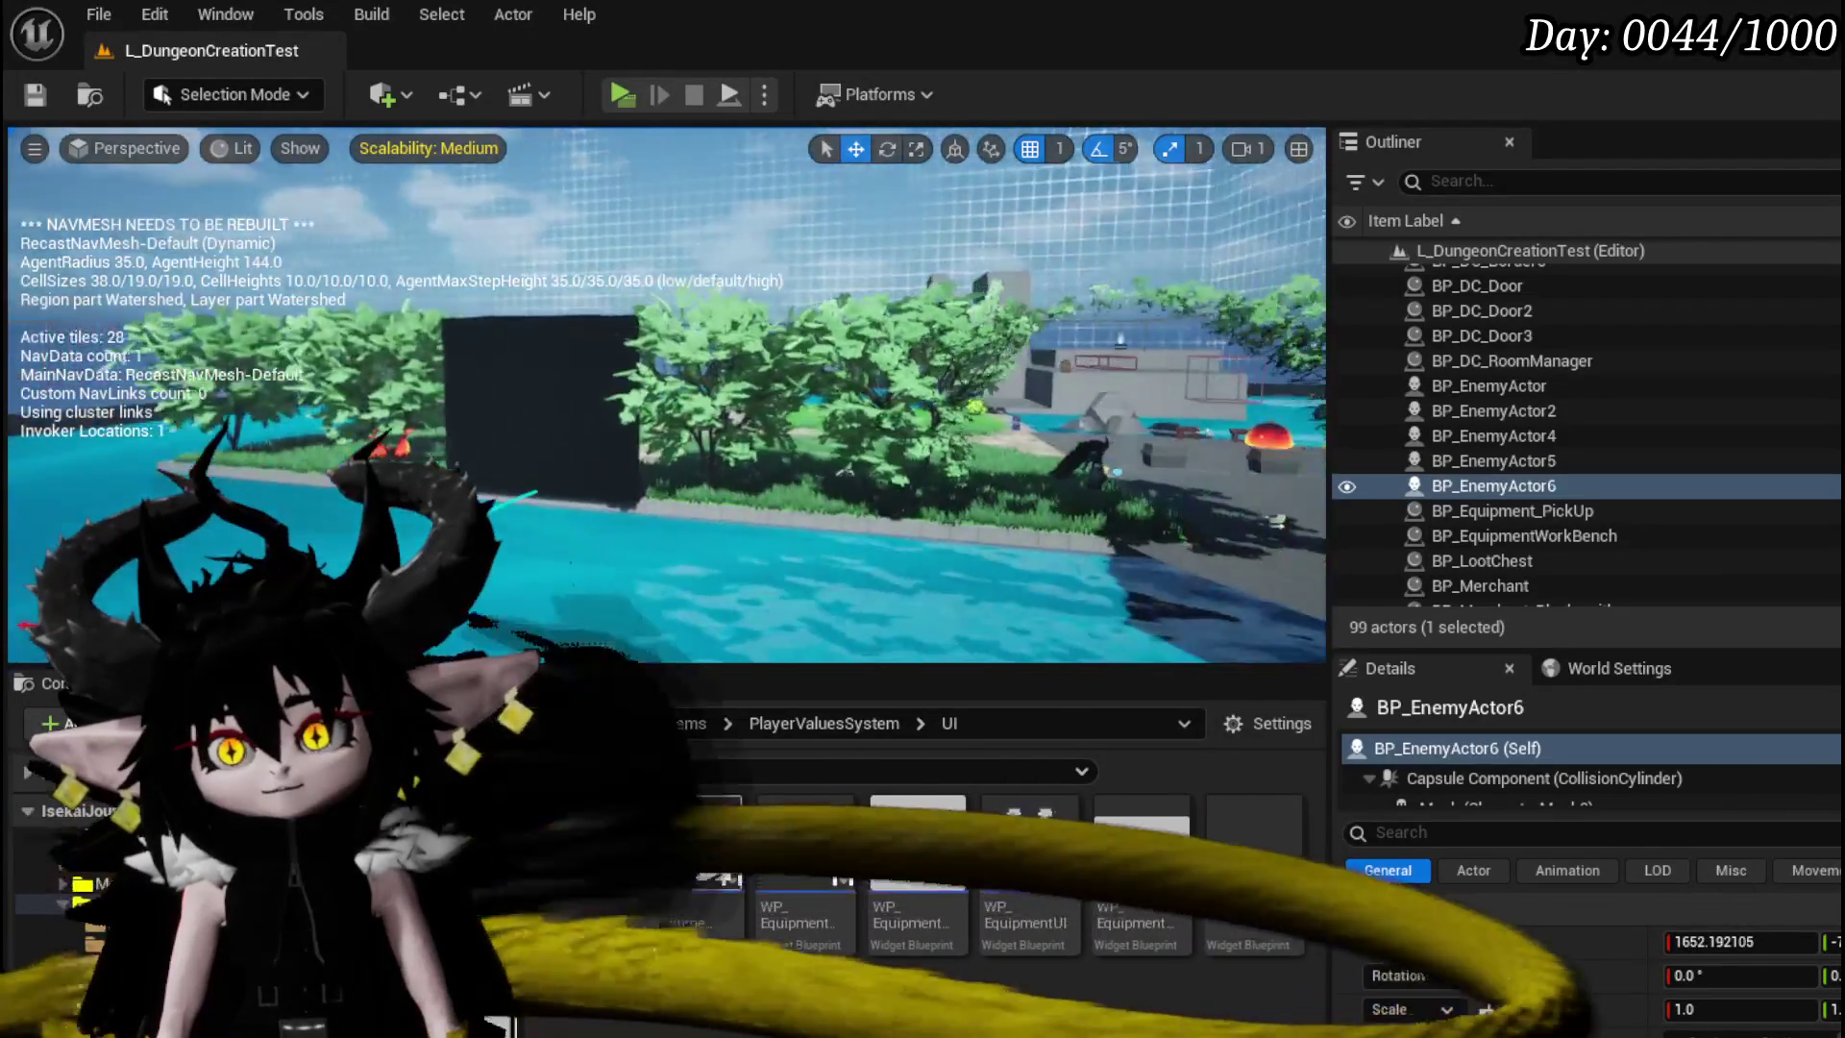